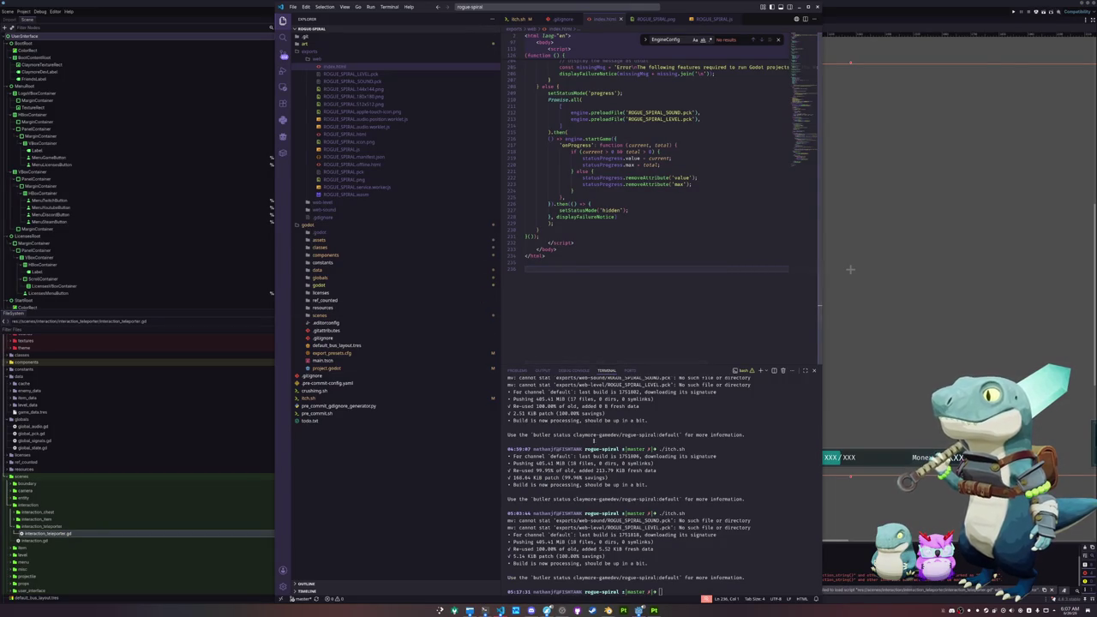
Add 'class_name InteractionTeleporter' to interaction_teleporter.gd.
{"action": "left_click", "coordinate": [575, 262]}
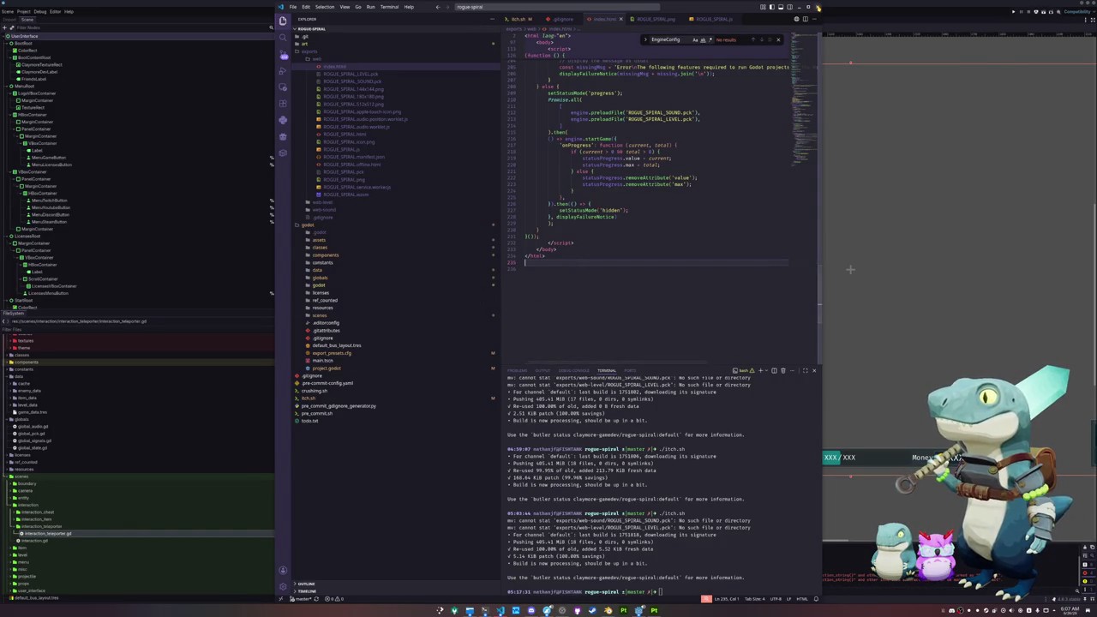
{"action": "key", "text": "alt+Tab"}
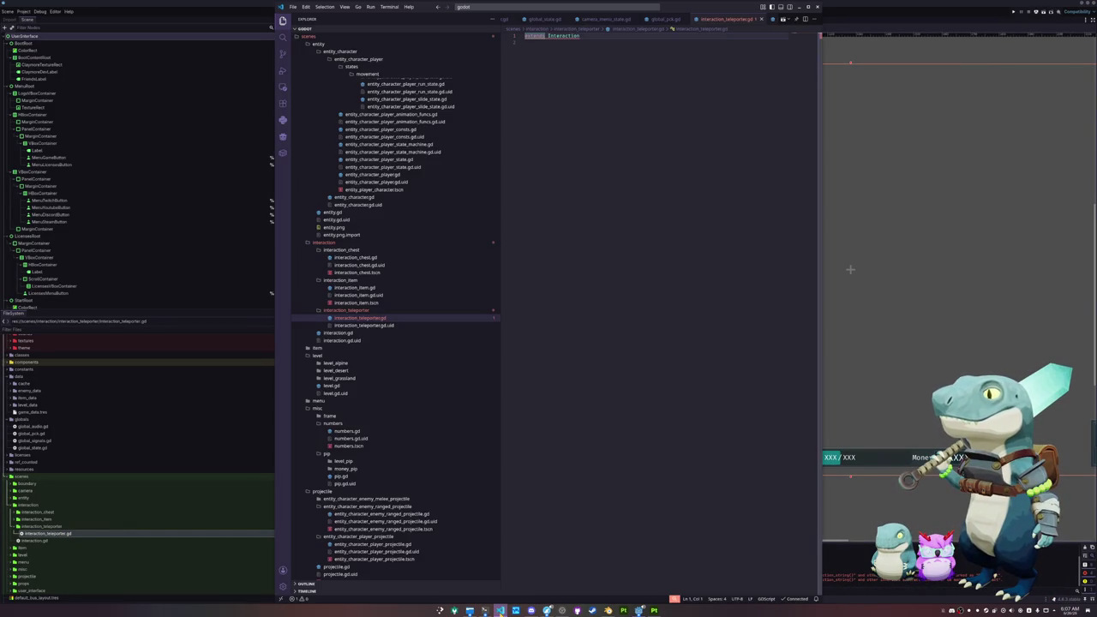
{"action": "type", "text": "lass_name InteractionTeleporte"}
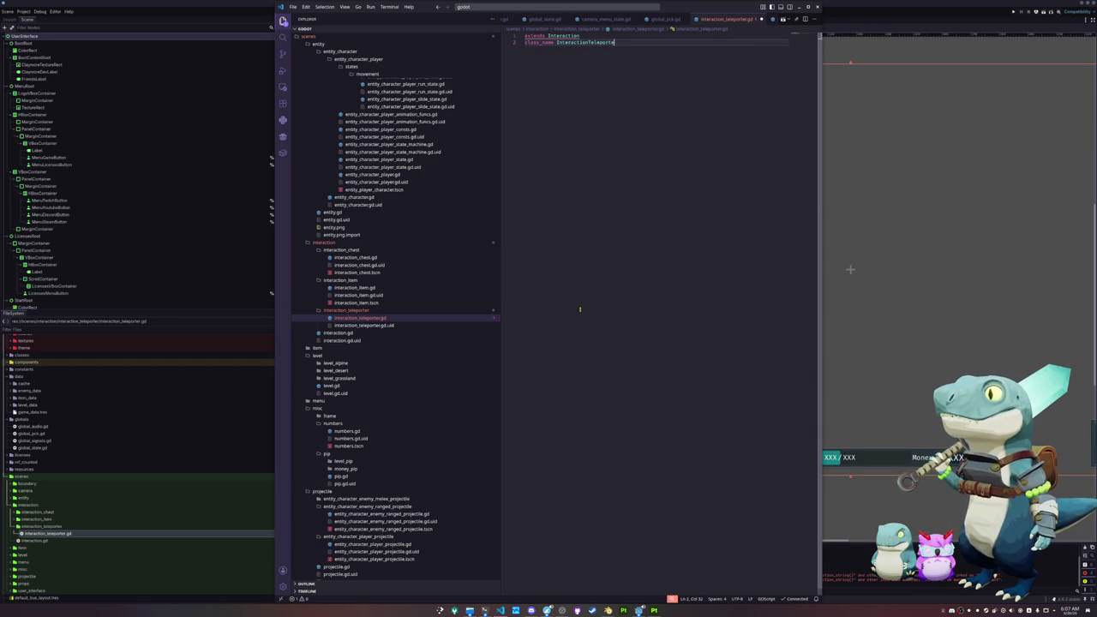
{"action": "key", "text": "Return"}
{"action": "key", "text": "Return"}
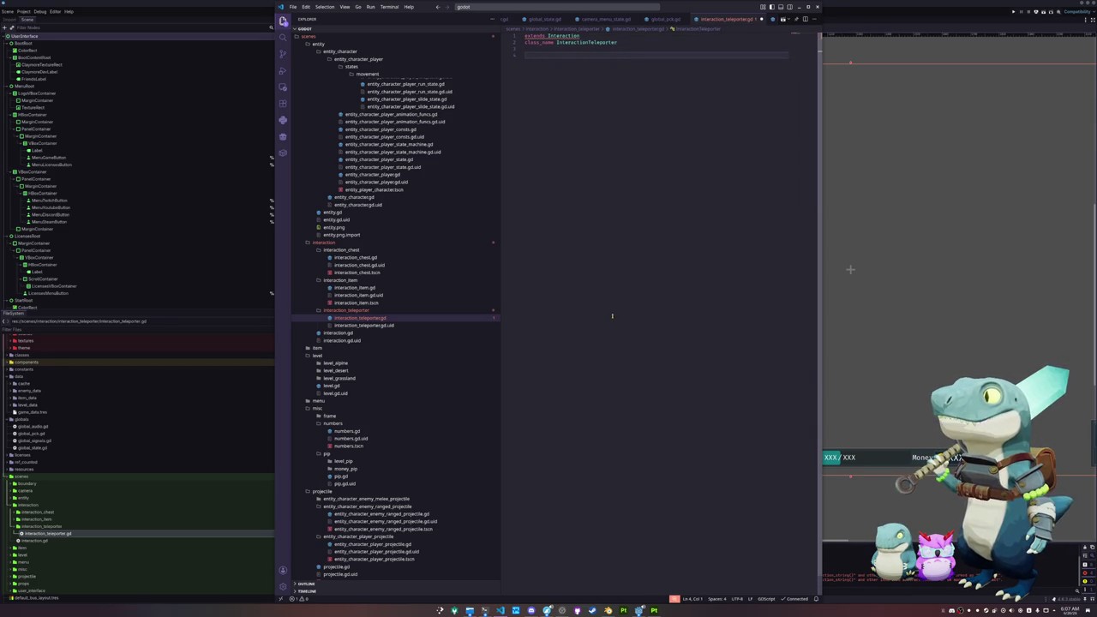
Paste the abstract function stubs from interaction.gd into the teleporter script.
{"action": "left_click", "coordinate": [368, 288]}
{"action": "left_click", "coordinate": [551, 67]}
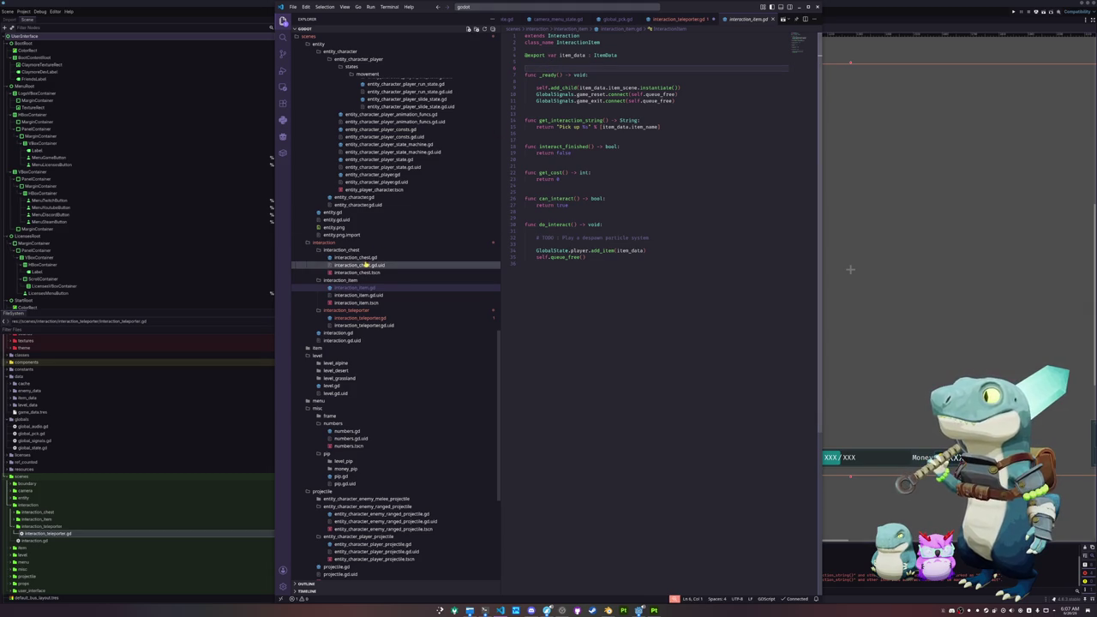
{"action": "left_click", "coordinate": [342, 333]}
{"action": "mouse_move", "coordinate": [524, 80]}
{"action": "left_mouse_down"}
{"action": "mouse_move", "coordinate": [614, 113]}
{"action": "mouse_move", "coordinate": [602, 185]}
{"action": "left_mouse_up"}
{"action": "key", "text": "ctrl+c"}
{"action": "left_click", "coordinate": [368, 318]}
{"action": "left_click", "coordinate": [552, 200]}
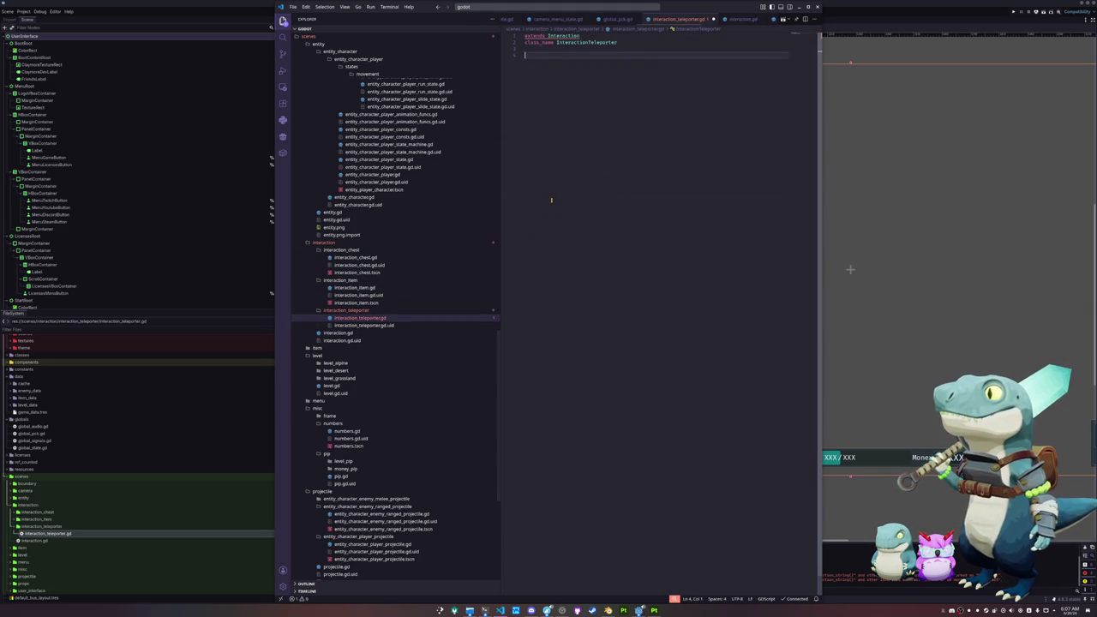
{"action": "key", "text": "ctrl+v"}
Tidy the blank lines under the header and reopen interaction.gd to check it.
{"action": "left_click", "coordinate": [548, 51]}
{"action": "key", "text": "Return"}
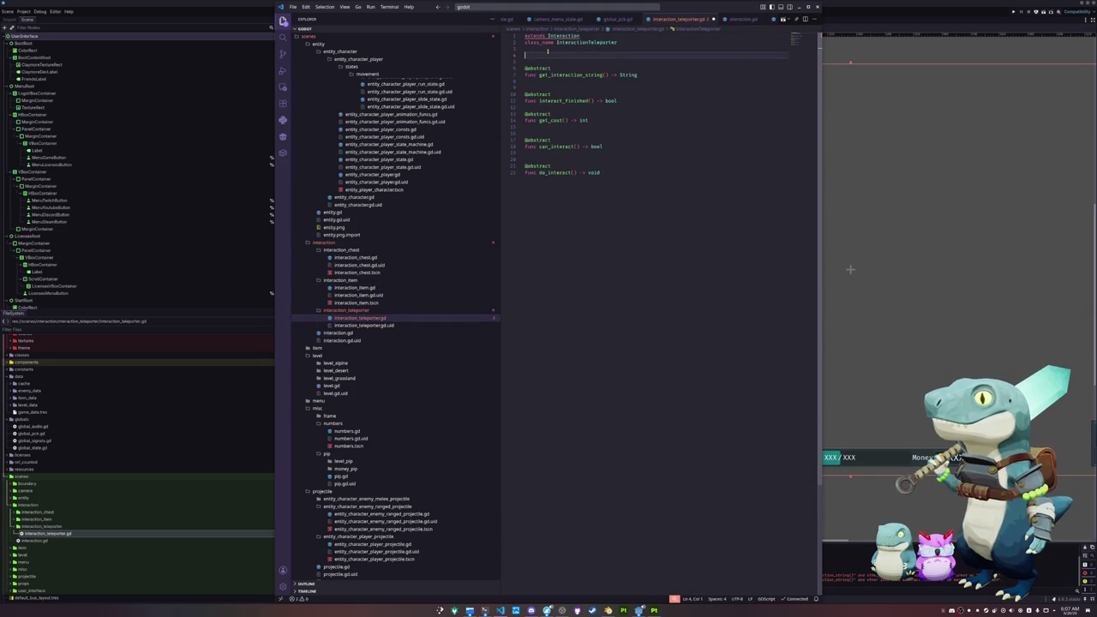
{"action": "key", "text": "BackSpace"}
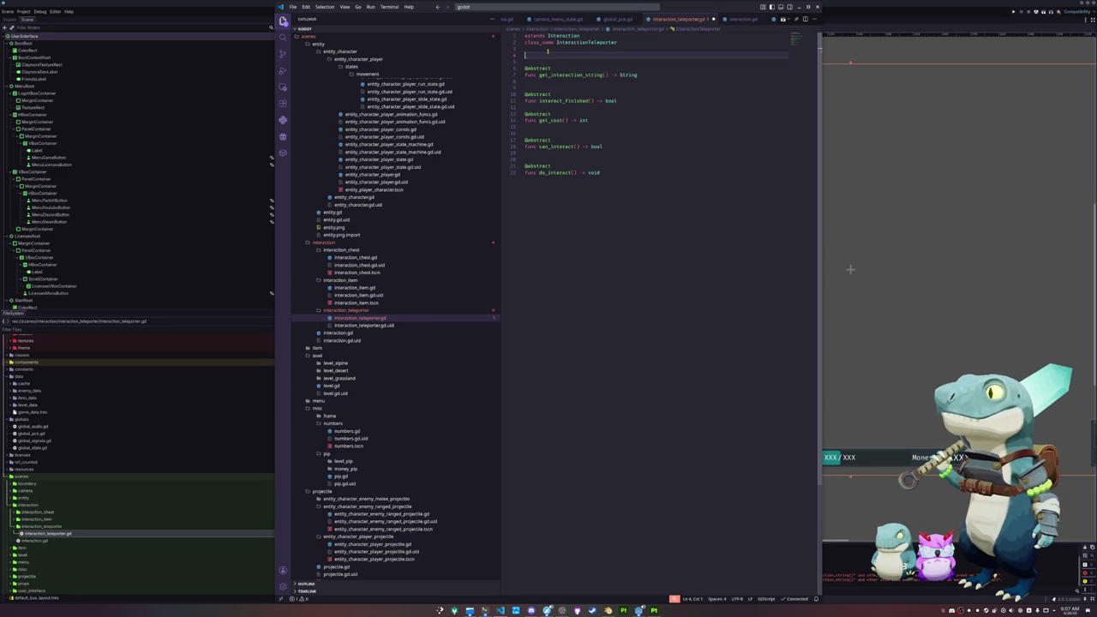
{"action": "left_click", "coordinate": [340, 333]}
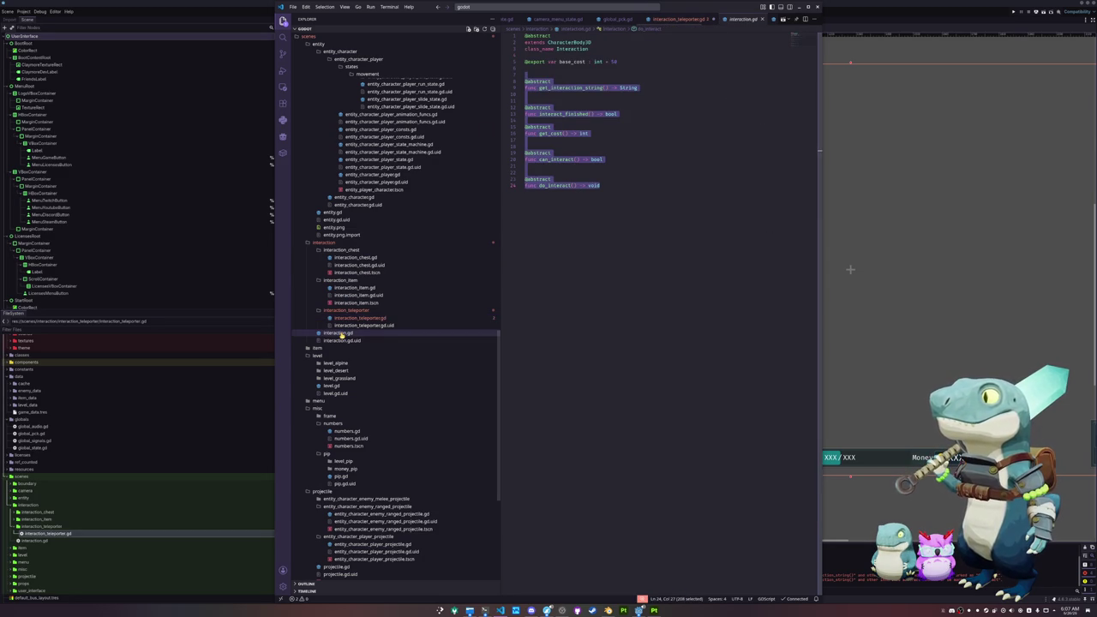
{"action": "left_click", "coordinate": [352, 318]}
{"action": "left_click", "coordinate": [563, 55]}
{"action": "key", "text": "Down"}
{"action": "key", "text": "ctrl+shift+k"}
{"action": "key", "text": "Down"}
{"action": "key", "text": "Down"}
{"action": "key", "text": "Down"}
{"action": "key", "text": "ctrl+shift+k"}
{"action": "key", "text": "Down"}
{"action": "key", "text": "Down"}
{"action": "key", "text": "Down"}
{"action": "key", "text": "ctrl+shift+k"}
{"action": "key", "text": "Down"}
{"action": "key", "text": "Down"}
{"action": "key", "text": "Down"}
{"action": "key", "text": "ctrl+shift+k"}
{"action": "key", "text": "Up"}
{"action": "key", "text": "Down"}
{"action": "key", "text": "Down"}
{"action": "key", "text": "Down"}
{"action": "key", "text": "ctrl+shift+k"}
{"action": "key", "text": "Up"}
Give do_interact a colon and an indented pass body.
{"action": "key", "text": "Down"}
{"action": "key", "text": "End"}
{"action": "key", "text": "ctrl+d"}
{"action": "type", "text": ":"}
{"action": "key", "text": "Return"}
{"action": "type", "text": "pass"}
{"action": "key", "text": "shift+Left"}
{"action": "key", "text": "ctrl+shift+Left"}
{"action": "key", "text": "ctrl+shift+Left"}
{"action": "key", "text": "ctrl+c"}
Add the colon and pass body to can_interact, get_cost, interact_finished and get_interaction_string.
{"action": "key", "text": "Up"}
{"action": "key", "text": "Up"}
{"action": "key", "text": "Up"}
{"action": "key", "text": "End"}
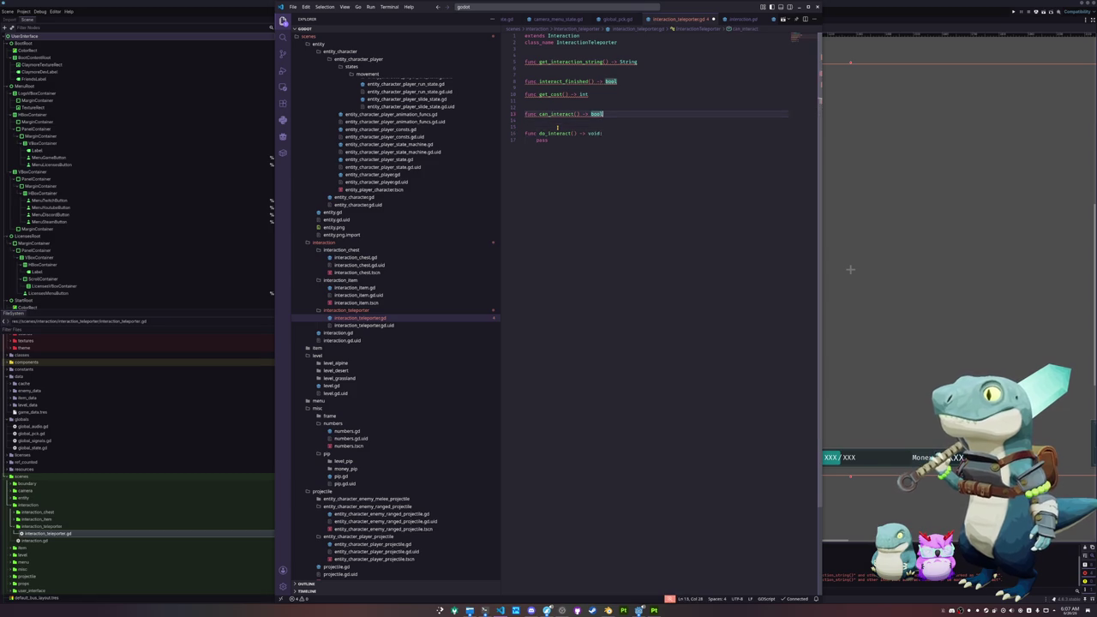
{"action": "key", "text": "ctrl+v"}
{"action": "key", "text": "Up"}
{"action": "key", "text": "Up"}
{"action": "key", "text": "Up"}
{"action": "key", "text": "Up"}
{"action": "key", "text": "End"}
{"action": "key", "text": "ctrl+v"}
{"action": "key", "text": "Up"}
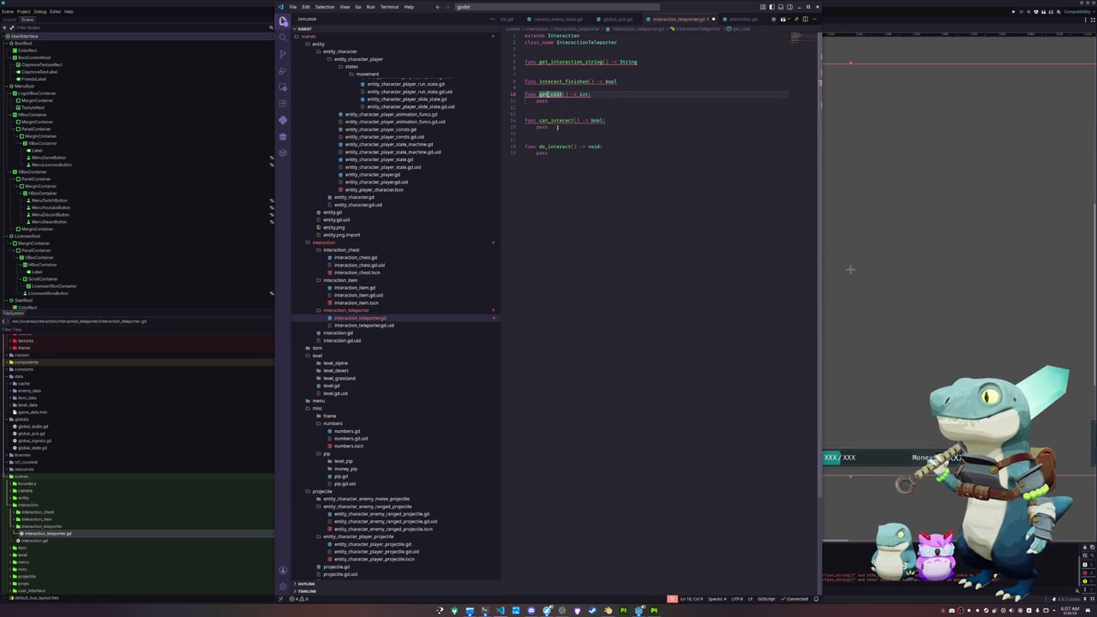
{"action": "key", "text": "Up"}
{"action": "key", "text": "Up"}
{"action": "key", "text": "End"}
{"action": "key", "text": "ctrl+v"}
{"action": "key", "text": "Up"}
{"action": "key", "text": "Up"}
{"action": "key", "text": "Up"}
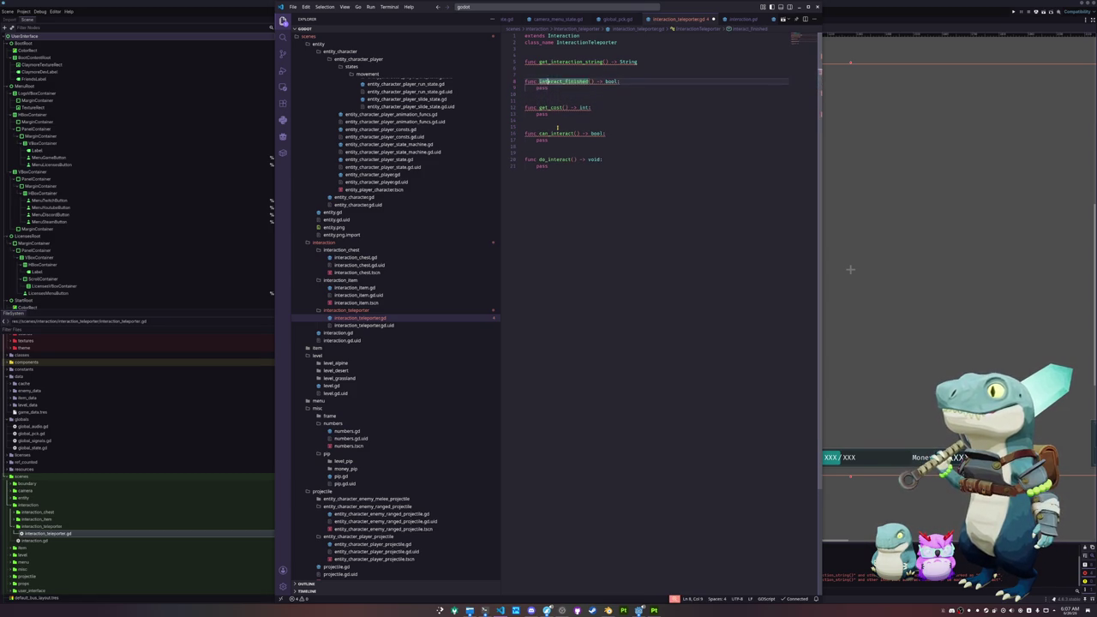
{"action": "key", "text": "Up"}
{"action": "key", "text": "End"}
{"action": "key", "text": "ctrl+v"}
{"action": "key", "text": "Down"}
{"action": "key", "text": "Down"}
{"action": "key", "text": "Down"}
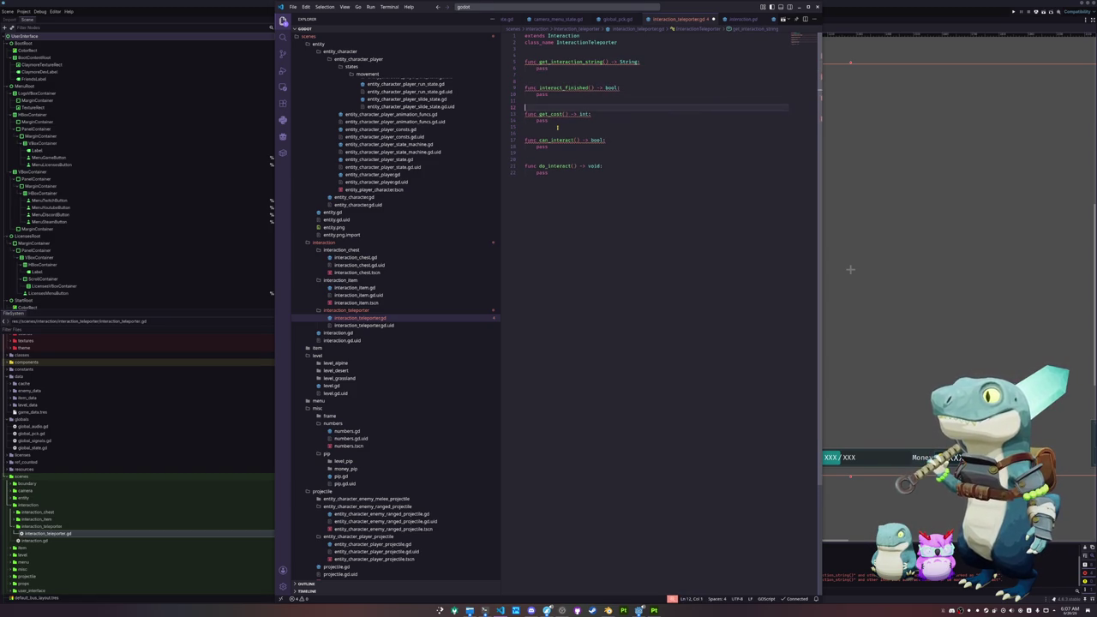
Make get_cost return 0 and add a blank line below the class name.
{"action": "key", "text": "Up"}
{"action": "key", "text": "End"}
{"action": "key", "text": "shift+Home"}
{"action": "type", "text": "re"}
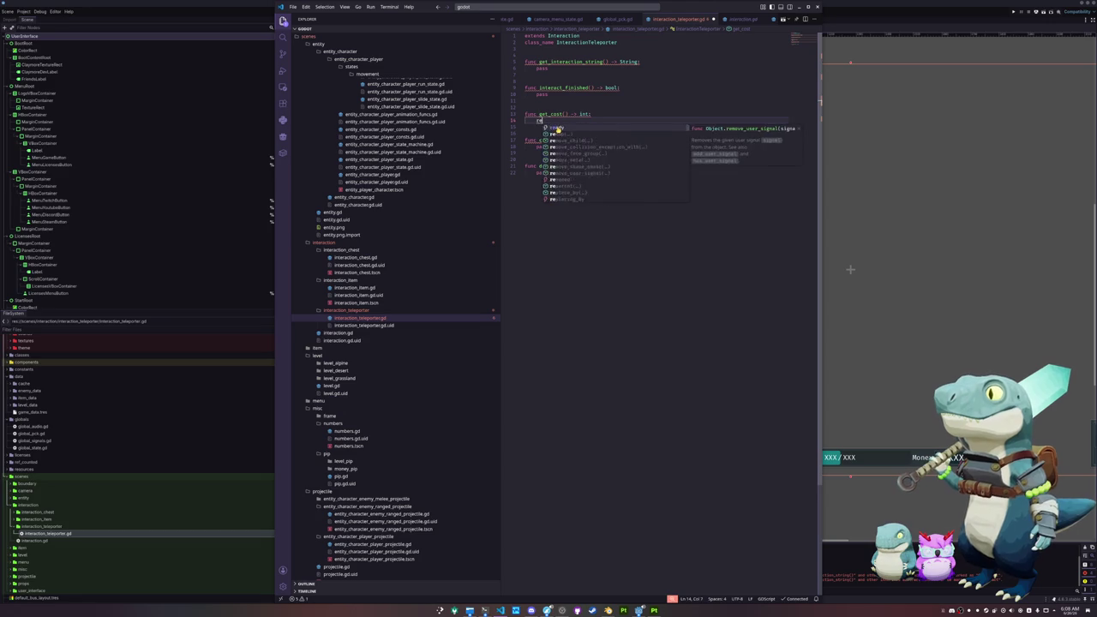
{"action": "type", "text": "turn 0"}
{"action": "key", "text": "Up"}
{"action": "key", "text": "Up"}
{"action": "key", "text": "Up"}
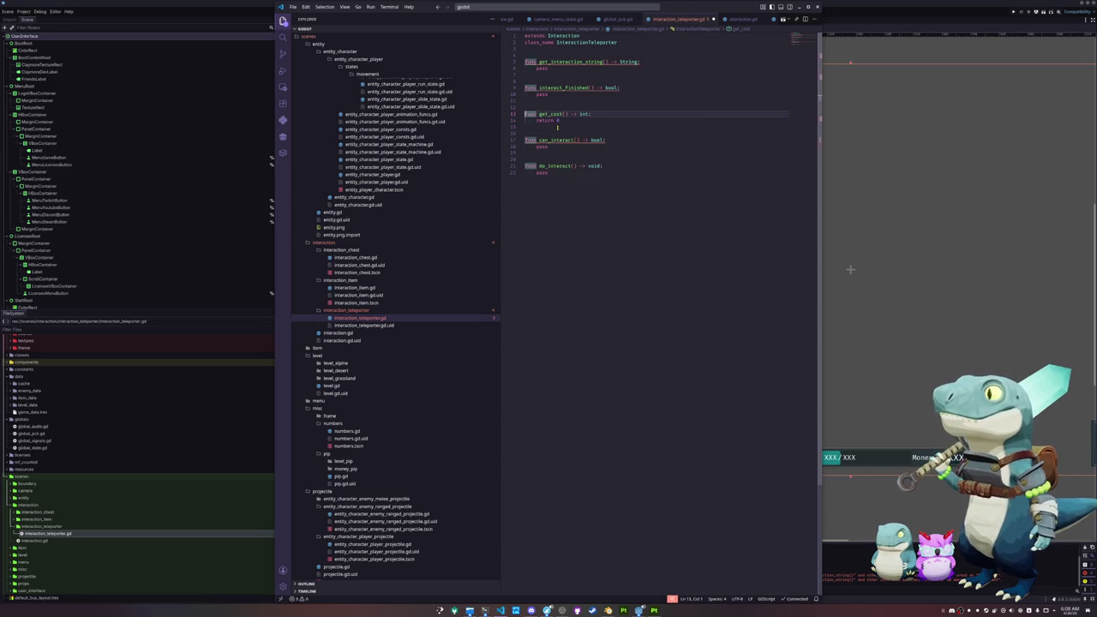
{"action": "key", "text": "Up"}
{"action": "key", "text": "End"}
{"action": "key", "text": "shift+Home"}
{"action": "key", "text": "Up"}
{"action": "key", "text": "Up"}
{"action": "key", "text": "Up"}
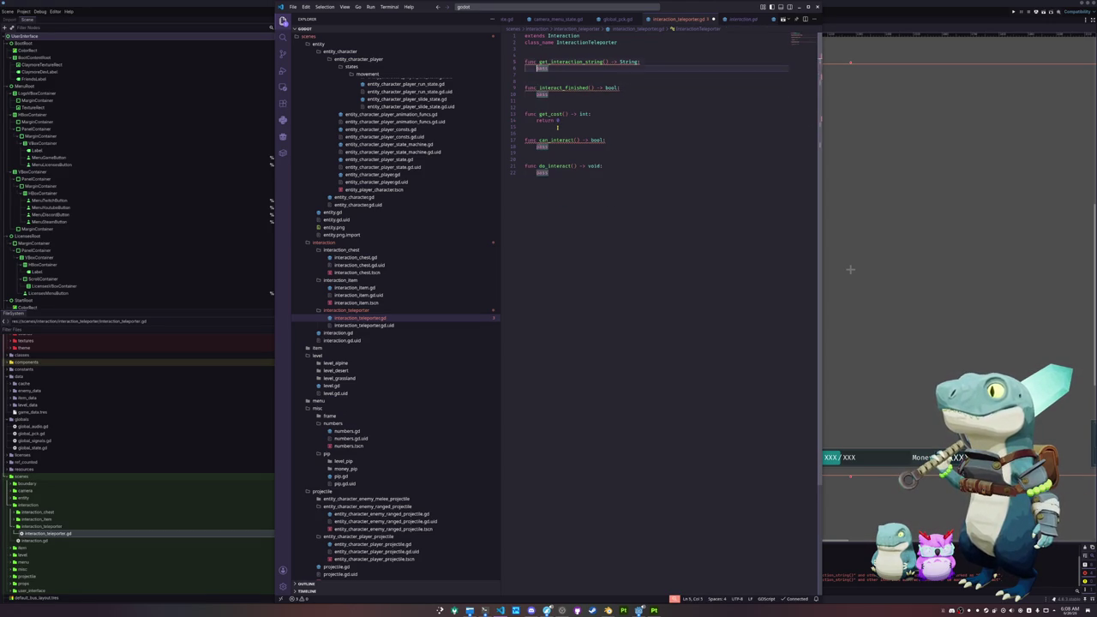
{"action": "key", "text": "Return"}
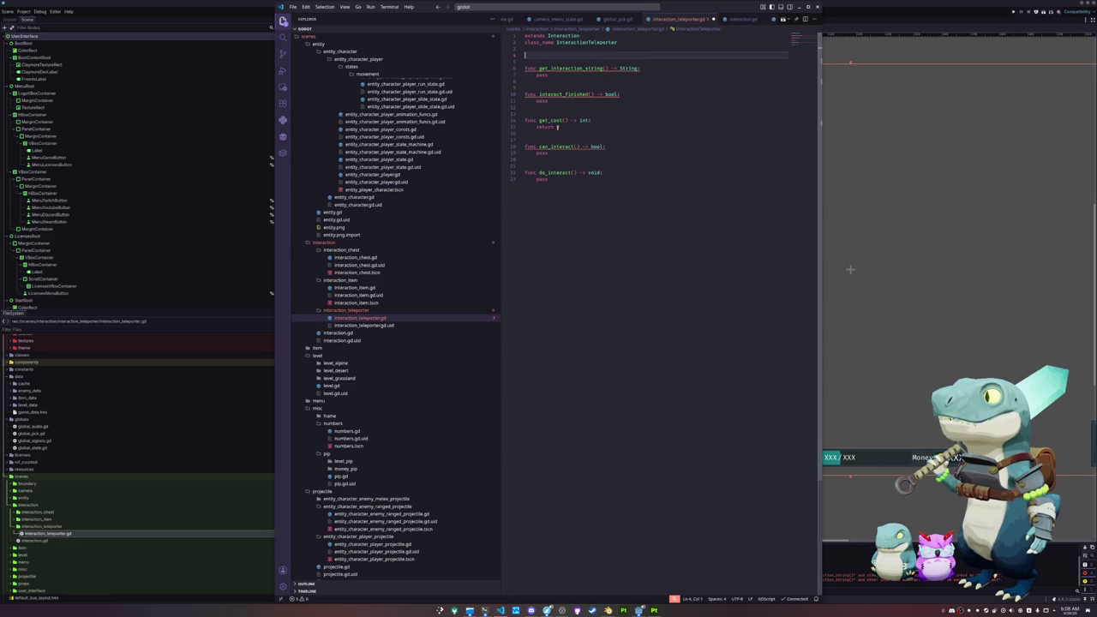
{"action": "left_click", "coordinate": [356, 257]}
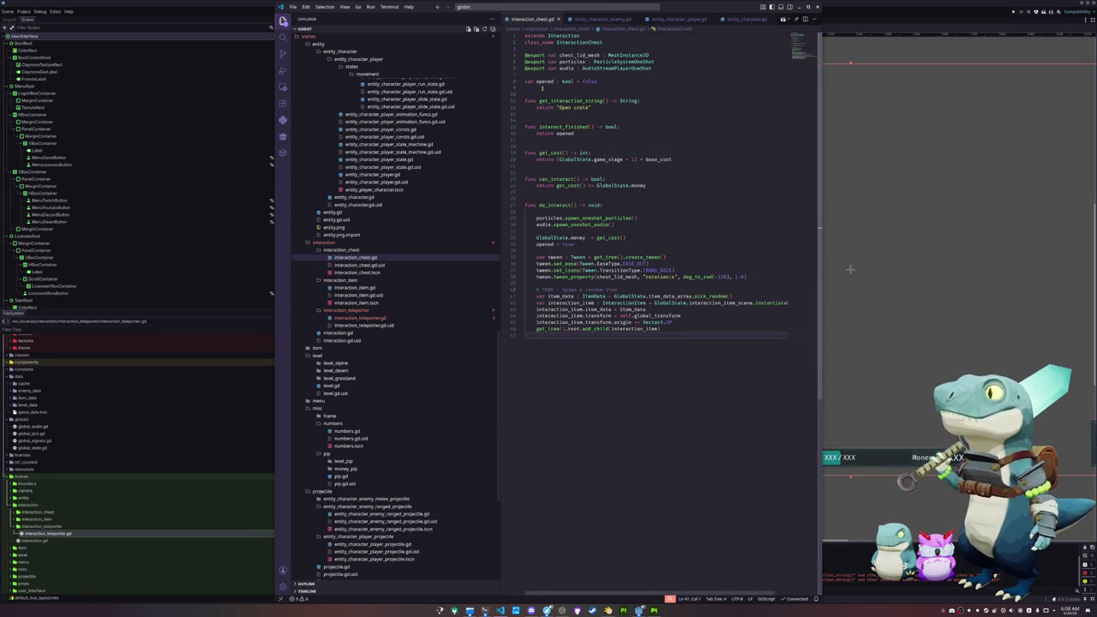
Declare 'var started: bool = false' above the teleporter's stub functions.
{"action": "left_click", "coordinate": [360, 317]}
{"action": "type", "text": "var started: bool = false"}
{"action": "key", "text": "Return"}
{"action": "key", "text": "Down"}
{"action": "key", "text": "Down"}
{"action": "key", "text": "Down"}
{"action": "key", "text": "End"}
{"action": "key", "text": "shift+Home"}
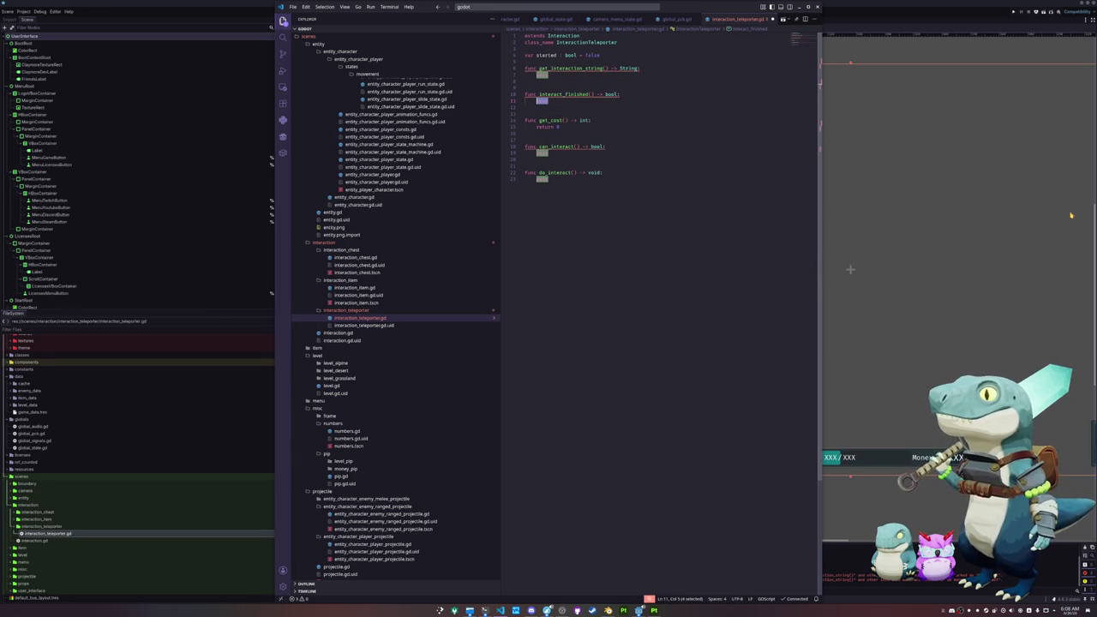
Enlarge the editor text and select the pass in get_interaction_string.
{"action": "left_click", "coordinate": [851, 269]}
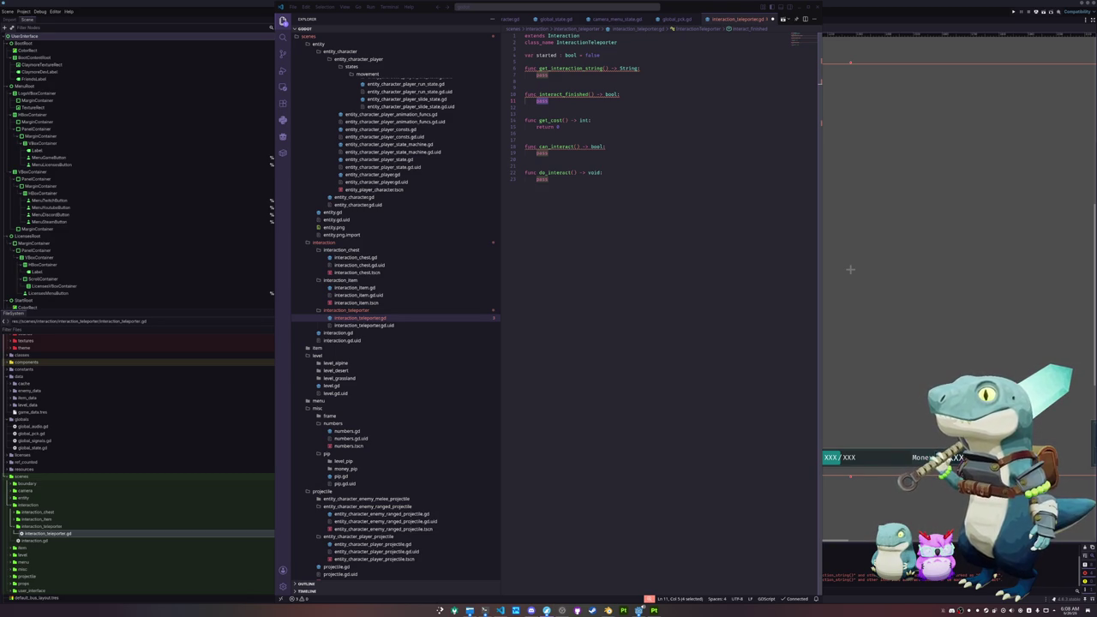
{"action": "left_click", "coordinate": [760, 200]}
{"action": "left_click", "coordinate": [592, 83]}
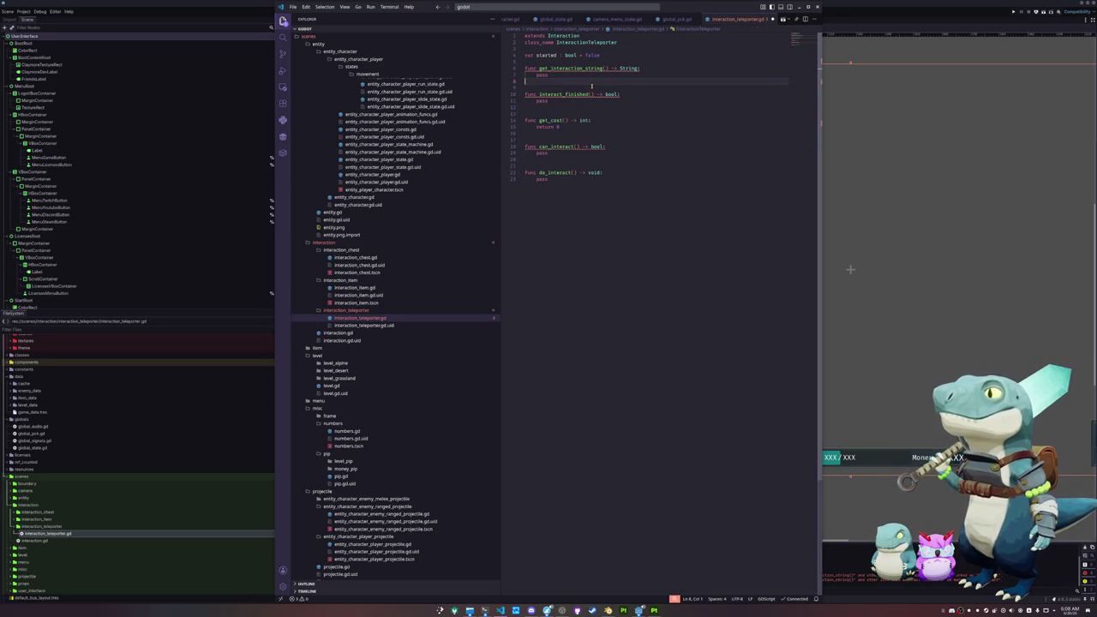
{"action": "key", "text": "ctrl+equal"}
{"action": "double_click", "coordinate": [592, 88]}
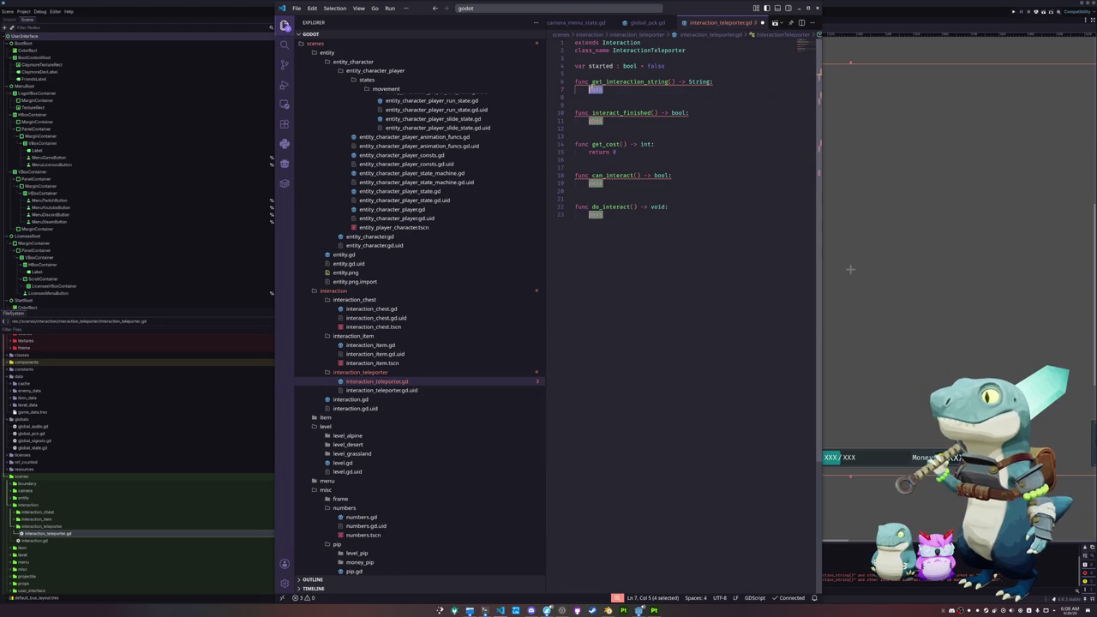
Make get_interaction_string return "Start Drill" and space out the functions.
{"action": "type", "text": "return \"Start Drill"}
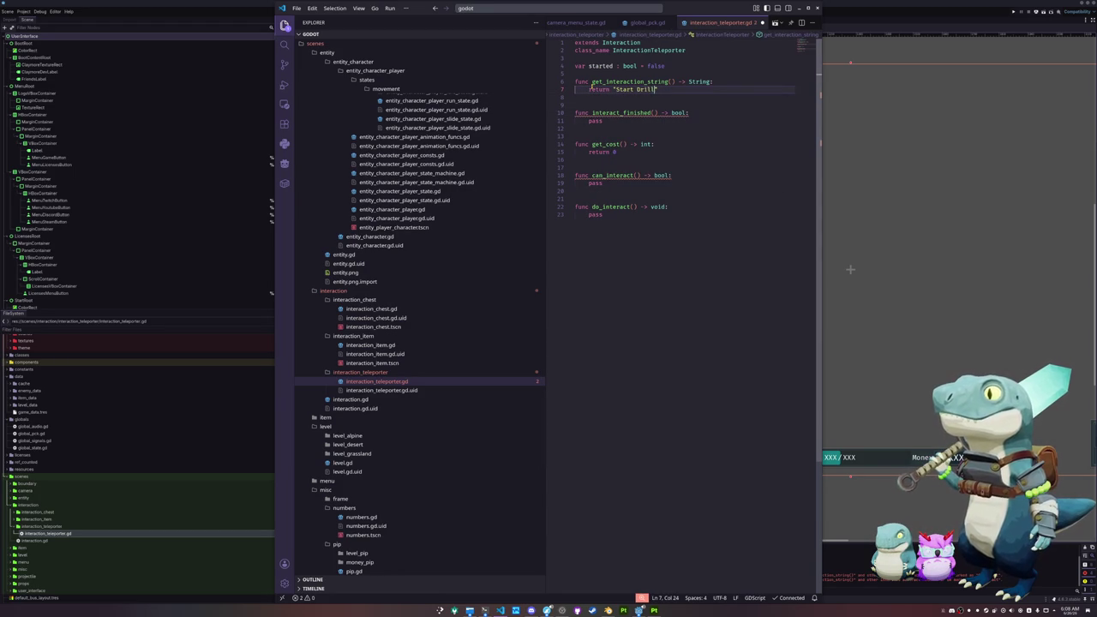
{"action": "key", "text": "Down"}
{"action": "key", "text": "Up"}
{"action": "key", "text": "Up"}
{"action": "key", "text": "Home"}
{"action": "key", "text": "Return"}
{"action": "key", "text": "Down"}
{"action": "key", "text": "Down"}
{"action": "key", "text": "Down"}
{"action": "key", "text": "Down"}
{"action": "key", "text": "Down"}
{"action": "key", "text": "Down"}
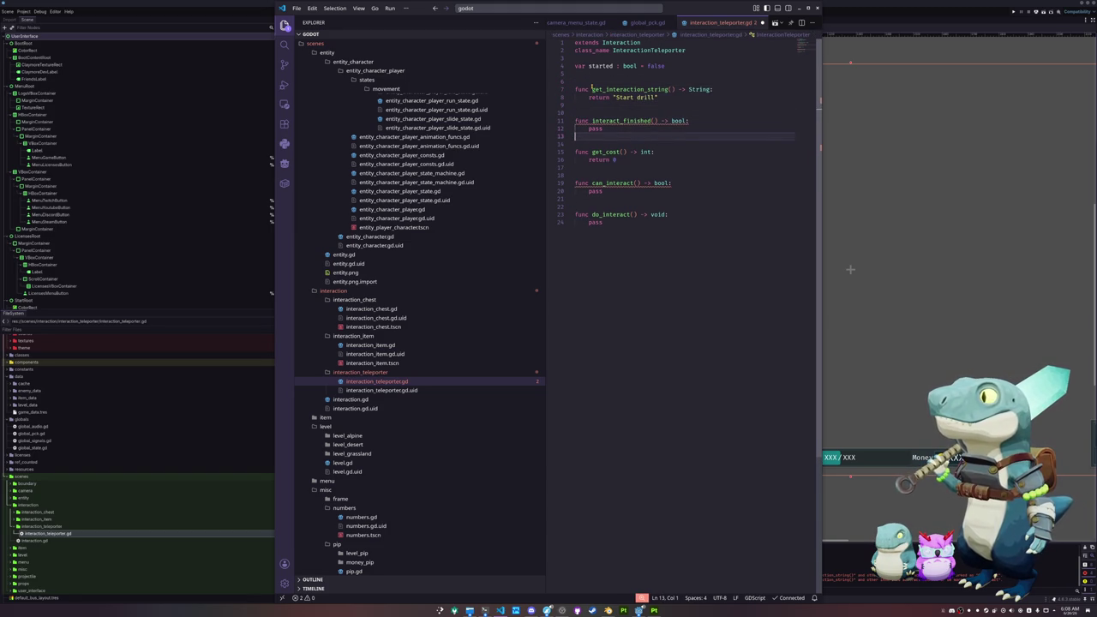
{"action": "key", "text": "Down"}
{"action": "key", "text": "Down"}
{"action": "key", "text": "Down"}
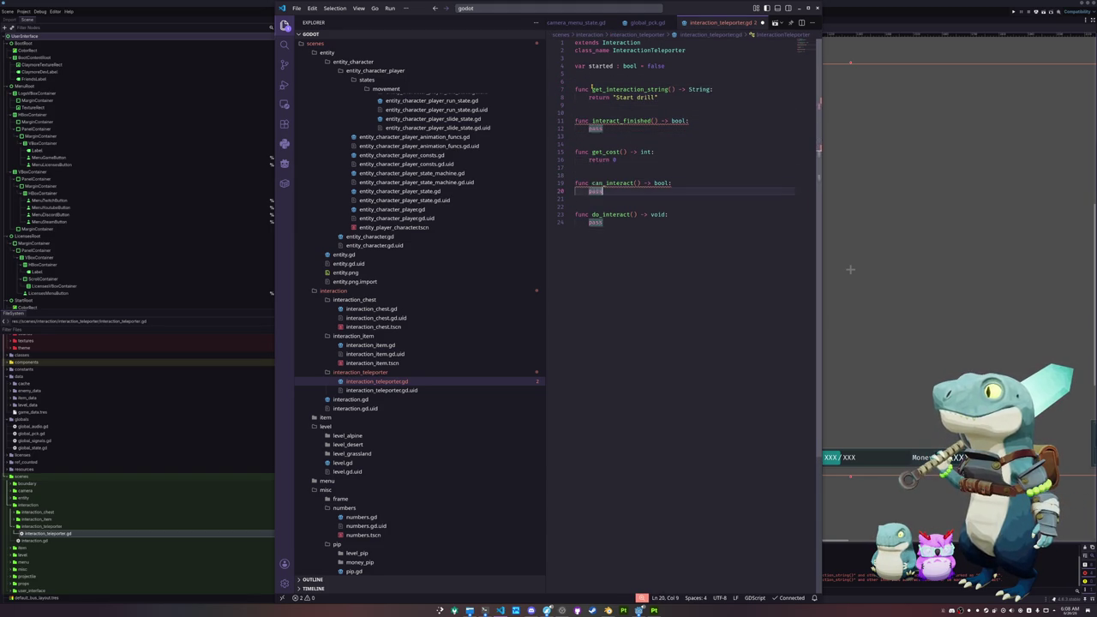
{"action": "key", "text": "Return"}
{"action": "key", "text": "Down"}
{"action": "key", "text": "Down"}
{"action": "key", "text": "Down"}
Replace do_interact's pass with 'started = true'.
{"action": "key", "text": "End"}
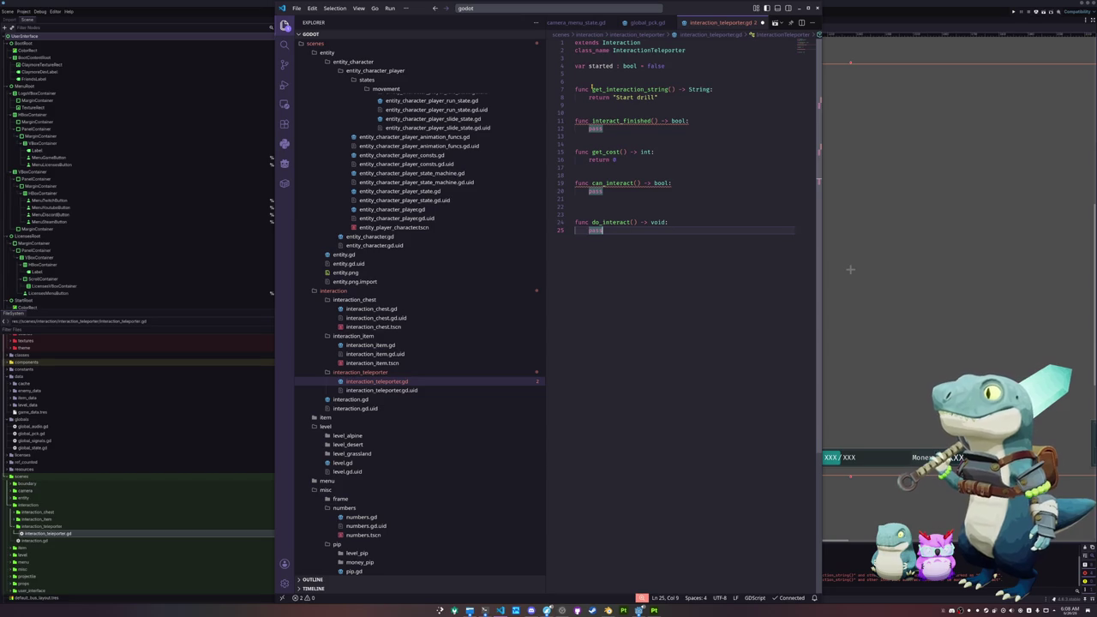
{"action": "key", "text": "BackSpace"}
{"action": "key", "text": "BackSpace"}
{"action": "key", "text": "BackSpace"}
{"action": "type", "text": "started = true"}
{"action": "key", "text": "Return"}
{"action": "key", "text": "Return"}
{"action": "key", "text": "BackSpace"}
{"action": "key", "text": "BackSpace"}
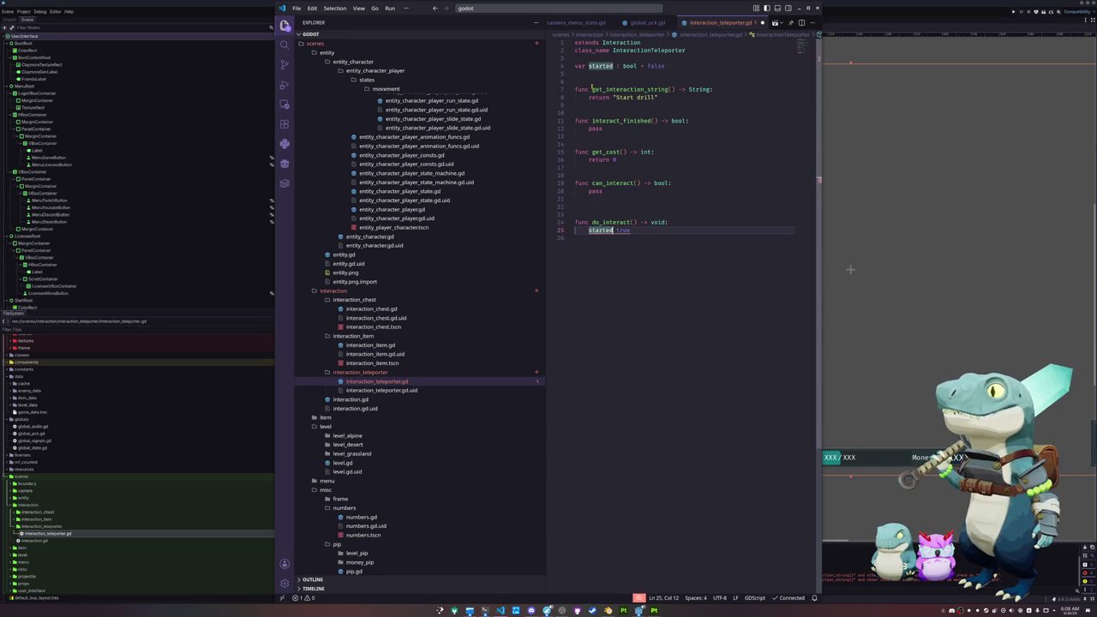
{"action": "key", "text": "Tab"}
{"action": "key", "text": "Return"}
{"action": "key", "text": "Return"}
{"action": "key", "text": "Return"}
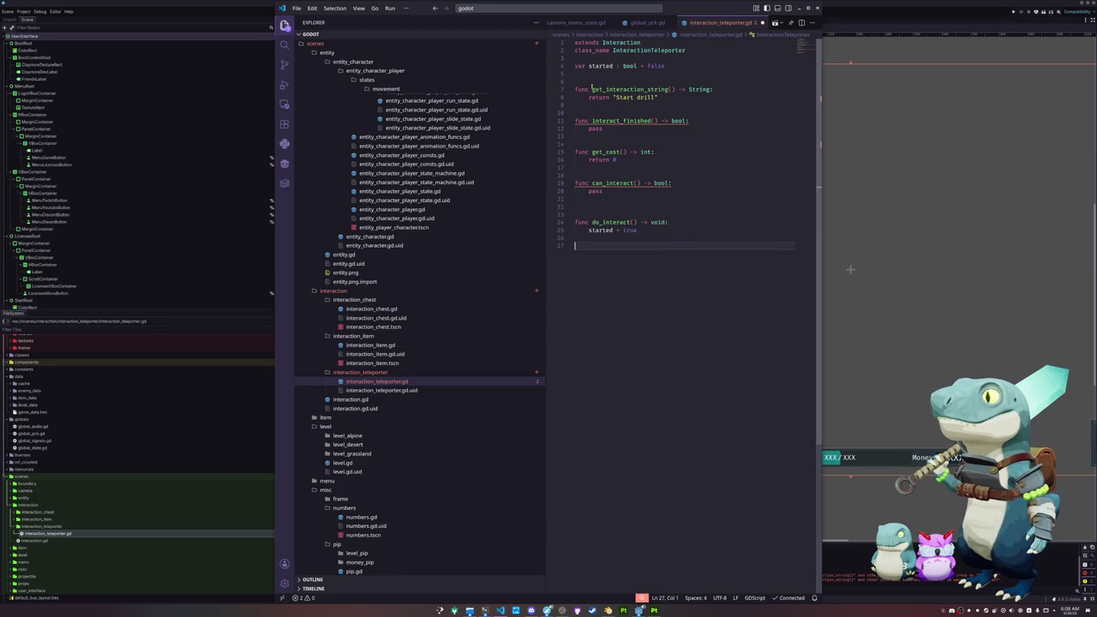
Add a _physics_process function with a pass body and begin a drill-update comment.
{"action": "type", "text": "func _phy"}
{"action": "key", "text": "Return"}
{"action": "key", "text": "Return"}
{"action": "type", "text": "pass"}
{"action": "key", "text": "Escape"}
{"action": "key", "text": "Home"}
{"action": "key", "text": "Return"}
{"action": "key", "text": "Return"}
{"action": "key", "text": "Return"}
{"action": "key", "text": "Up"}
{"action": "key", "text": "Up"}
{"action": "type", "text": "upd"}
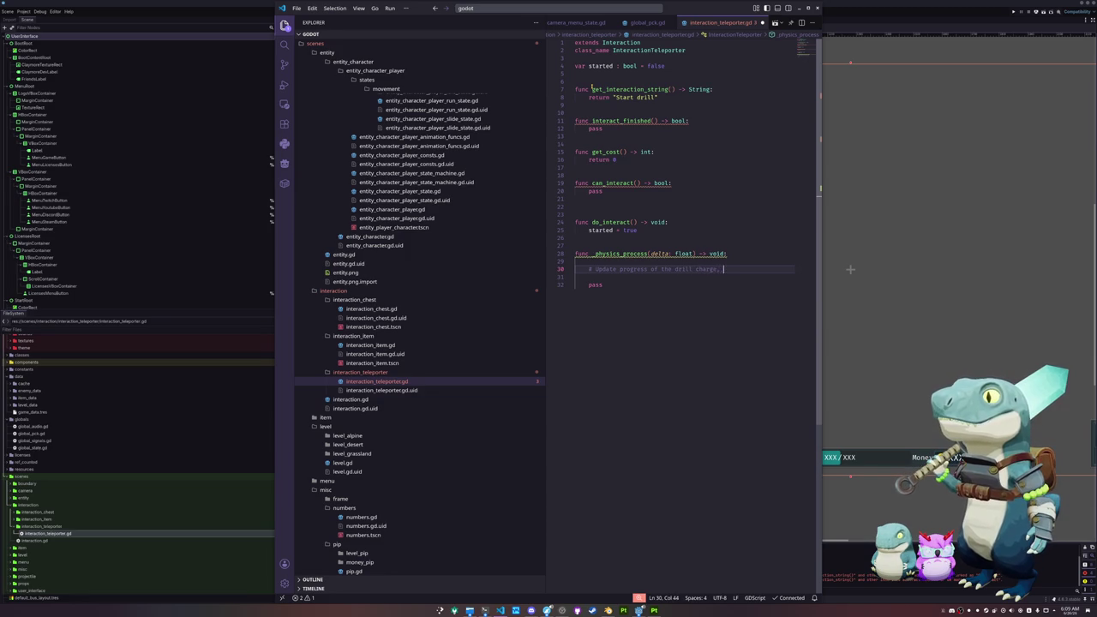
Add placeholder comments for drill updates and particle and visual effects.
{"action": "type", "text": "yer, etc."}
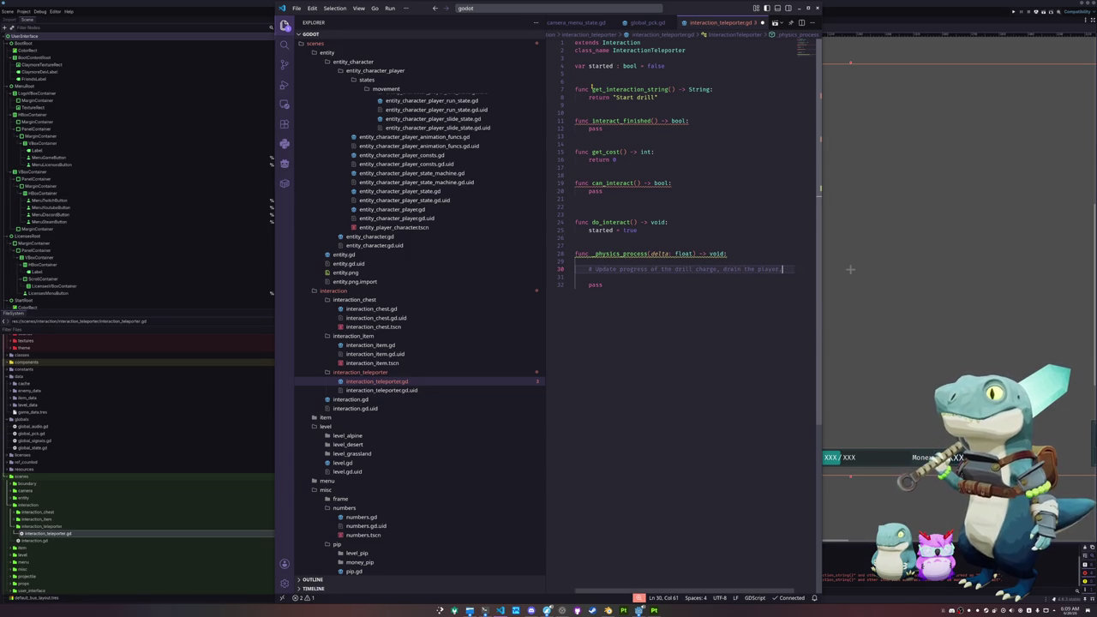
{"action": "key", "text": "Down"}
{"action": "key", "text": "Up"}
{"action": "key", "text": "End"}
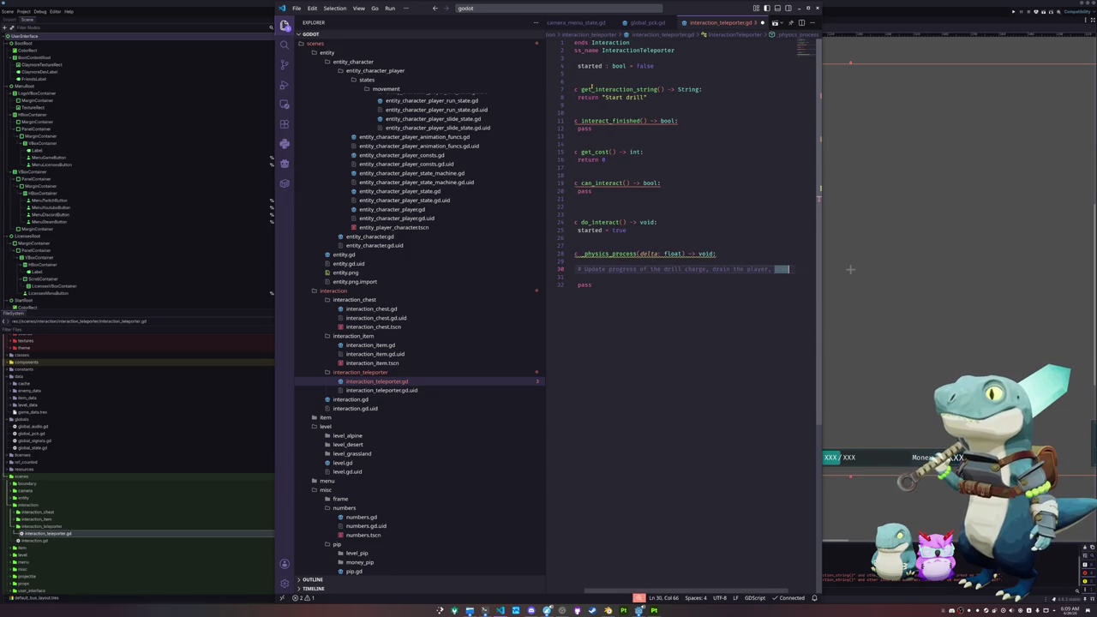
{"action": "key", "text": "Return"}
{"action": "key", "text": "Return"}
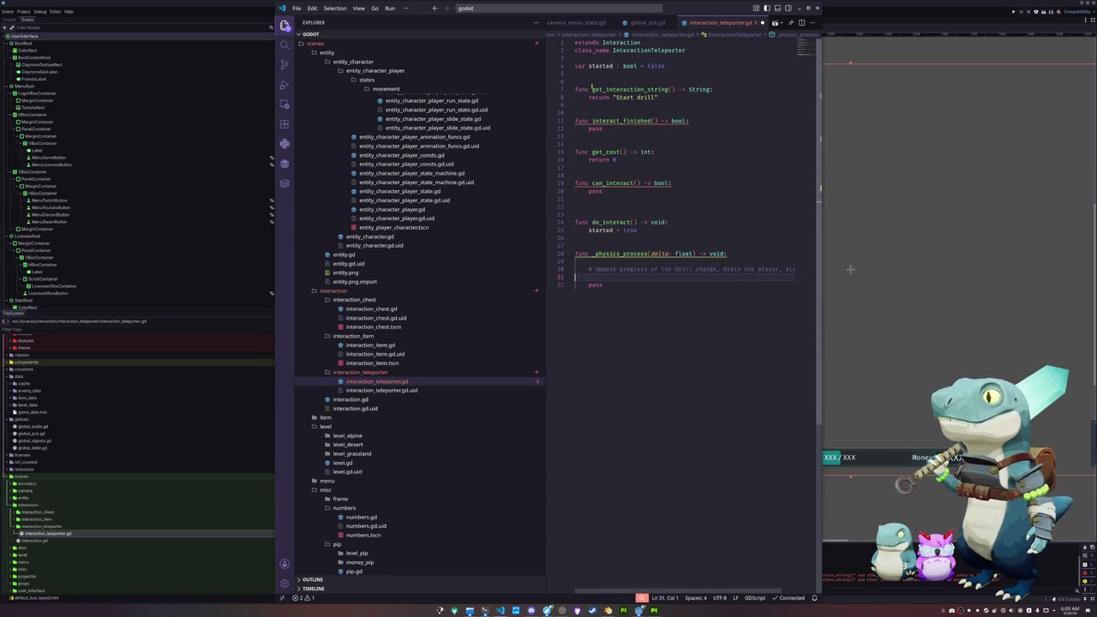
{"action": "type", "text": "pdate"}
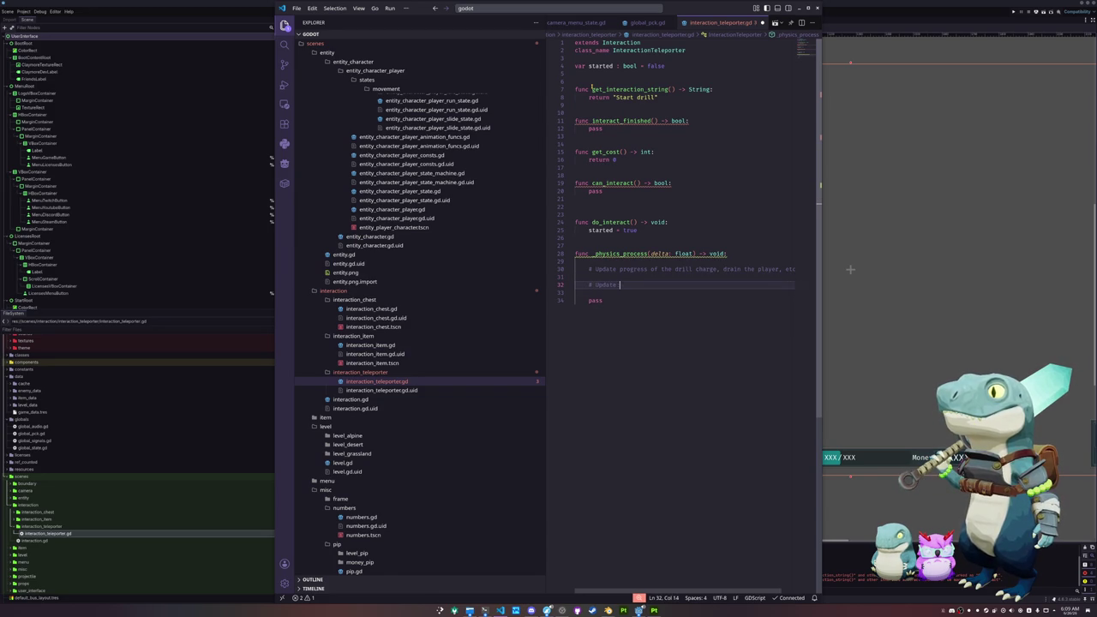
{"action": "key", "text": "Down"}
{"action": "key", "text": "Down"}
{"action": "key", "text": "ctrl+shift+k"}
{"action": "key", "text": "Up"}
{"action": "key", "text": "Up"}
{"action": "key", "text": "Up"}
{"action": "key", "text": "ctrl+z"}
{"action": "key", "text": "Up"}
{"action": "key", "text": "Up"}
{"action": "key", "text": "Up"}
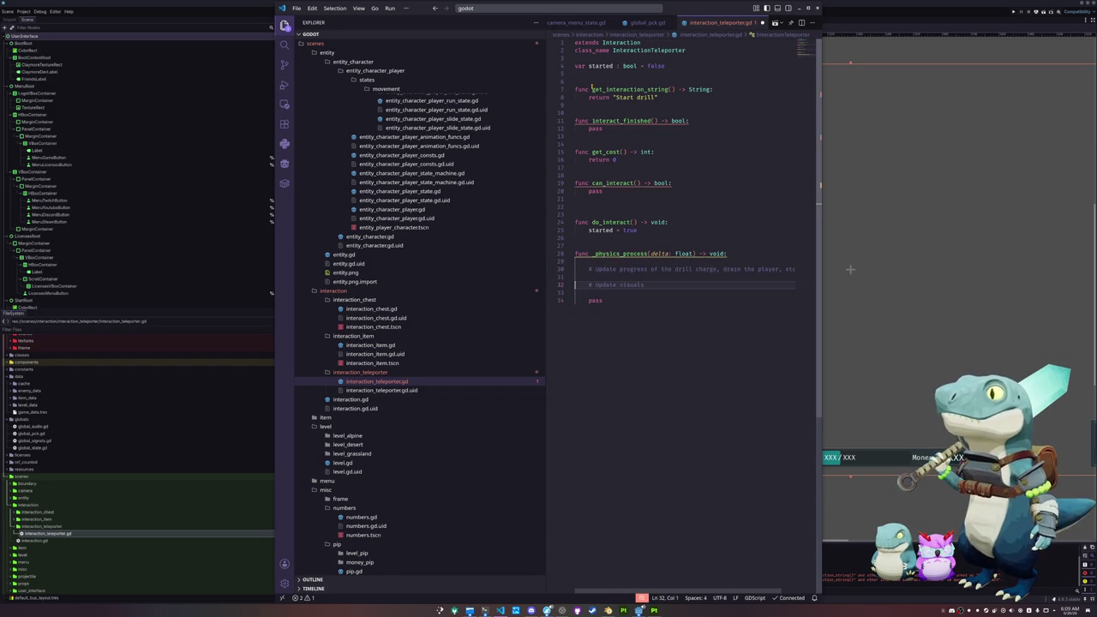
{"action": "key", "text": "Return"}
{"action": "key", "text": "Up"}
{"action": "key", "text": "Up"}
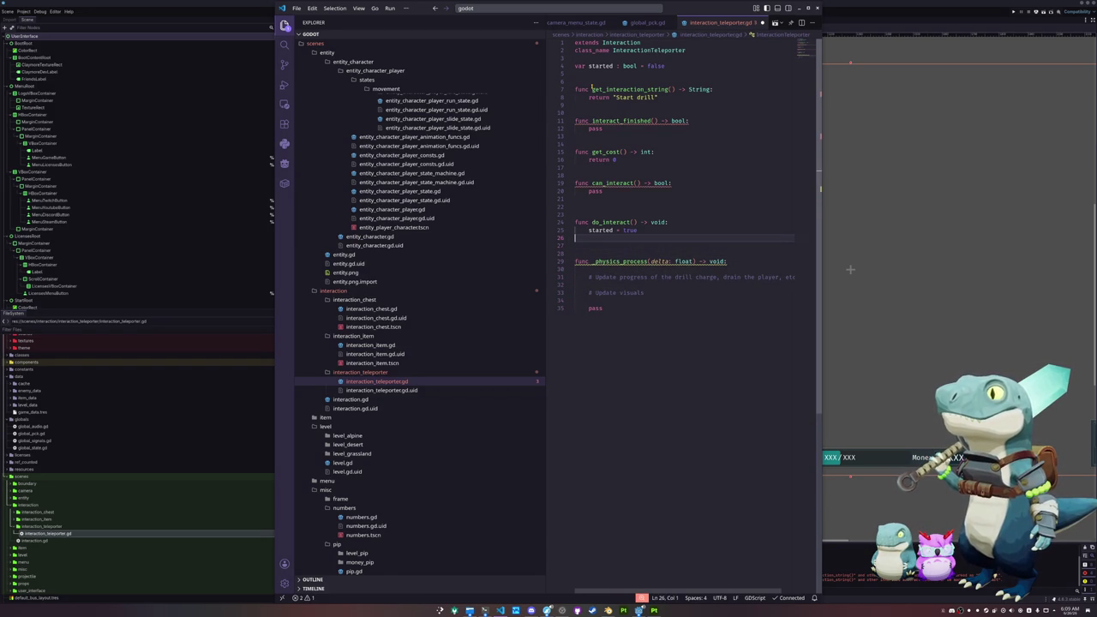
{"action": "key", "text": "Return"}
{"action": "type", "text": "Fla"}
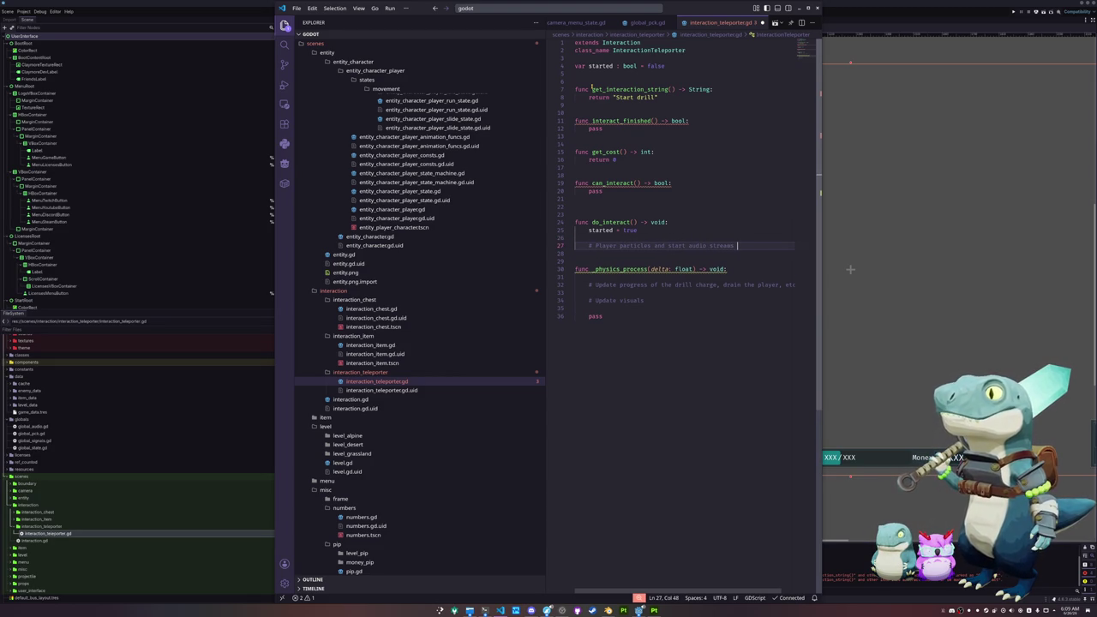
Make can_interact return 'not started'.
{"action": "key", "text": "Up"}
{"action": "key", "text": "Up"}
{"action": "key", "text": "Up"}
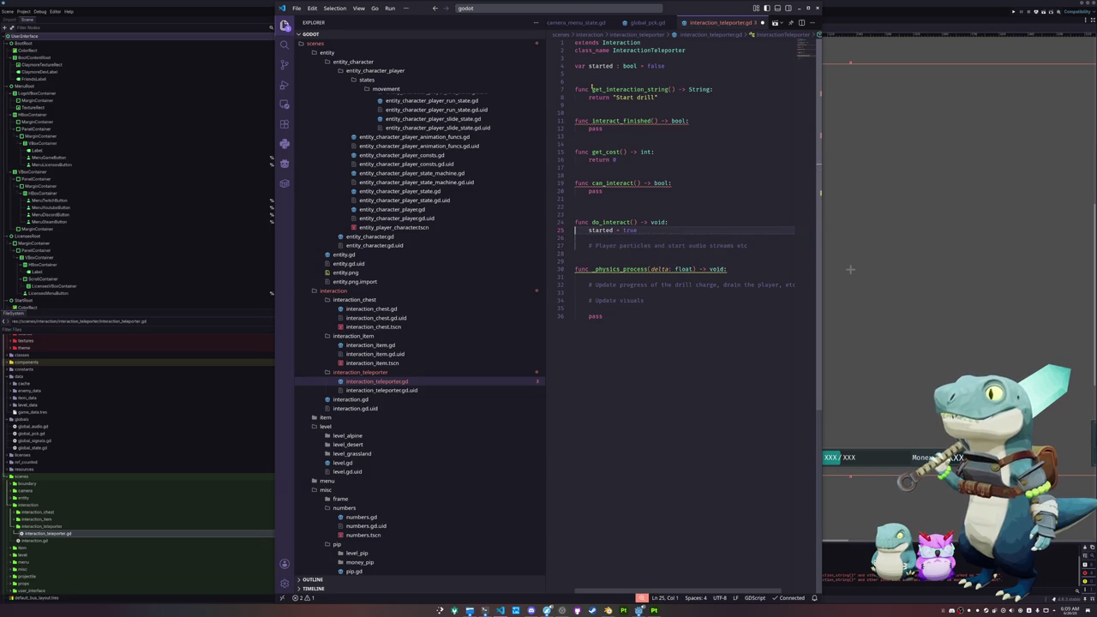
{"action": "key", "text": "BackSpace"}
{"action": "key", "text": "BackSpace"}
{"action": "key", "text": "BackSpace"}
{"action": "type", "text": "r"}
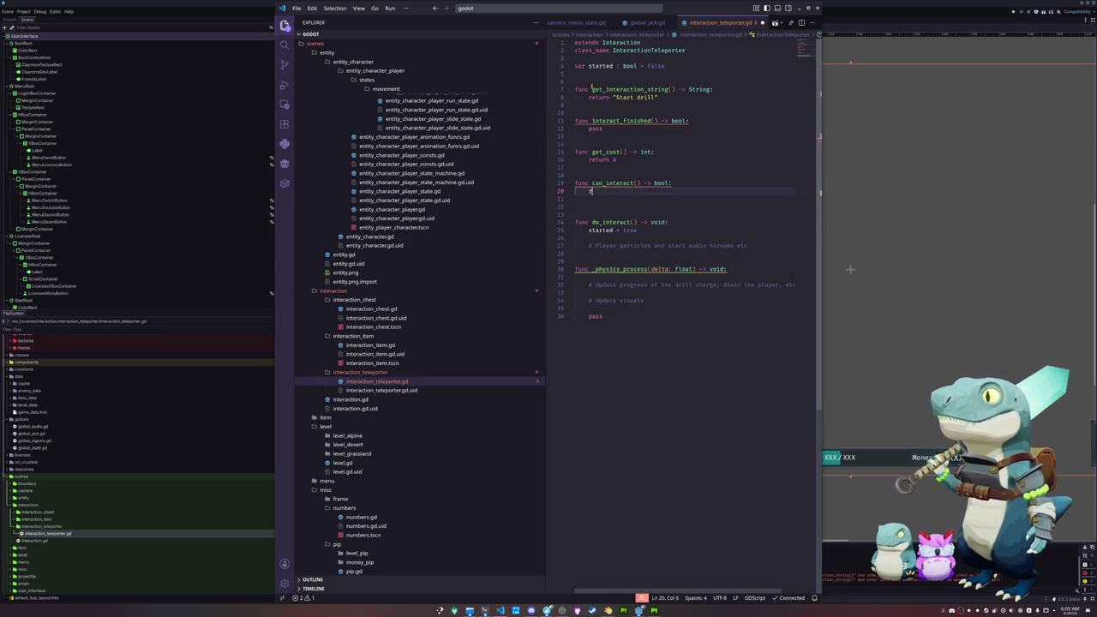
{"action": "type", "text": "eturn not started"}
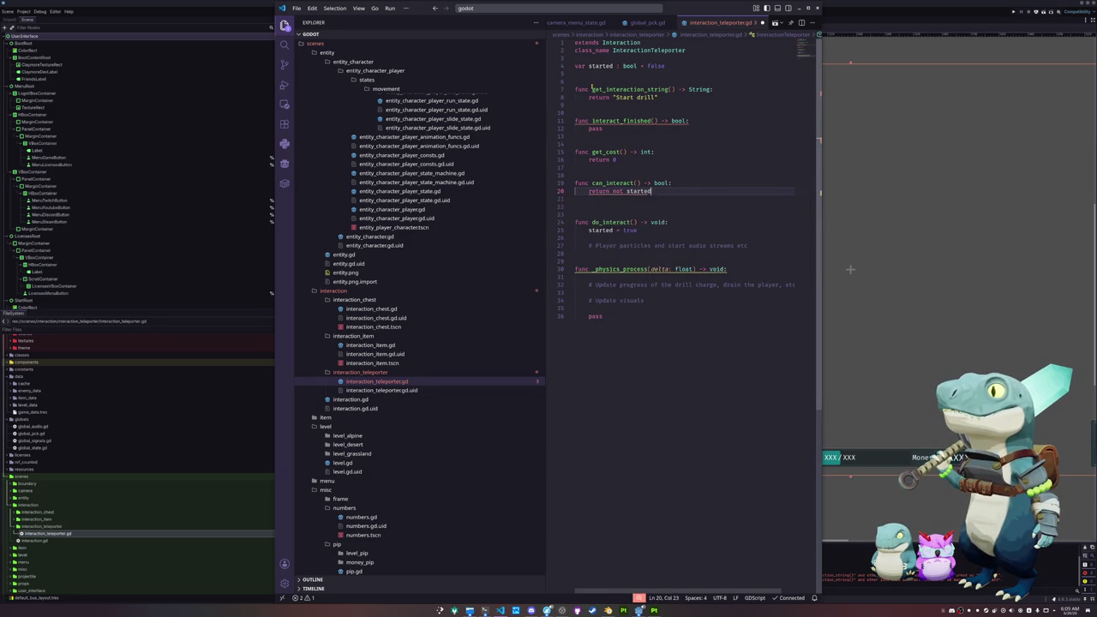
{"action": "key", "text": "Up"}
{"action": "key", "text": "Up"}
{"action": "key", "text": "Return"}
Make interact_finished return 'started'.
{"action": "key", "text": "Up"}
{"action": "key", "text": "Up"}
{"action": "key", "text": "Up"}
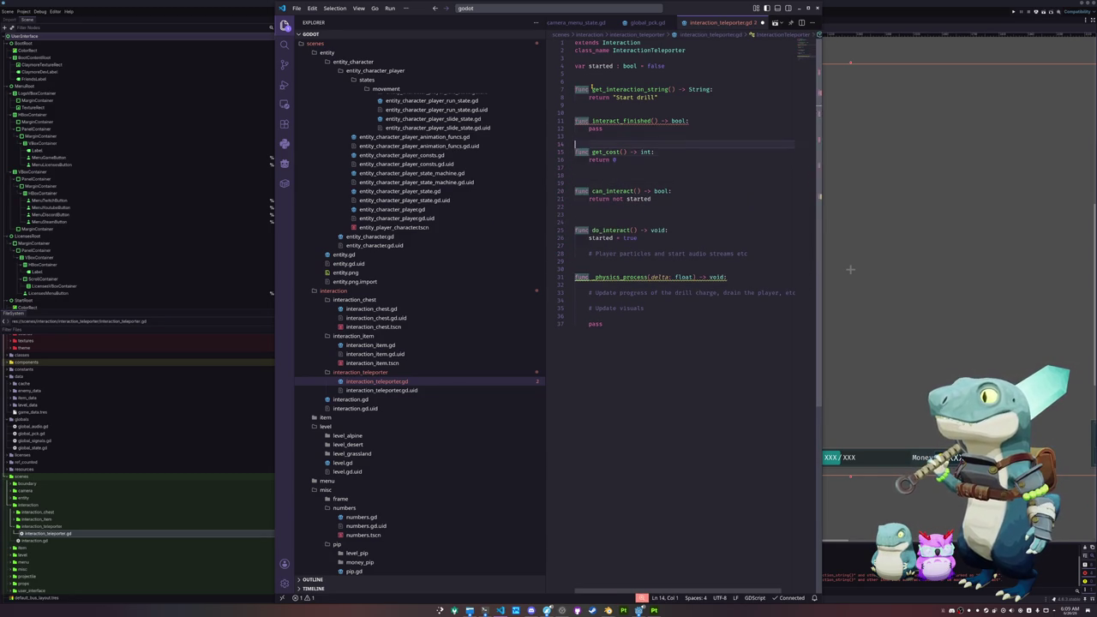
{"action": "key", "text": "End"}
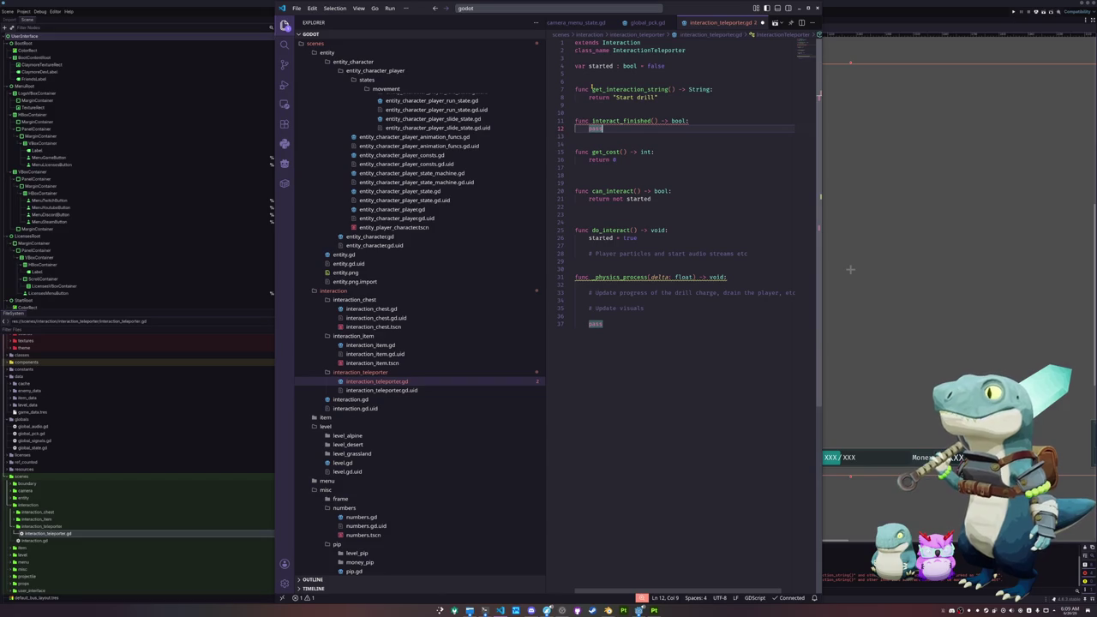
{"action": "key", "text": "shift+Home"}
{"action": "type", "text": "started"}
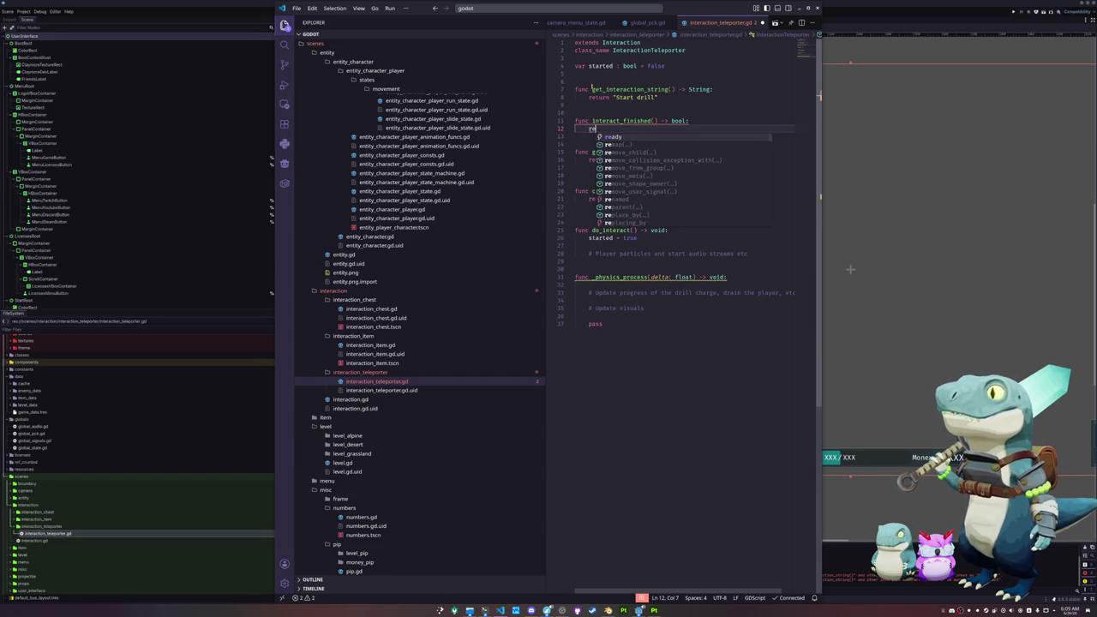
{"action": "key", "text": "Escape"}
{"action": "key", "text": "Down"}
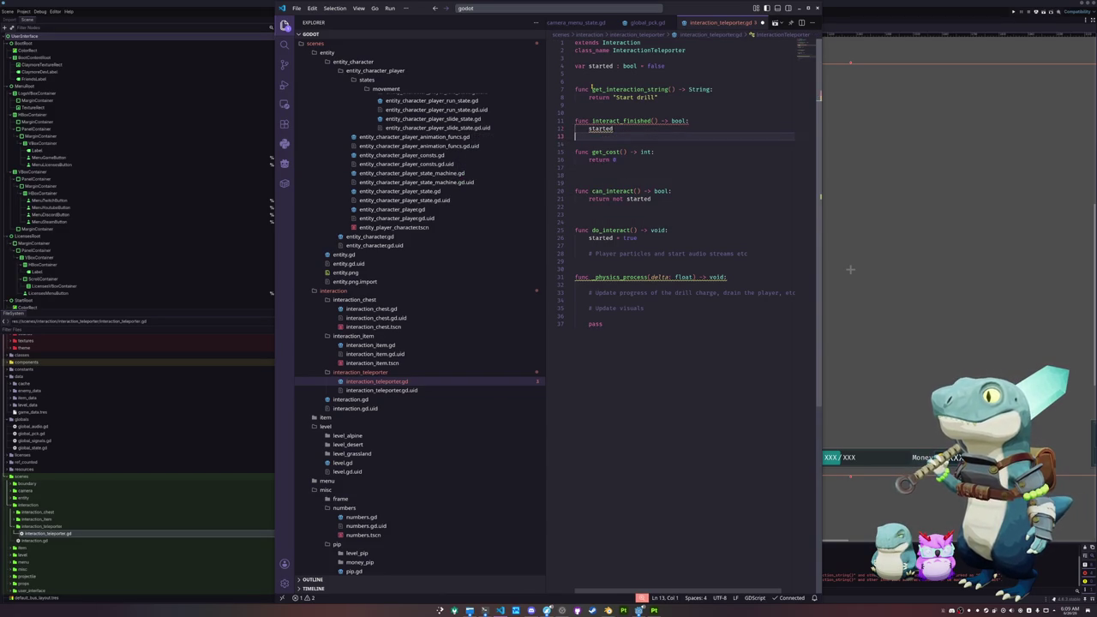
{"action": "key", "text": "Up"}
{"action": "key", "text": "Home"}
{"action": "type", "text": "retrn"}
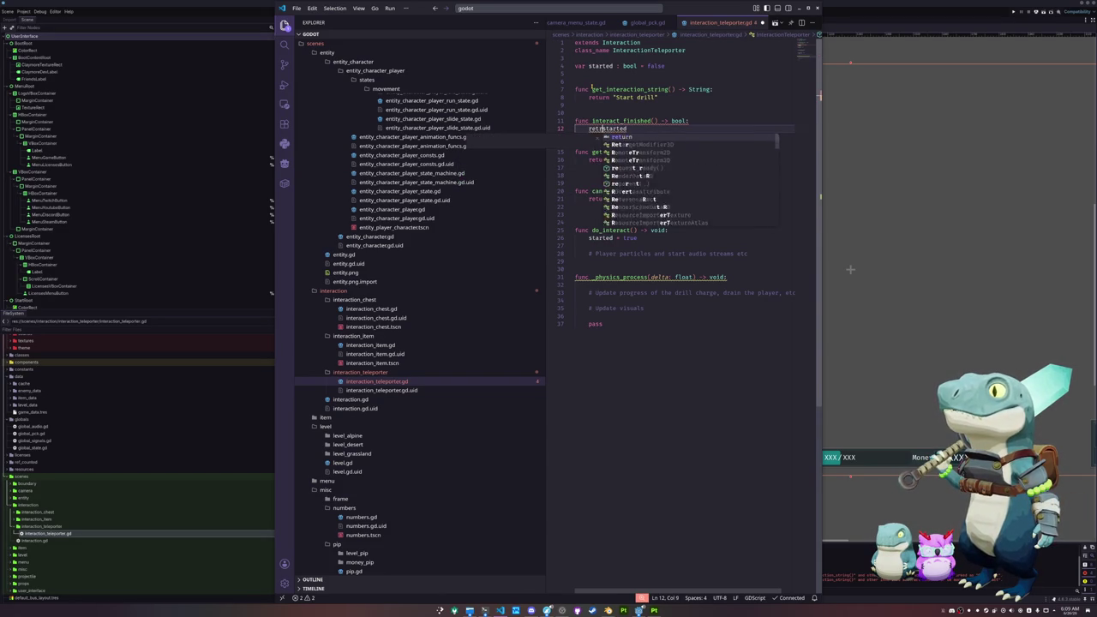
{"action": "key", "text": "Left"}
{"action": "key", "text": "Left"}
{"action": "key", "text": "Left"}
{"action": "type", "text": "u"}
{"action": "key", "text": "Down"}
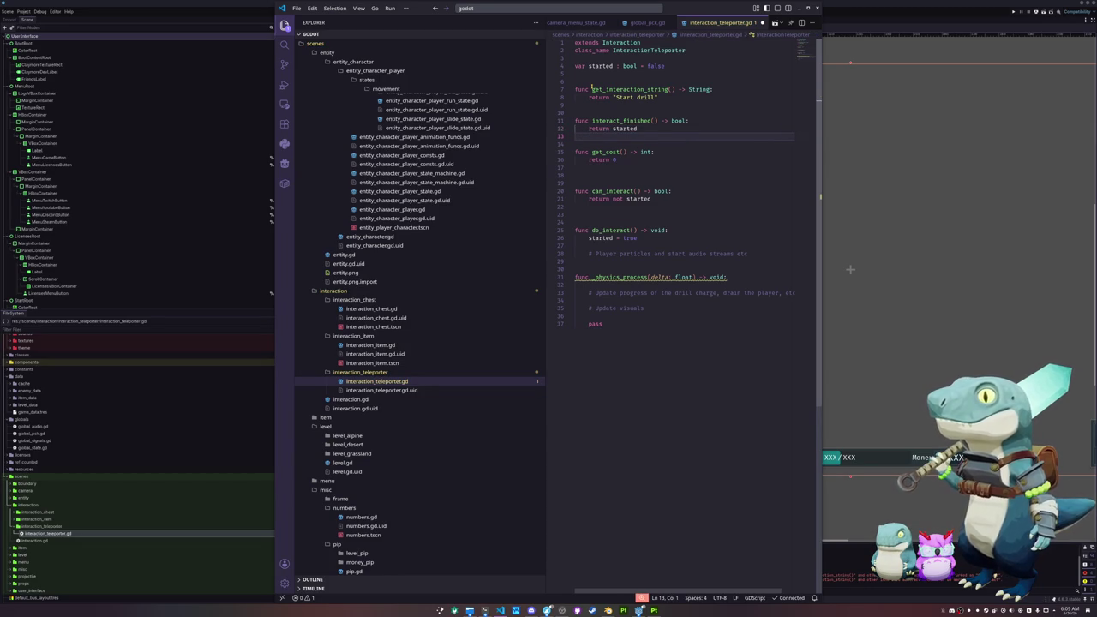
Remove the extra blank lines above can_interact and review the script.
{"action": "key", "text": "Up"}
{"action": "key", "text": "Up"}
{"action": "key", "text": "Right"}
{"action": "key", "text": "Right"}
{"action": "key", "text": "Right"}
{"action": "key", "text": "Down"}
{"action": "key", "text": "Down"}
{"action": "key", "text": "Down"}
{"action": "key", "text": "Home"}
{"action": "key", "text": "BackSpace"}
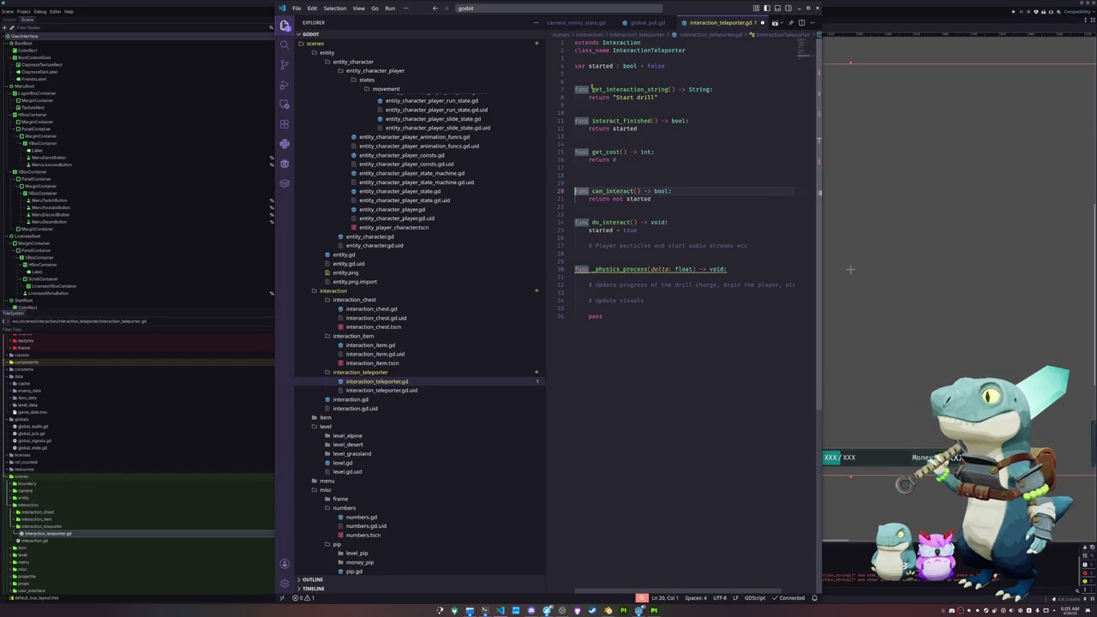
{"action": "key", "text": "BackSpace"}
{"action": "key", "text": "Up"}
{"action": "key", "text": "Up"}
{"action": "key", "text": "Up"}
{"action": "key", "text": "Up"}
{"action": "key", "text": "Up"}
{"action": "key", "text": "Up"}
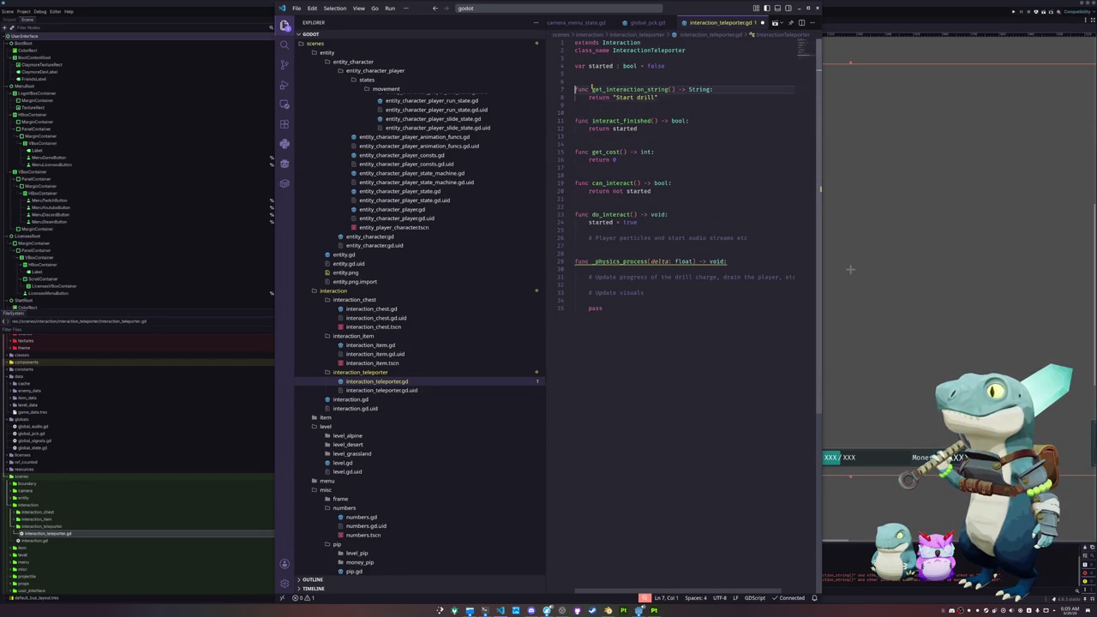
{"action": "key", "text": "Down"}
{"action": "key", "text": "Down"}
{"action": "key", "text": "Down"}
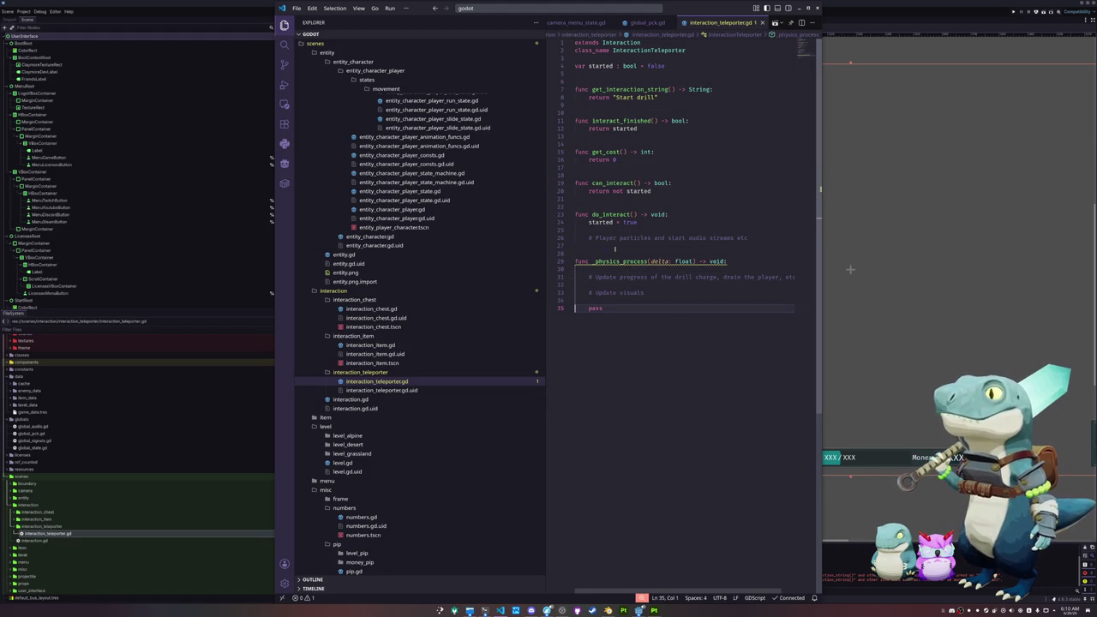
{"action": "left_click", "coordinate": [839, 500]}
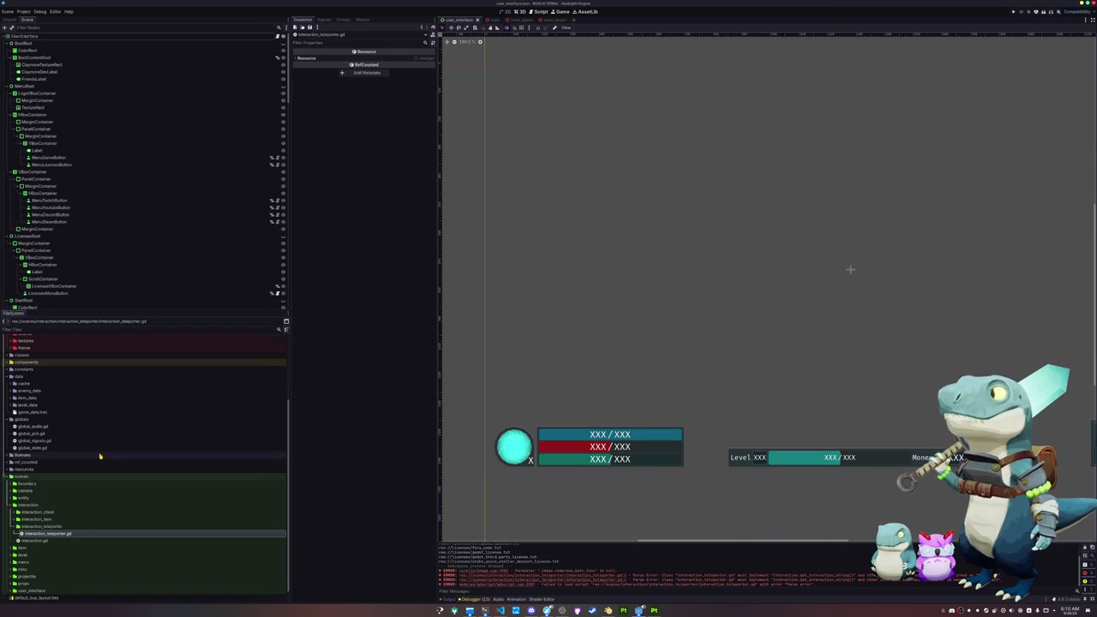
Create interaction_teleporter.tscn in the interaction_teleporter folder with an InteractionTeleporter root node.
{"action": "right_click", "coordinate": [55, 512]}
{"action": "mouse_move", "coordinate": [111, 500]}
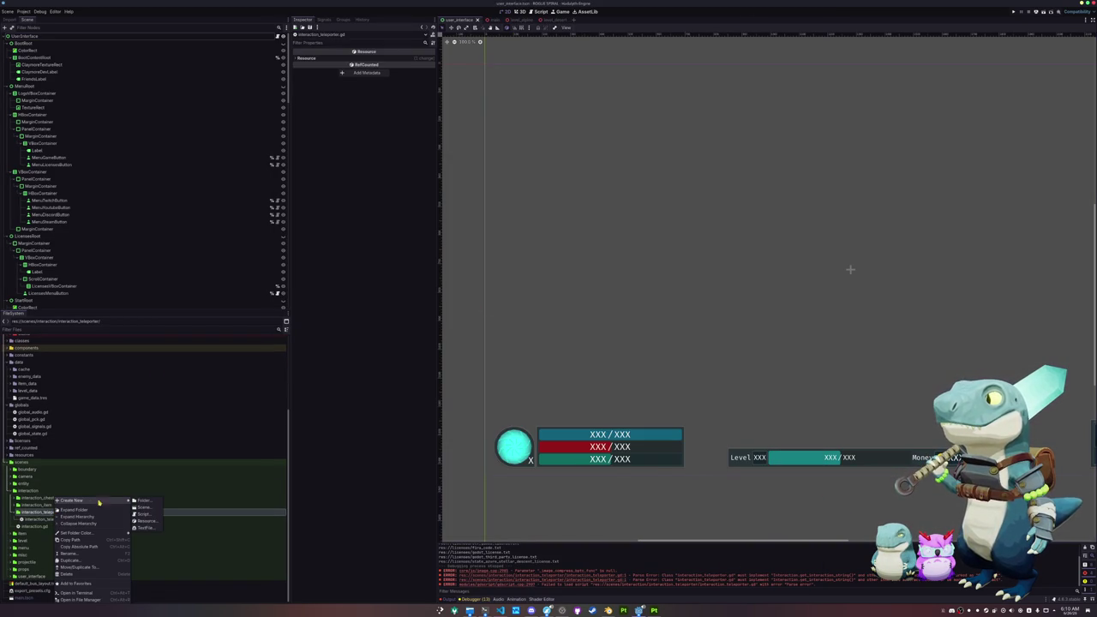
{"action": "left_click", "coordinate": [144, 507]}
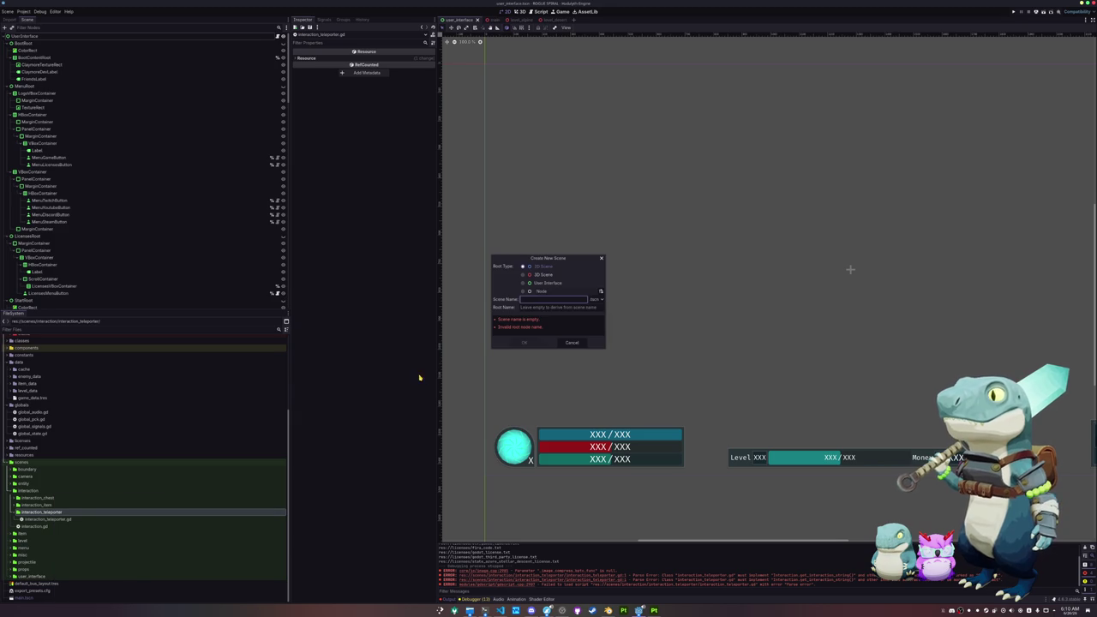
{"action": "left_click", "coordinate": [601, 292]}
{"action": "type", "text": "interaction"}
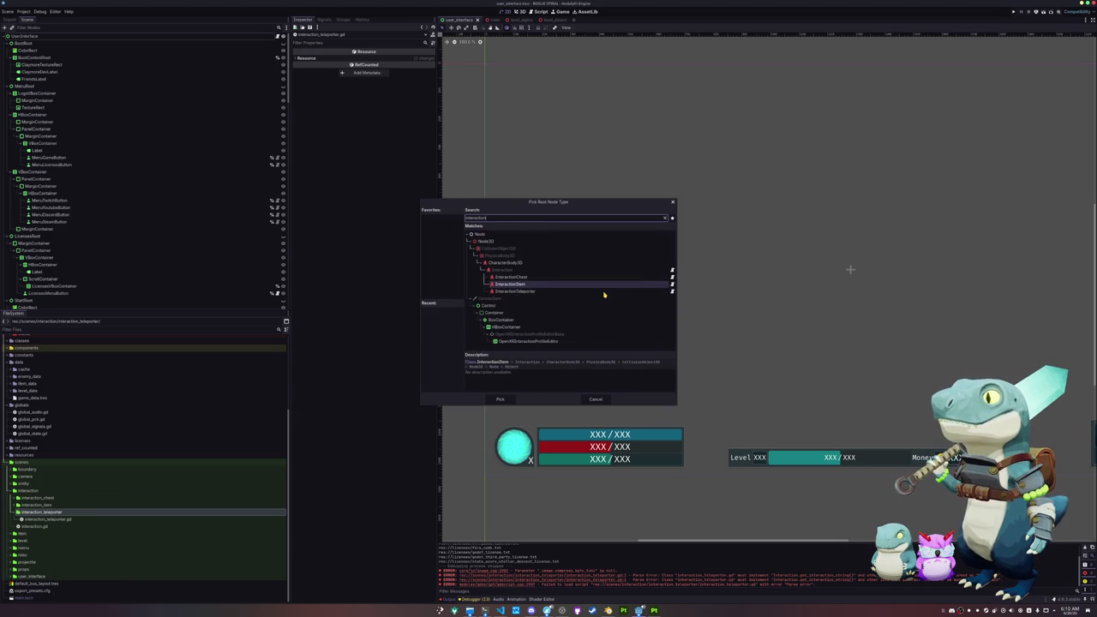
{"action": "double_click", "coordinate": [604, 292]}
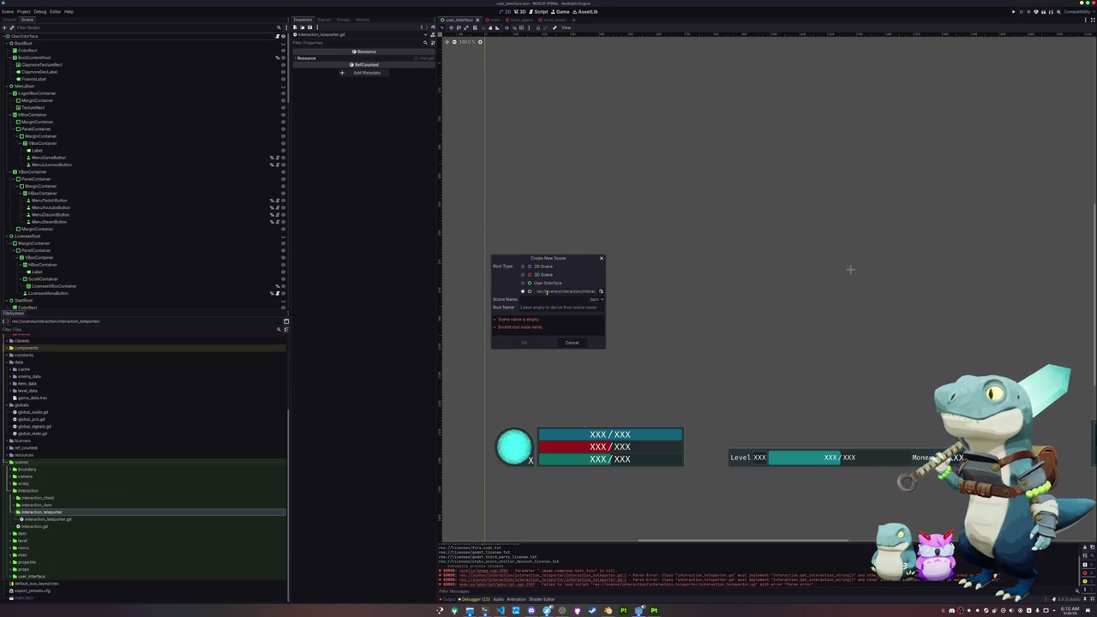
{"action": "type", "text": "interaction_teleporter"}
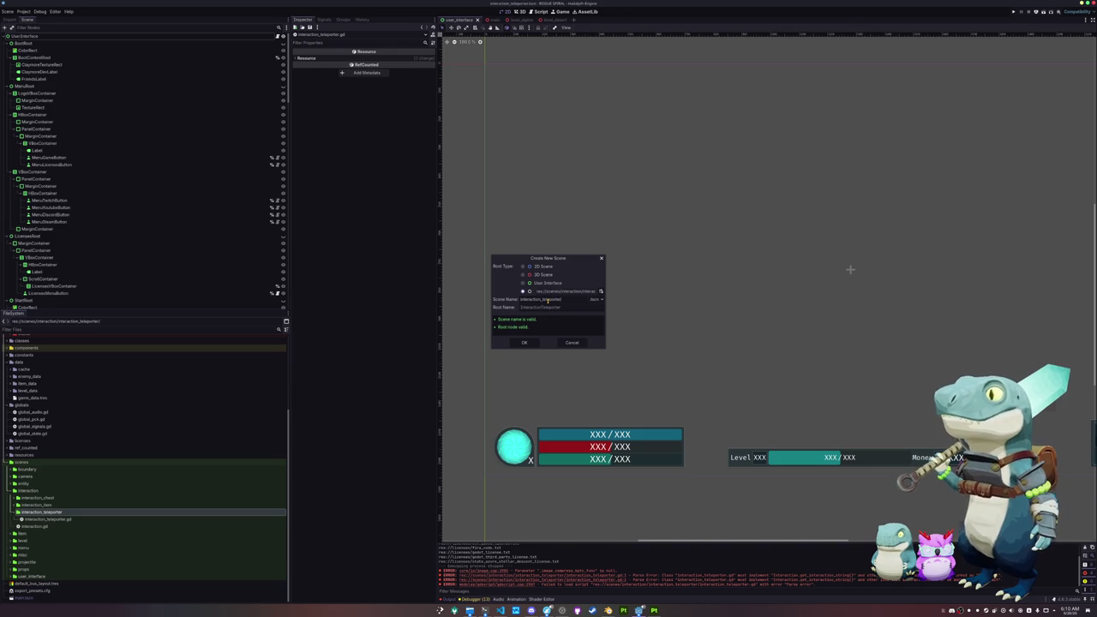
{"action": "key", "text": "Return"}
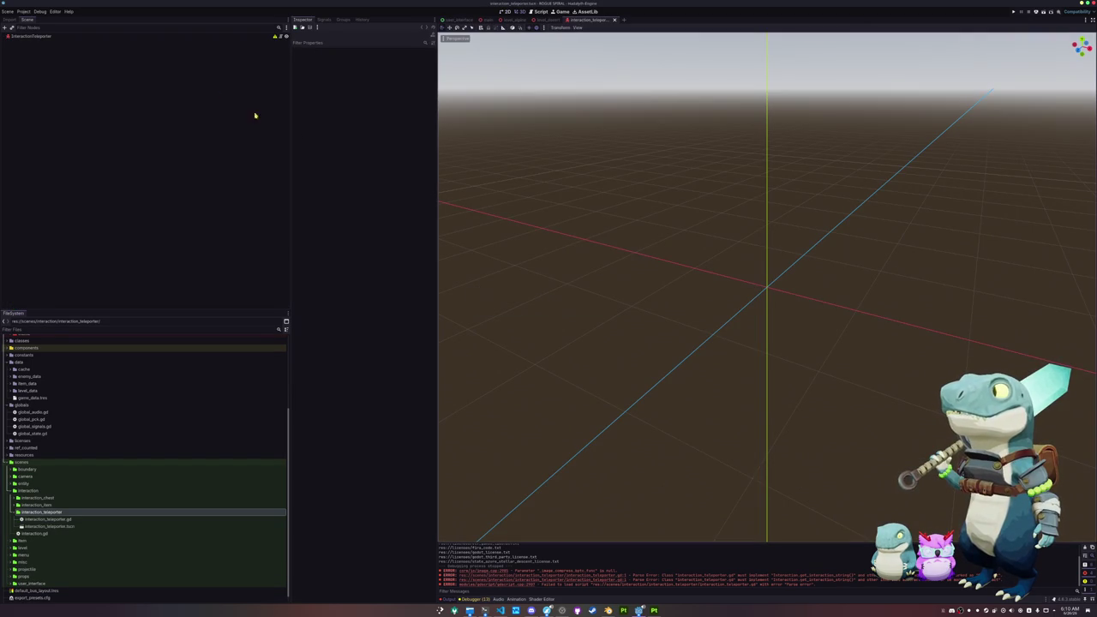
Add teleporter.glb from assets/meshes/interaction/teleporter into the teleporter scene.
{"action": "scroll", "coordinate": [59, 434], "scroll_direction": "up", "scroll_amount": 5}
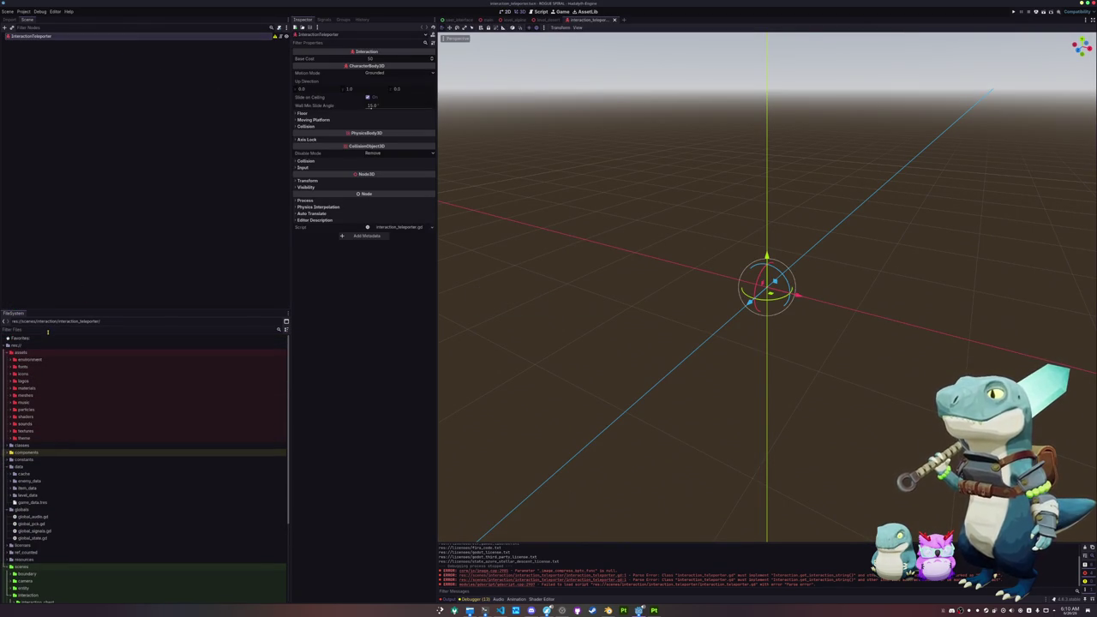
{"action": "double_click", "coordinate": [25, 395]}
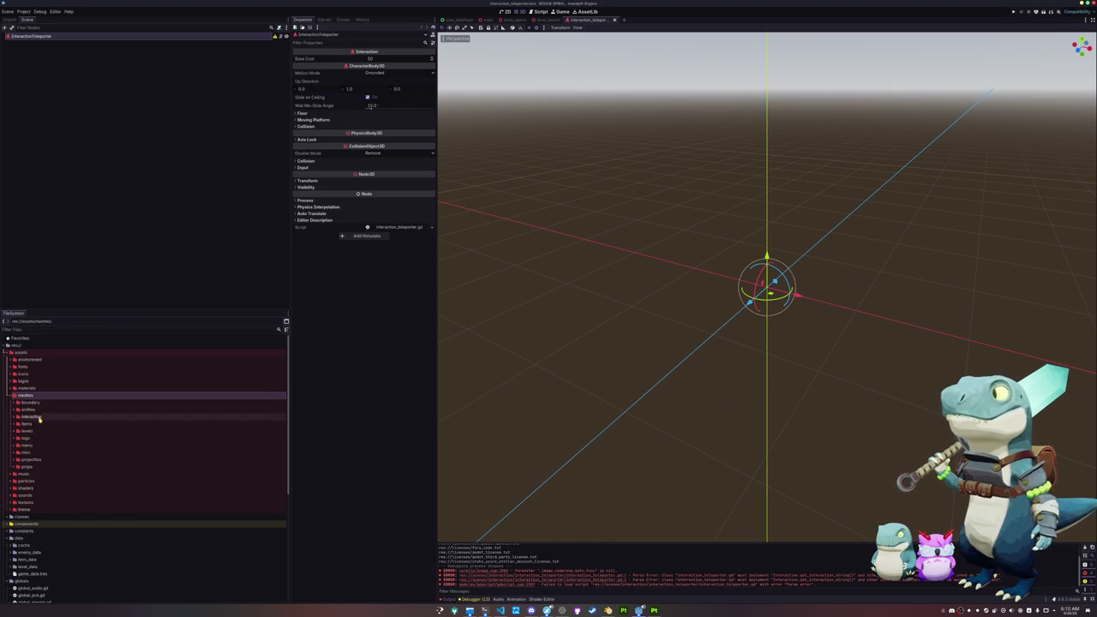
{"action": "double_click", "coordinate": [40, 419]}
{"action": "double_click", "coordinate": [35, 431]}
{"action": "mouse_move", "coordinate": [40, 453]}
{"action": "left_mouse_down"}
{"action": "mouse_move", "coordinate": [55, 118]}
{"action": "mouse_move", "coordinate": [71, 37]}
{"action": "left_mouse_up"}
Make the teleporter model's children editable, frame it, and select the player_drill_head mesh.
{"action": "right_click", "coordinate": [72, 43]}
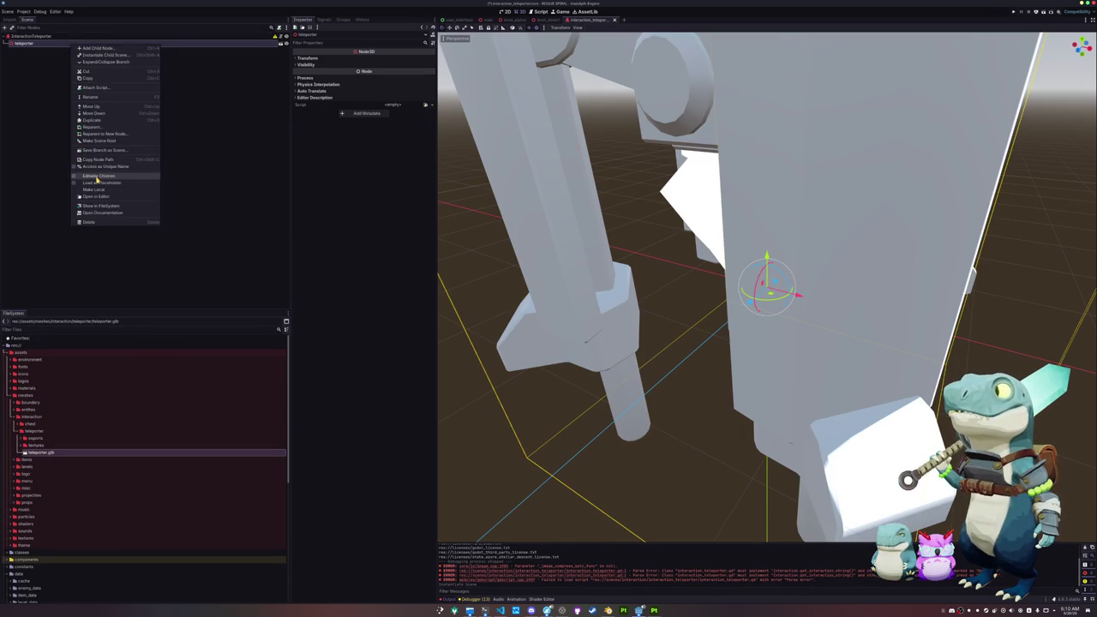
{"action": "left_click", "coordinate": [94, 178]}
{"action": "key", "text": "f"}
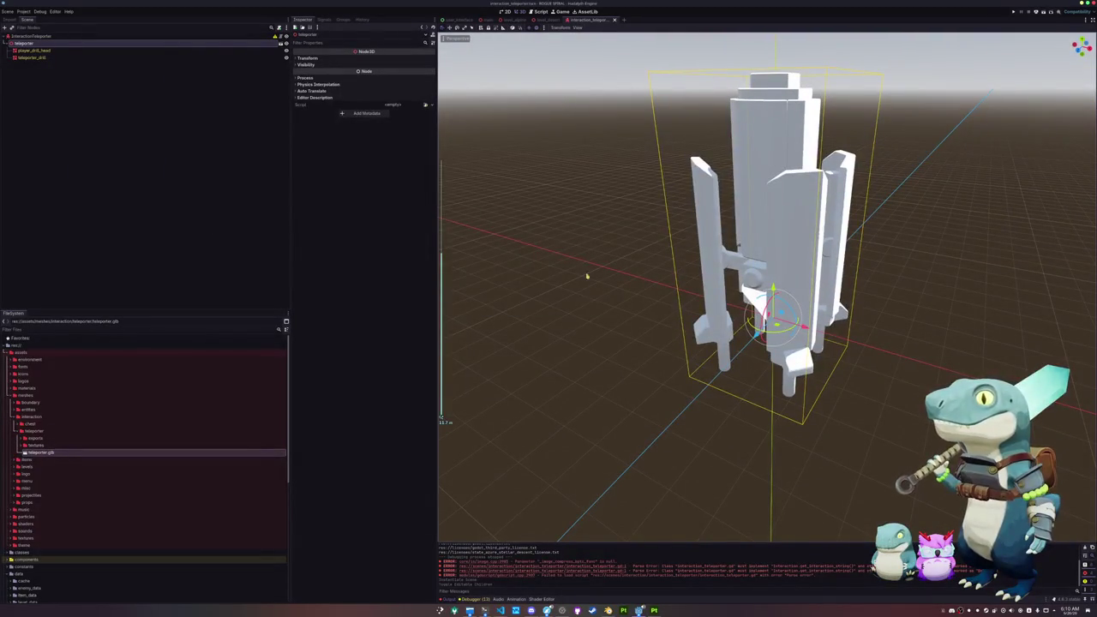
{"action": "left_click", "coordinate": [143, 57]}
{"action": "left_click", "coordinate": [144, 51]}
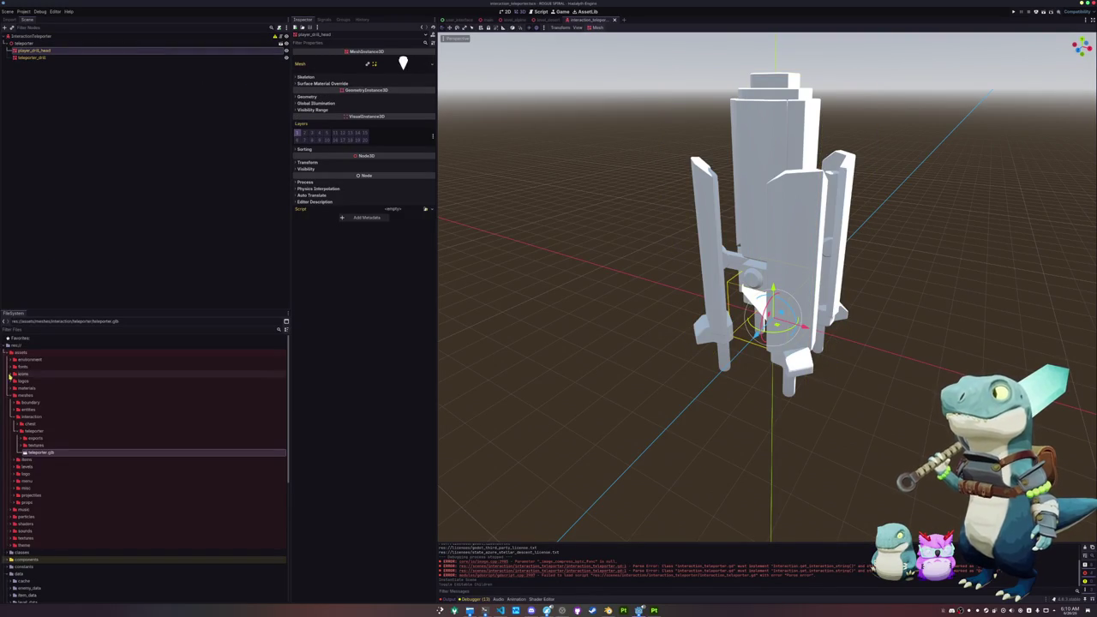
{"action": "right_click", "coordinate": [30, 431]}
Create a 'materials' folder inside the teleporter meshes folder.
{"action": "mouse_move", "coordinate": [69, 437]}
{"action": "left_click", "coordinate": [121, 436]}
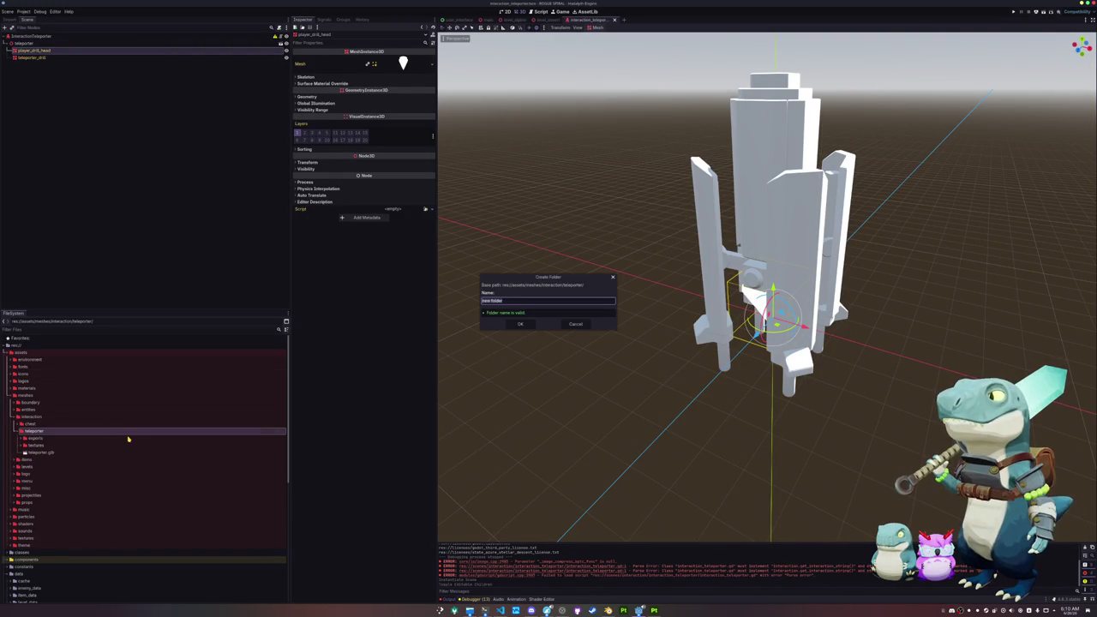
{"action": "type", "text": "materials"}
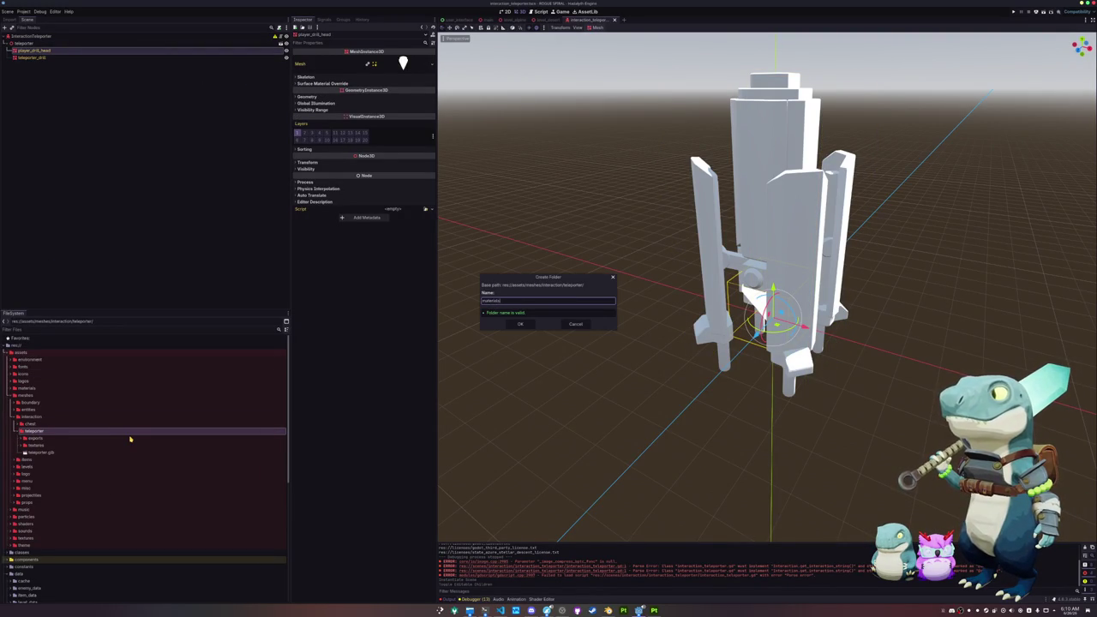
{"action": "key", "text": "Return"}
Create a ShaderMaterial in materials saved as interaction_teleporter_drill_shader_material.tres.
{"action": "right_click", "coordinate": [61, 445]}
{"action": "mouse_move", "coordinate": [85, 449]}
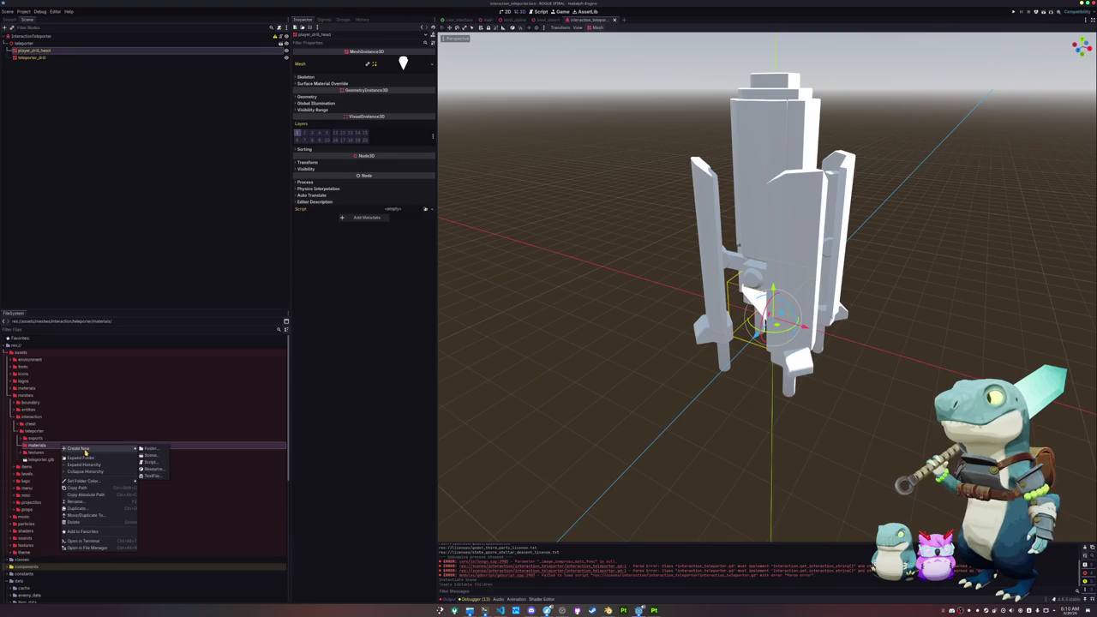
{"action": "left_click", "coordinate": [153, 469]}
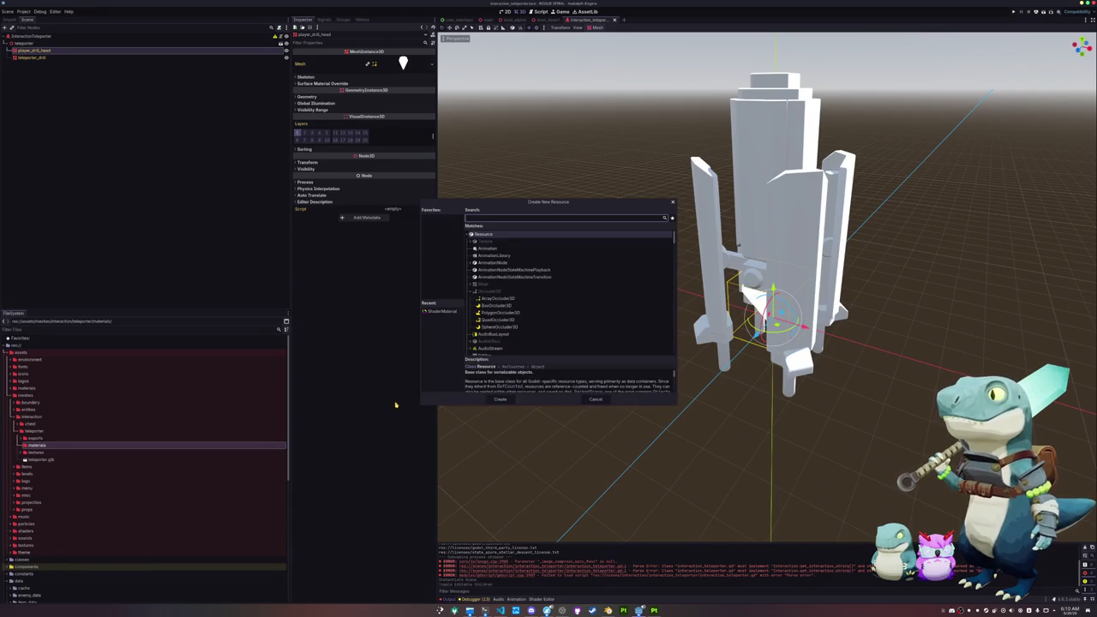
{"action": "left_click", "coordinate": [442, 310]}
{"action": "left_click", "coordinate": [500, 400]}
{"action": "key", "text": "BackSpace"}
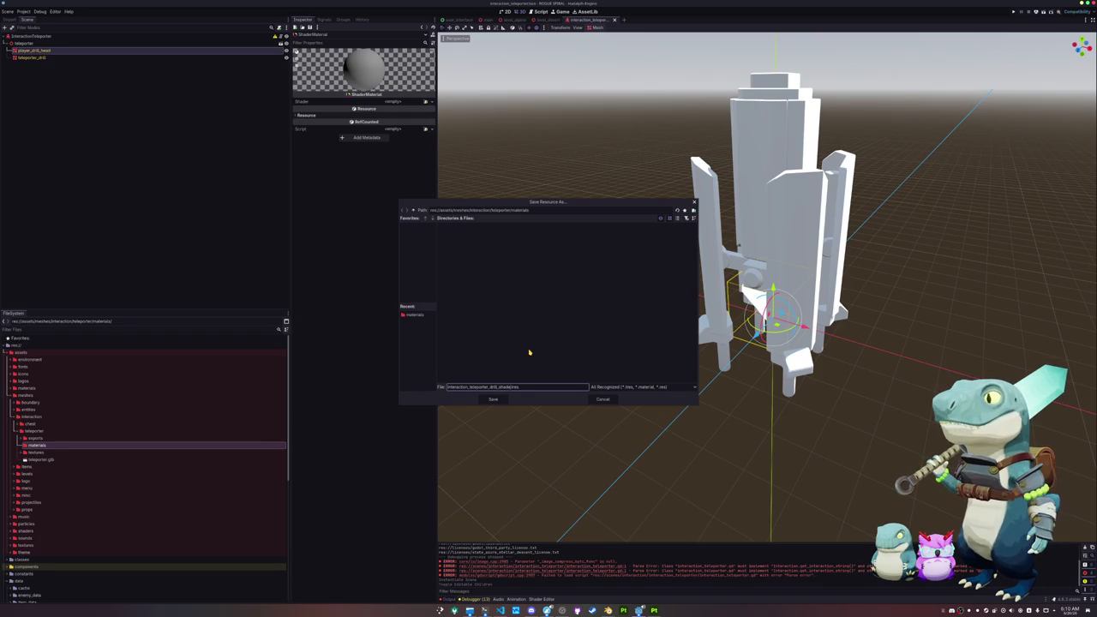
{"action": "key", "text": "Return"}
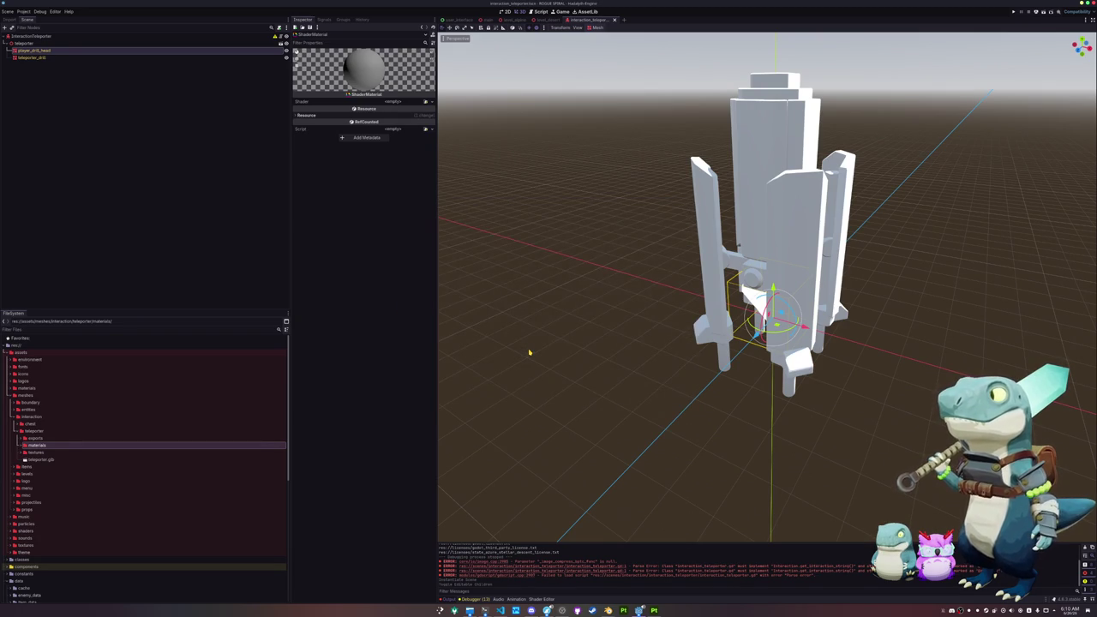
{"action": "left_click", "coordinate": [46, 51]}
{"action": "left_click", "coordinate": [398, 83]}
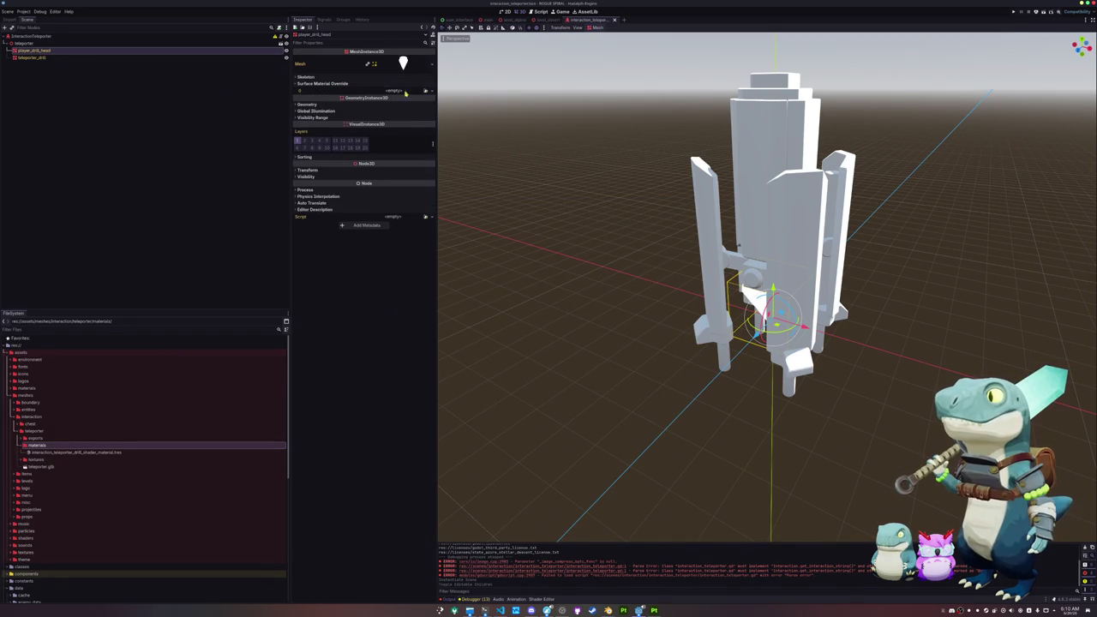
Assign the drill shader material to player_drill_head's surface material override.
{"action": "left_click", "coordinate": [425, 90]}
{"action": "left_click", "coordinate": [410, 121]}
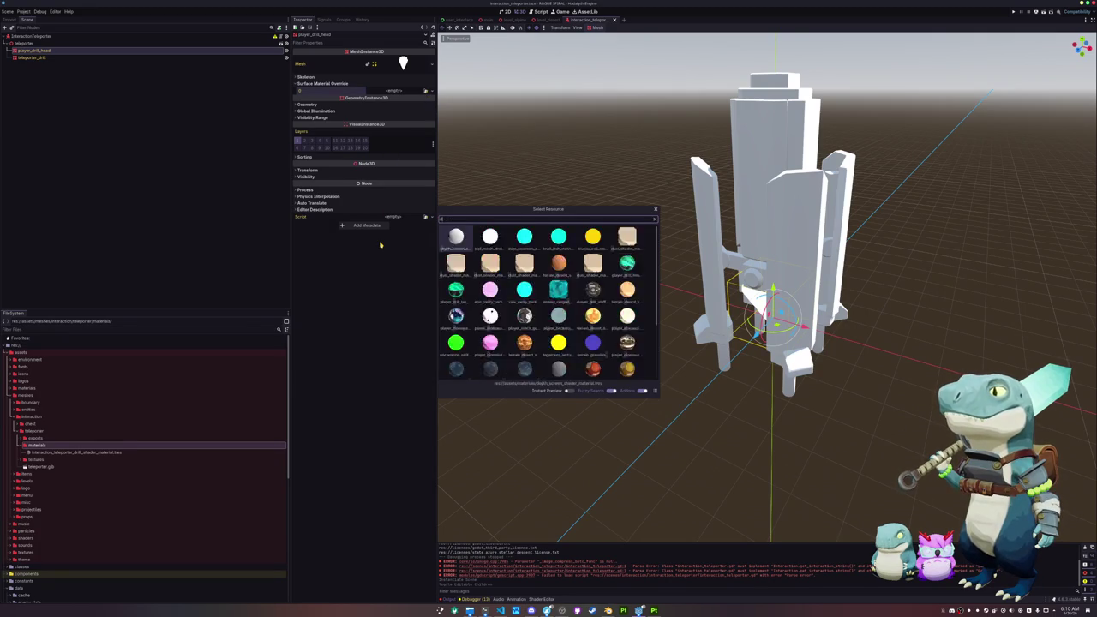
{"action": "type", "text": "drill"}
{"action": "key", "text": "Right"}
{"action": "key", "text": "Right"}
{"action": "key", "text": "Right"}
{"action": "key", "text": "Return"}
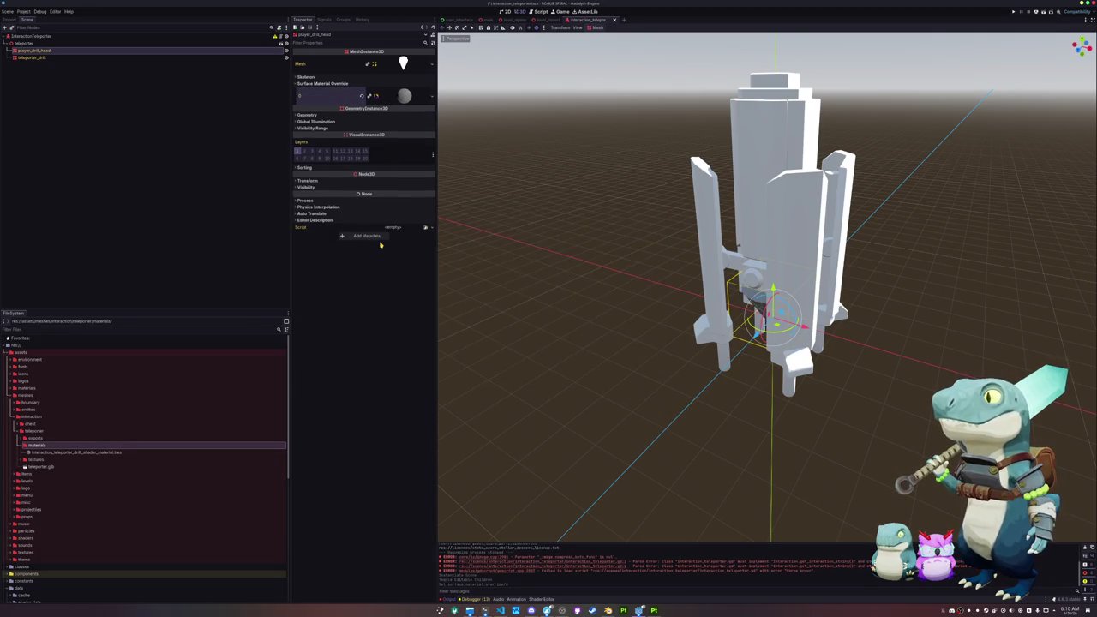
Set the material's shader to standard_material_cell_shader and its albedo to the teleporter drill texture.
{"action": "left_click", "coordinate": [406, 97]}
{"action": "left_click", "coordinate": [424, 154]}
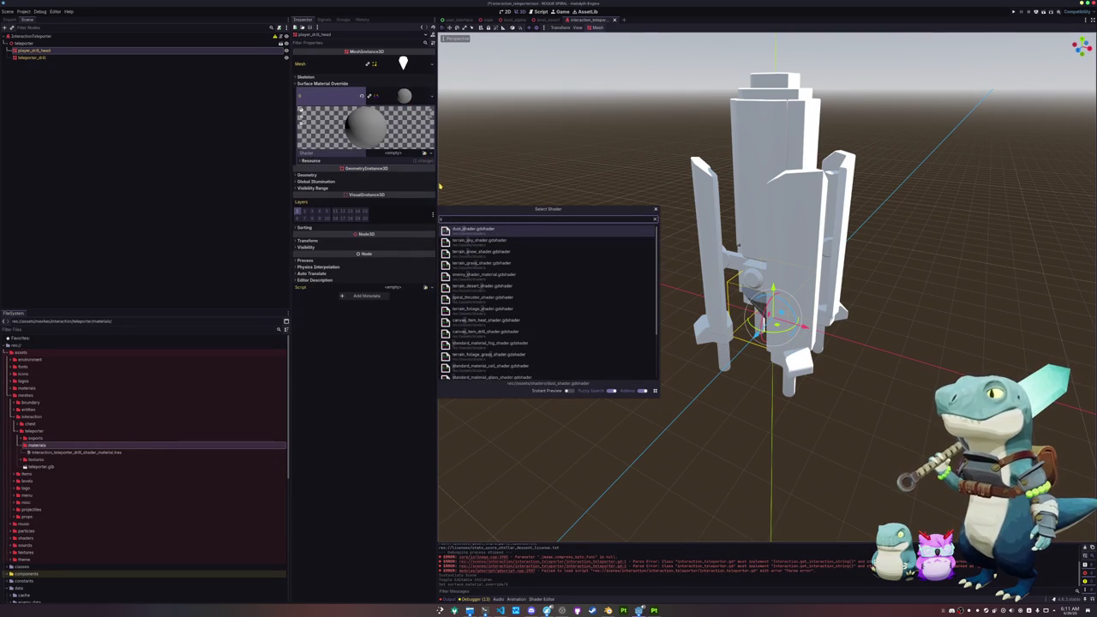
{"action": "type", "text": "ma"}
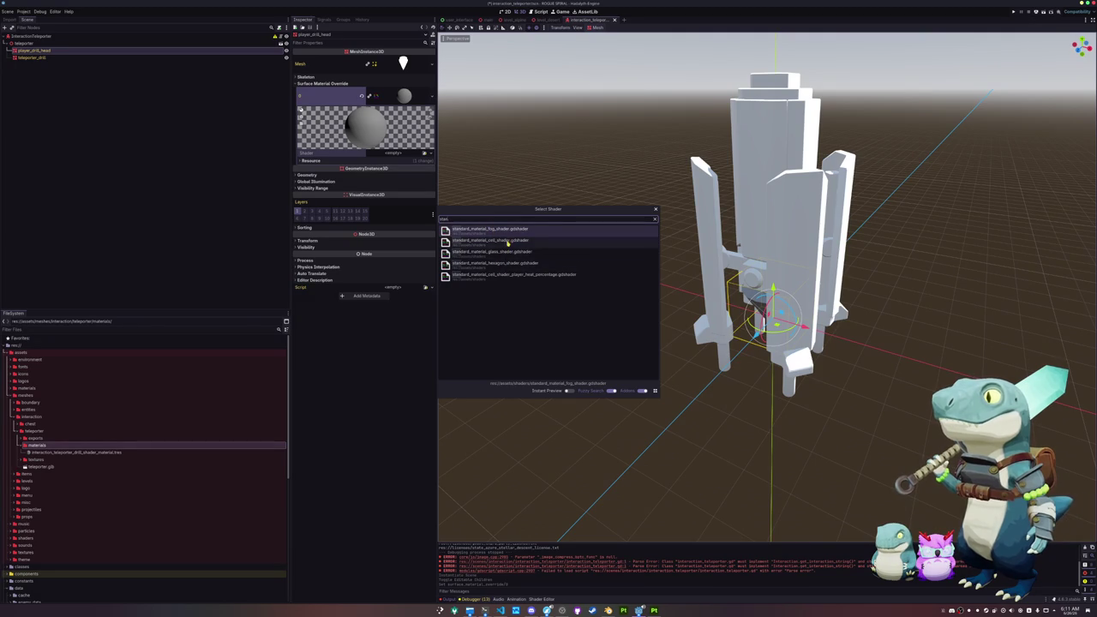
{"action": "double_click", "coordinate": [493, 242]}
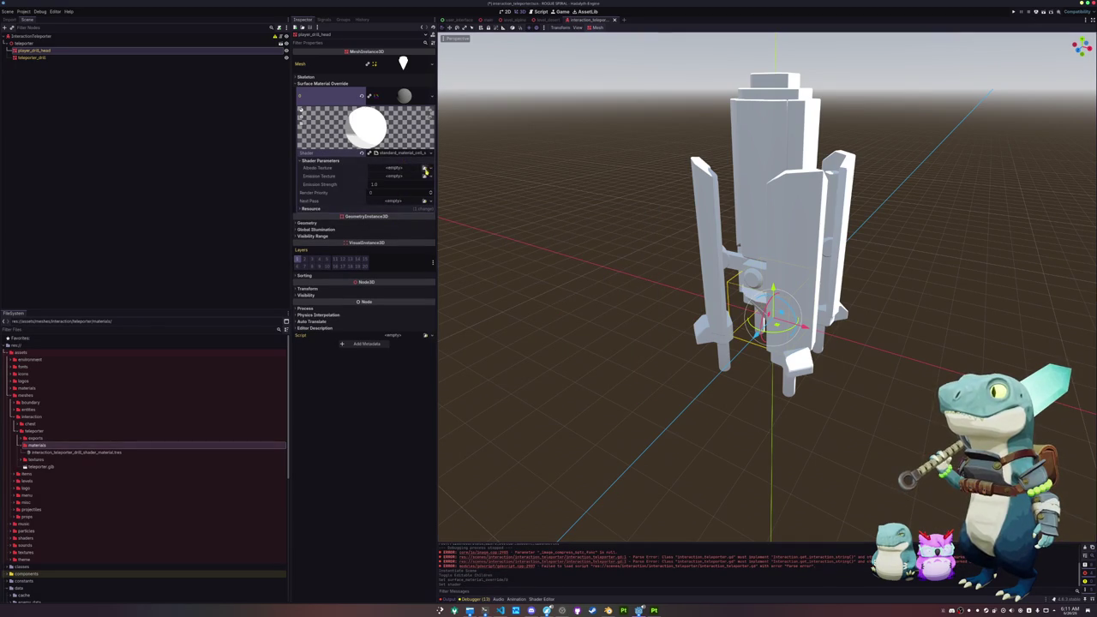
{"action": "left_click", "coordinate": [423, 168]}
{"action": "type", "text": "telep"}
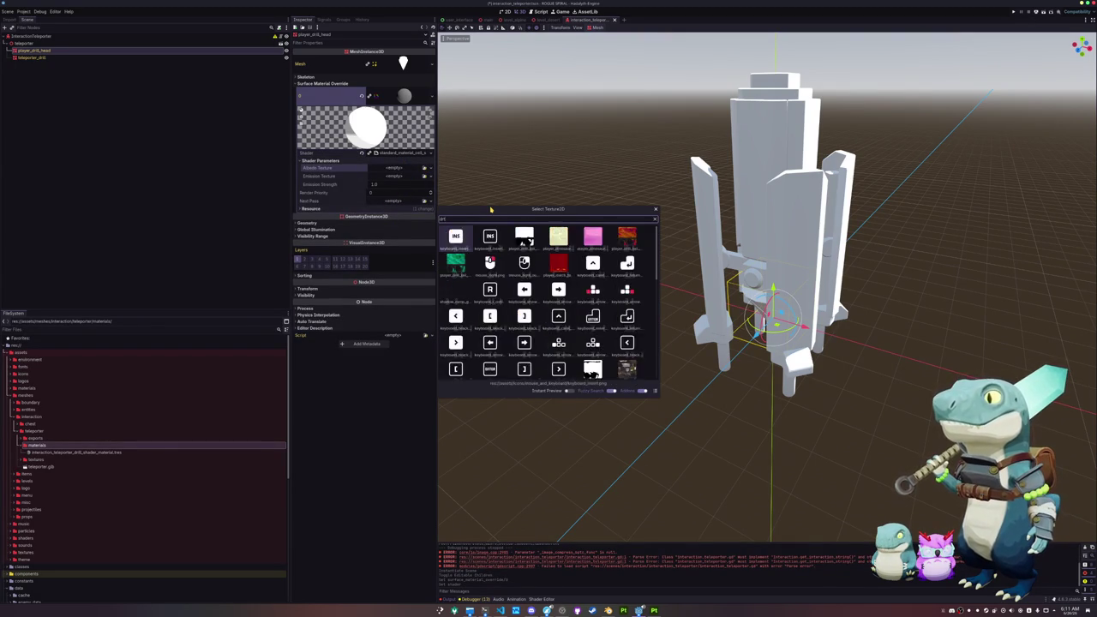
{"action": "type", "text": "orter"}
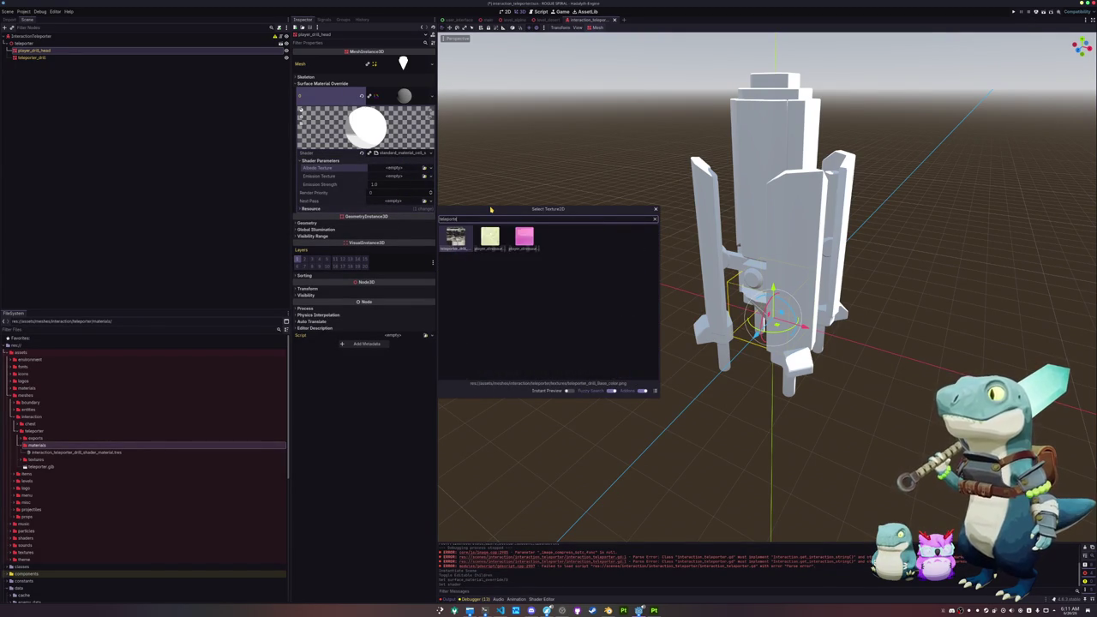
{"action": "key", "text": "Return"}
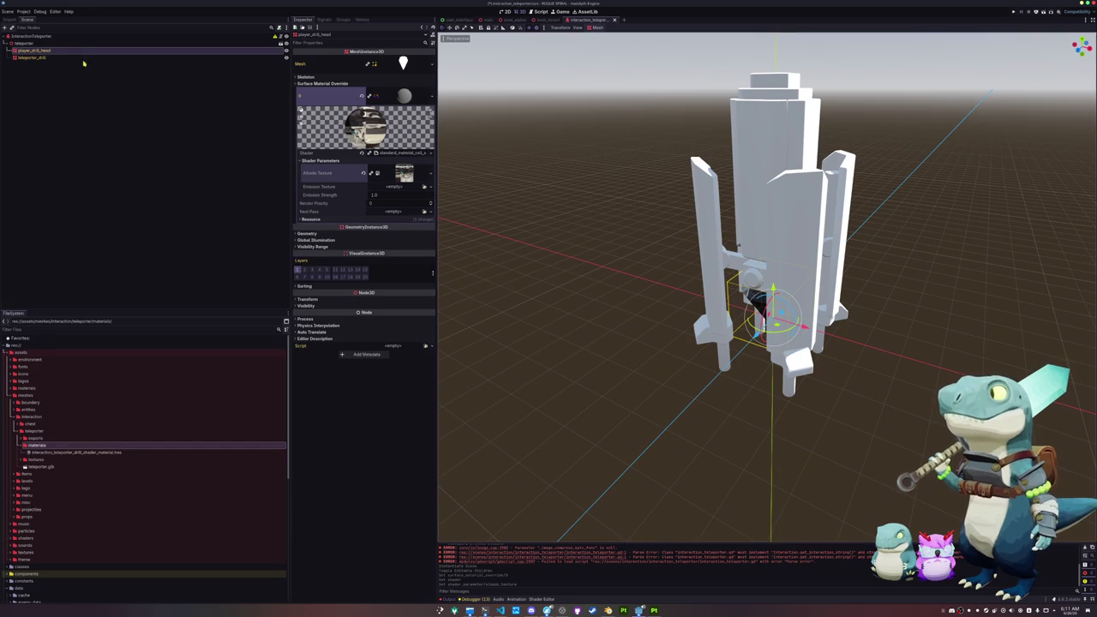
Assign the same drill shader material to the teleporter_drill mesh's surface override.
{"action": "left_click", "coordinate": [102, 56]}
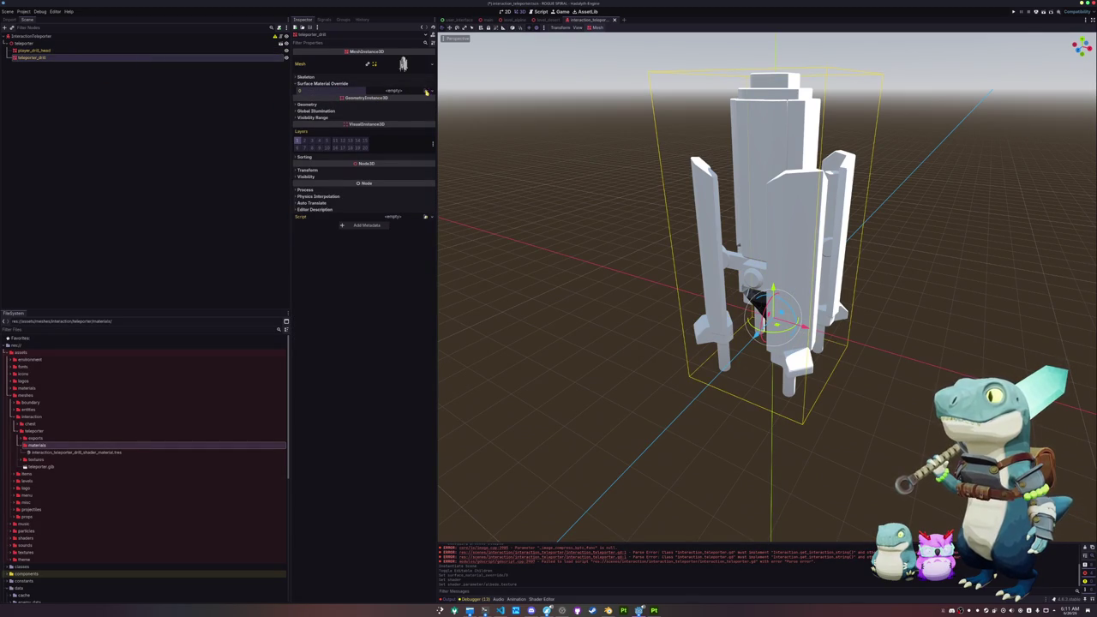
{"action": "left_click", "coordinate": [426, 91]}
{"action": "type", "text": "drill"}
{"action": "key", "text": "Return"}
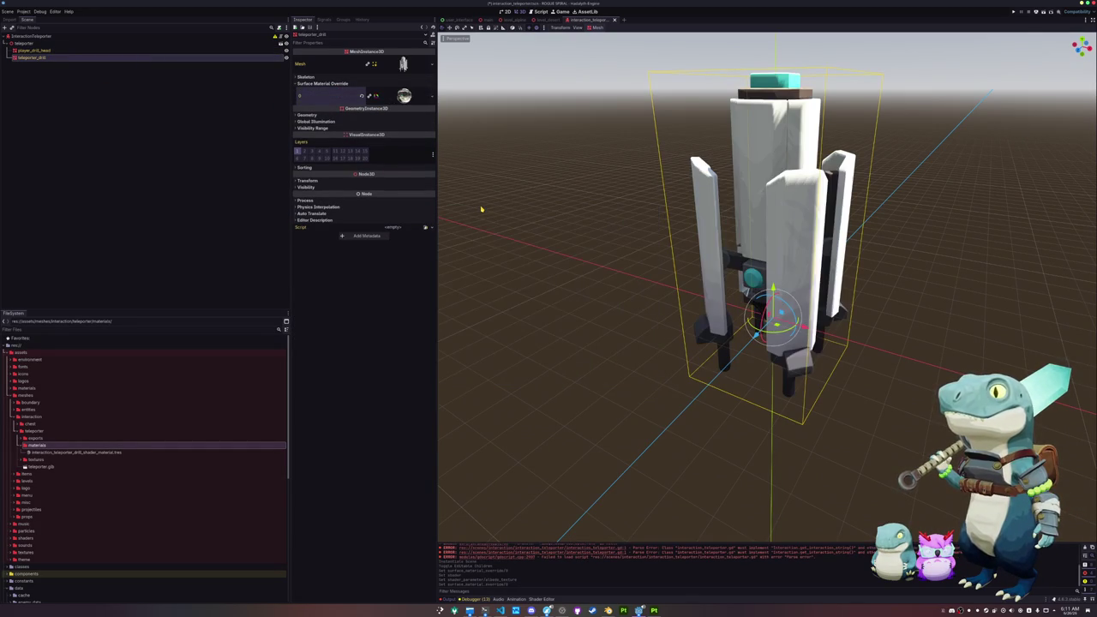
Reselect player_drill_head and locate the saved drill material file in FileSystem.
{"action": "left_click", "coordinate": [92, 50]}
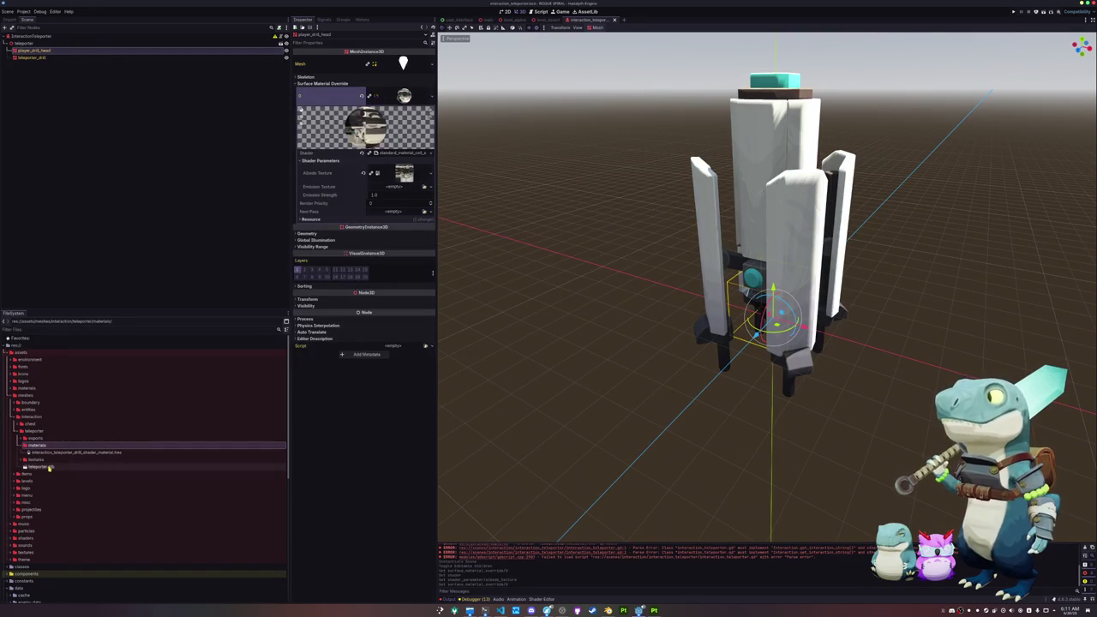
{"action": "left_click", "coordinate": [109, 451]}
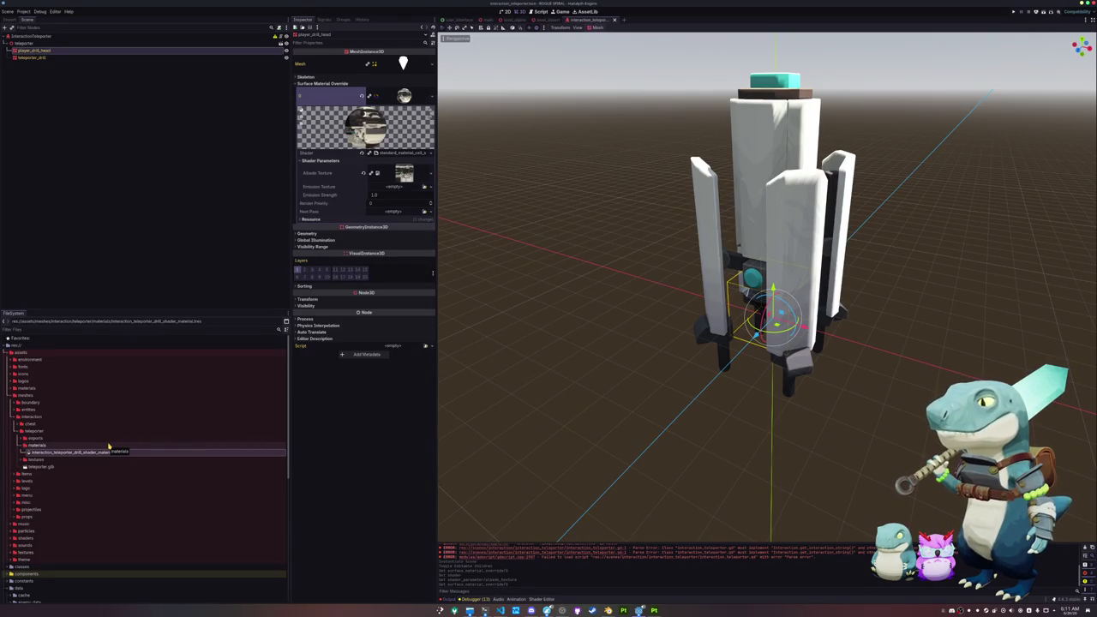
{"action": "scroll", "coordinate": [472, 318], "scroll_direction": "up", "scroll_amount": 5}
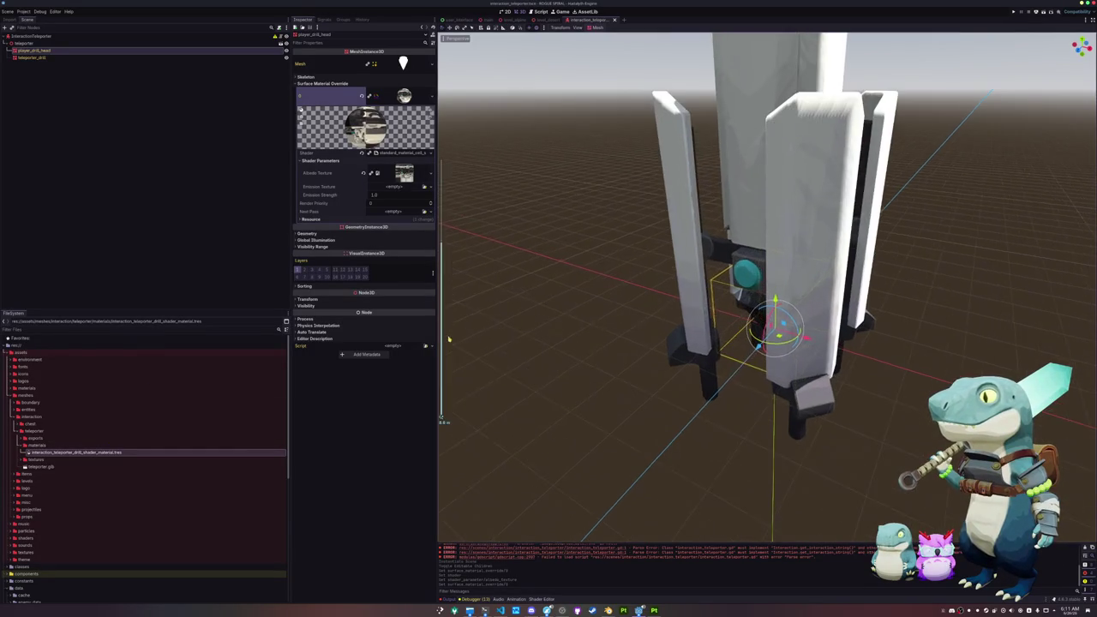
{"action": "scroll", "coordinate": [482, 303], "scroll_direction": "down", "scroll_amount": 2}
{"action": "scroll", "coordinate": [478, 312], "scroll_direction": "up", "scroll_amount": 3}
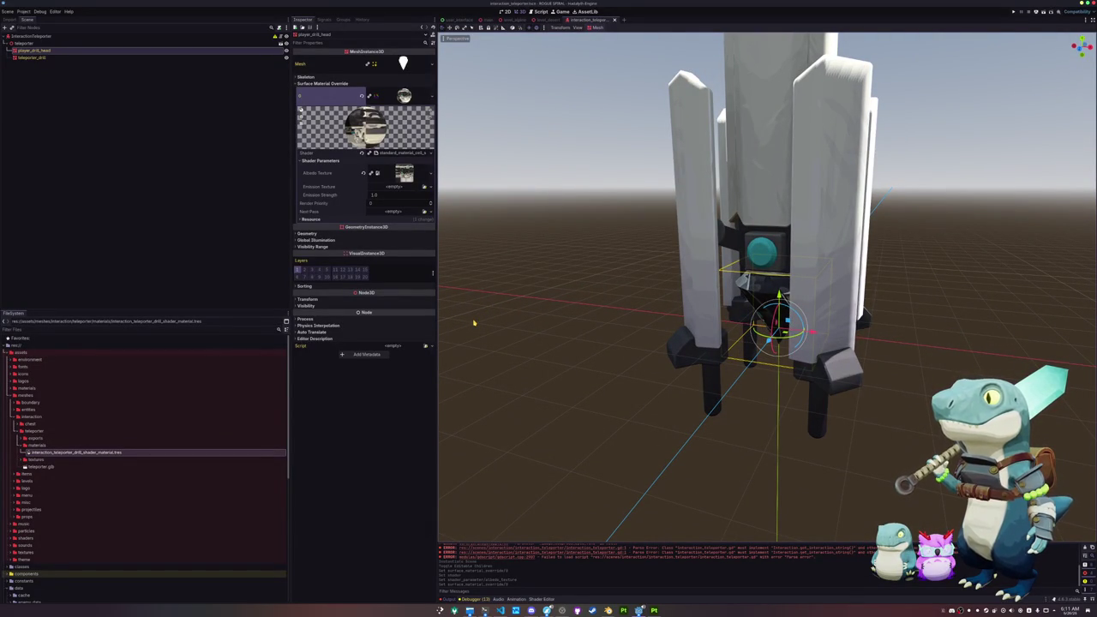
{"action": "left_click", "coordinate": [23, 11]}
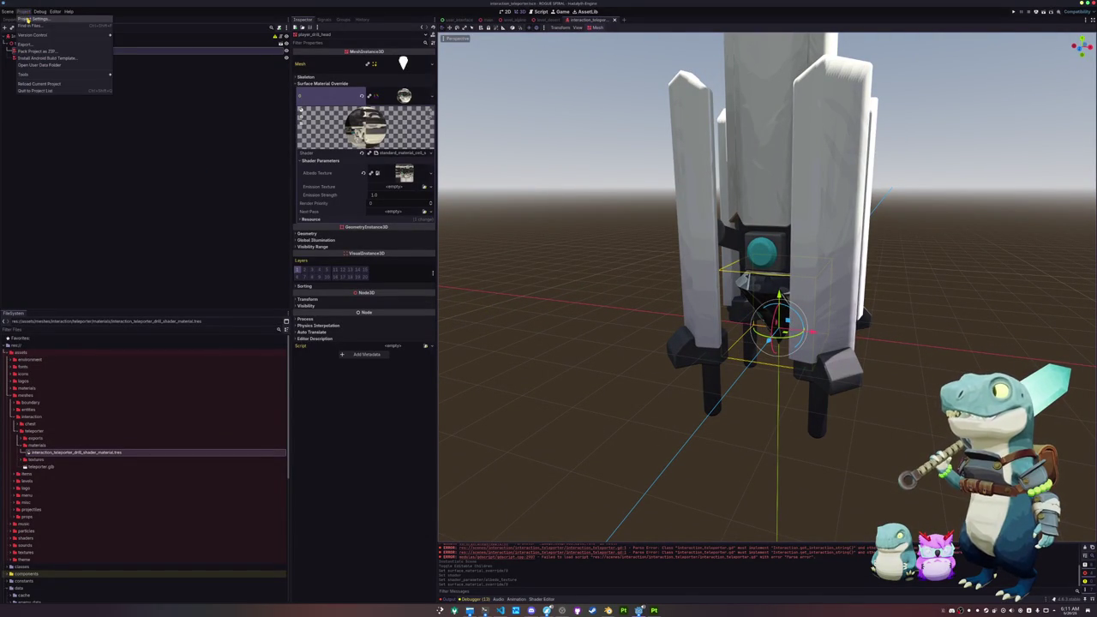
Look through the Input Map and Localization pages of Project Settings, then close it.
{"action": "left_click", "coordinate": [43, 30]}
{"action": "left_click", "coordinate": [492, 254]}
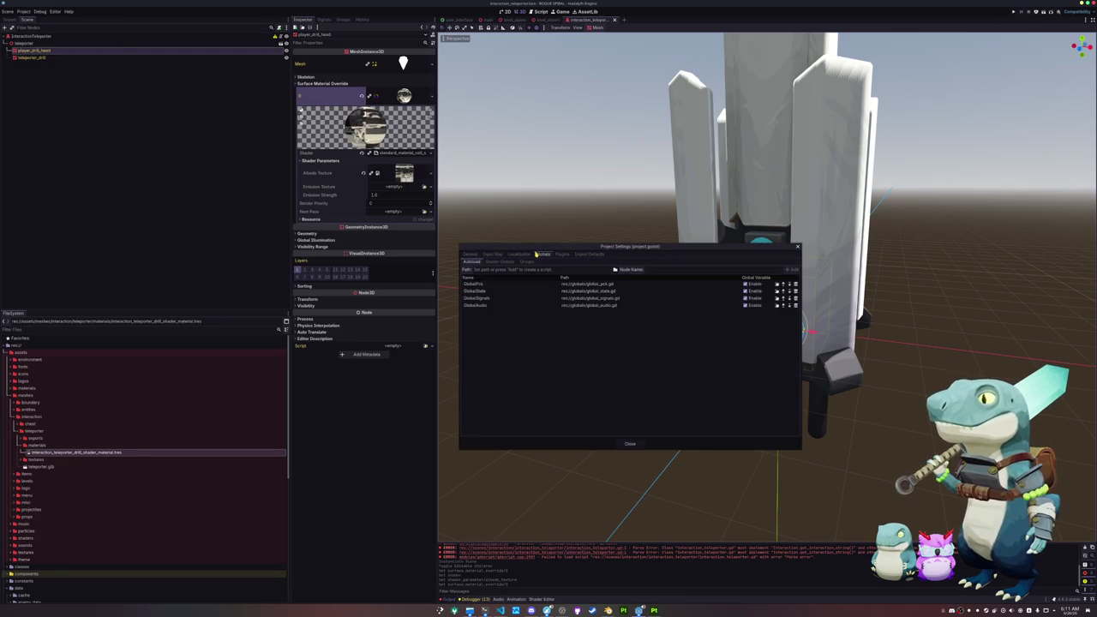
{"action": "left_click", "coordinate": [492, 264]}
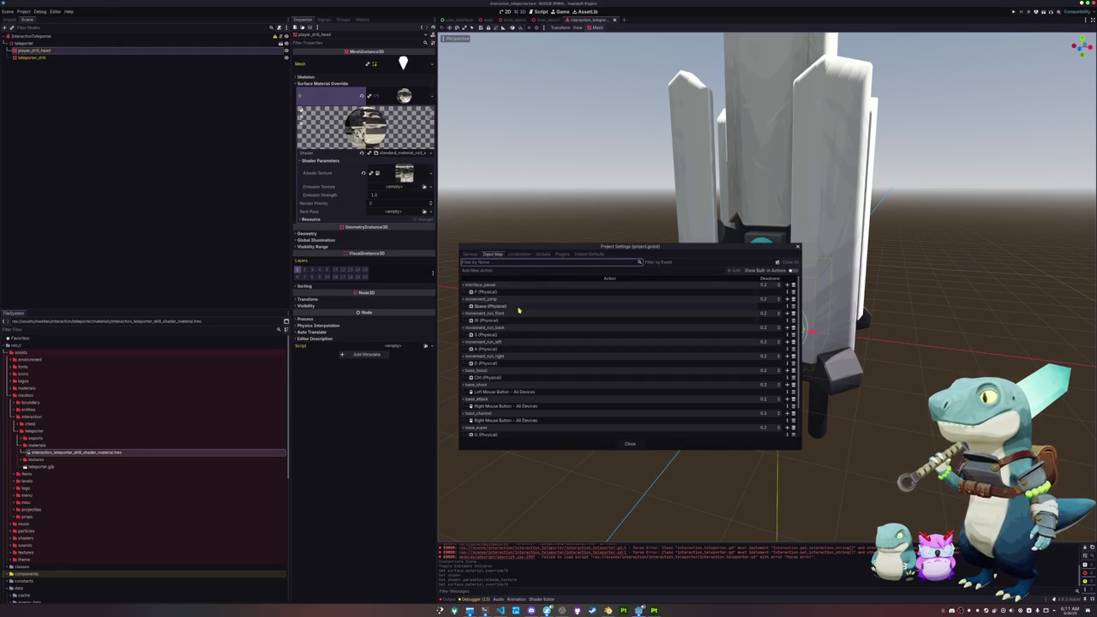
{"action": "left_click", "coordinate": [520, 255]}
{"action": "left_click", "coordinate": [630, 443]}
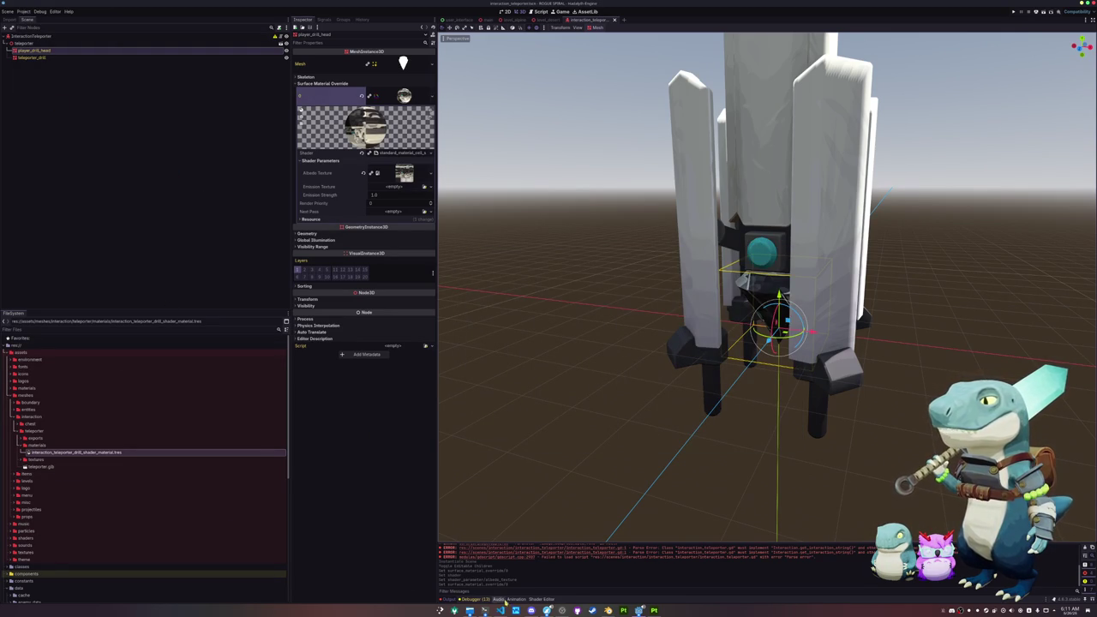
Cycle through the Shader, Audio and Debugger bottom panels, ending on Animation.
{"action": "left_click", "coordinate": [540, 599]}
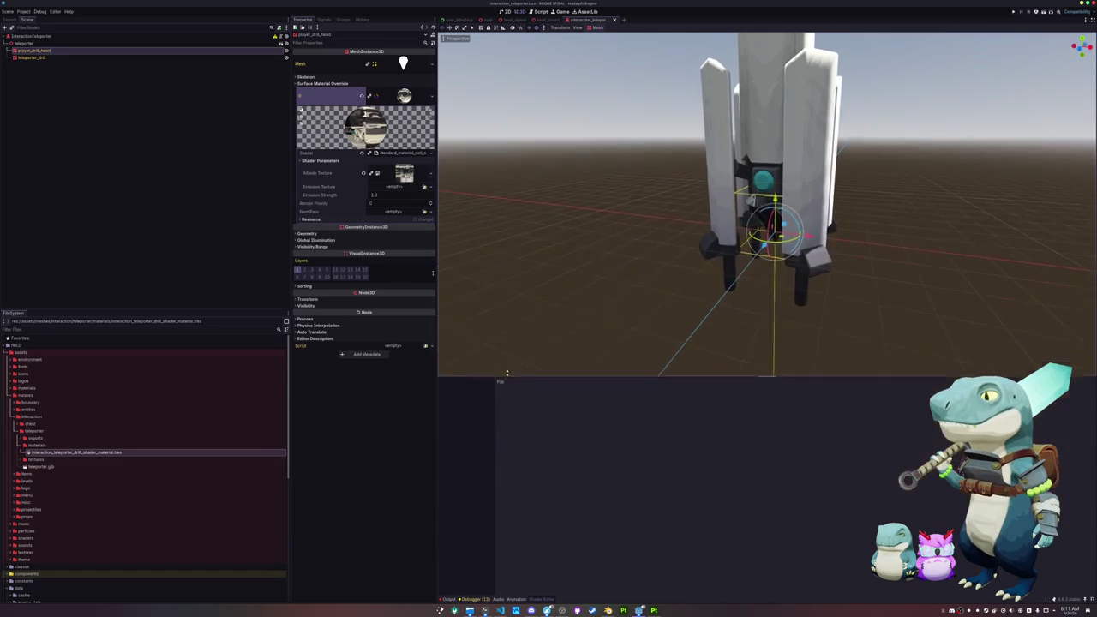
{"action": "left_click", "coordinate": [515, 599]}
{"action": "left_click", "coordinate": [497, 599]}
{"action": "left_click", "coordinate": [473, 599]}
{"action": "left_click", "coordinate": [528, 528]}
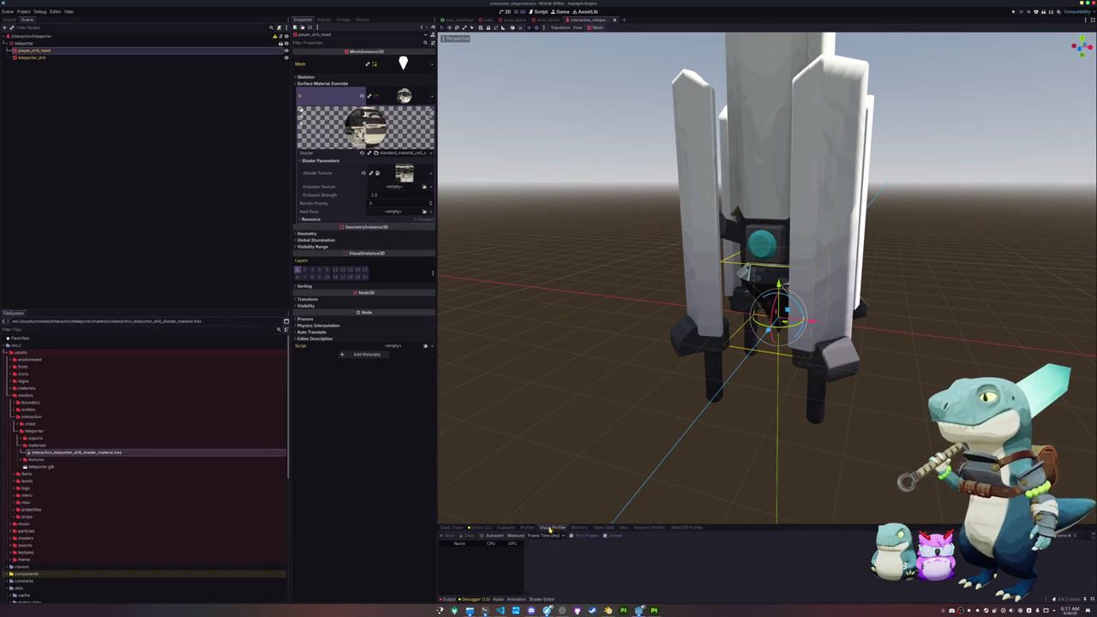
{"action": "left_click", "coordinate": [514, 529]}
{"action": "left_click", "coordinate": [451, 527]}
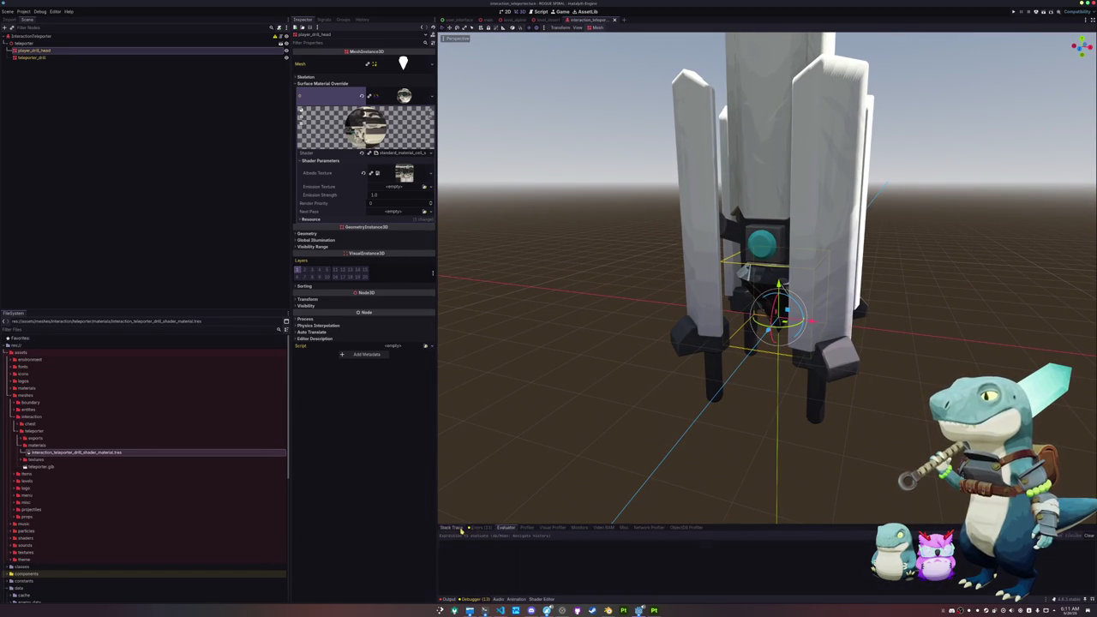
{"action": "left_click", "coordinate": [519, 599]}
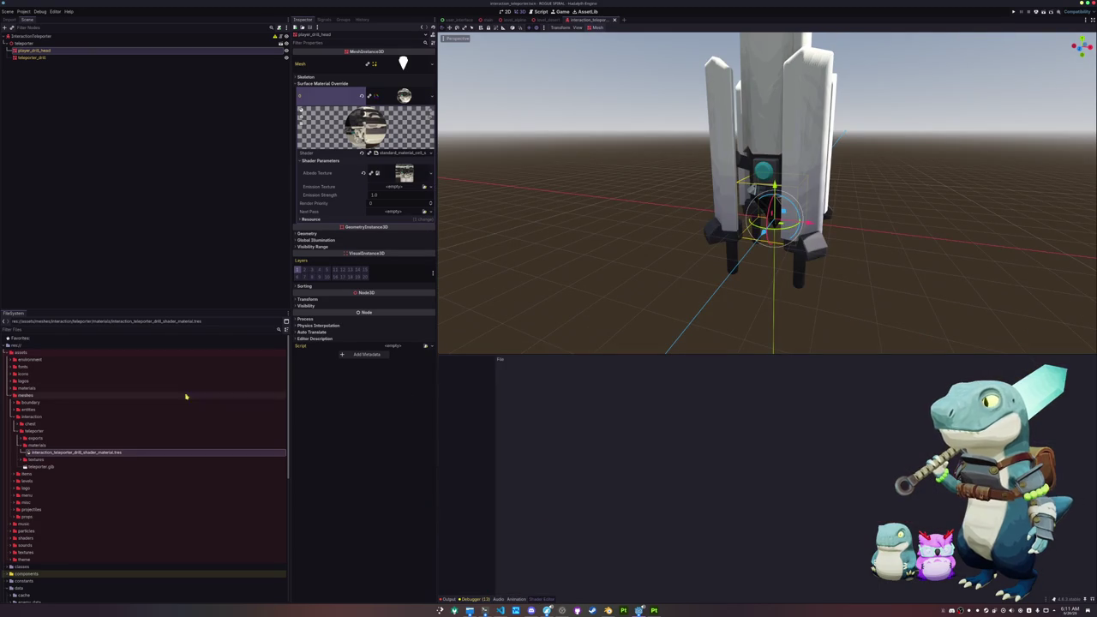
{"action": "scroll", "coordinate": [49, 462], "scroll_direction": "down", "scroll_amount": 5}
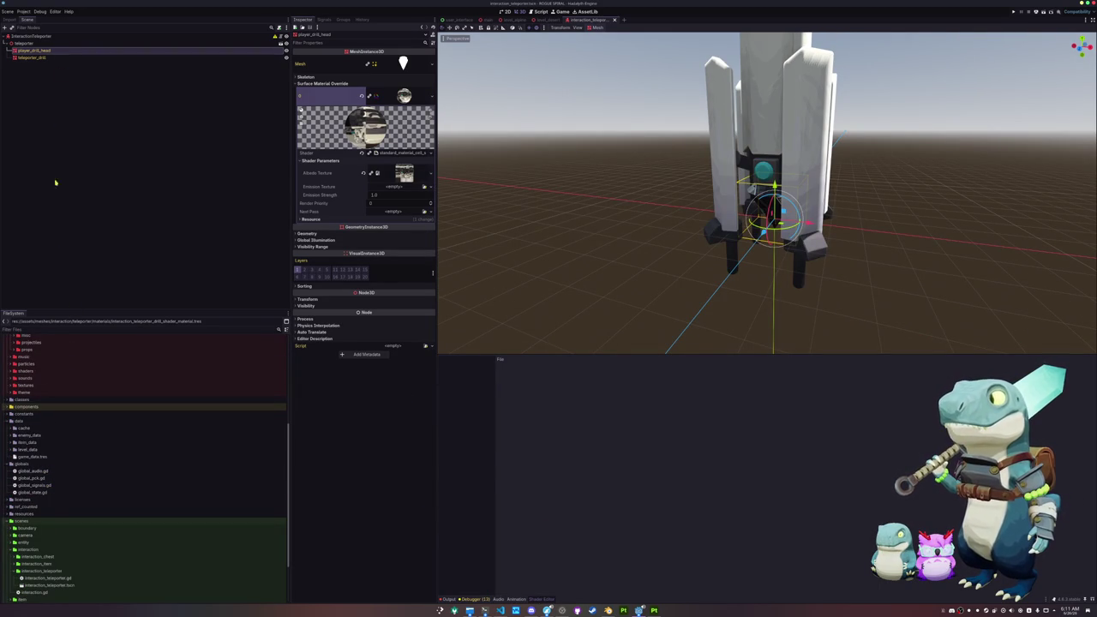
Duplicate the drill shader material as interaction_teleporter_drill_head_shader_material.tres.
{"action": "scroll", "coordinate": [54, 453], "scroll_direction": "up", "scroll_amount": 4}
{"action": "left_click", "coordinate": [75, 420]}
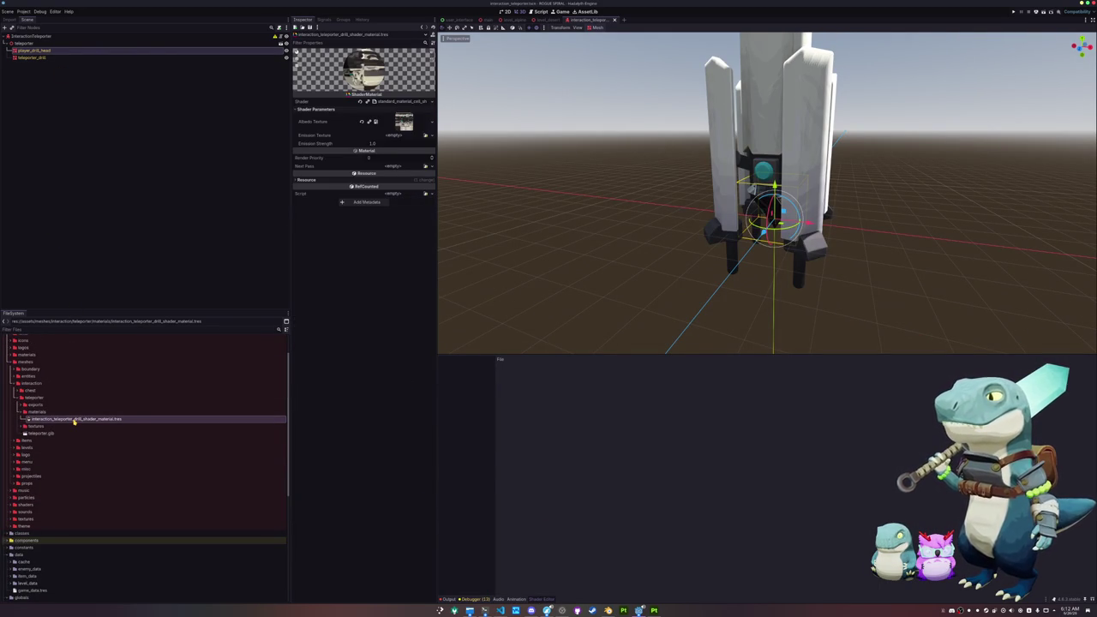
{"action": "key", "text": "ctrl+d"}
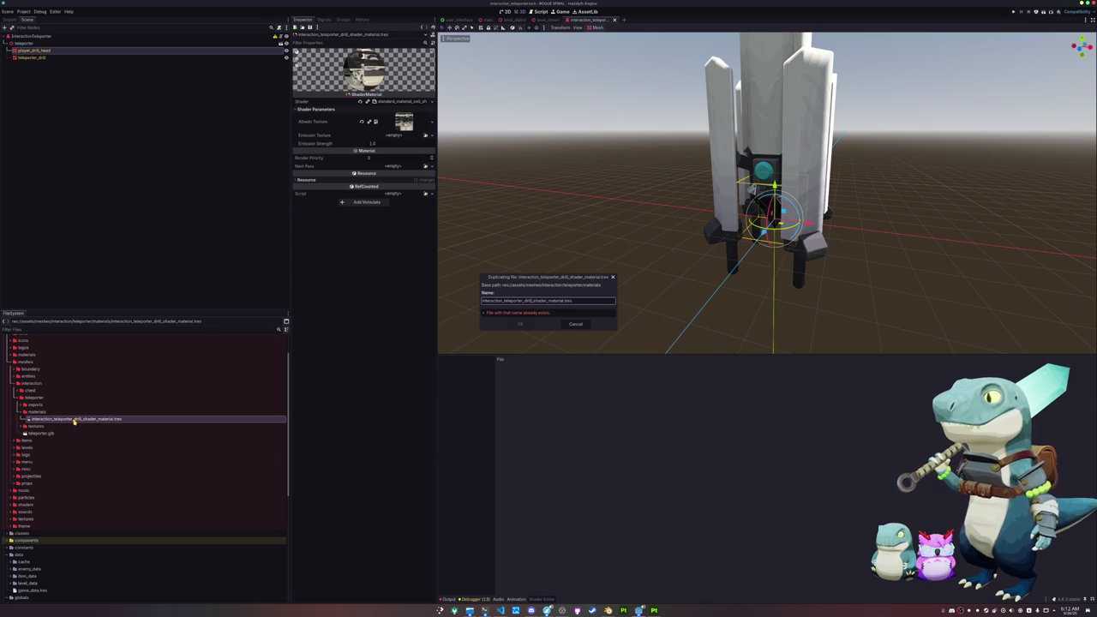
{"action": "type", "text": "head_"}
{"action": "key", "text": "Return"}
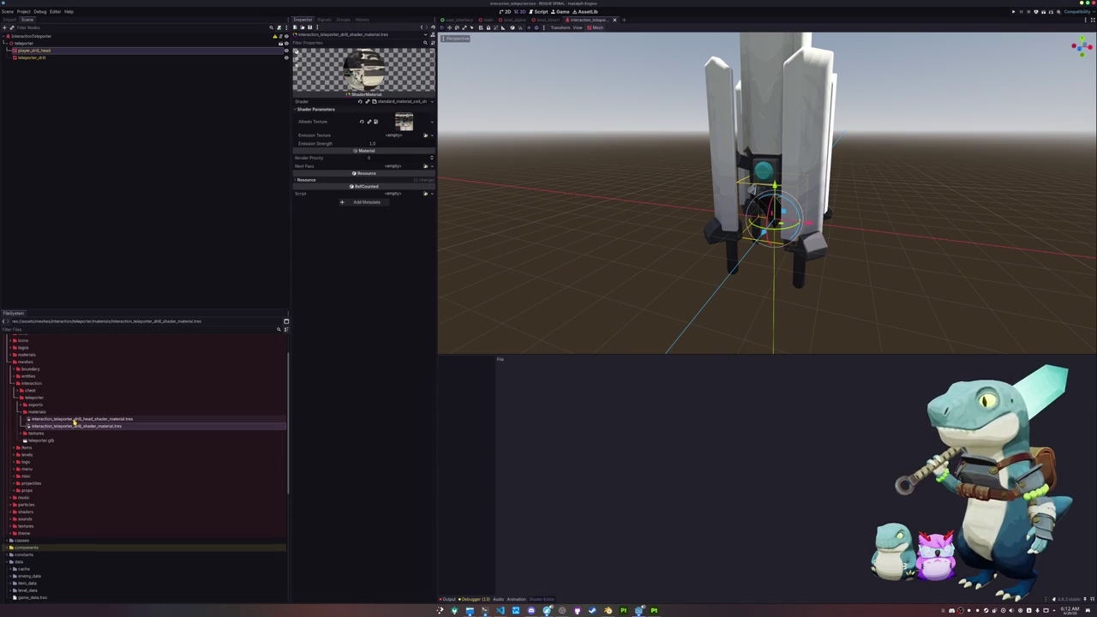
Clear the head shader material's albedo texture, leaving it empty.
{"action": "left_click", "coordinate": [74, 420]}
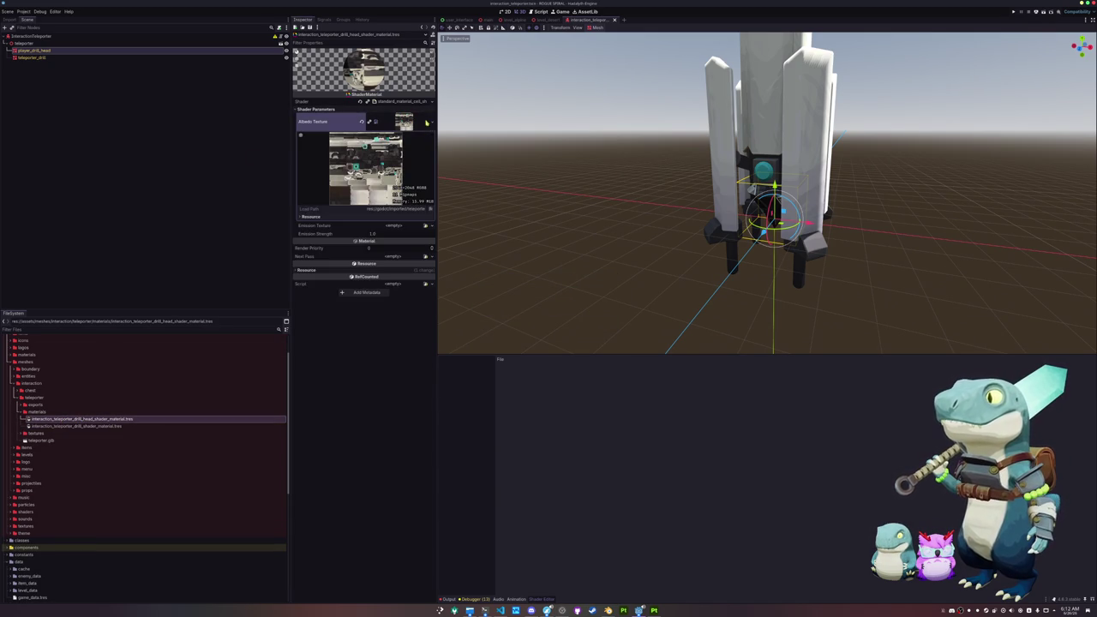
{"action": "left_click", "coordinate": [362, 121]}
{"action": "left_click", "coordinate": [426, 117]}
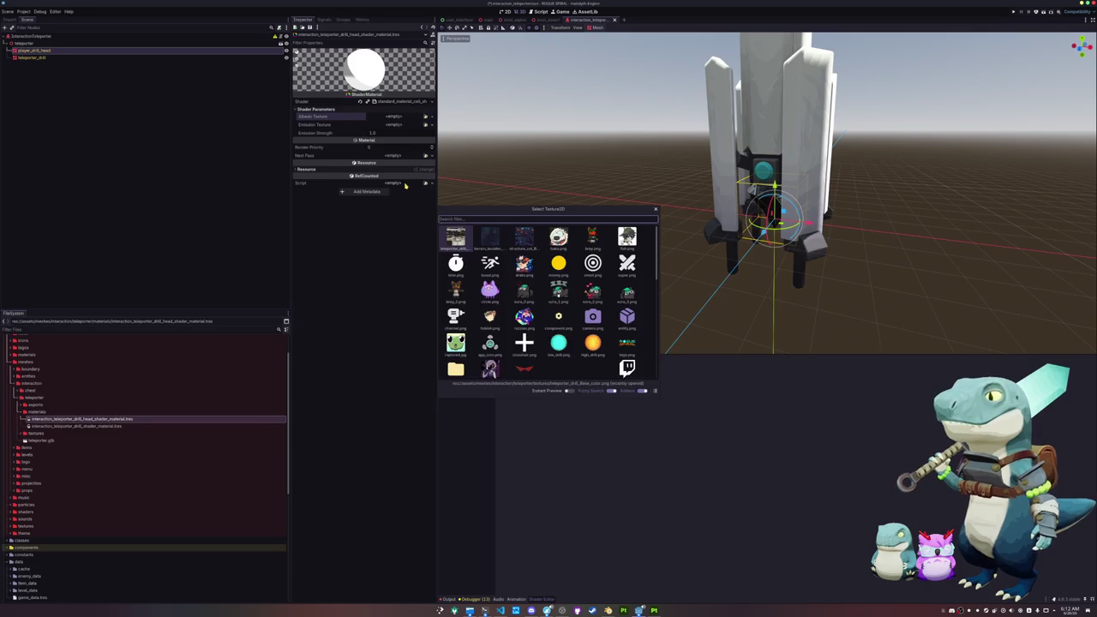
{"action": "key", "text": "Escape"}
Expand the teleporter textures and player texture folders down to player_drill_red.
{"action": "double_click", "coordinate": [35, 433]}
{"action": "scroll", "coordinate": [34, 436], "scroll_direction": "down", "scroll_amount": 2}
{"action": "scroll", "coordinate": [39, 482], "scroll_direction": "up", "scroll_amount": 5}
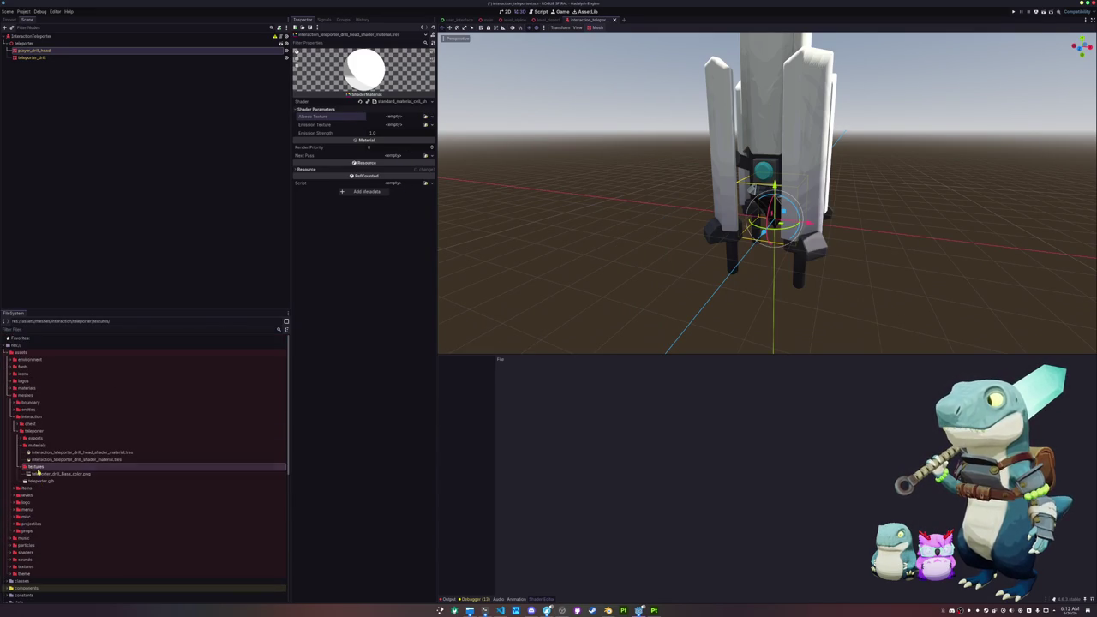
{"action": "double_click", "coordinate": [28, 388]}
{"action": "double_click", "coordinate": [28, 389]}
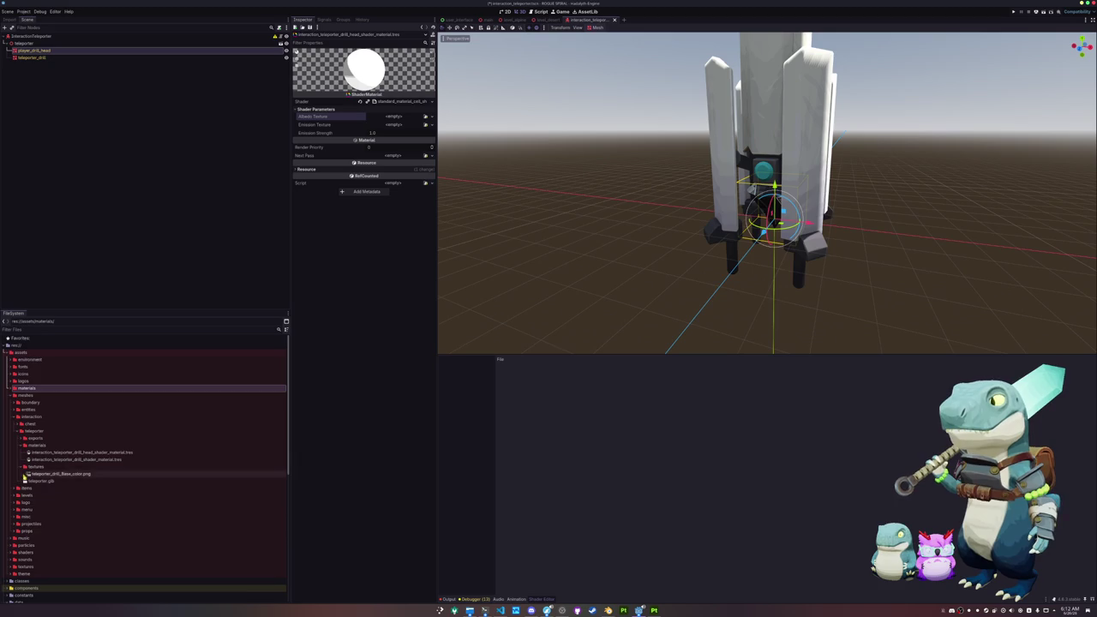
{"action": "double_click", "coordinate": [25, 411]}
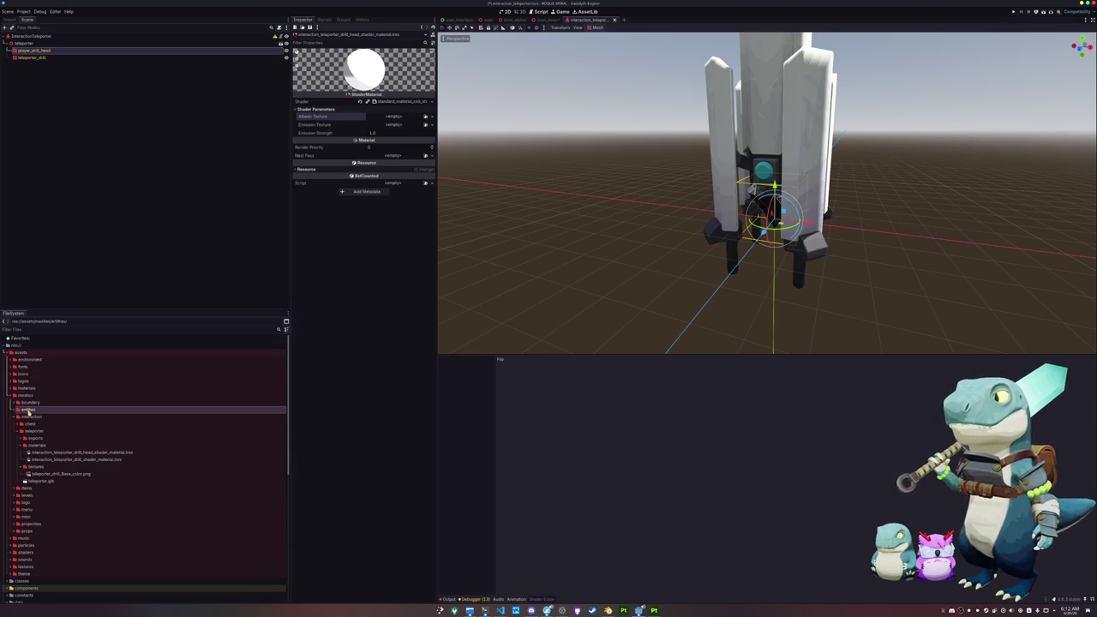
{"action": "double_click", "coordinate": [31, 431]}
{"action": "double_click", "coordinate": [34, 451]}
{"action": "scroll", "coordinate": [38, 459], "scroll_direction": "down", "scroll_amount": 2}
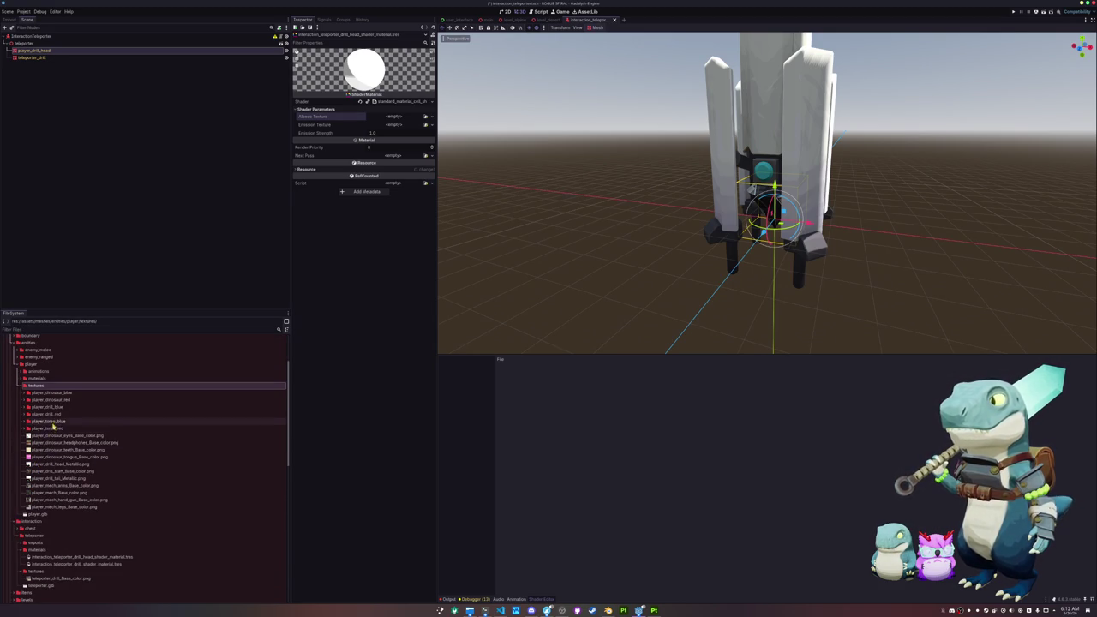
{"action": "double_click", "coordinate": [51, 414]}
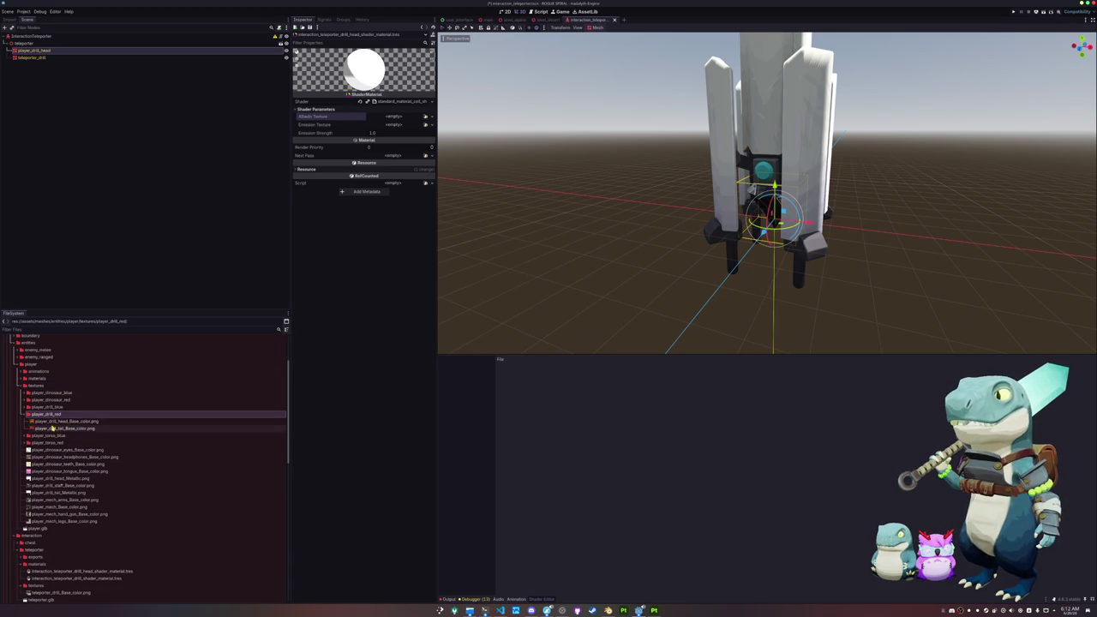
Duplicate the red player_drill_head_Base_color.png as teleporter_drill_head_Base_color.png.
{"action": "left_click", "coordinate": [55, 421]}
{"action": "right_click", "coordinate": [55, 421]}
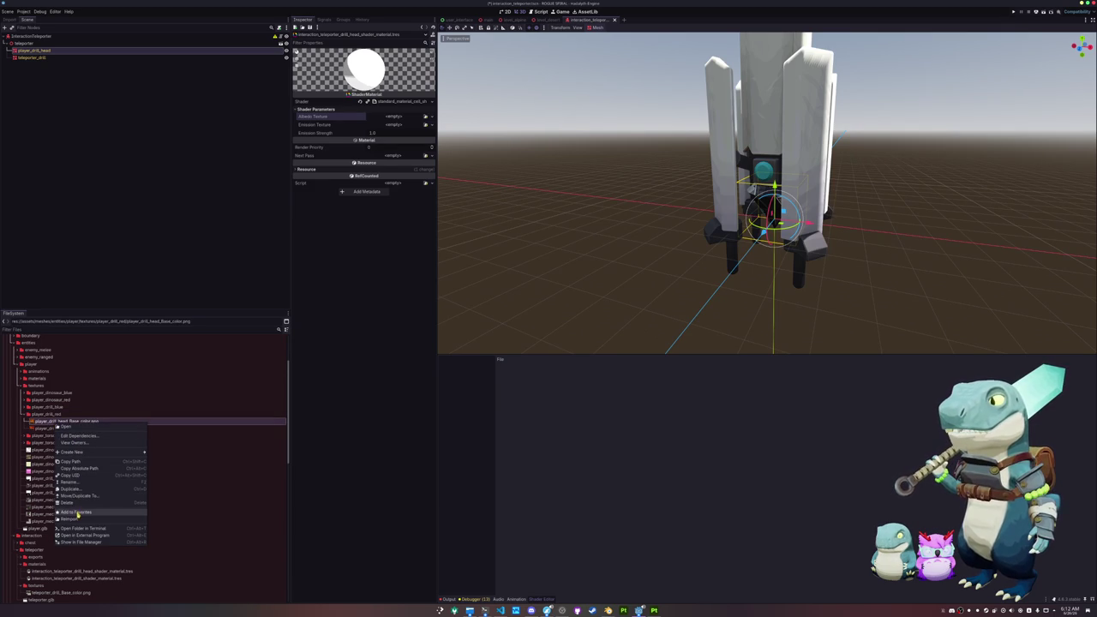
{"action": "left_click", "coordinate": [82, 488]}
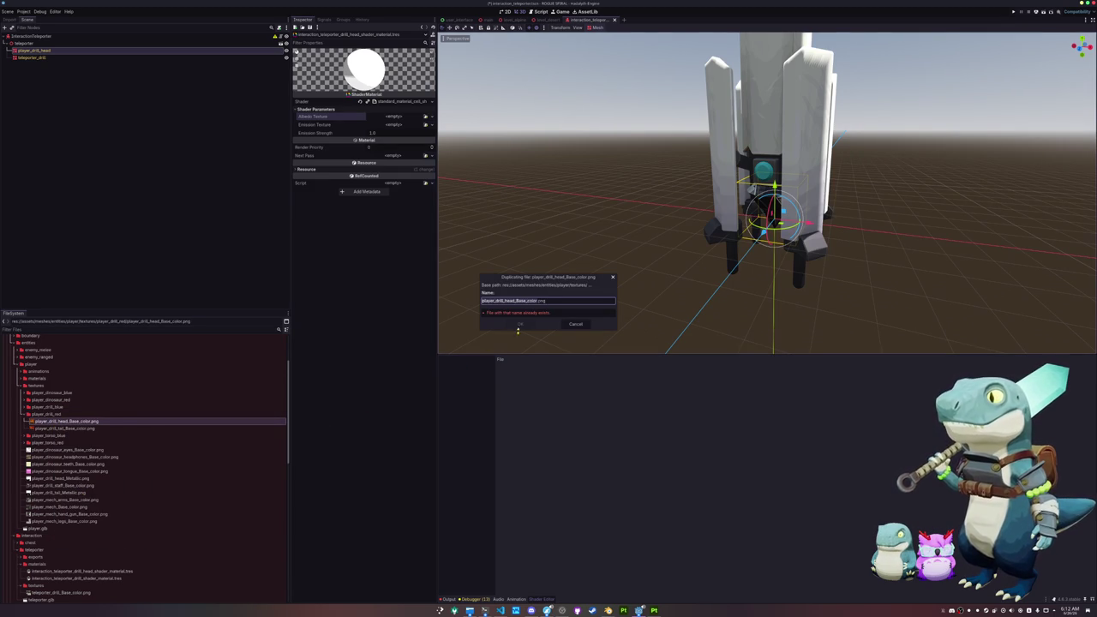
{"action": "key", "text": "Home"}
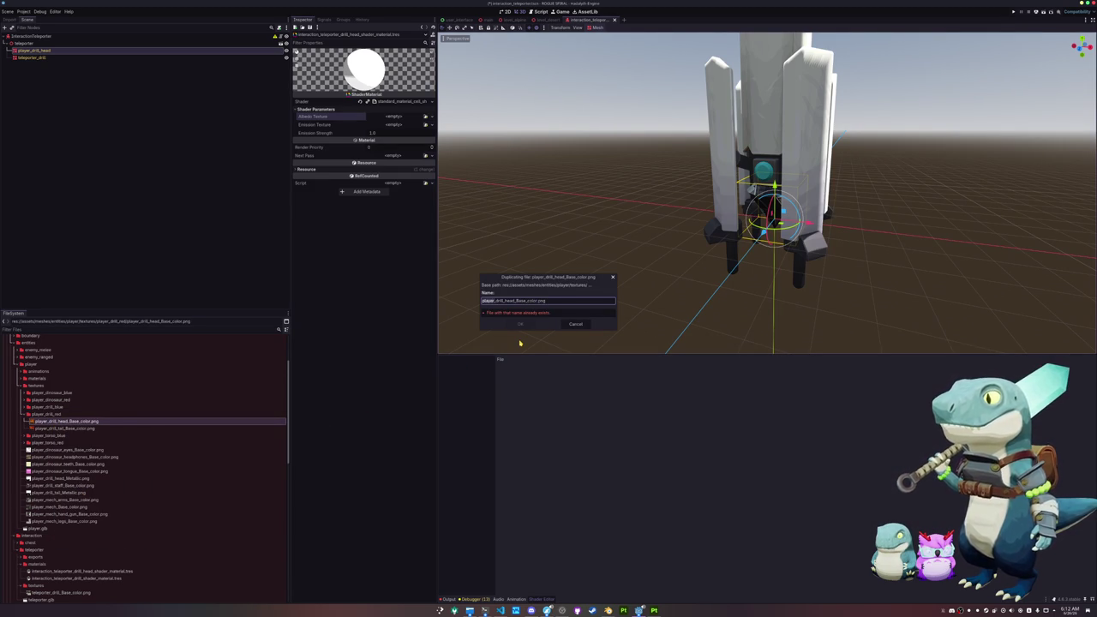
{"action": "type", "text": "teleporter"}
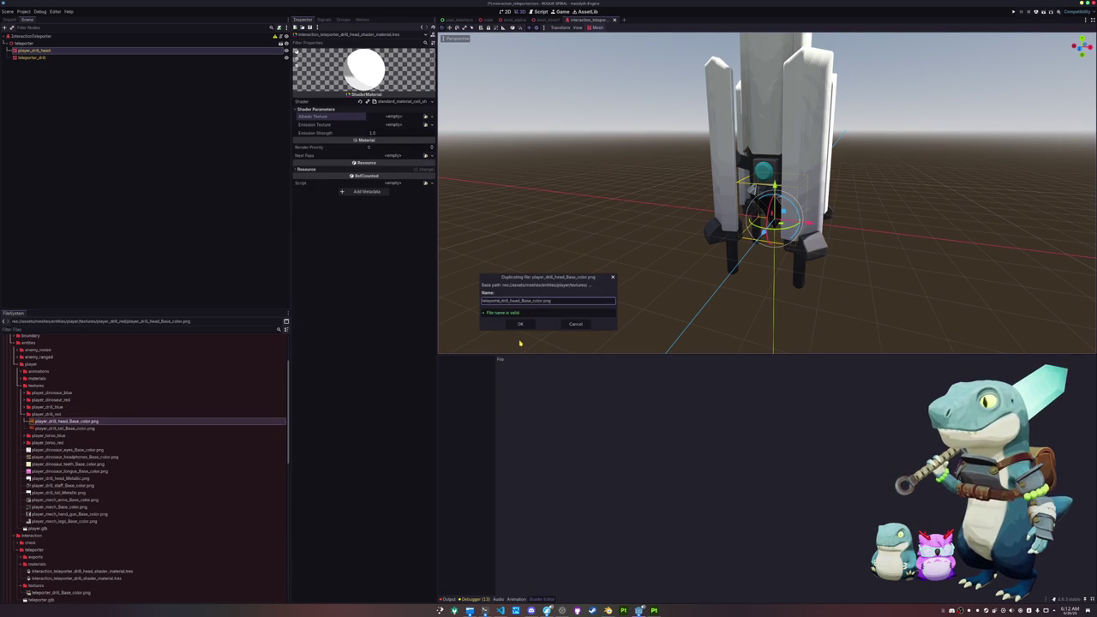
{"action": "key", "text": "Return"}
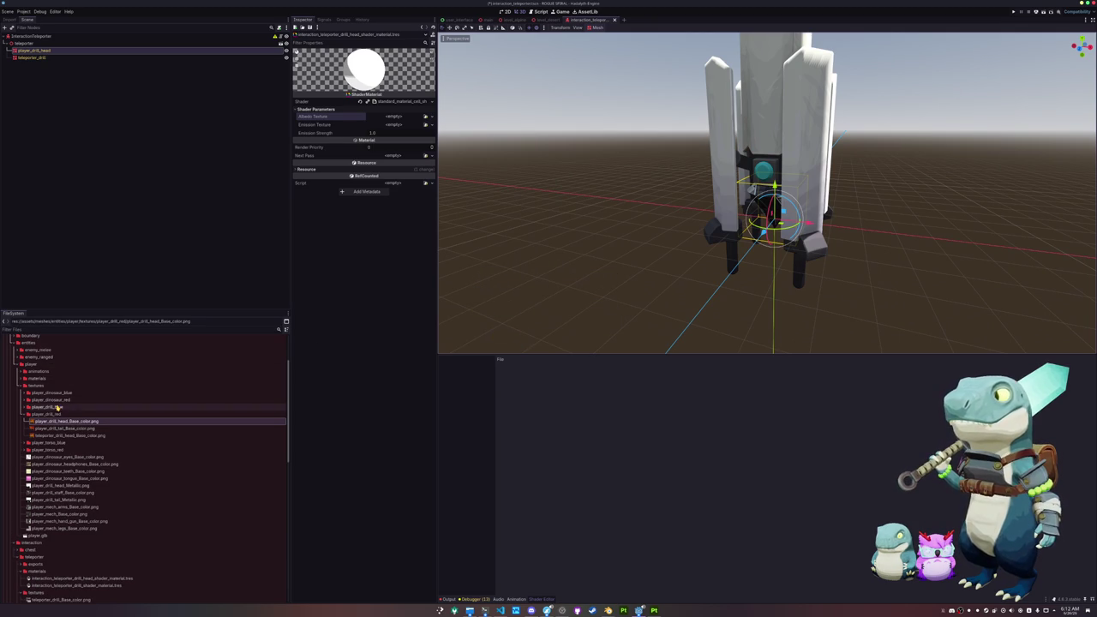
Duplicate the blue drill head base-colour texture with a teleporter prefix.
{"action": "double_click", "coordinate": [59, 407]}
{"action": "left_click", "coordinate": [76, 416]}
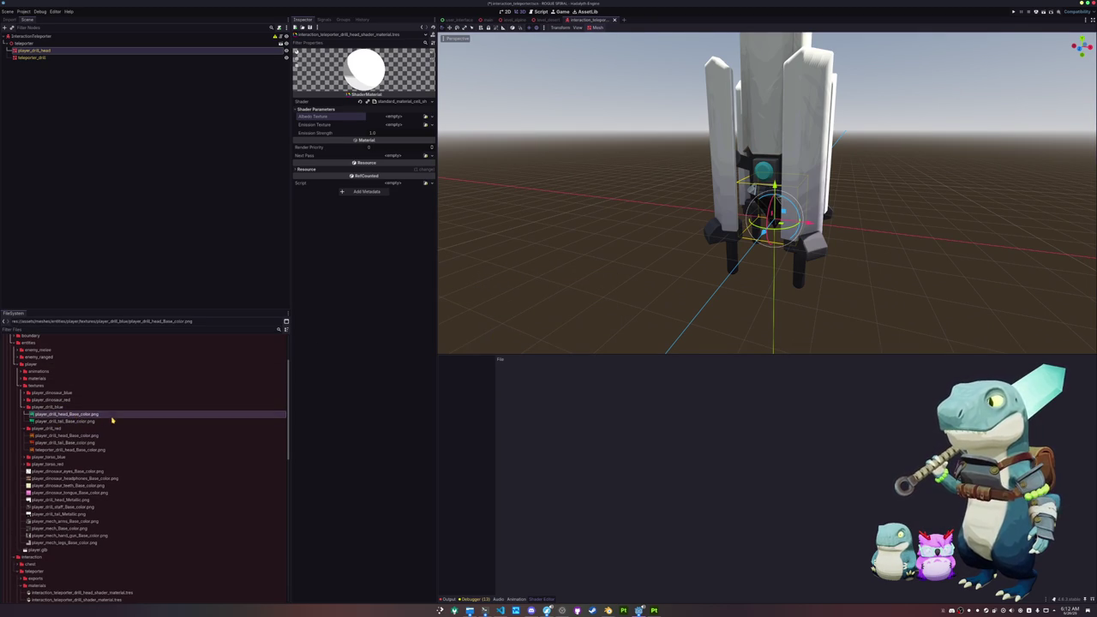
{"action": "key", "text": "ctrl+d"}
{"action": "key", "text": "Home"}
{"action": "type", "text": "teleporter"}
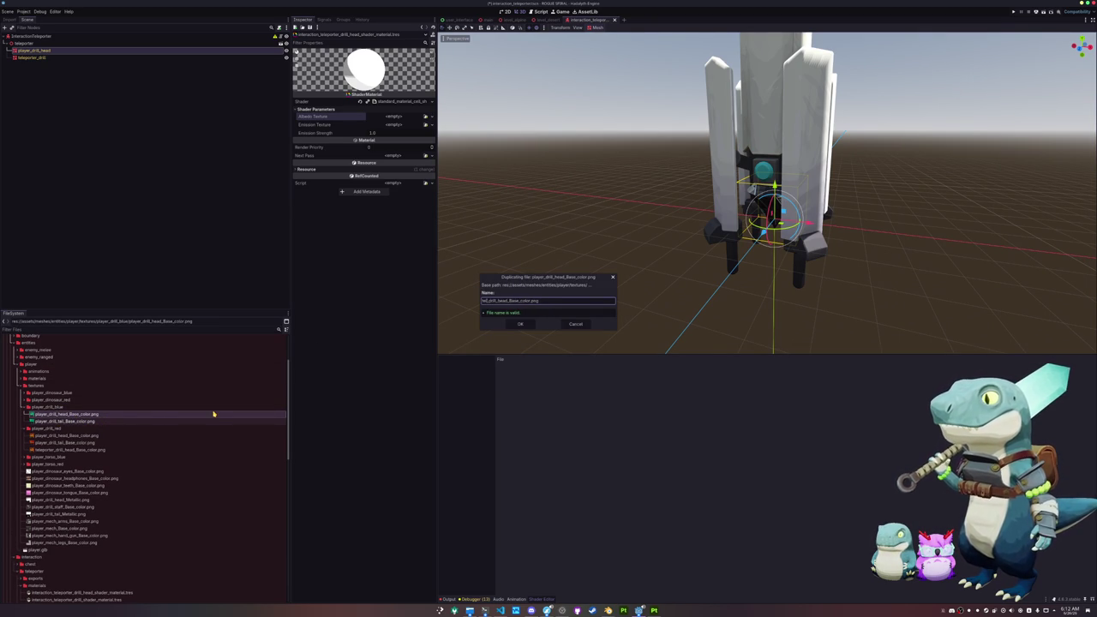
{"action": "key", "text": "Return"}
Rename the red copy teleporter_red_drill_head_Base_color.png and move both copies into teleporter/textures.
{"action": "left_click", "coordinate": [100, 457]}
{"action": "key", "text": "F2"}
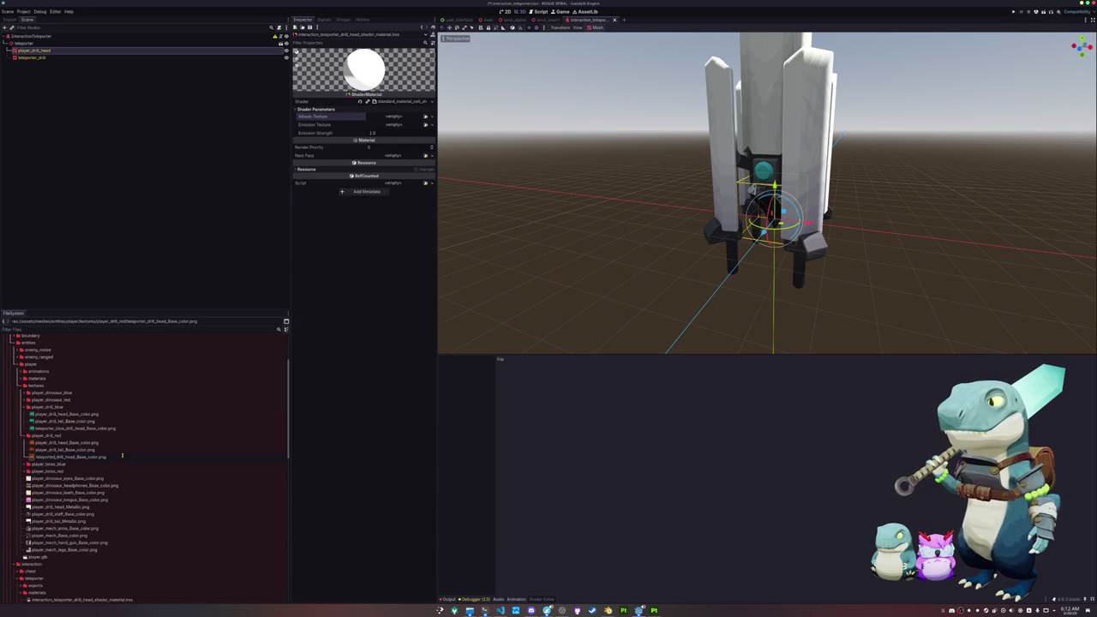
{"action": "type", "text": "red"}
{"action": "key", "text": "Return"}
{"action": "left_click", "coordinate": [103, 428]}
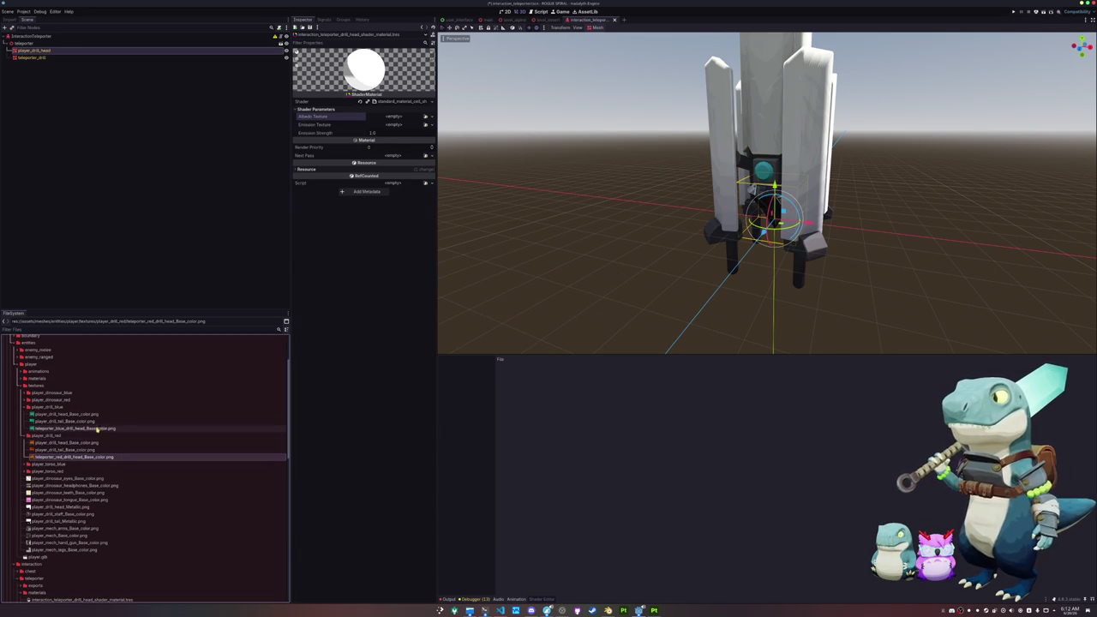
{"action": "scroll", "coordinate": [101, 442], "scroll_direction": "down", "scroll_amount": 1}
{"action": "mouse_move", "coordinate": [65, 395]}
{"action": "left_mouse_down"}
{"action": "mouse_move", "coordinate": [158, 429]}
{"action": "mouse_move", "coordinate": [85, 526]}
{"action": "mouse_move", "coordinate": [51, 514]}
{"action": "left_mouse_up"}
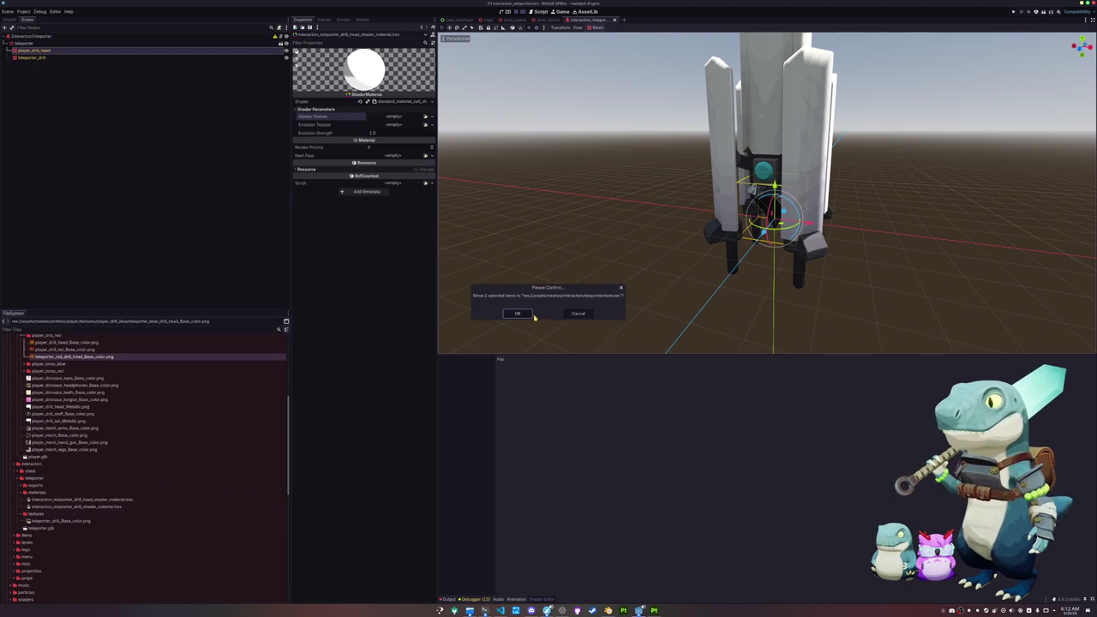
{"action": "left_click", "coordinate": [523, 314]}
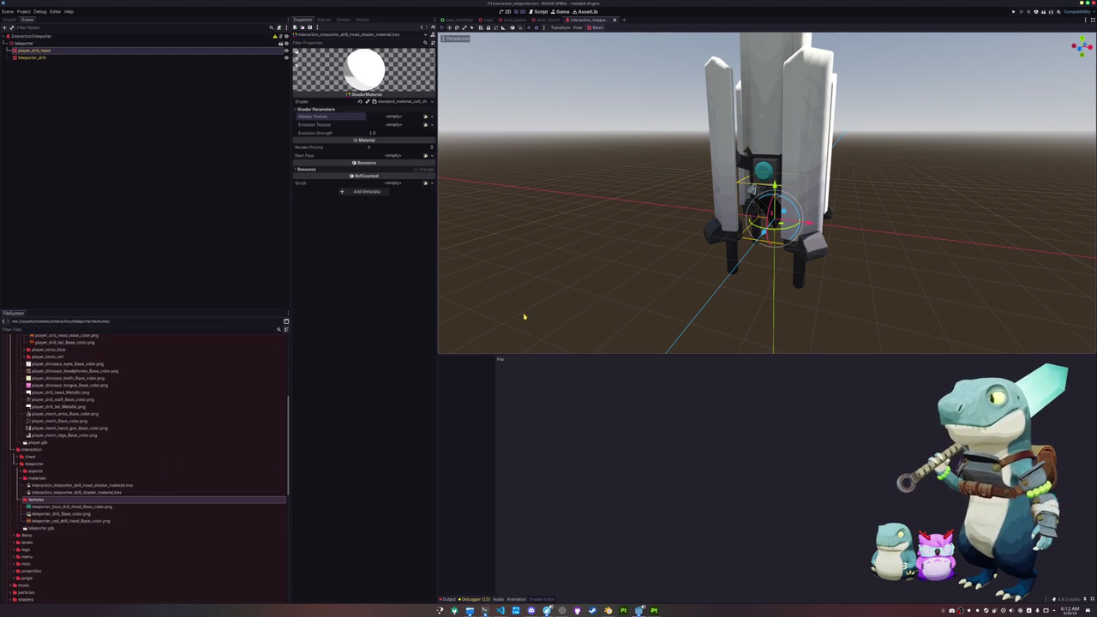
Load the heat-percentage cell shader into the drill shader material and open its code.
{"action": "left_click", "coordinate": [86, 492]}
{"action": "left_click", "coordinate": [431, 101]}
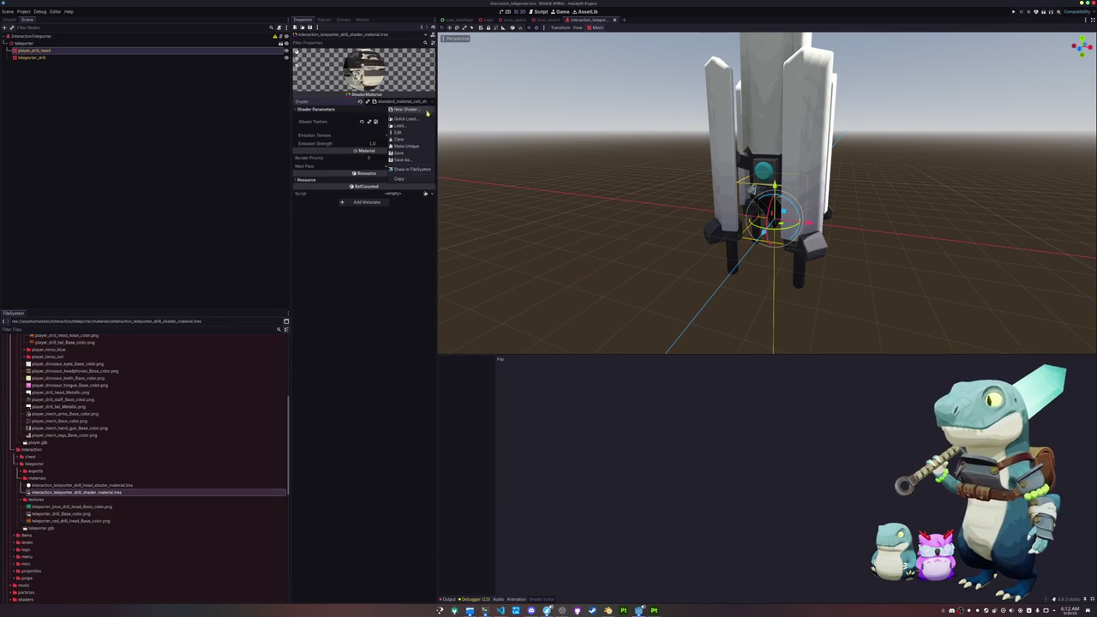
{"action": "left_click", "coordinate": [421, 122]}
{"action": "type", "text": "heat"}
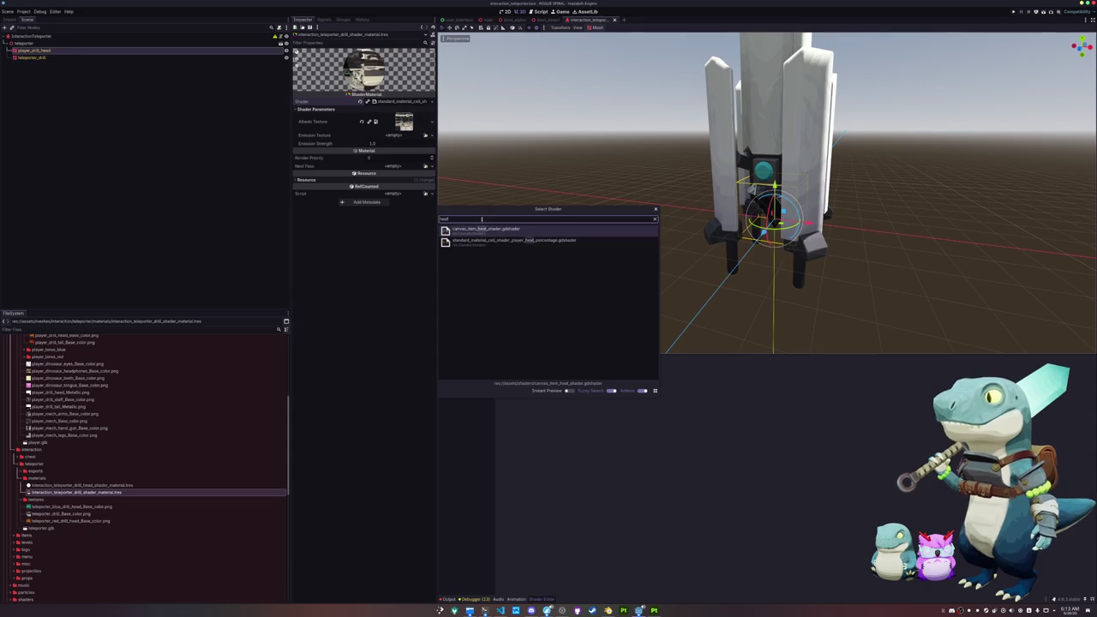
{"action": "double_click", "coordinate": [501, 243]}
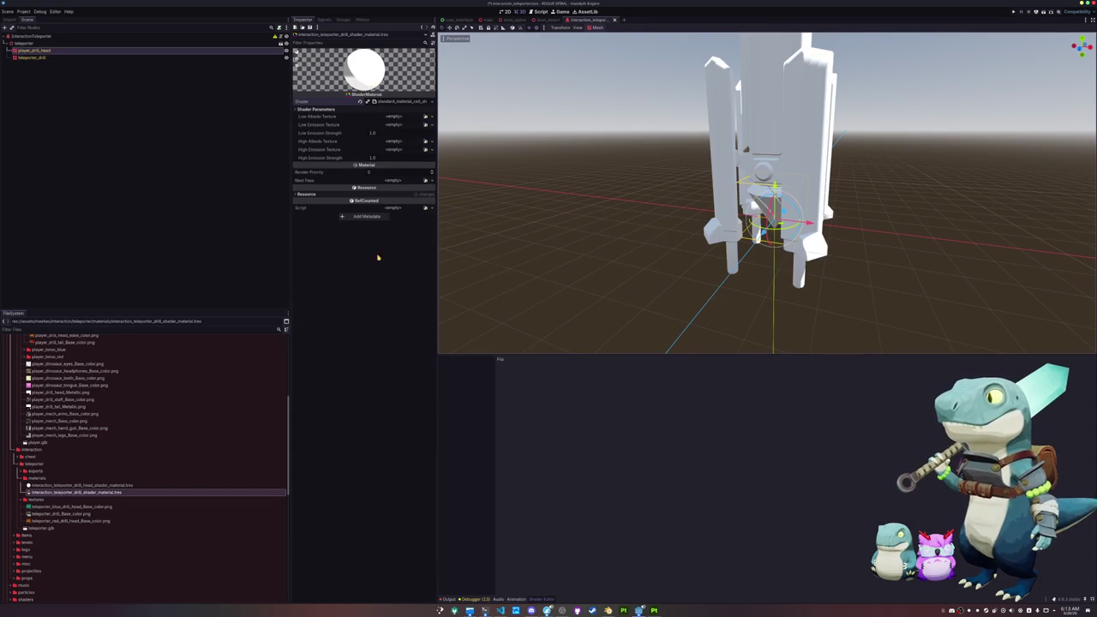
{"action": "left_click", "coordinate": [394, 101]}
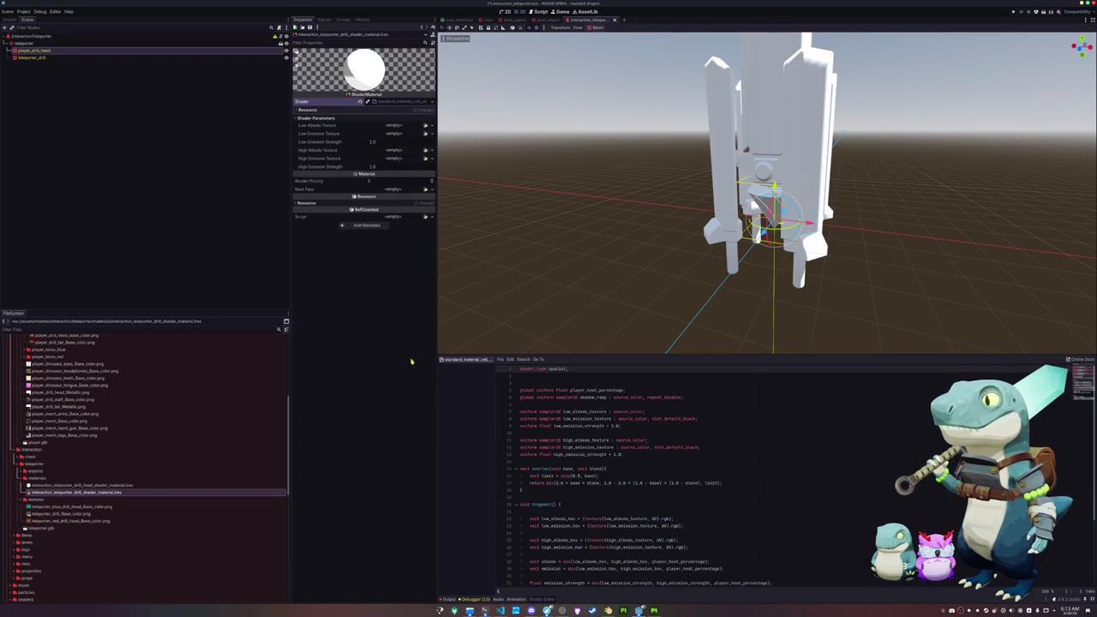
Duplicate the shader file as standard_material_cell_shader_instance_heat_percentage.gdshader.
{"action": "right_click", "coordinate": [462, 362]}
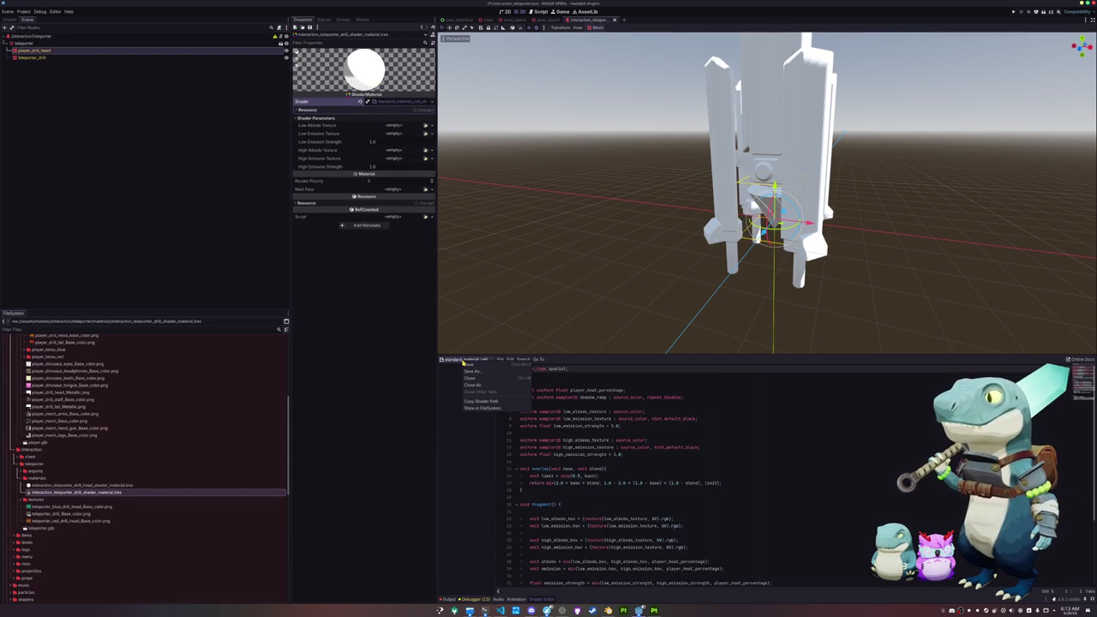
{"action": "left_click", "coordinate": [480, 408]}
{"action": "scroll", "coordinate": [108, 545], "scroll_direction": "down", "scroll_amount": 2}
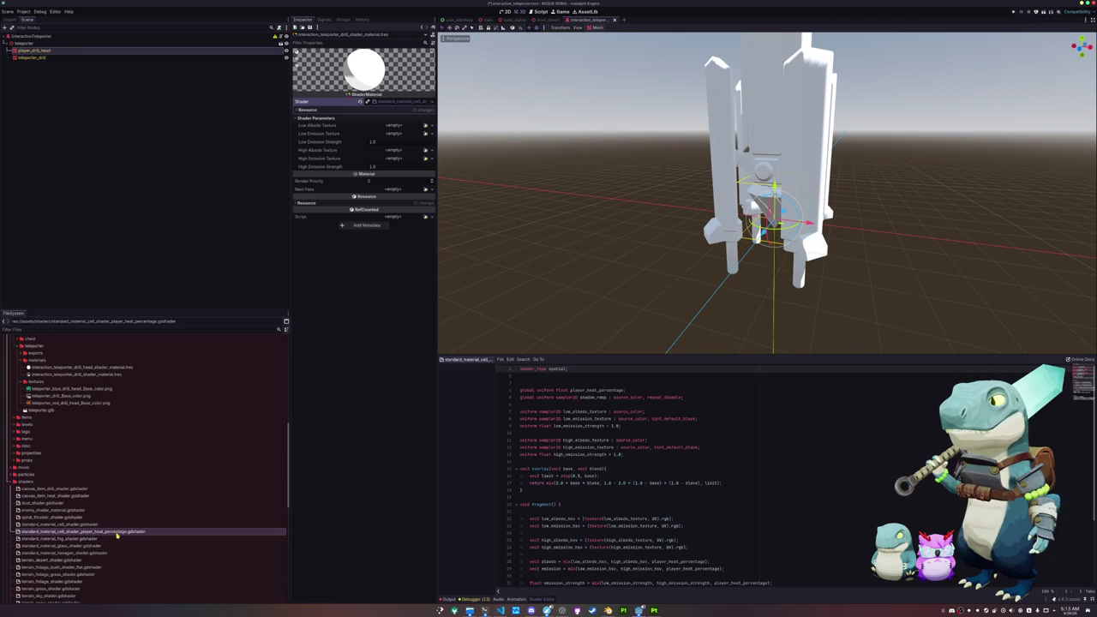
{"action": "key", "text": "ctrl+d"}
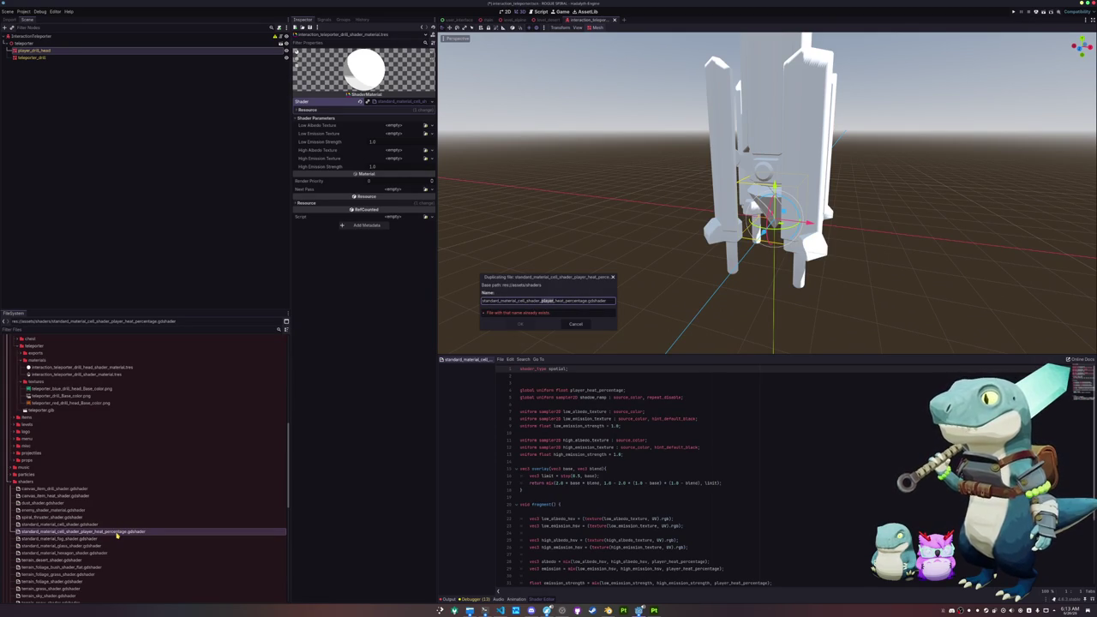
{"action": "type", "text": "instanced"}
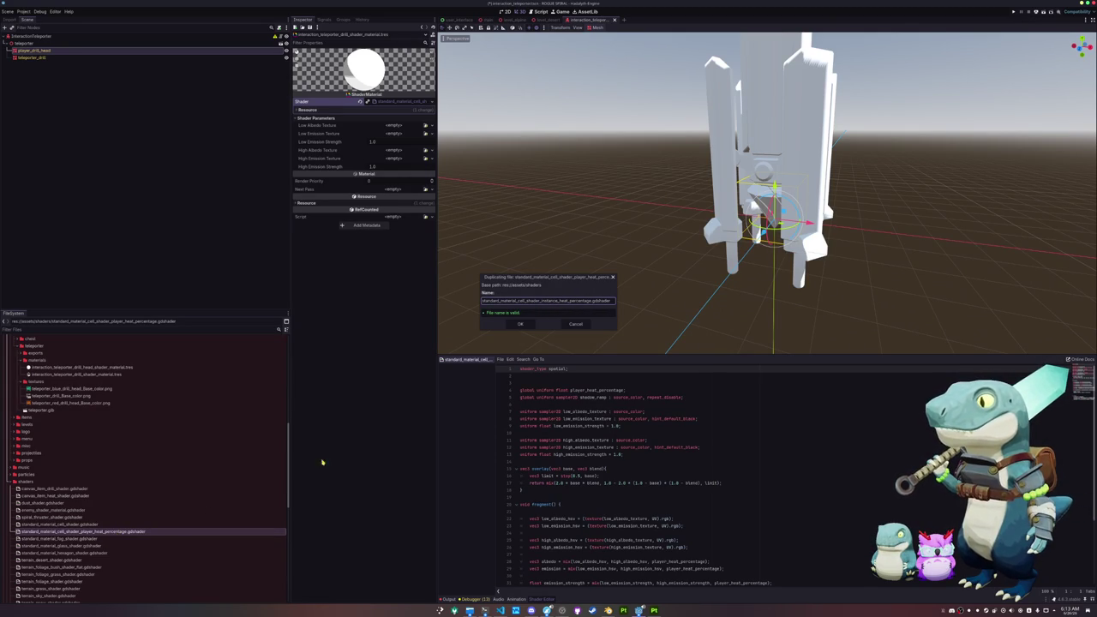
{"action": "left_click", "coordinate": [519, 323]}
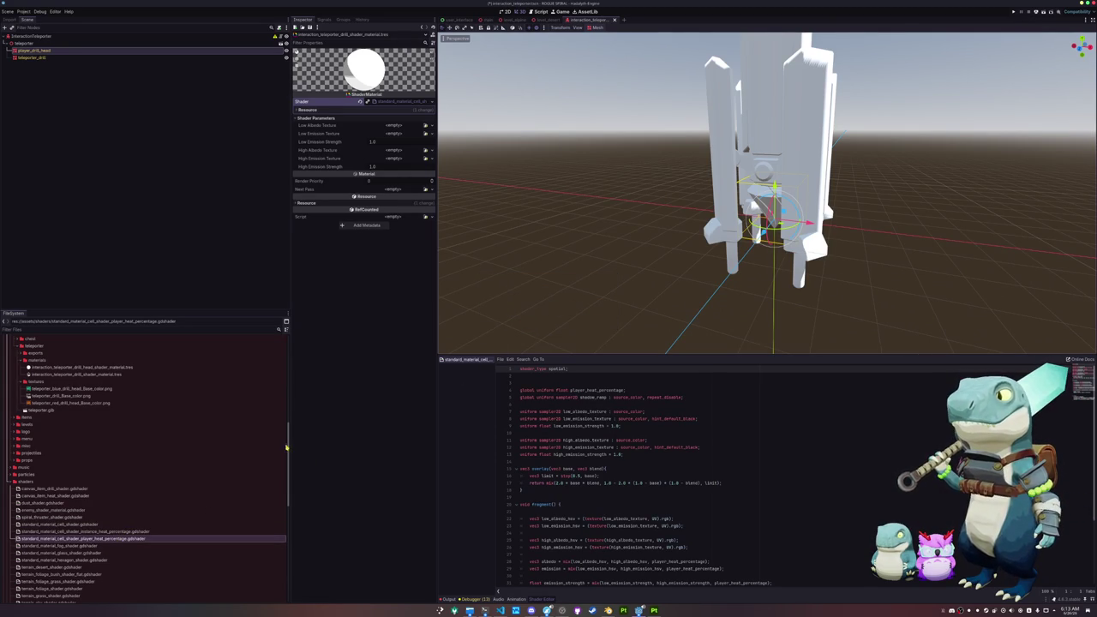
{"action": "left_click", "coordinate": [95, 542]}
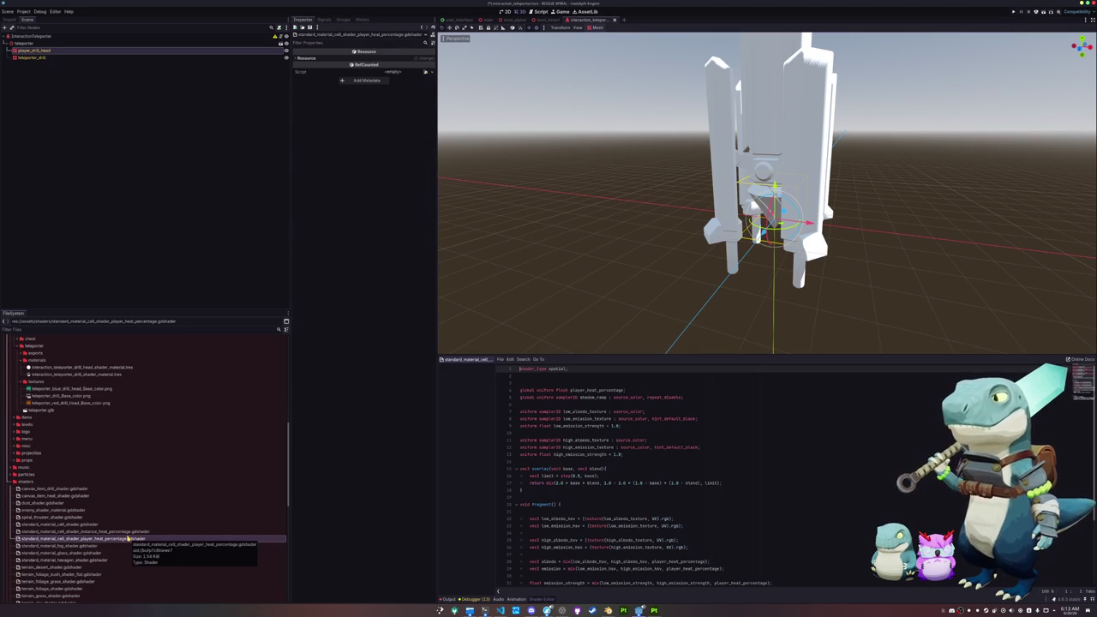
Change line 4 of the copied shader to declare 'instance uniform float heat_percentage'.
{"action": "double_click", "coordinate": [129, 531]}
{"action": "left_click", "coordinate": [532, 380]}
{"action": "left_click", "coordinate": [530, 403]}
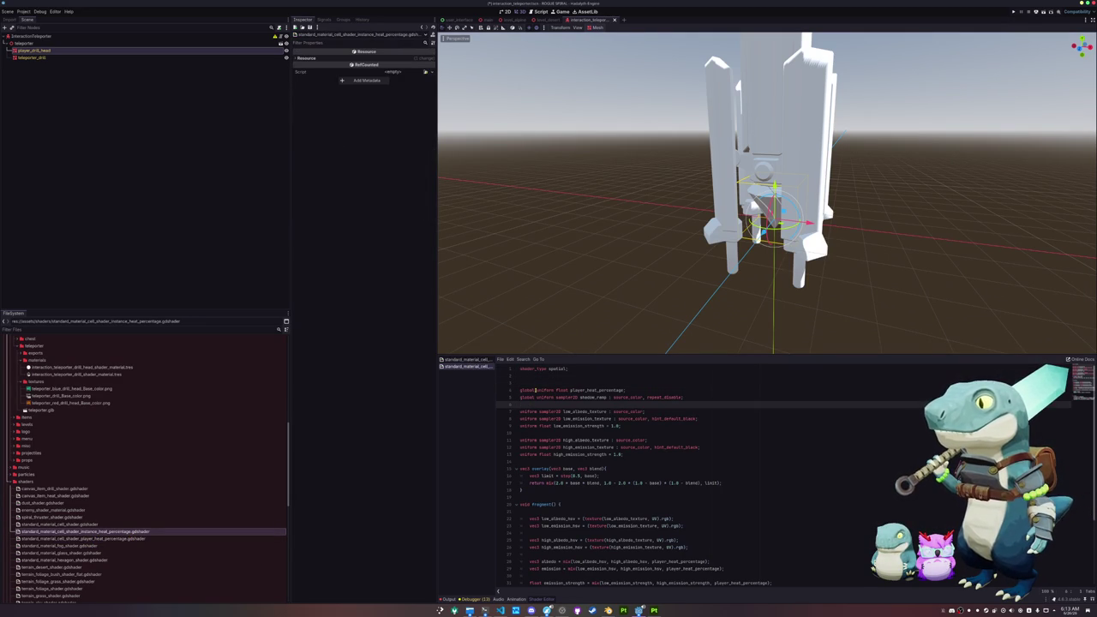
{"action": "double_click", "coordinate": [535, 390]}
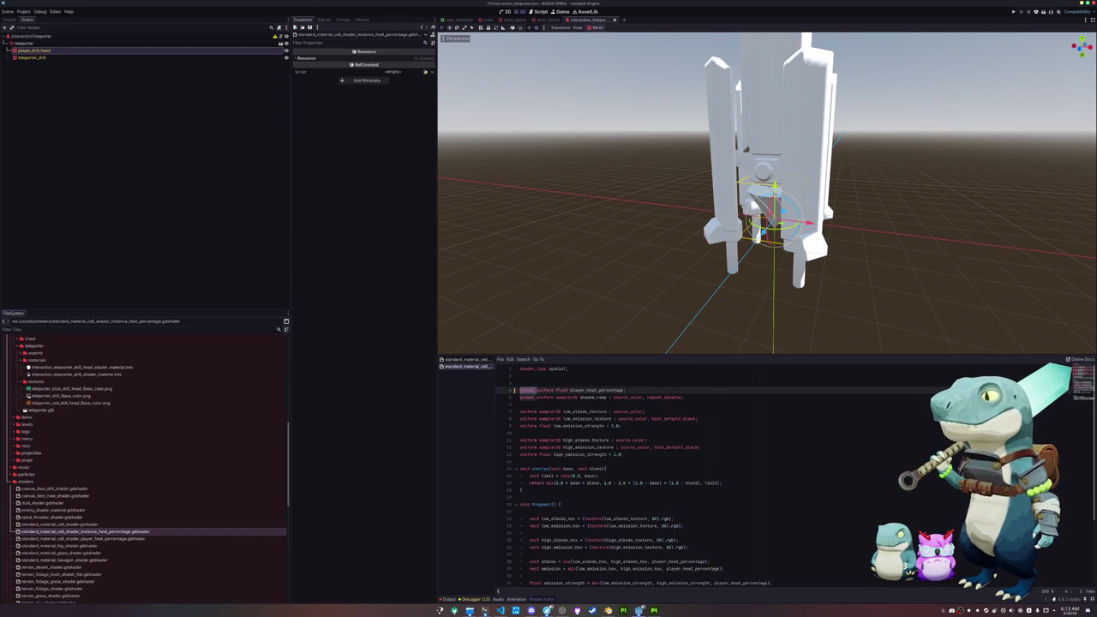
{"action": "type", "text": "instance"}
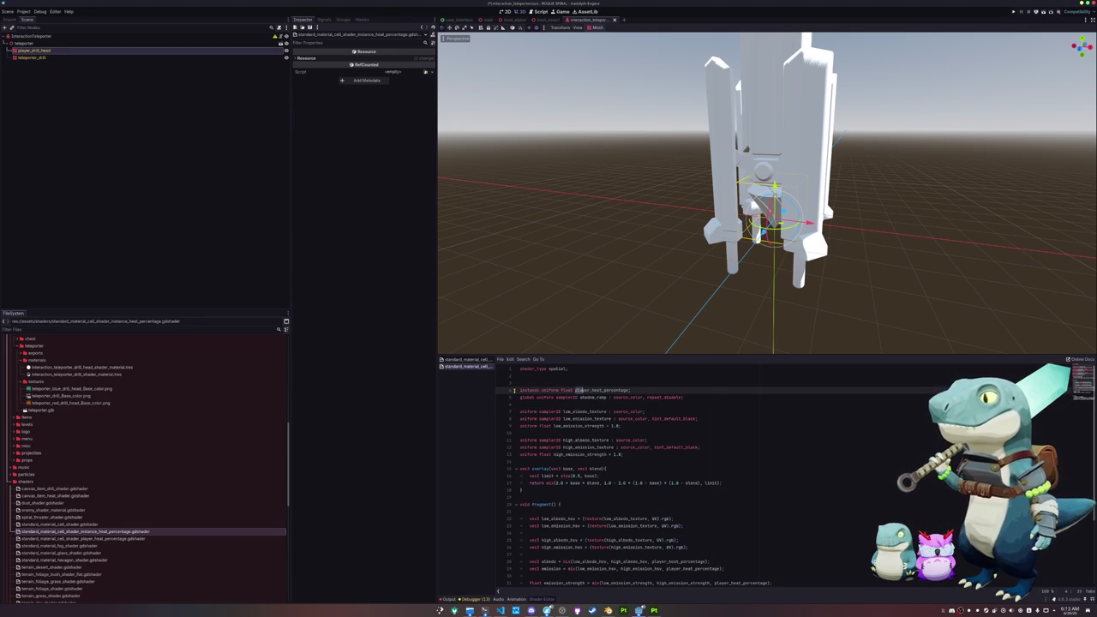
{"action": "key", "text": "BackSpace"}
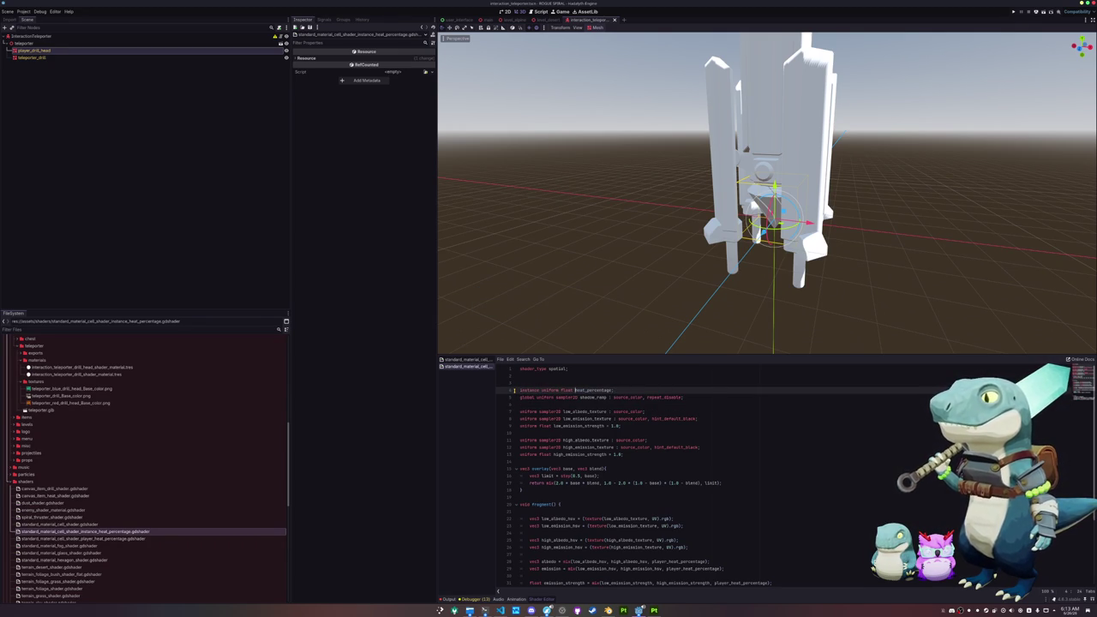
{"action": "key", "text": "Down"}
{"action": "key", "text": "Down"}
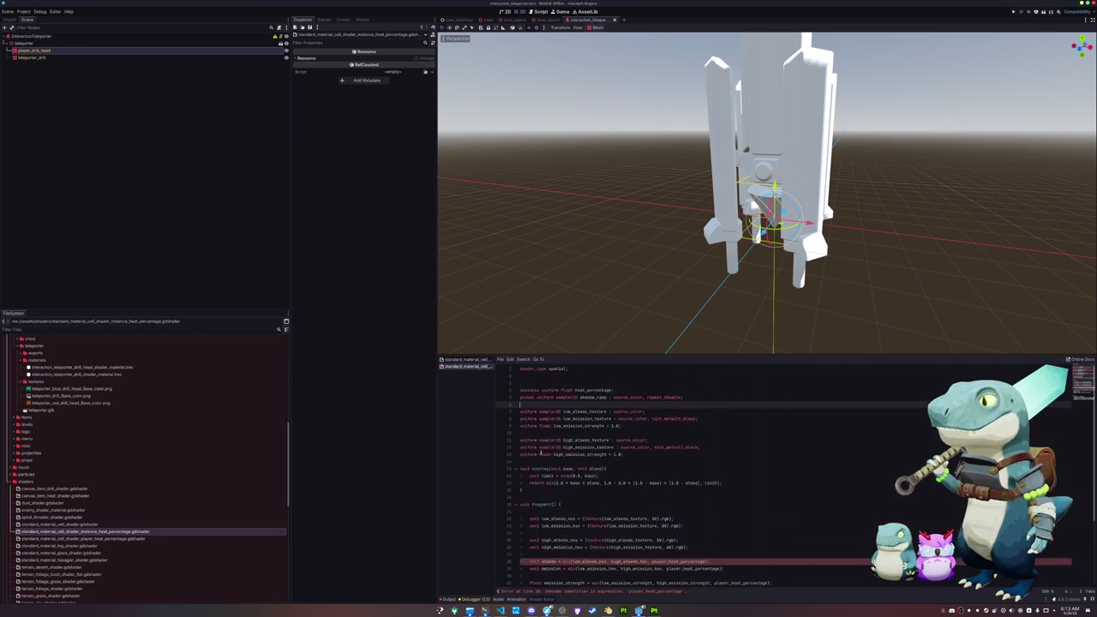
Rename every player_heat_percentage reference in the fragment code to heat_percentage.
{"action": "scroll", "coordinate": [618, 445], "scroll_direction": "down", "scroll_amount": 4}
{"action": "double_click", "coordinate": [677, 476]}
{"action": "key", "text": "ctrl+d"}
{"action": "key", "text": "ctrl+d"}
{"action": "type", "text": "heat_percentage"}
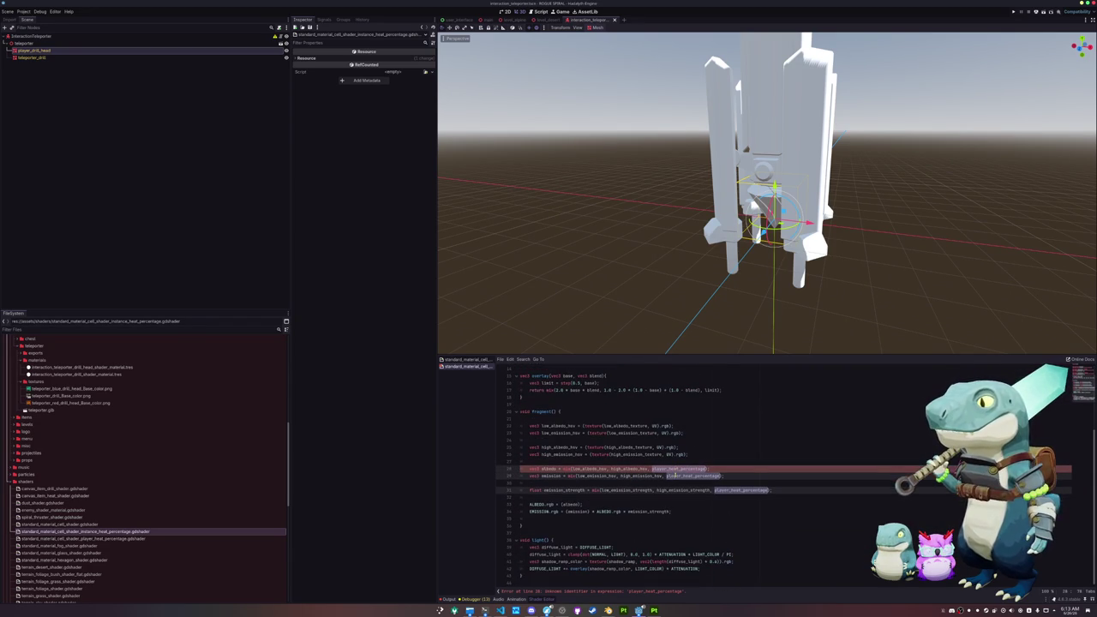
{"action": "left_click", "coordinate": [665, 481]}
{"action": "scroll", "coordinate": [666, 481], "scroll_direction": "up", "scroll_amount": 5}
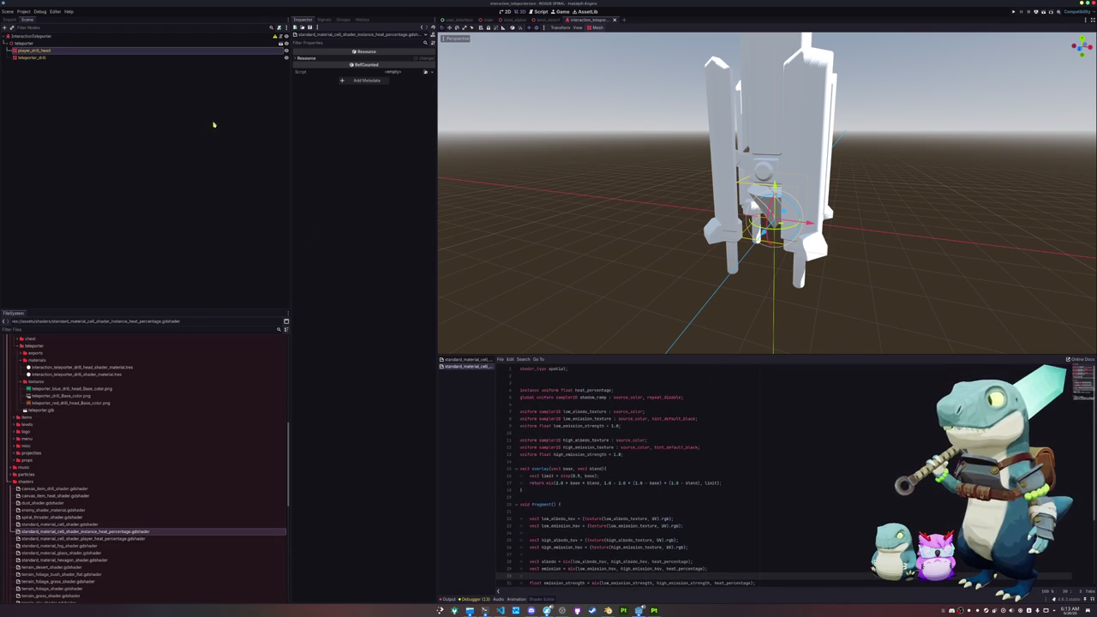
{"action": "left_click", "coordinate": [108, 58]}
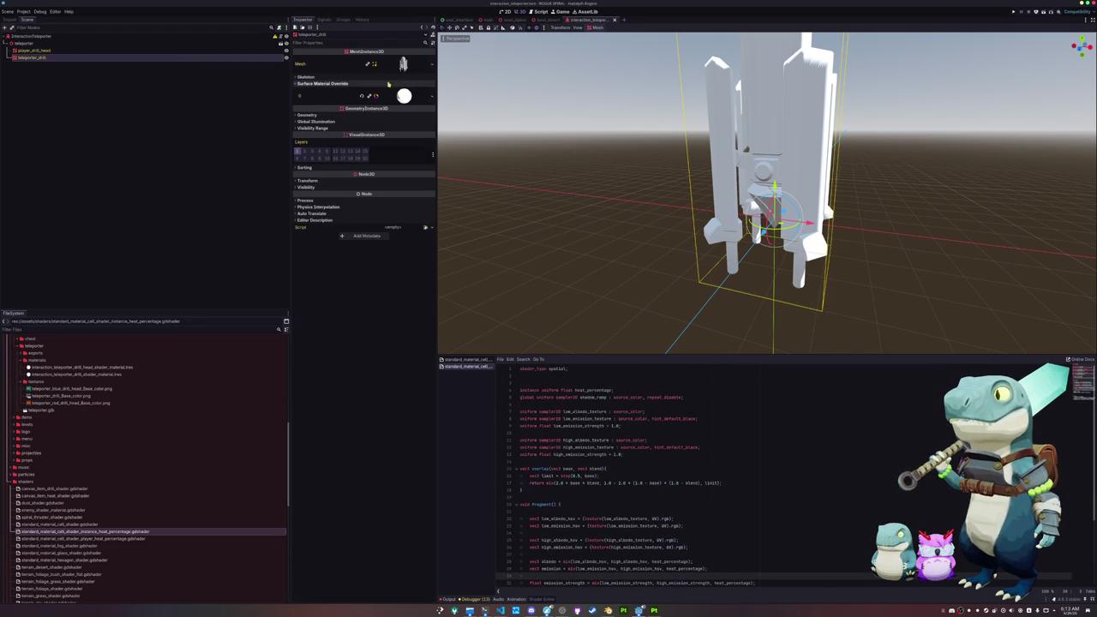
Select player_drill_head and put the drill head shader material on its mesh.
{"action": "left_click", "coordinate": [153, 51]}
{"action": "left_click", "coordinate": [151, 58]}
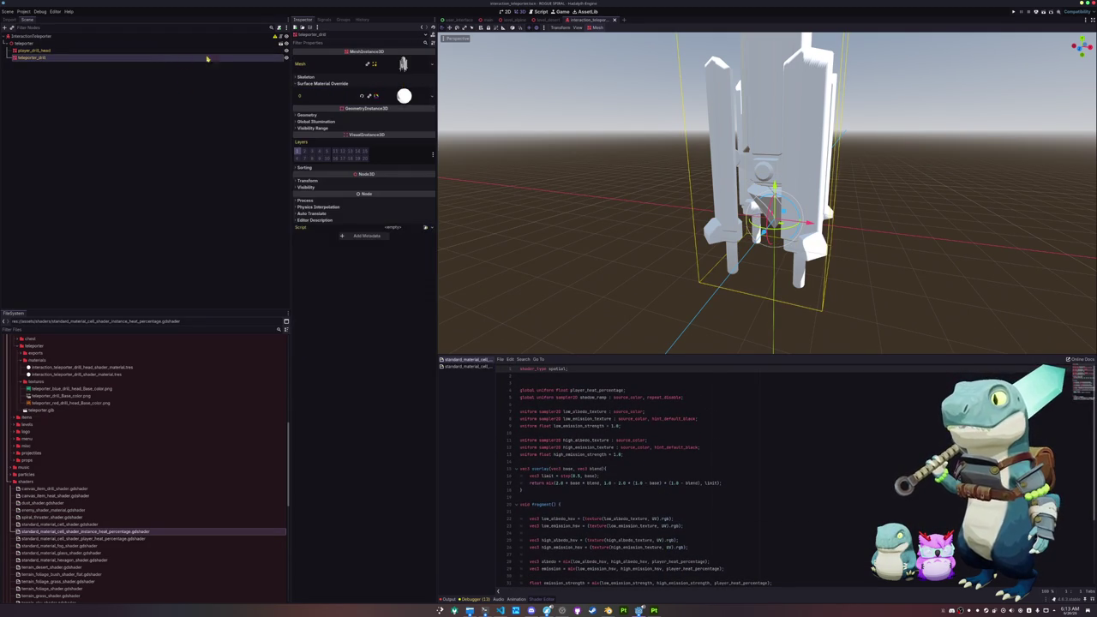
{"action": "left_click", "coordinate": [154, 51]}
{"action": "left_click", "coordinate": [404, 95]}
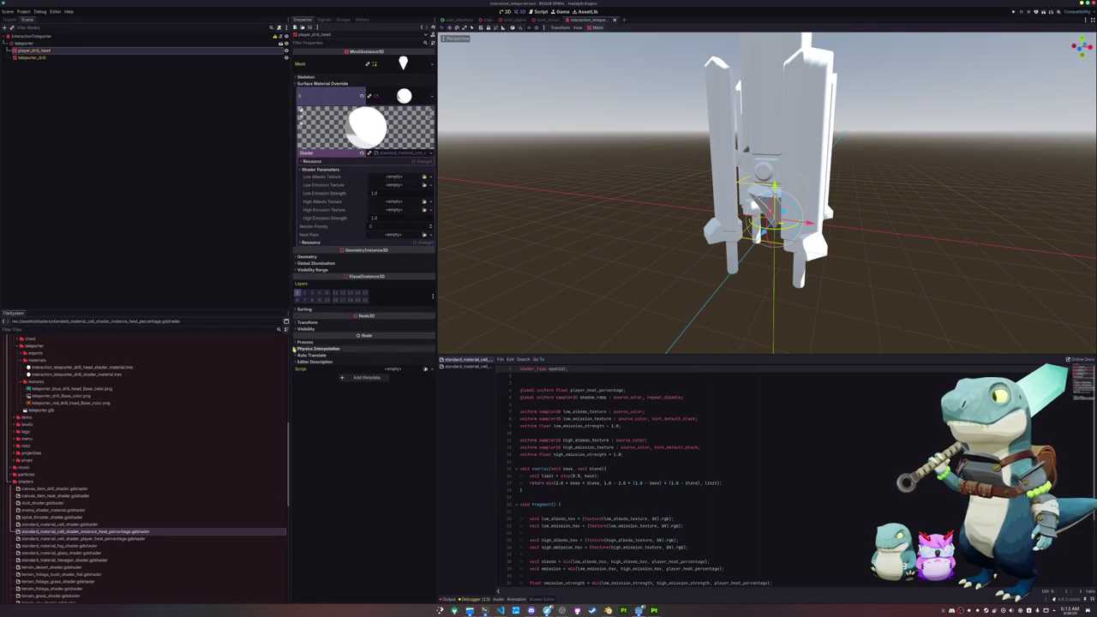
{"action": "mouse_move", "coordinate": [56, 390]}
{"action": "left_mouse_down"}
{"action": "mouse_move", "coordinate": [146, 372]}
{"action": "mouse_move", "coordinate": [394, 178]}
{"action": "left_mouse_up"}
{"action": "mouse_move", "coordinate": [70, 427]}
{"action": "left_mouse_down"}
{"action": "mouse_move", "coordinate": [204, 376]}
{"action": "mouse_move", "coordinate": [377, 213]}
{"action": "mouse_move", "coordinate": [396, 212]}
{"action": "left_mouse_up"}
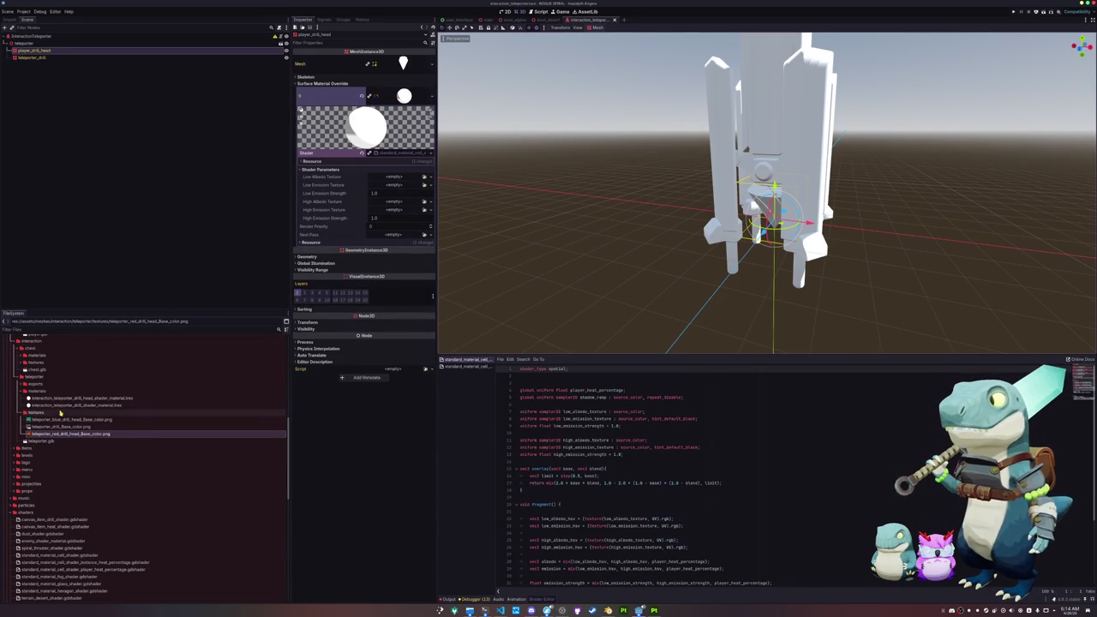
{"action": "mouse_move", "coordinate": [82, 398]}
{"action": "left_mouse_down"}
{"action": "mouse_move", "coordinate": [364, 177]}
{"action": "mouse_move", "coordinate": [397, 99]}
{"action": "left_mouse_up"}
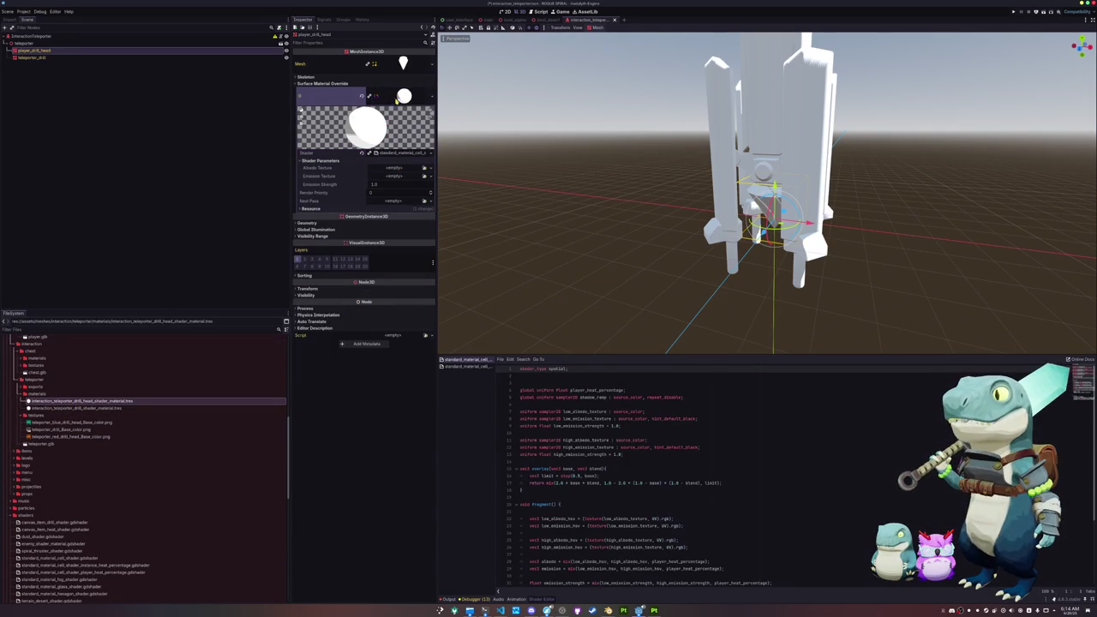
Quick Load the instance heat-percentage shader into the drill head material.
{"action": "left_click", "coordinate": [431, 153]}
{"action": "left_click", "coordinate": [407, 173]}
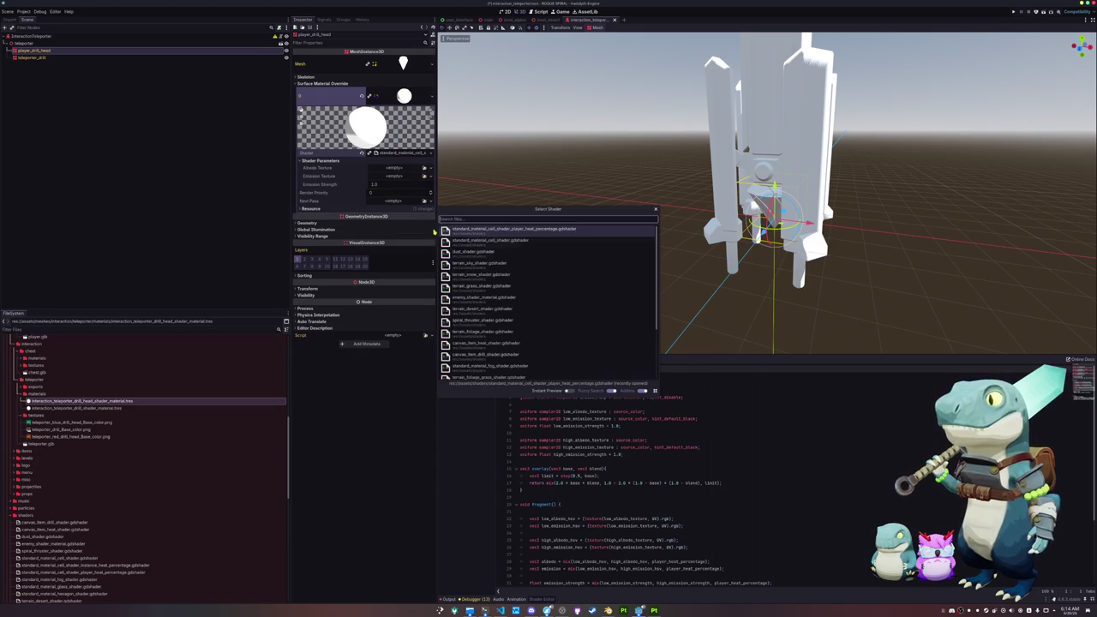
{"action": "type", "text": "instance"}
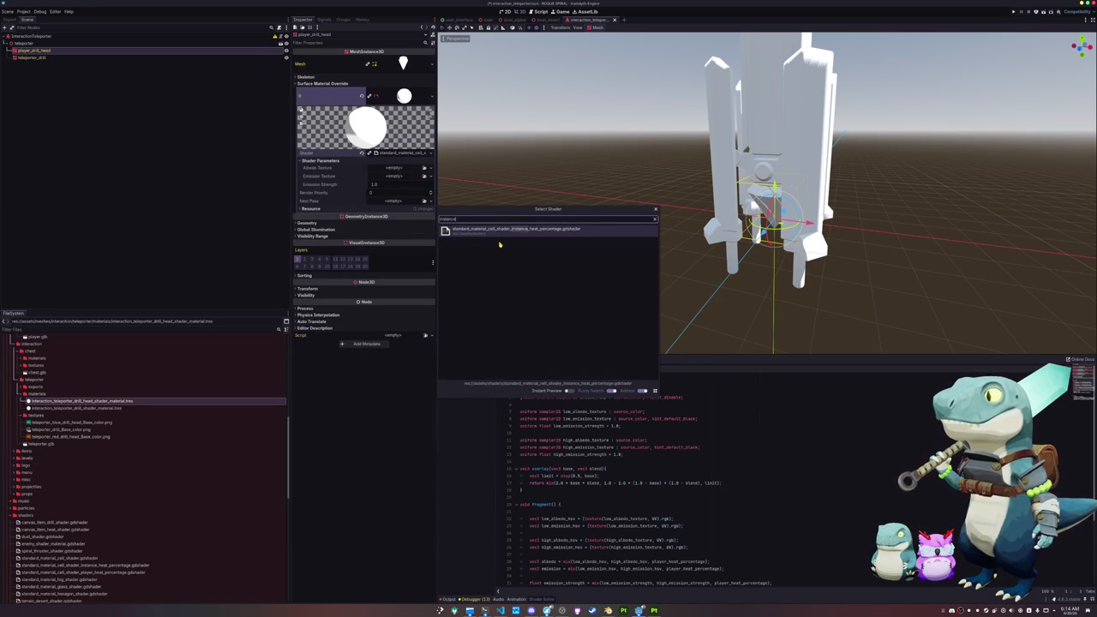
{"action": "key", "text": "Return"}
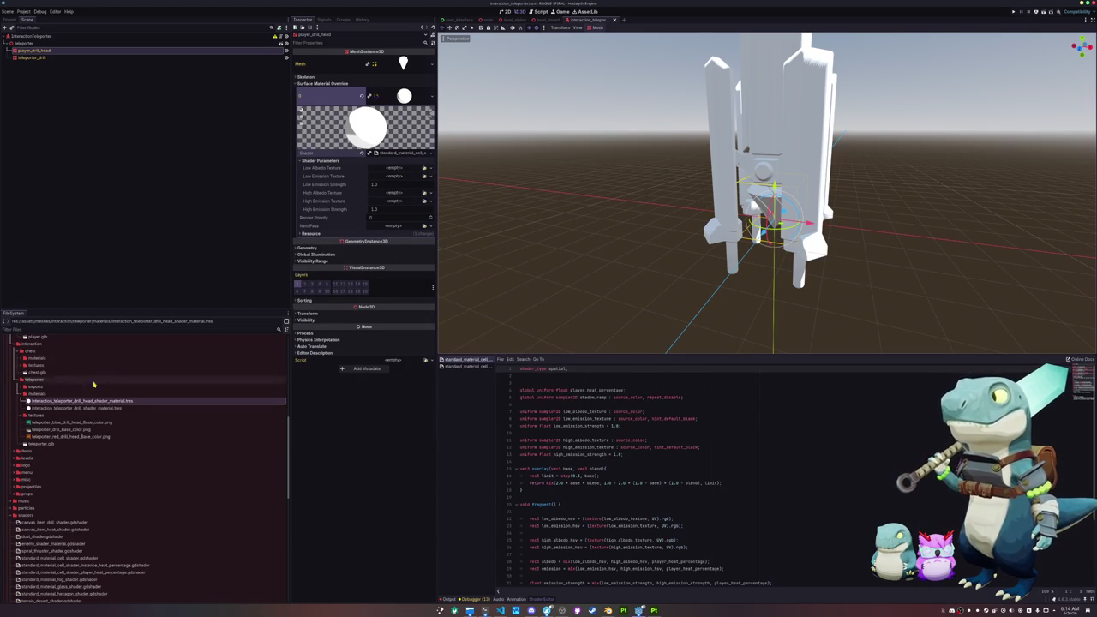
Set the blue drill-head texture as Low Albedo and the red one as High Albedo.
{"action": "mouse_move", "coordinate": [69, 424]}
{"action": "left_mouse_down"}
{"action": "mouse_move", "coordinate": [368, 171]}
{"action": "mouse_move", "coordinate": [390, 170]}
{"action": "left_mouse_up"}
{"action": "mouse_move", "coordinate": [69, 441]}
{"action": "left_mouse_down"}
{"action": "mouse_move", "coordinate": [128, 438]}
{"action": "mouse_move", "coordinate": [390, 205]}
{"action": "left_mouse_up"}
{"action": "scroll", "coordinate": [94, 420], "scroll_direction": "up", "scroll_amount": 10}
{"action": "scroll", "coordinate": [73, 449], "scroll_direction": "down", "scroll_amount": 5}
Duplicate player_drill_tail_Metallic.png as teleporter_drill_tail_Metallic.png and move it into the teleporter textures folder.
{"action": "left_click", "coordinate": [68, 442]}
{"action": "key", "text": "ctrl+d"}
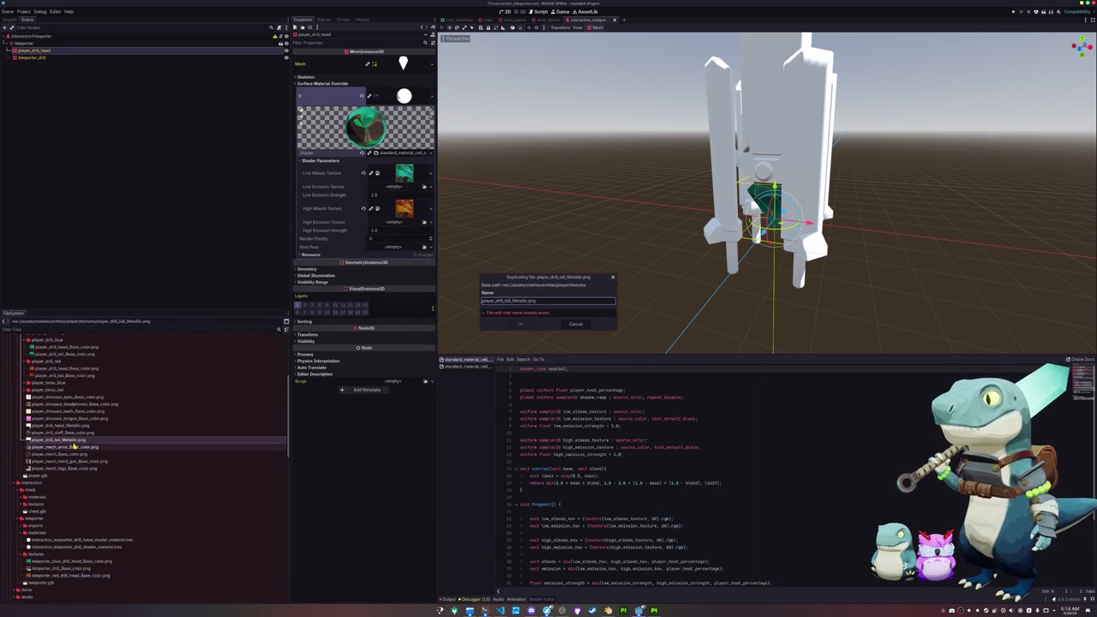
{"action": "key", "text": "Home"}
{"action": "key", "text": "Delete"}
{"action": "key", "text": "Delete"}
{"action": "key", "text": "Delete"}
{"action": "type", "text": "teleporter"}
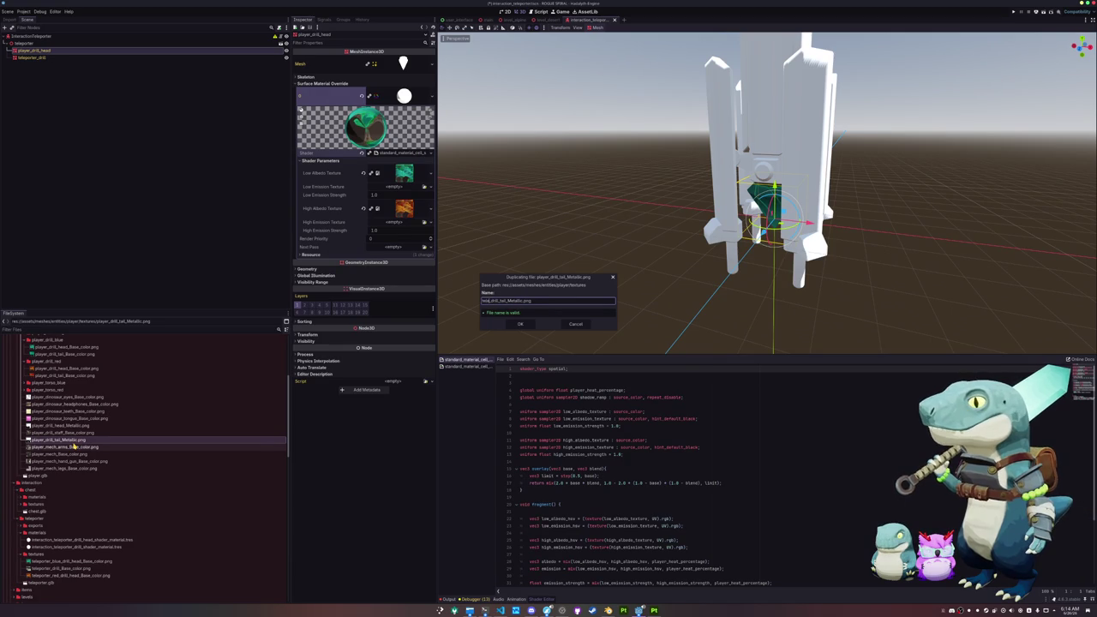
{"action": "type", "text": "er"}
{"action": "key", "text": "Return"}
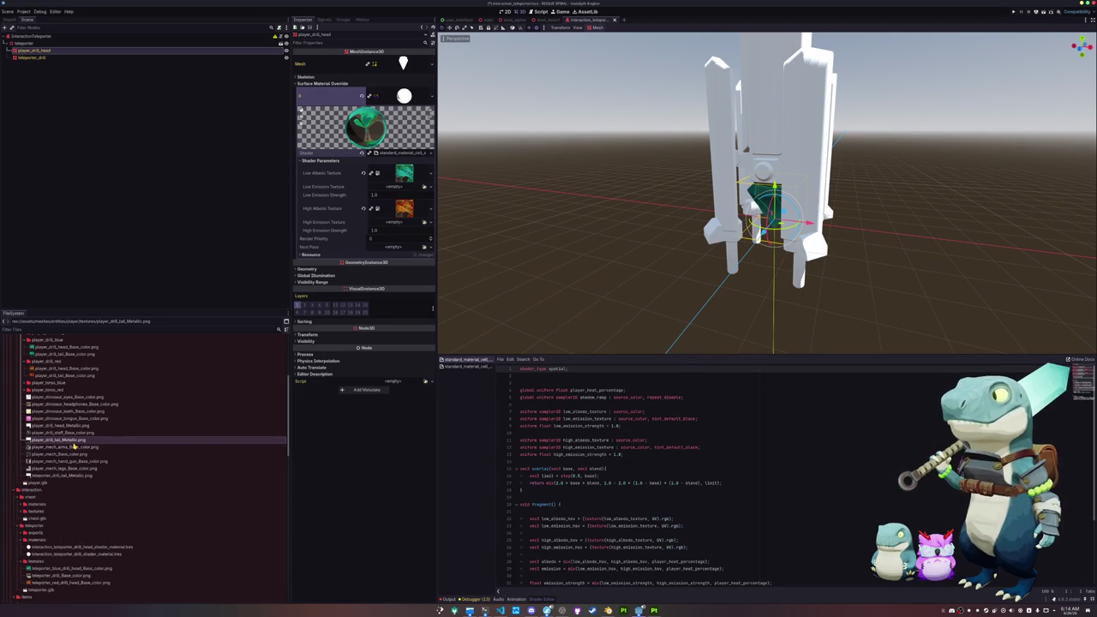
{"action": "scroll", "coordinate": [74, 447], "scroll_direction": "down", "scroll_amount": 3}
{"action": "mouse_move", "coordinate": [65, 375]}
{"action": "left_mouse_down"}
{"action": "mouse_move", "coordinate": [51, 463]}
{"action": "mouse_move", "coordinate": [38, 461]}
{"action": "left_mouse_up"}
{"action": "left_click", "coordinate": [511, 313]}
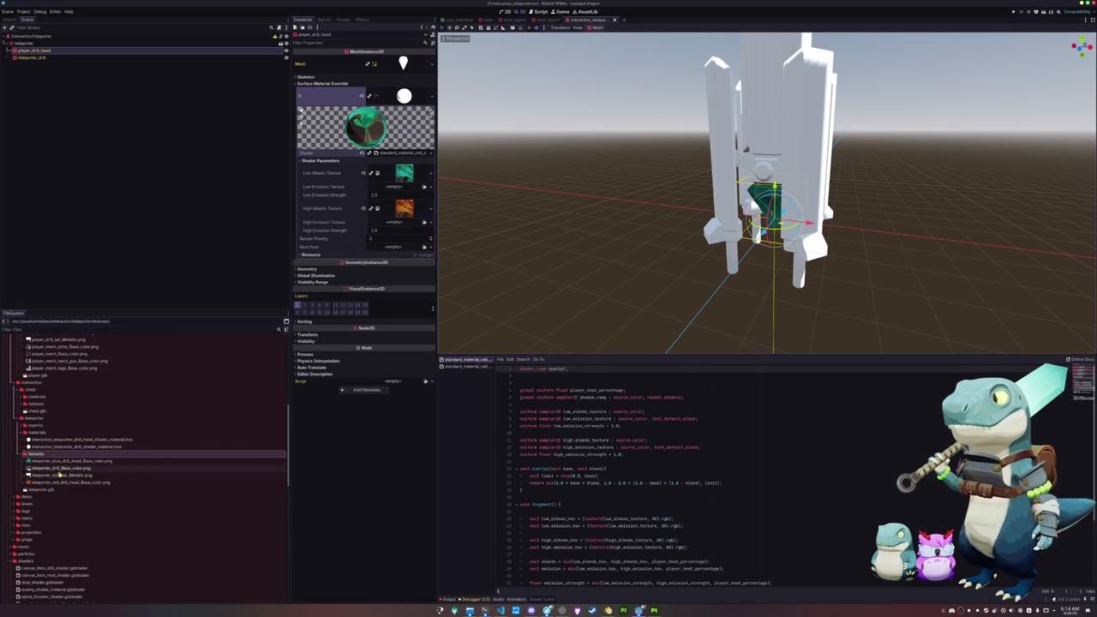
Use the metallic copy as Low and High Emission Texture, both strengths 2.0.
{"action": "left_click_drag", "start_coordinate": [60, 478], "coordinate": [386, 225]}
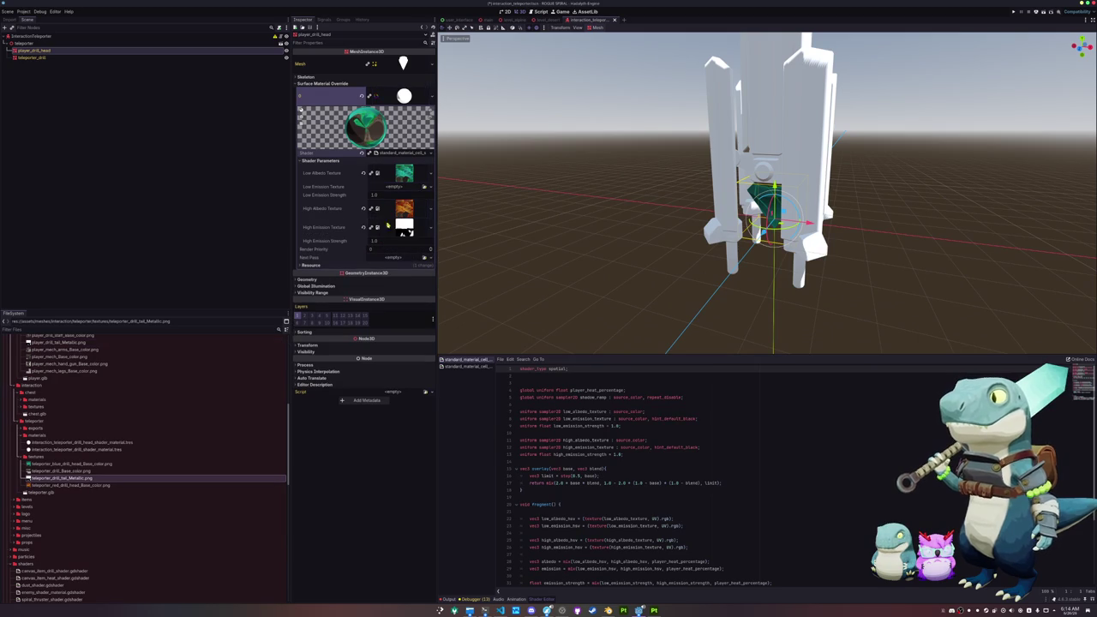
{"action": "mouse_move", "coordinate": [60, 478]}
{"action": "left_mouse_down"}
{"action": "mouse_move", "coordinate": [215, 360]}
{"action": "mouse_move", "coordinate": [367, 299]}
{"action": "mouse_move", "coordinate": [382, 186]}
{"action": "left_mouse_up"}
{"action": "type", "text": "2"}
{"action": "key", "text": "Return"}
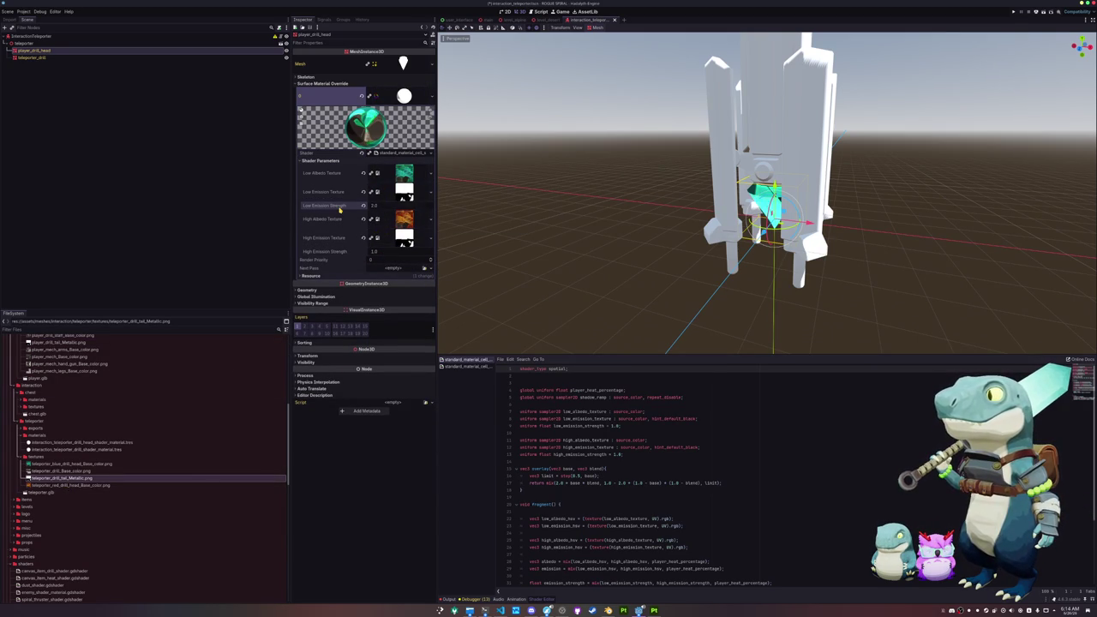
{"action": "left_click", "coordinate": [374, 251]}
{"action": "type", "text": "2"}
{"action": "key", "text": "Return"}
Inspect the glowing crystal from below, then delete the copied tail metallic texture.
{"action": "scroll", "coordinate": [553, 228], "scroll_direction": "up", "scroll_amount": 5}
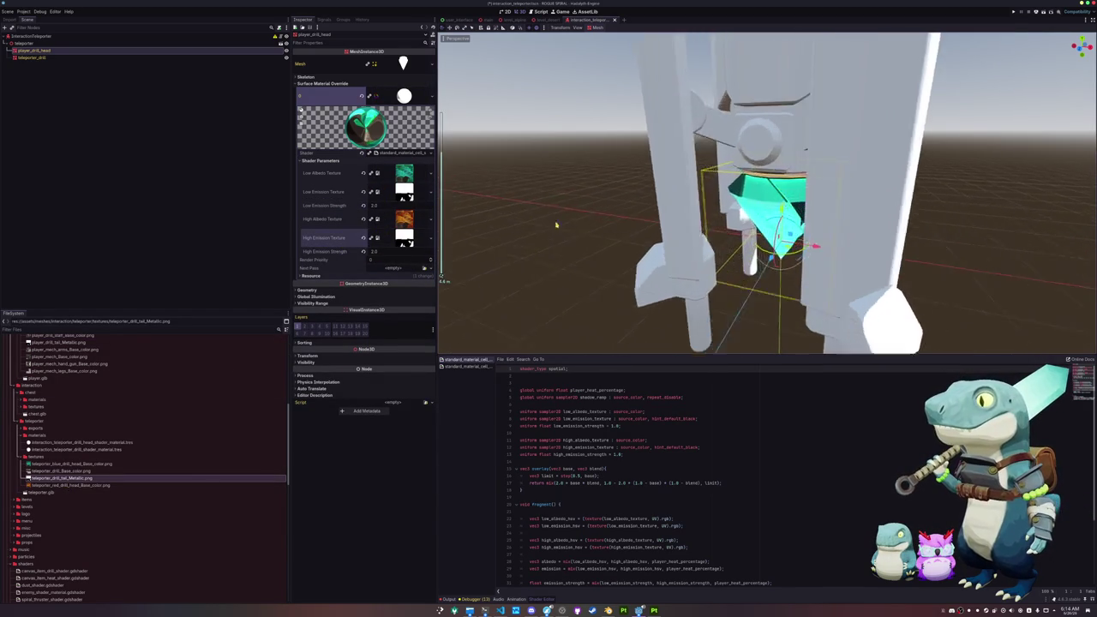
{"action": "mouse_move", "coordinate": [567, 207]}
{"action": "left_mouse_down"}
{"action": "mouse_move", "coordinate": [482, 192]}
{"action": "mouse_move", "coordinate": [485, 218]}
{"action": "left_mouse_up"}
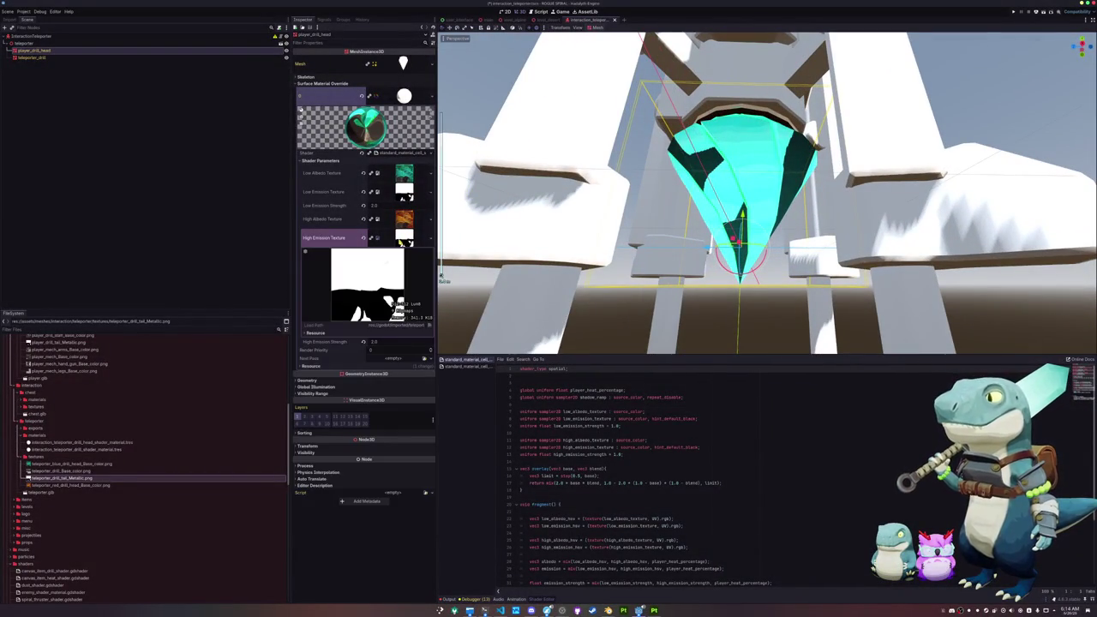
{"action": "mouse_move", "coordinate": [74, 477]}
{"action": "key", "text": "Delete"}
{"action": "key", "text": "Return"}
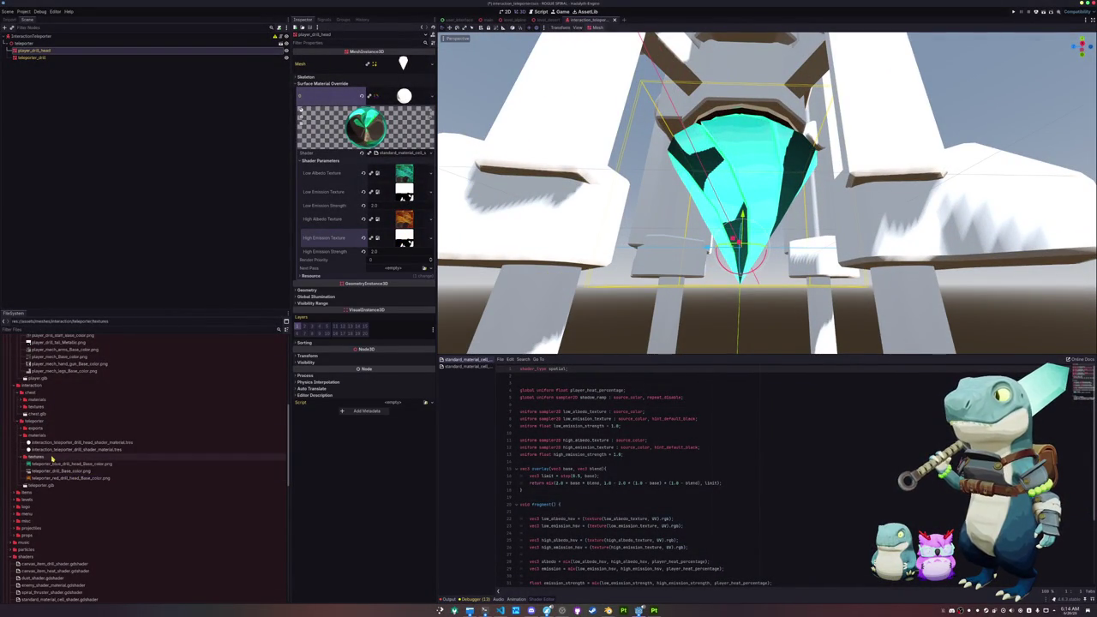
Duplicate player_drill_head_Metallic.png as teleporter_drill_head_Metallic.png.
{"action": "scroll", "coordinate": [51, 460], "scroll_direction": "up", "scroll_amount": 3}
{"action": "scroll", "coordinate": [51, 460], "scroll_direction": "up", "scroll_amount": 2}
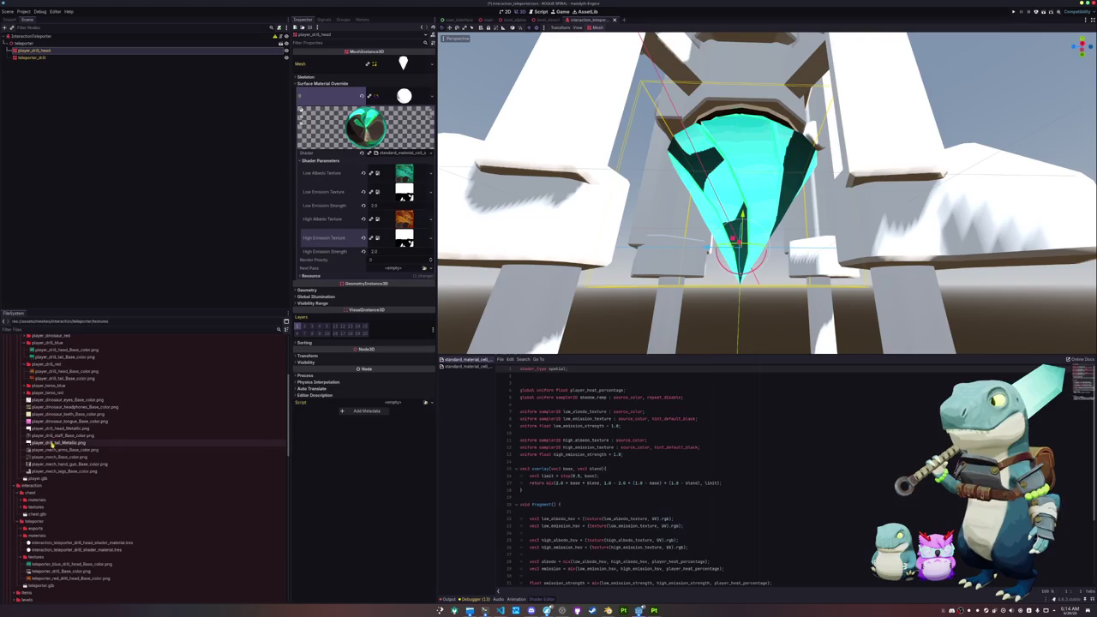
{"action": "left_click", "coordinate": [57, 431]}
{"action": "key", "text": "ctrl+d"}
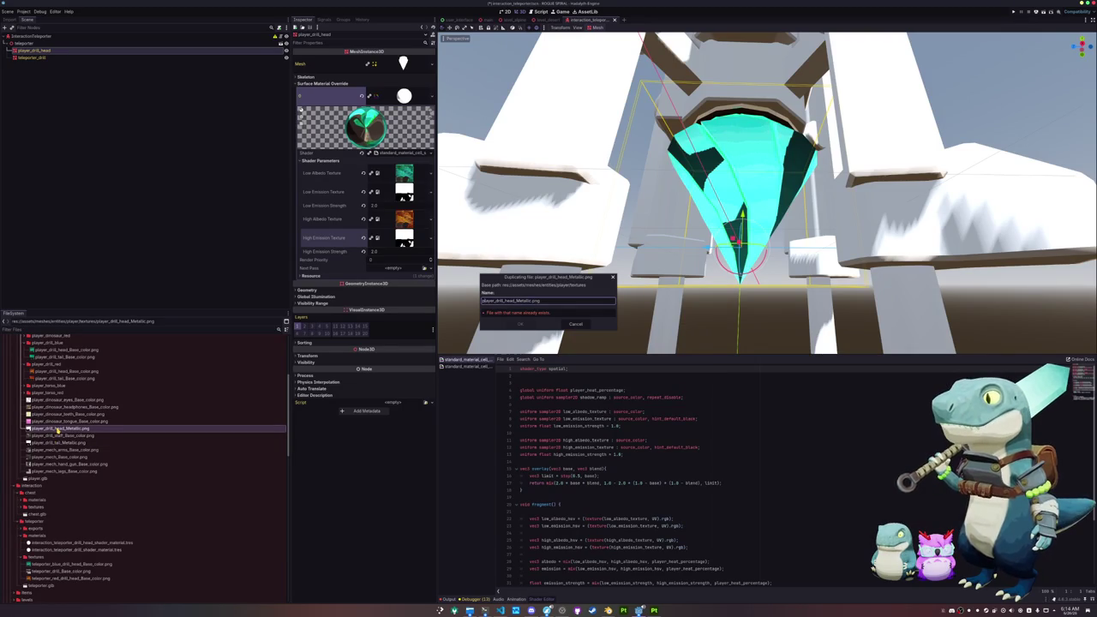
{"action": "key", "text": "Home"}
{"action": "key", "text": "Delete"}
{"action": "key", "text": "Delete"}
{"action": "key", "text": "Delete"}
{"action": "type", "text": "teleporter"}
{"action": "key", "text": "Return"}
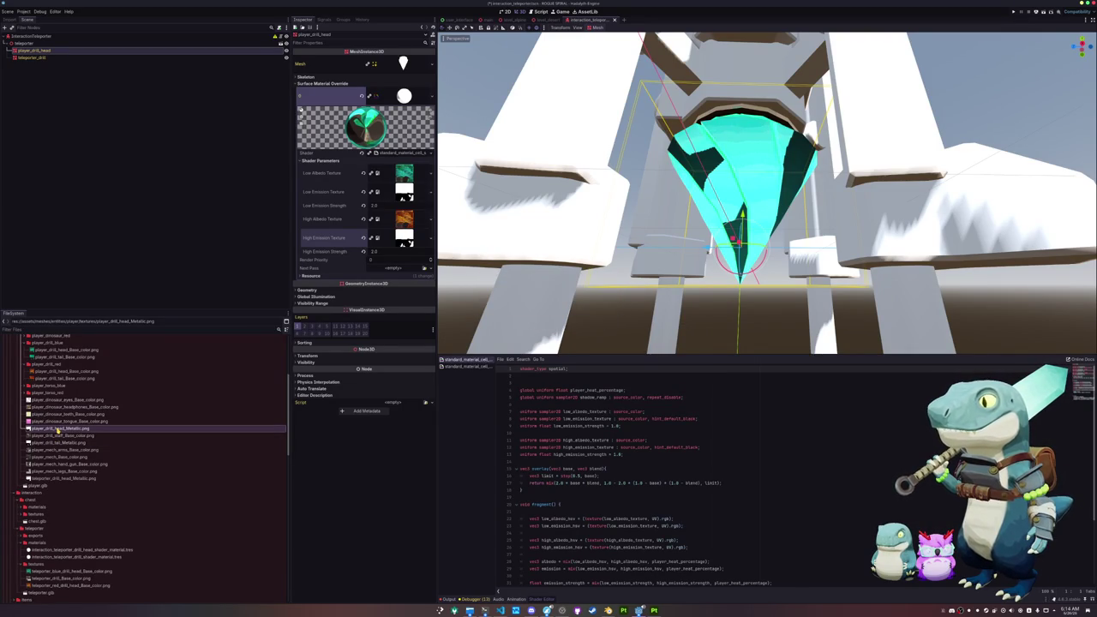
Move the copy into the teleporter textures folder and view the teleporter from above.
{"action": "left_click_drag", "start_coordinate": [62, 445], "coordinate": [46, 531]}
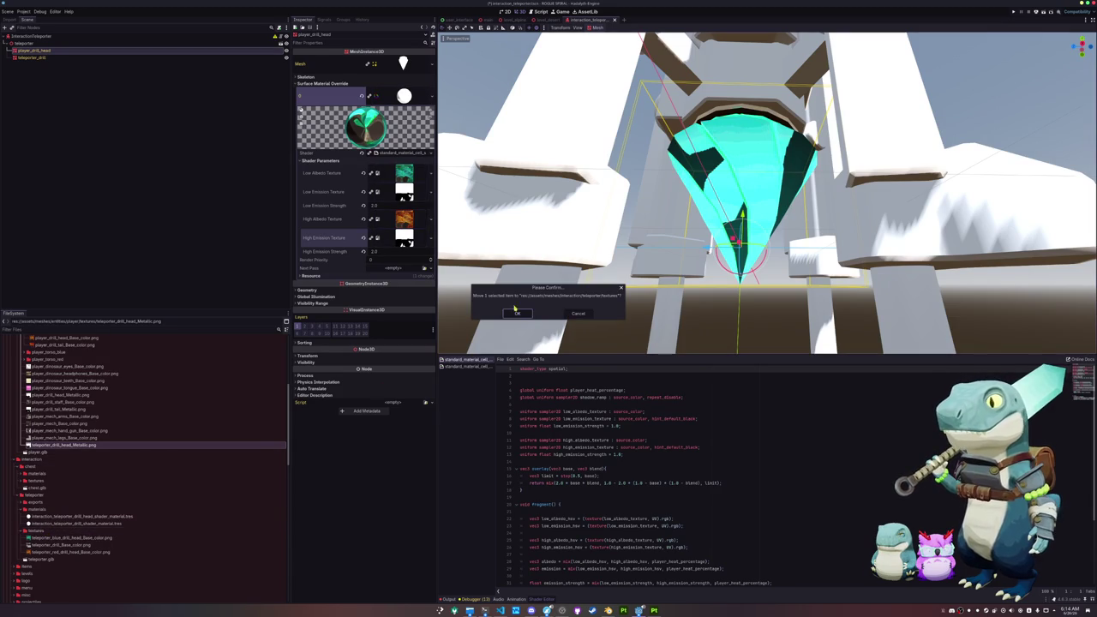
{"action": "left_click", "coordinate": [517, 313]}
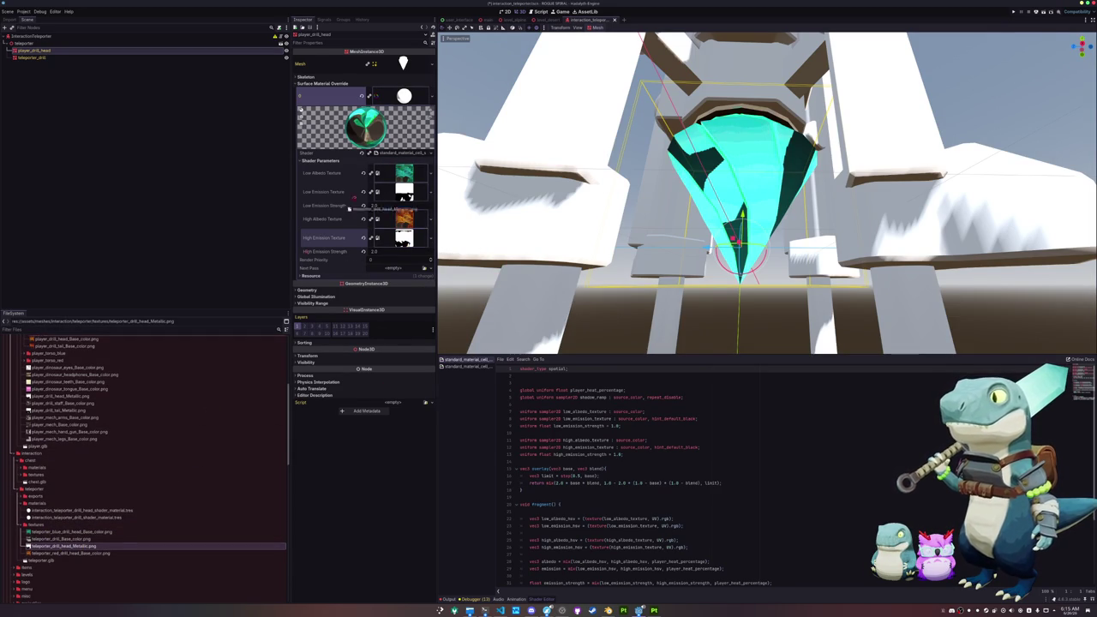
{"action": "scroll", "coordinate": [639, 223], "scroll_direction": "down", "scroll_amount": 6}
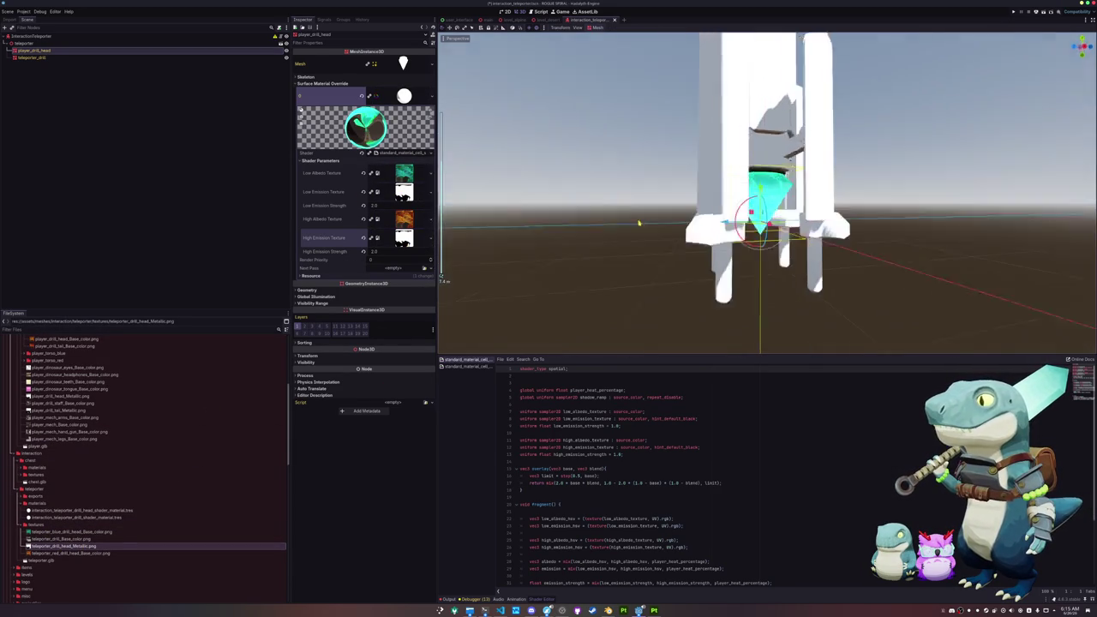
{"action": "scroll", "coordinate": [638, 232], "scroll_direction": "up", "scroll_amount": 4}
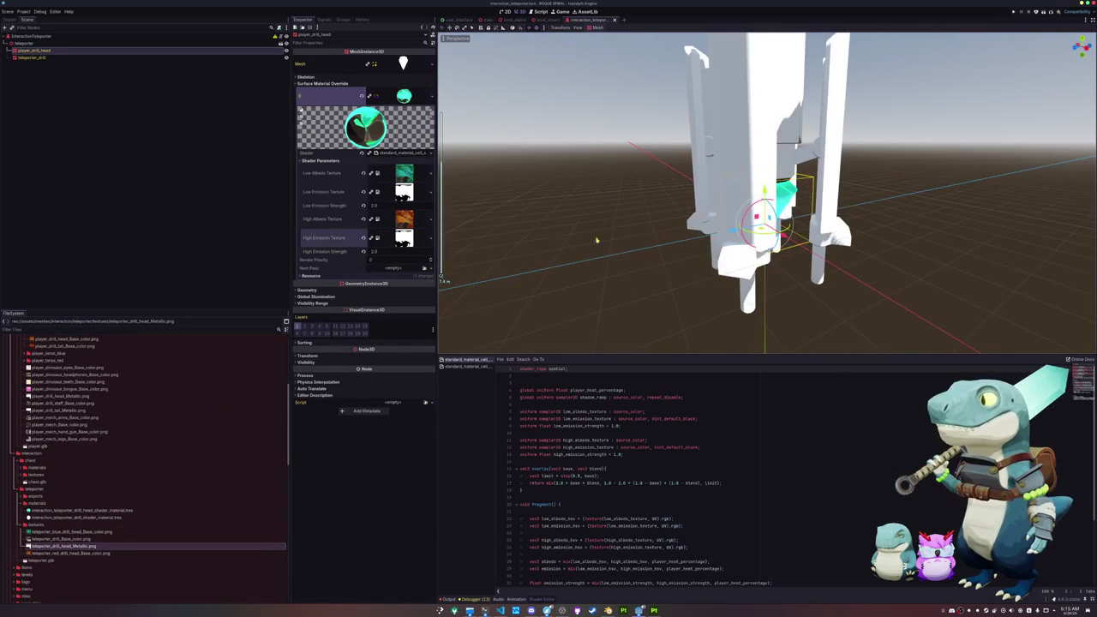
{"action": "scroll", "coordinate": [634, 242], "scroll_direction": "up", "scroll_amount": 2}
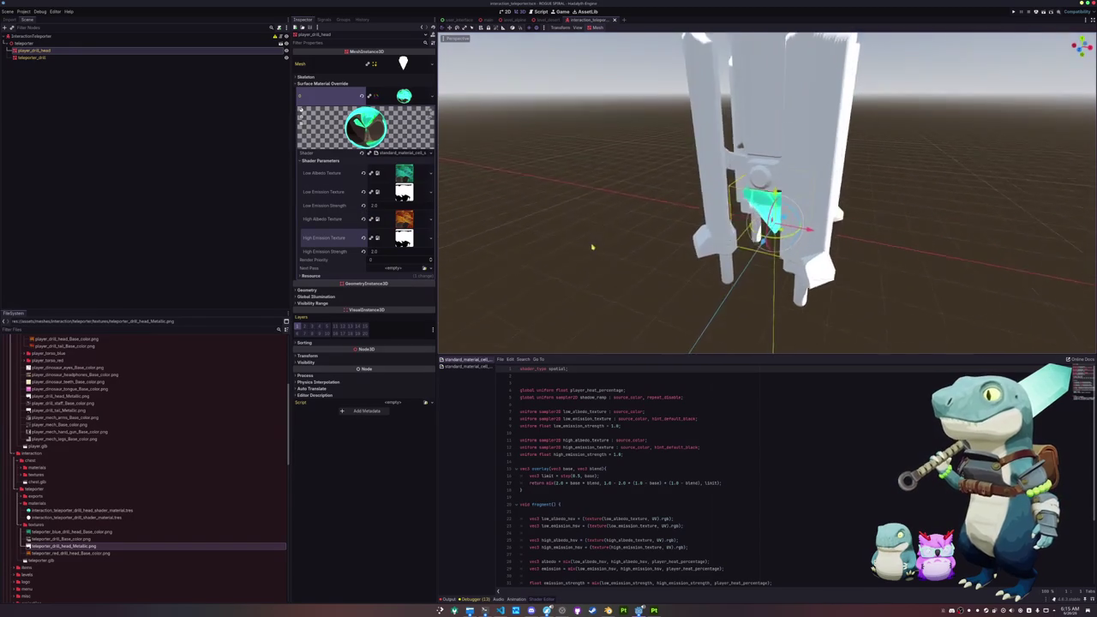
{"action": "left_click_drag", "start_coordinate": [591, 248], "coordinate": [593, 168]}
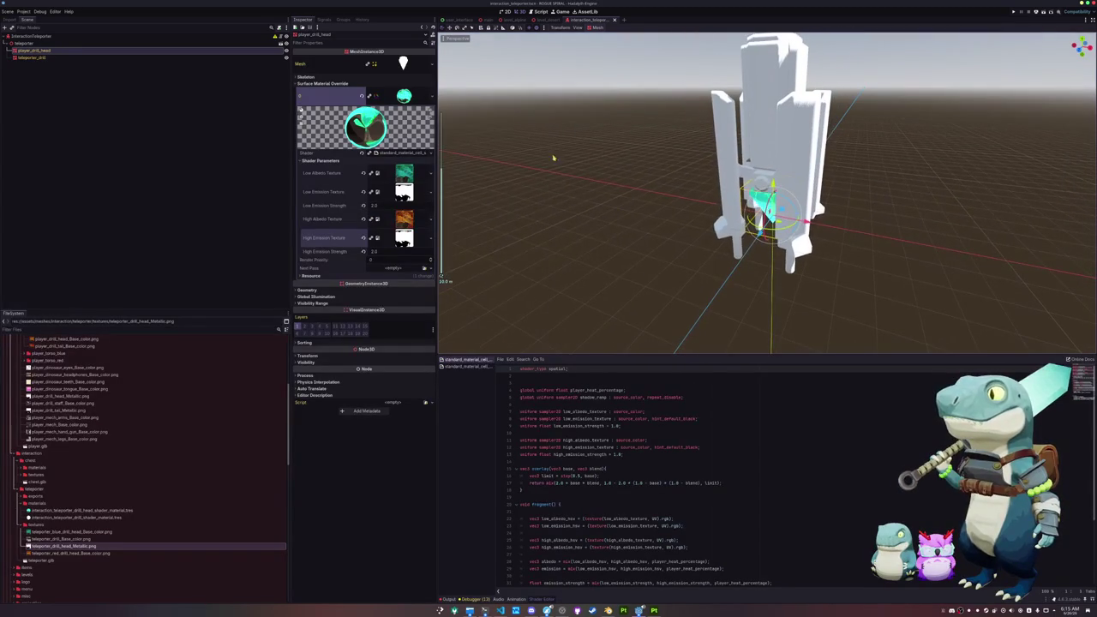
{"action": "left_click", "coordinate": [86, 57]}
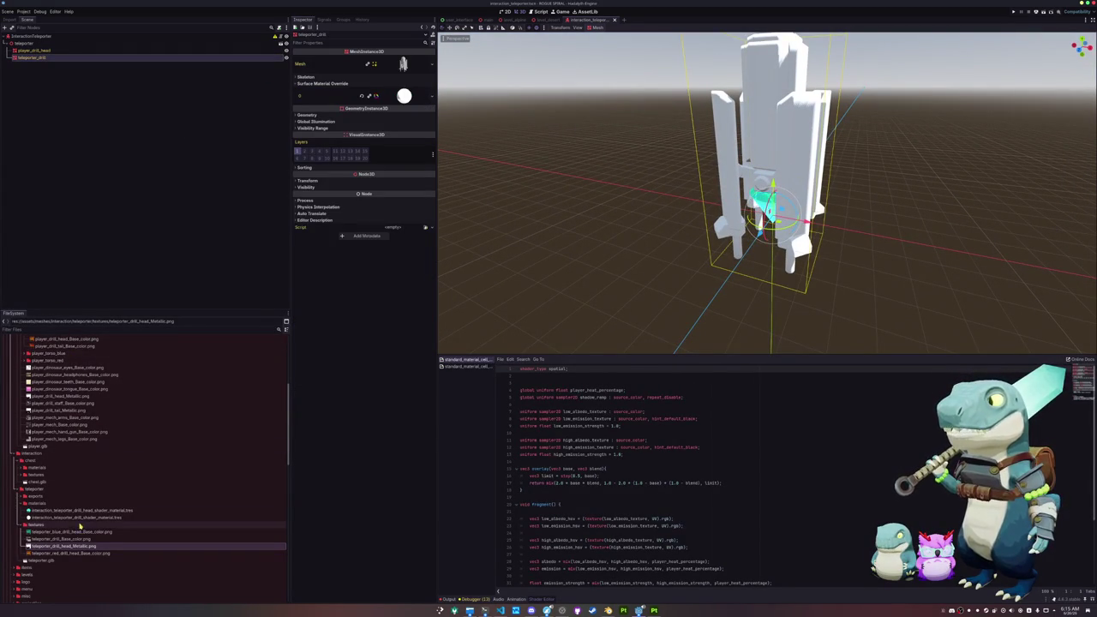
Override teleporter_drill's material with the drill shader .tres, load standard_material_cell_shader.gdshader, and save.
{"action": "mouse_move", "coordinate": [75, 518]}
{"action": "left_mouse_down"}
{"action": "mouse_move", "coordinate": [412, 98]}
{"action": "mouse_move", "coordinate": [369, 96]}
{"action": "left_mouse_up"}
{"action": "left_click", "coordinate": [430, 153]}
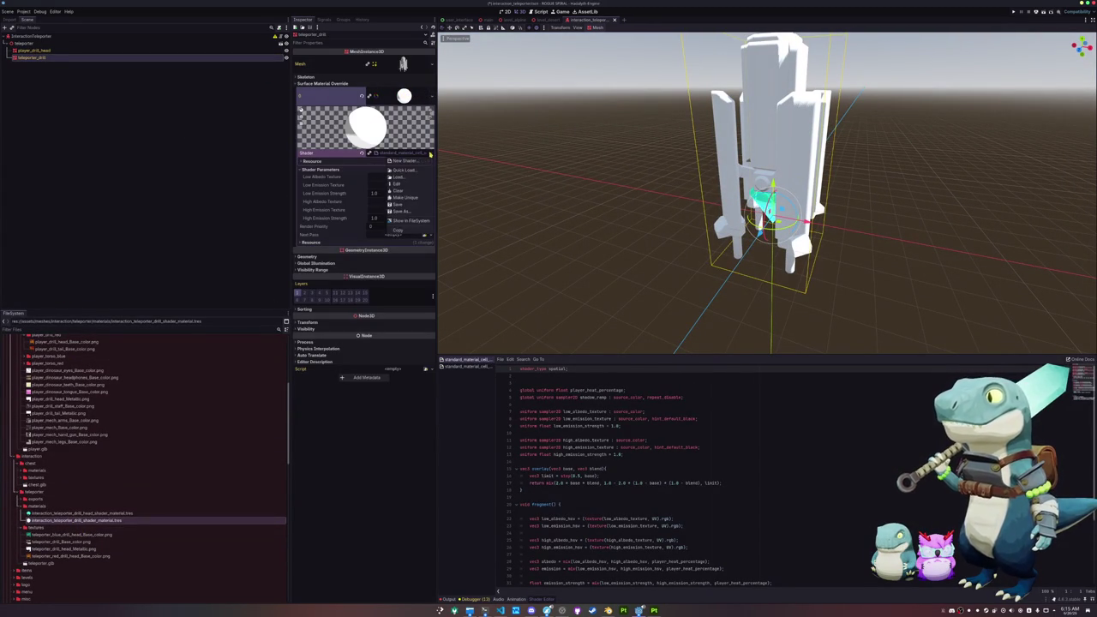
{"action": "left_click", "coordinate": [416, 173]}
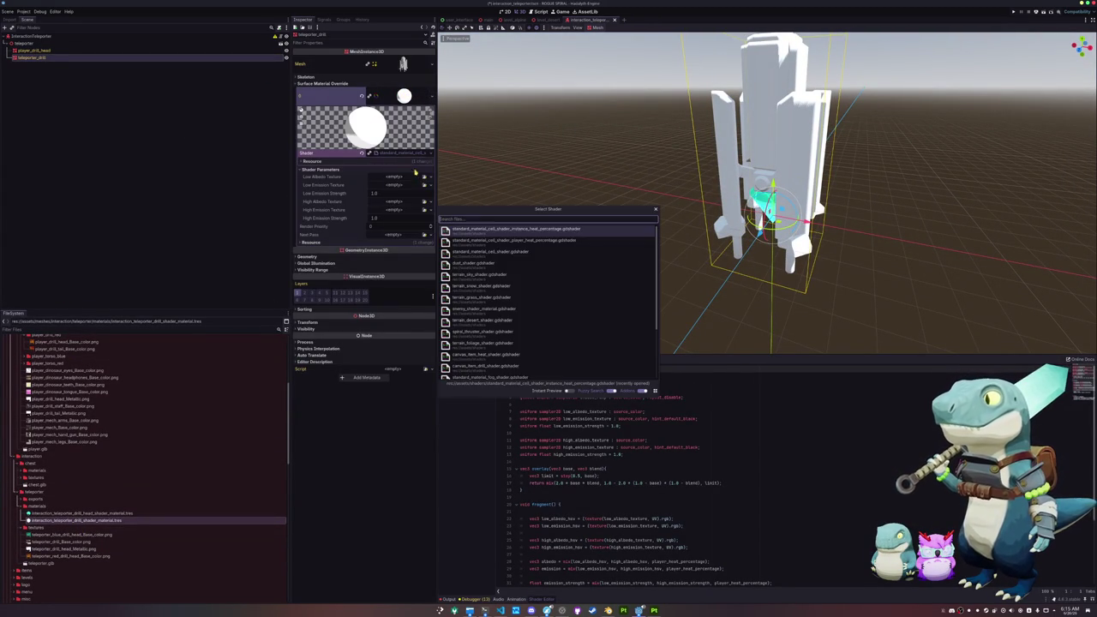
{"action": "left_click", "coordinate": [521, 250]}
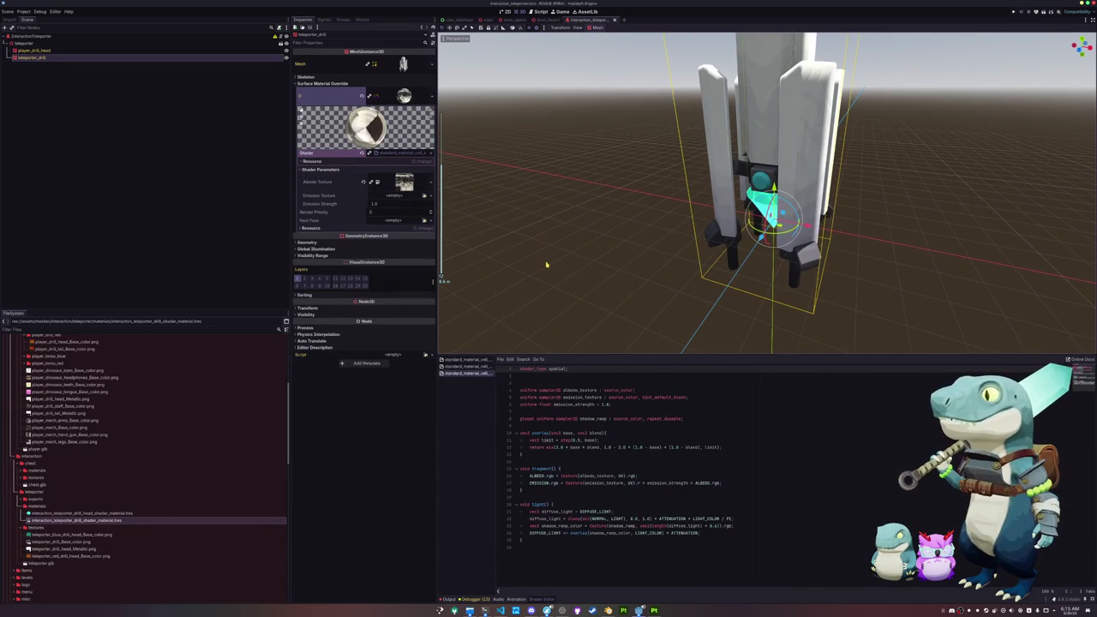
{"action": "left_click", "coordinate": [546, 264]}
{"action": "scroll", "coordinate": [546, 264], "scroll_direction": "up", "scroll_amount": 3}
{"action": "scroll", "coordinate": [544, 282], "scroll_direction": "down", "scroll_amount": 3}
{"action": "key", "text": "ctrl+s"}
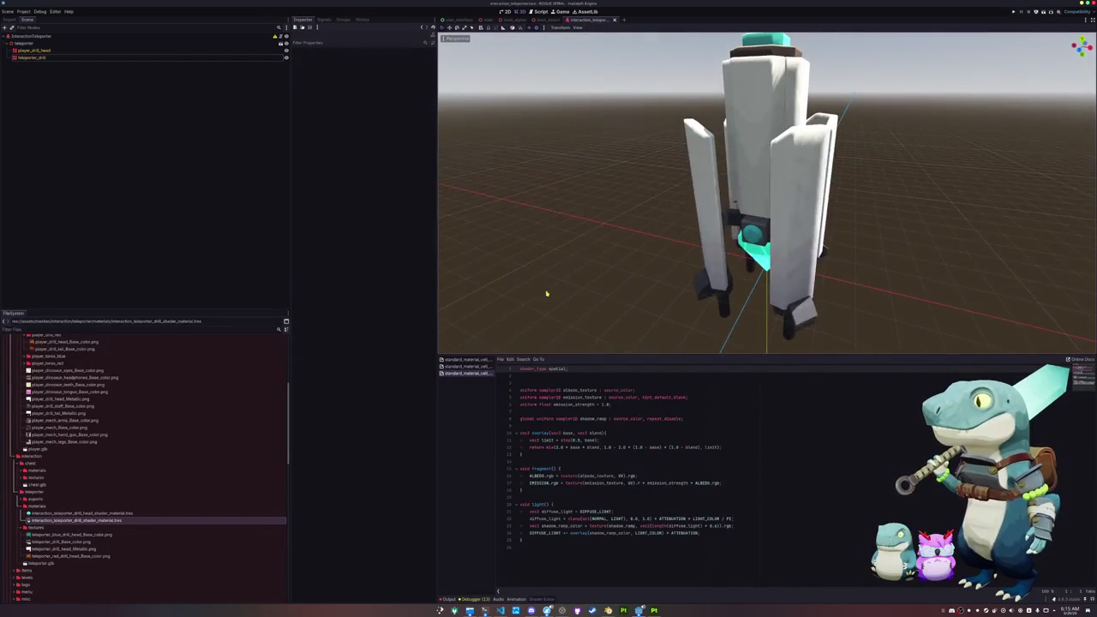
Add a CollisionShape3D child to InteractionTeleporter with a CylinderShape3D shape.
{"action": "left_click", "coordinate": [34, 36]}
{"action": "right_click", "coordinate": [36, 36]}
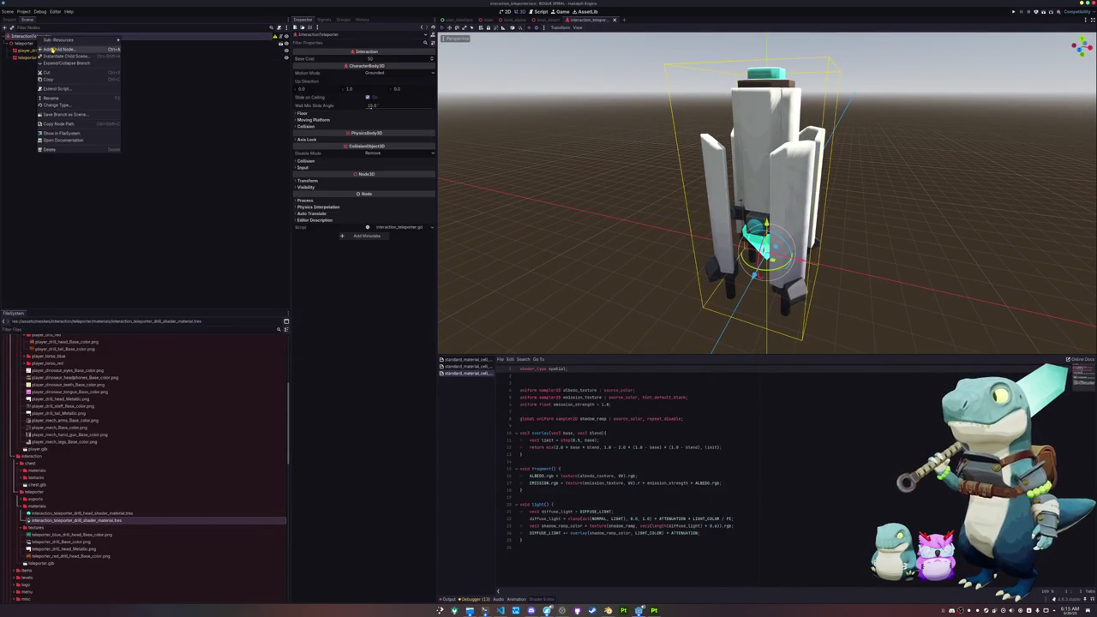
{"action": "left_click", "coordinate": [53, 49]}
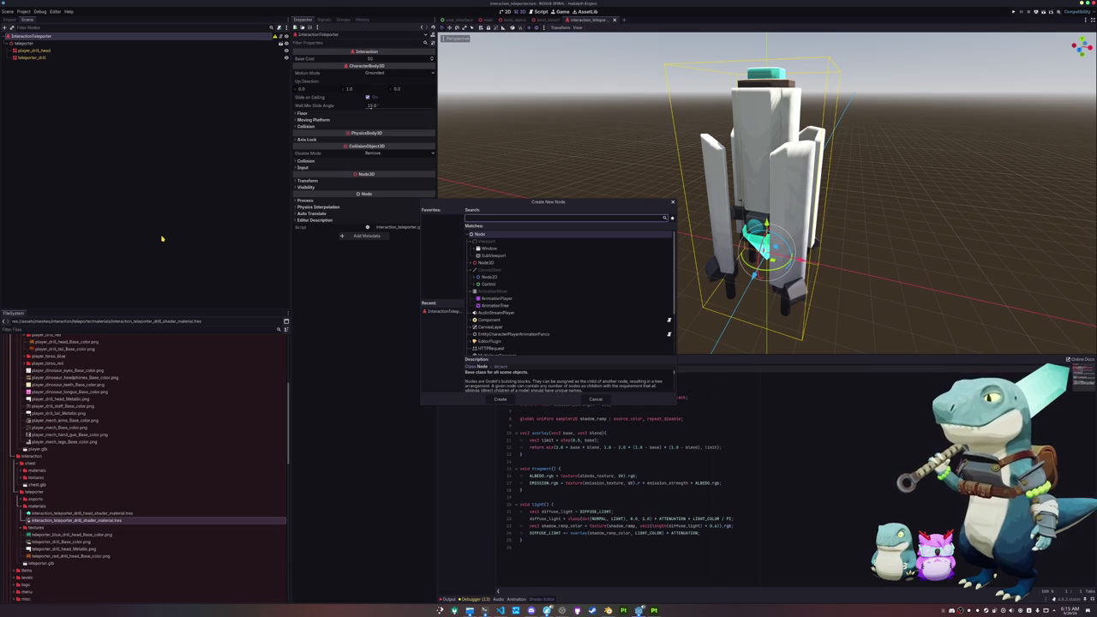
{"action": "type", "text": "collisionshape3d"}
{"action": "key", "text": "Return"}
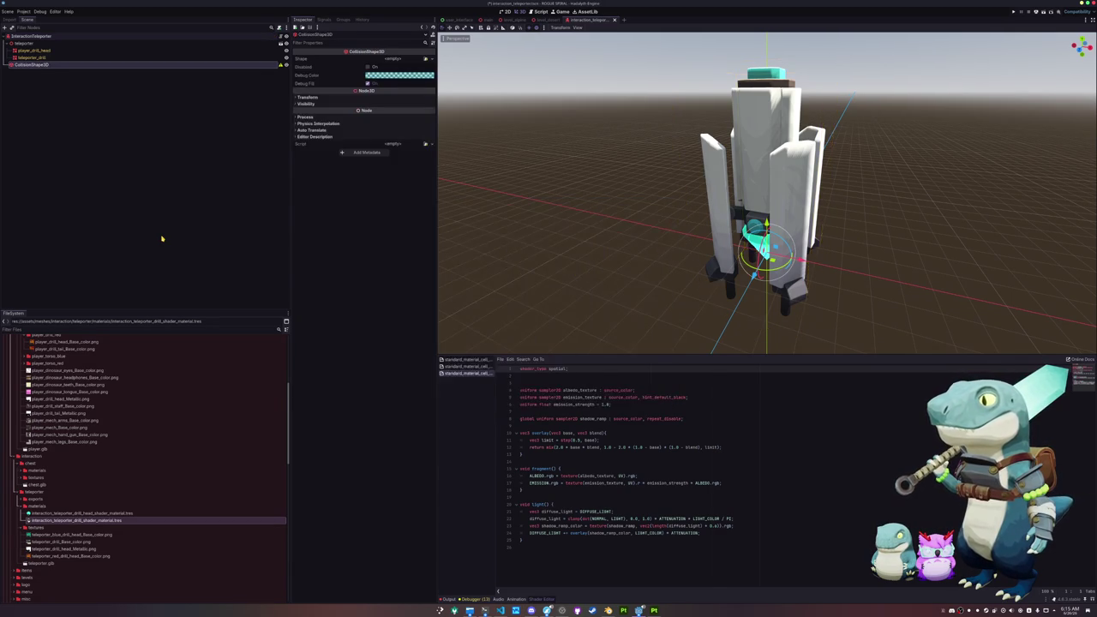
{"action": "left_click", "coordinate": [425, 59]}
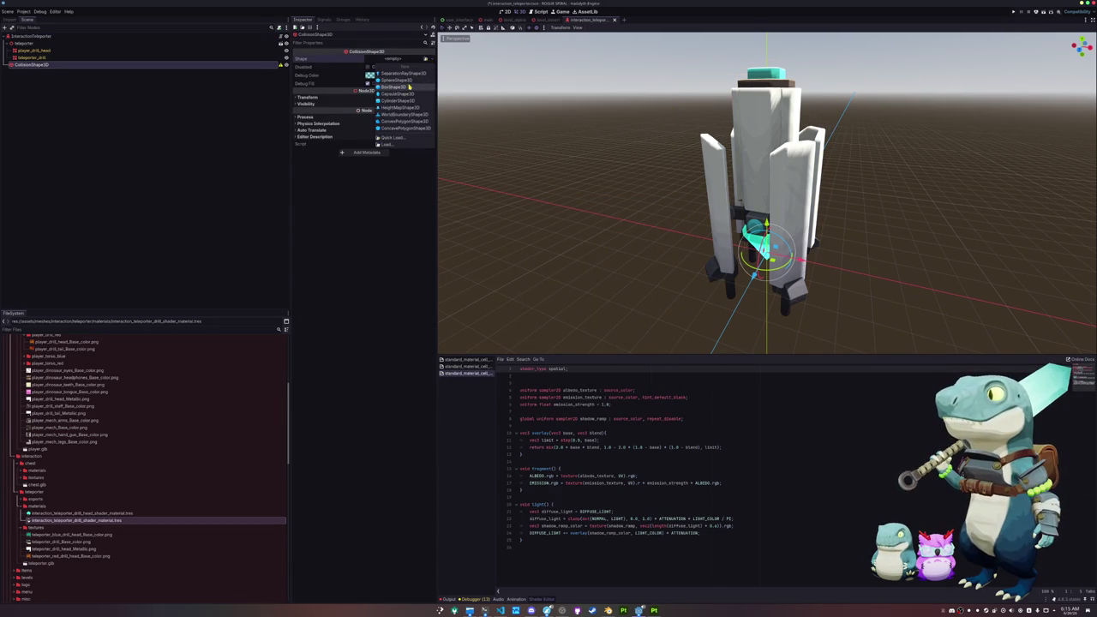
{"action": "left_click", "coordinate": [396, 100]}
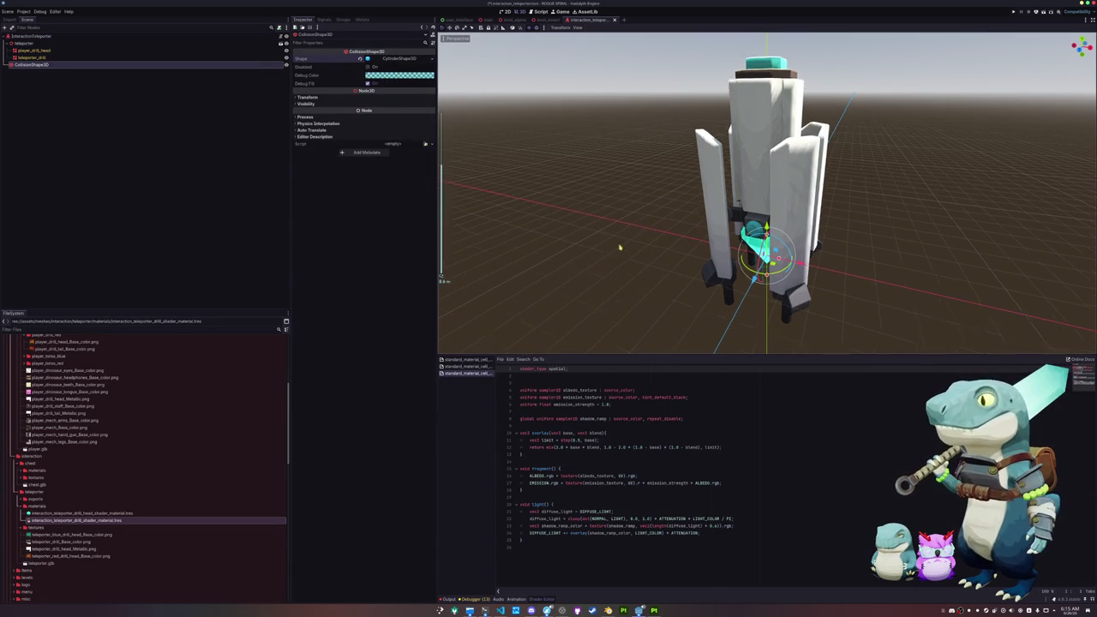
Widen the cylinder's radius and stretch its height around the teleporter, then duplicate it.
{"action": "scroll", "coordinate": [638, 270], "scroll_direction": "up", "scroll_amount": 2}
{"action": "key", "text": "KP_7"}
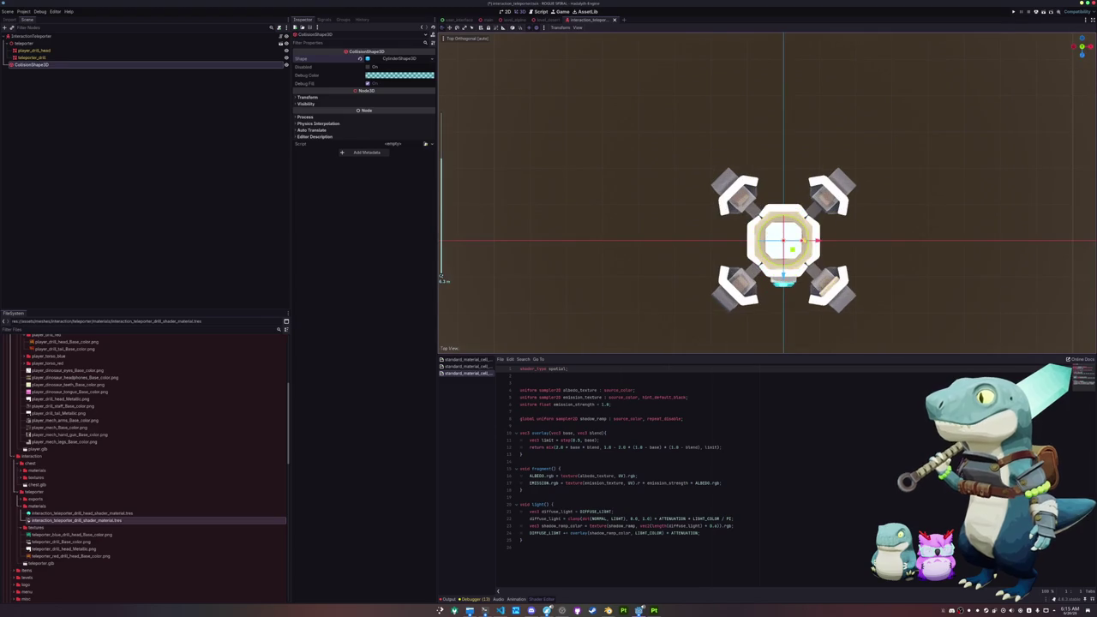
{"action": "left_click_drag", "start_coordinate": [818, 242], "coordinate": [874, 241]}
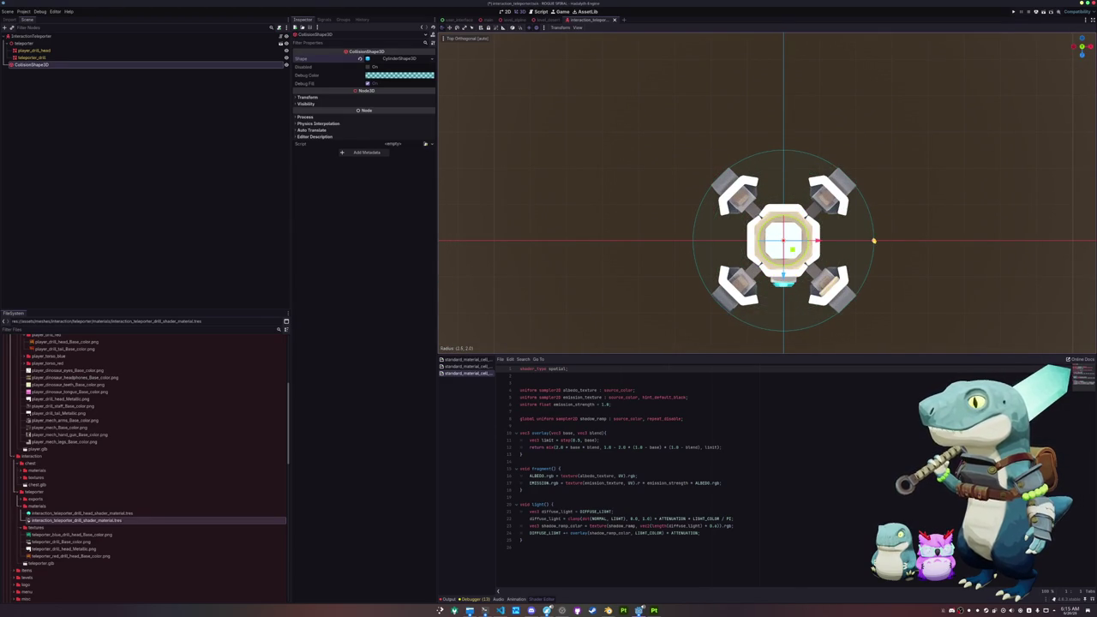
{"action": "left_click_drag", "start_coordinate": [873, 241], "coordinate": [810, 179]}
{"action": "key", "text": "KP_1"}
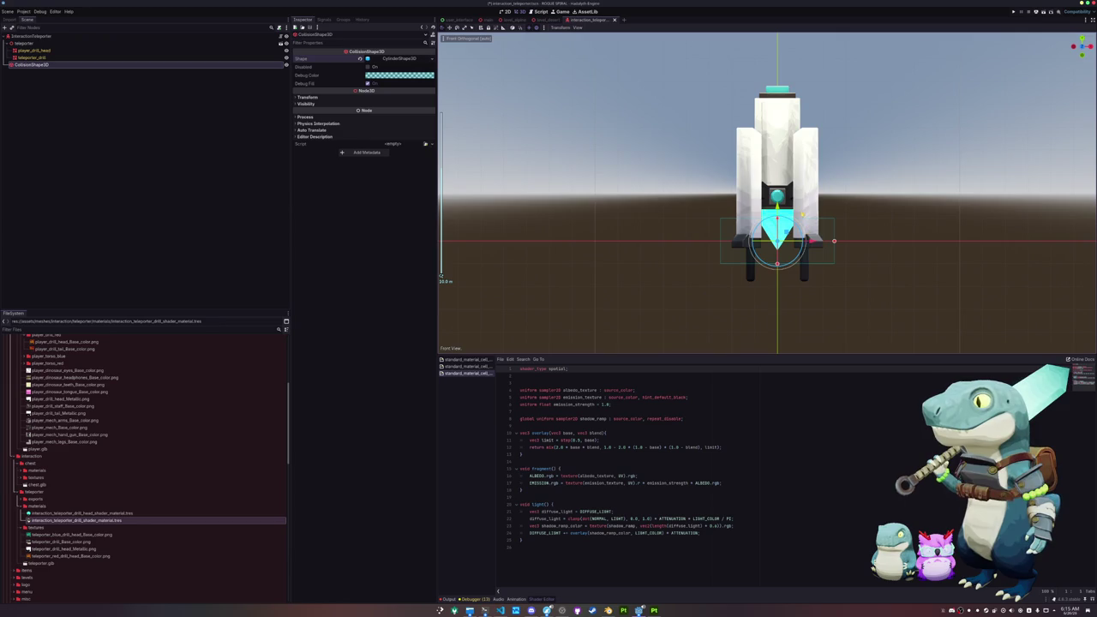
{"action": "scroll", "coordinate": [809, 227], "scroll_direction": "up", "scroll_amount": 1}
{"action": "left_click_drag", "start_coordinate": [780, 225], "coordinate": [788, 121]}
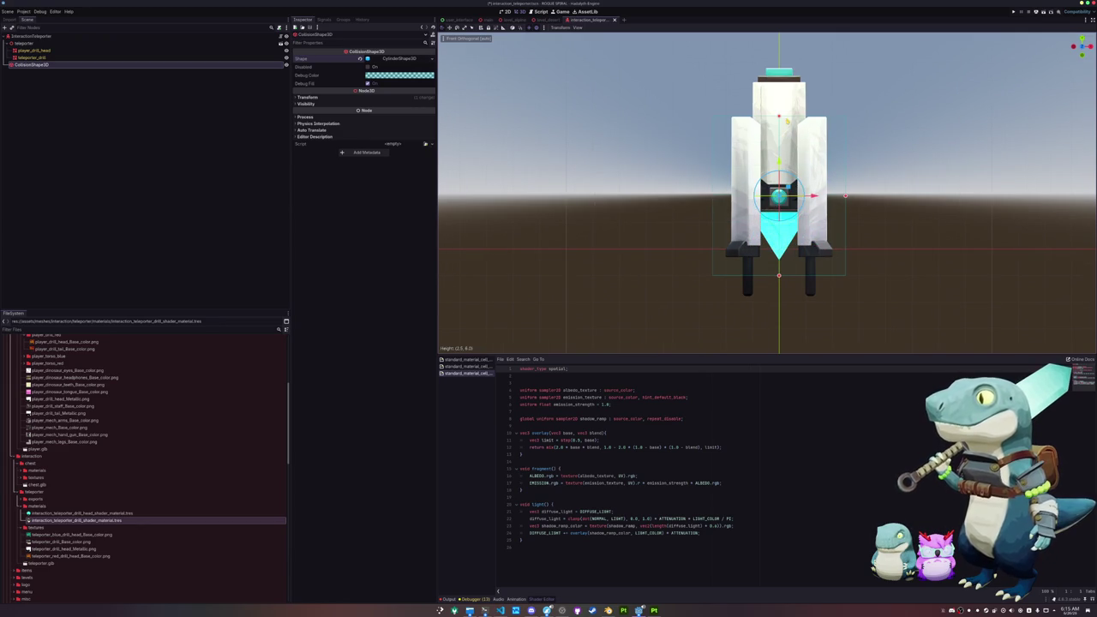
{"action": "left_click_drag", "start_coordinate": [780, 275], "coordinate": [779, 297]}
{"action": "key", "text": "KP_7"}
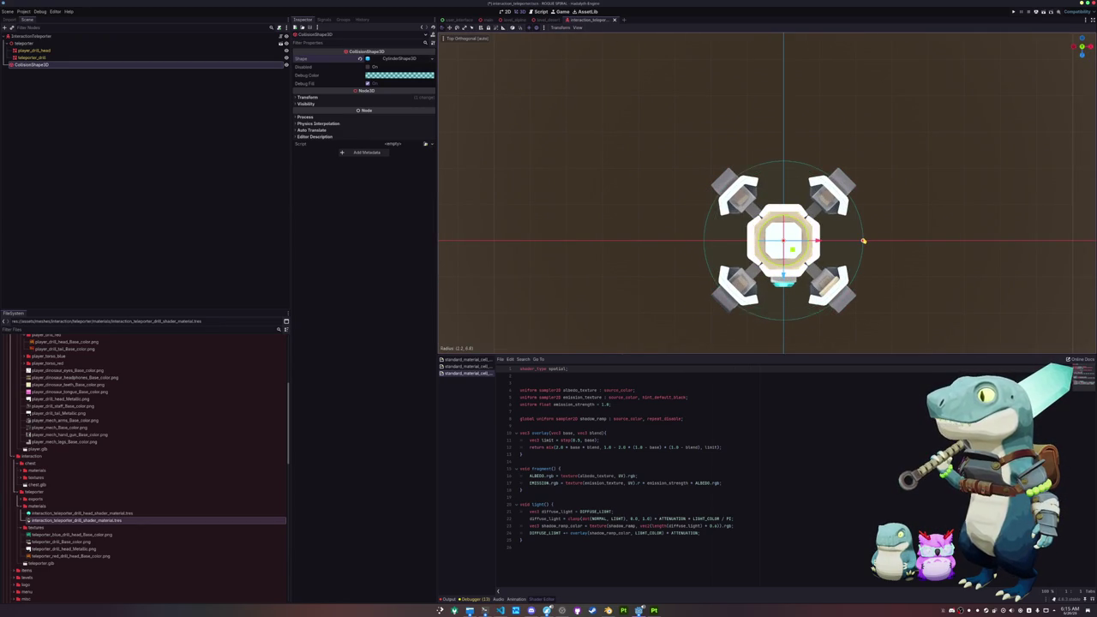
{"action": "mouse_move", "coordinate": [863, 240]}
{"action": "left_mouse_down"}
{"action": "mouse_move", "coordinate": [826, 208]}
{"action": "mouse_move", "coordinate": [772, 205]}
{"action": "mouse_move", "coordinate": [772, 86]}
{"action": "mouse_move", "coordinate": [774, 147]}
{"action": "mouse_move", "coordinate": [821, 184]}
{"action": "mouse_move", "coordinate": [772, 196]}
{"action": "mouse_move", "coordinate": [655, 181]}
{"action": "left_mouse_up"}
{"action": "key", "text": "KP_1"}
{"action": "key", "text": "ctrl+d"}
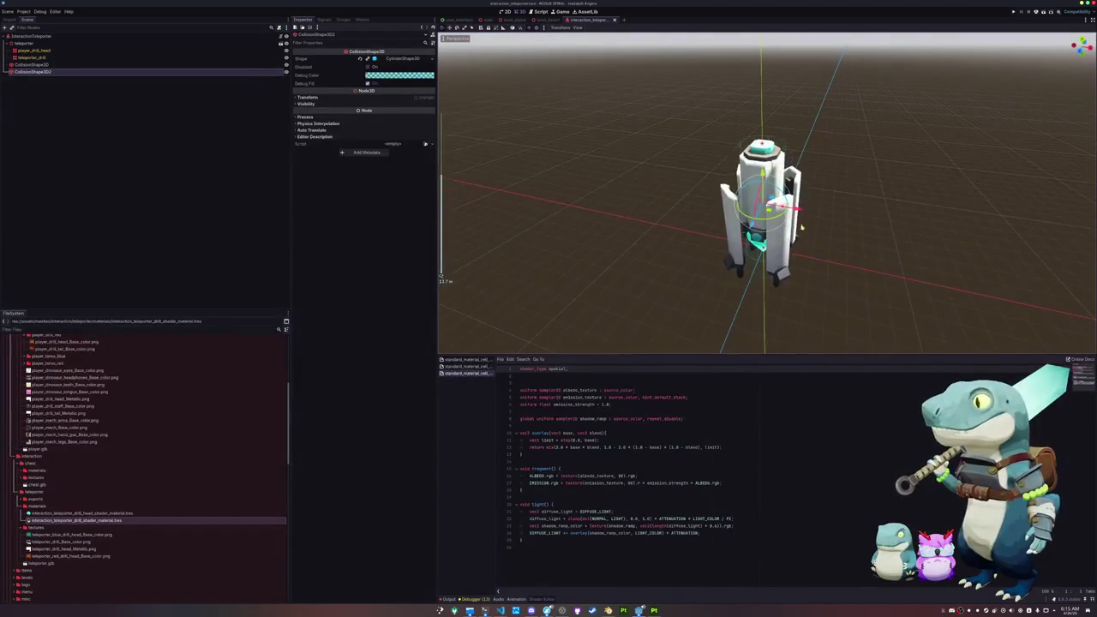
Narrow the radius of the second collision cylinder, CollisionShape3D2.
{"action": "scroll", "coordinate": [821, 225], "scroll_direction": "up", "scroll_amount": 5}
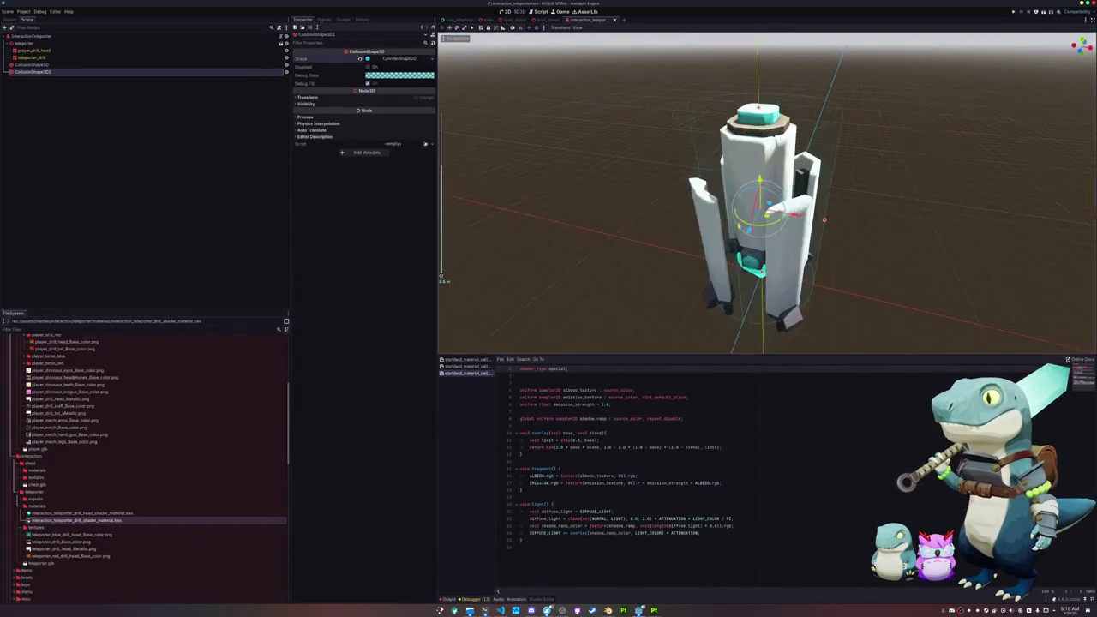
{"action": "left_click_drag", "start_coordinate": [828, 223], "coordinate": [798, 204]}
{"action": "scroll", "coordinate": [858, 228], "scroll_direction": "down", "scroll_amount": 4}
{"action": "left_click", "coordinate": [850, 228]}
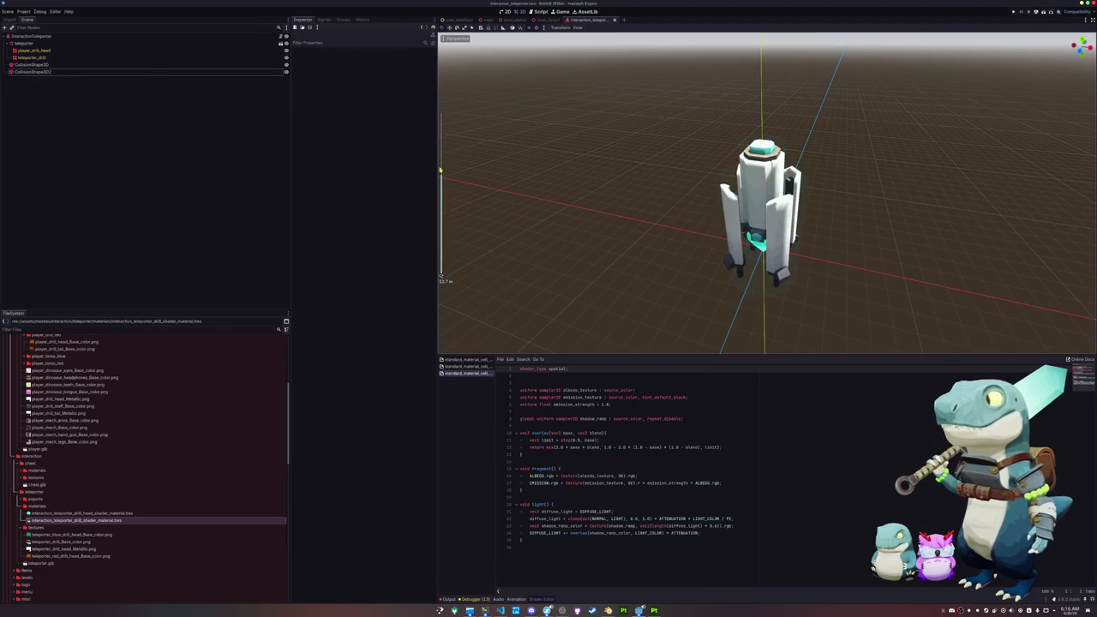
Adjust InteractionTeleporter's Base Cost value and save the teleporter scene.
{"action": "left_click", "coordinate": [110, 38]}
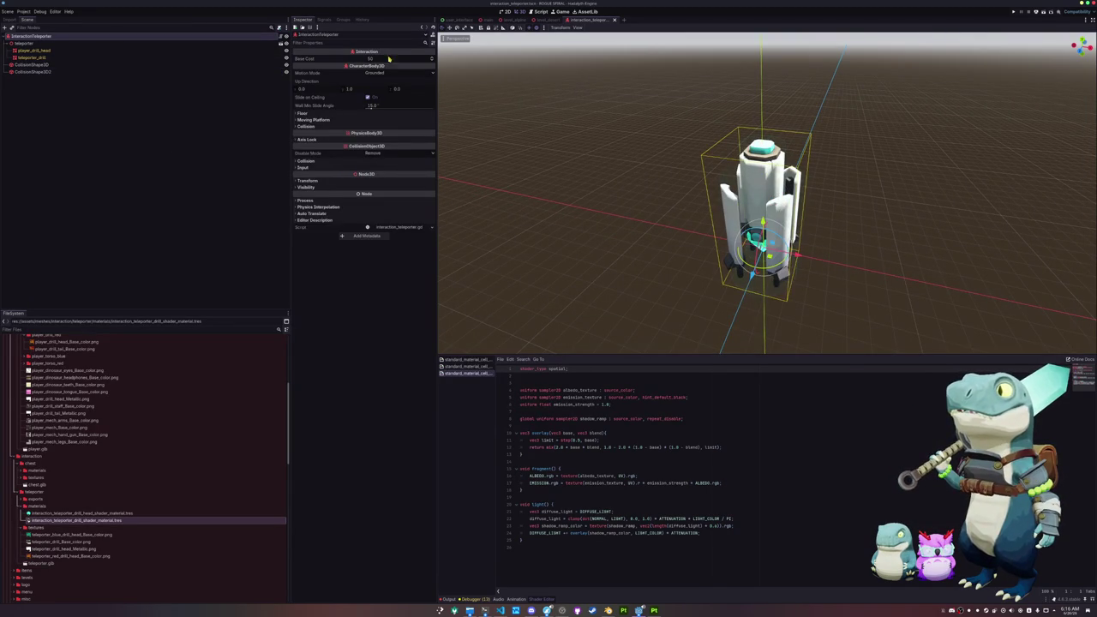
{"action": "left_click_drag", "start_coordinate": [389, 56], "coordinate": [389, 59]}
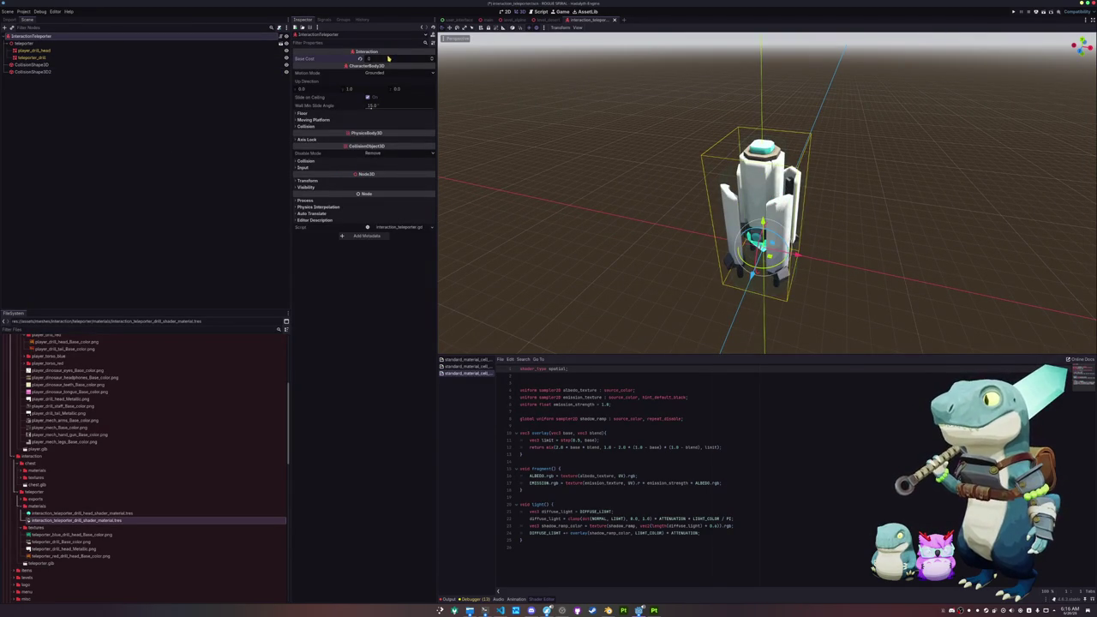
{"action": "left_click", "coordinate": [230, 165]}
{"action": "key", "text": "ctrl+s"}
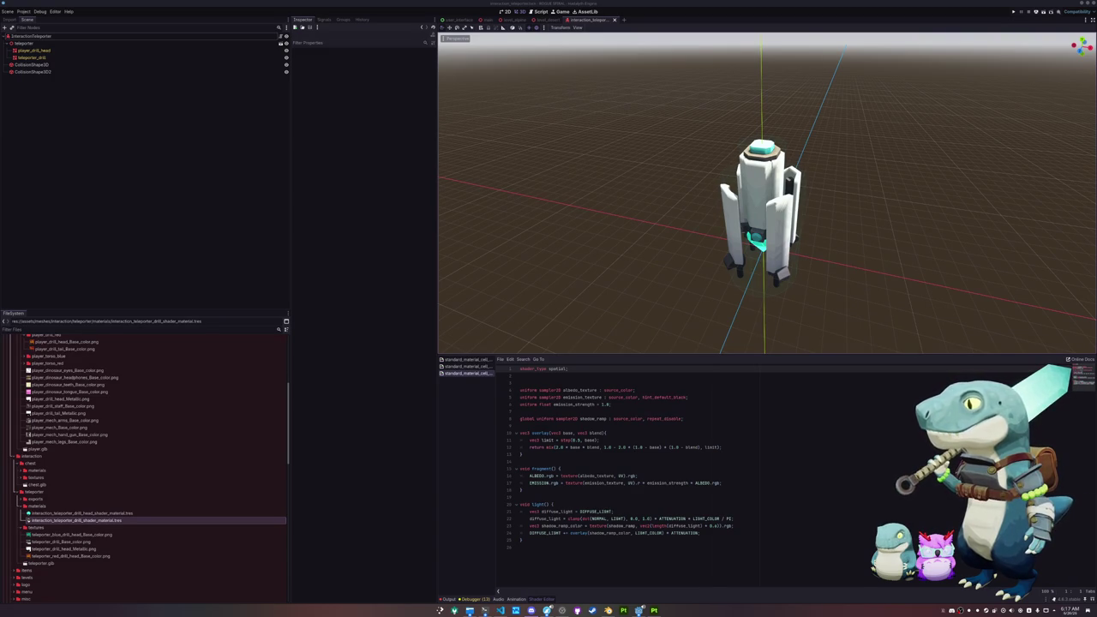
Increase the shader code font size, then switch to the main.tscn scene.
{"action": "left_click", "coordinate": [687, 468]}
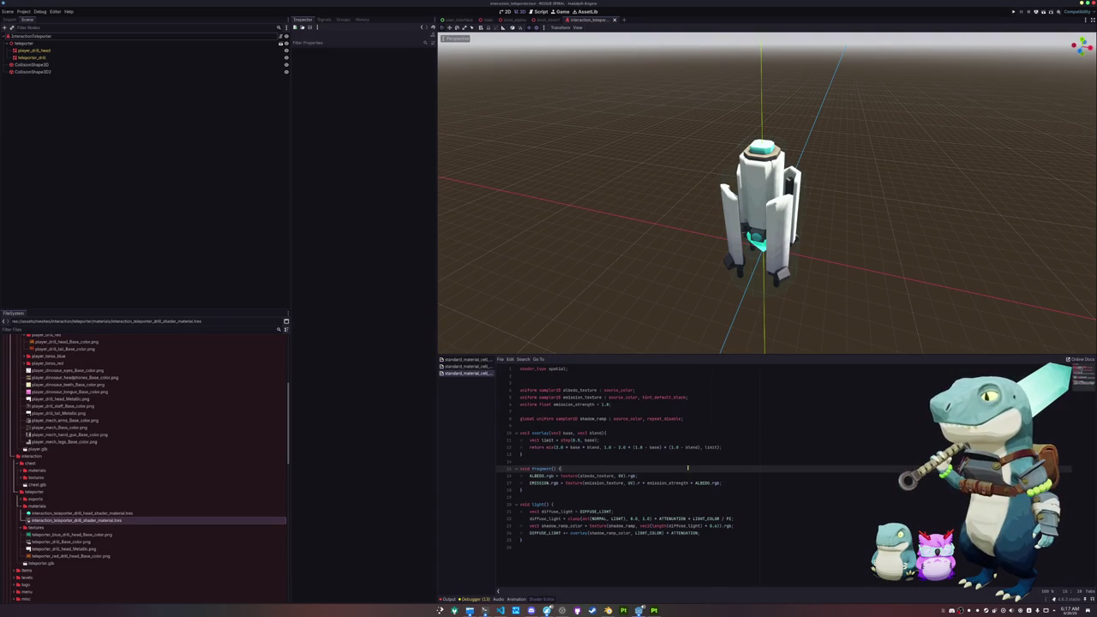
{"action": "scroll", "coordinate": [689, 468], "scroll_direction": "up", "scroll_amount": 3, "text": "ctrl"}
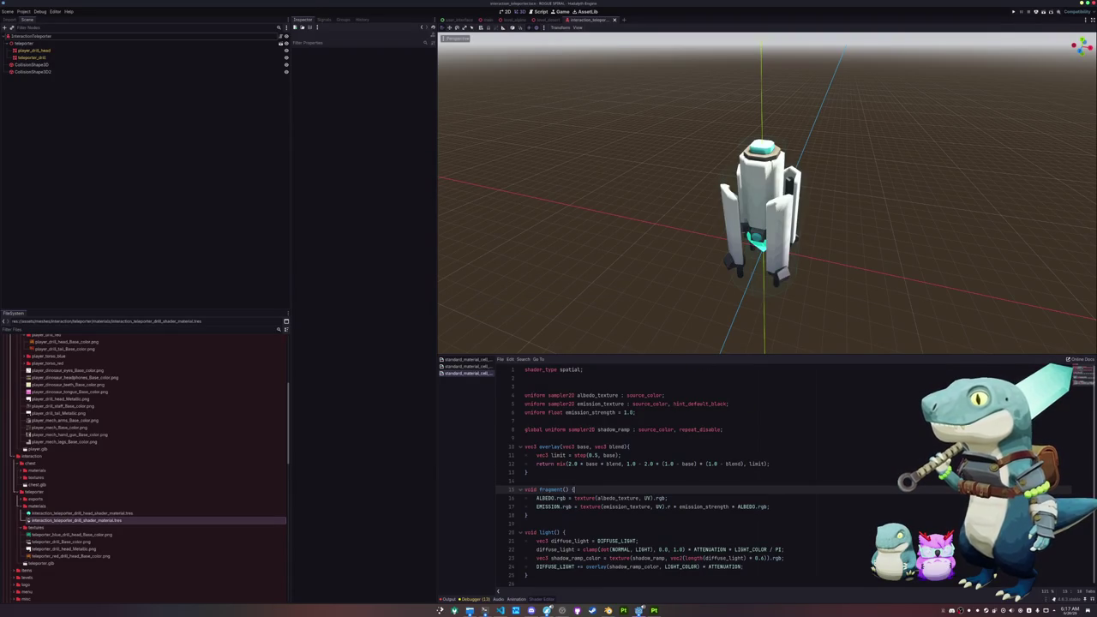
{"action": "left_click", "coordinate": [758, 455]}
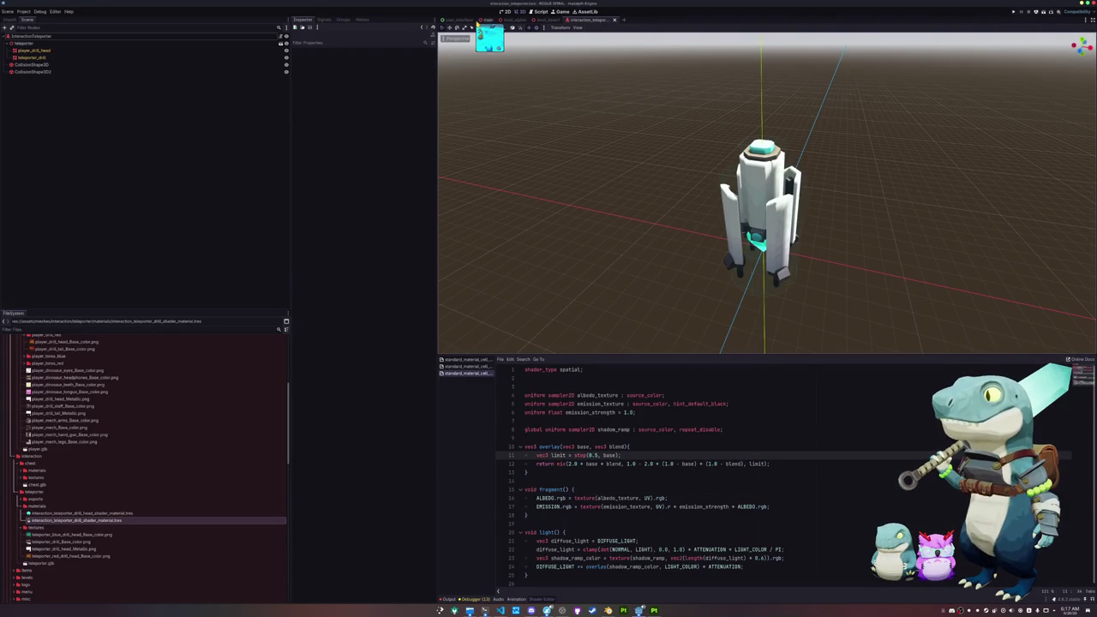
{"action": "left_click", "coordinate": [489, 19]}
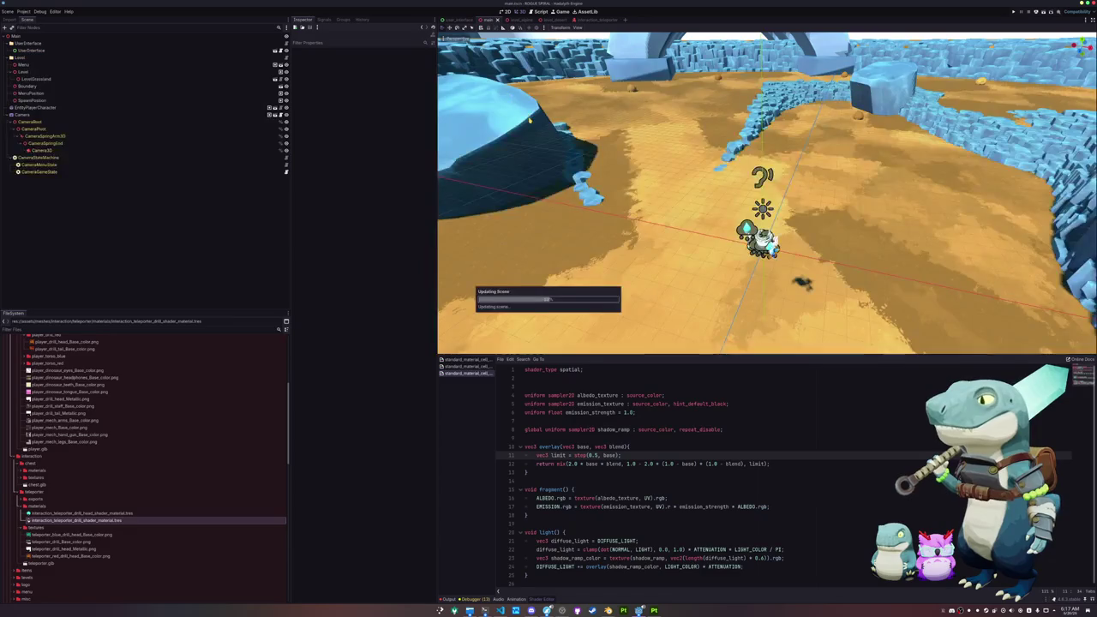
{"action": "left_click", "coordinate": [516, 18]}
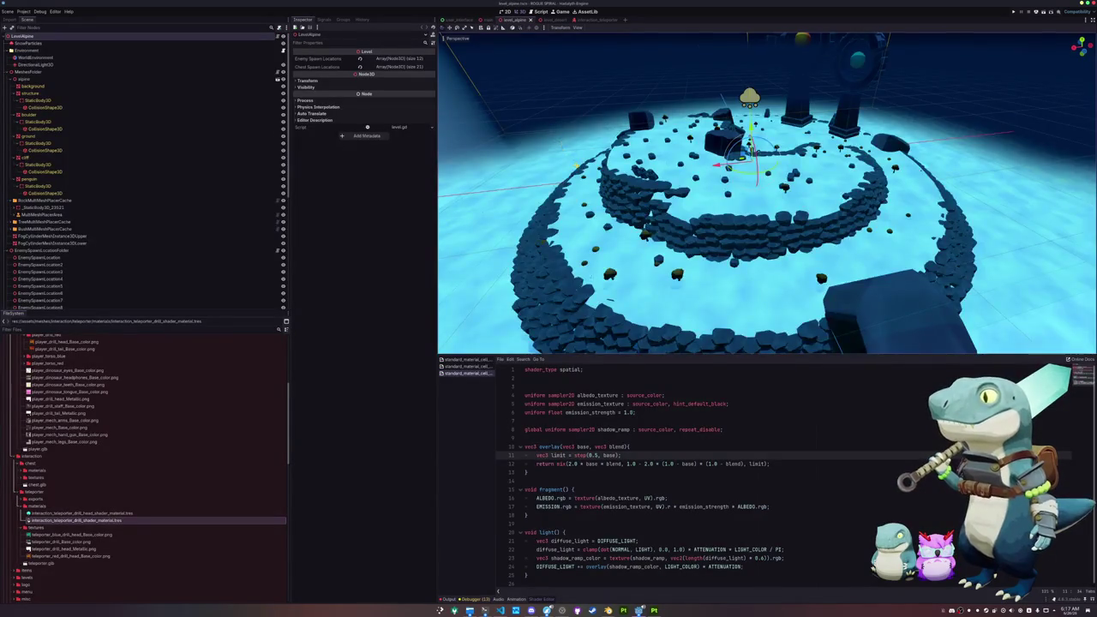
{"action": "key", "text": "w"}
{"action": "key", "text": "w"}
{"action": "key", "text": "s"}
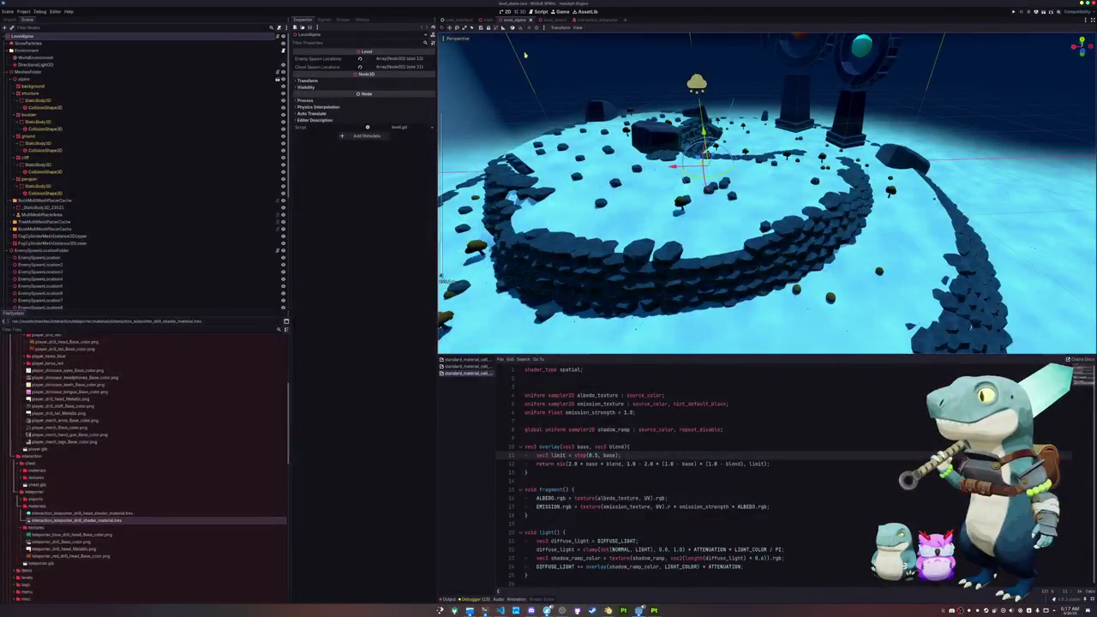
{"action": "left_click", "coordinate": [549, 19]}
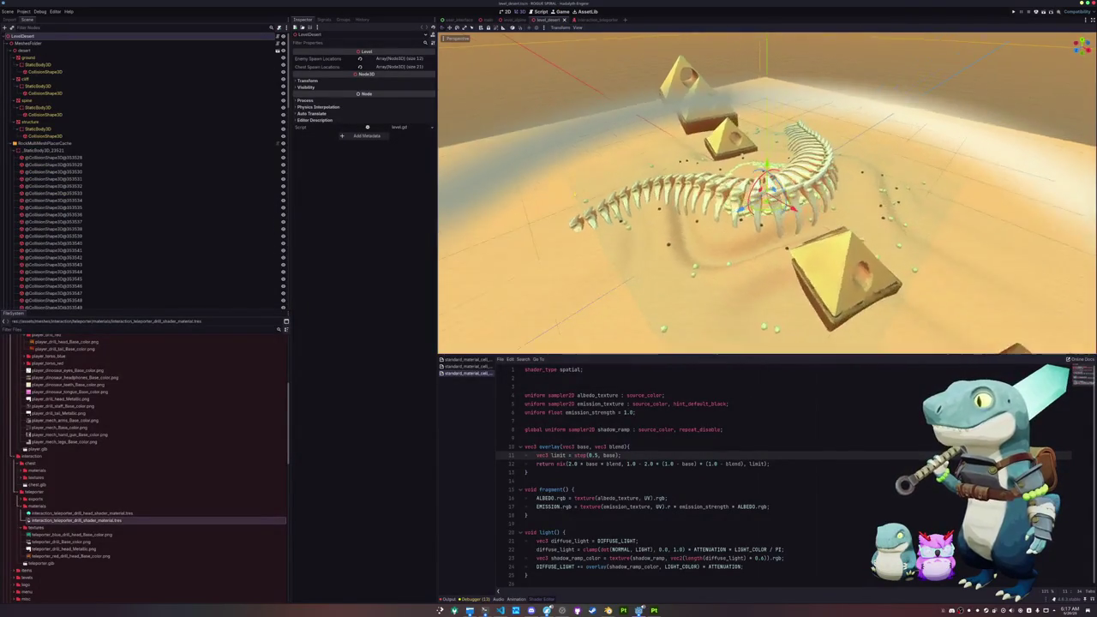
{"action": "key", "text": "w"}
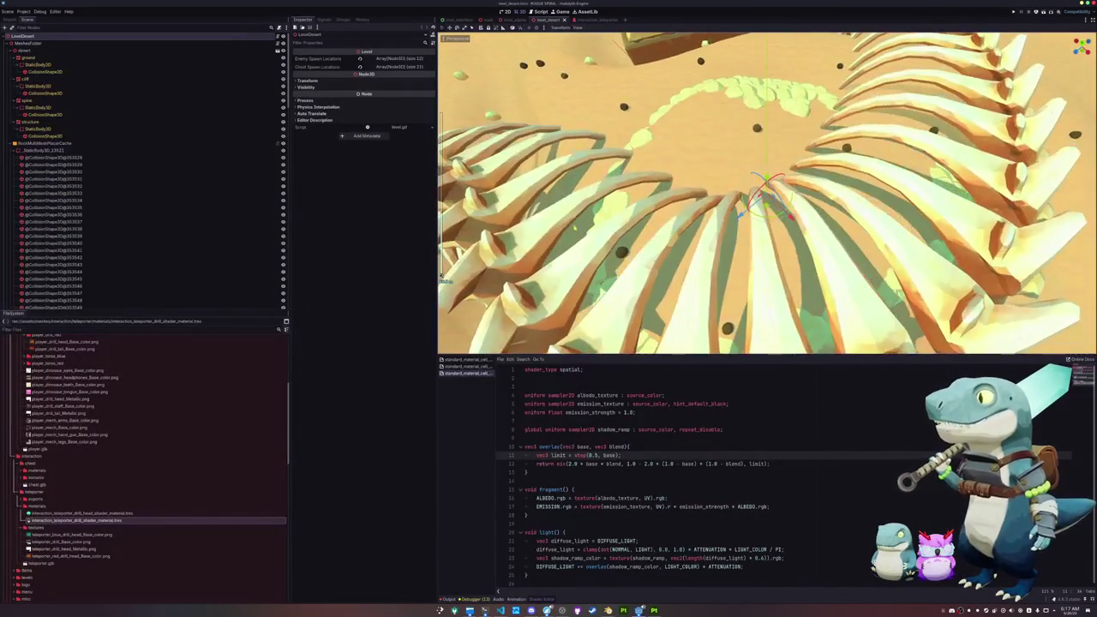
{"action": "key", "text": "s"}
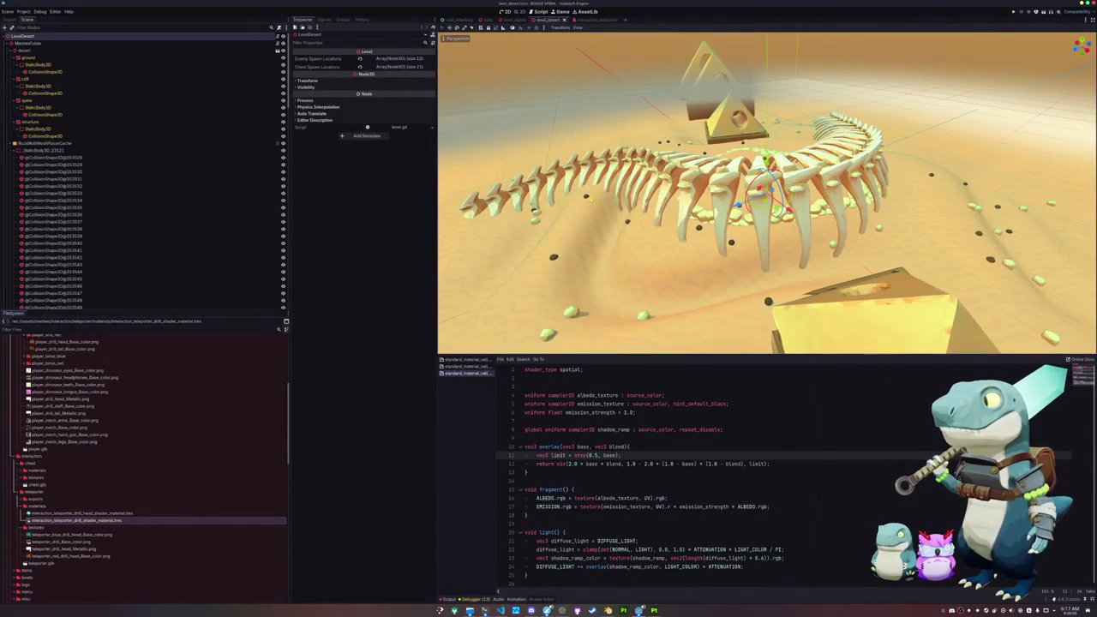
{"action": "scroll", "coordinate": [61, 267], "scroll_direction": "down", "scroll_amount": 15}
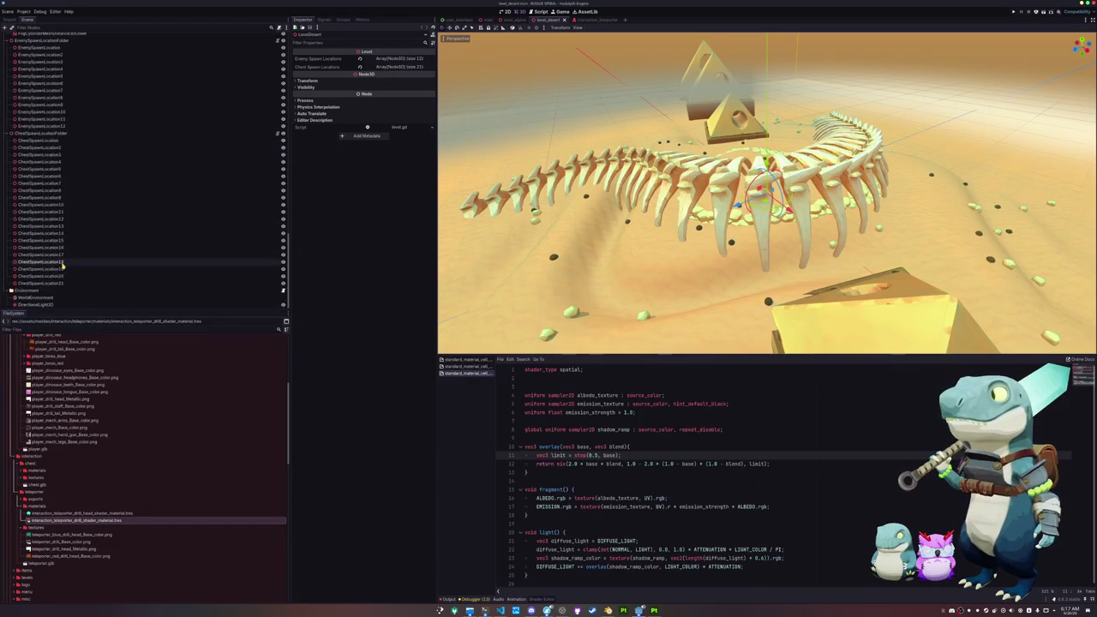
{"action": "left_click", "coordinate": [60, 284]}
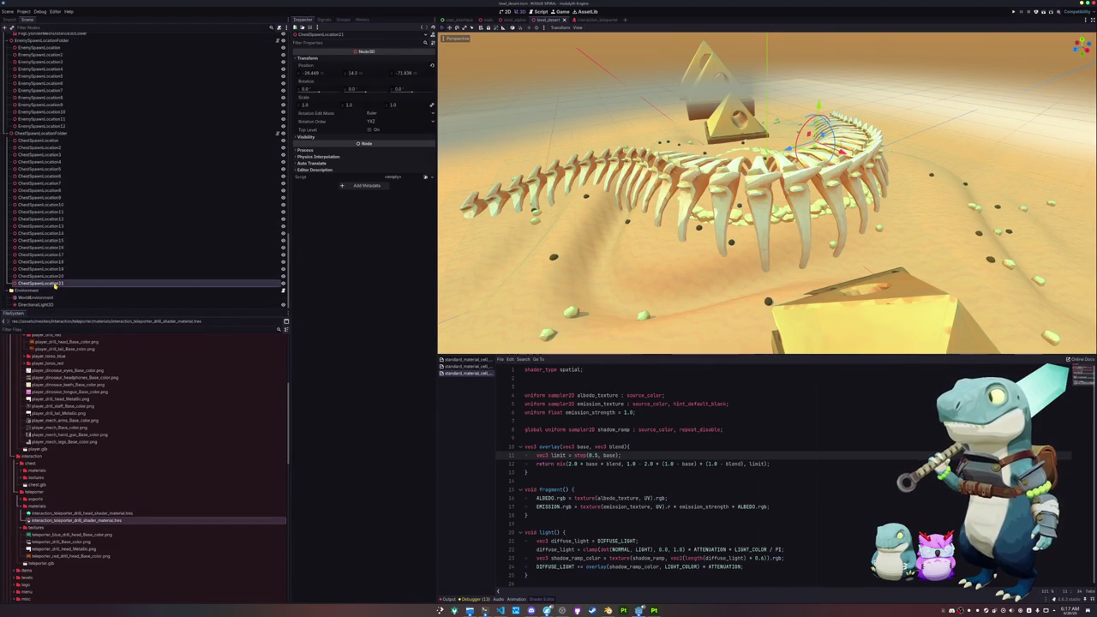
{"action": "left_click", "coordinate": [38, 134]}
{"action": "scroll", "coordinate": [94, 146], "scroll_direction": "up", "scroll_amount": 4}
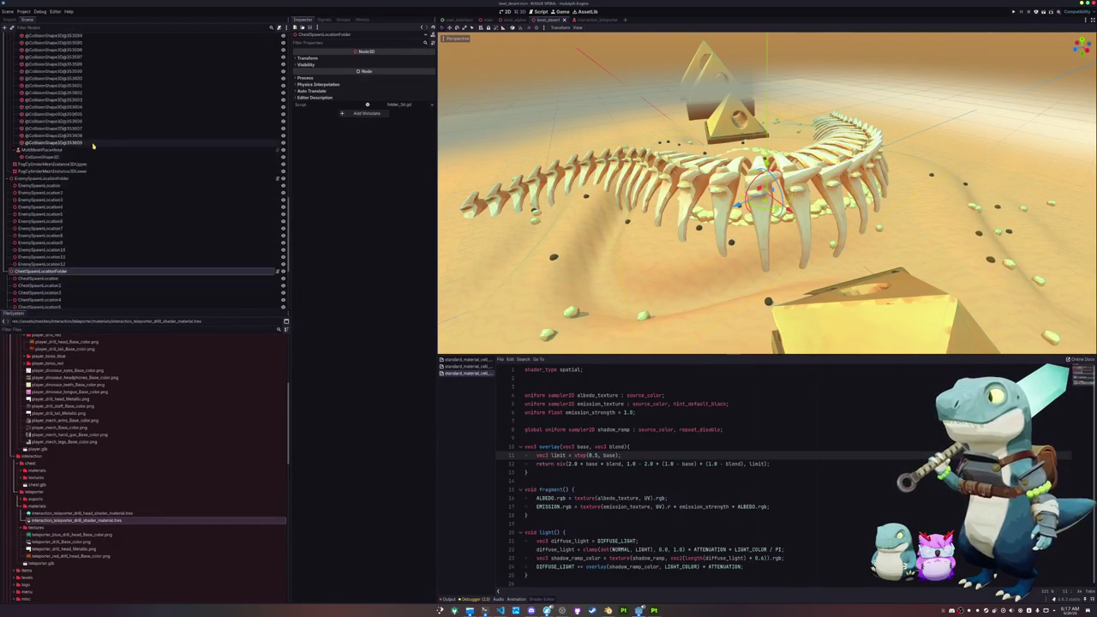
{"action": "scroll", "coordinate": [93, 146], "scroll_direction": "up", "scroll_amount": 10}
{"action": "left_click", "coordinate": [22, 36]}
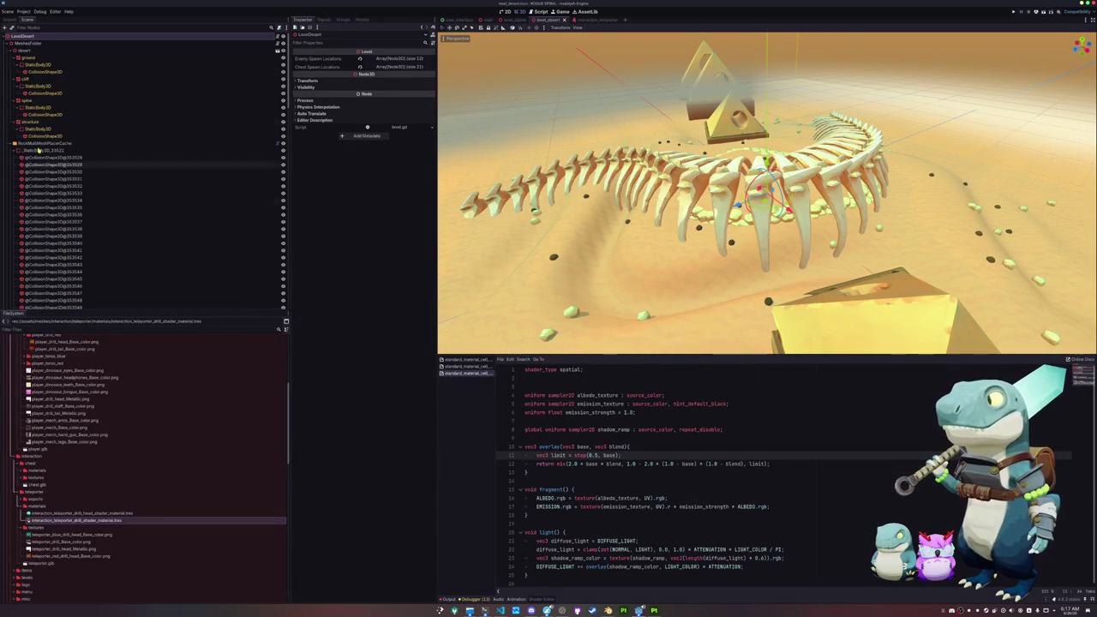
{"action": "right_click", "coordinate": [28, 39]}
Add a Folder3D child node to LevelDesert.
{"action": "left_click", "coordinate": [47, 50]}
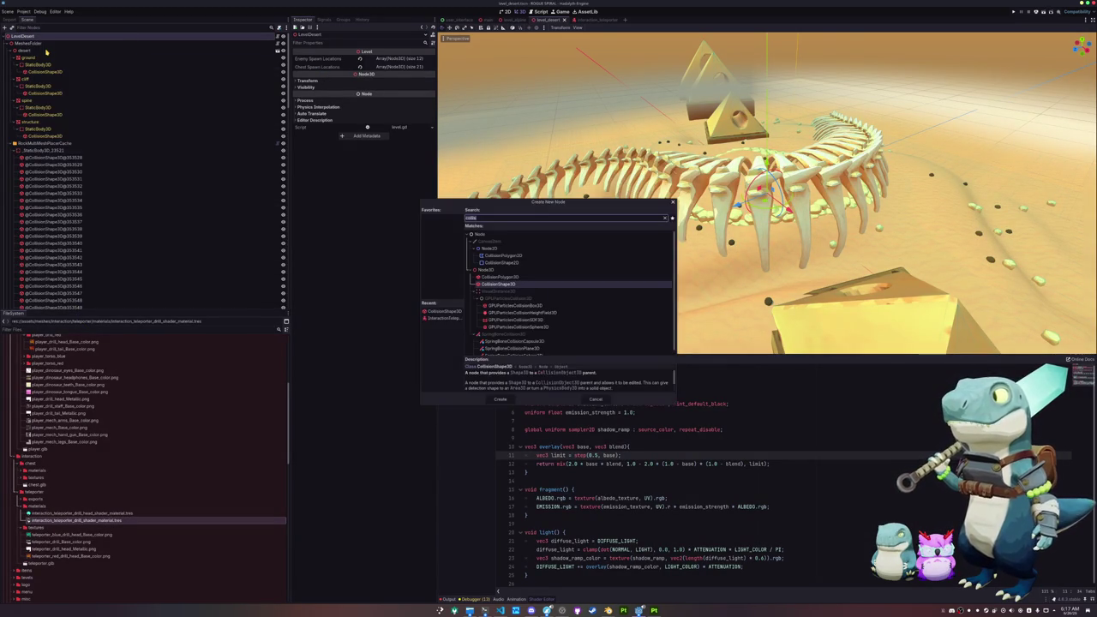
{"action": "type", "text": "nodefold"}
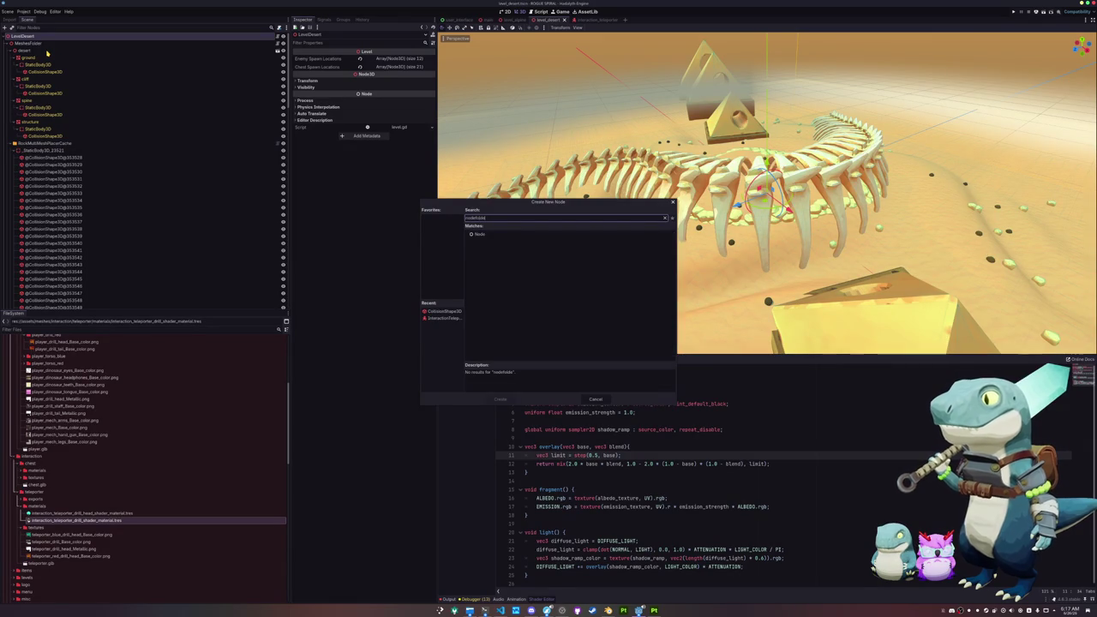
{"action": "key", "text": "BackSpace"}
{"action": "key", "text": "BackSpace"}
{"action": "key", "text": "BackSpace"}
{"action": "type", "text": "folder3d"}
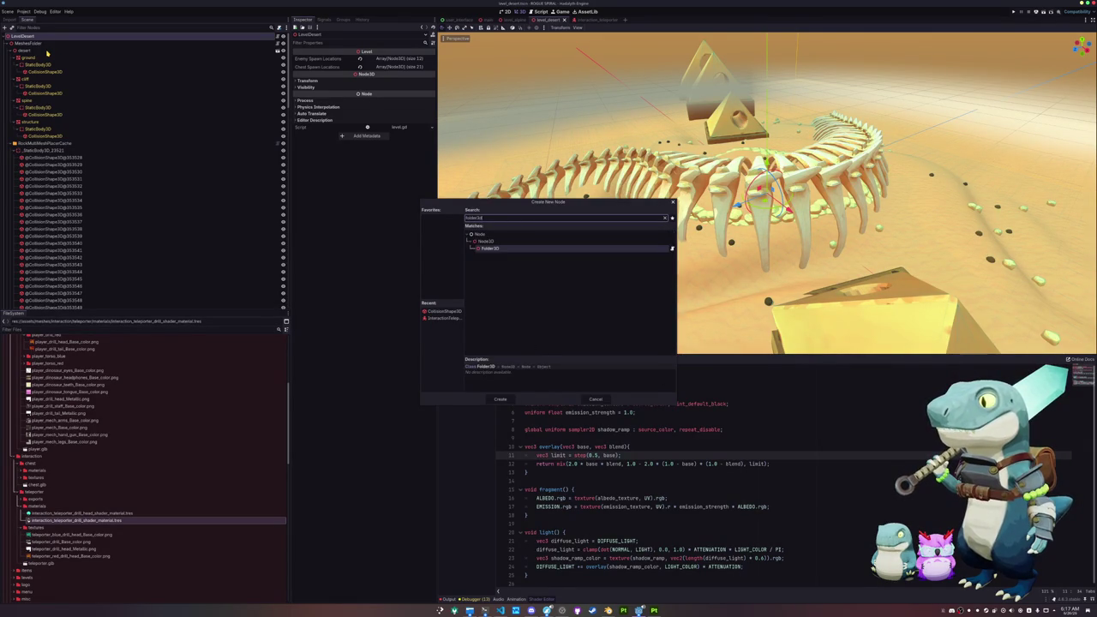
{"action": "key", "text": "Return"}
Filter FileSystem for 'fold' and open folder_3d.gd in the external editor.
{"action": "scroll", "coordinate": [85, 489], "scroll_direction": "down", "scroll_amount": 5}
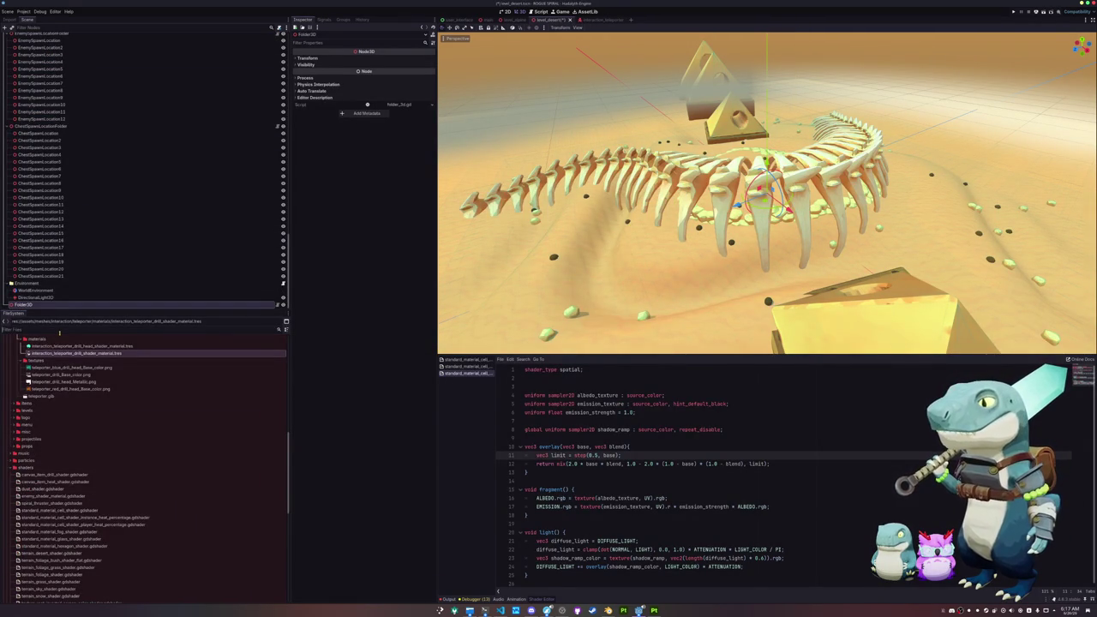
{"action": "left_click", "coordinate": [59, 330]}
{"action": "type", "text": "fold"}
{"action": "left_click", "coordinate": [93, 395]}
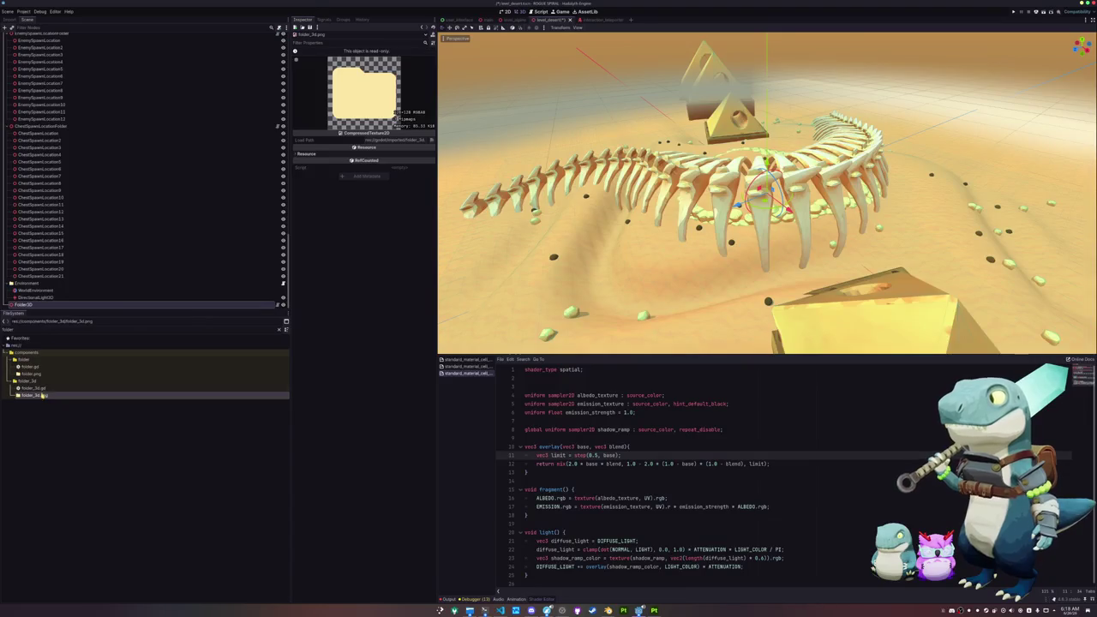
{"action": "left_click", "coordinate": [97, 389]}
{"action": "left_click", "coordinate": [500, 611]}
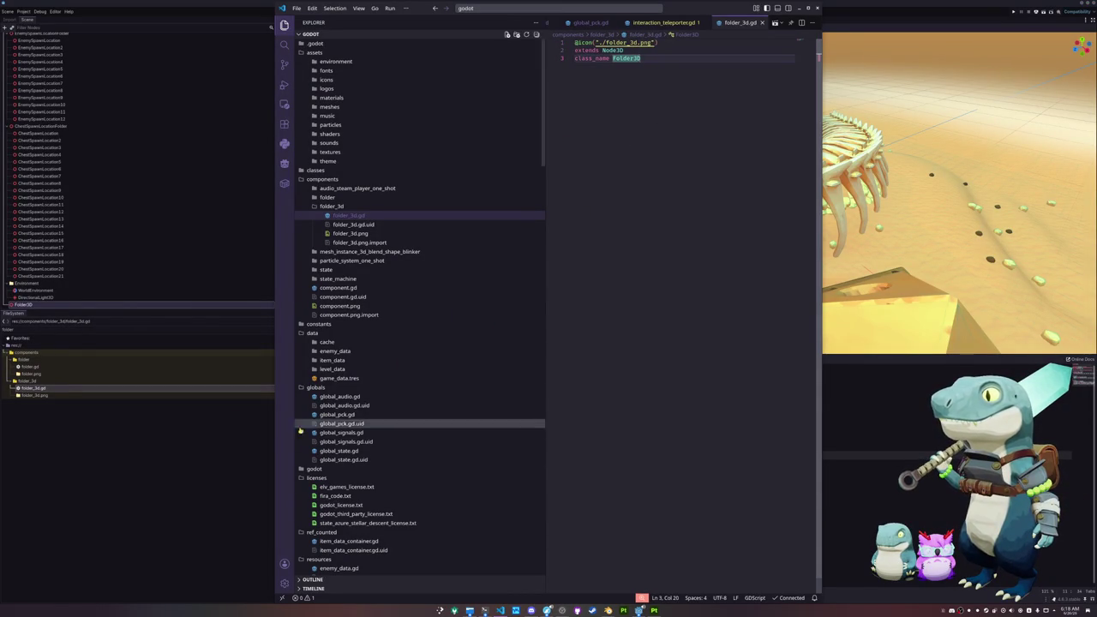
Save and reload the desert scene, then reload the whole Godot project.
{"action": "left_click", "coordinate": [234, 473]}
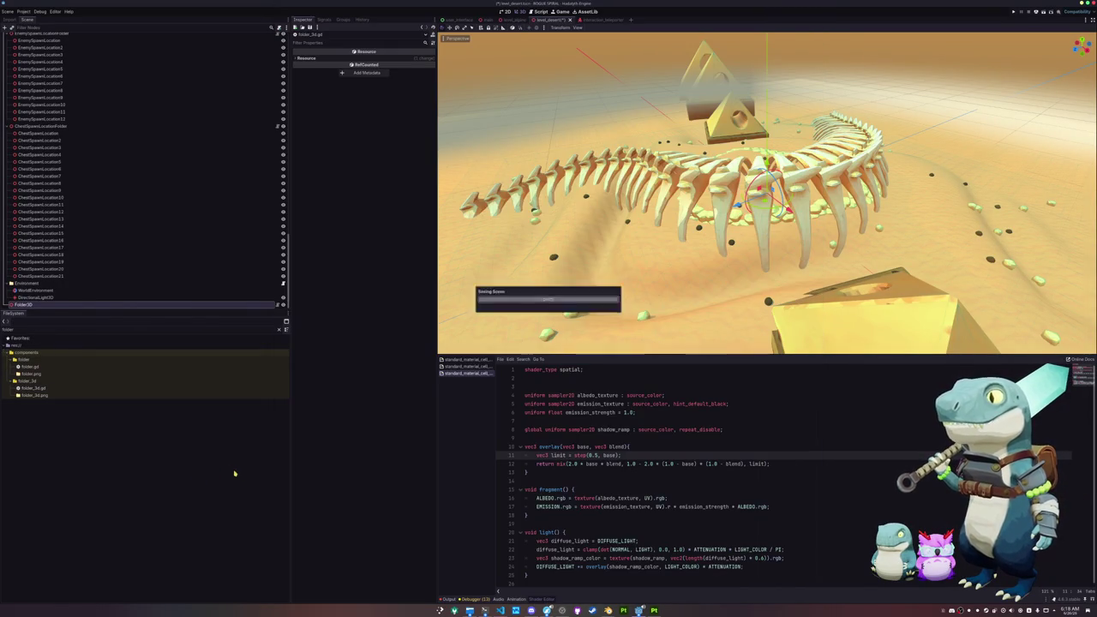
{"action": "left_click", "coordinate": [7, 11]}
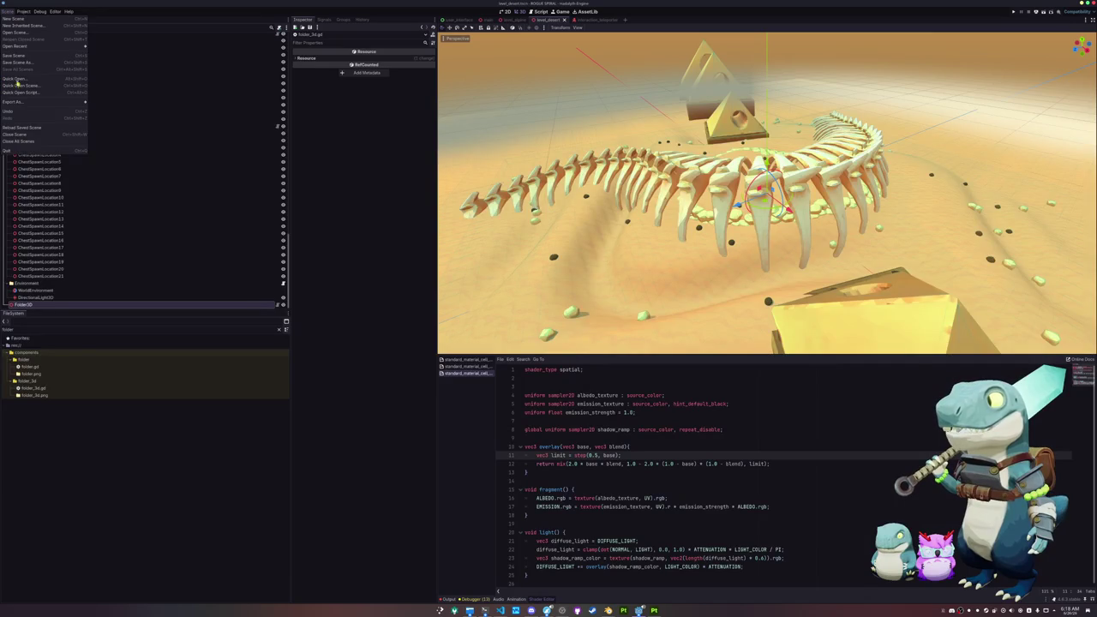
{"action": "left_click", "coordinate": [9, 128]}
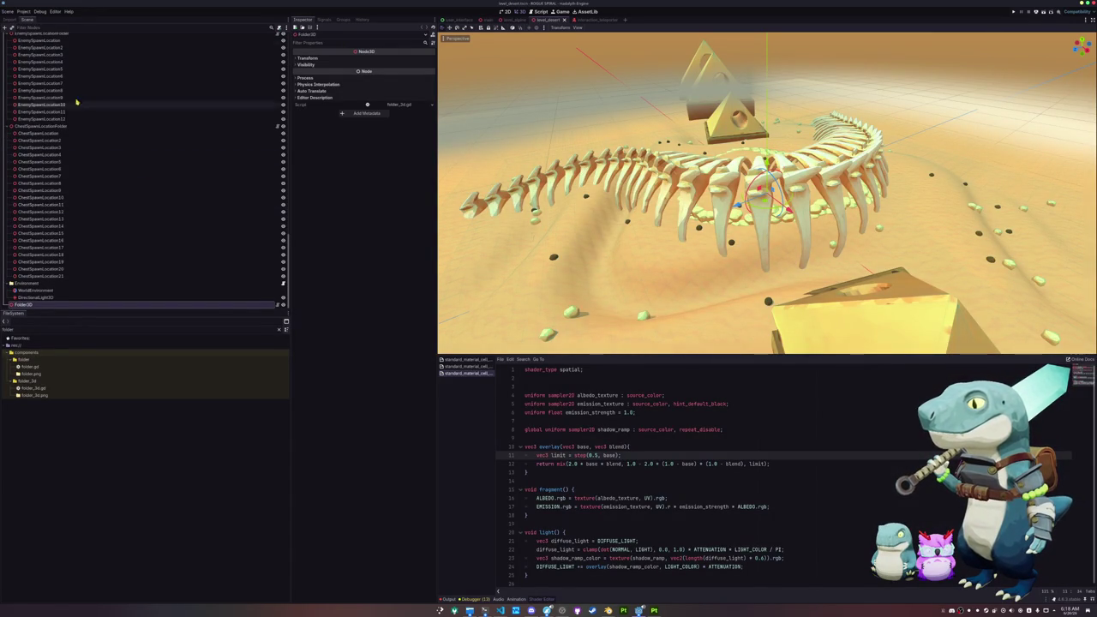
{"action": "left_click", "coordinate": [23, 11]}
{"action": "left_click", "coordinate": [38, 84]}
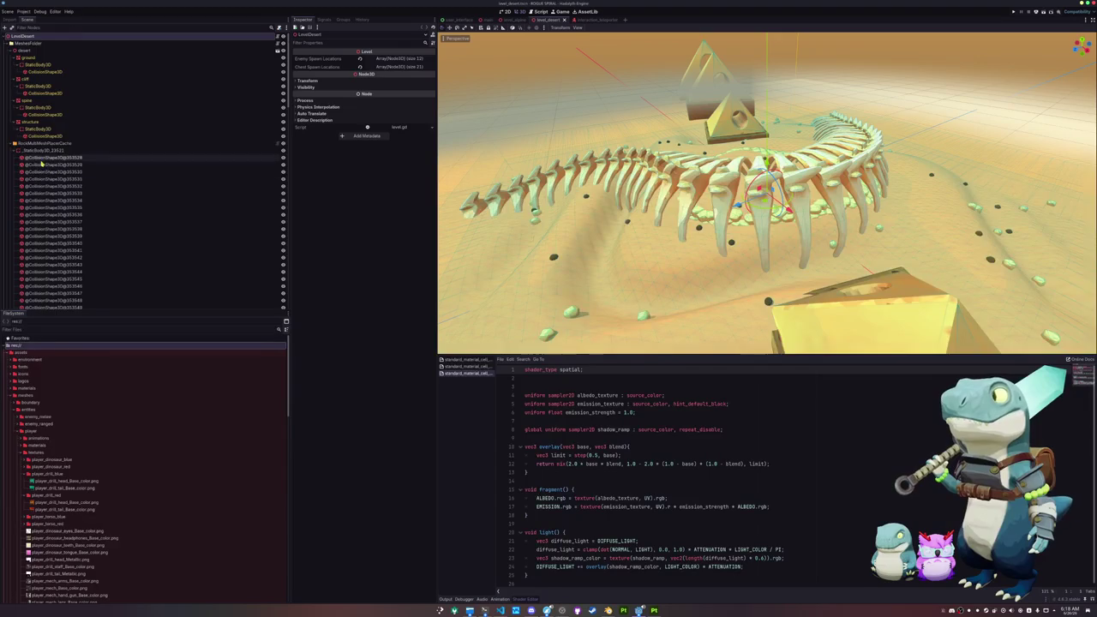
Rename the Folder3D node TeleporterSpawnLocationFolder and move it above EnemySpawnLocationFolder.
{"action": "scroll", "coordinate": [41, 163], "scroll_direction": "down", "scroll_amount": 20}
{"action": "left_click", "coordinate": [36, 305]}
{"action": "type", "text": "TeleporterSpawnLocations"}
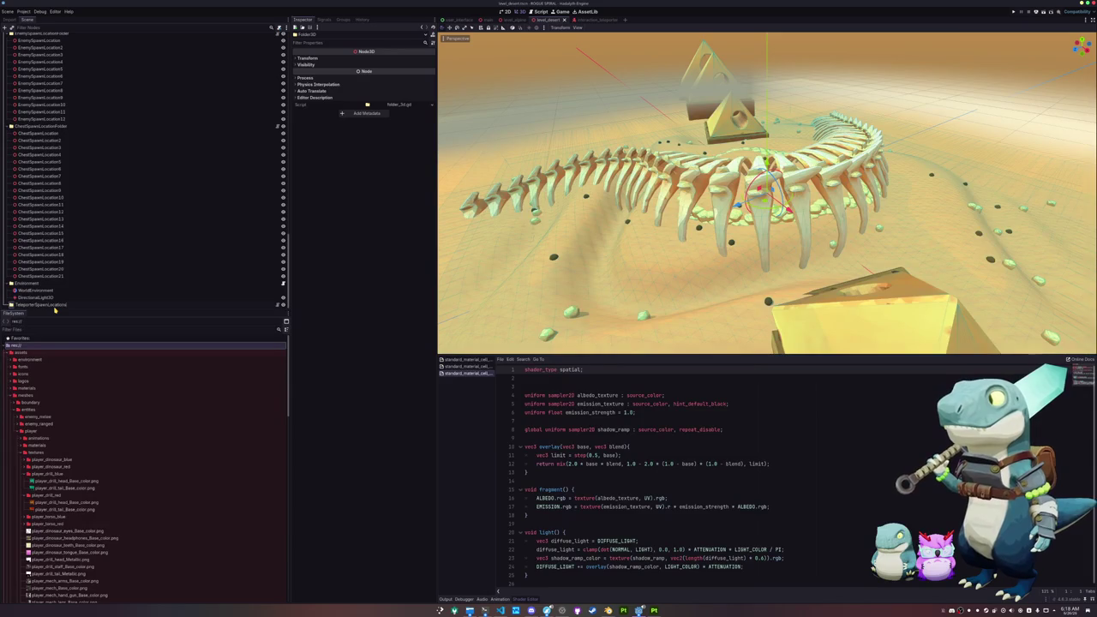
{"action": "key", "text": "Return"}
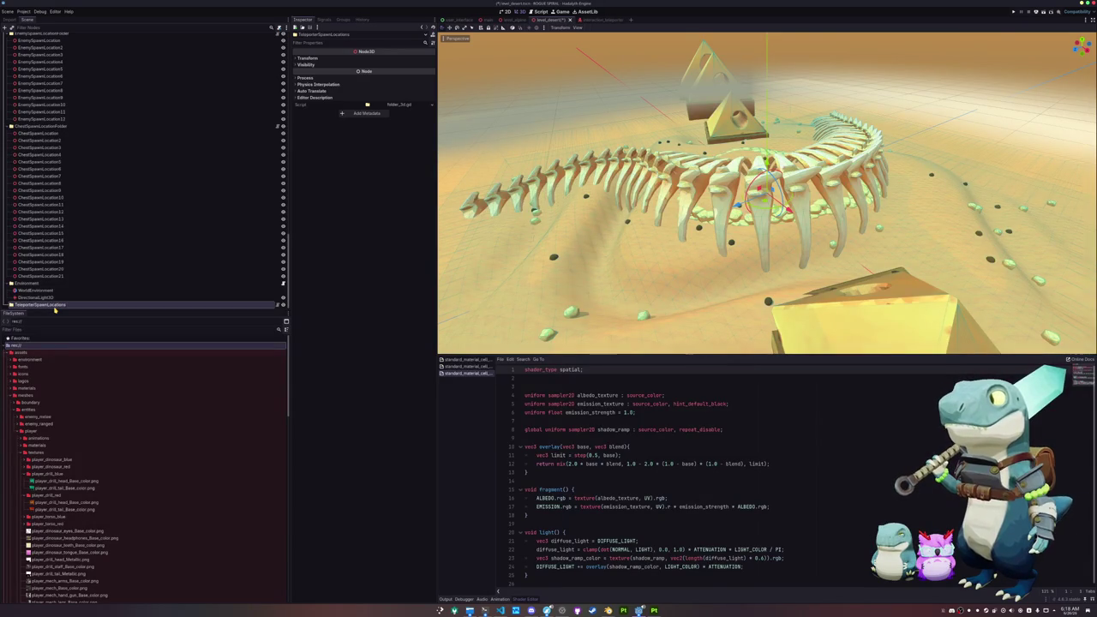
{"action": "type", "text": "Folder"}
{"action": "key", "text": "Return"}
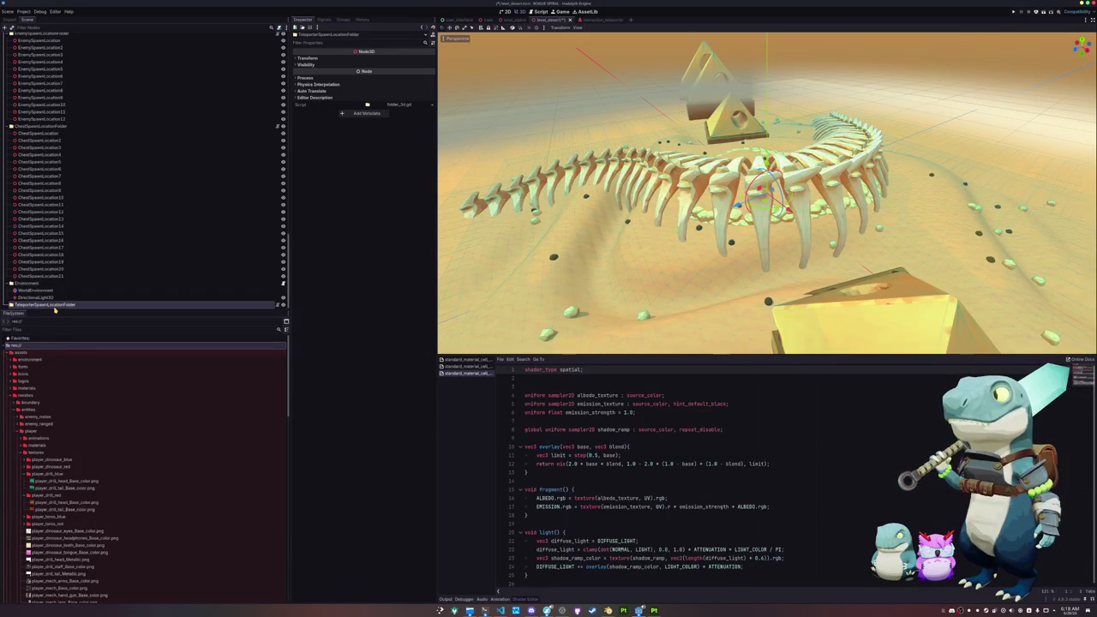
{"action": "mouse_move", "coordinate": [56, 306]}
{"action": "left_mouse_down"}
{"action": "mouse_move", "coordinate": [49, 163]}
{"action": "mouse_move", "coordinate": [48, 176]}
{"action": "left_mouse_up"}
{"action": "right_click", "coordinate": [47, 176]}
Add a Node3D child to TeleporterSpawnLocationFolder and bring the skeleton spine into view.
{"action": "left_click", "coordinate": [68, 177]}
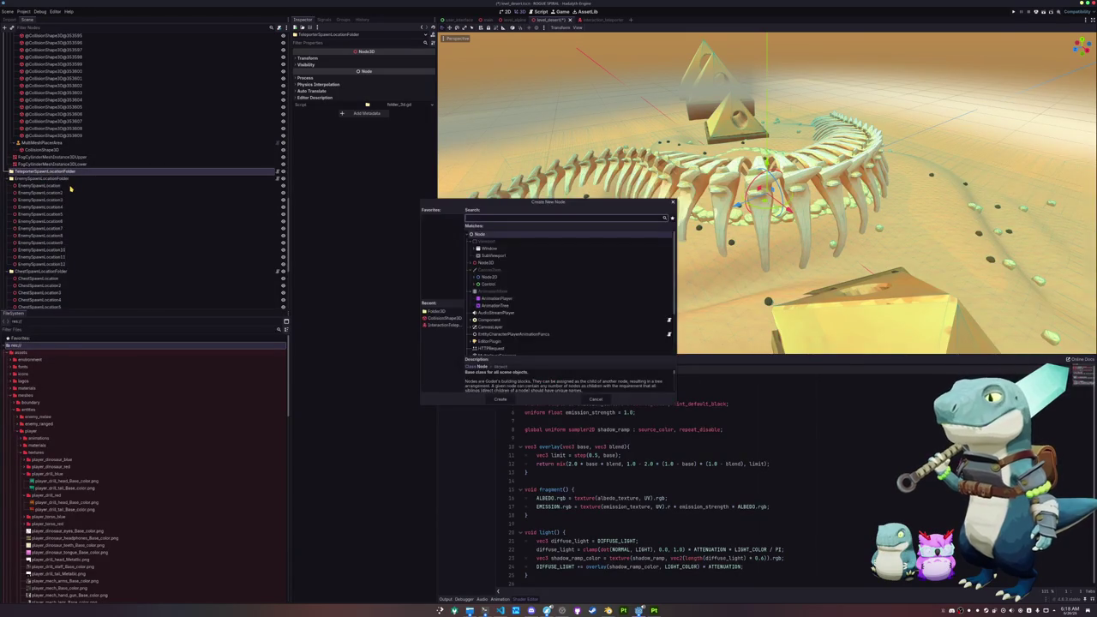
{"action": "type", "text": "node3d"}
{"action": "key", "text": "Return"}
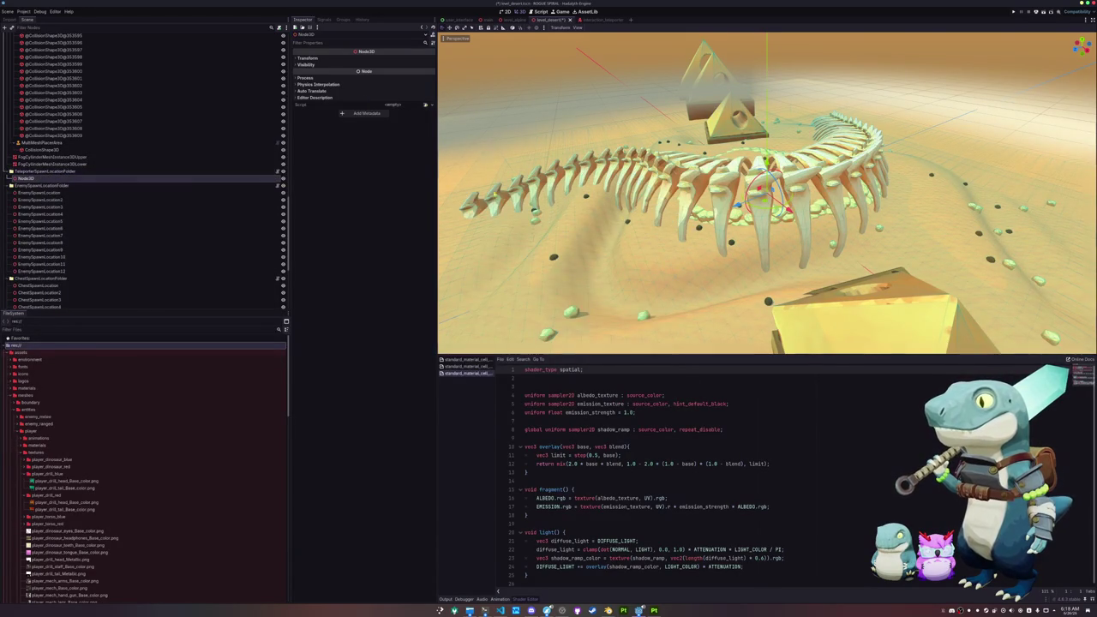
{"action": "key", "text": "KP_7"}
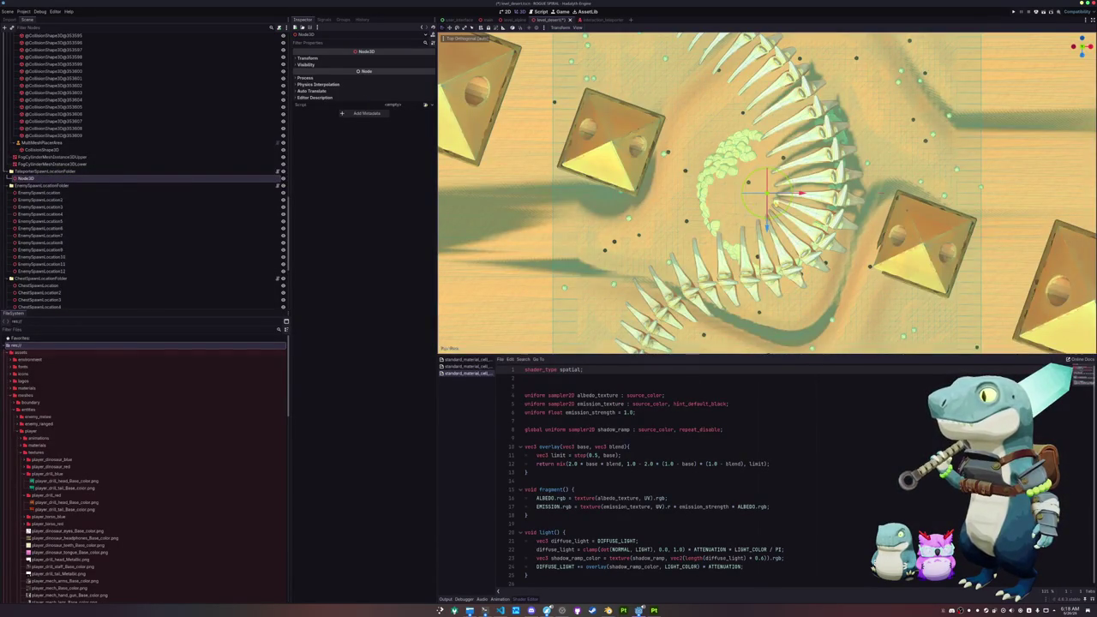
{"action": "scroll", "coordinate": [767, 193], "scroll_direction": "up", "scroll_amount": 3}
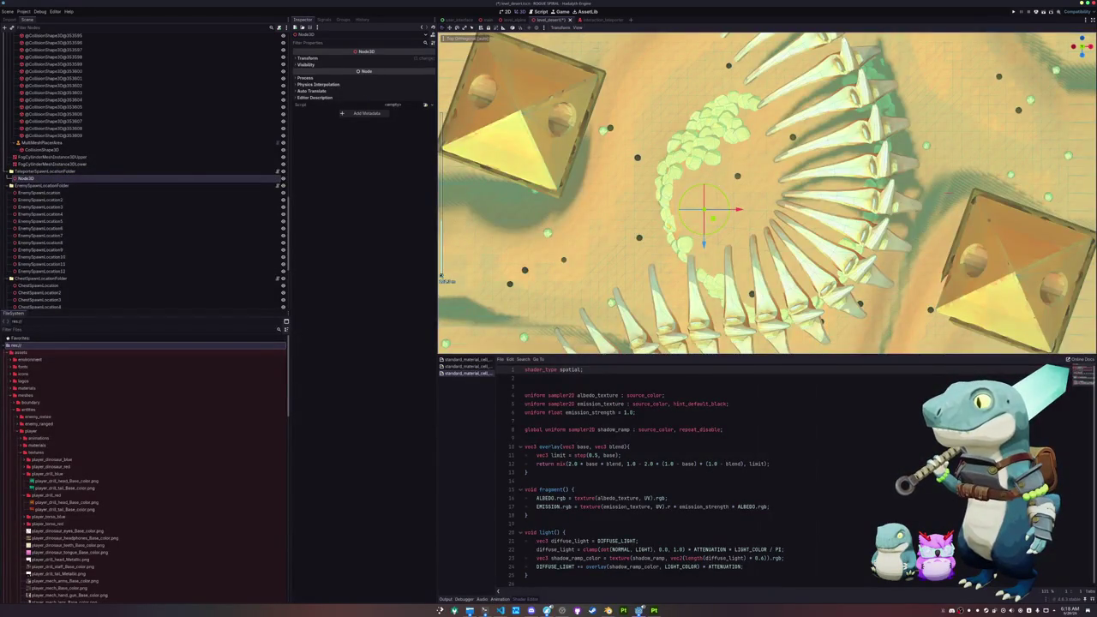
{"action": "key", "text": "KP_2"}
{"action": "key", "text": "KP_2"}
{"action": "key", "text": "KP_2"}
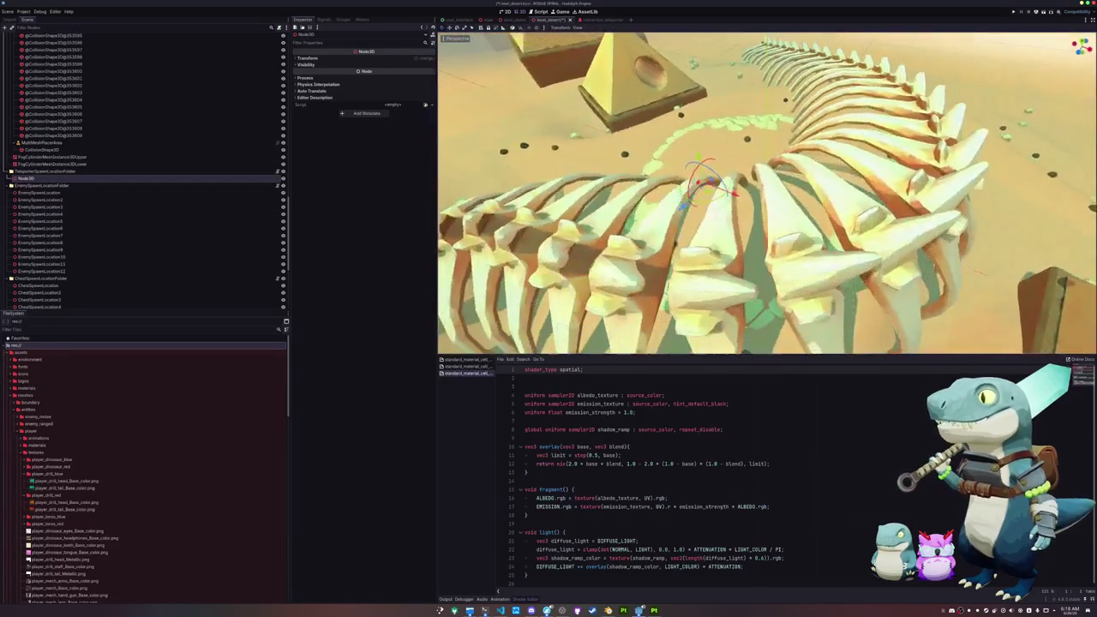
{"action": "key", "text": "KP_2"}
{"action": "key", "text": "KP_2"}
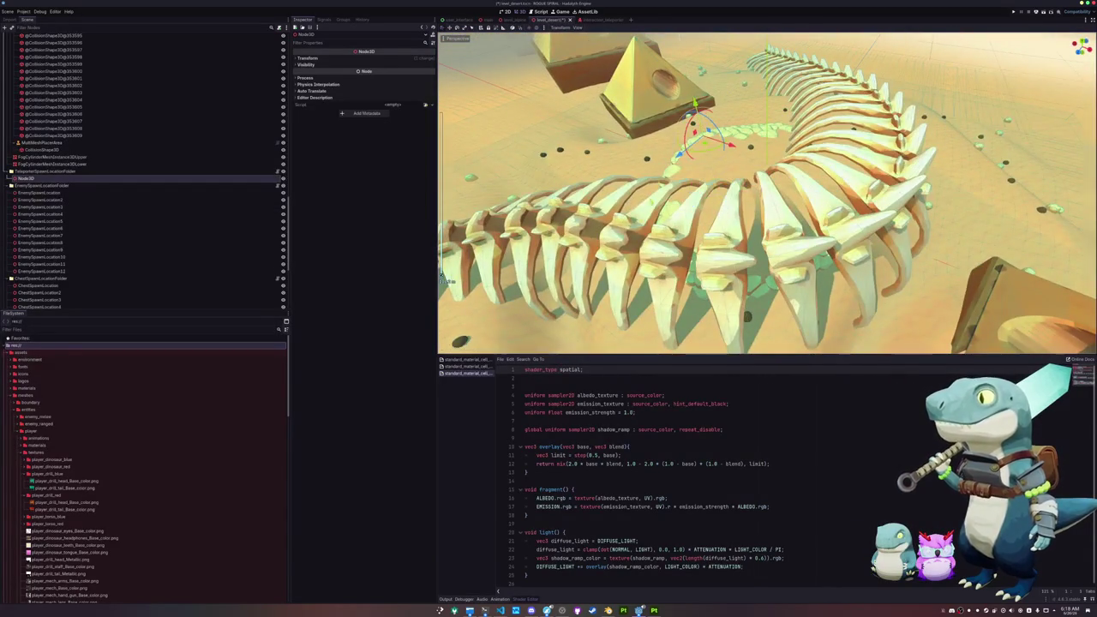
{"action": "scroll", "coordinate": [767, 193], "scroll_direction": "up", "scroll_amount": 4}
{"action": "scroll", "coordinate": [768, 193], "scroll_direction": "down", "scroll_amount": 4}
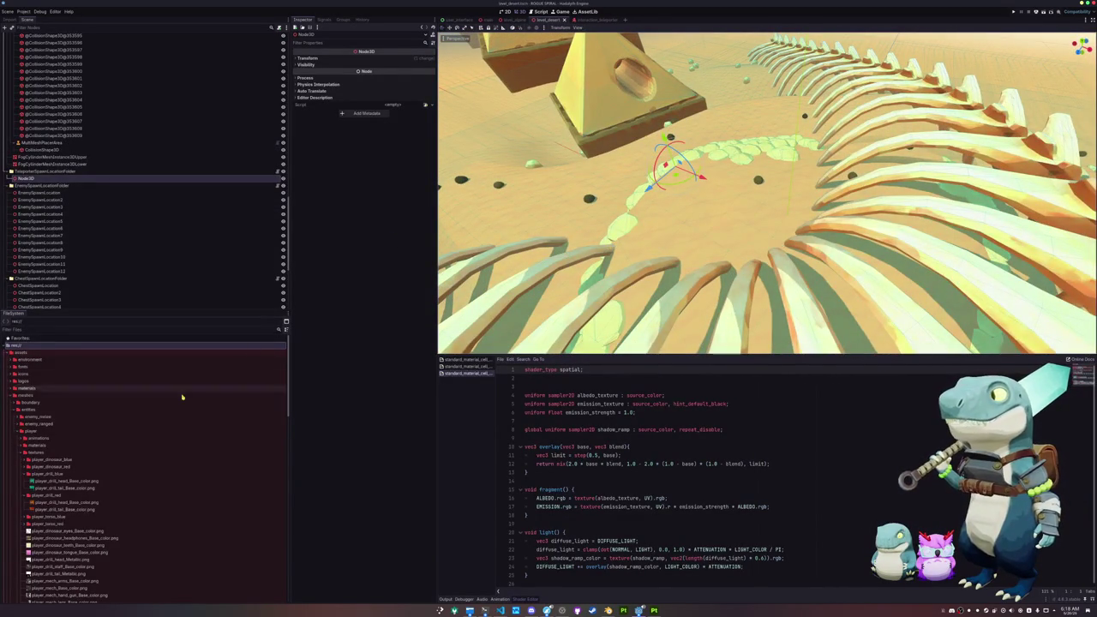
{"action": "scroll", "coordinate": [166, 416], "scroll_direction": "down", "scroll_amount": 10}
Preview teleporter.glb by the skeleton, delete it, and rename the Node3D to TeleporterSpawnLocation.
{"action": "mouse_move", "coordinate": [41, 423]}
{"action": "left_mouse_down"}
{"action": "mouse_move", "coordinate": [429, 383]}
{"action": "mouse_move", "coordinate": [669, 258]}
{"action": "mouse_move", "coordinate": [701, 199]}
{"action": "left_mouse_up"}
{"action": "scroll", "coordinate": [701, 199], "scroll_direction": "up", "scroll_amount": 5}
{"action": "scroll", "coordinate": [767, 192], "scroll_direction": "up", "scroll_amount": 5}
{"action": "mouse_move", "coordinate": [711, 189]}
{"action": "left_mouse_down"}
{"action": "mouse_move", "coordinate": [583, 249]}
{"action": "mouse_move", "coordinate": [445, 279]}
{"action": "left_mouse_up"}
{"action": "key", "text": "Delete"}
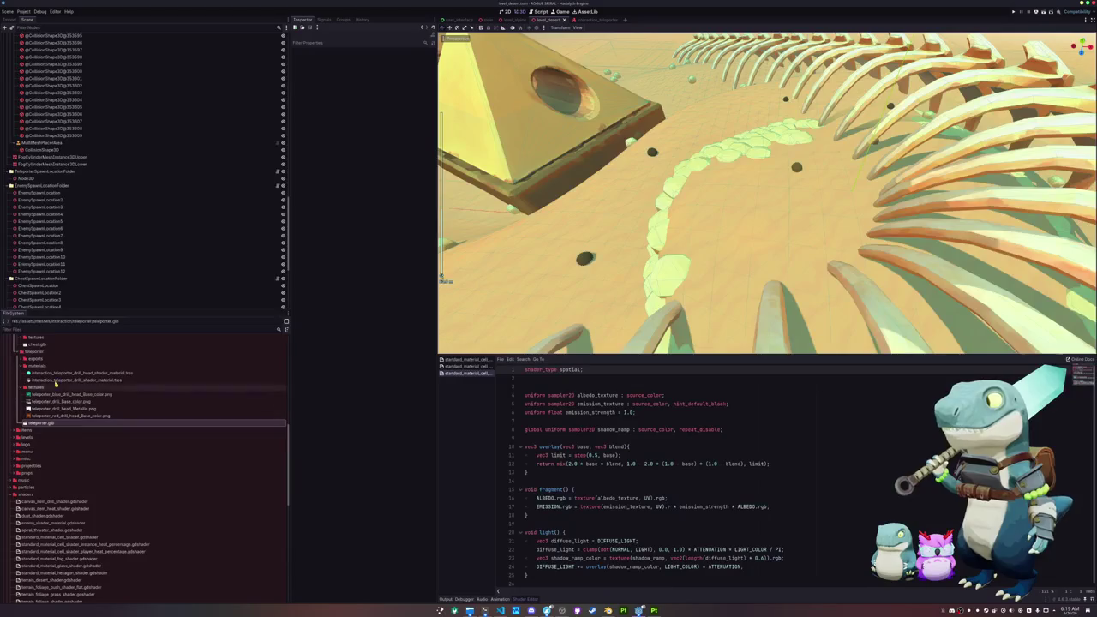
{"action": "left_click", "coordinate": [38, 179]}
{"action": "type", "text": "TeleporterSpawnLocation"}
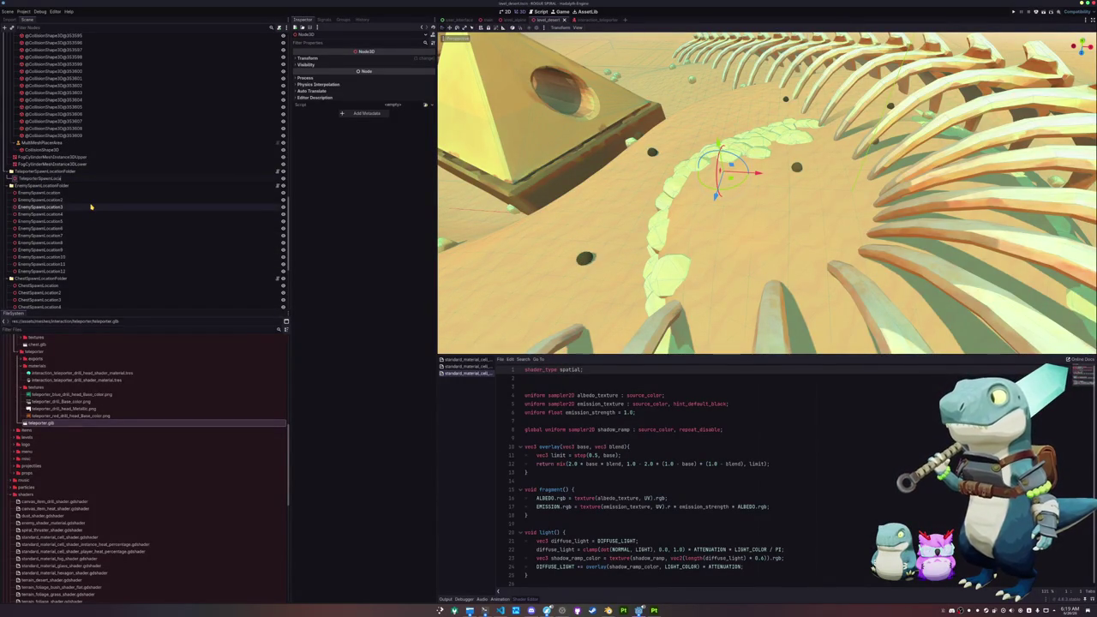
{"action": "key", "text": "Return"}
Duplicate TeleporterSpawnLocation twice and spread the copies around the bone spiral in top view.
{"action": "key", "text": "KP_7"}
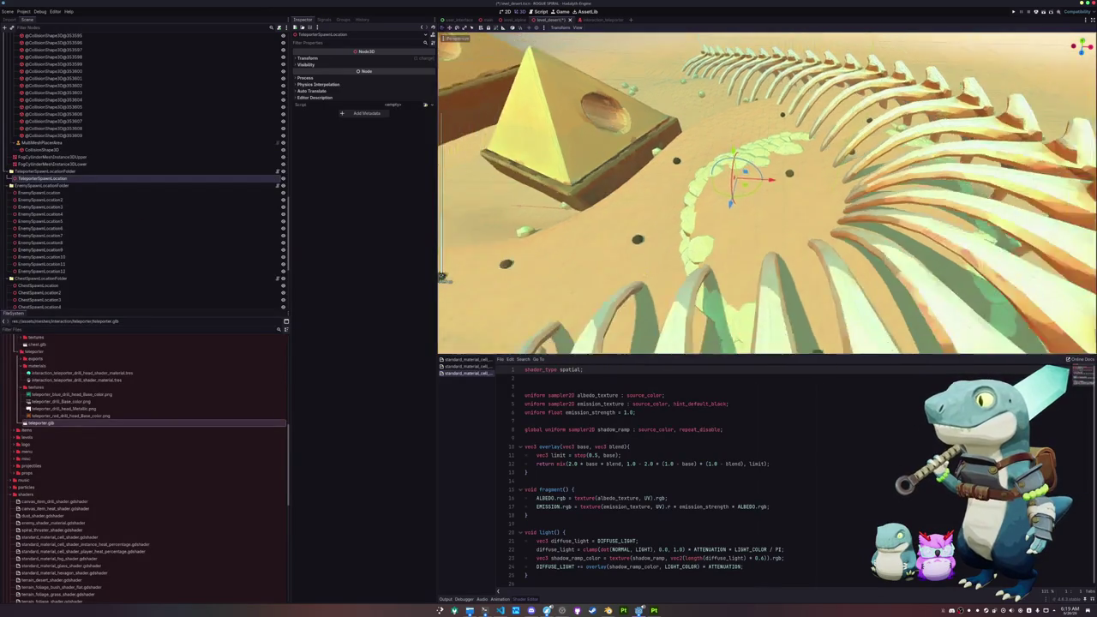
{"action": "key", "text": "ctrl+d"}
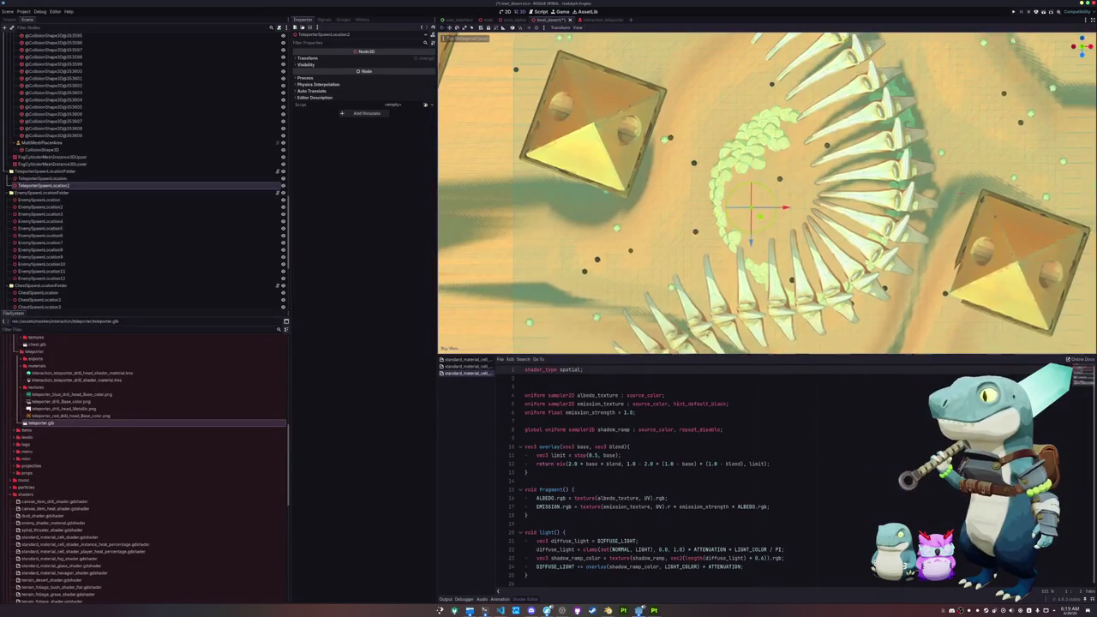
{"action": "mouse_move", "coordinate": [728, 158]}
{"action": "left_mouse_down"}
{"action": "mouse_move", "coordinate": [650, 197]}
{"action": "mouse_move", "coordinate": [819, 279]}
{"action": "mouse_move", "coordinate": [823, 291]}
{"action": "left_mouse_up"}
{"action": "key", "text": "ctrl+d"}
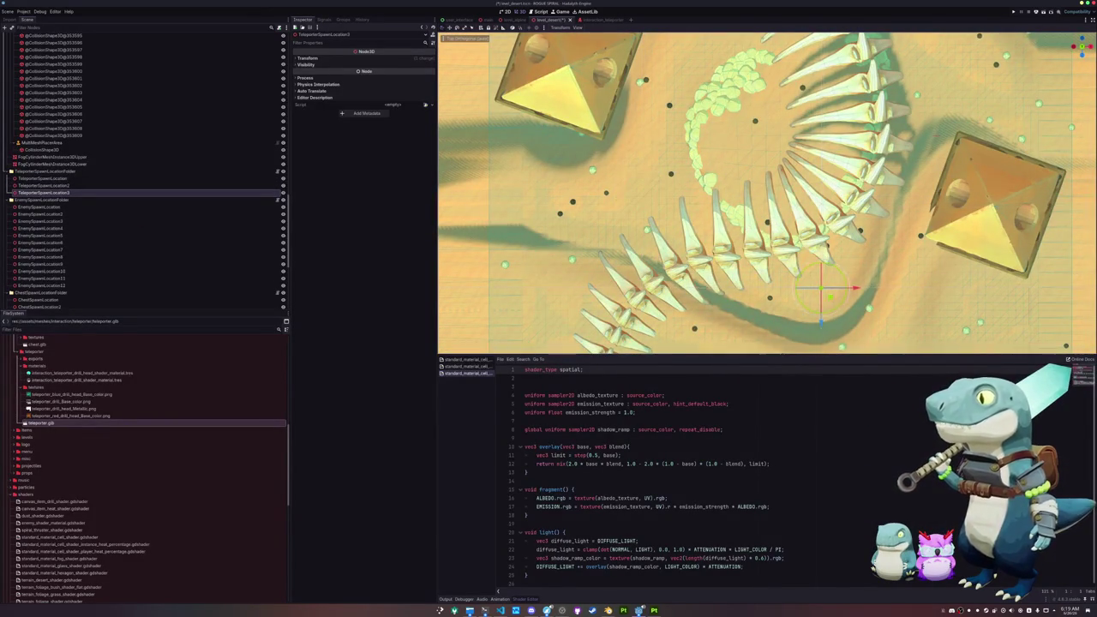
{"action": "key", "text": "KP_2"}
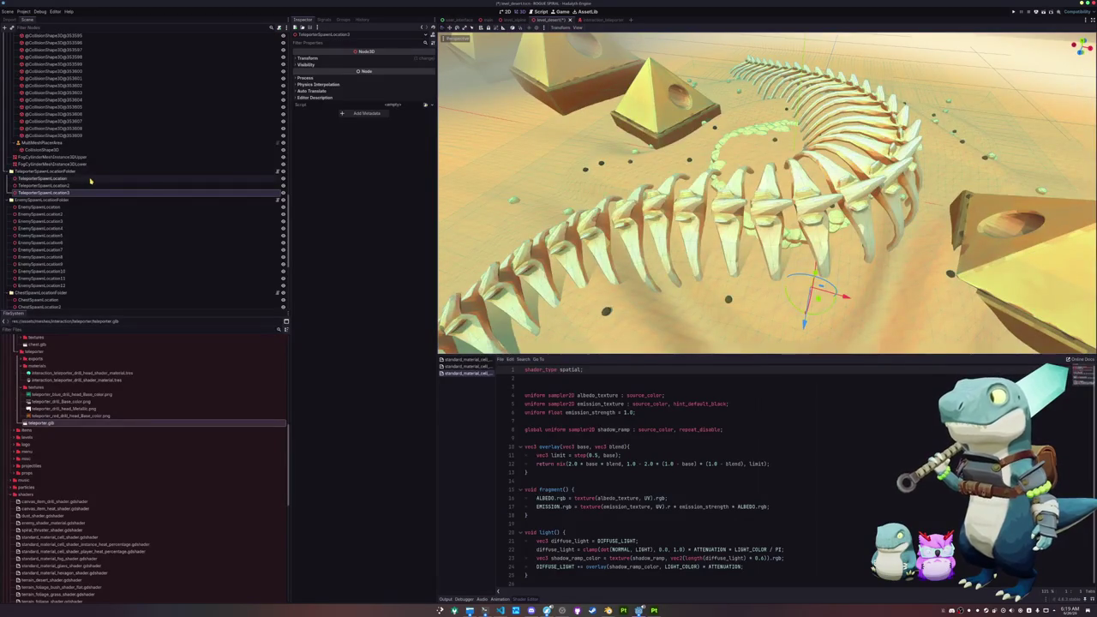
Select the LevelDesert root node and open its level.gd script.
{"action": "left_click", "coordinate": [146, 179], "text": "shift"}
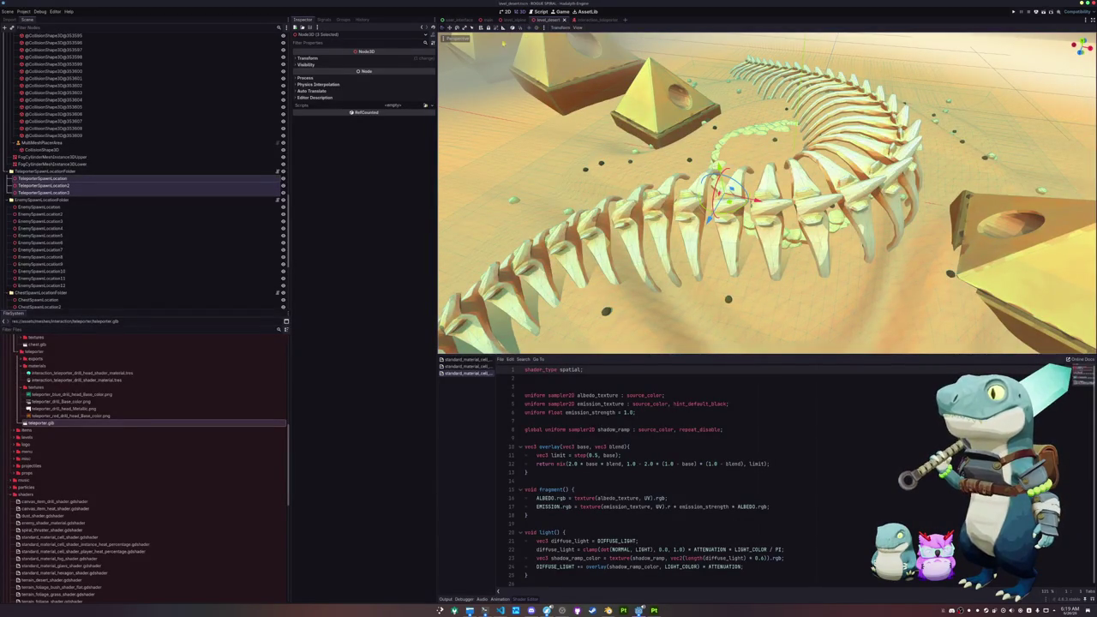
{"action": "left_click", "coordinate": [72, 174]}
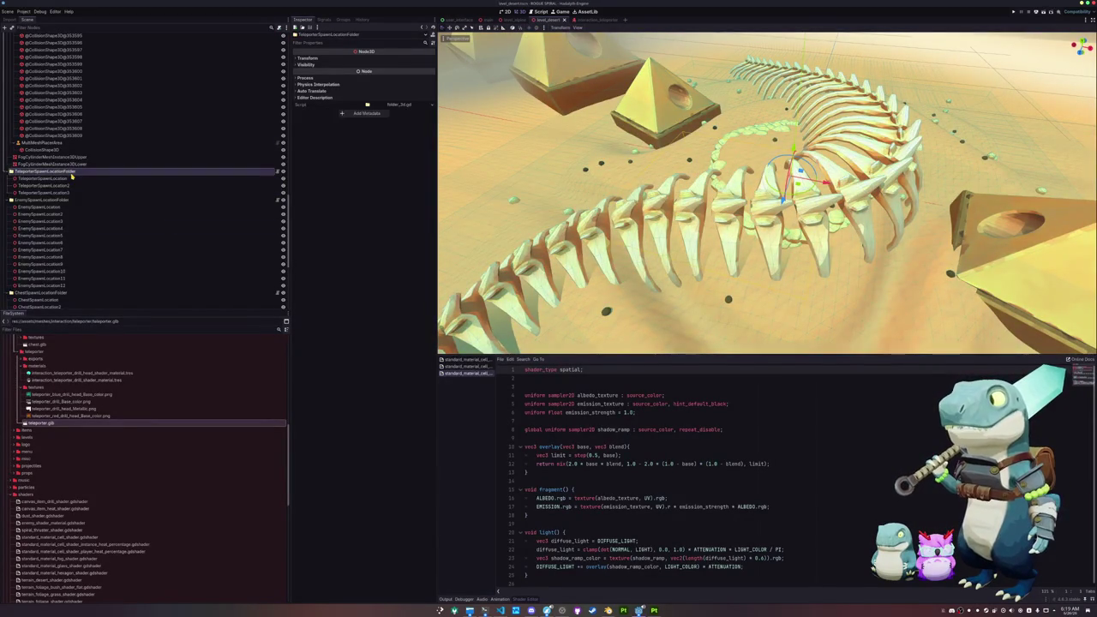
{"action": "scroll", "coordinate": [72, 174], "scroll_direction": "up", "scroll_amount": 15}
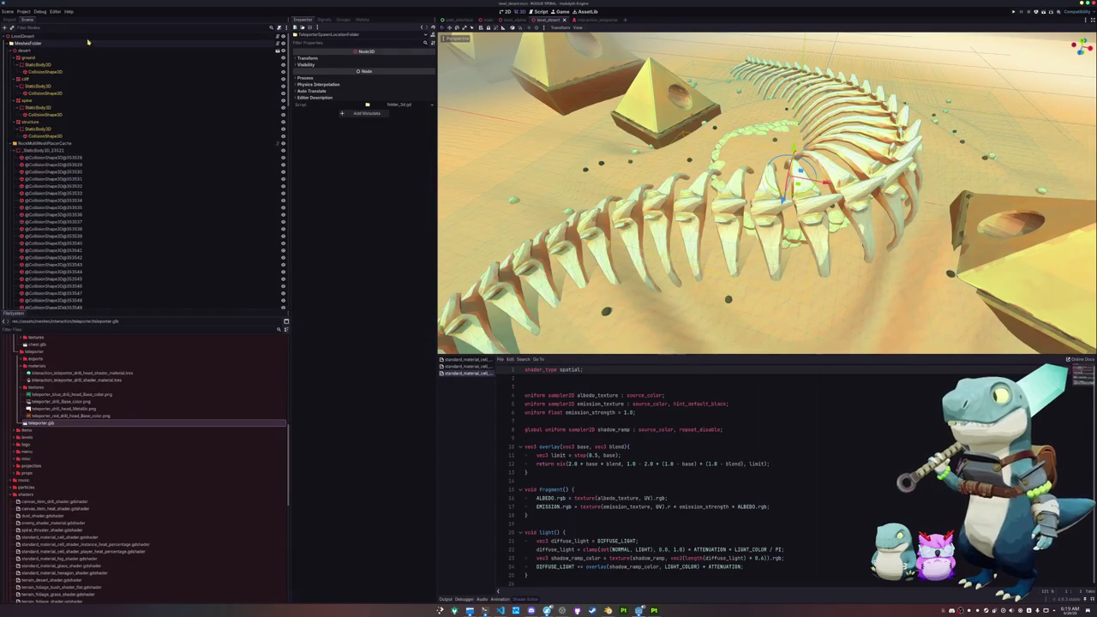
{"action": "left_click", "coordinate": [79, 36]}
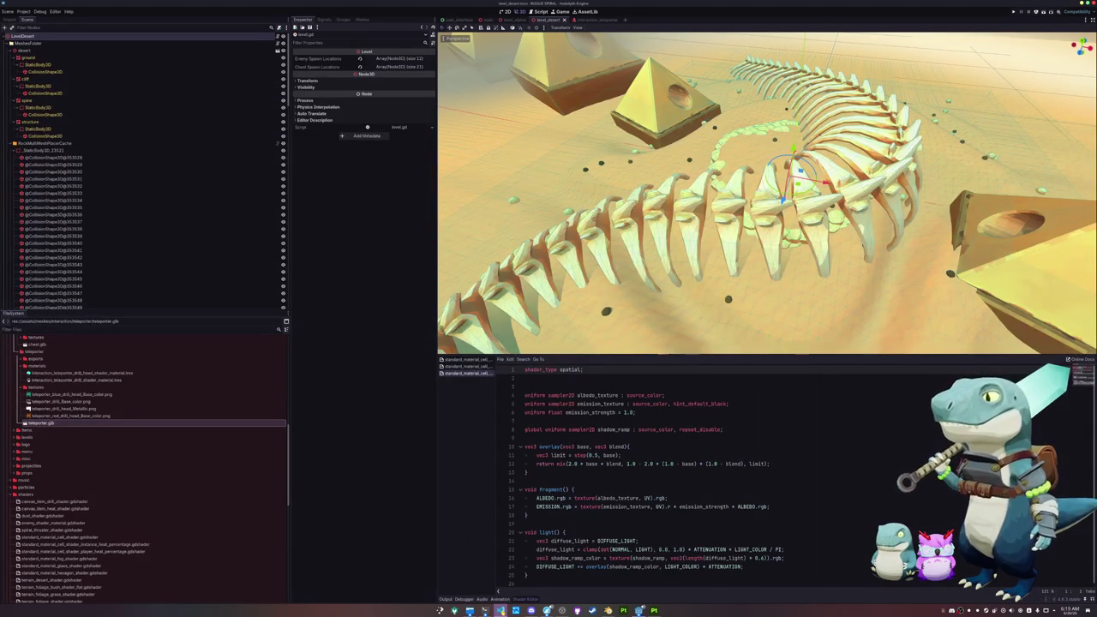
{"action": "left_click", "coordinate": [368, 127]}
{"action": "key", "text": "Return"}
{"action": "key", "text": "Up"}
{"action": "type", "text": "@export var teleporter_spawn_locations : A"}
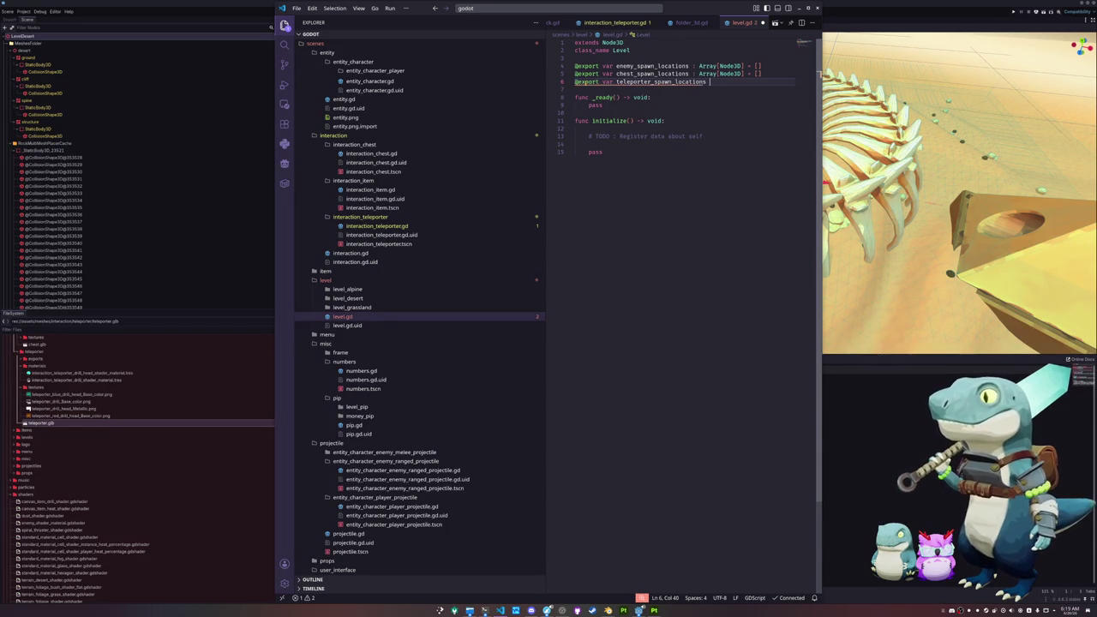
{"action": "type", "text": "rray[Node"}
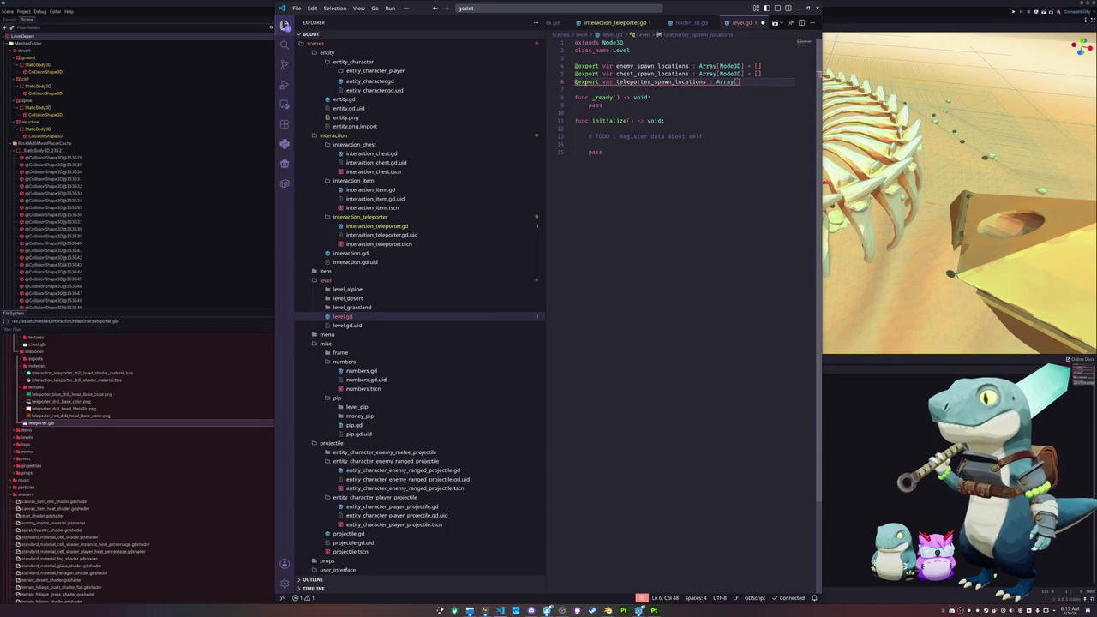
{"action": "type", "text": "3D] = ["}
{"action": "key", "text": "alt+Up"}
{"action": "key", "text": "alt+Up"}
{"action": "key", "text": "Return"}
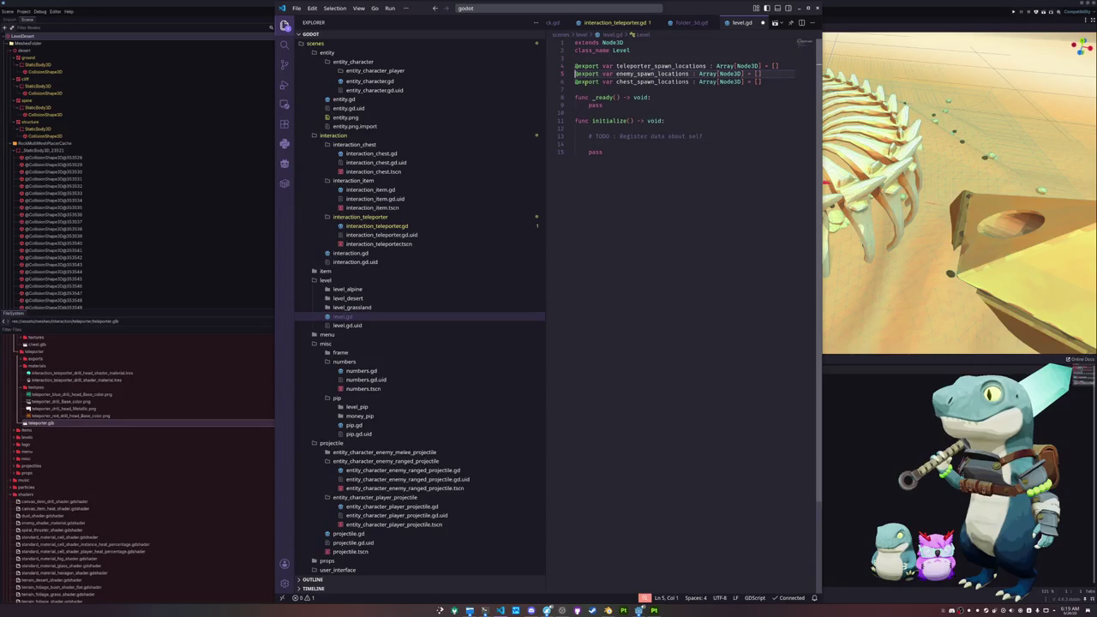
{"action": "left_click", "coordinate": [171, 156]}
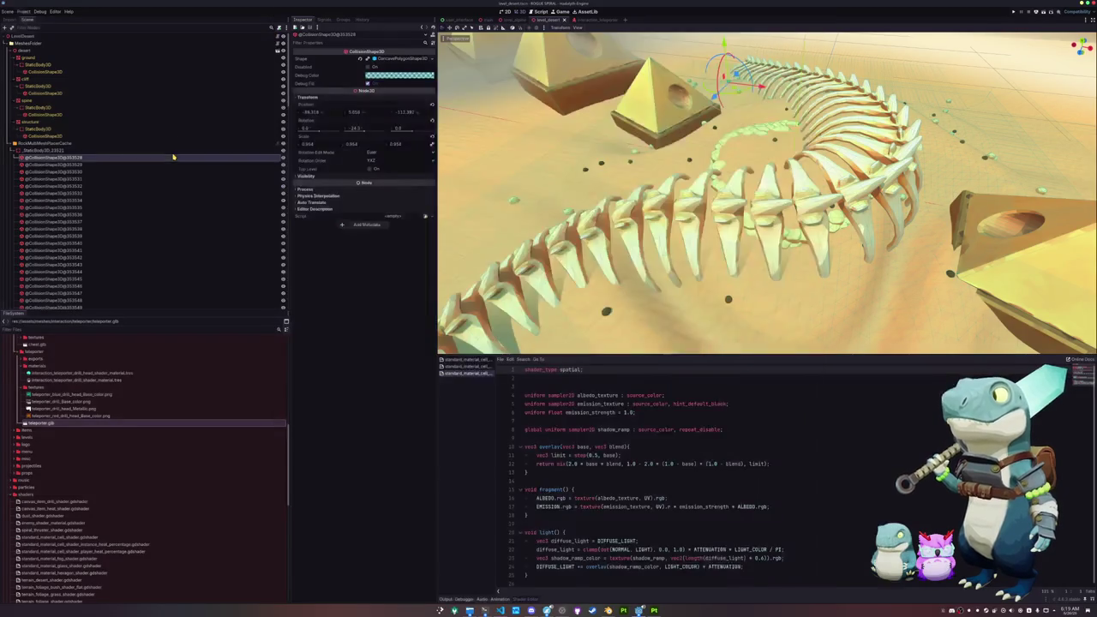
Expand LevelDesert's Teleporter Spawn Locations array and drag the three TeleporterSpawnLocation markers onto it.
{"action": "left_click", "coordinate": [157, 42]}
{"action": "left_click", "coordinate": [157, 36]}
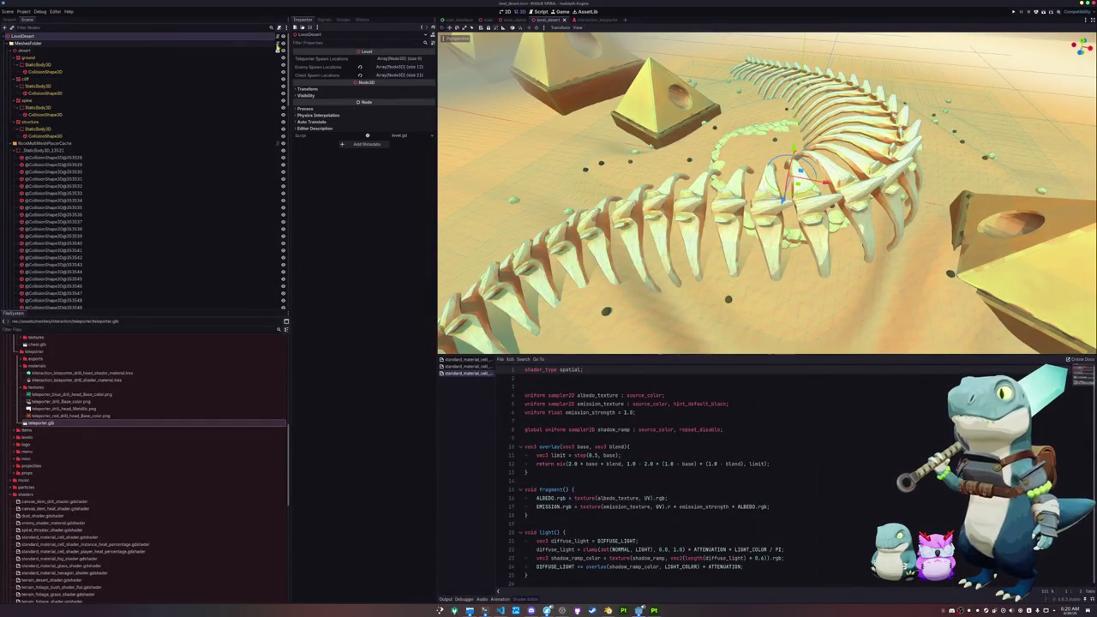
{"action": "left_click", "coordinate": [396, 61]}
{"action": "scroll", "coordinate": [86, 249], "scroll_direction": "down", "scroll_amount": 15}
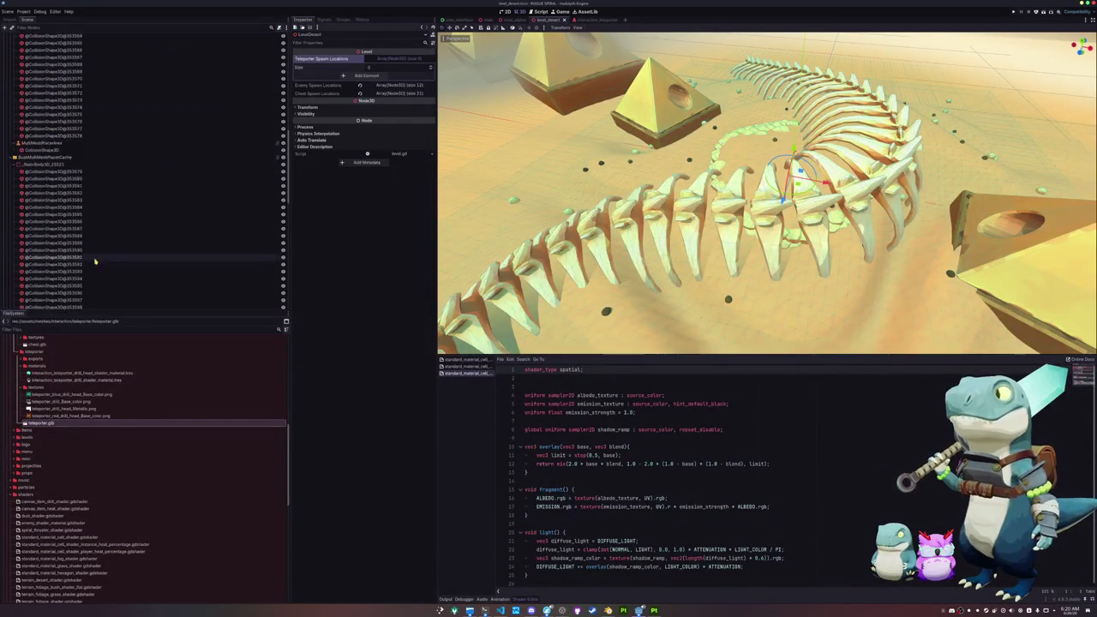
{"action": "left_click", "coordinate": [42, 221]}
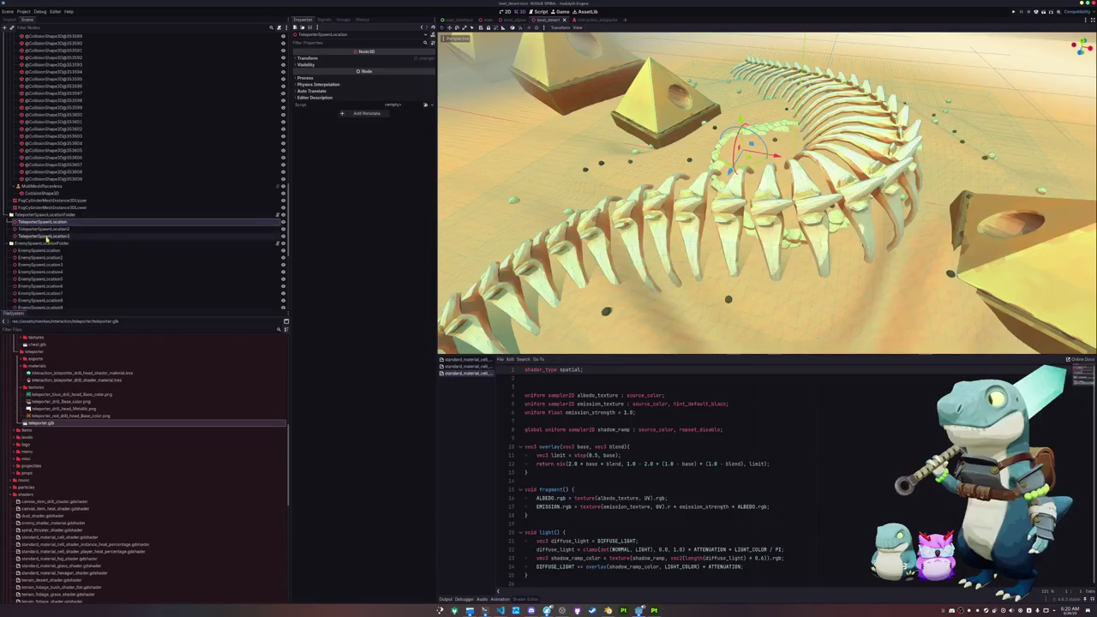
{"action": "left_click", "coordinate": [47, 236], "text": "shift"}
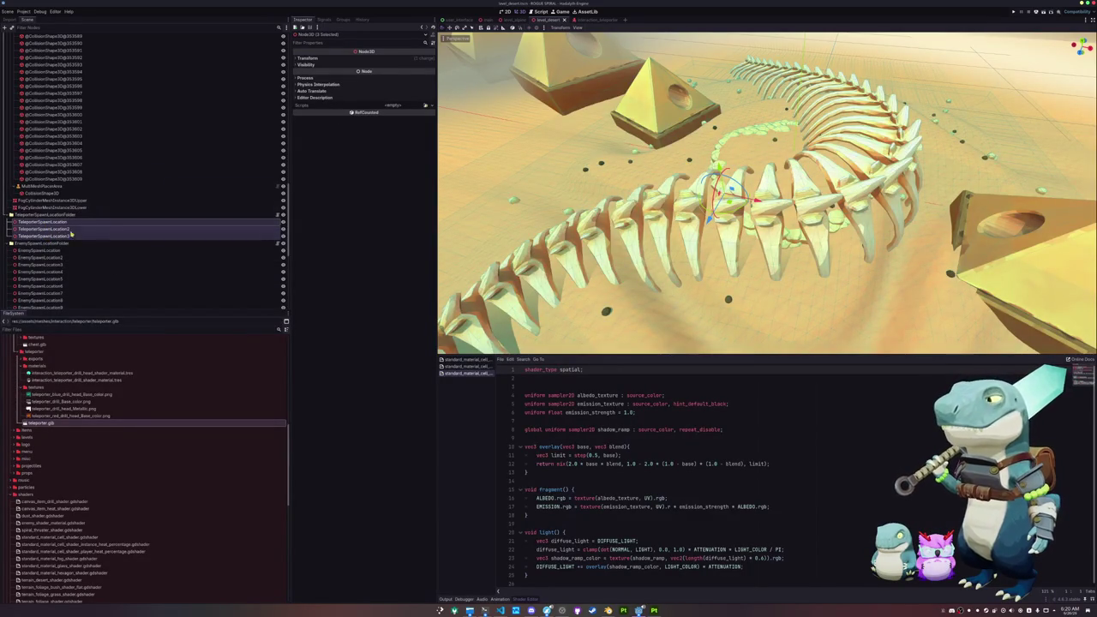
{"action": "mouse_move", "coordinate": [24, 226]}
{"action": "left_mouse_down"}
{"action": "mouse_move", "coordinate": [122, 240]}
{"action": "mouse_move", "coordinate": [143, 210]}
{"action": "mouse_move", "coordinate": [73, 36]}
{"action": "mouse_move", "coordinate": [248, 39]}
{"action": "mouse_move", "coordinate": [386, 60]}
{"action": "left_mouse_up"}
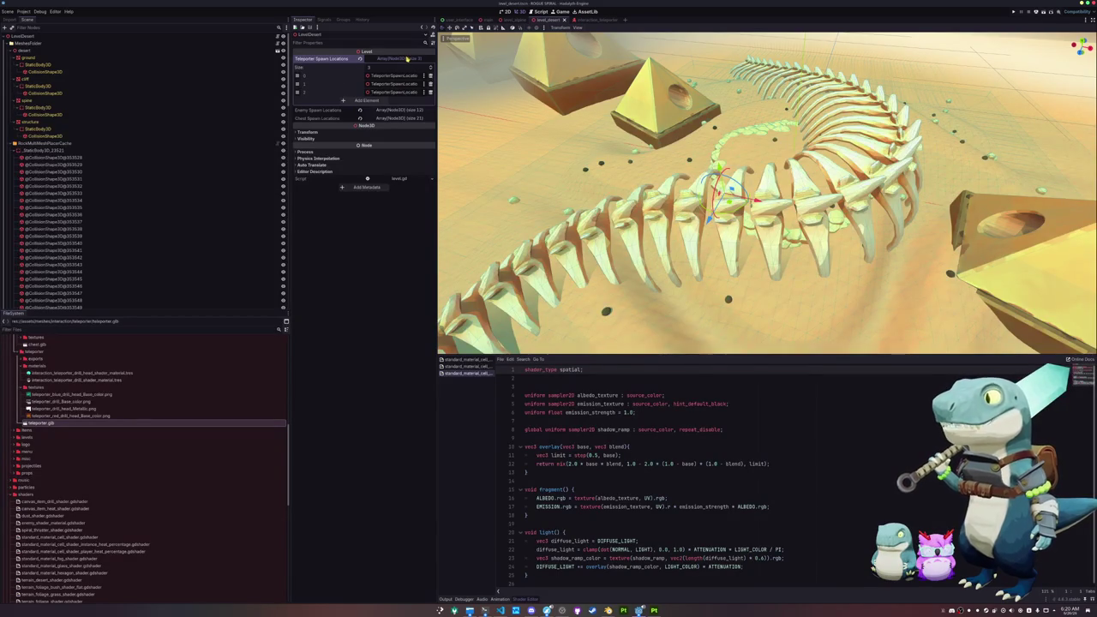
Collapse the filled Teleporter Spawn Locations array and expand the level folders in FileSystem.
{"action": "left_click", "coordinate": [408, 58]}
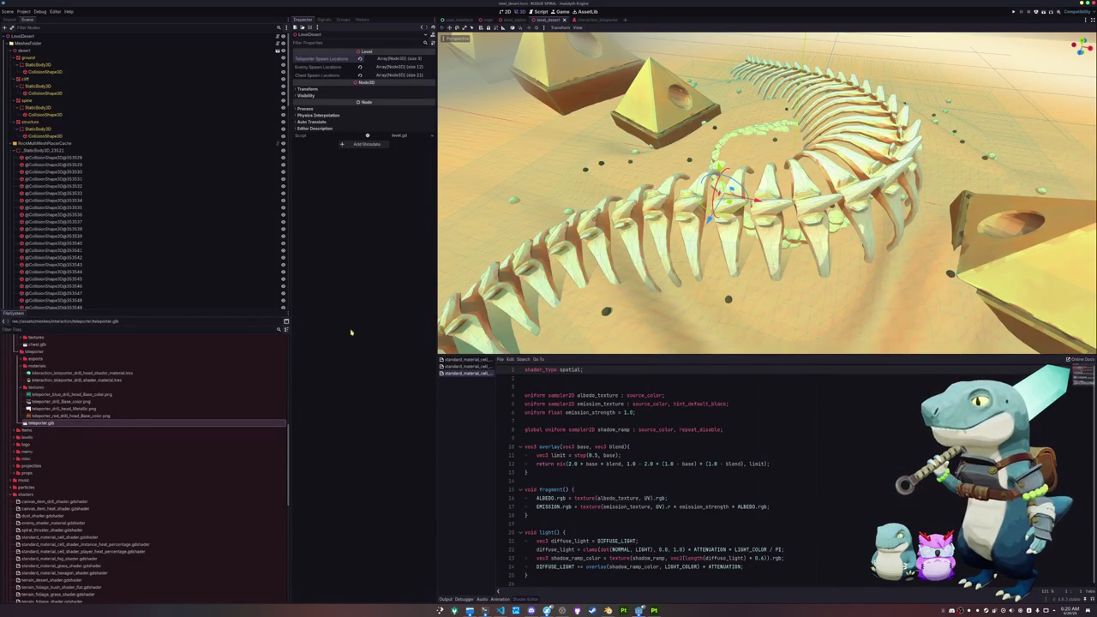
{"action": "scroll", "coordinate": [98, 435], "scroll_direction": "down", "scroll_amount": 10}
{"action": "scroll", "coordinate": [98, 436], "scroll_direction": "down", "scroll_amount": 3}
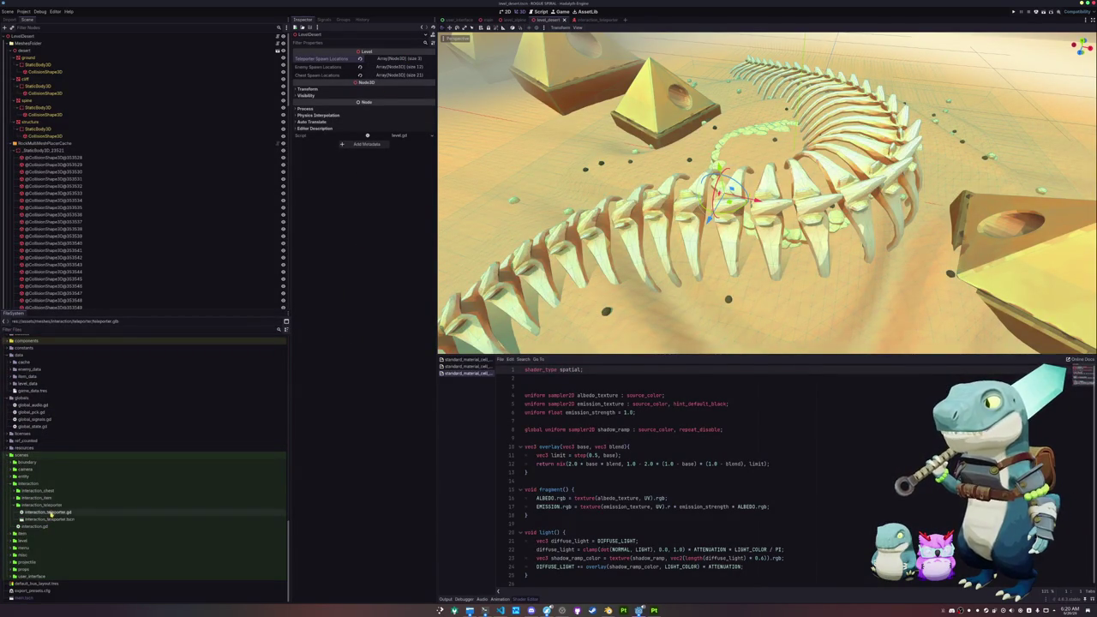
{"action": "double_click", "coordinate": [45, 505]}
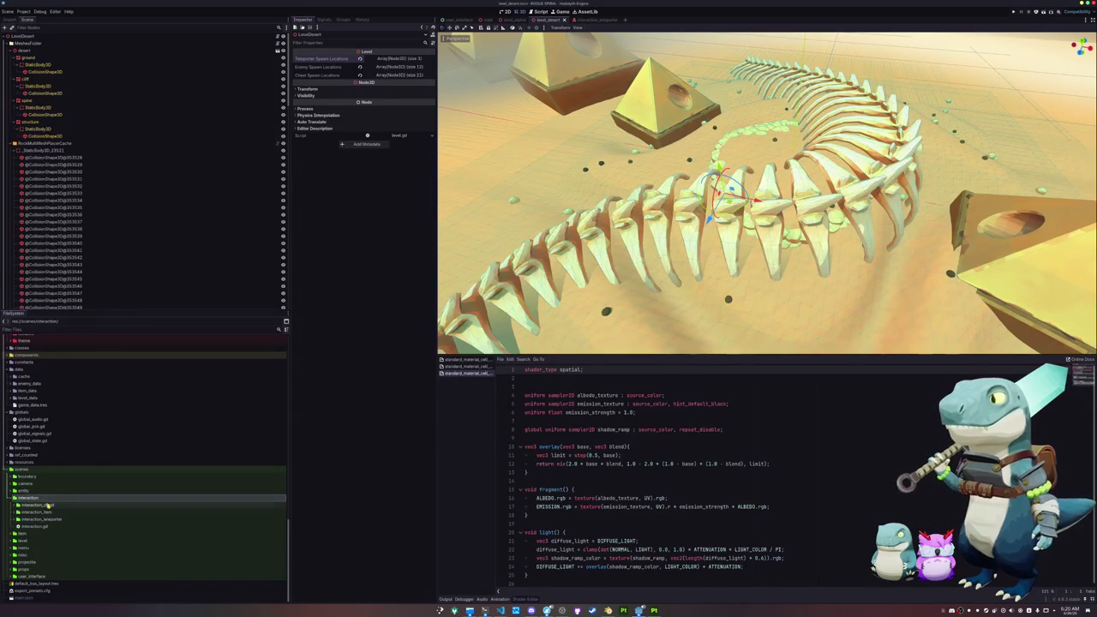
{"action": "left_click", "coordinate": [40, 542]}
{"action": "double_click", "coordinate": [40, 542]}
{"action": "scroll", "coordinate": [41, 541], "scroll_direction": "down", "scroll_amount": 1}
{"action": "left_click", "coordinate": [41, 526]}
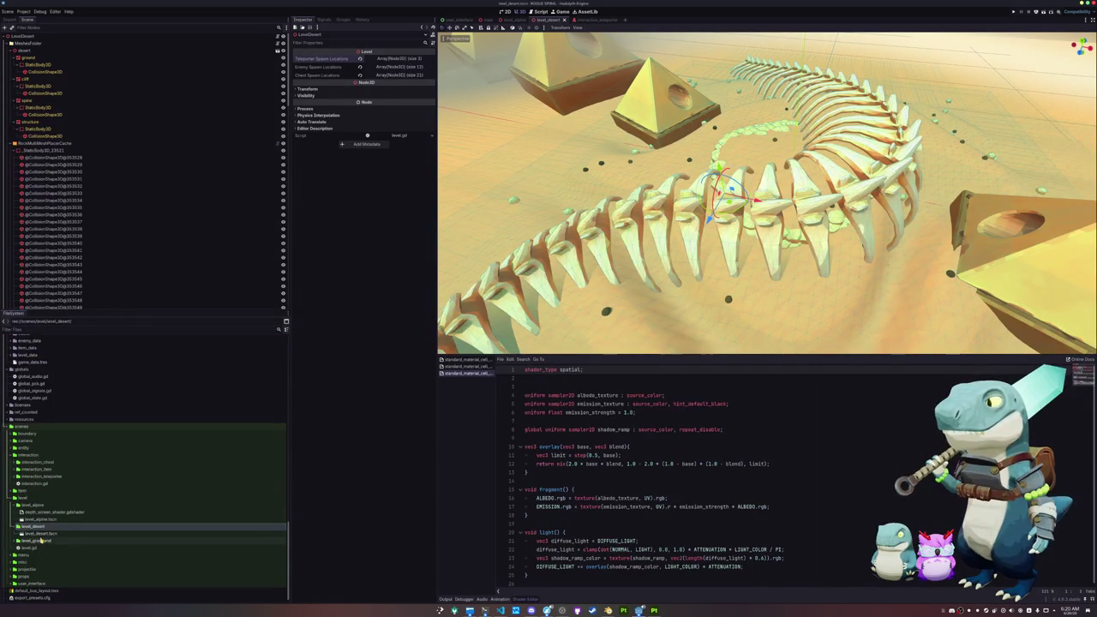
Open level_grassland.tscn from the level_grassland folder.
{"action": "double_click", "coordinate": [40, 541]}
{"action": "scroll", "coordinate": [62, 209], "scroll_direction": "down", "scroll_amount": 10}
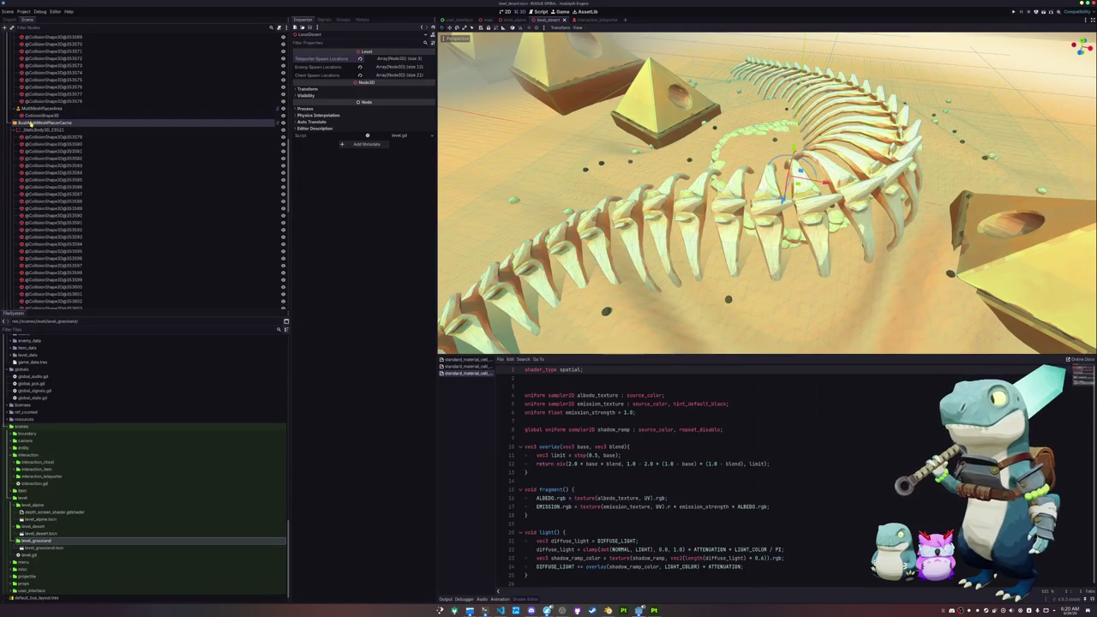
{"action": "left_click", "coordinate": [48, 123]}
{"action": "scroll", "coordinate": [34, 171], "scroll_direction": "down", "scroll_amount": 4}
{"action": "scroll", "coordinate": [28, 175], "scroll_direction": "down", "scroll_amount": 2}
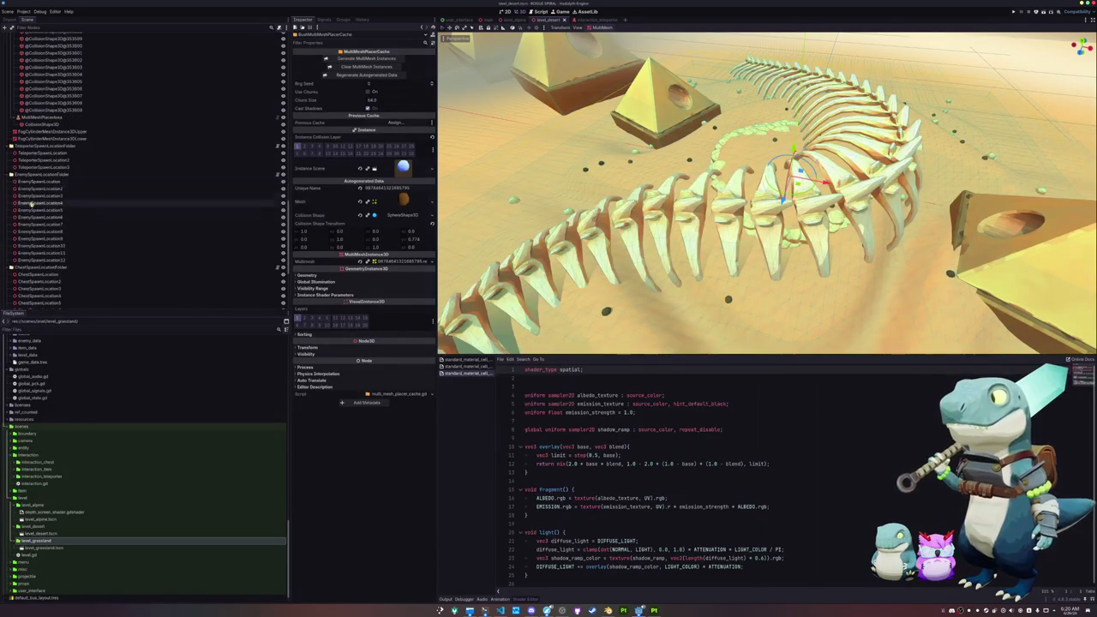
{"action": "left_click", "coordinate": [34, 147]}
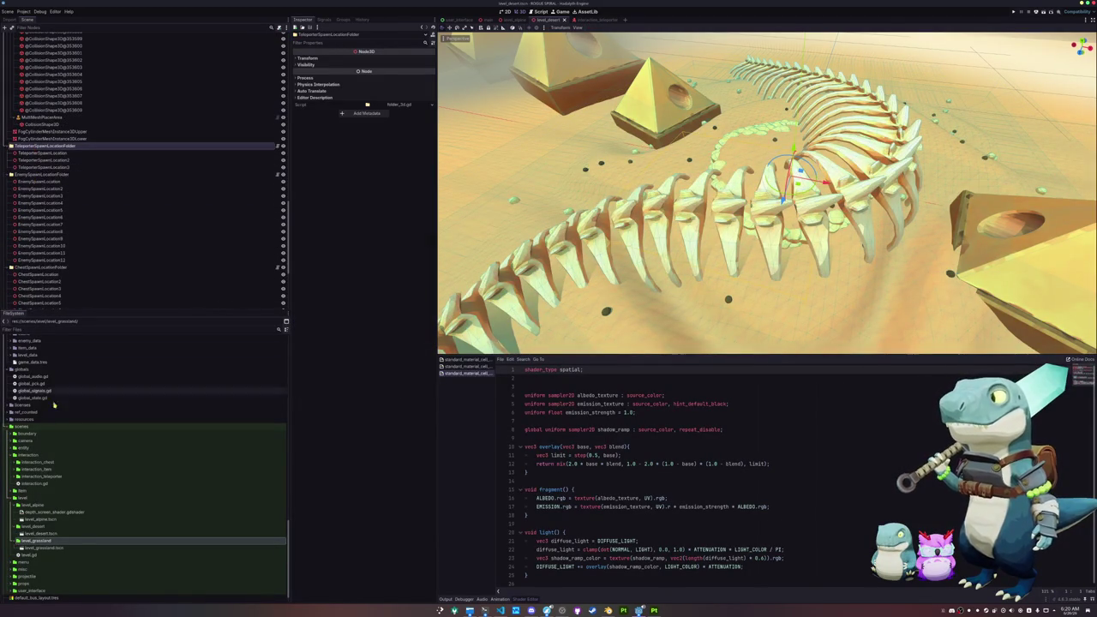
{"action": "left_click", "coordinate": [38, 549]}
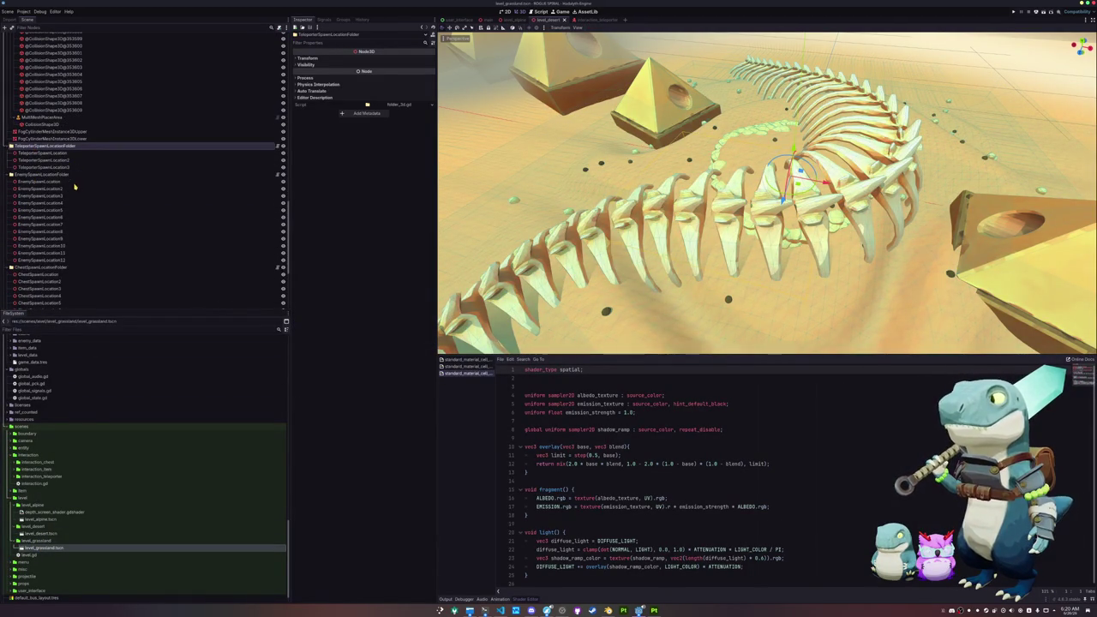
{"action": "scroll", "coordinate": [80, 208], "scroll_direction": "down", "scroll_amount": 5}
{"action": "scroll", "coordinate": [73, 206], "scroll_direction": "up", "scroll_amount": 3}
Move the grassland TeleporterSpawnLocationFolder above EnemySpawnLocationFolder in the Scene tree.
{"action": "scroll", "coordinate": [43, 221], "scroll_direction": "up", "scroll_amount": 3}
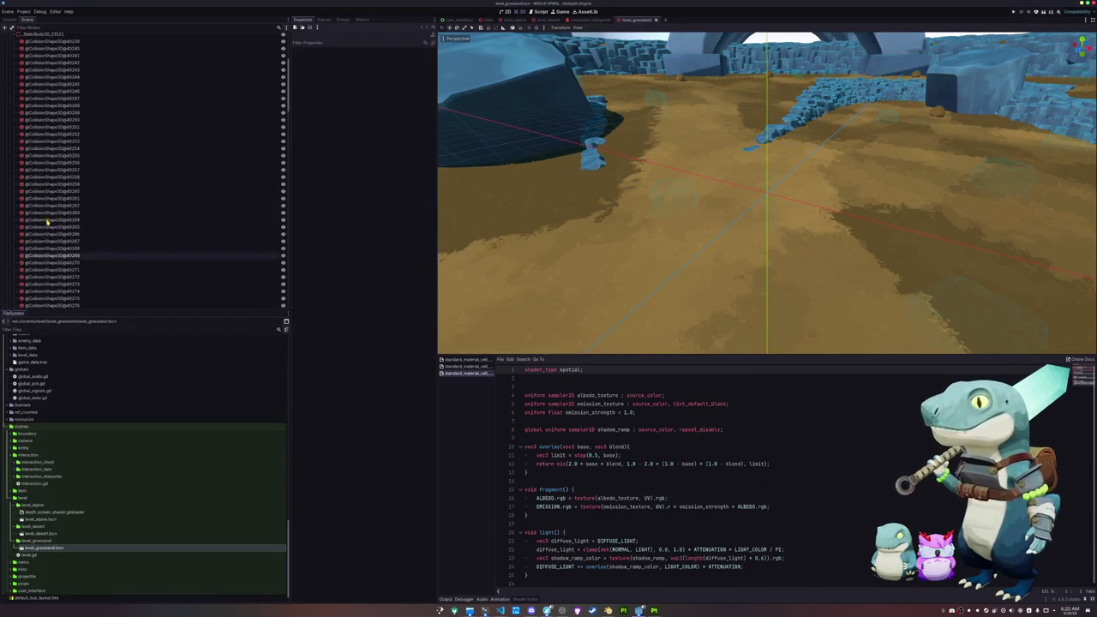
{"action": "scroll", "coordinate": [47, 221], "scroll_direction": "up", "scroll_amount": 5}
{"action": "left_click", "coordinate": [19, 37]}
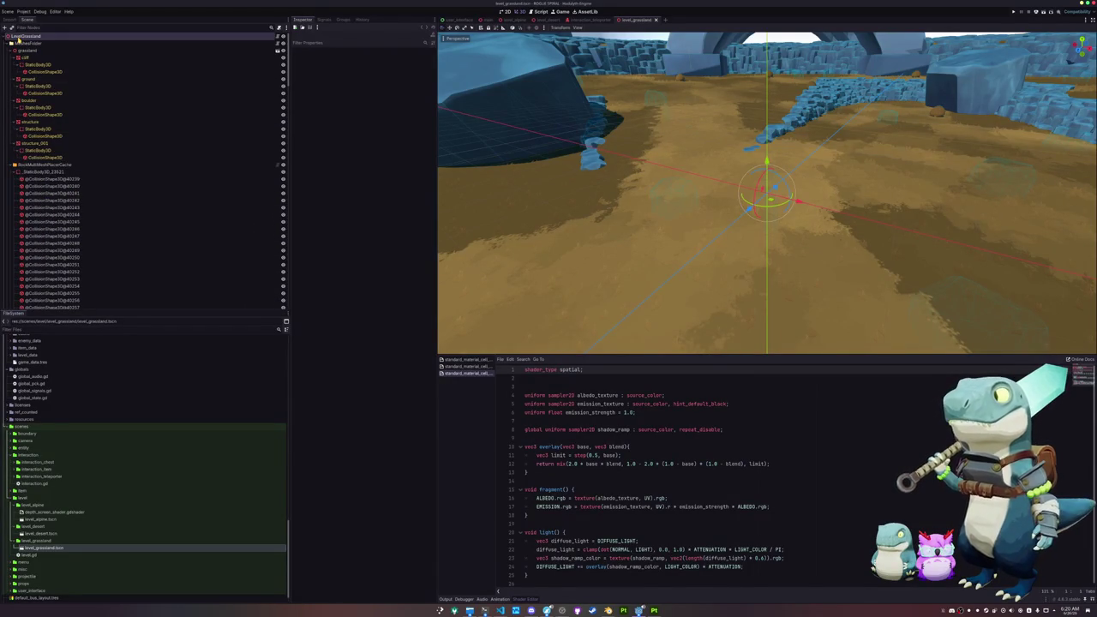
{"action": "scroll", "coordinate": [34, 171], "scroll_direction": "down", "scroll_amount": 15}
{"action": "left_click", "coordinate": [36, 282]}
{"action": "mouse_move", "coordinate": [48, 253]}
{"action": "left_mouse_down"}
{"action": "mouse_move", "coordinate": [34, 163]}
{"action": "mouse_move", "coordinate": [17, 217]}
{"action": "left_mouse_up"}
Reposition the grassland teleporter markers in top view, moving the third from the ramp to the river.
{"action": "left_click", "coordinate": [40, 225]}
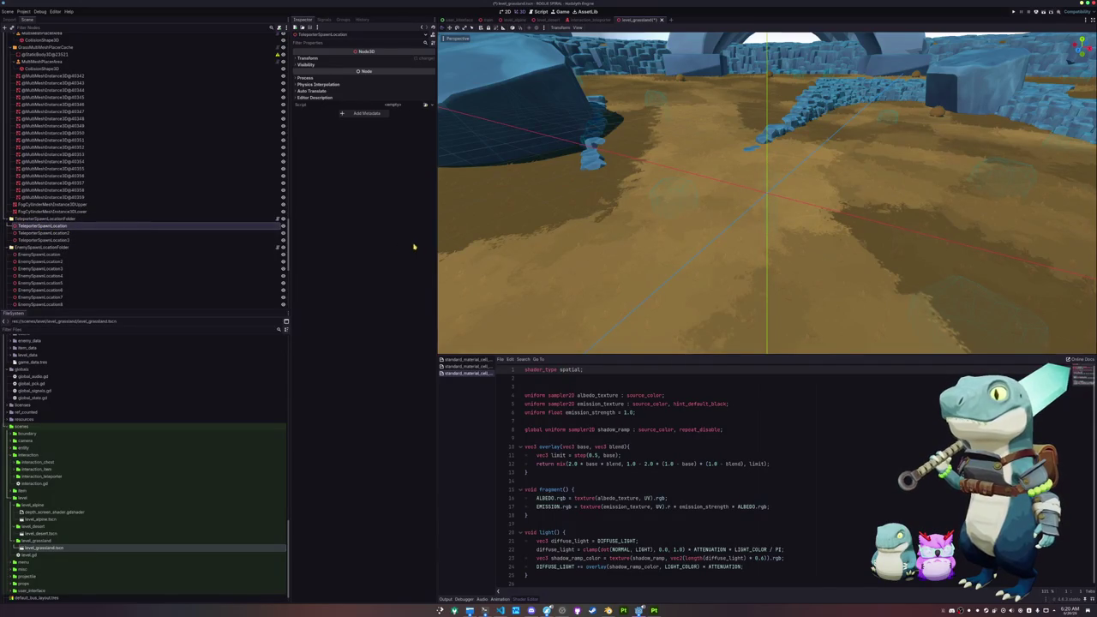
{"action": "key", "text": "f"}
{"action": "key", "text": "KP_7"}
{"action": "scroll", "coordinate": [596, 212], "scroll_direction": "down", "scroll_amount": 10}
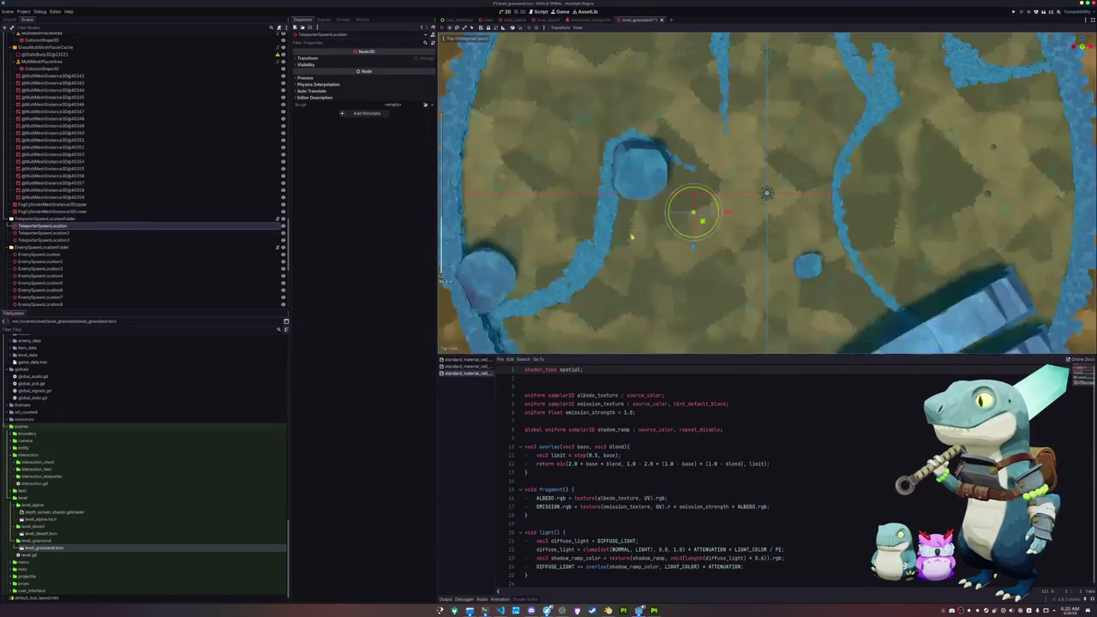
{"action": "mouse_move", "coordinate": [745, 148]}
{"action": "left_mouse_down"}
{"action": "mouse_move", "coordinate": [701, 246]}
{"action": "mouse_move", "coordinate": [670, 246]}
{"action": "mouse_move", "coordinate": [635, 194]}
{"action": "left_mouse_up"}
{"action": "left_click", "coordinate": [96, 233]}
{"action": "scroll", "coordinate": [603, 160], "scroll_direction": "up", "scroll_amount": 2}
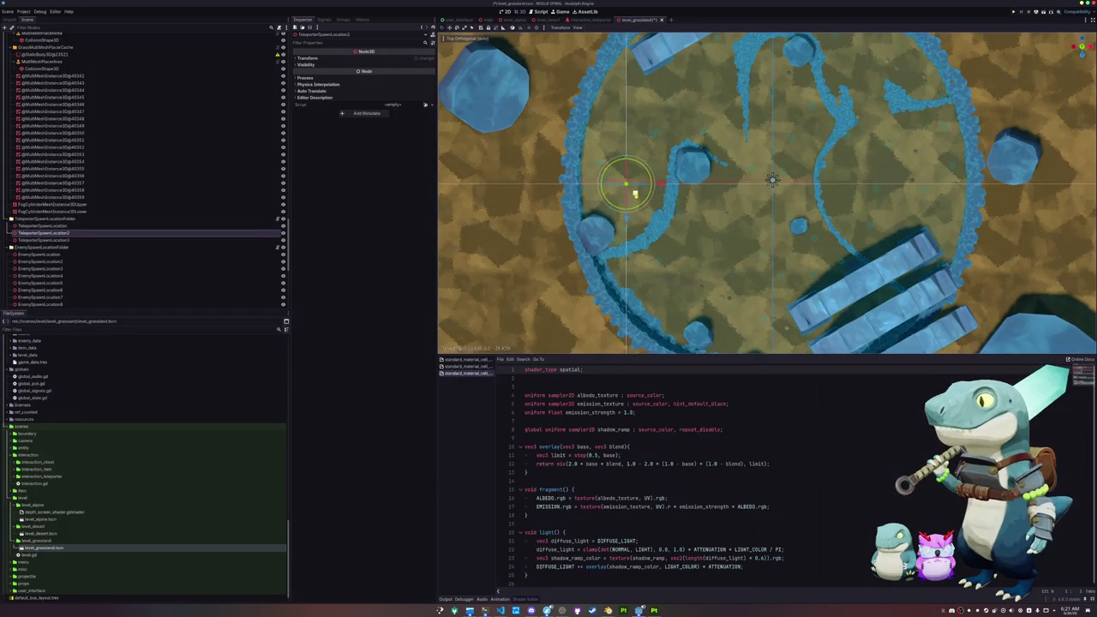
{"action": "left_click", "coordinate": [85, 240]}
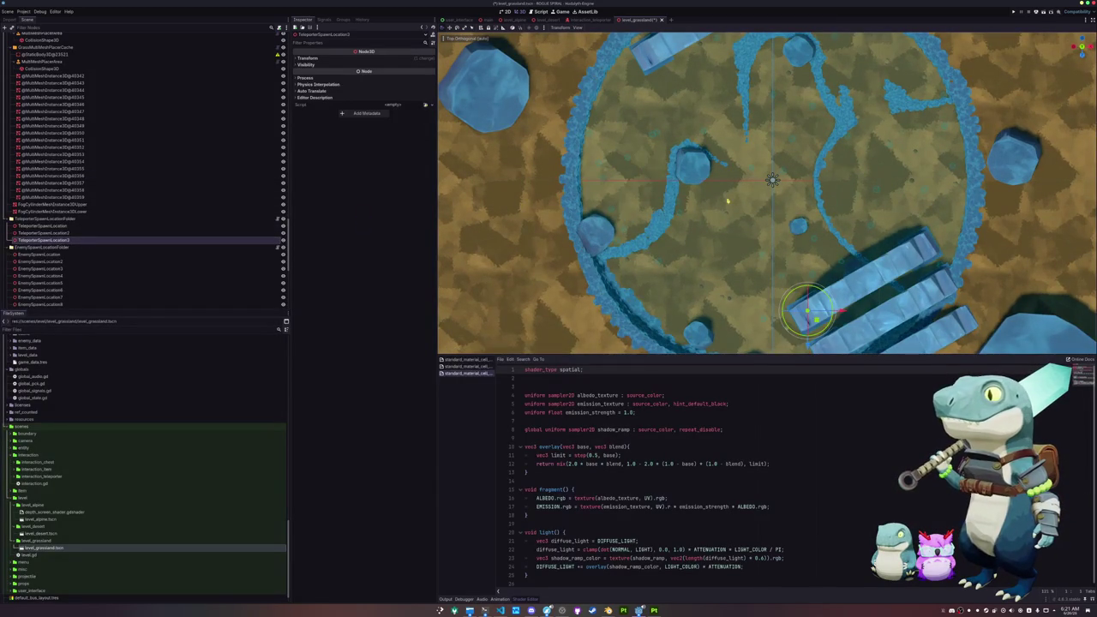
{"action": "mouse_move", "coordinate": [815, 319]}
{"action": "left_mouse_down"}
{"action": "mouse_move", "coordinate": [825, 278]}
{"action": "mouse_move", "coordinate": [902, 187]}
{"action": "left_mouse_up"}
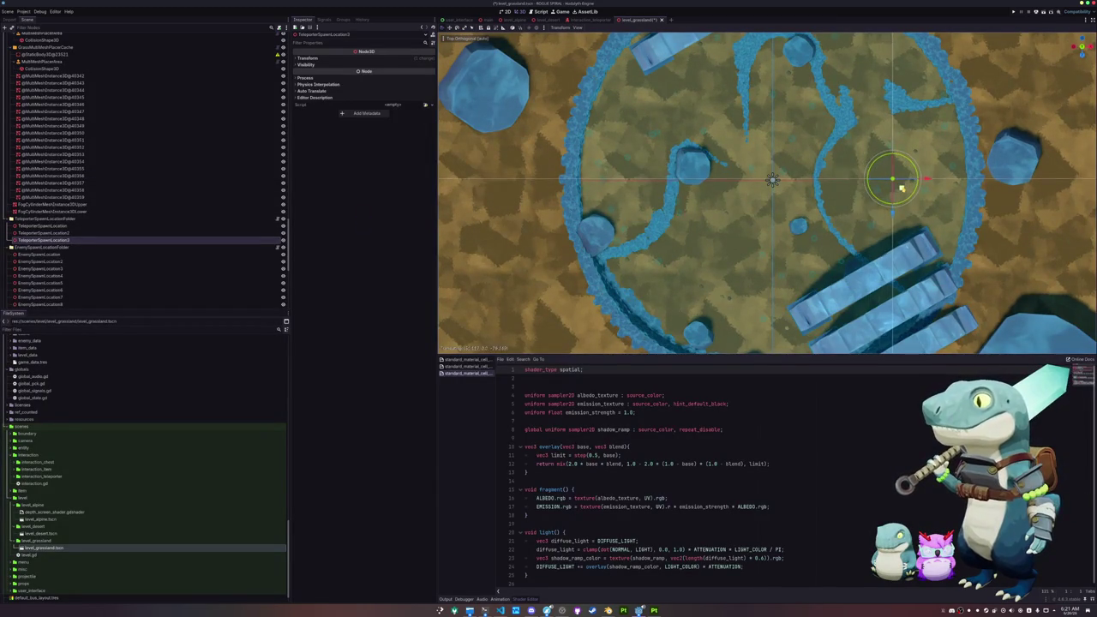
{"action": "mouse_move", "coordinate": [781, 247]}
{"action": "left_mouse_down"}
{"action": "mouse_move", "coordinate": [806, 183]}
{"action": "mouse_move", "coordinate": [765, 218]}
{"action": "mouse_move", "coordinate": [712, 231]}
{"action": "mouse_move", "coordinate": [741, 255]}
{"action": "left_mouse_up"}
Assign the three grassland markers to LevelGrassland's Teleporter Spawn Locations array.
{"action": "left_click", "coordinate": [39, 226], "text": "shift"}
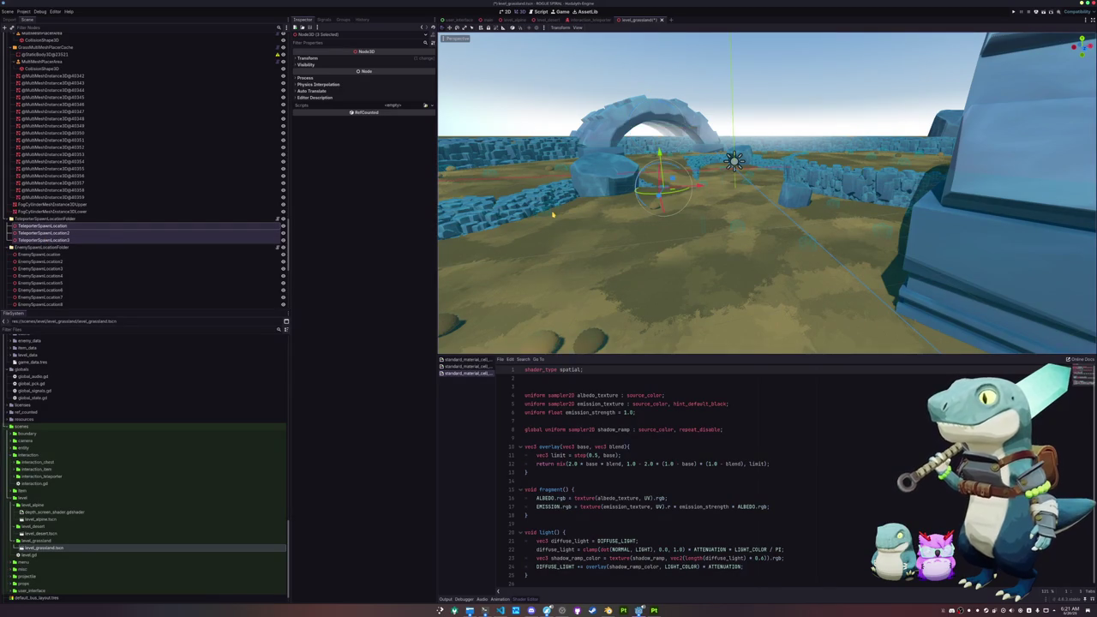
{"action": "scroll", "coordinate": [129, 164], "scroll_direction": "down", "scroll_amount": 3}
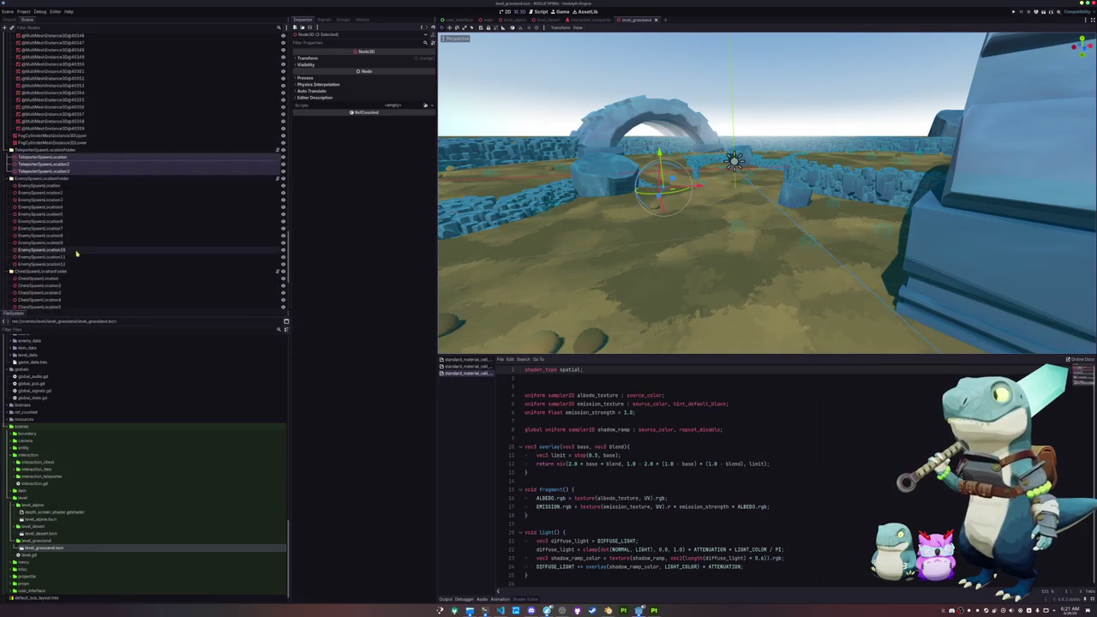
{"action": "mouse_move", "coordinate": [92, 153]}
{"action": "left_mouse_down"}
{"action": "mouse_move", "coordinate": [88, 74]}
{"action": "mouse_move", "coordinate": [73, 38]}
{"action": "mouse_move", "coordinate": [51, 37]}
{"action": "mouse_move", "coordinate": [380, 59]}
{"action": "left_mouse_up"}
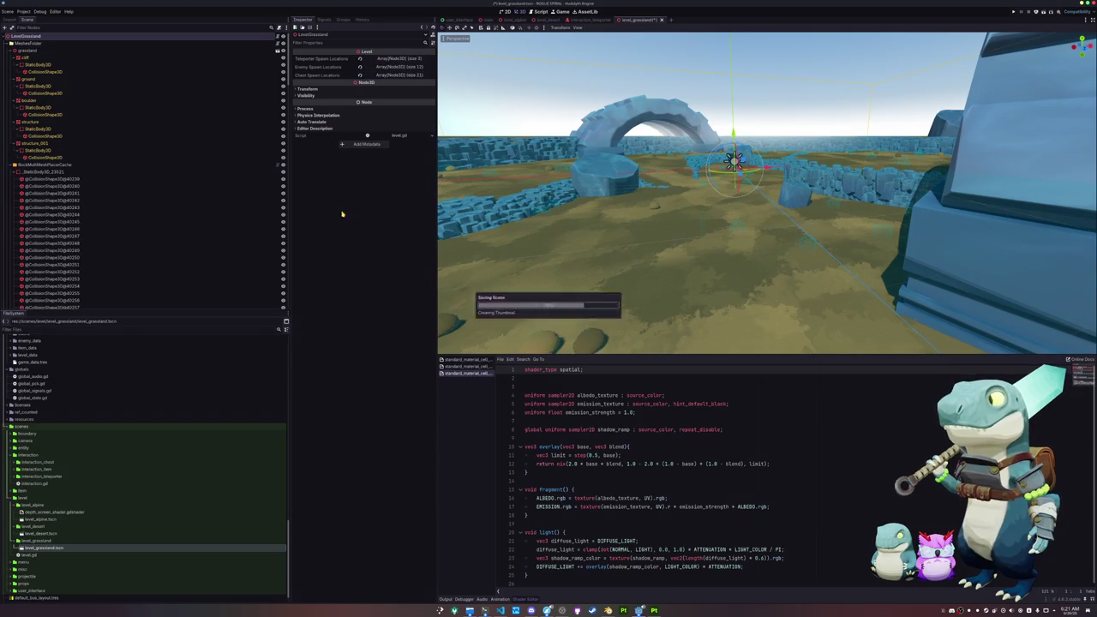
Regenerate RockMultiMeshPlacerCache's MultiMesh instances and look over the grassland terrain.
{"action": "left_click", "coordinate": [257, 165]}
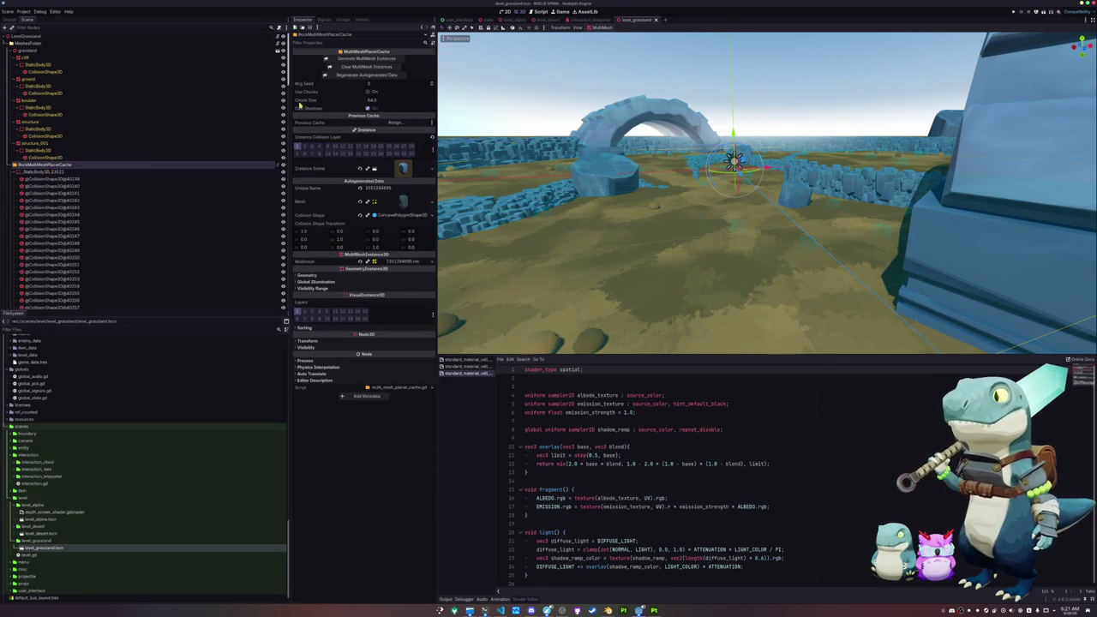
{"action": "left_click", "coordinate": [370, 58]}
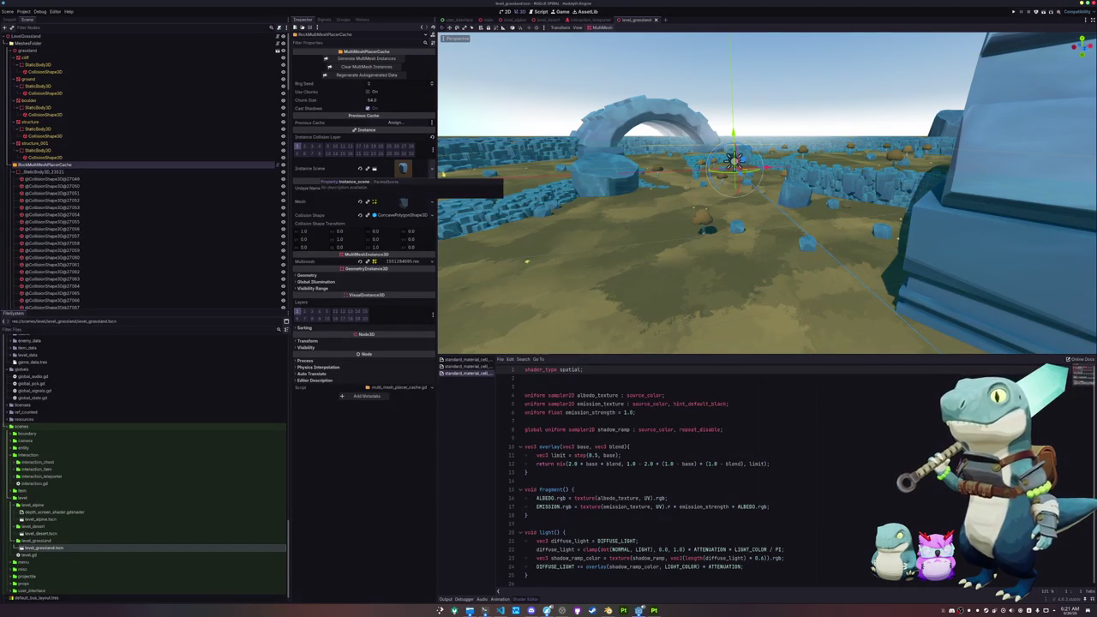
{"action": "key", "text": "q"}
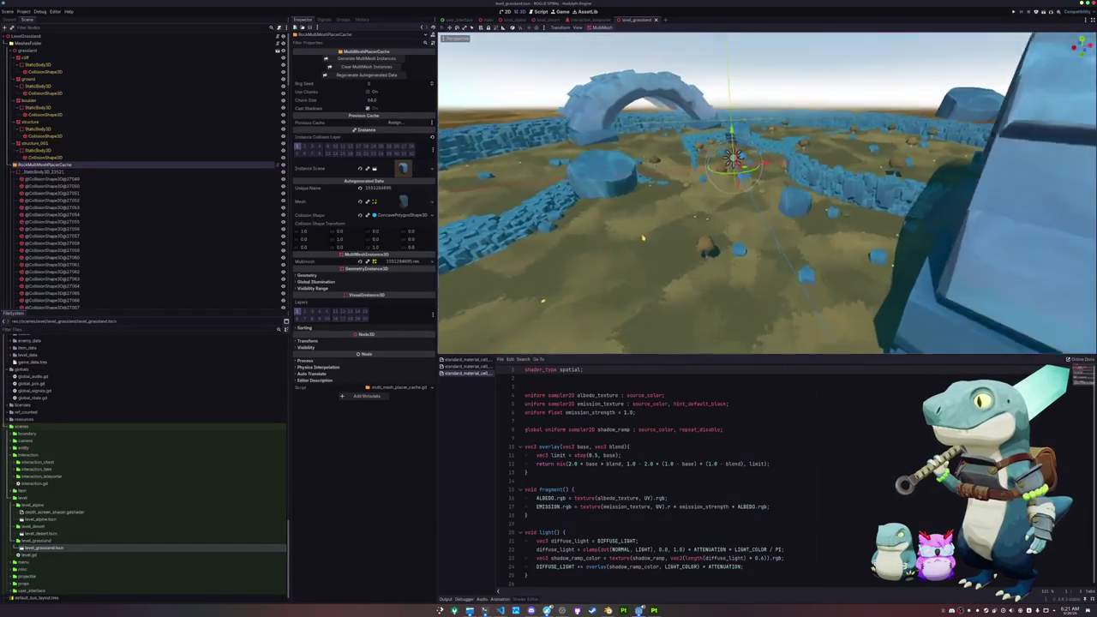
{"action": "mouse_move", "coordinate": [639, 230]}
{"action": "left_mouse_down"}
{"action": "mouse_move", "coordinate": [656, 246]}
{"action": "mouse_move", "coordinate": [632, 203]}
{"action": "mouse_move", "coordinate": [645, 255]}
{"action": "mouse_move", "coordinate": [651, 206]}
{"action": "left_mouse_up"}
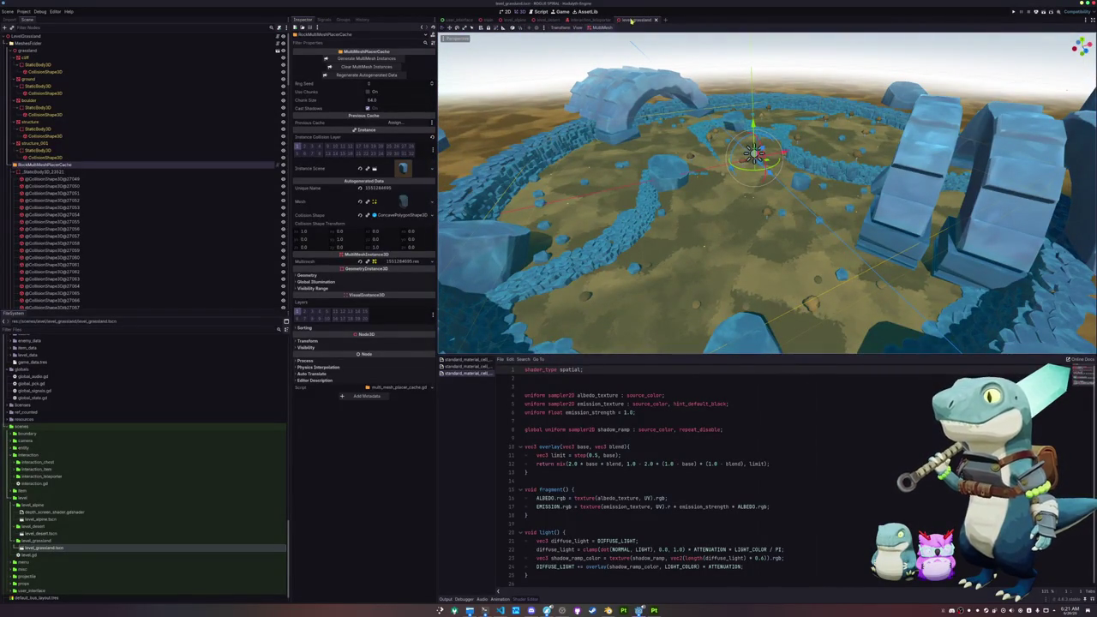
{"action": "left_click", "coordinate": [549, 19]}
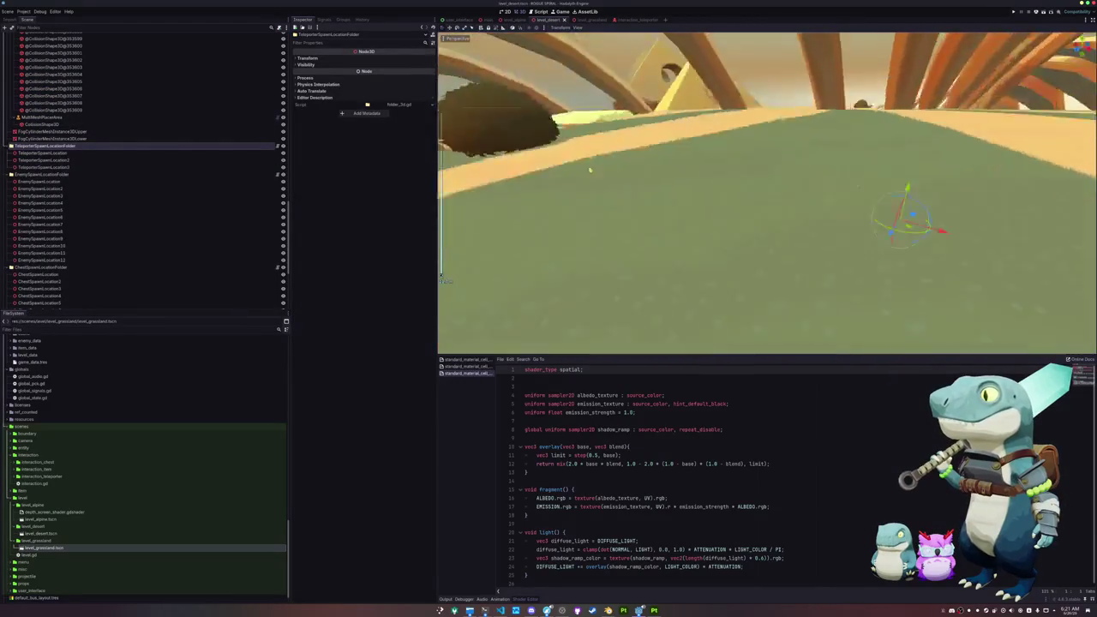
Flip through the desert, alpine, grassland and main scene tabs, ending on the alpine level.
{"action": "mouse_move", "coordinate": [491, 172]}
{"action": "left_mouse_down"}
{"action": "mouse_move", "coordinate": [456, 166]}
{"action": "mouse_move", "coordinate": [441, 278]}
{"action": "left_mouse_up"}
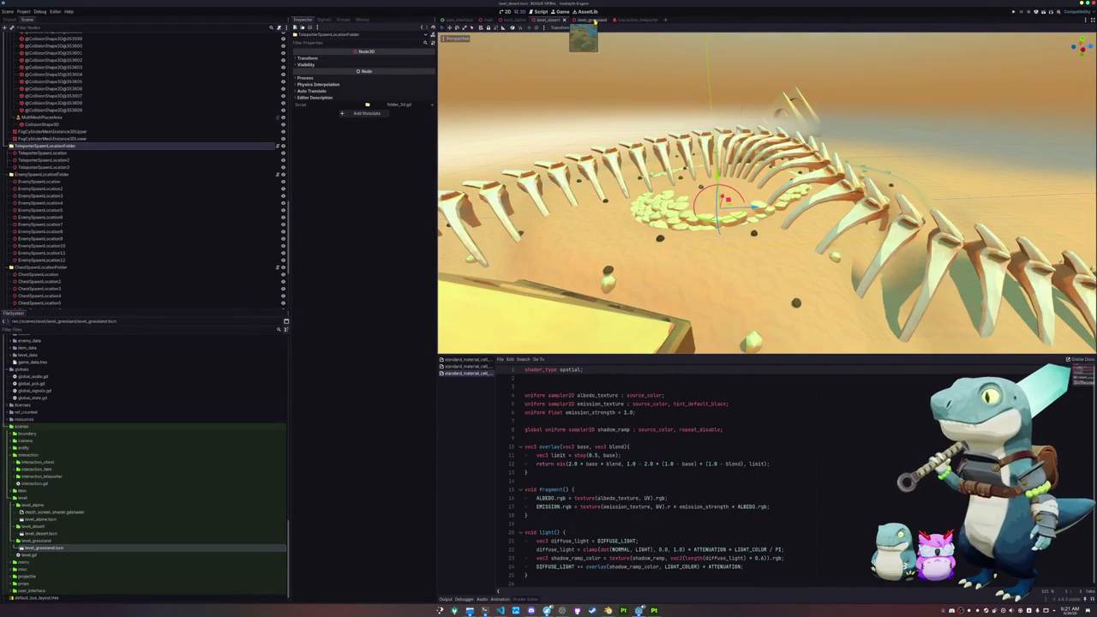
{"action": "left_click", "coordinate": [514, 19]}
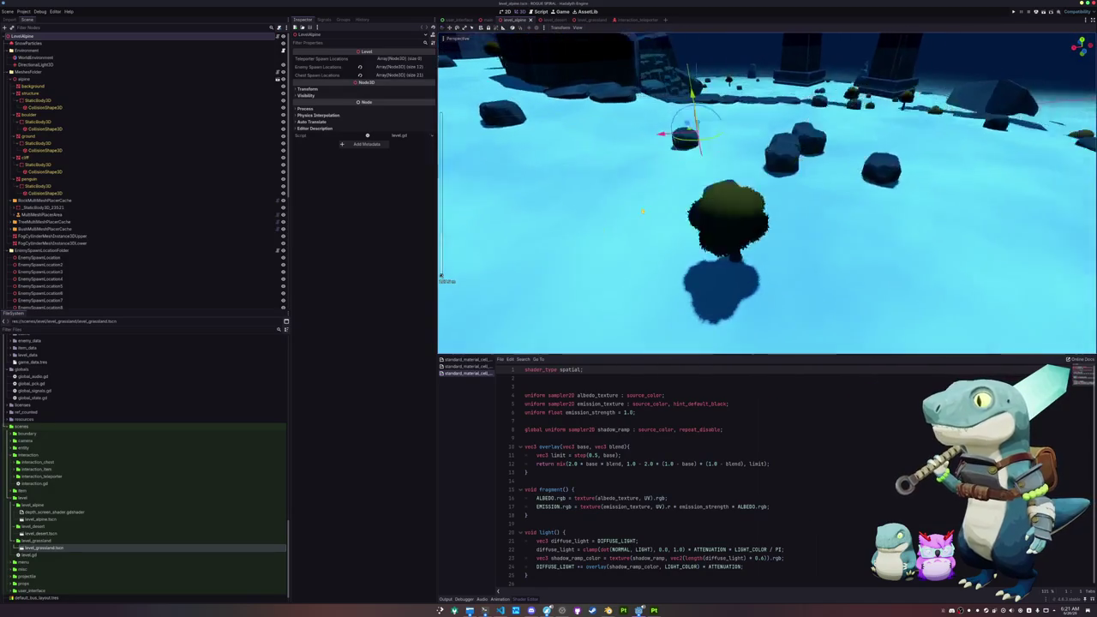
{"action": "left_click_drag", "start_coordinate": [442, 280], "coordinate": [455, 257]}
{"action": "left_click", "coordinate": [548, 19]}
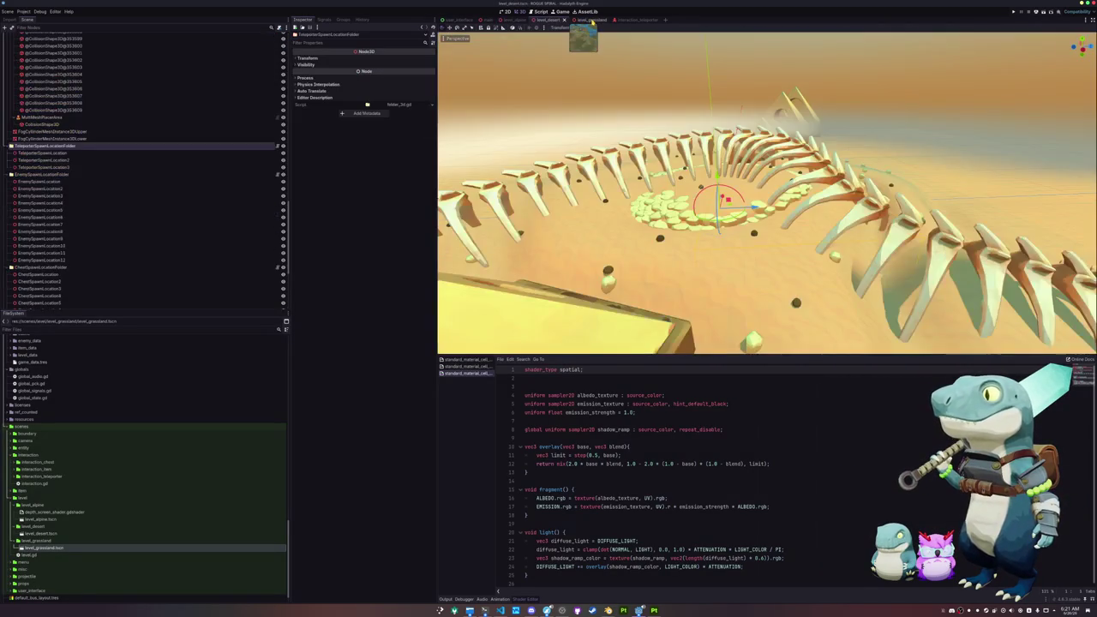
{"action": "left_click", "coordinate": [592, 20]}
{"action": "scroll", "coordinate": [624, 148], "scroll_direction": "up", "scroll_amount": 5}
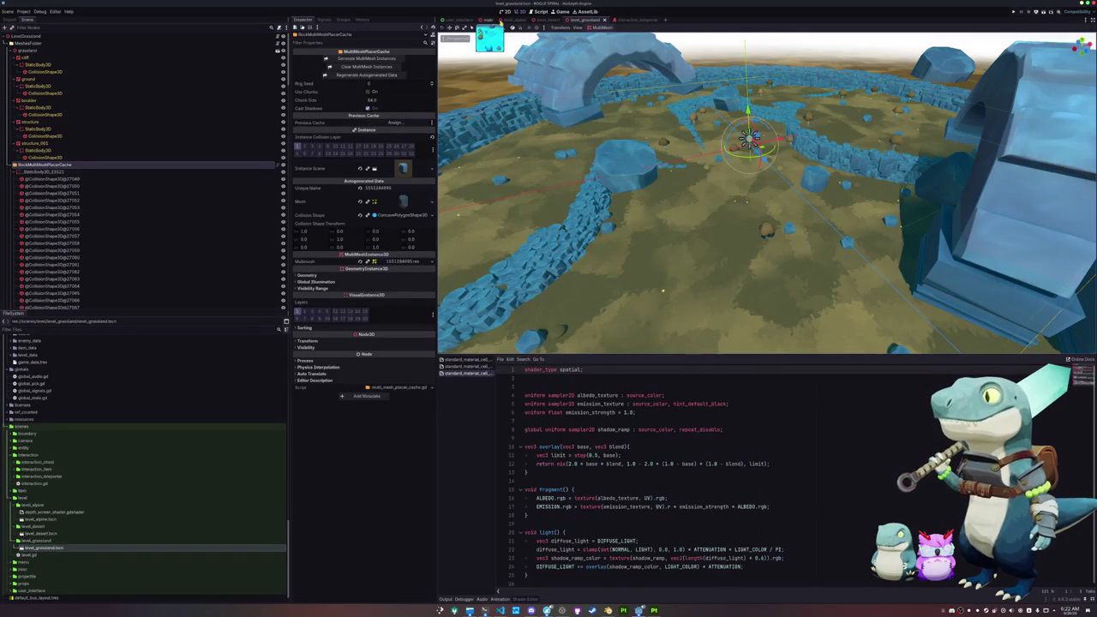
{"action": "left_click", "coordinate": [486, 19]}
{"action": "left_click", "coordinate": [514, 20]}
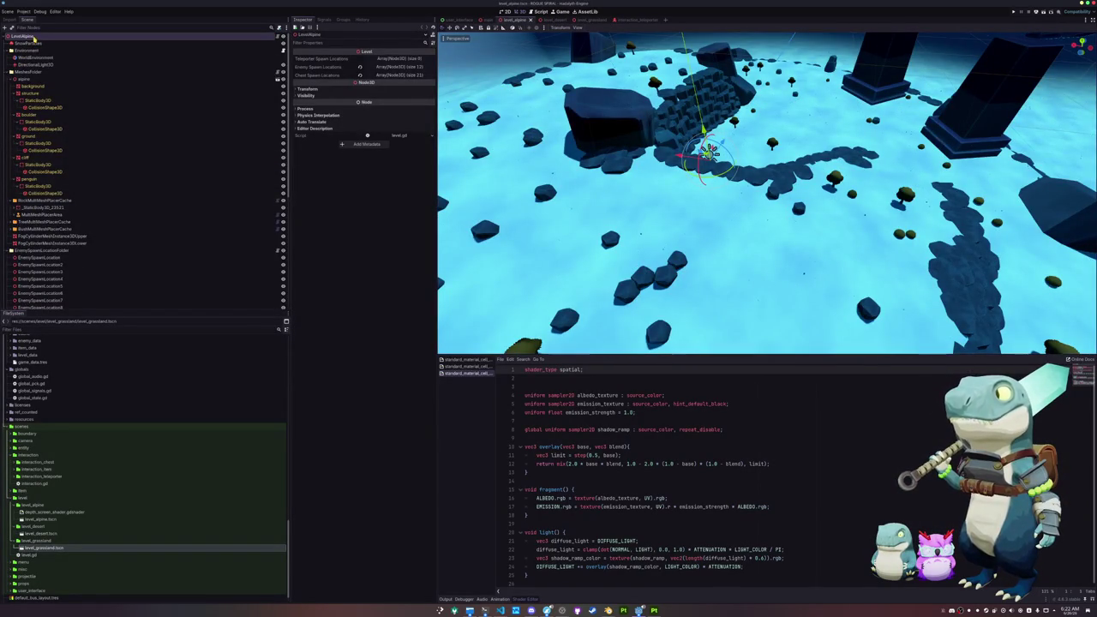
Add TeleporterSpawnLocationFolder to the alpine scene and move the first marker onto the spiral.
{"action": "left_click_drag", "start_coordinate": [51, 277], "coordinate": [62, 135]}
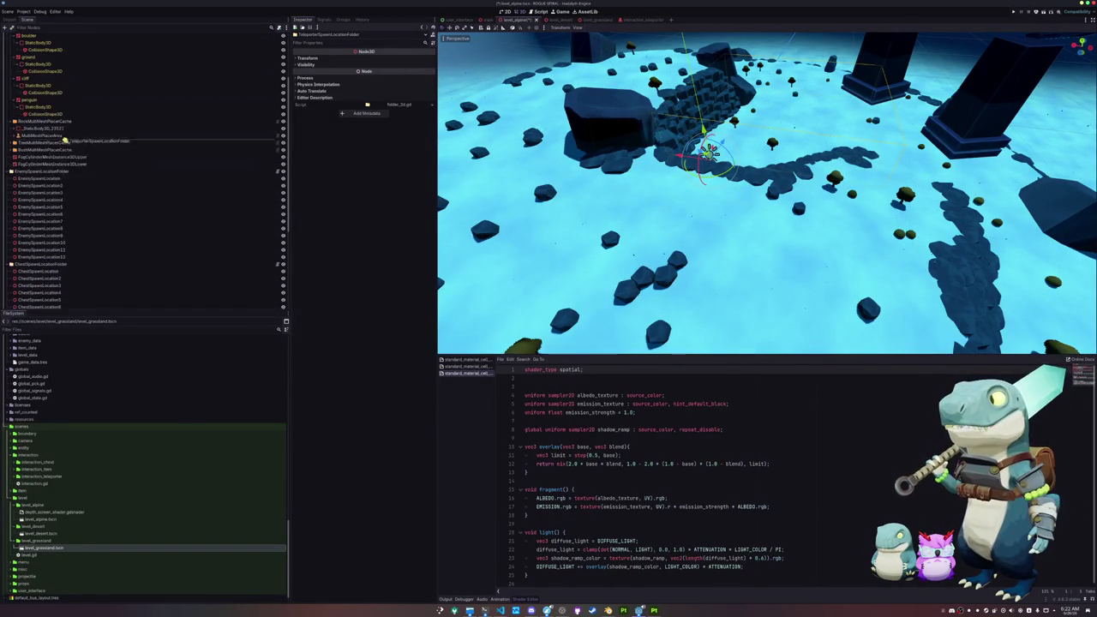
{"action": "left_click_drag", "start_coordinate": [38, 170], "coordinate": [38, 173]}
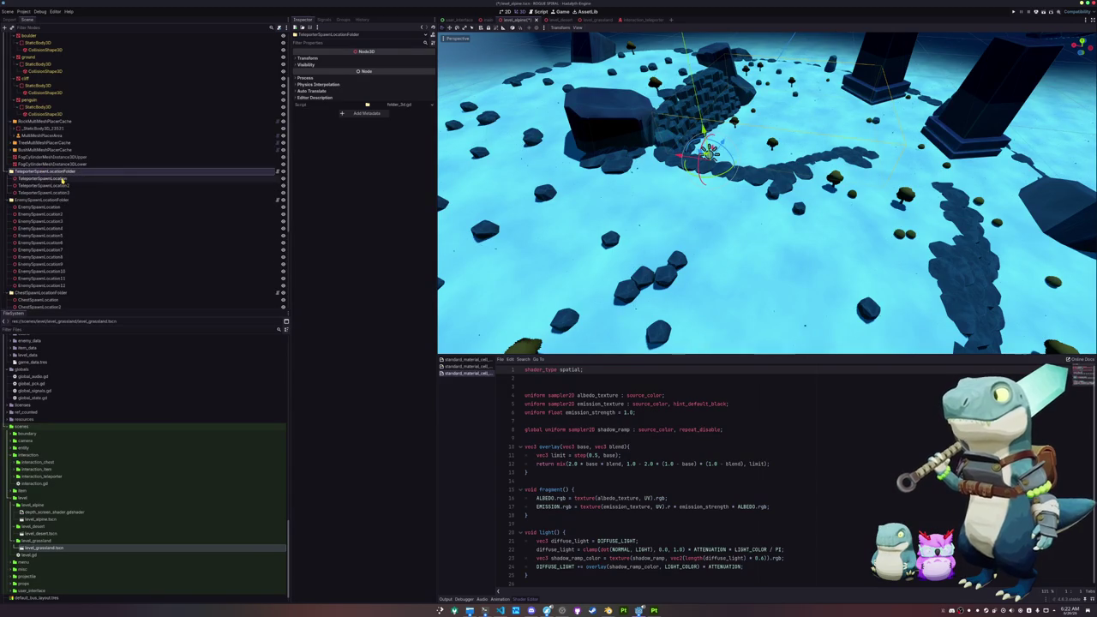
{"action": "left_click", "coordinate": [42, 178]}
{"action": "key", "text": "f"}
{"action": "key", "text": "KP_7"}
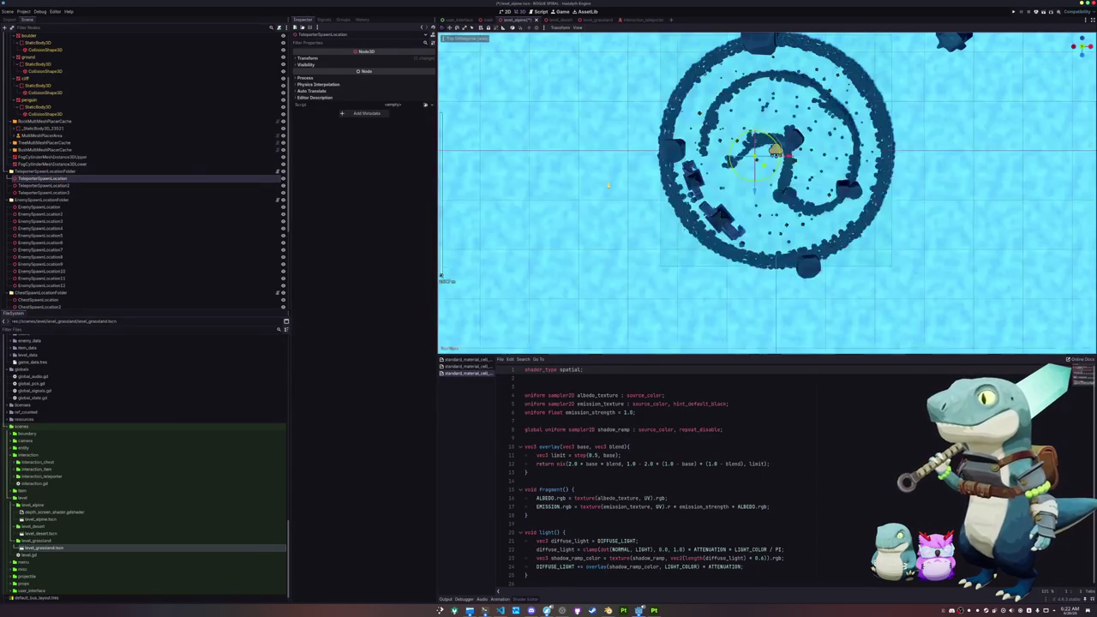
{"action": "scroll", "coordinate": [755, 158], "scroll_direction": "up", "scroll_amount": 2}
{"action": "mouse_move", "coordinate": [766, 155]}
{"action": "left_mouse_down"}
{"action": "mouse_move", "coordinate": [813, 203]}
{"action": "mouse_move", "coordinate": [831, 206]}
{"action": "left_mouse_up"}
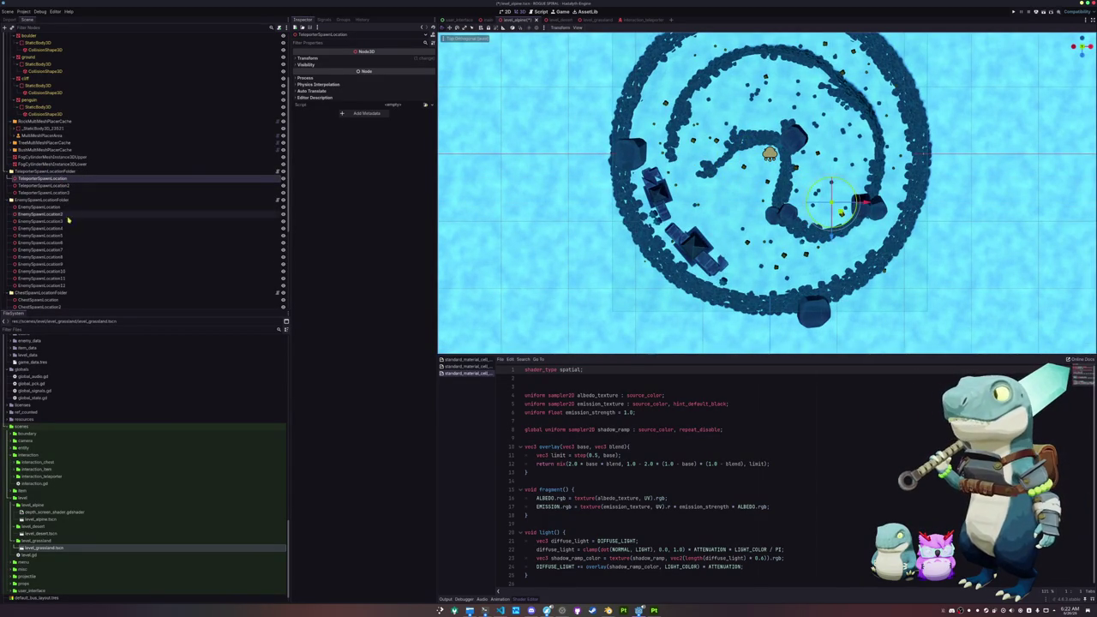
Place the second marker near the ring's top and the third down onto the ring.
{"action": "left_click", "coordinate": [77, 186]}
{"action": "left_click_drag", "start_coordinate": [696, 186], "coordinate": [719, 223]}
{"action": "left_click_drag", "start_coordinate": [750, 273], "coordinate": [701, 187]}
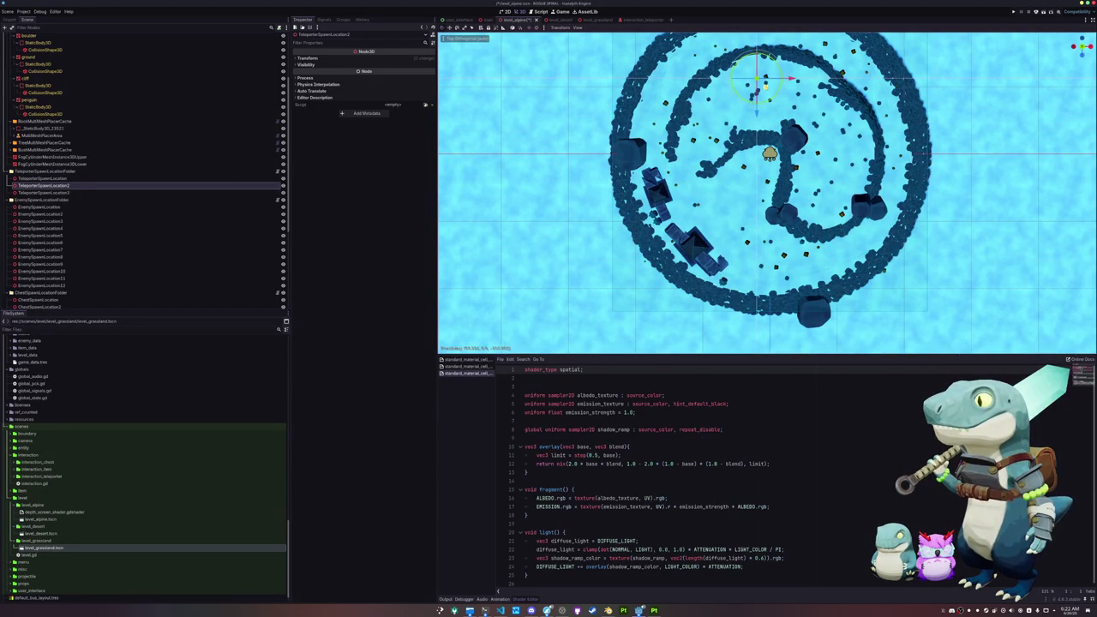
{"action": "left_click", "coordinate": [103, 194]}
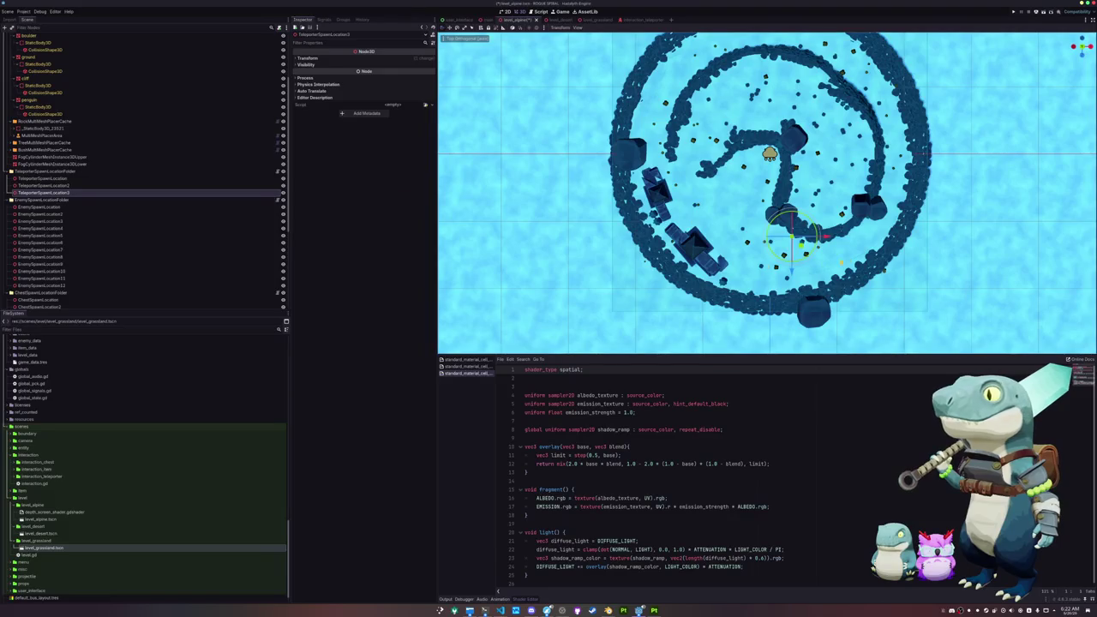
{"action": "mouse_move", "coordinate": [793, 230]}
{"action": "left_mouse_down"}
{"action": "mouse_move", "coordinate": [804, 269]}
{"action": "mouse_move", "coordinate": [846, 257]}
{"action": "mouse_move", "coordinate": [844, 326]}
{"action": "left_mouse_up"}
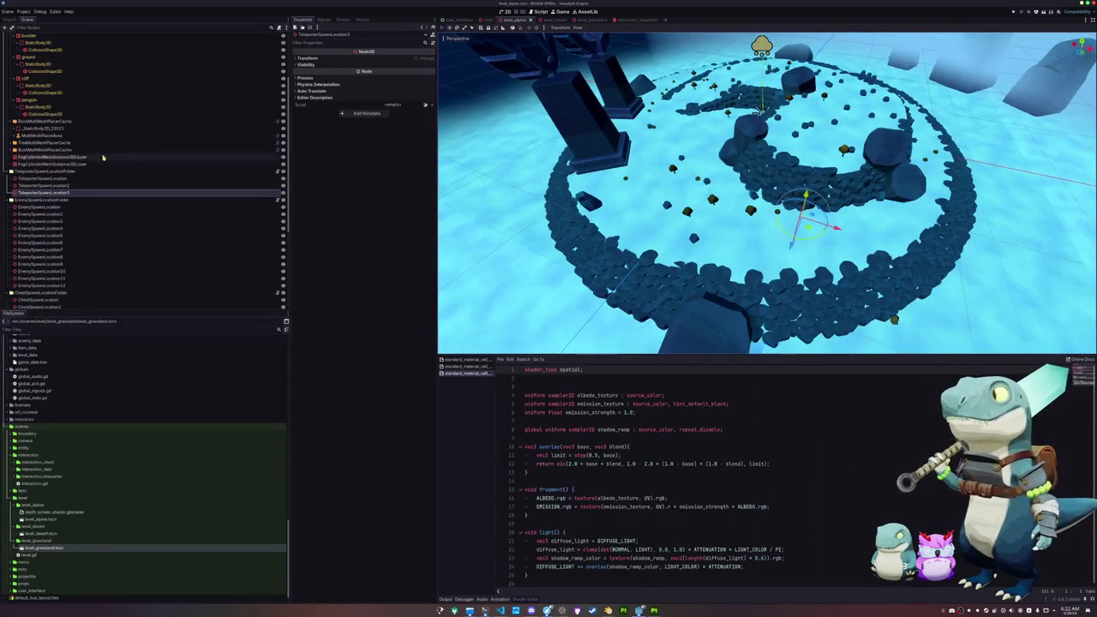
{"action": "left_click", "coordinate": [51, 178], "text": "shift"}
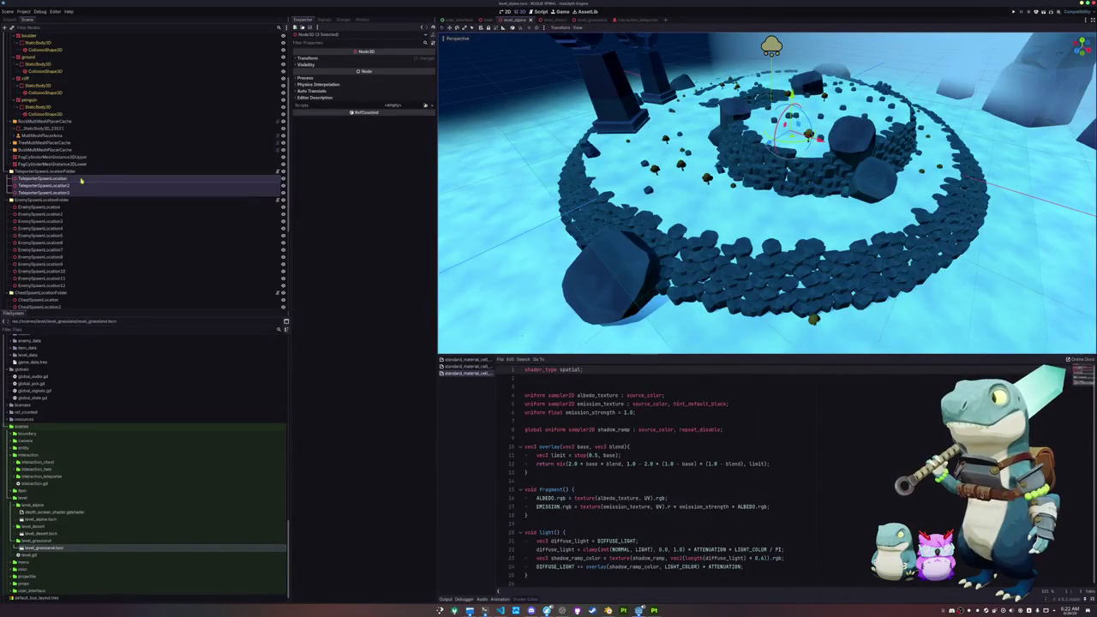
Drag the three alpine markers into LevelAlpine's Teleporter Spawn Locations array and return to the main scene.
{"action": "key", "text": "f"}
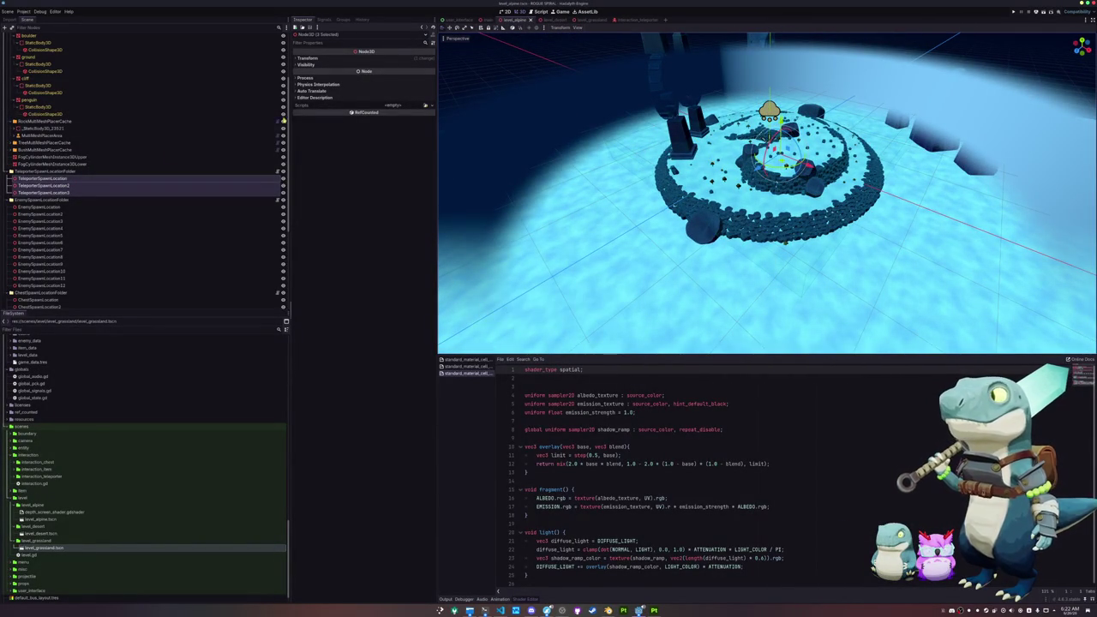
{"action": "left_click_drag", "start_coordinate": [65, 176], "coordinate": [126, 39]}
{"action": "left_click_drag", "start_coordinate": [214, 40], "coordinate": [397, 59]}
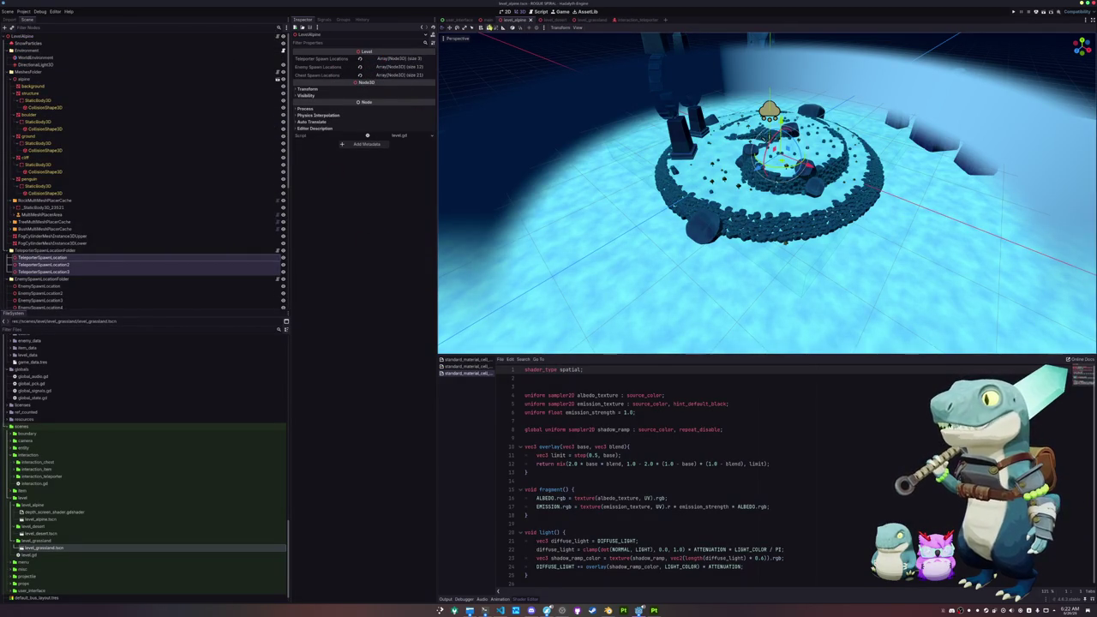
{"action": "left_click", "coordinate": [486, 19]}
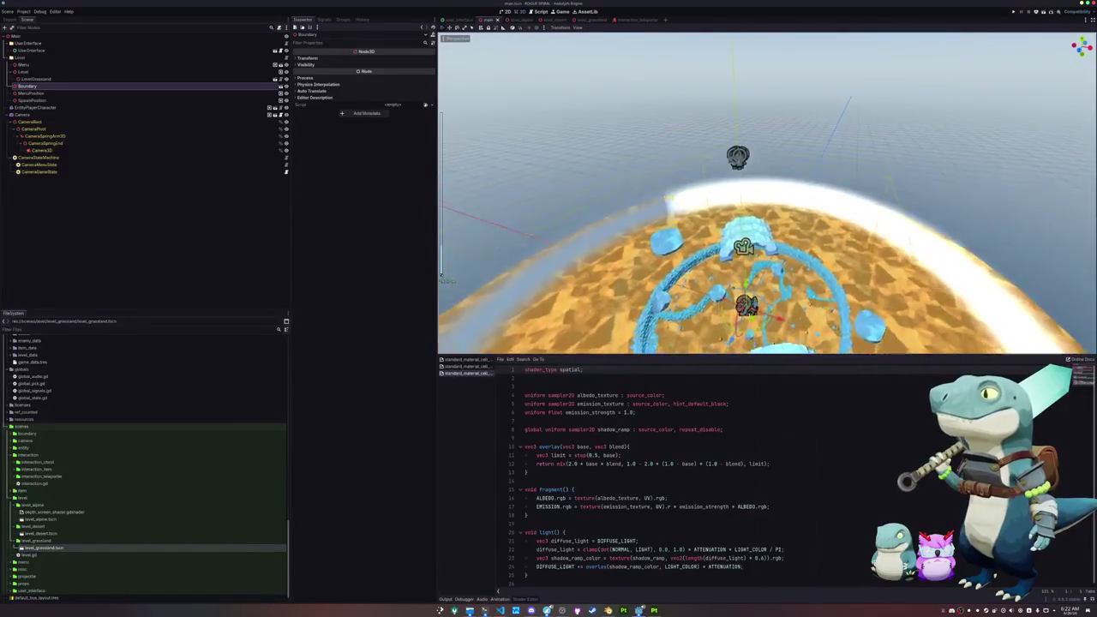
Frame the Menu room in the 3D viewport, then bring up level.gd in VS Code.
{"action": "left_click", "coordinate": [23, 64]}
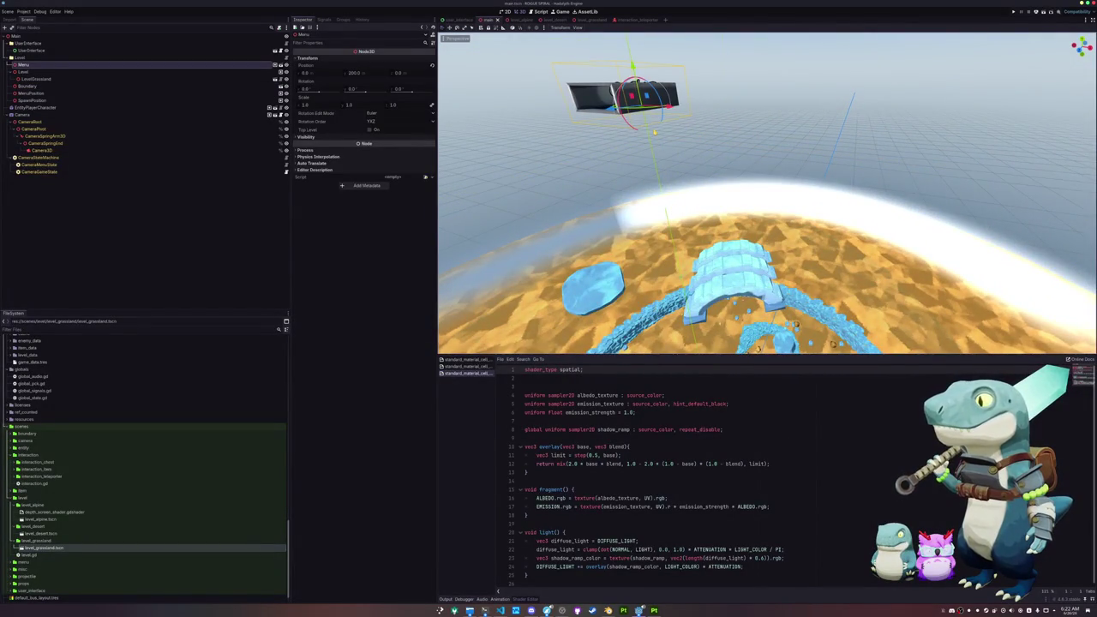
{"action": "key", "text": "f"}
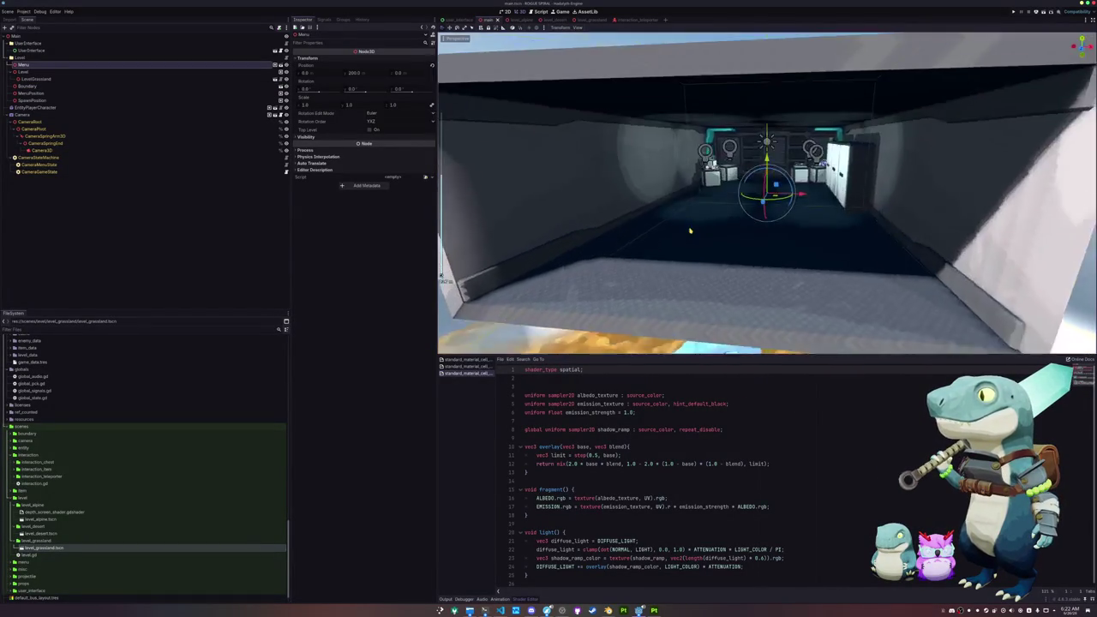
{"action": "left_click_drag", "start_coordinate": [696, 207], "coordinate": [698, 253]}
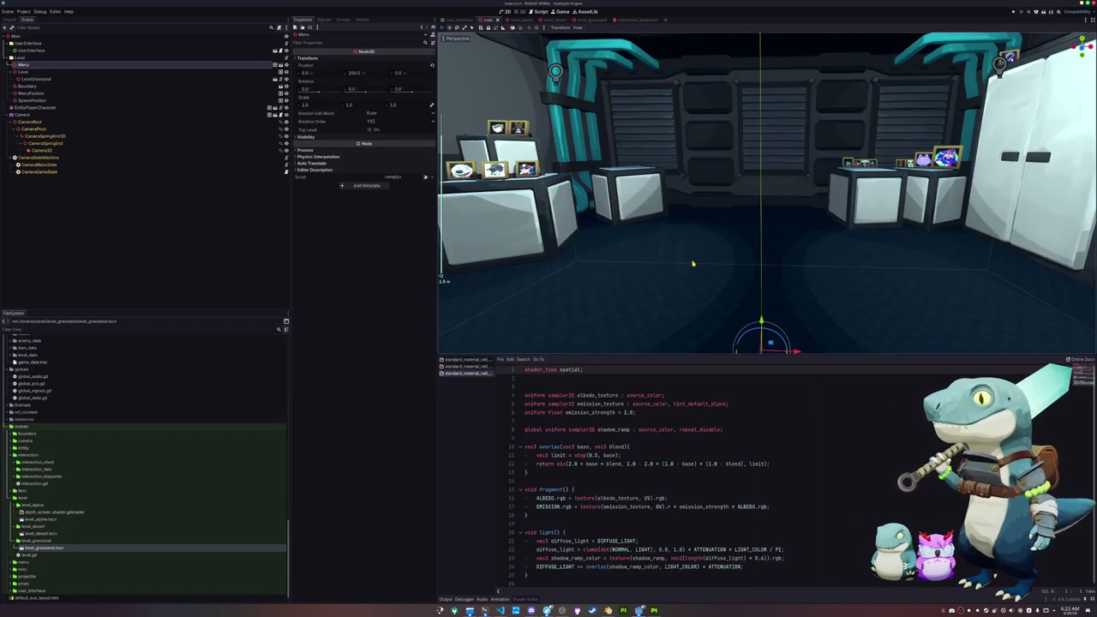
{"action": "key", "text": "alt+Tab"}
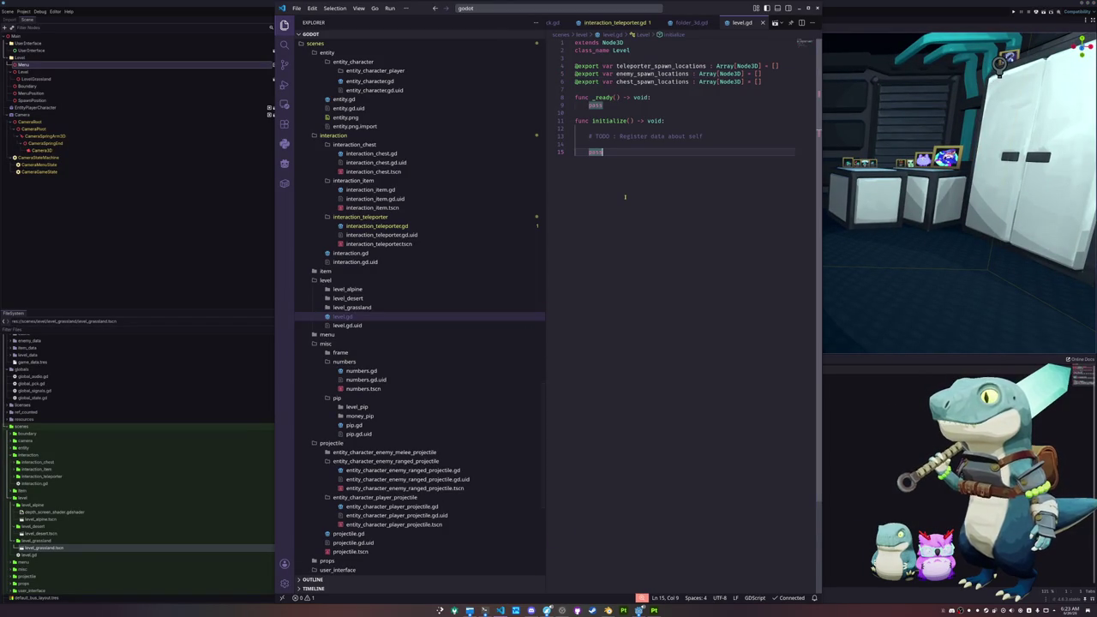
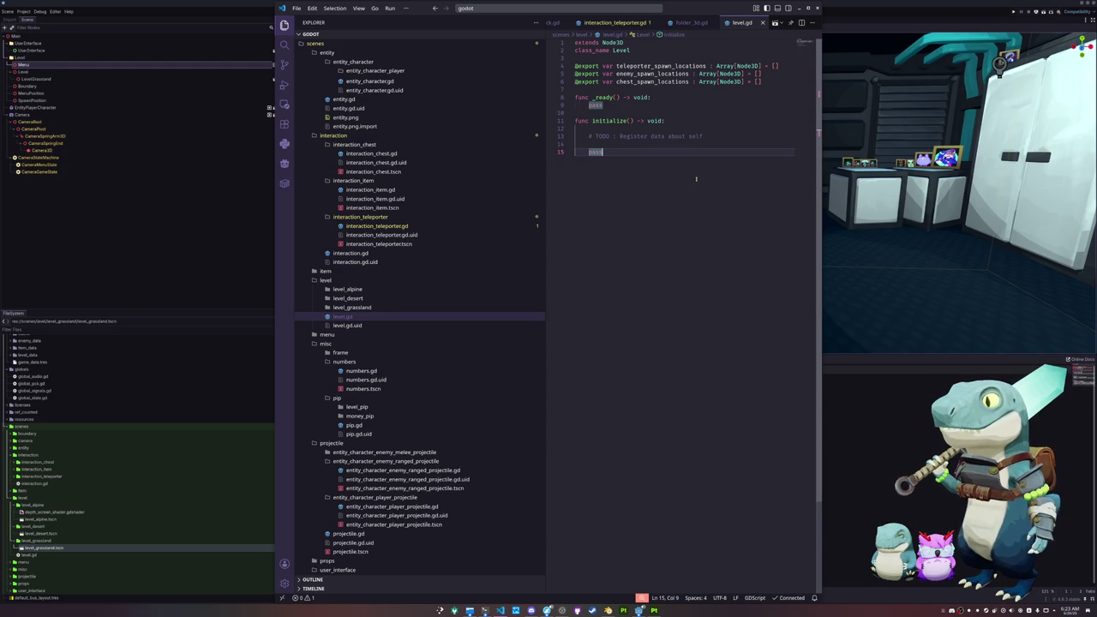
Open global_state.gd in Visual Studio Code through quick file search.
{"action": "left_click", "coordinate": [585, 5]}
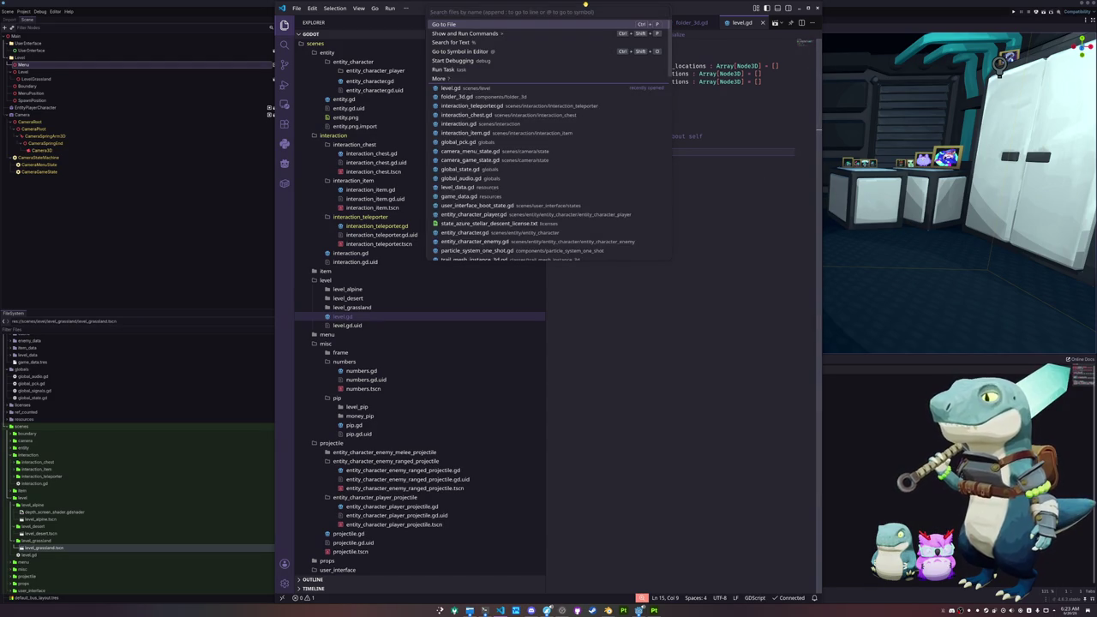
{"action": "type", "text": "global_state"}
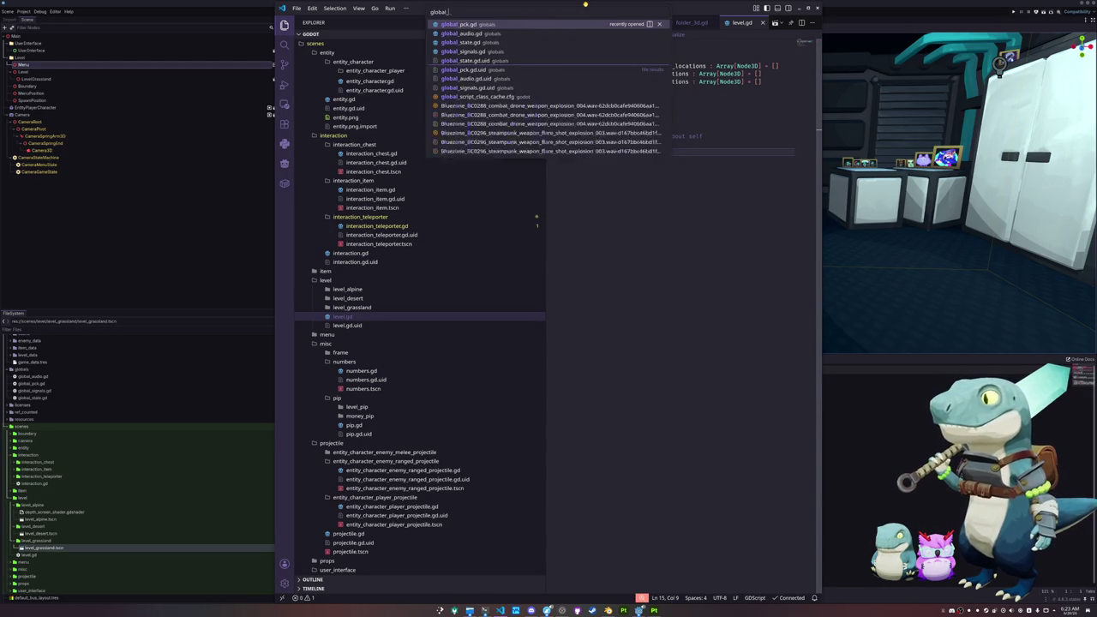
{"action": "key", "text": "Return"}
{"action": "left_click", "coordinate": [593, 221]}
{"action": "scroll", "coordinate": [808, 62], "scroll_direction": "up", "scroll_amount": 5}
Swap the chest and item scene preload lines and add a blank line above them.
{"action": "left_click", "coordinate": [634, 97]}
{"action": "key", "text": "ctrl+x"}
{"action": "key", "text": "Down"}
{"action": "key", "text": "ctrl+v"}
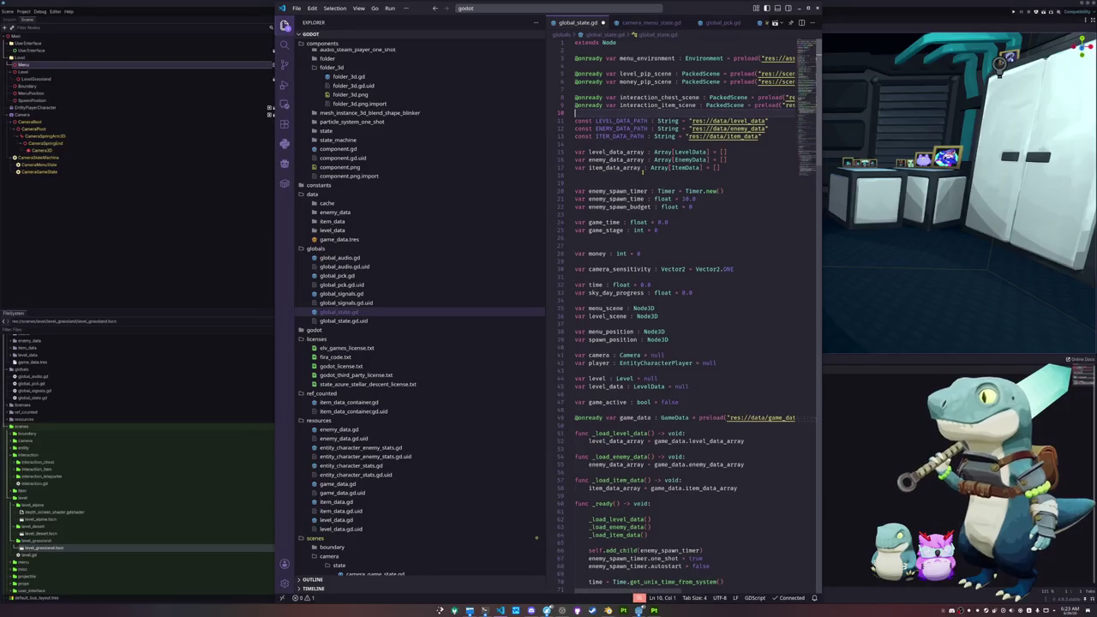
{"action": "key", "text": "Return"}
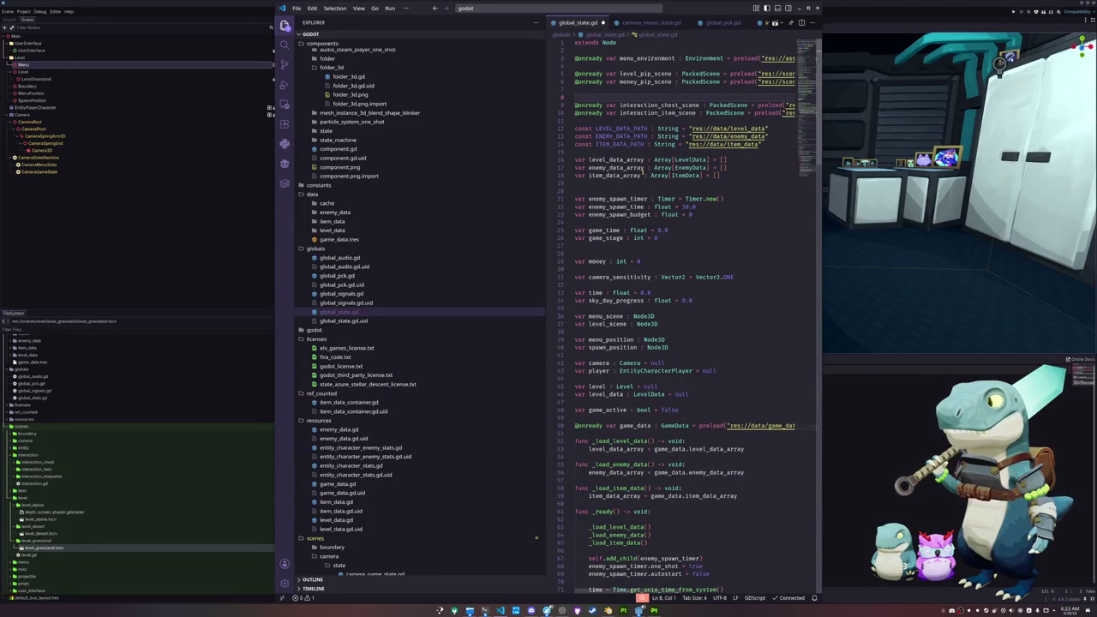
{"action": "key", "text": "Return"}
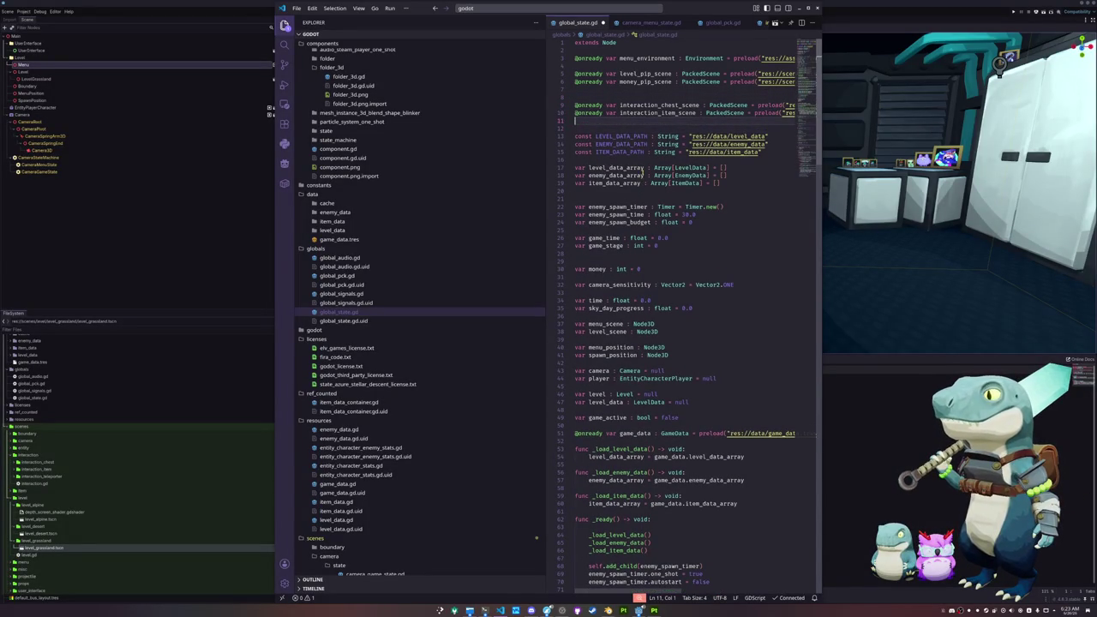
{"action": "type", "text": "@onready var interact"}
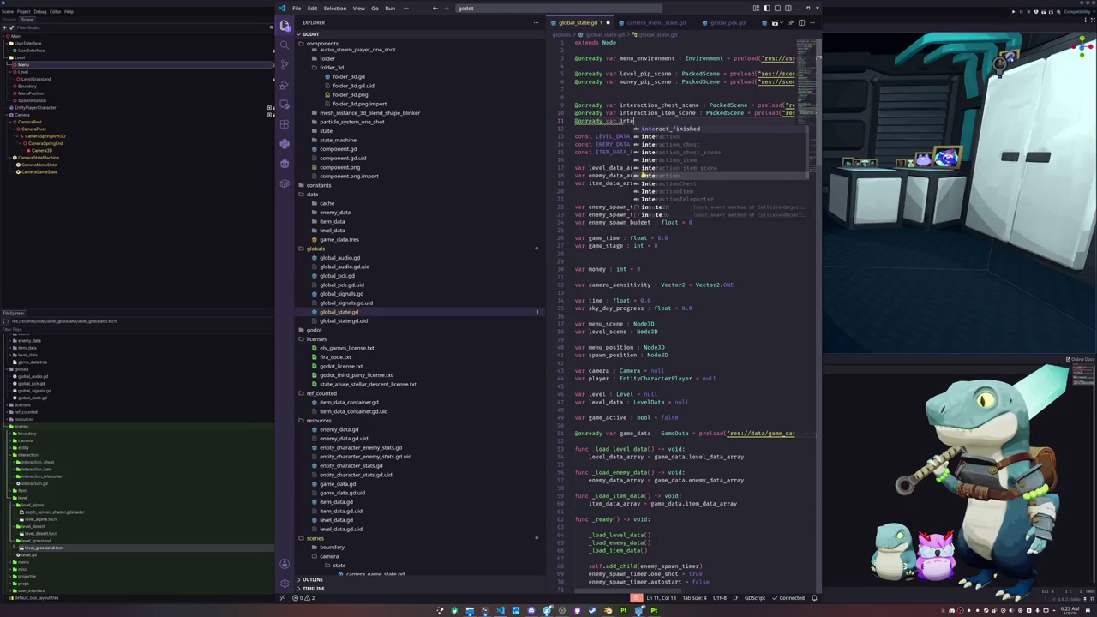
{"action": "type", "text": "ion_teleporter_scene : "}
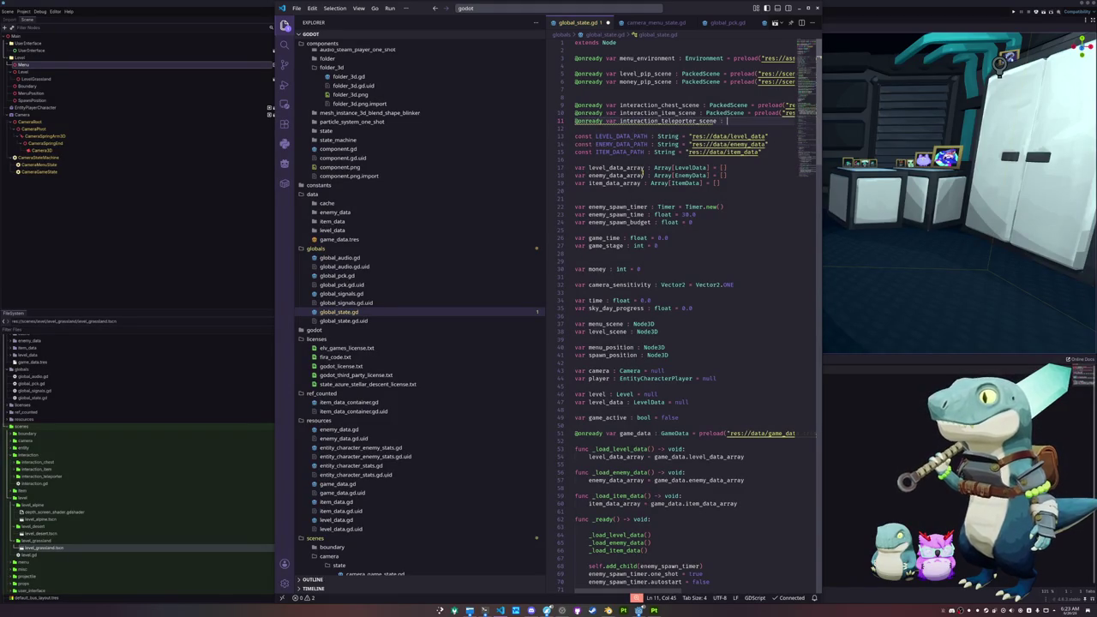
{"action": "type", "text": "PackedS"}
{"action": "key", "text": "Return"}
{"action": "type", "text": "= preload"}
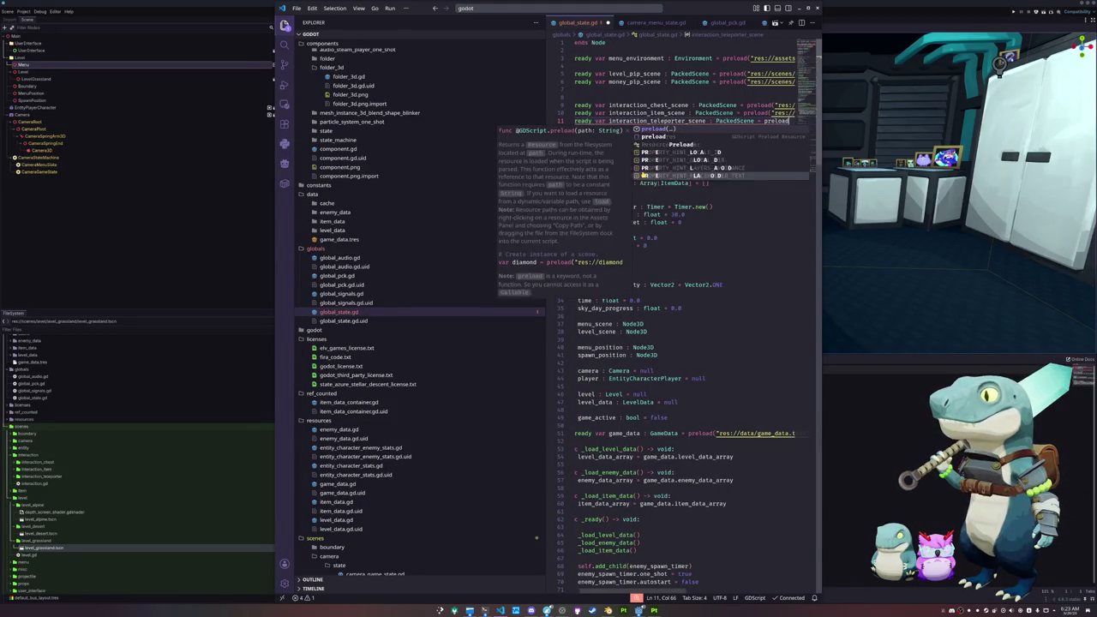
{"action": "key", "text": "Return"}
{"action": "type", "text": "\"res:/"}
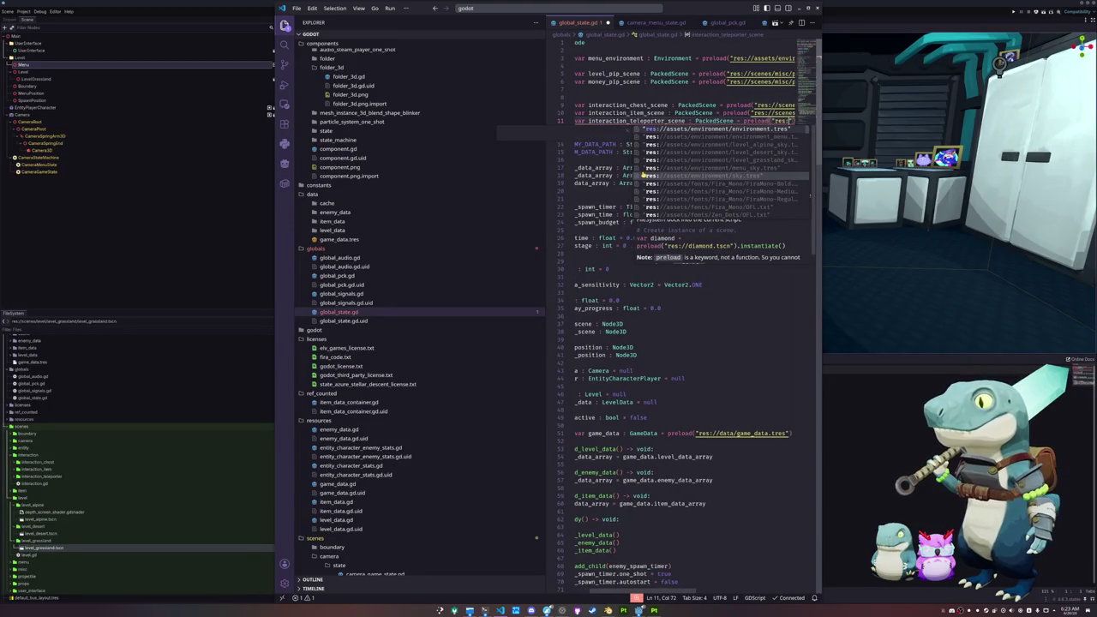
{"action": "type", "text": "/scenes/"}
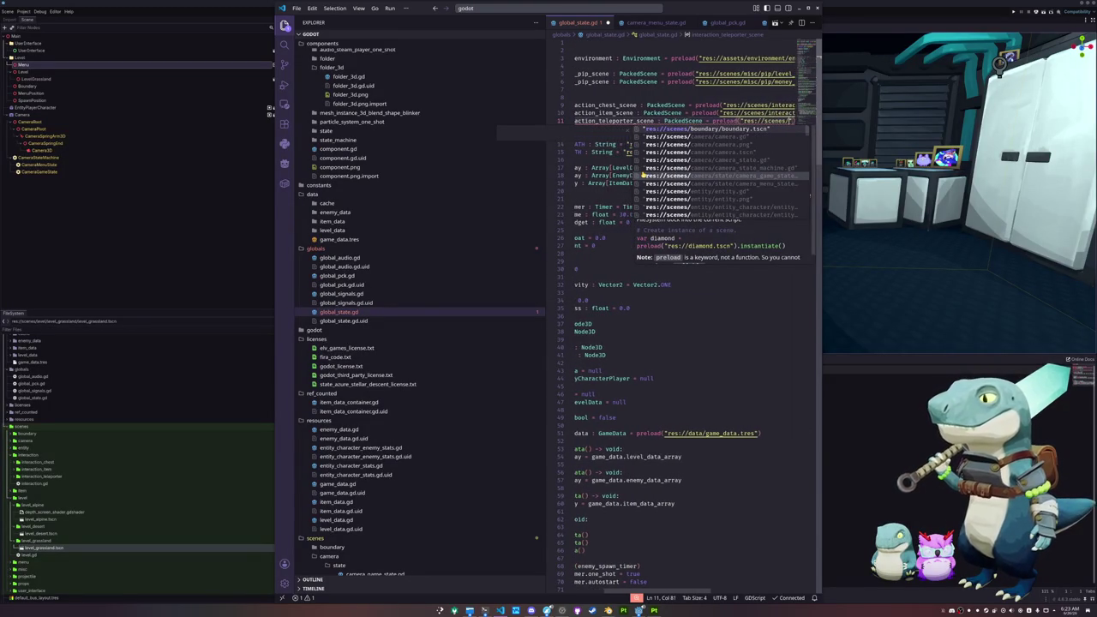
{"action": "type", "text": "interaction/interaction_te"}
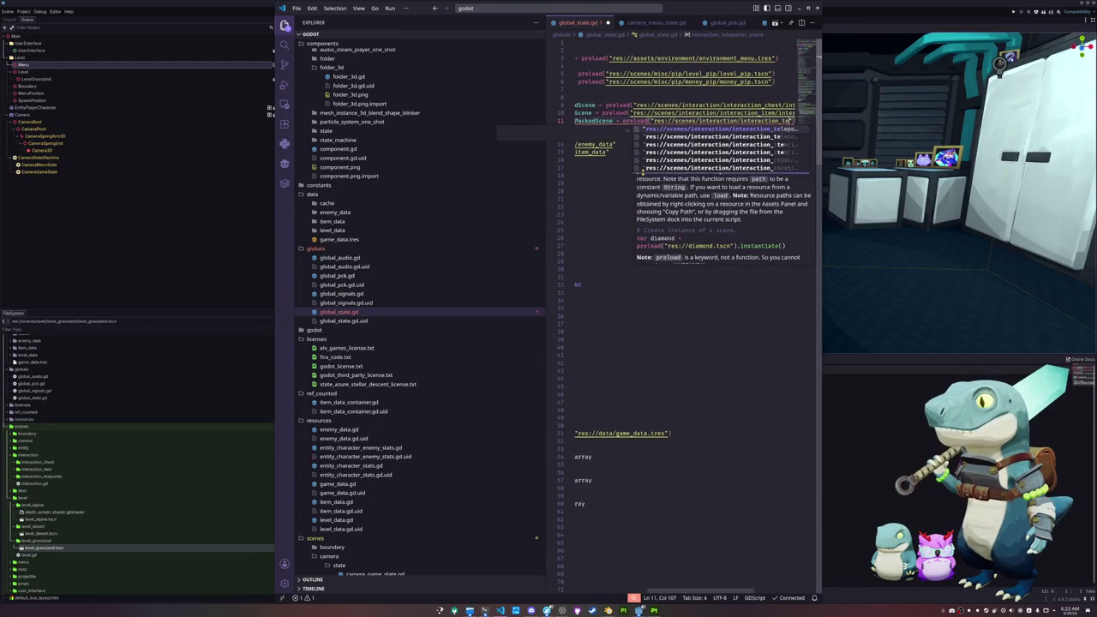
{"action": "type", "text": "leporter/interaction_teleporter"}
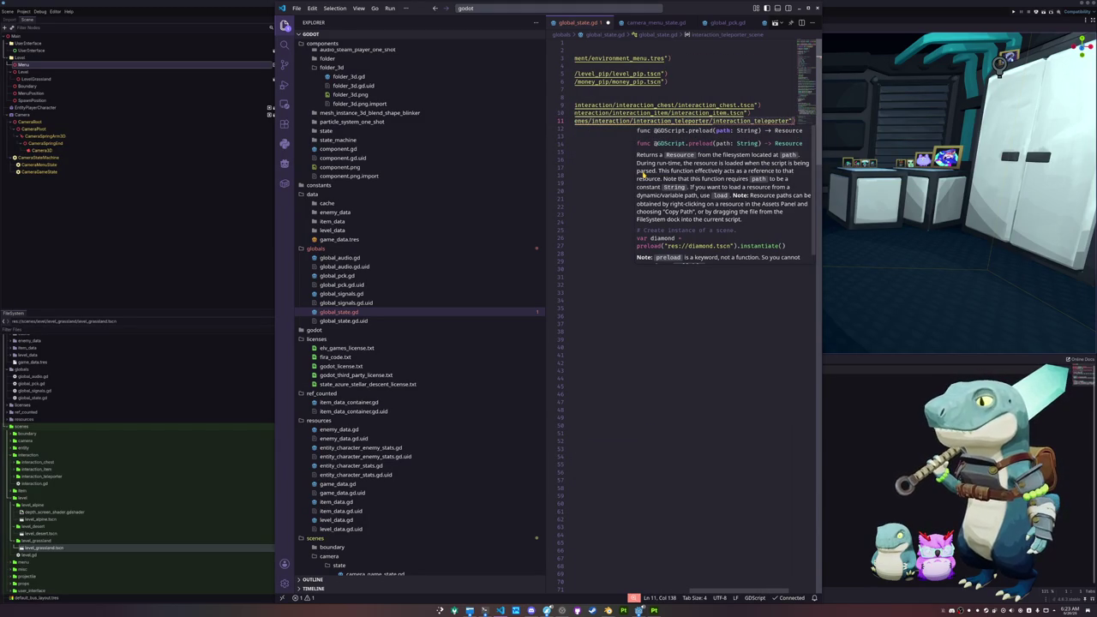
{"action": "type", "text": ".t"}
{"action": "key", "text": "Escape"}
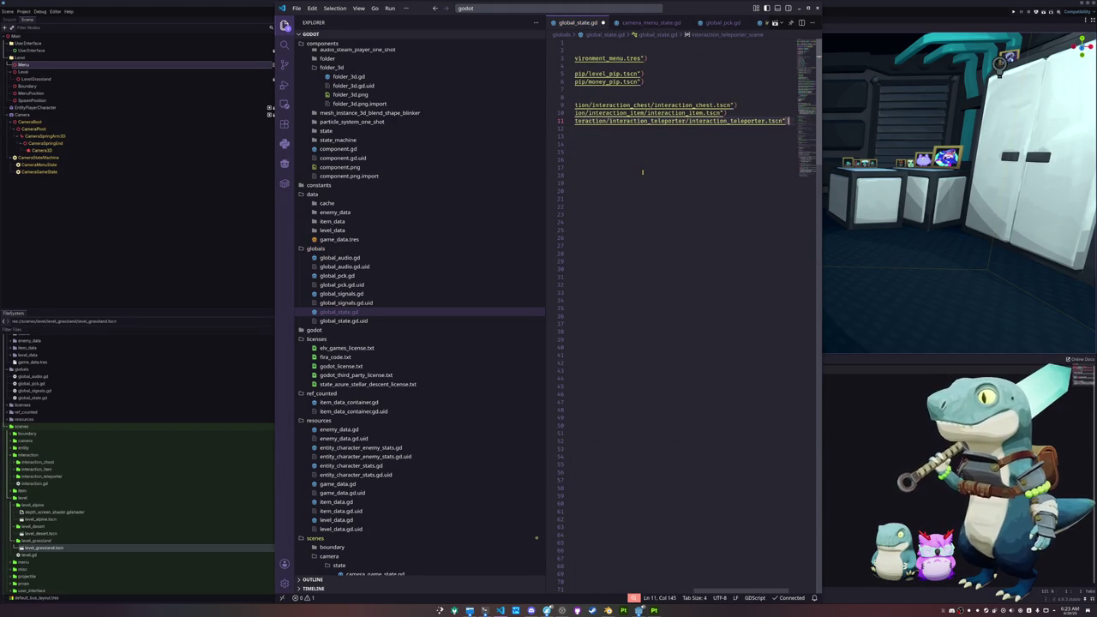
{"action": "key", "text": "Down"}
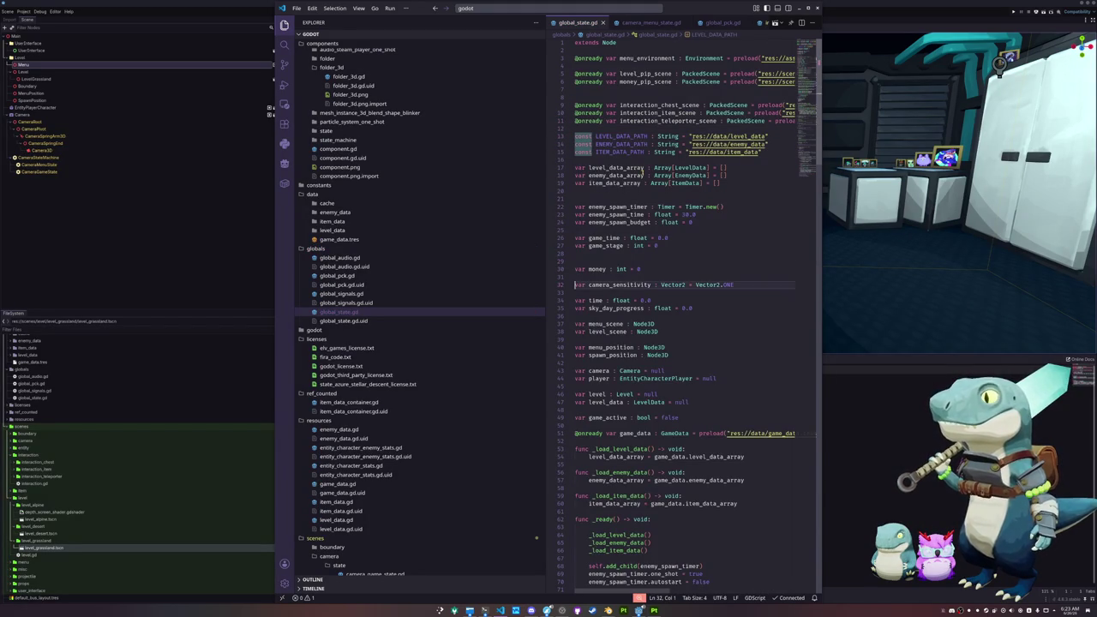
In _init_new_level, add 'var teleporter_spawn_location = level.teleporter_spawn_locations' after the chest loop.
{"action": "key", "text": "Down"}
{"action": "key", "text": "Down"}
{"action": "key", "text": "Down"}
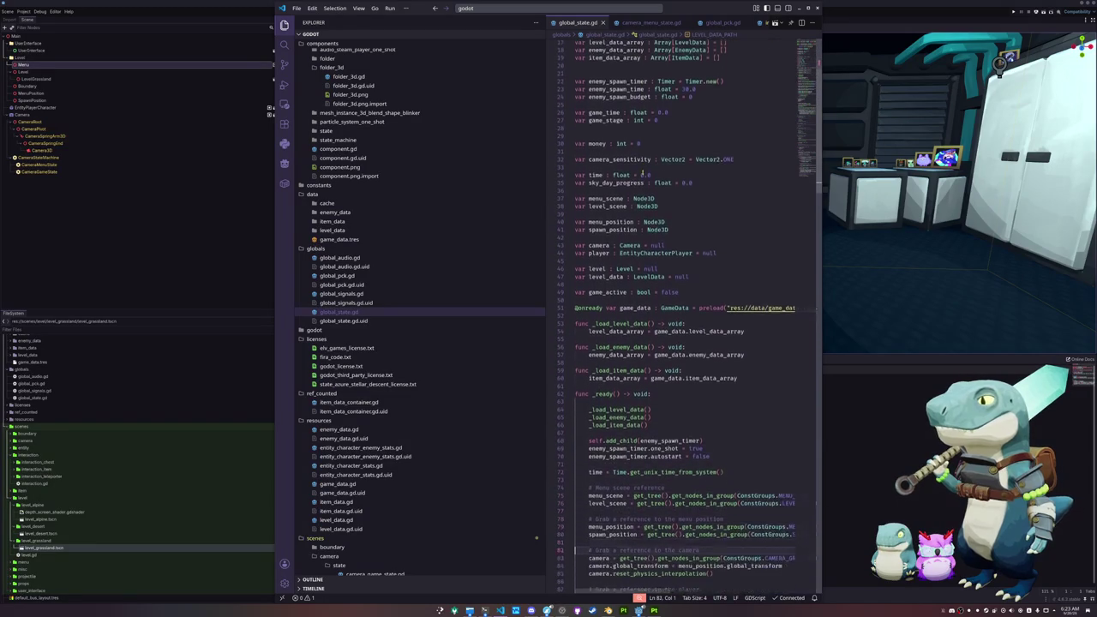
{"action": "key", "text": "Down"}
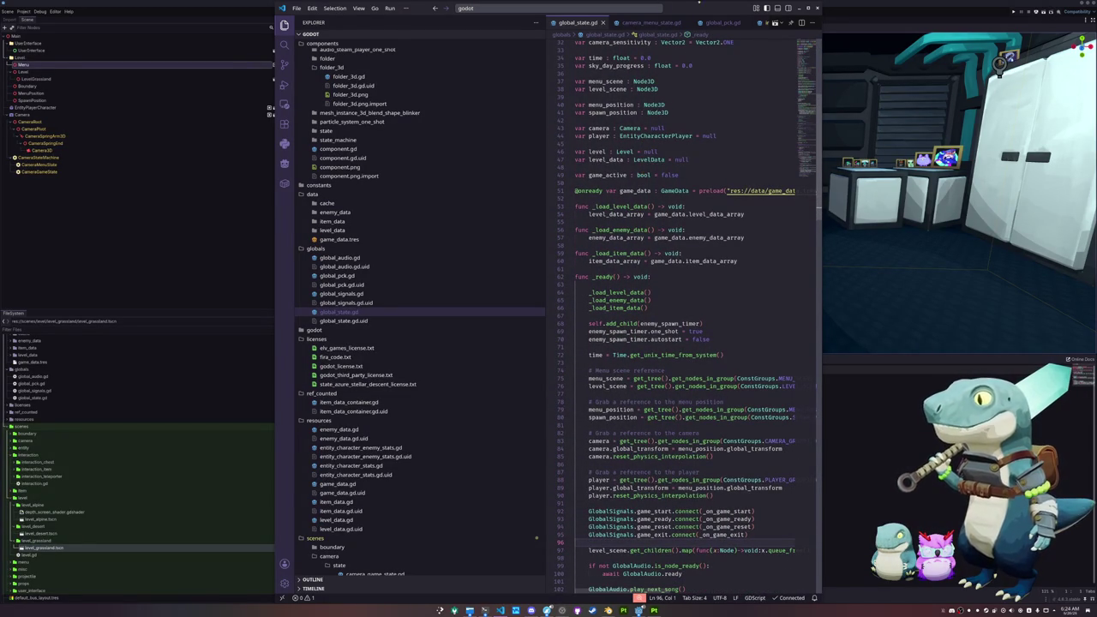
{"action": "scroll", "coordinate": [686, 317], "scroll_direction": "down", "scroll_amount": 18}
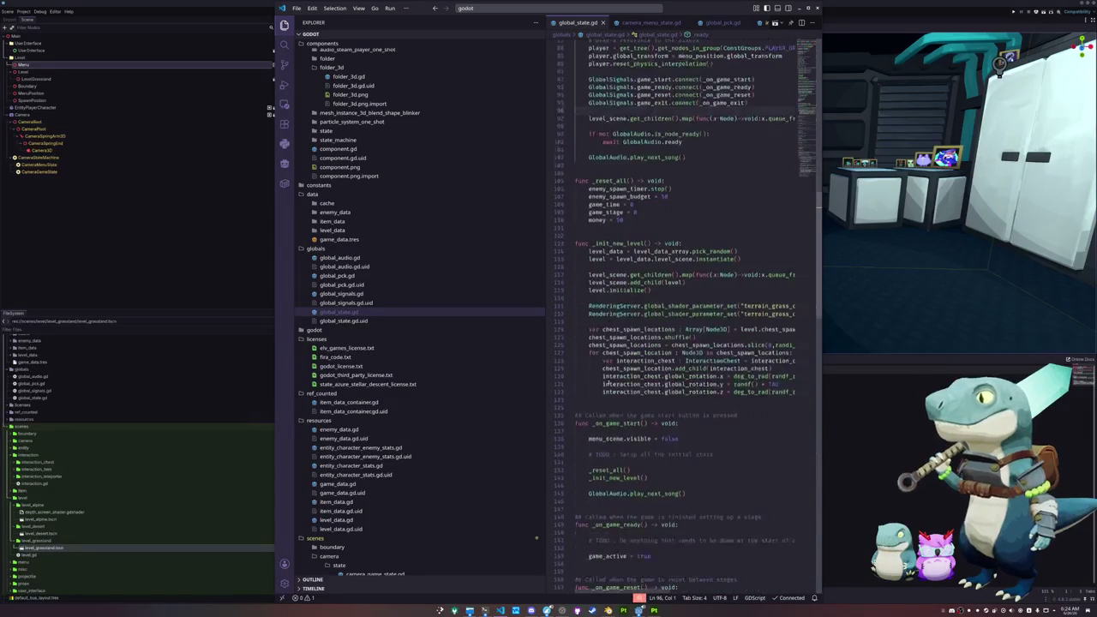
{"action": "scroll", "coordinate": [595, 383], "scroll_direction": "down", "scroll_amount": 1}
{"action": "left_click", "coordinate": [595, 383]}
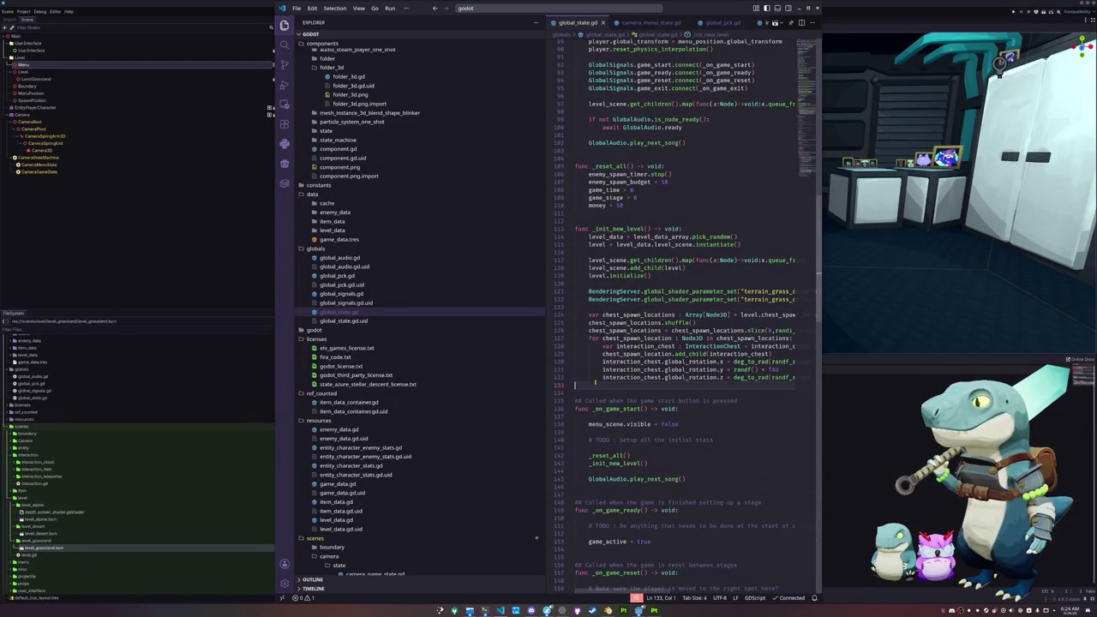
{"action": "key", "text": "Return"}
{"action": "type", "text": "var teleporter_spawn_locations"}
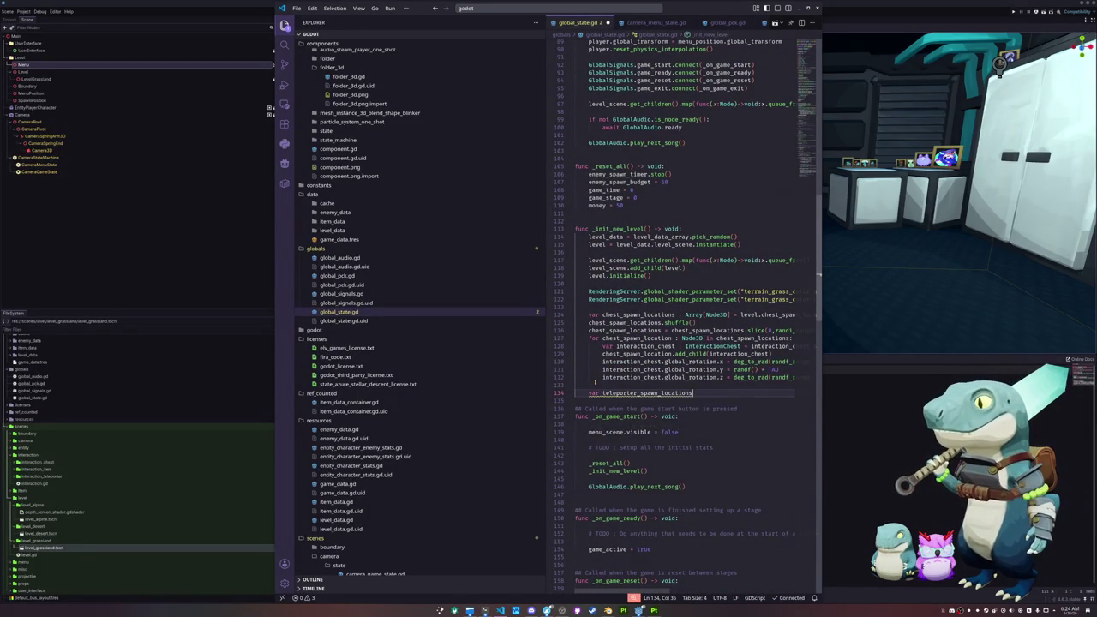
{"action": "key", "text": "BackSpace"}
{"action": "type", "text": "= level.teleport"}
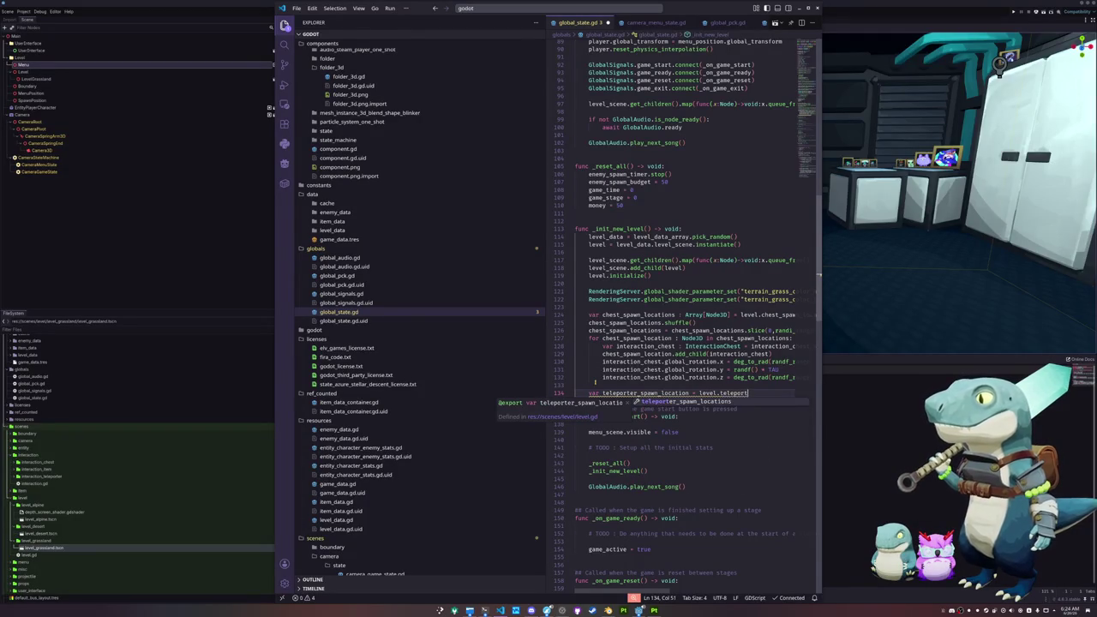
{"action": "key", "text": "Tab"}
{"action": "key", "text": "Return"}
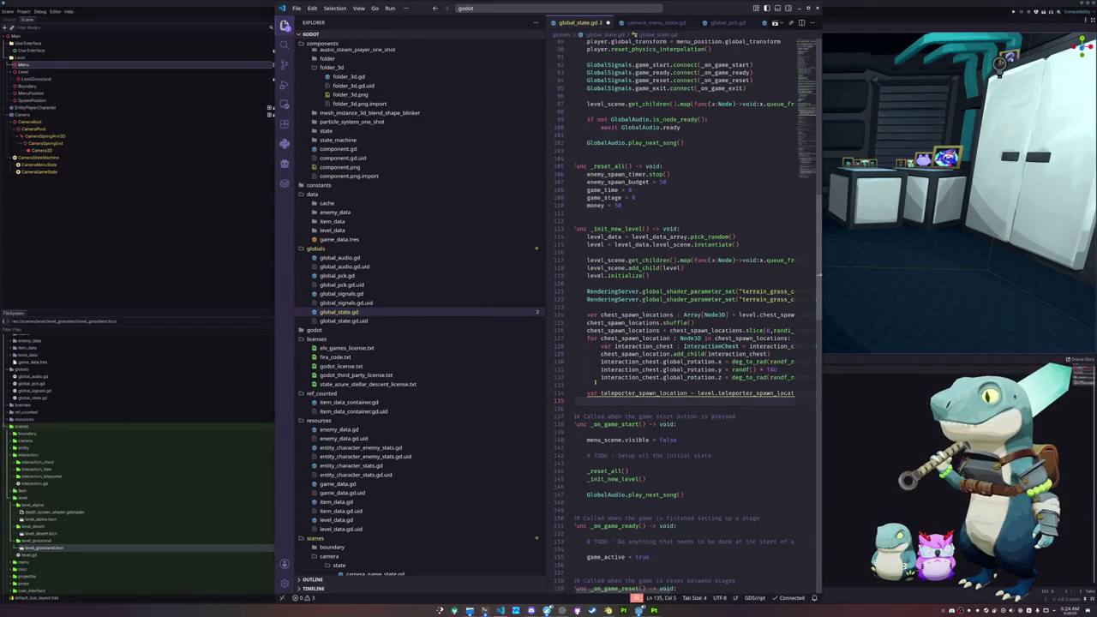
Add 'var interaction_teleporter : InteractionTeleporter = interaction_teleporter_scene.instantiate()'.
{"action": "key", "text": "Return"}
{"action": "type", "text": "var interaction_teleporter : "}
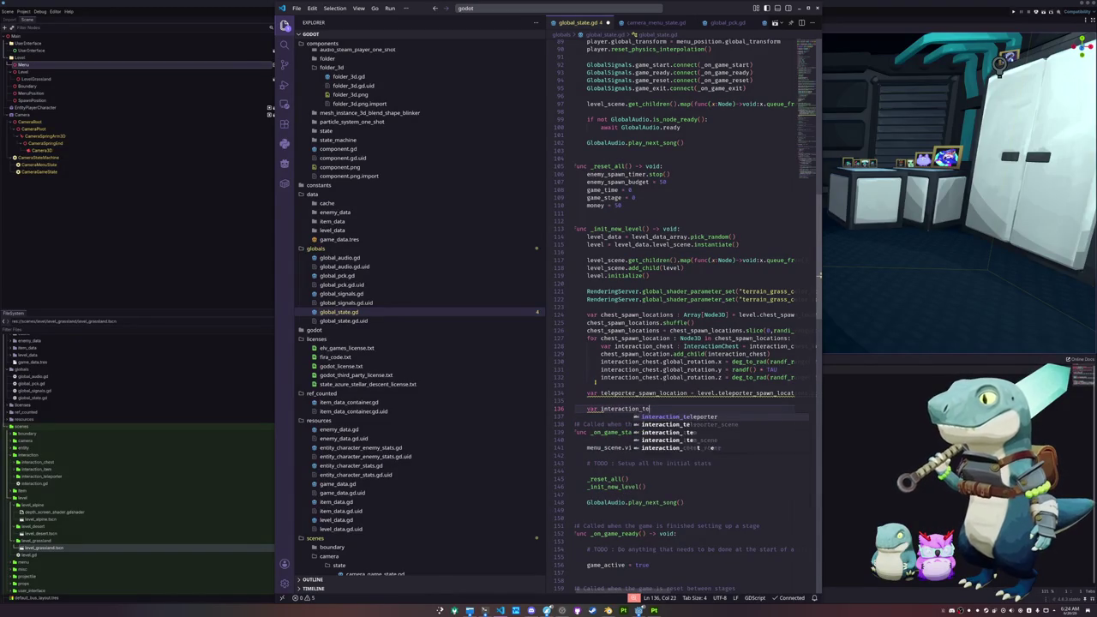
{"action": "type", "text": "interactionT"}
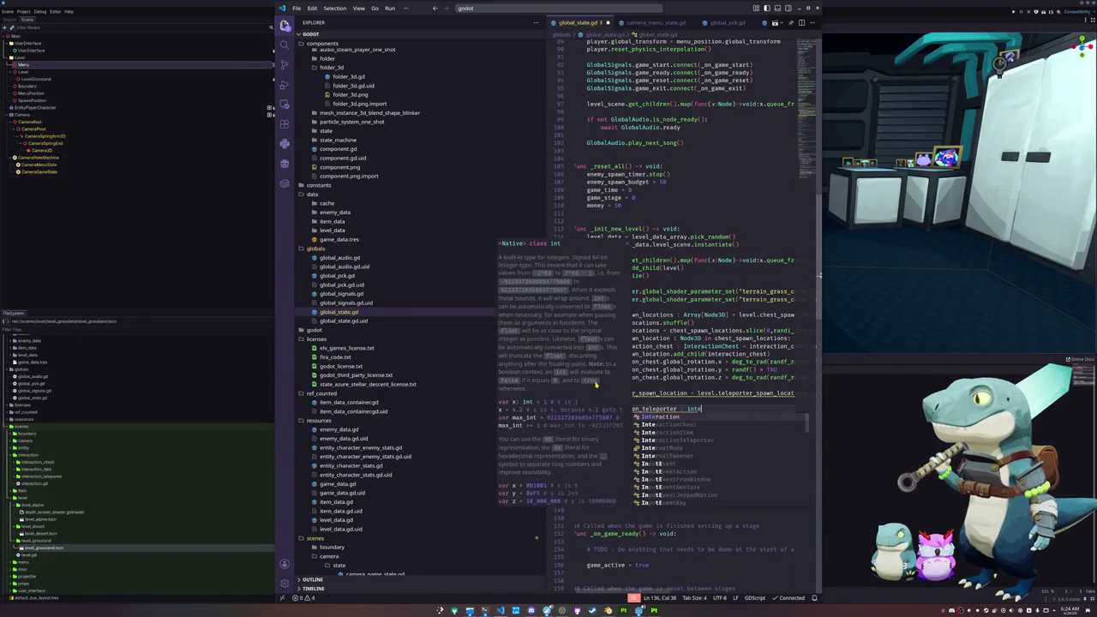
{"action": "key", "text": "Return"}
{"action": "type", "text": "= interac"}
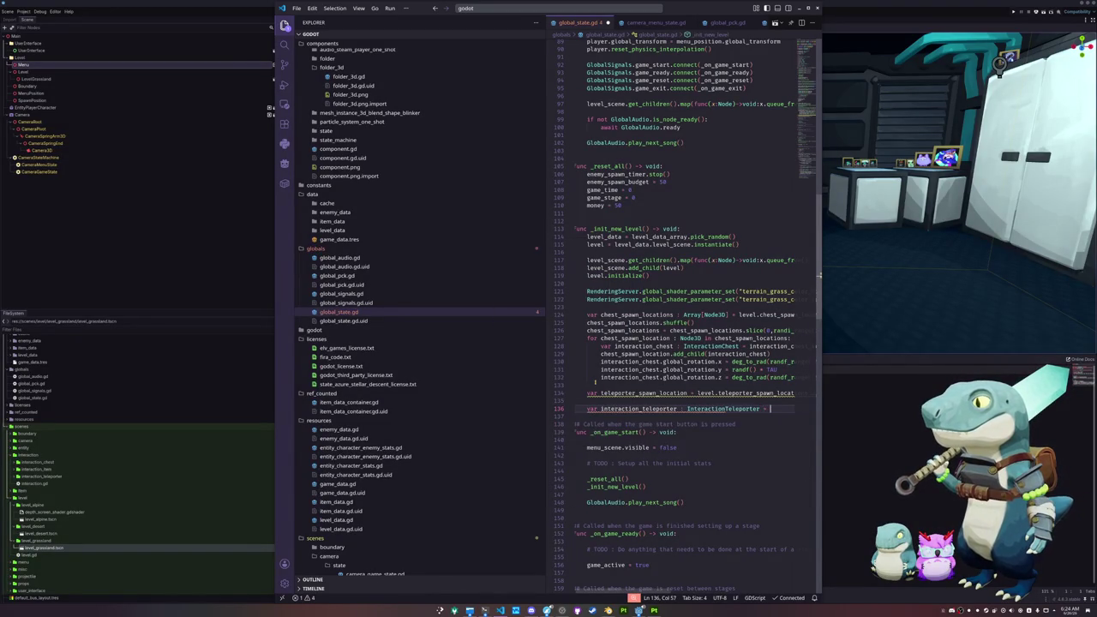
{"action": "type", "text": "tion_tele"}
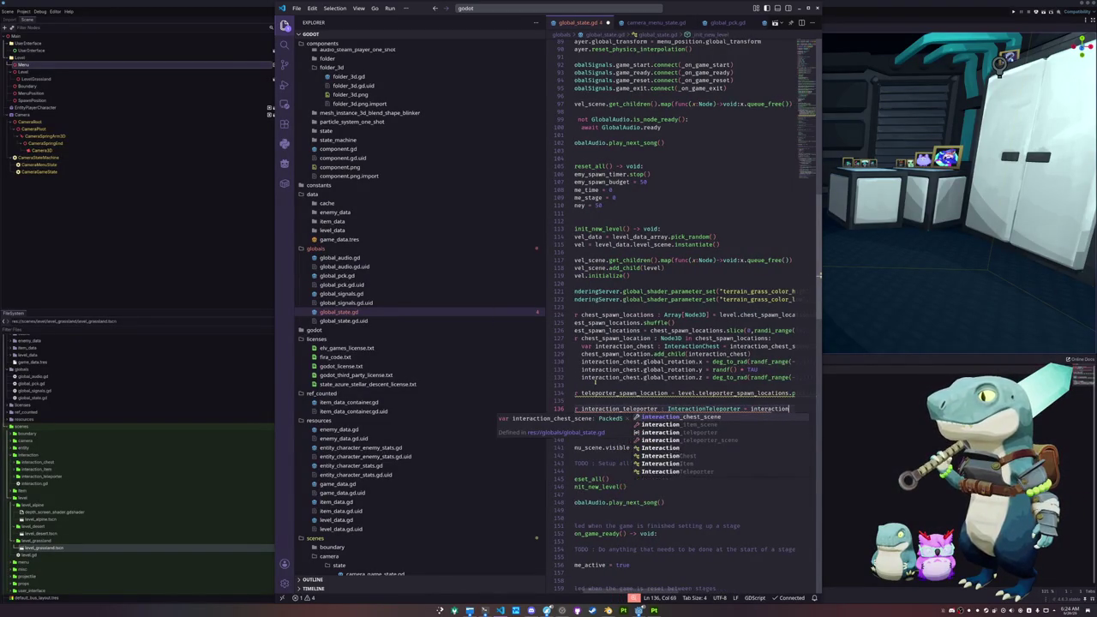
{"action": "key", "text": "Down"}
{"action": "key", "text": "Return"}
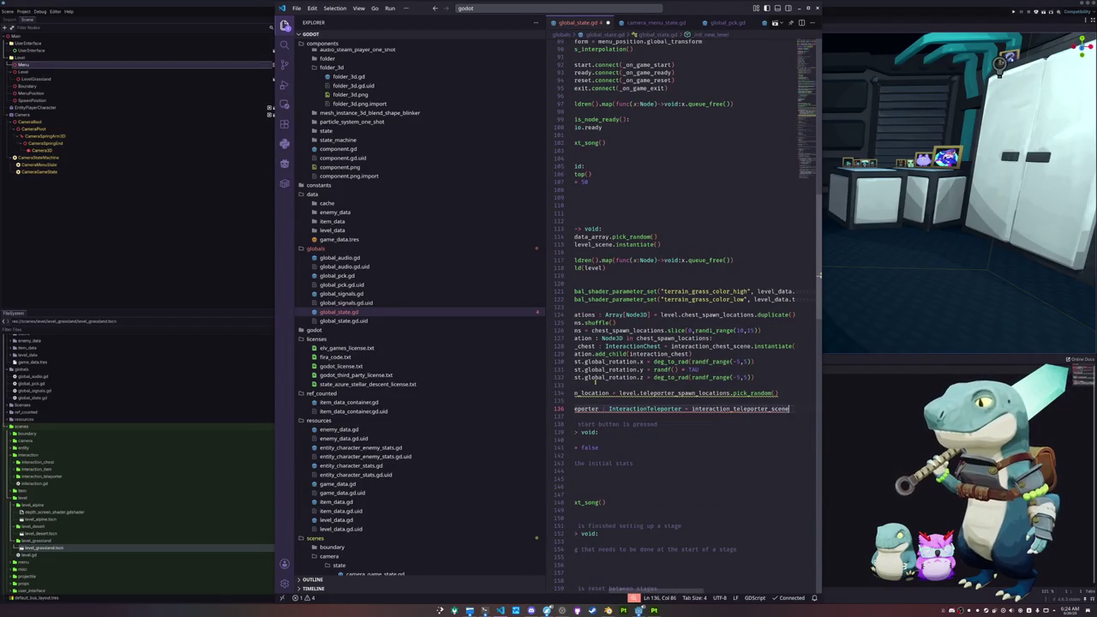
{"action": "type", "text": ".inst"}
{"action": "key", "text": "Return"}
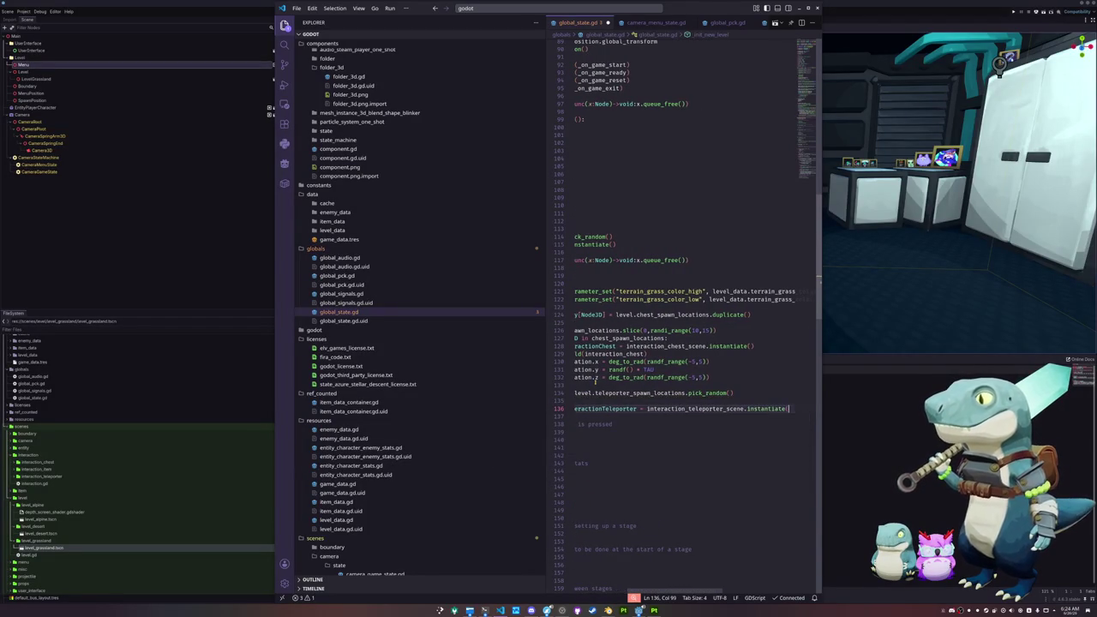
{"action": "key", "text": "End"}
{"action": "key", "text": "Return"}
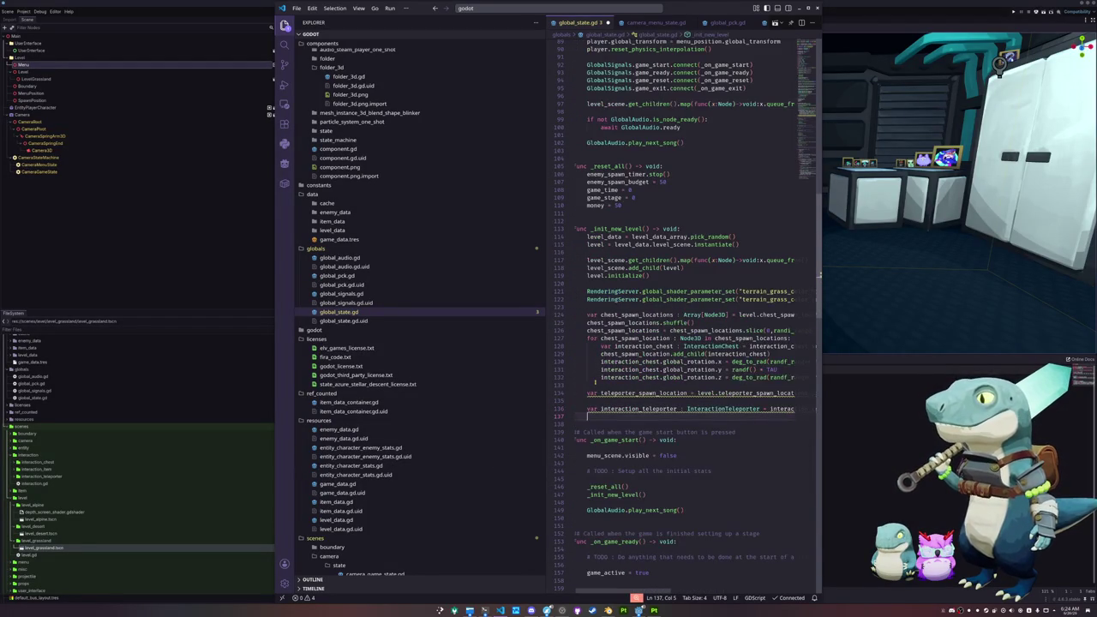
Set interaction_teleporter.transform to teleporter_spawn_location.global_transform.
{"action": "type", "text": "interaction_te"}
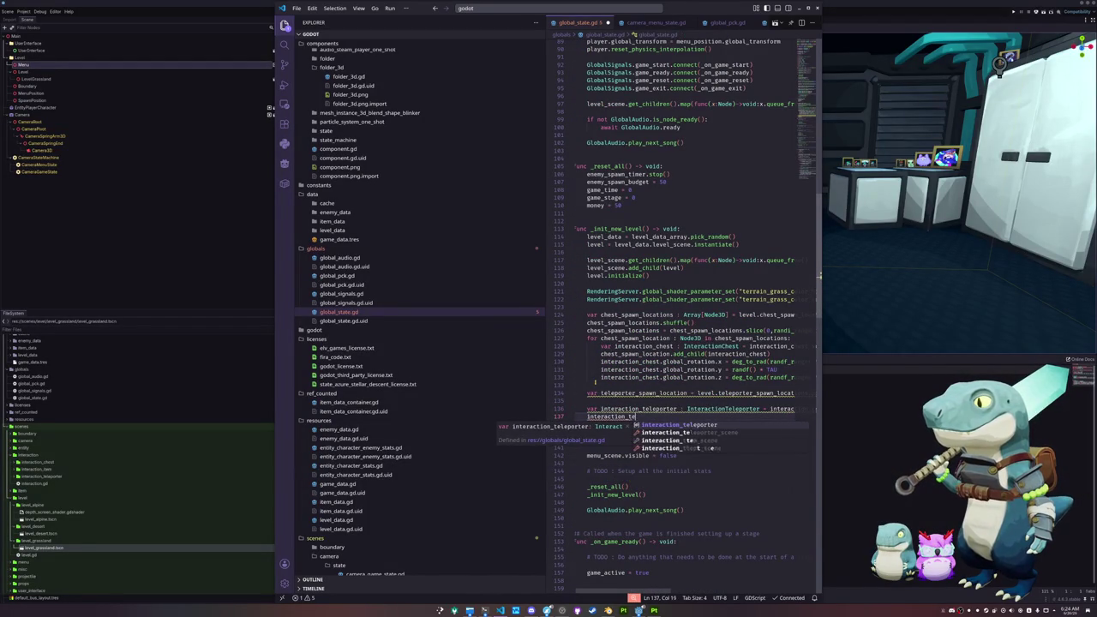
{"action": "type", "text": "lepr.transform."}
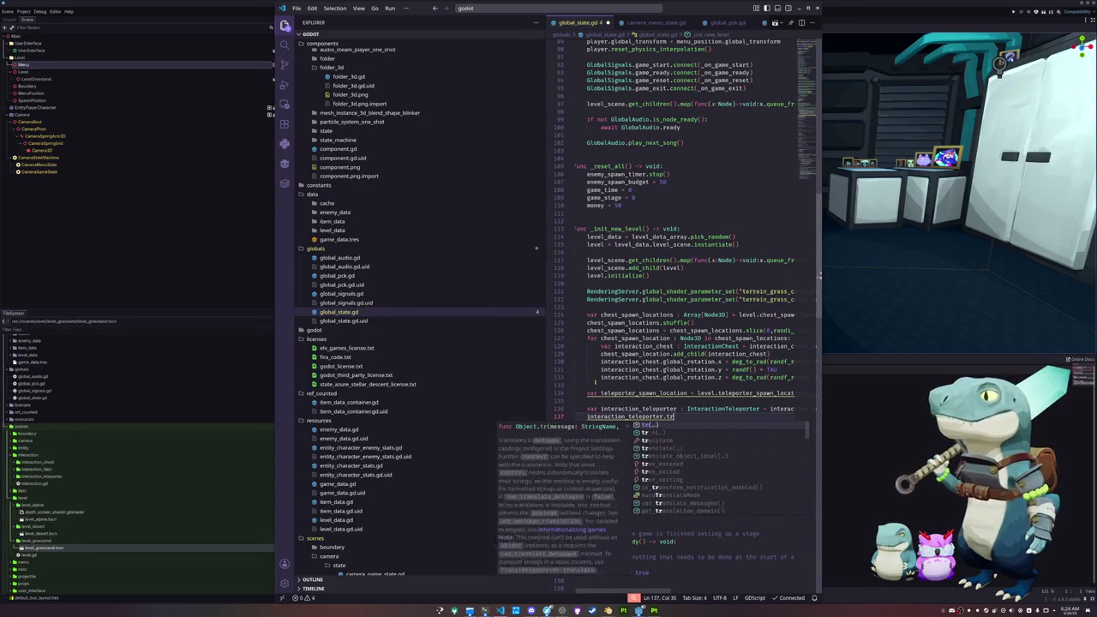
{"action": "type", "text": "."}
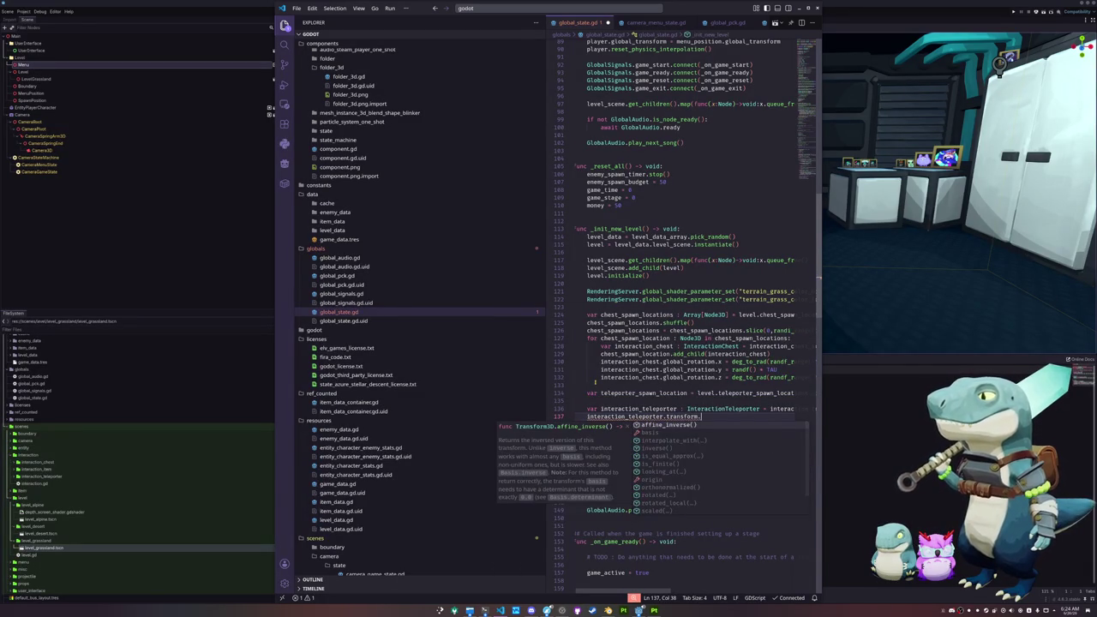
{"action": "key", "text": "BackSpace"}
{"action": "type", "text": "te"}
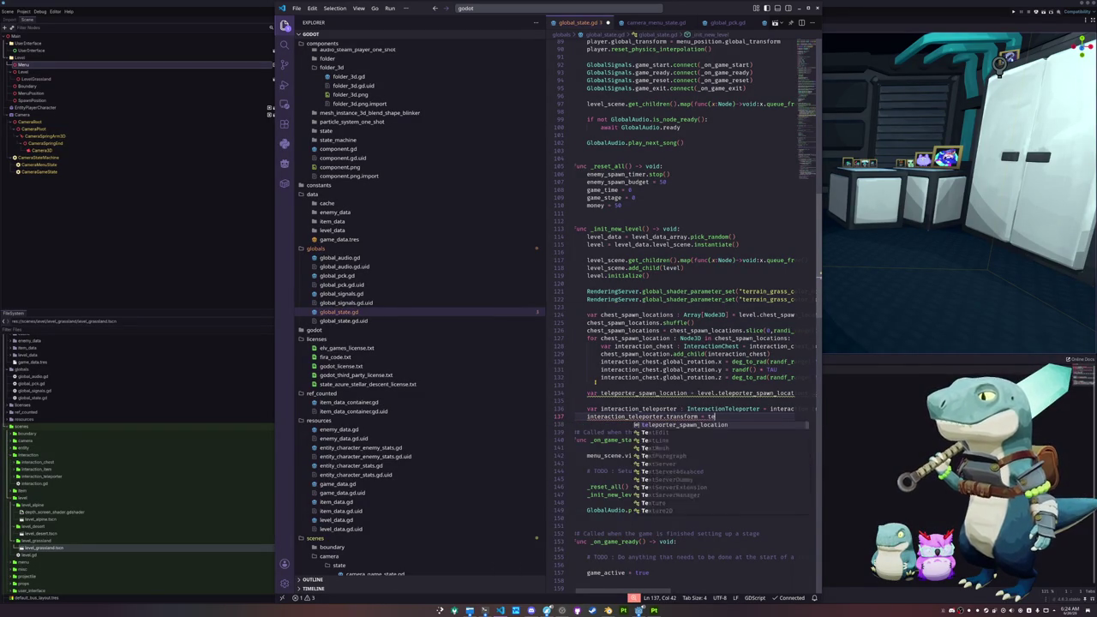
{"action": "type", "text": "leporter_spawn_location.global_transform"}
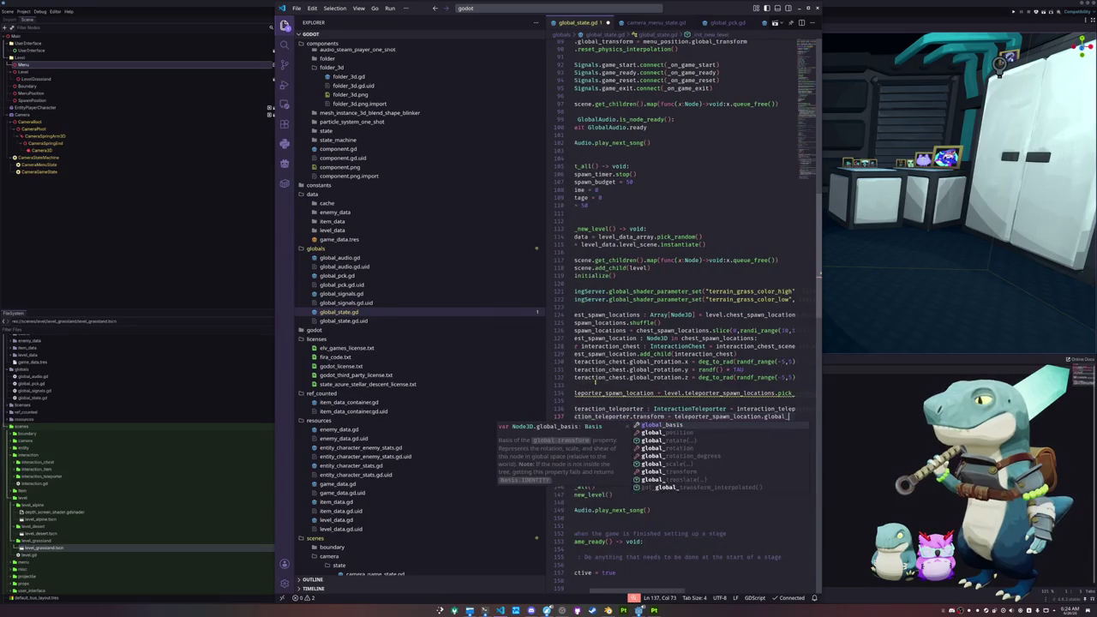
{"action": "key", "text": "Down"}
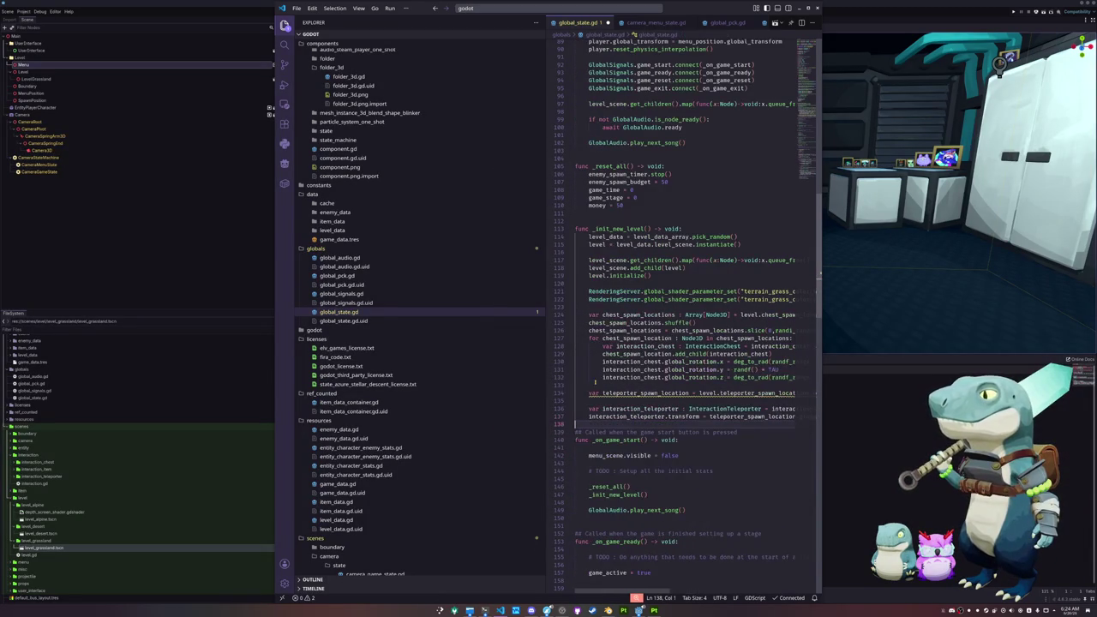
{"action": "key", "text": "Up"}
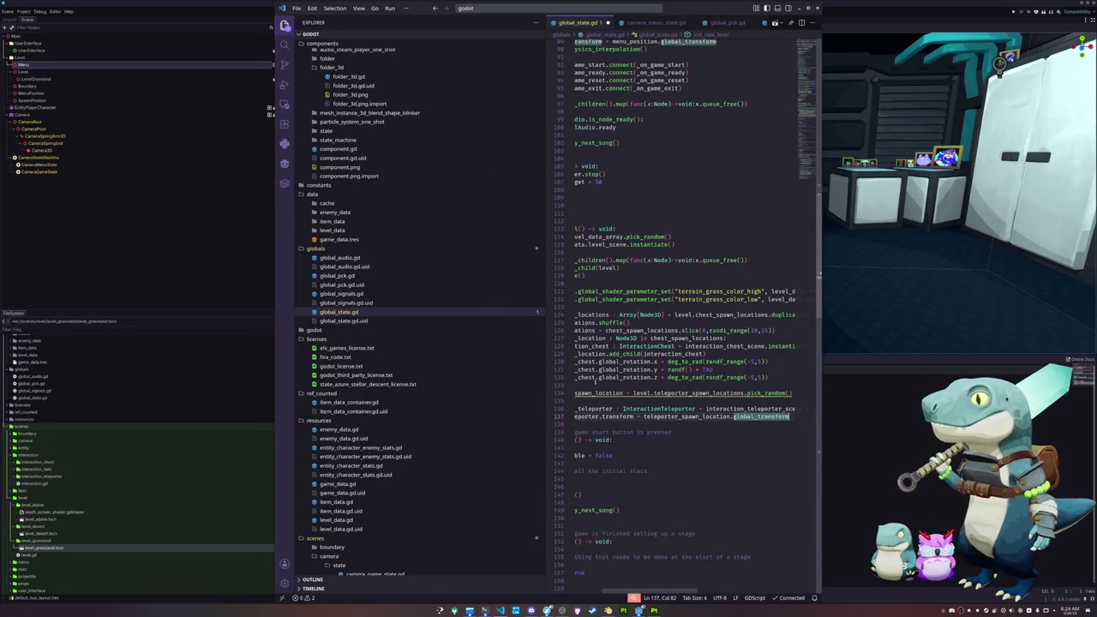
{"action": "key", "text": "ctrl+shift+Left"}
{"action": "key", "text": "ctrl+shift+Left"}
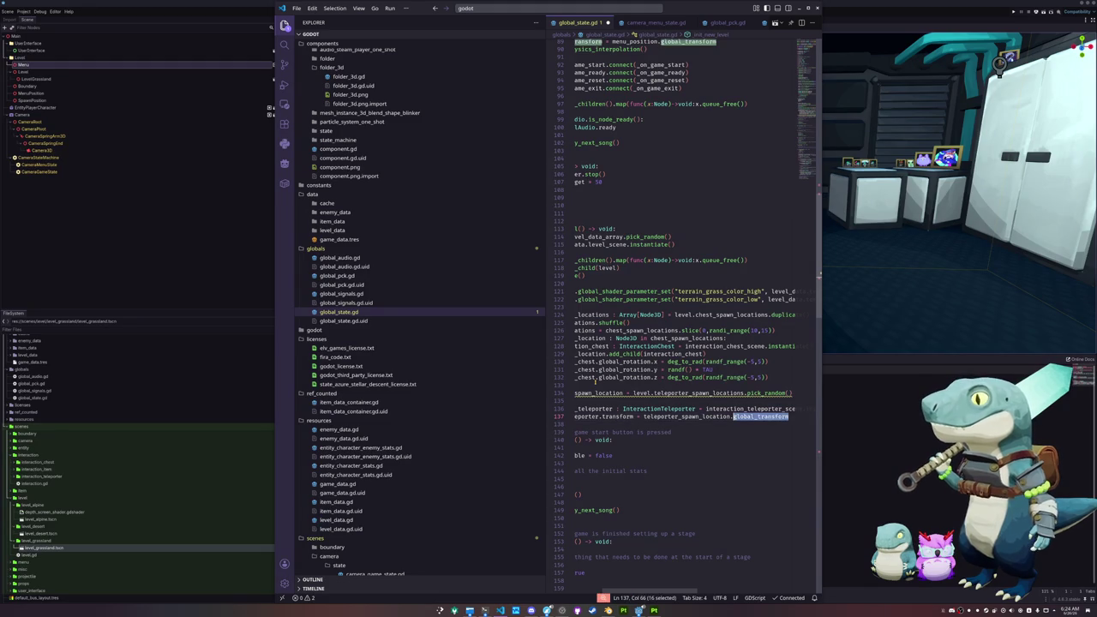
{"action": "key", "text": "shift+Home"}
{"action": "key", "text": "shift+Home"}
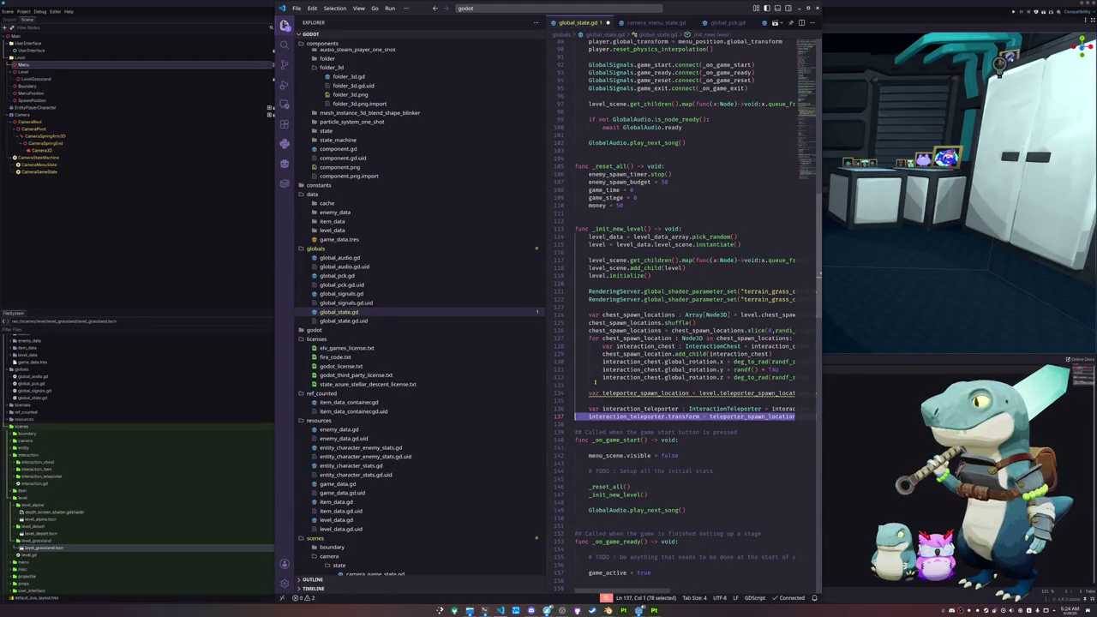
{"action": "key", "text": "ctrl+x"}
{"action": "key", "text": "ctrl+z"}
{"action": "key", "text": "Escape"}
{"action": "key", "text": "End"}
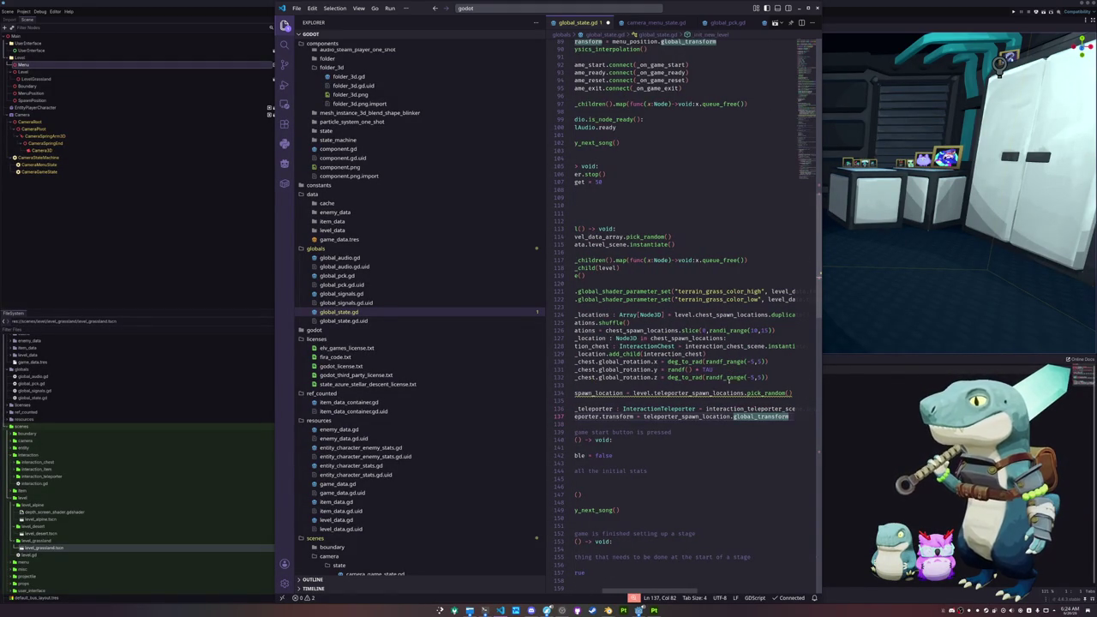
{"action": "key", "text": "alt+Tab"}
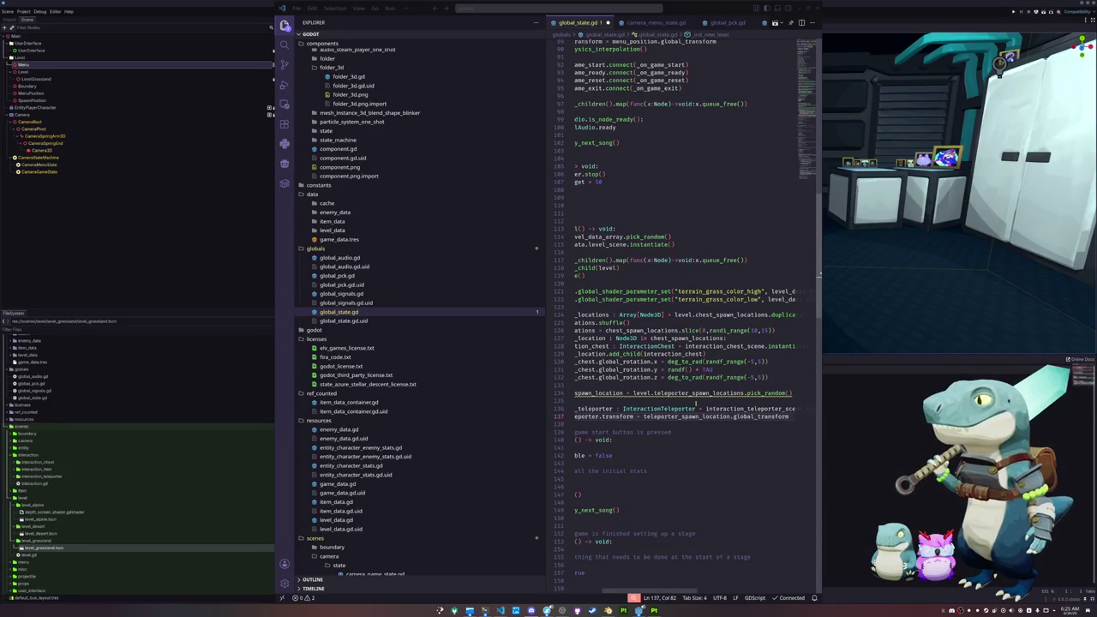
Give the teleporter spawn location variable the type ': Node3D'.
{"action": "left_click", "coordinate": [696, 401]}
{"action": "left_click", "coordinate": [695, 394]}
{"action": "type", "text": ":"}
{"action": "type", "text": " Node3D ="}
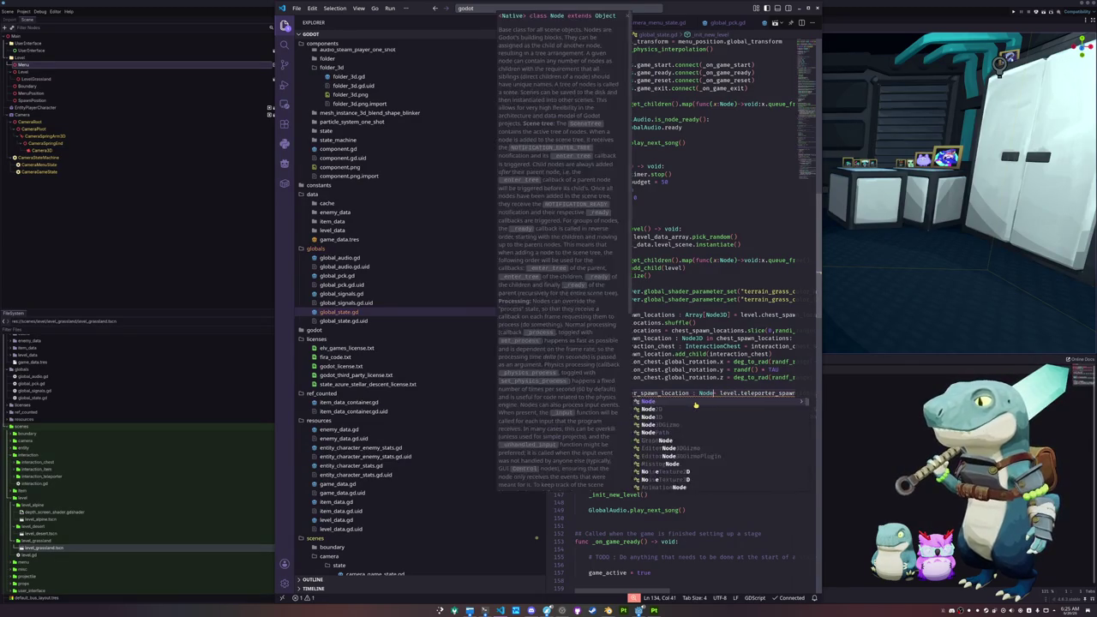
{"action": "left_click", "coordinate": [695, 401]}
Replace the transform line with 'teleporter_spawn_location.add_child(interaction_teleporter)'.
{"action": "key", "text": "Down"}
{"action": "key", "text": "Down"}
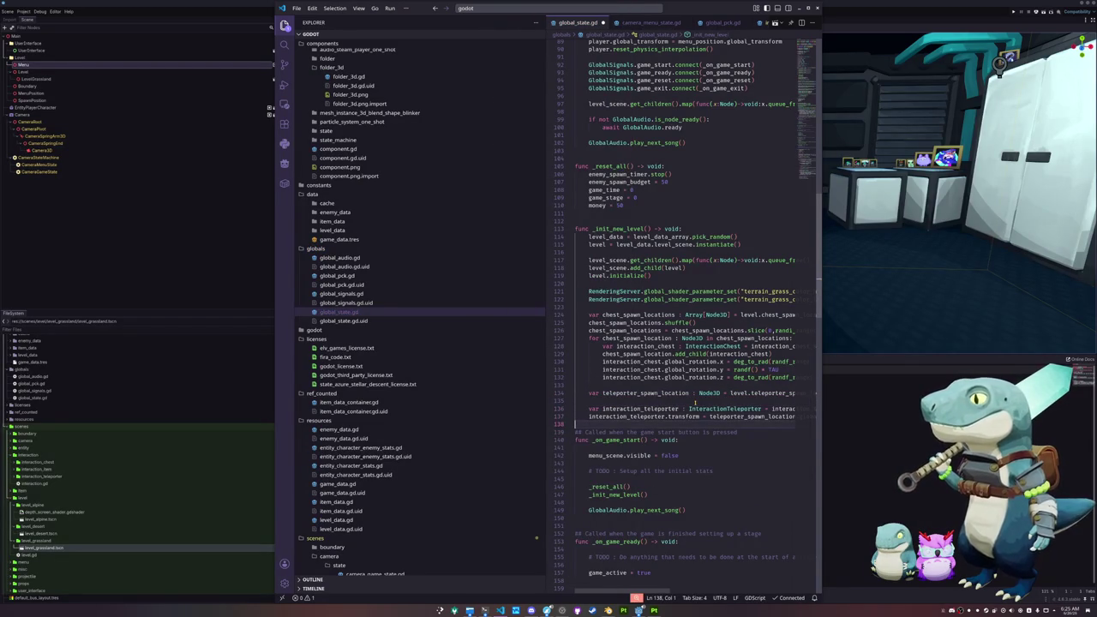
{"action": "key", "text": "End"}
{"action": "key", "text": "Home"}
{"action": "key", "text": "ctrl+Right"}
{"action": "key", "text": "ctrl+Right"}
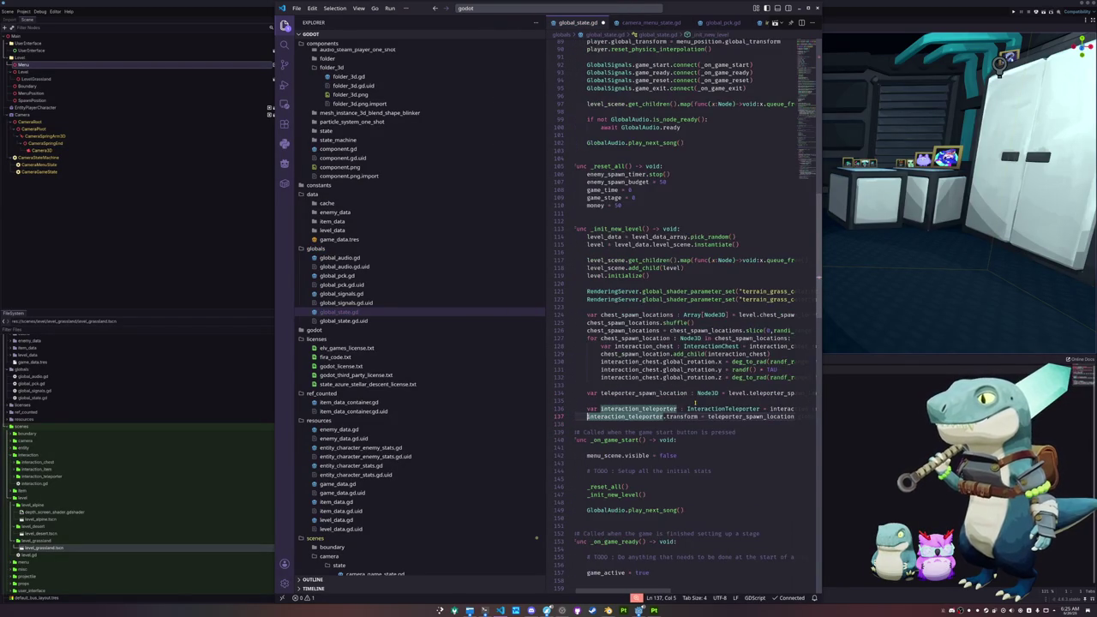
{"action": "key", "text": "Home"}
{"action": "key", "text": "shift+End"}
{"action": "key", "text": "BackSpace"}
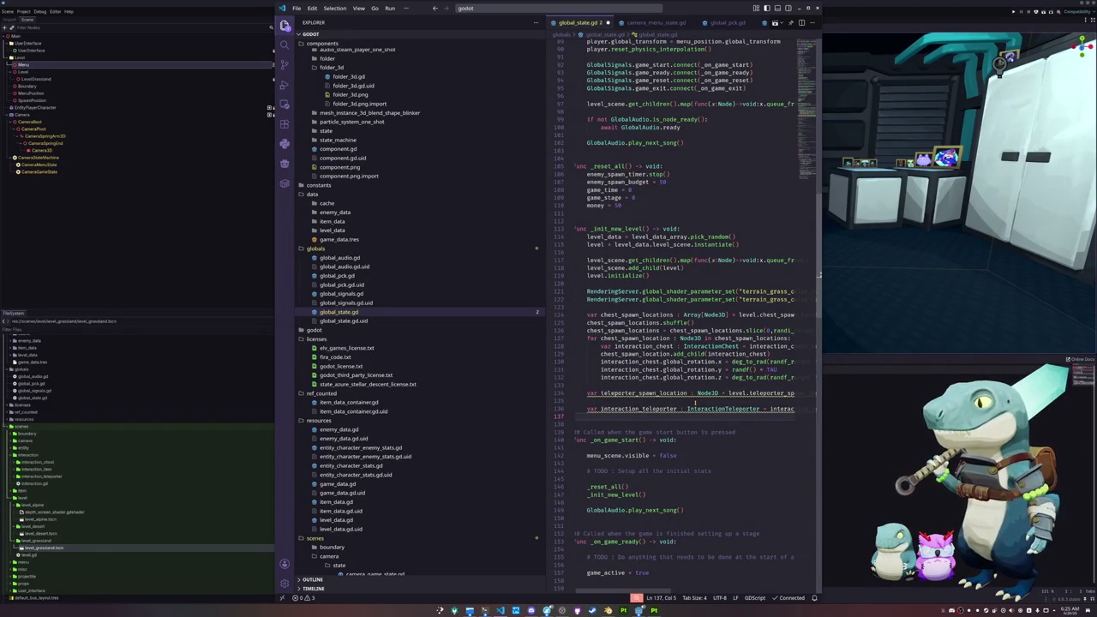
{"action": "type", "text": "teleporter_spawn_location.ad"}
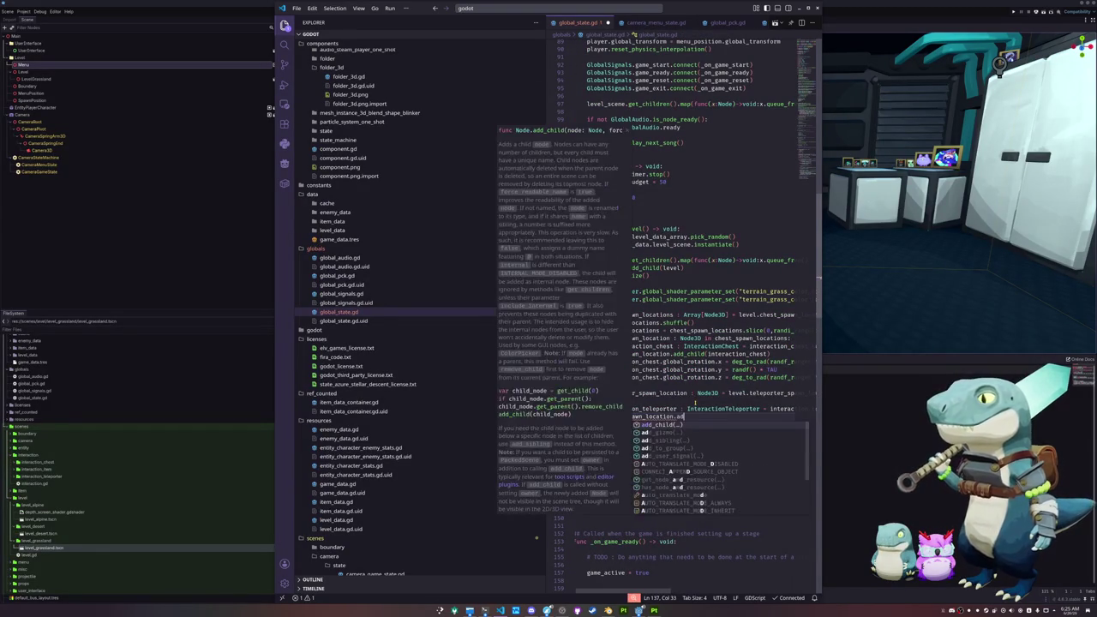
{"action": "type", "text": "d_child(interaction_teleporter)"}
{"action": "key", "text": "Return"}
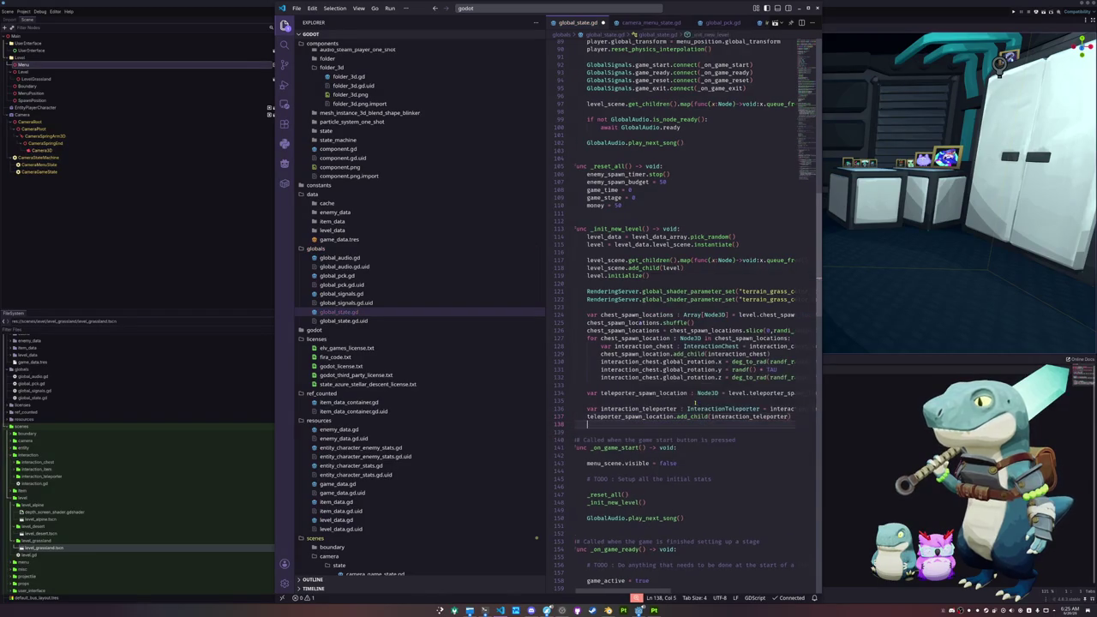
Add 'interaction_teleporter.global_rotation.y = randf() * TAU' adapted from the chest's rotation line.
{"action": "left_click", "coordinate": [695, 402]}
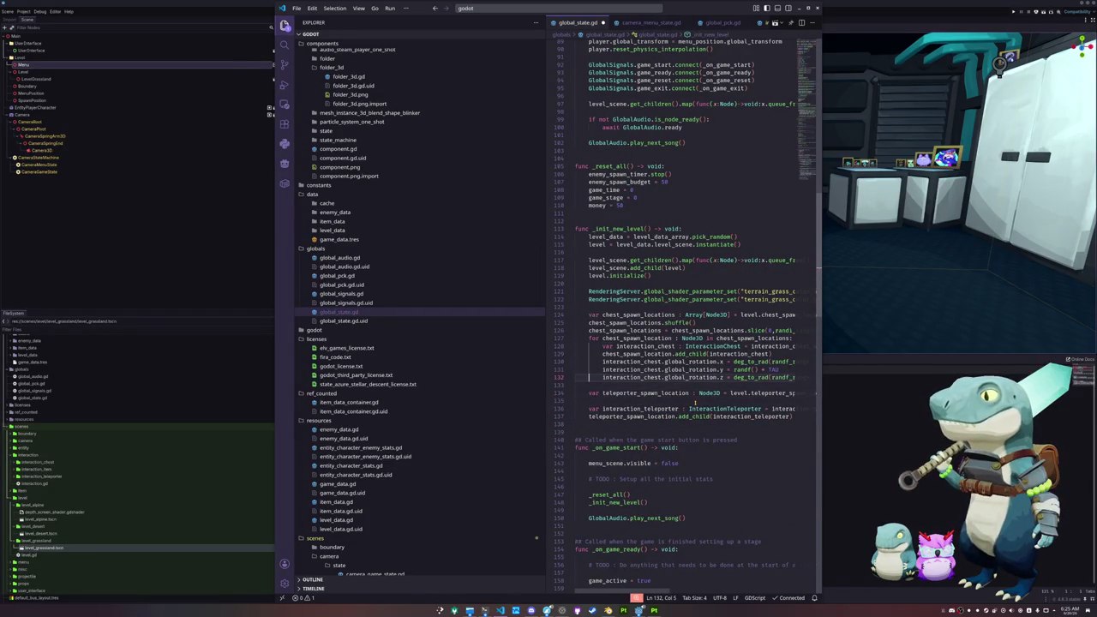
{"action": "key", "text": "Down"}
{"action": "key", "text": "Down"}
{"action": "key", "text": "Down"}
{"action": "key", "text": "End"}
{"action": "type", "text": "interaction_chest.global_rotation.y = randf() * TAU"}
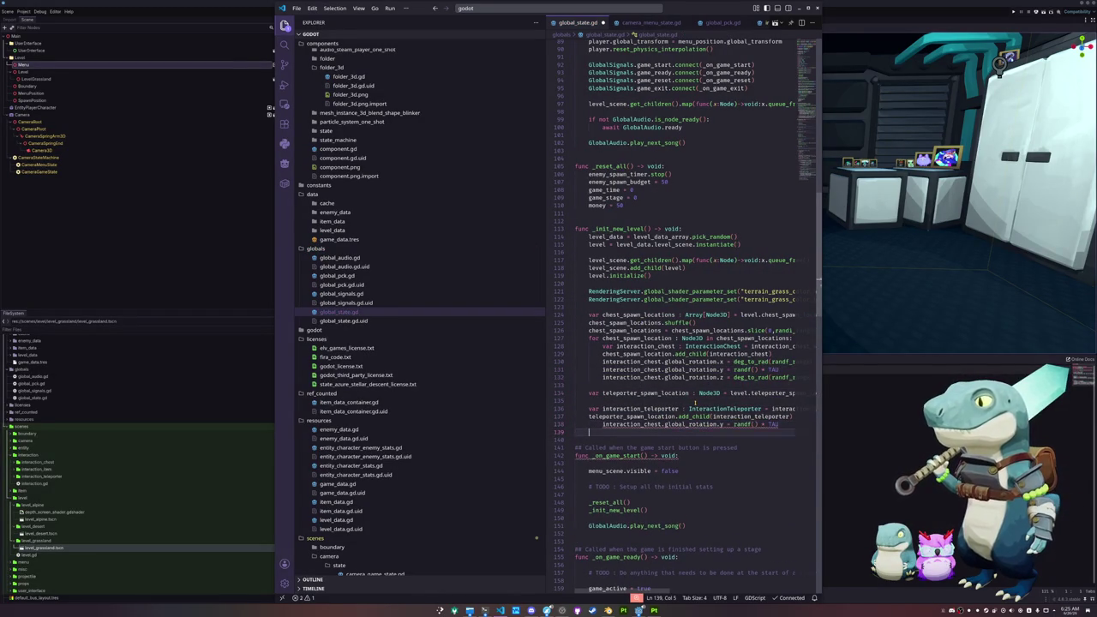
{"action": "key", "text": "Return"}
{"action": "key", "text": "Up"}
{"action": "key", "text": "Home"}
{"action": "key", "text": "Up"}
{"action": "key", "text": "ctrl+shift+Right"}
{"action": "key", "text": "Up"}
{"action": "key", "text": "Down"}
{"action": "key", "text": "Down"}
{"action": "key", "text": "ctrl+d"}
{"action": "type", "text": "interaction_teleporter"}
{"action": "key", "text": "Down"}
Save global_state.gd, remove a stray blank line, discard a trial comment, and return to Godot.
{"action": "key", "text": "ctrl+s"}
{"action": "left_click", "coordinate": [694, 402]}
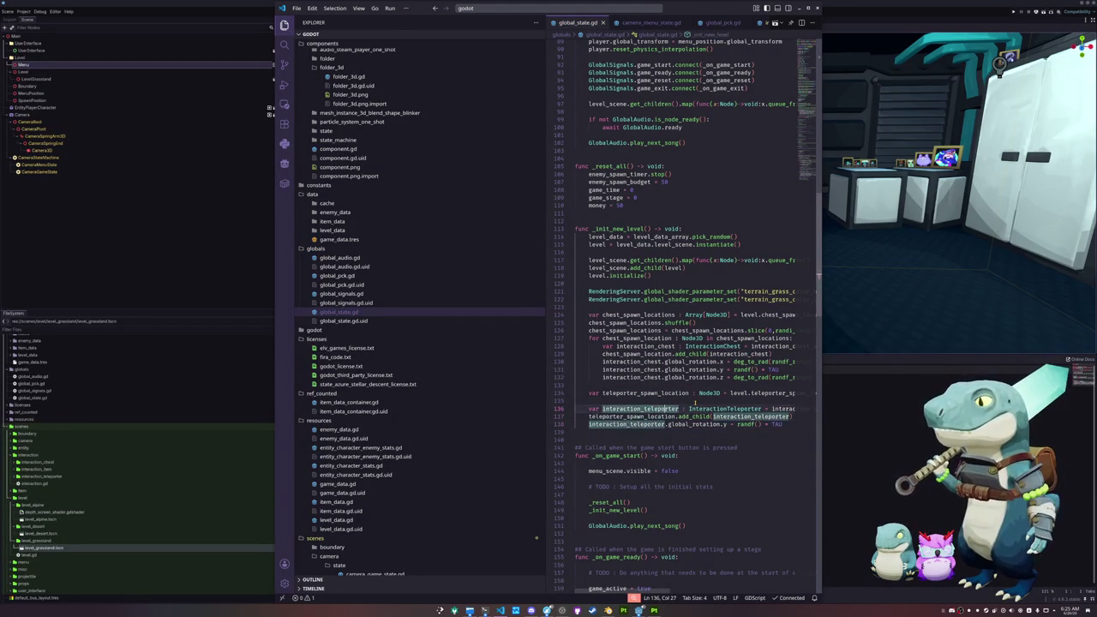
{"action": "key", "text": "Delete"}
{"action": "key", "text": "Down"}
{"action": "key", "text": "Down"}
{"action": "key", "text": "End"}
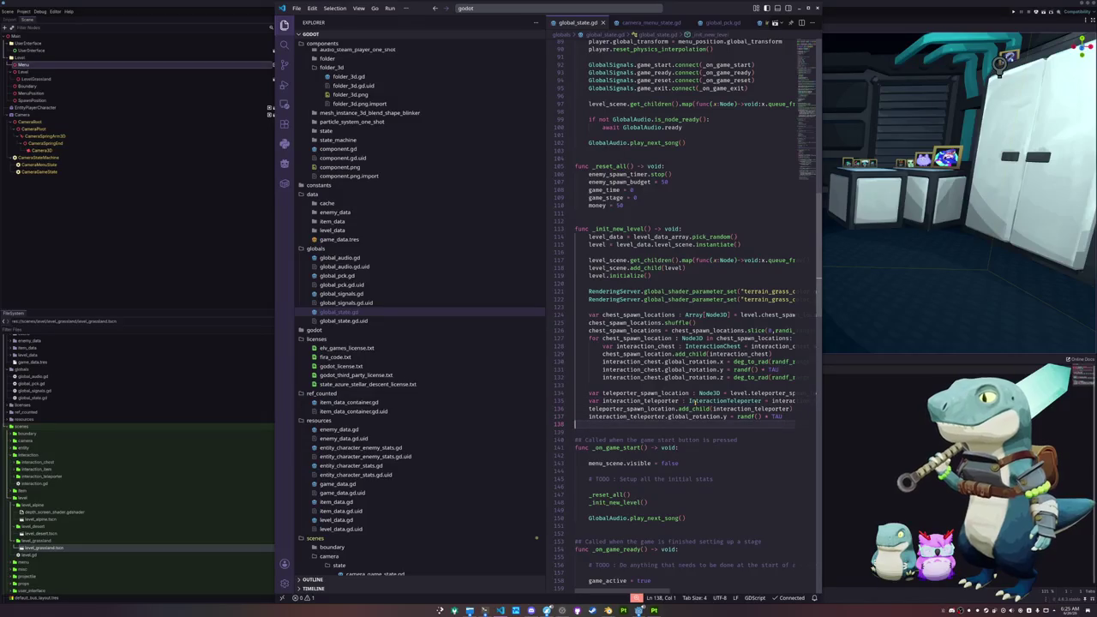
{"action": "key", "text": "Return"}
{"action": "key", "text": "Return"}
{"action": "type", "text": "in"}
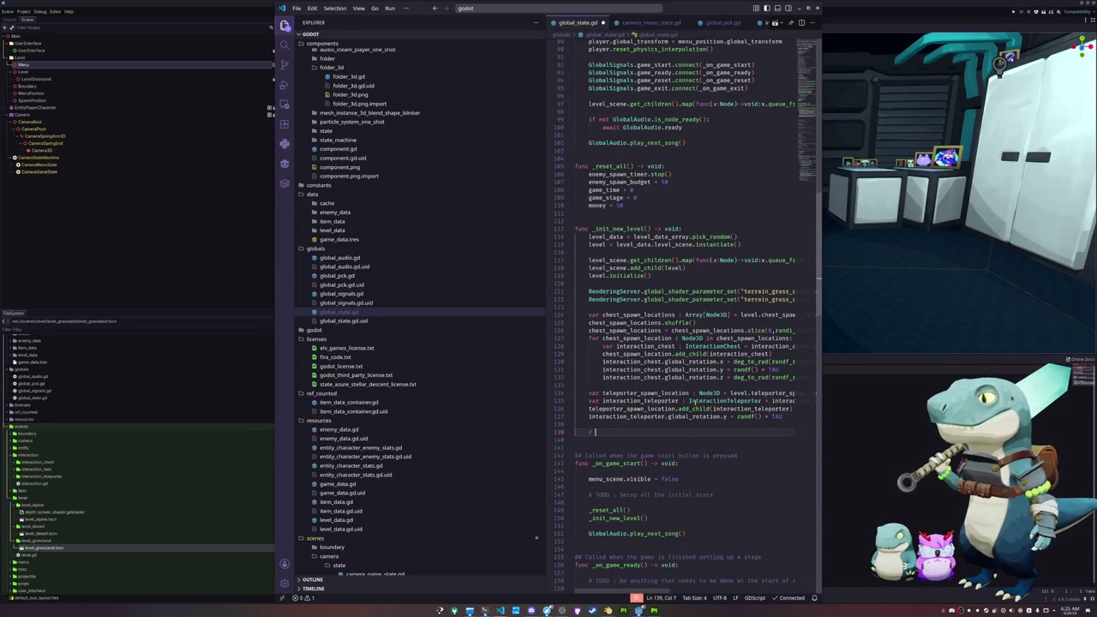
{"action": "type", "text": "ook up the UI"}
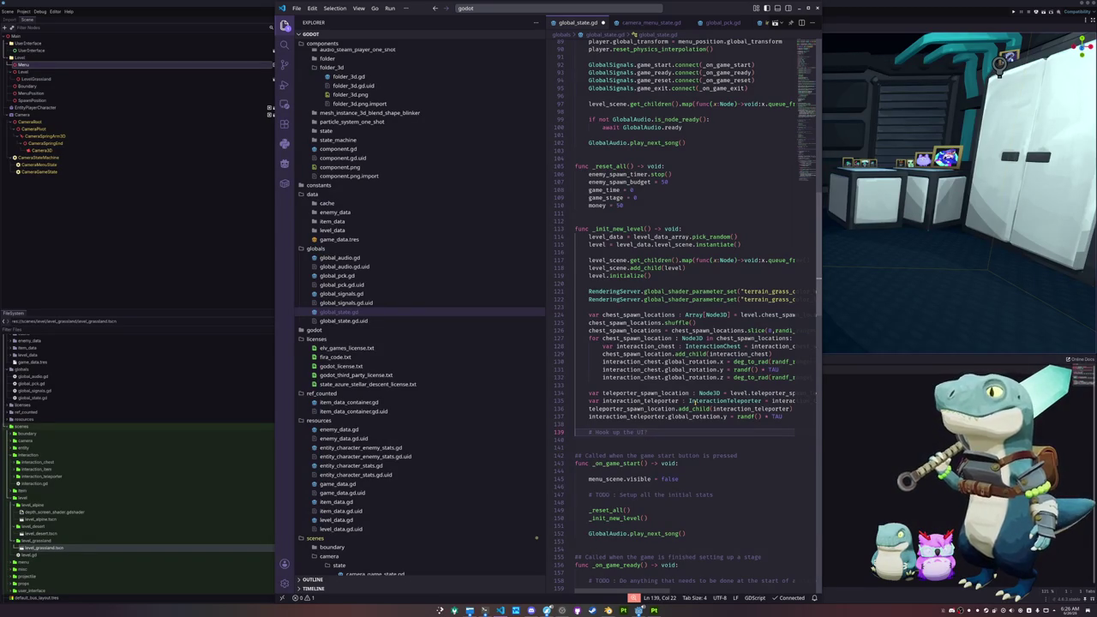
{"action": "key", "text": "ctrl+z"}
{"action": "key", "text": "ctrl+z"}
{"action": "key", "text": "ctrl+z"}
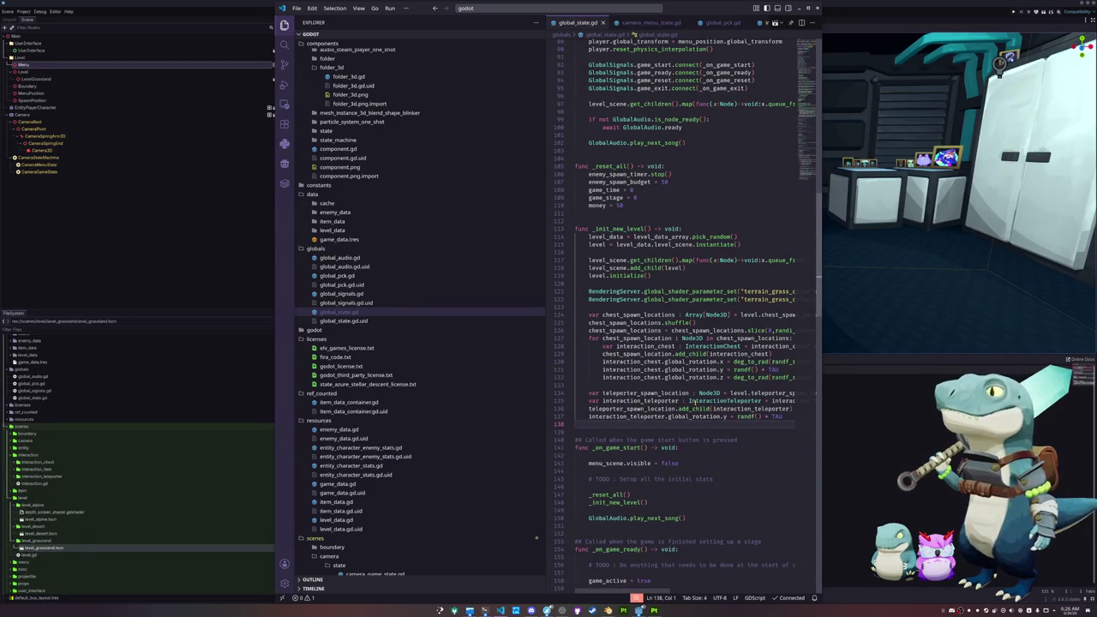
{"action": "scroll", "coordinate": [694, 403], "scroll_direction": "down", "scroll_amount": 9}
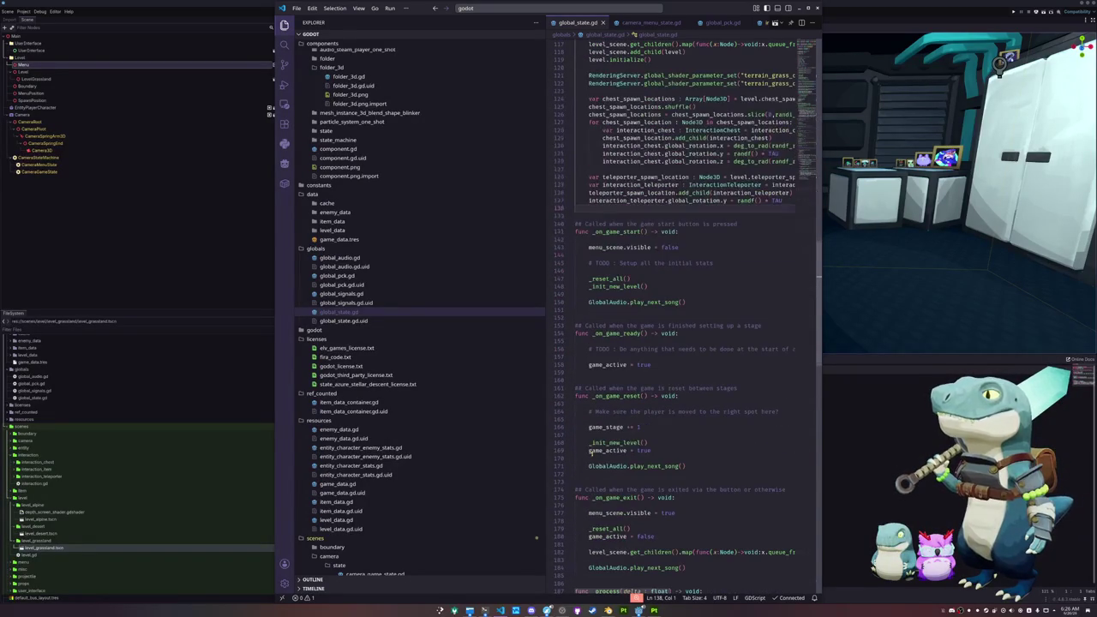
{"action": "left_click", "coordinate": [580, 455]}
{"action": "key", "text": "Up"}
{"action": "key", "text": "Up"}
{"action": "key", "text": "Up"}
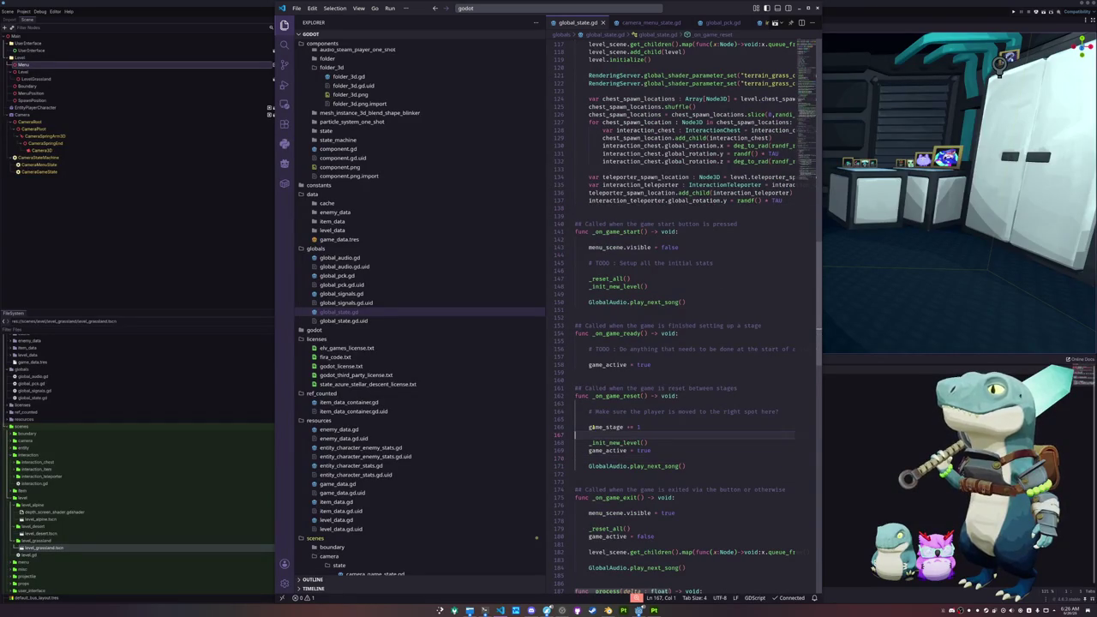
{"action": "key", "text": "alt+Tab"}
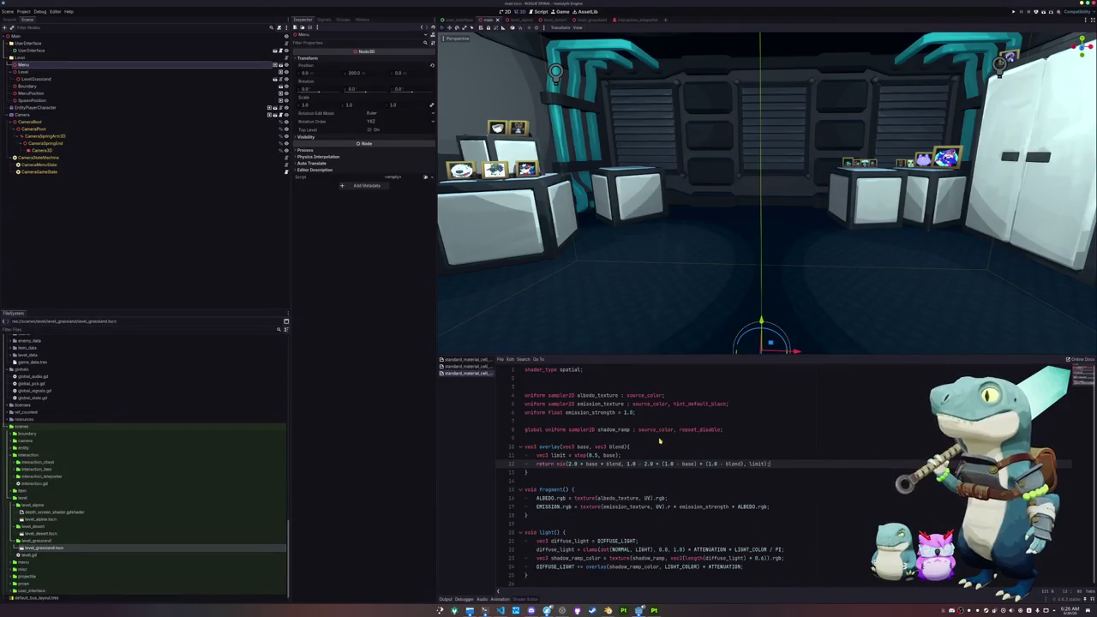
Run the game, start a new game, and run across the Grasslands onto the rocks.
{"action": "key", "text": "F5"}
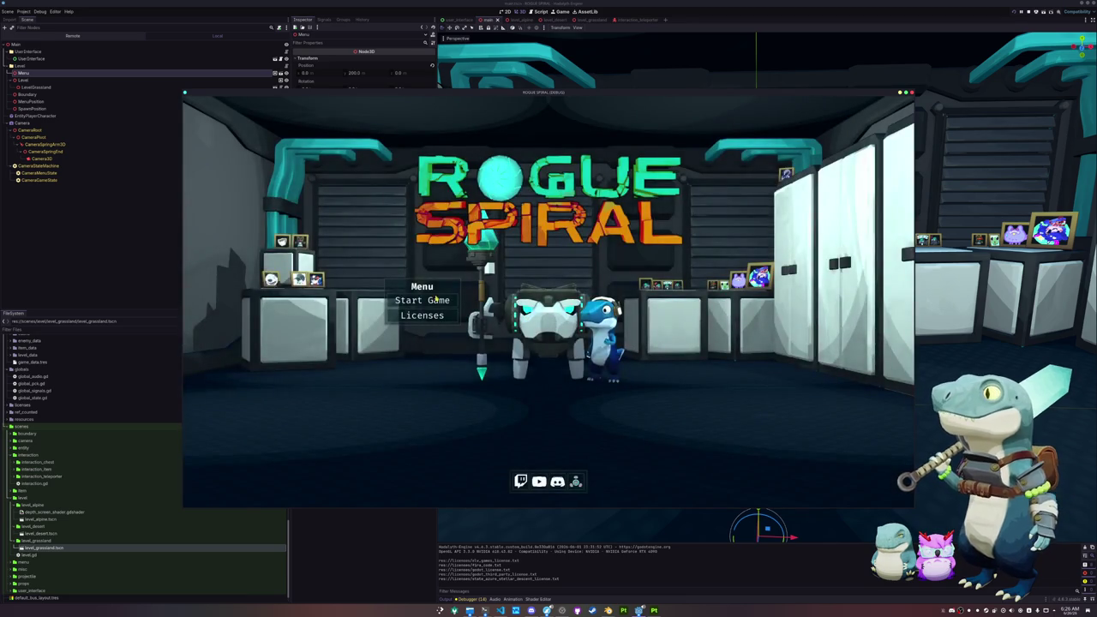
{"action": "left_click", "coordinate": [435, 299]}
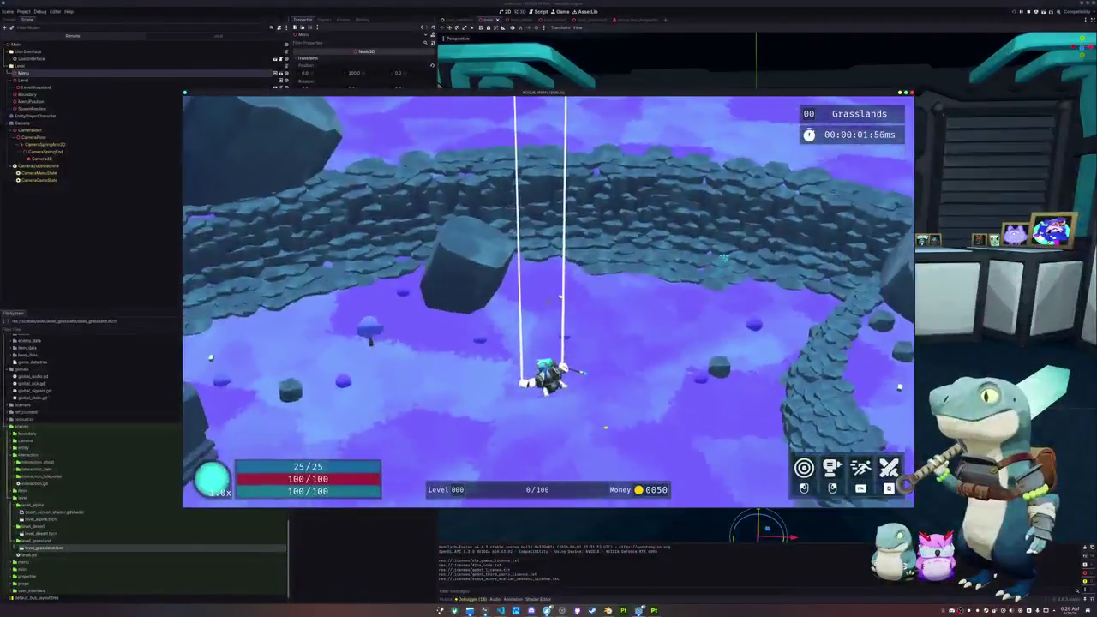
{"action": "key", "text": "w"}
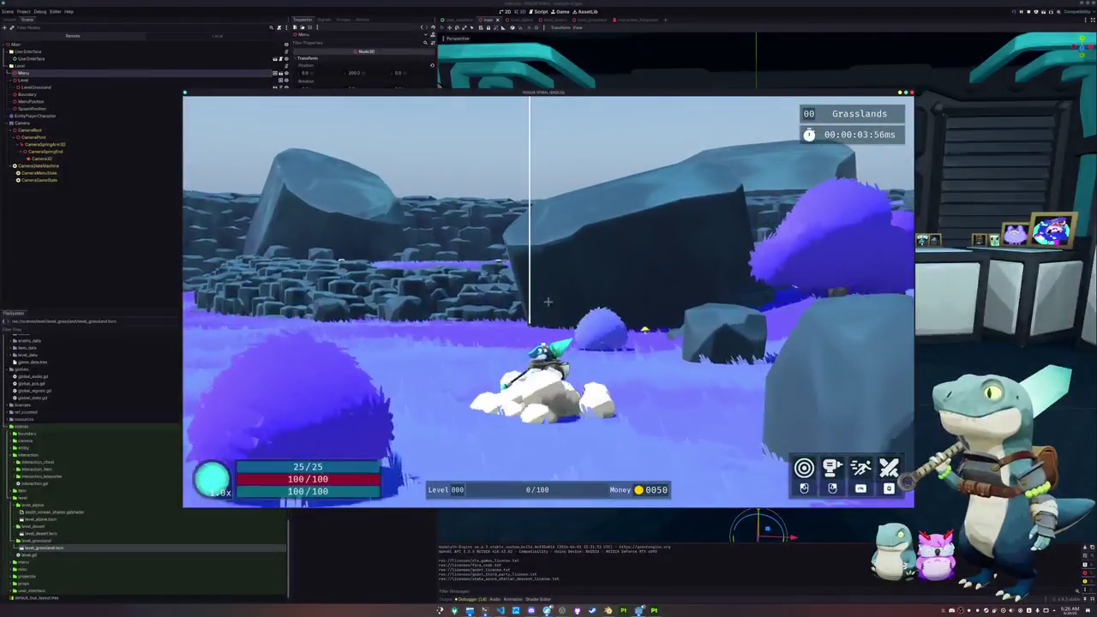
{"action": "key", "text": "d"}
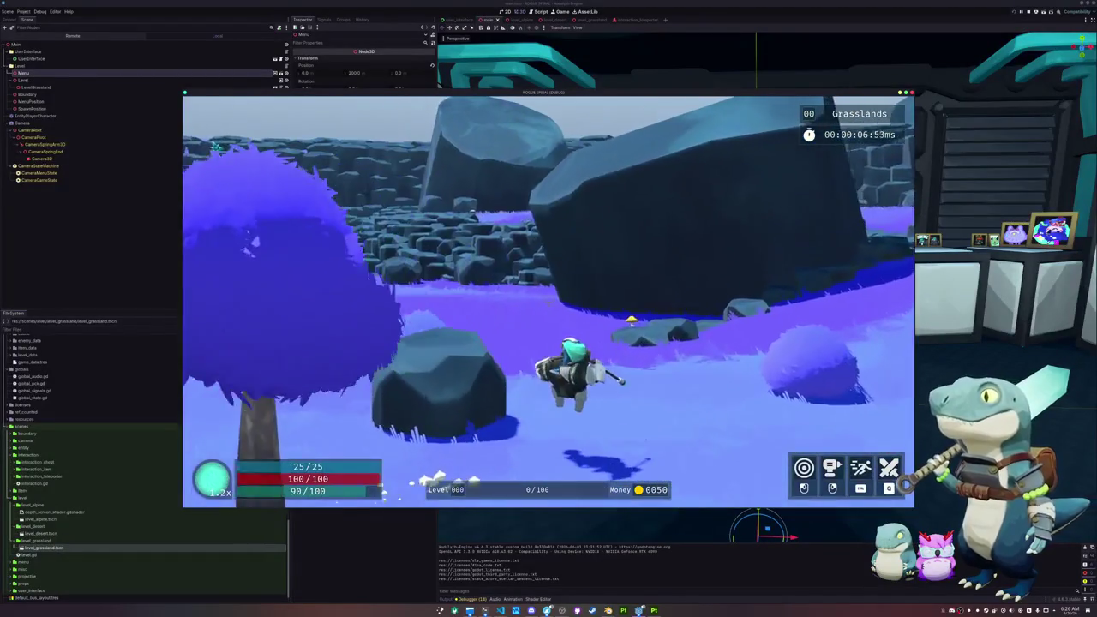
{"action": "key", "text": "w"}
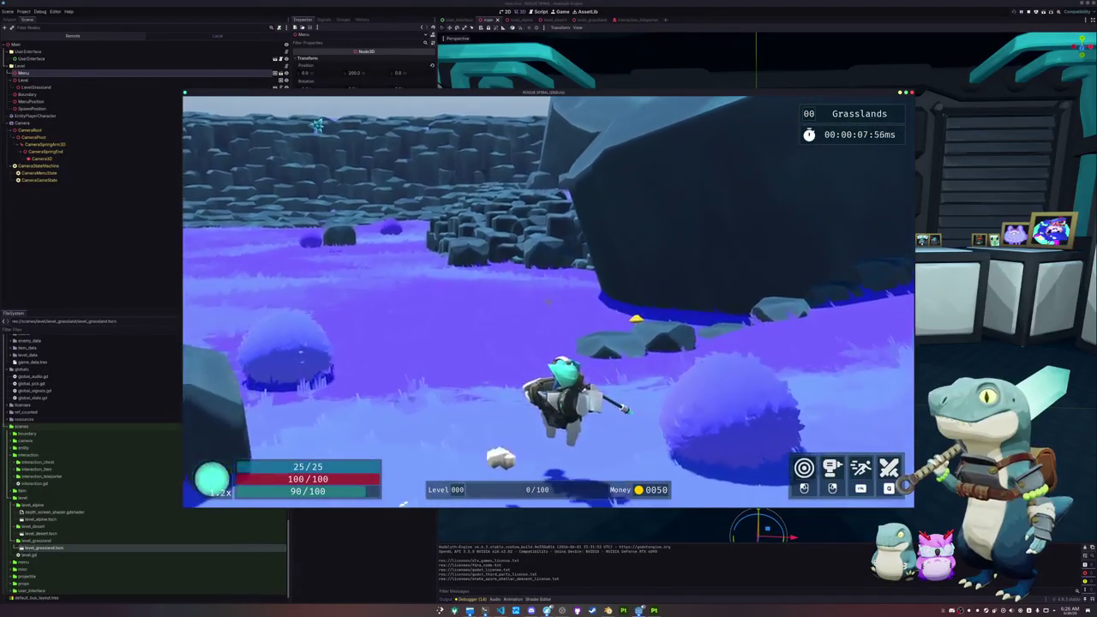
{"action": "key", "text": "w"}
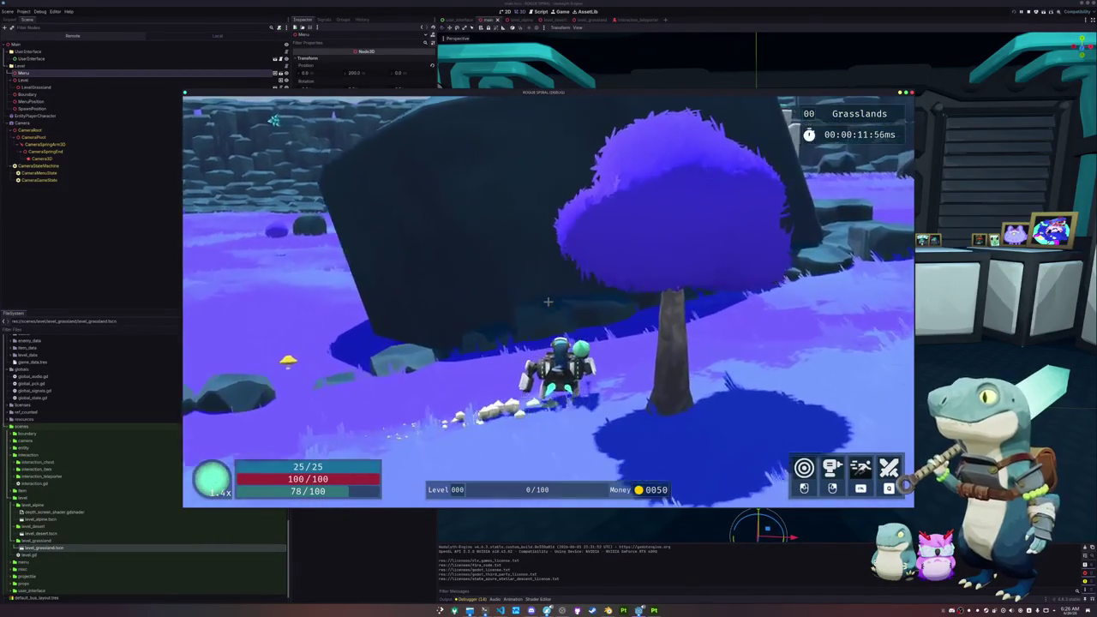
{"action": "key", "text": "w"}
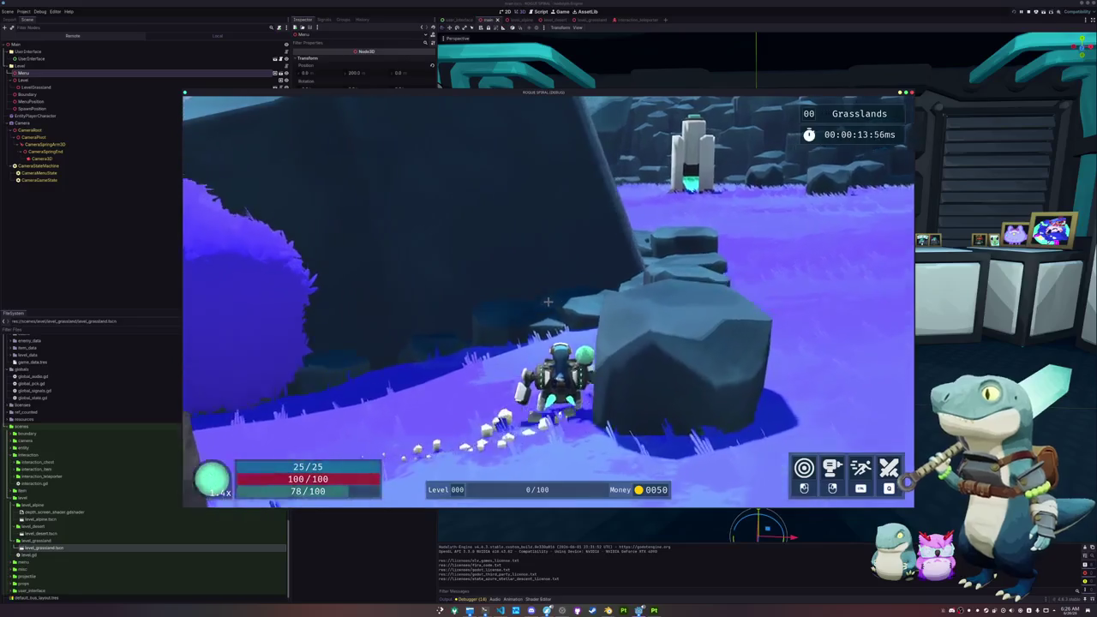
{"action": "key", "text": "space"}
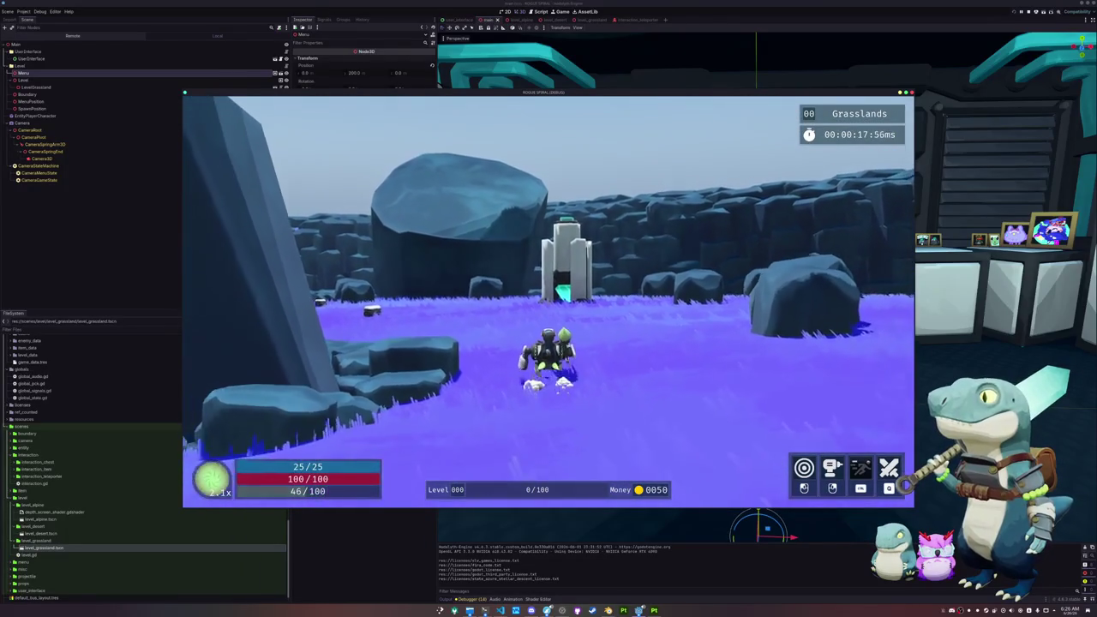
Dash to the drill tower, circle it to inspect the teleporter, then exit the game.
{"action": "key", "text": "shift"}
{"action": "key", "text": "w"}
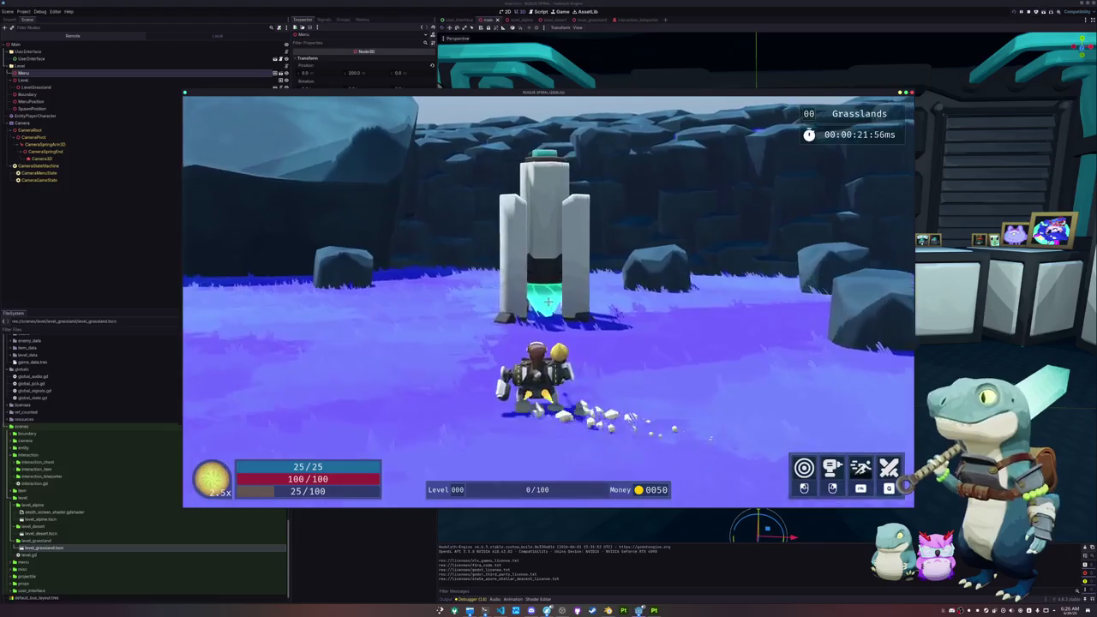
{"action": "key", "text": "w"}
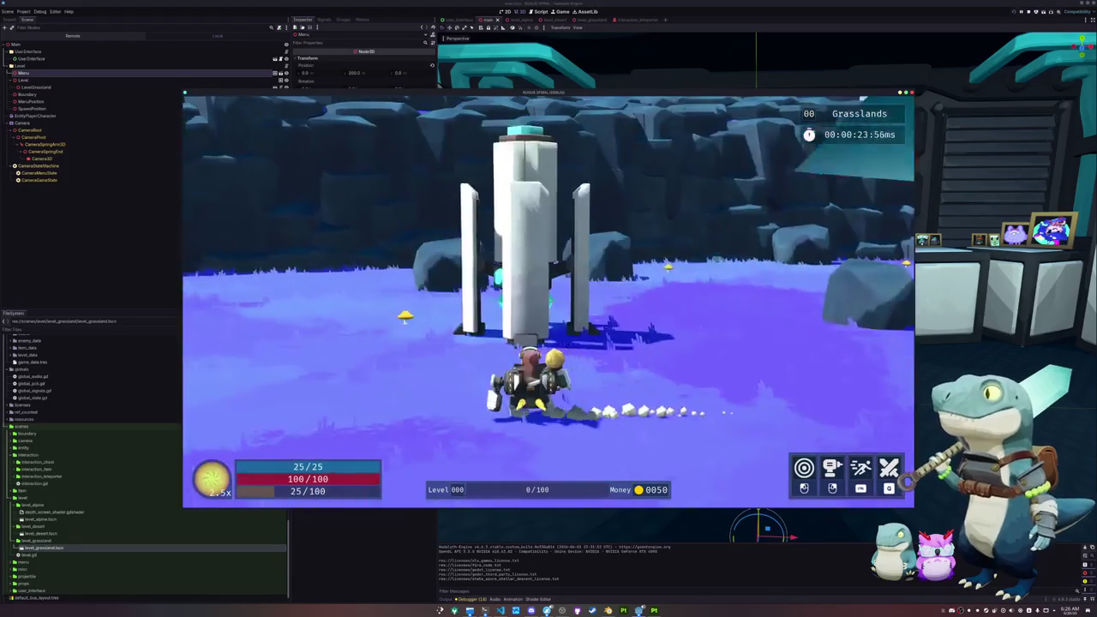
{"action": "key", "text": "w"}
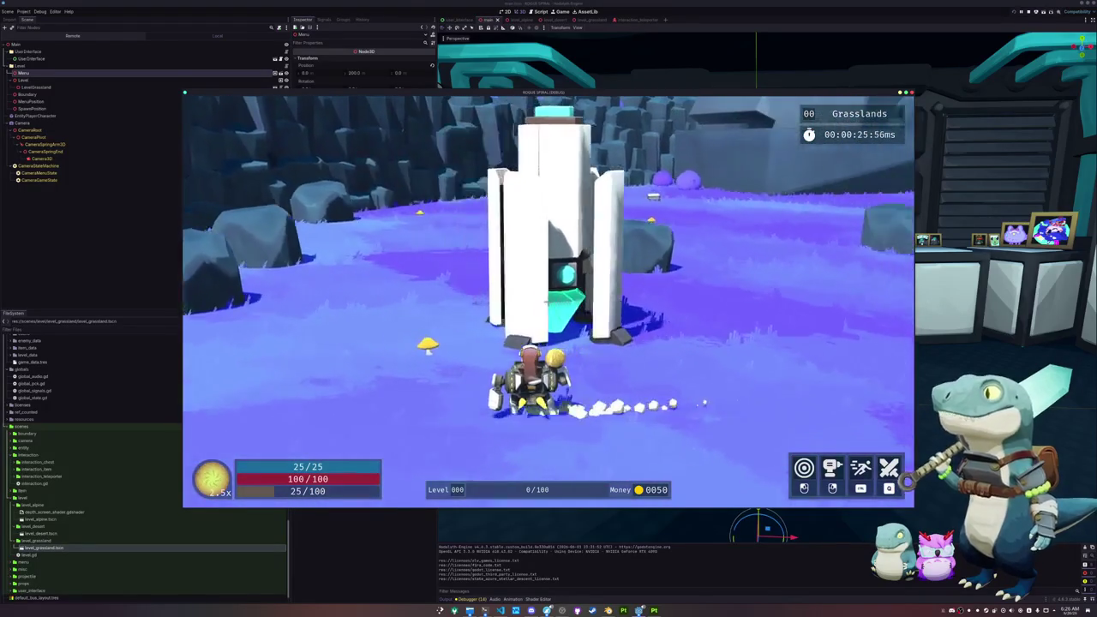
{"action": "key", "text": "w"}
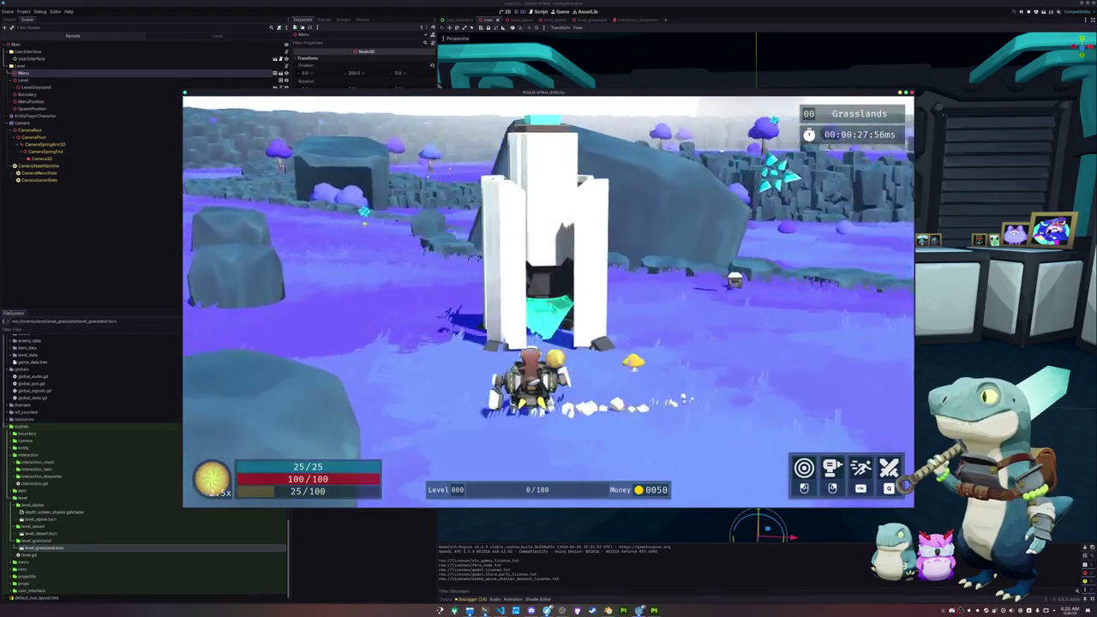
{"action": "key", "text": "w"}
{"action": "key", "text": "w"}
{"action": "key", "text": "w"}
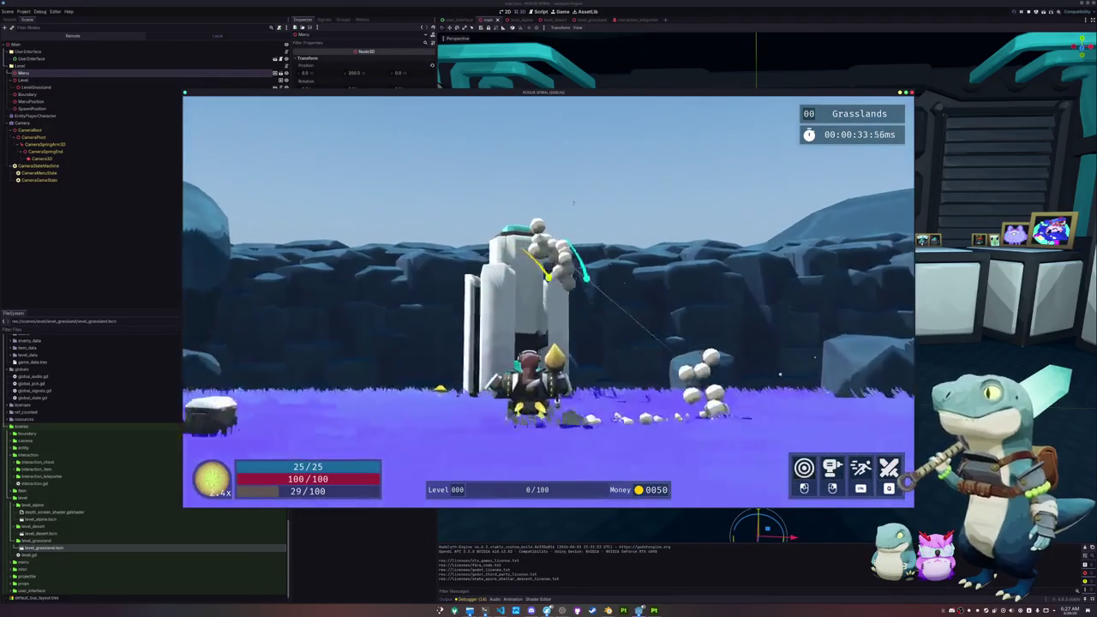
{"action": "key", "text": "Escape"}
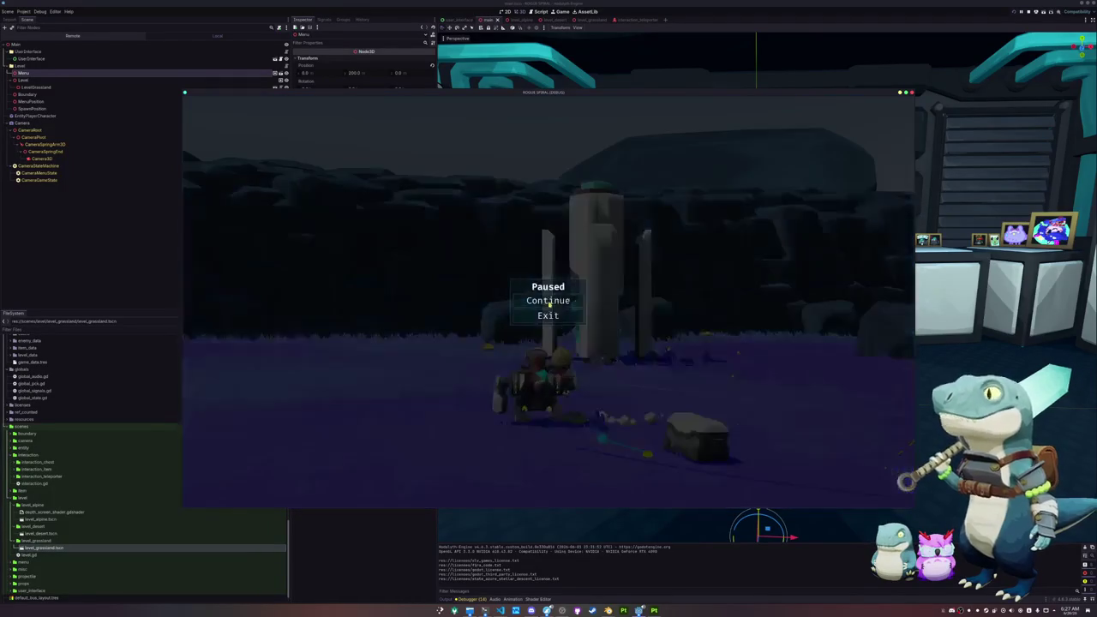
{"action": "left_click", "coordinate": [548, 315]}
{"action": "key", "text": "ctrl+s"}
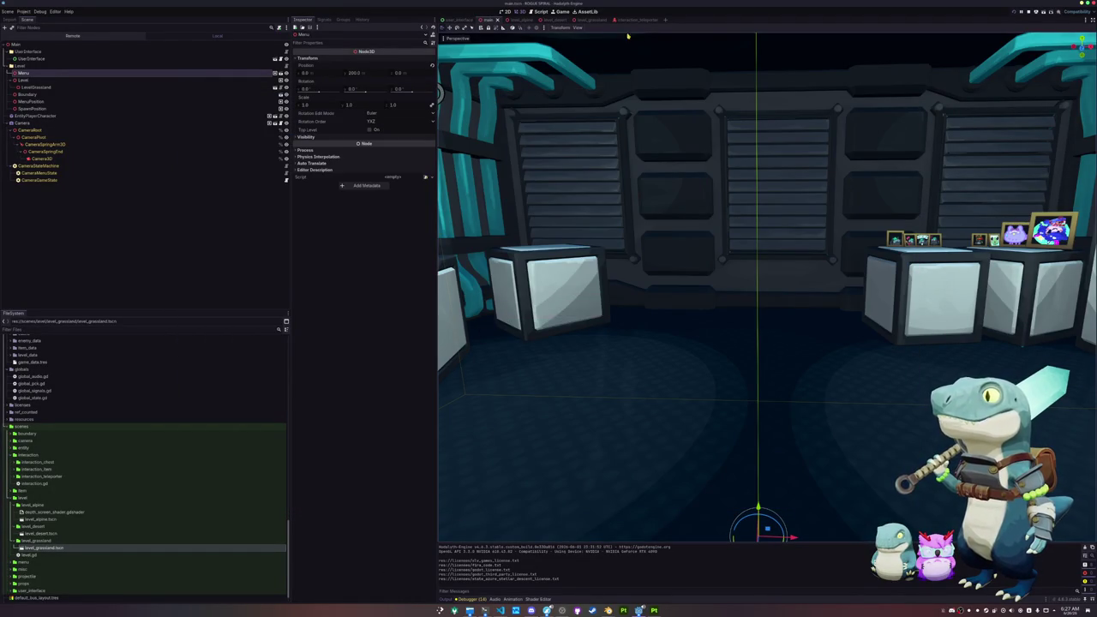
Switch to the interaction_teleporter scene and test-run the game around the teleporter.
{"action": "left_click", "coordinate": [630, 19]}
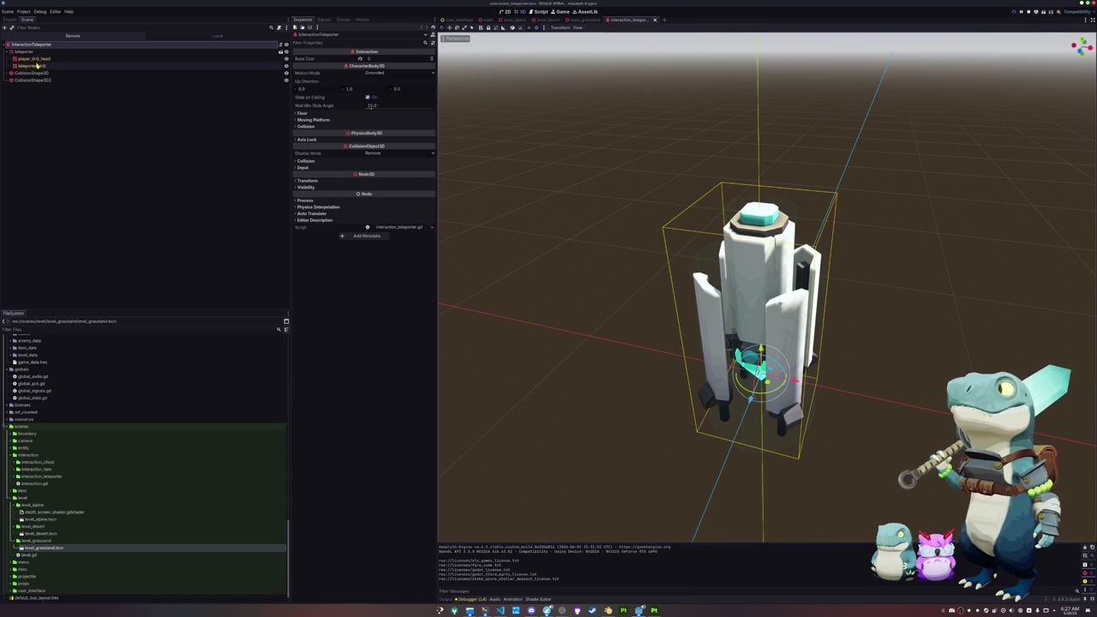
{"action": "left_click", "coordinate": [38, 65]}
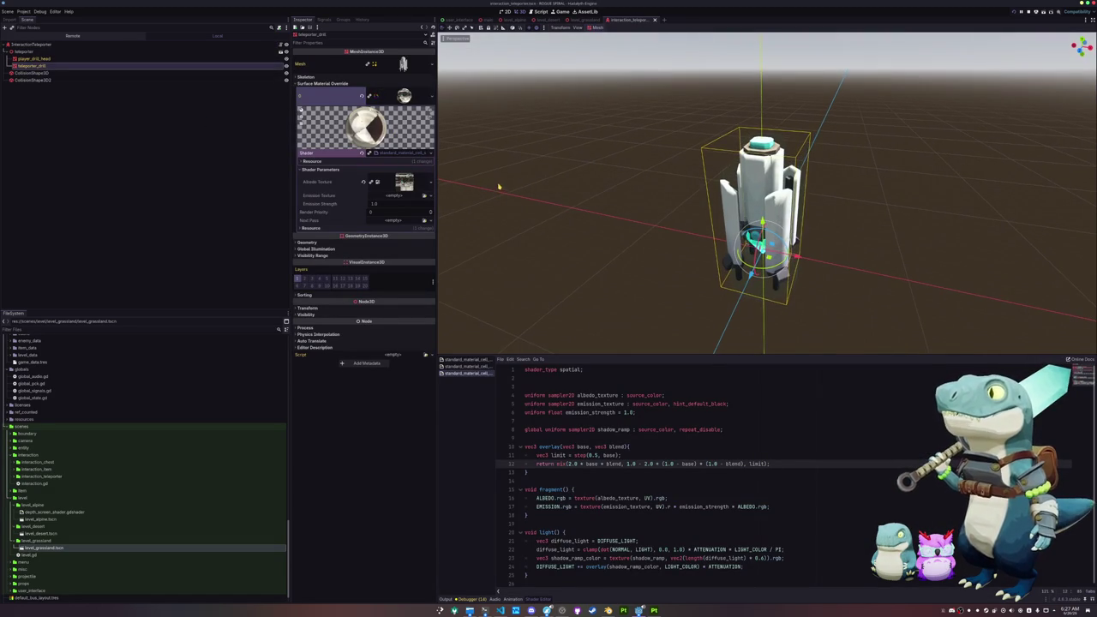
{"action": "key", "text": "F5"}
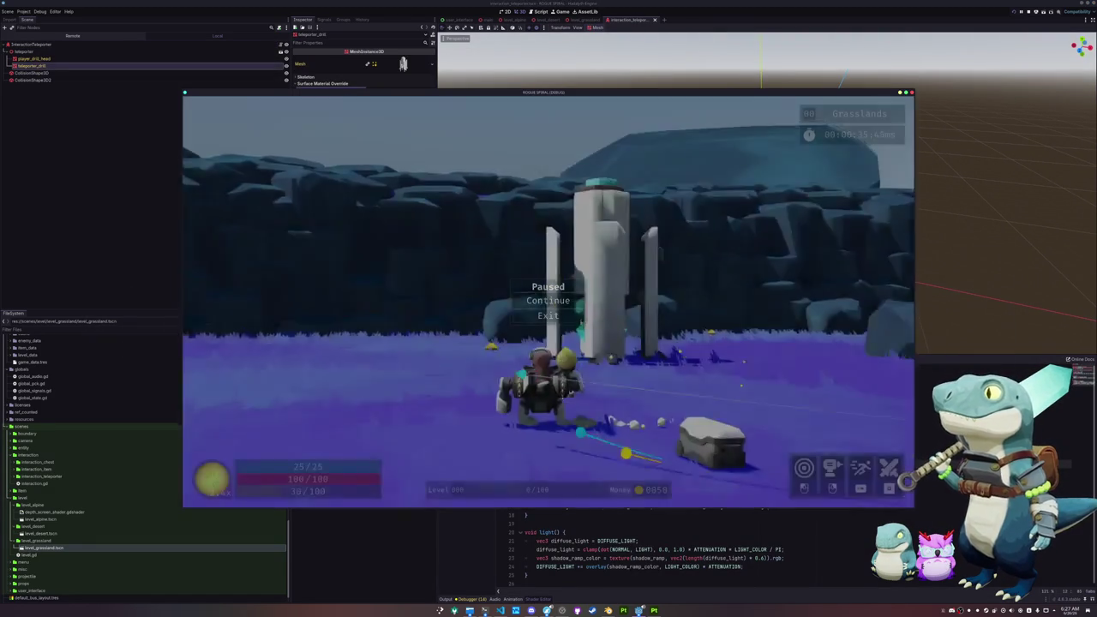
{"action": "key", "text": "w"}
{"action": "key", "text": "w"}
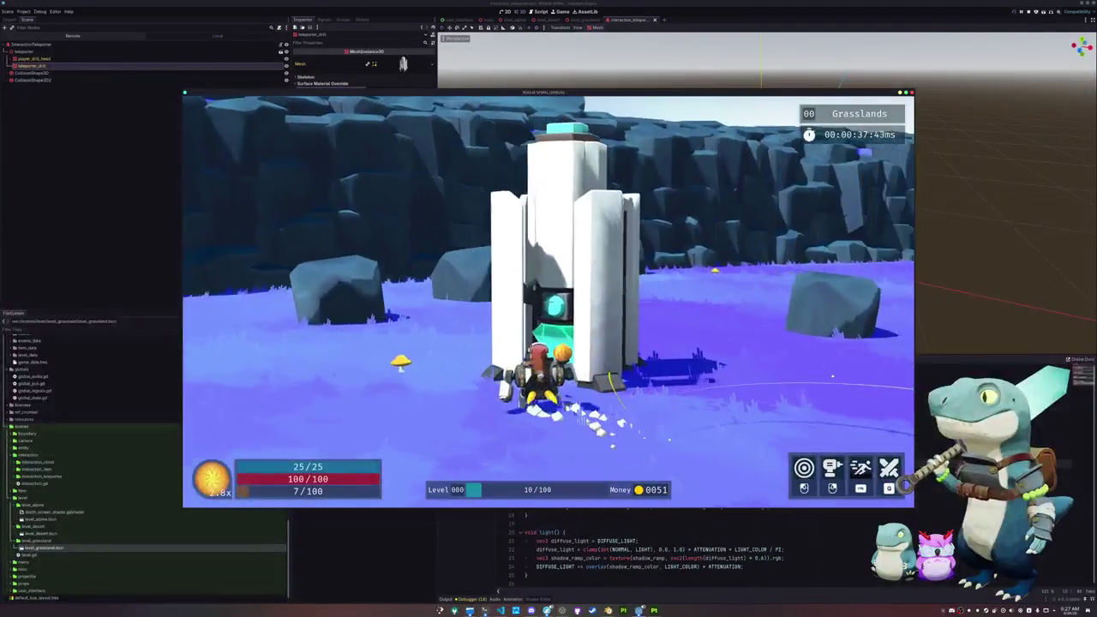
{"action": "key", "text": "a"}
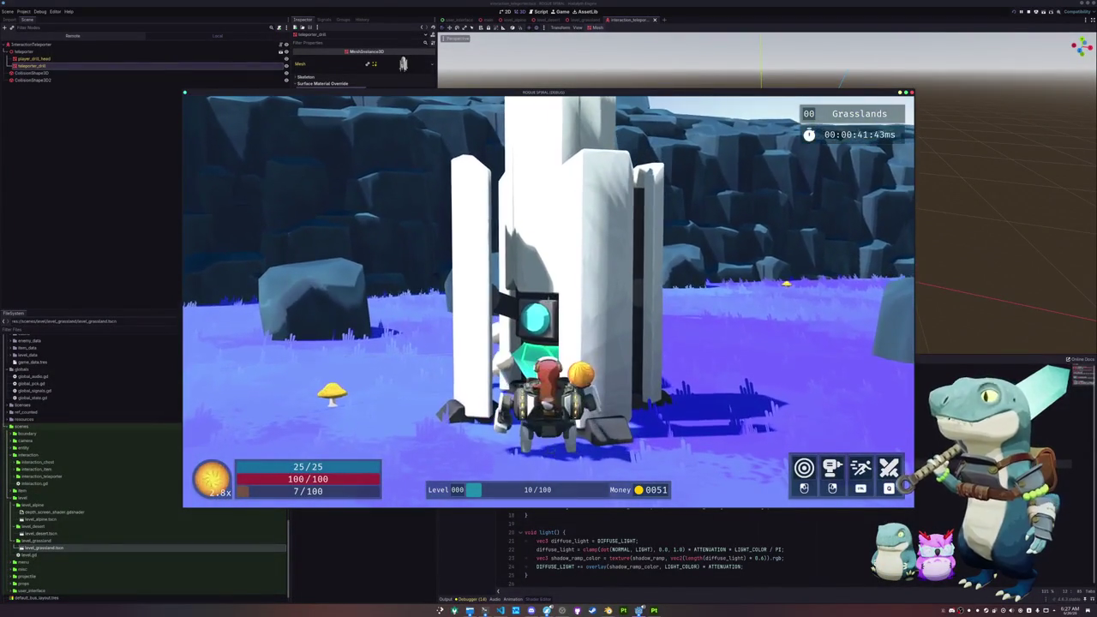
{"action": "key", "text": "Escape"}
Enable collision layer 3 on the InteractionTeleporter root node.
{"action": "left_click", "coordinate": [39, 44]}
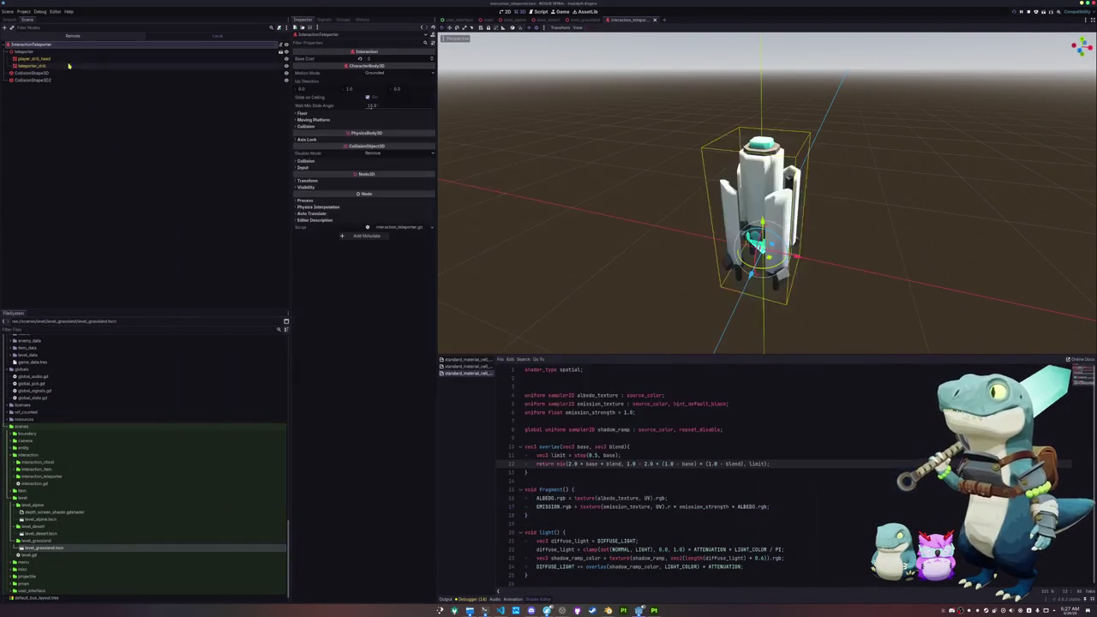
{"action": "left_click", "coordinate": [306, 160]}
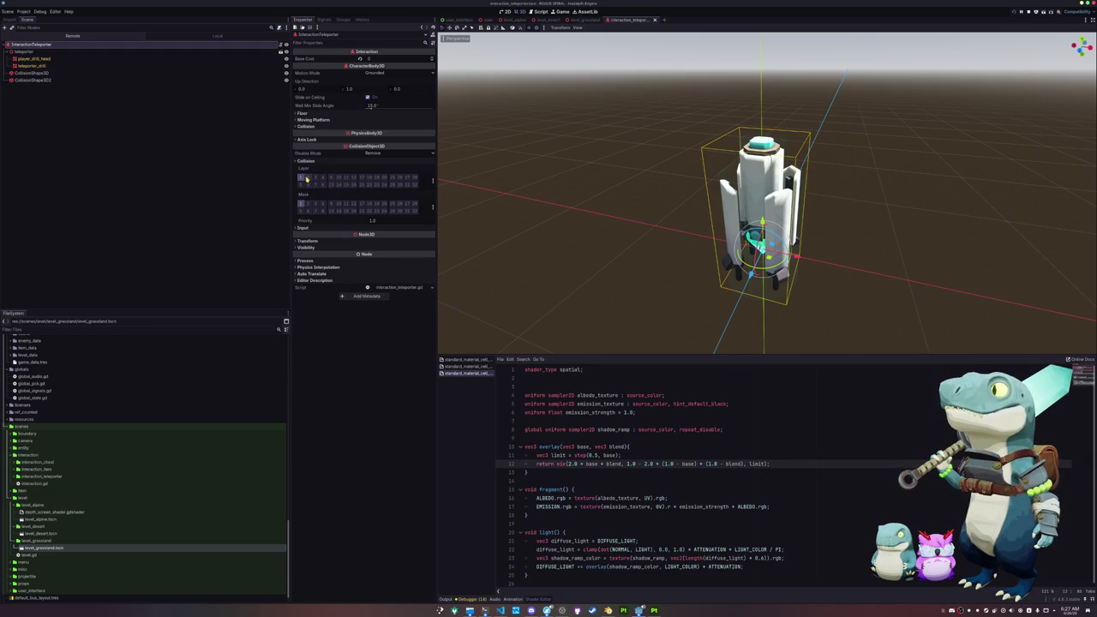
{"action": "left_click", "coordinate": [315, 178]}
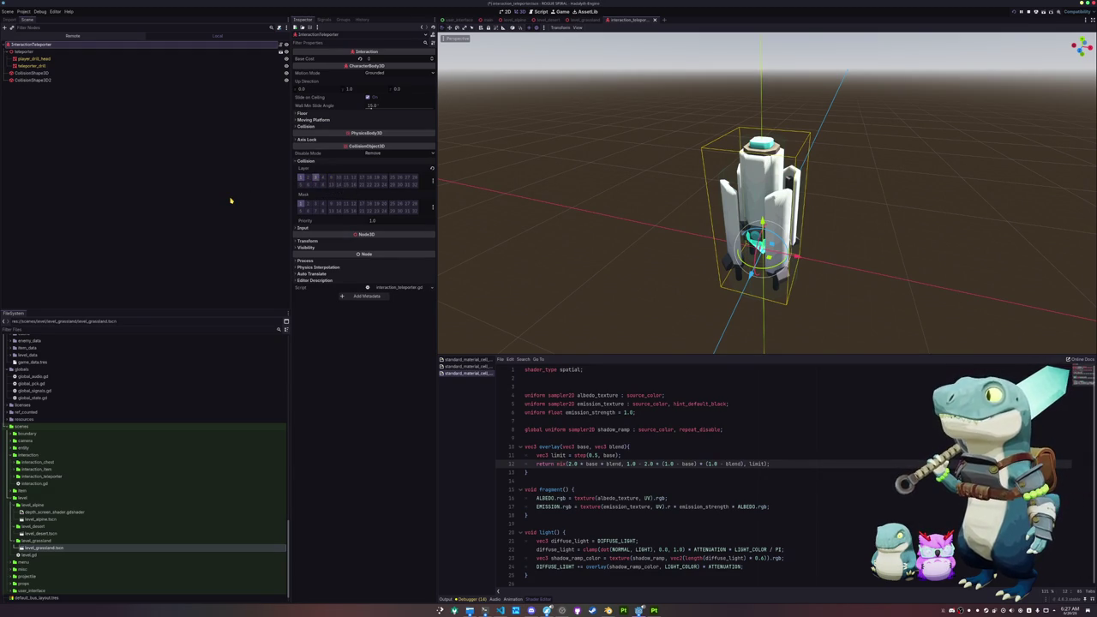
{"action": "scroll", "coordinate": [60, 429], "scroll_direction": "down", "scroll_amount": 2}
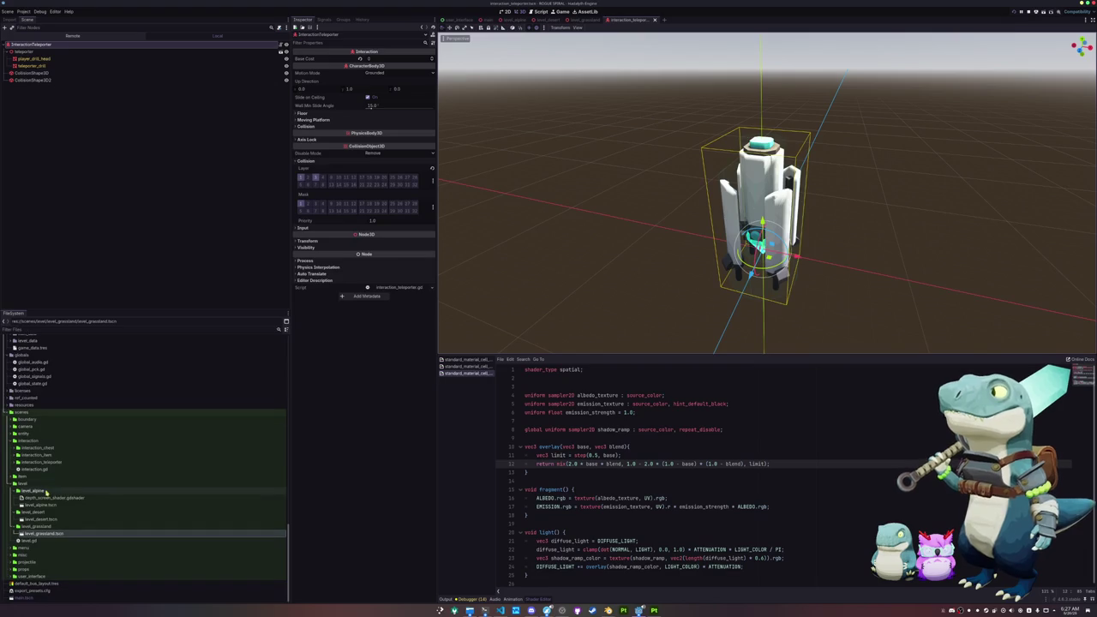
{"action": "double_click", "coordinate": [38, 448]}
Open interaction_chest.tscn, select its InteractionChest root, and run the game.
{"action": "double_click", "coordinate": [45, 462]}
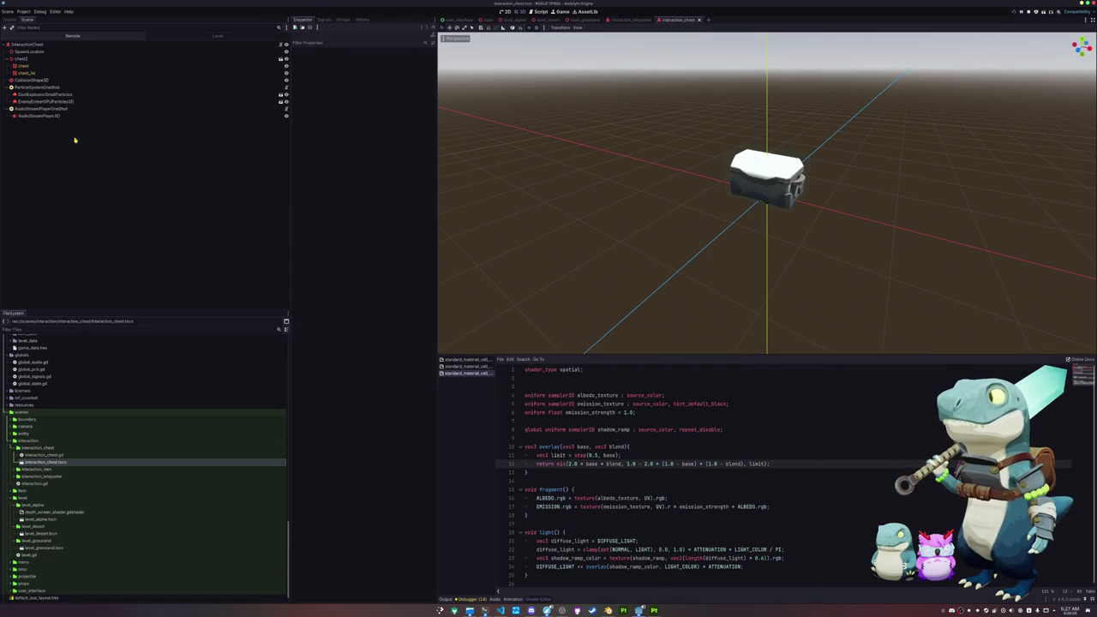
{"action": "left_click", "coordinate": [77, 45]}
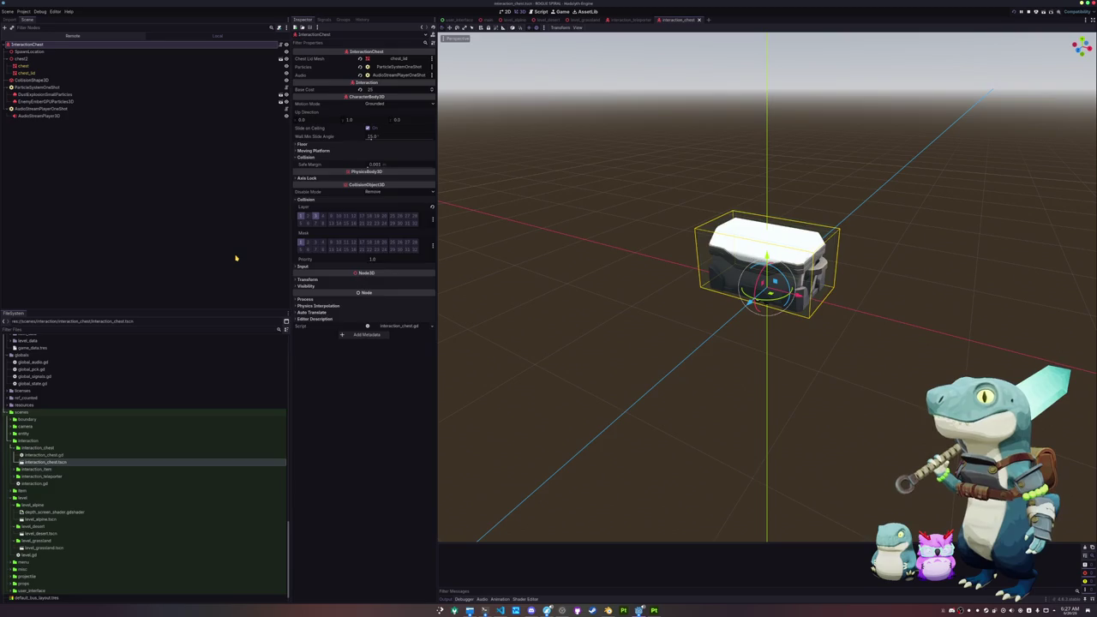
{"action": "key", "text": "F6"}
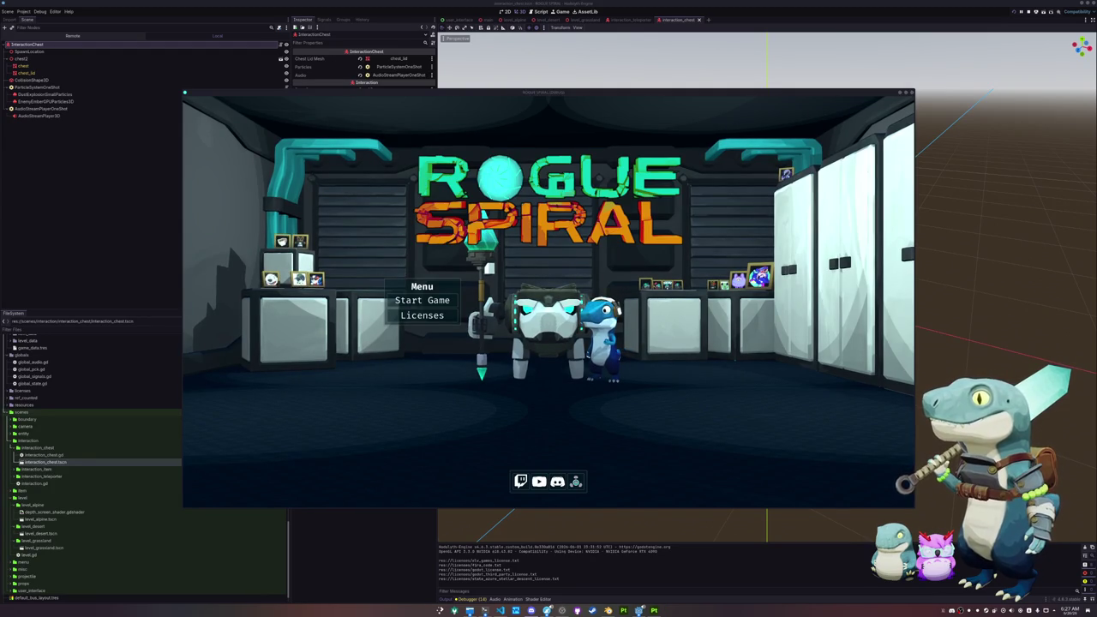
Start a new game and run along the stone path toward the rock cliffs.
{"action": "left_click", "coordinate": [456, 303]}
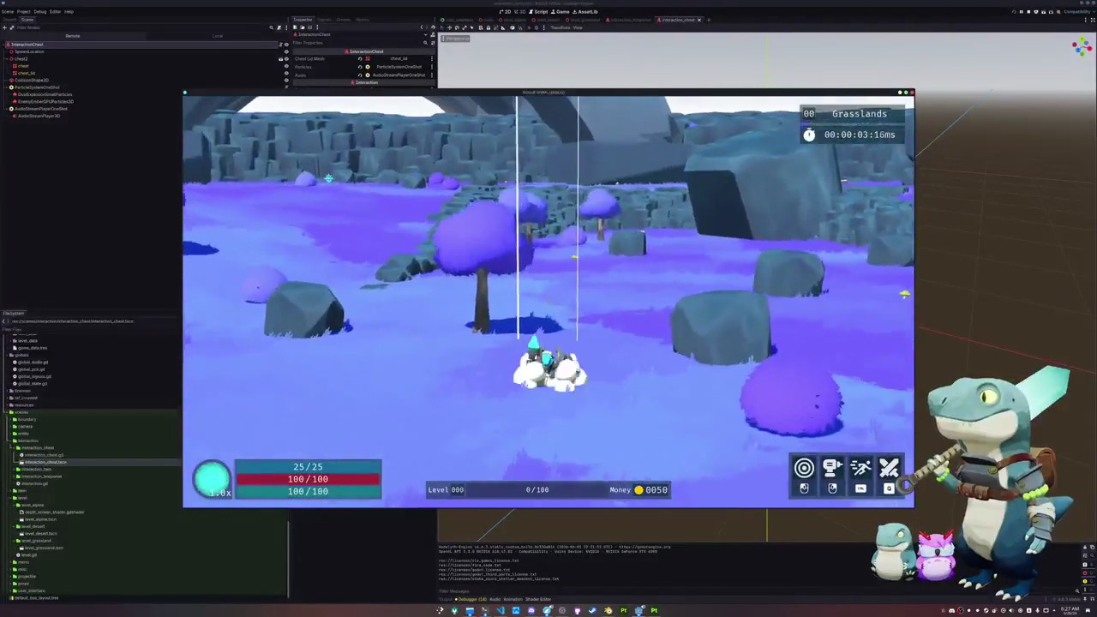
{"action": "key", "text": "w"}
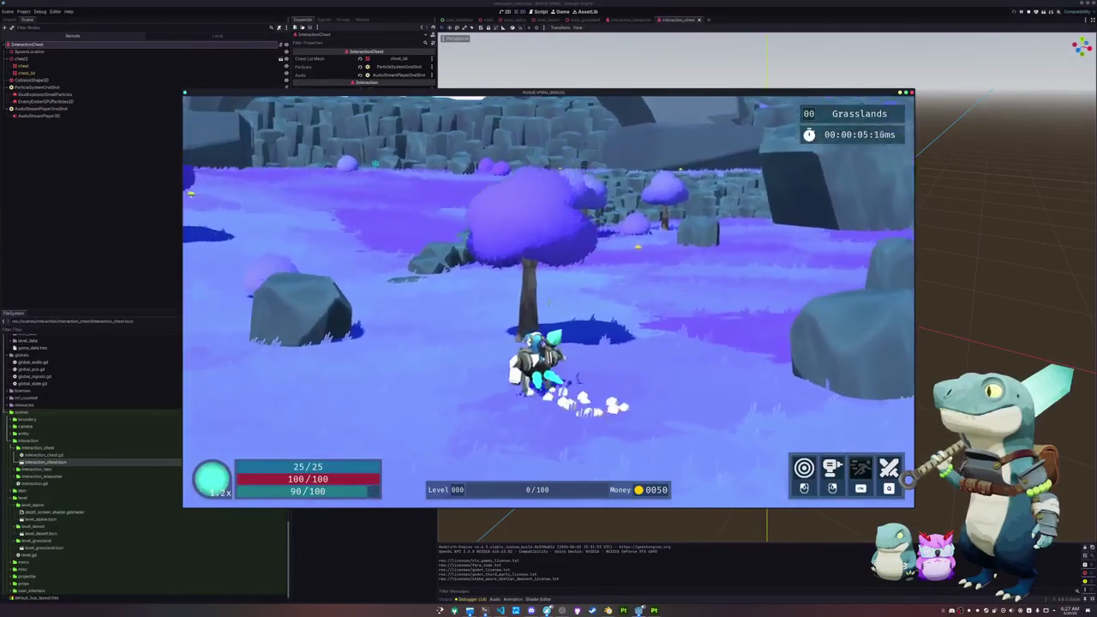
{"action": "key", "text": "a"}
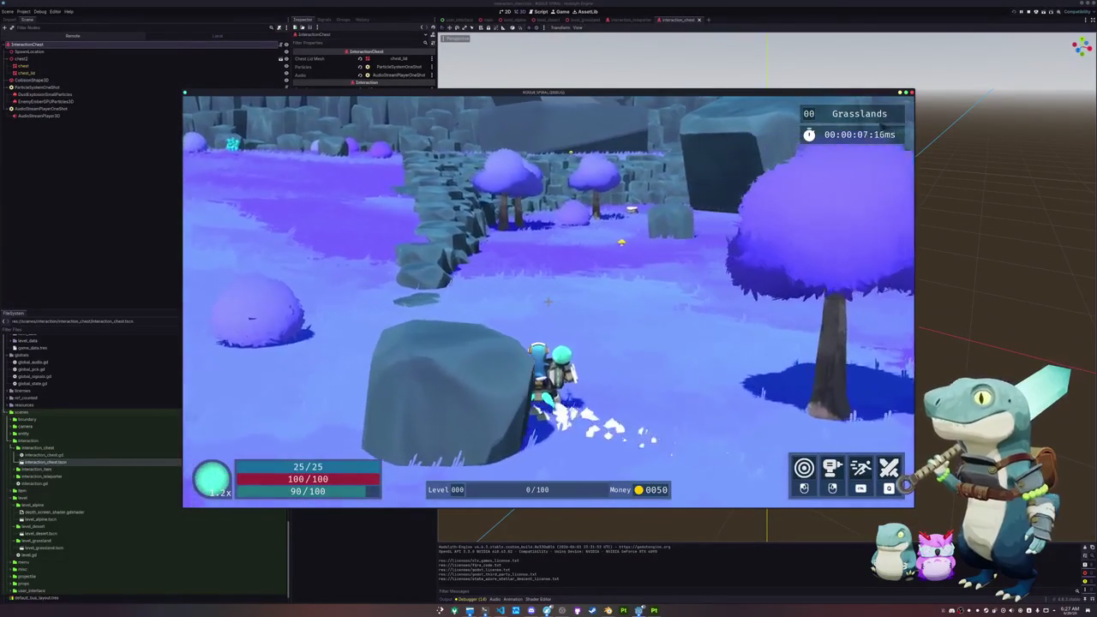
{"action": "key", "text": "w"}
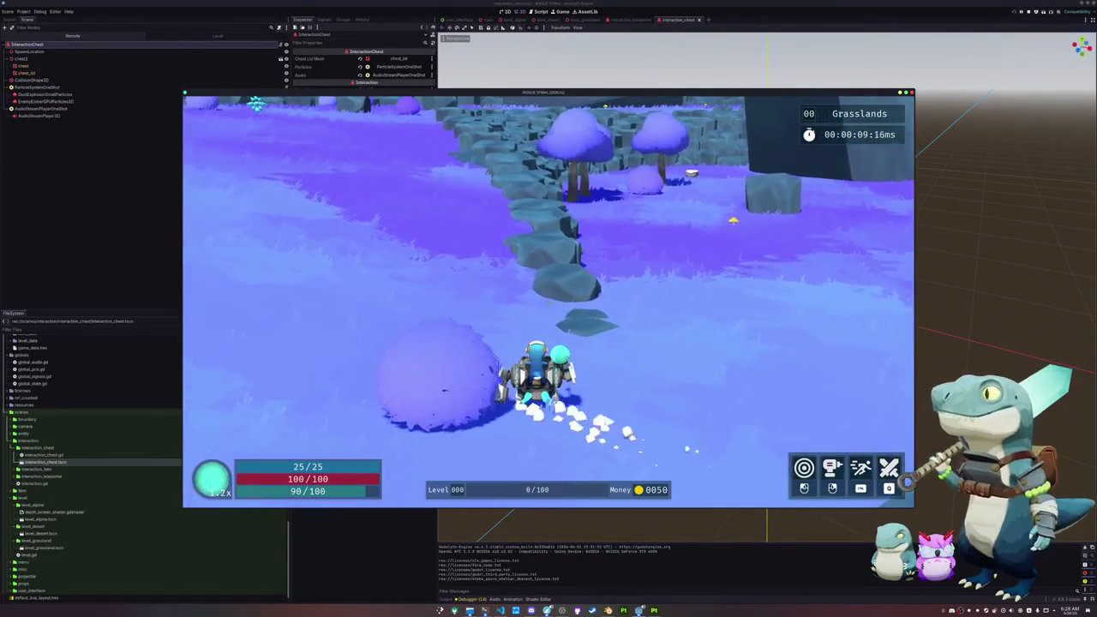
{"action": "key", "text": "w"}
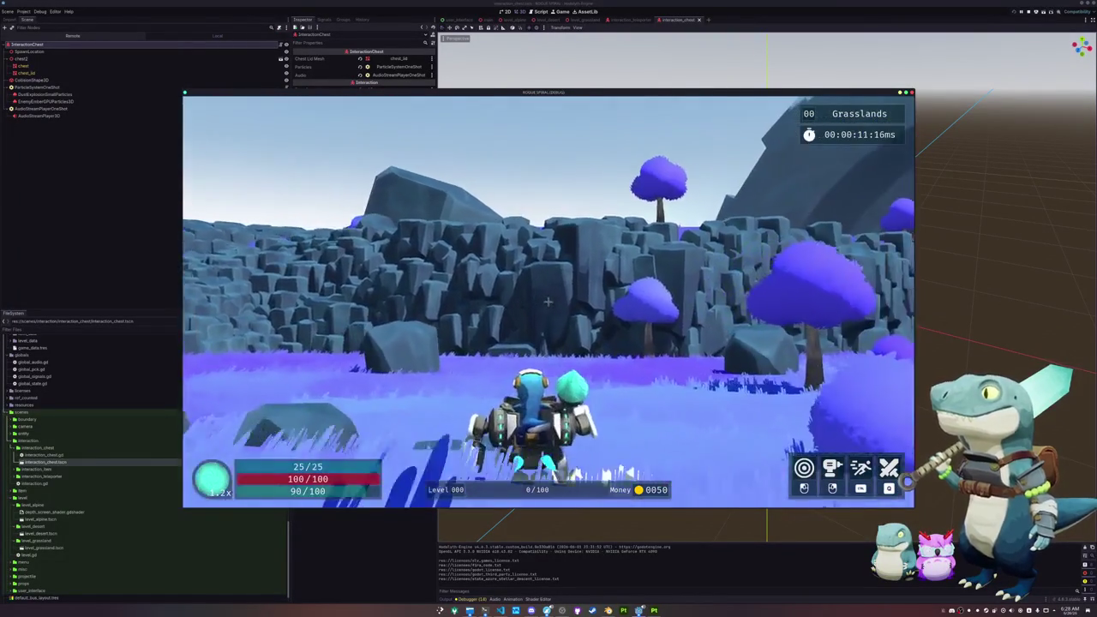
{"action": "key", "text": "w"}
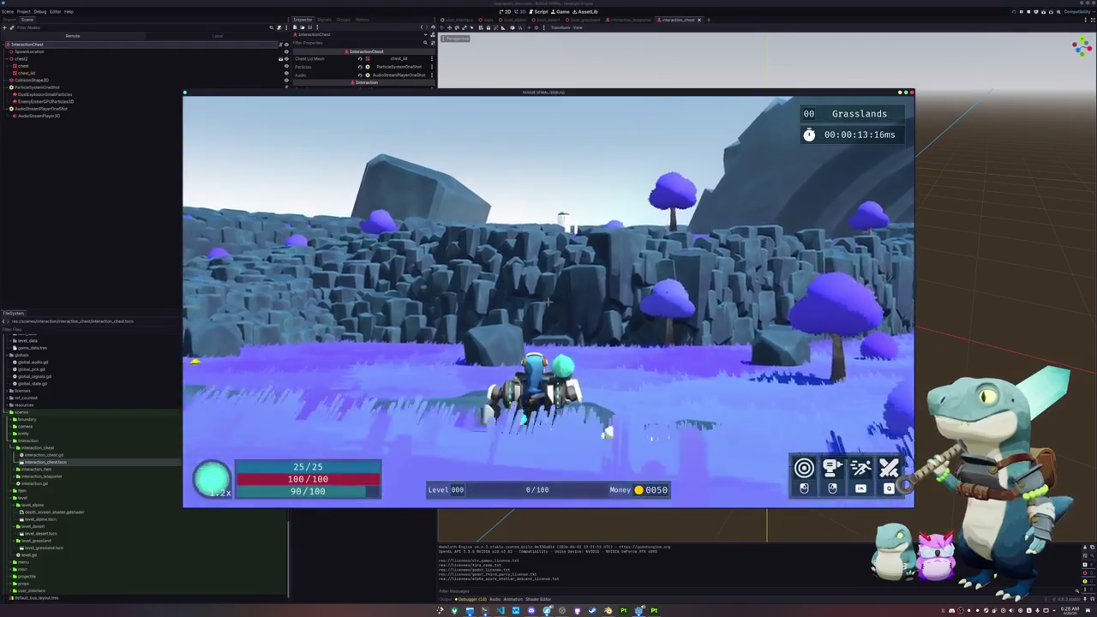
{"action": "key", "text": "w"}
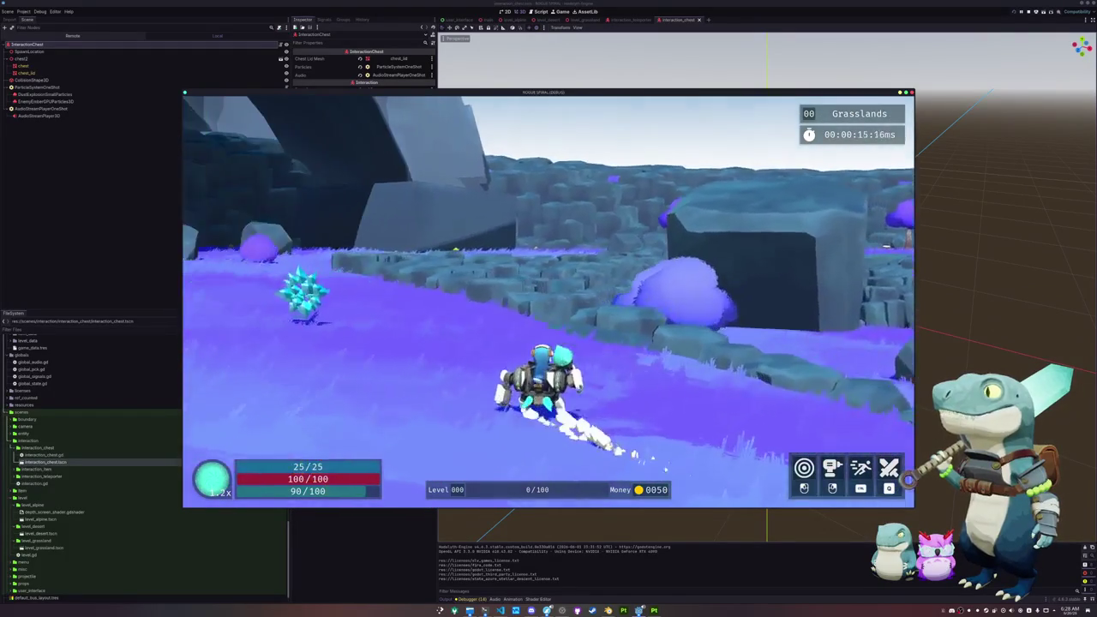
{"action": "key", "text": "w"}
{"action": "key", "text": "w"}
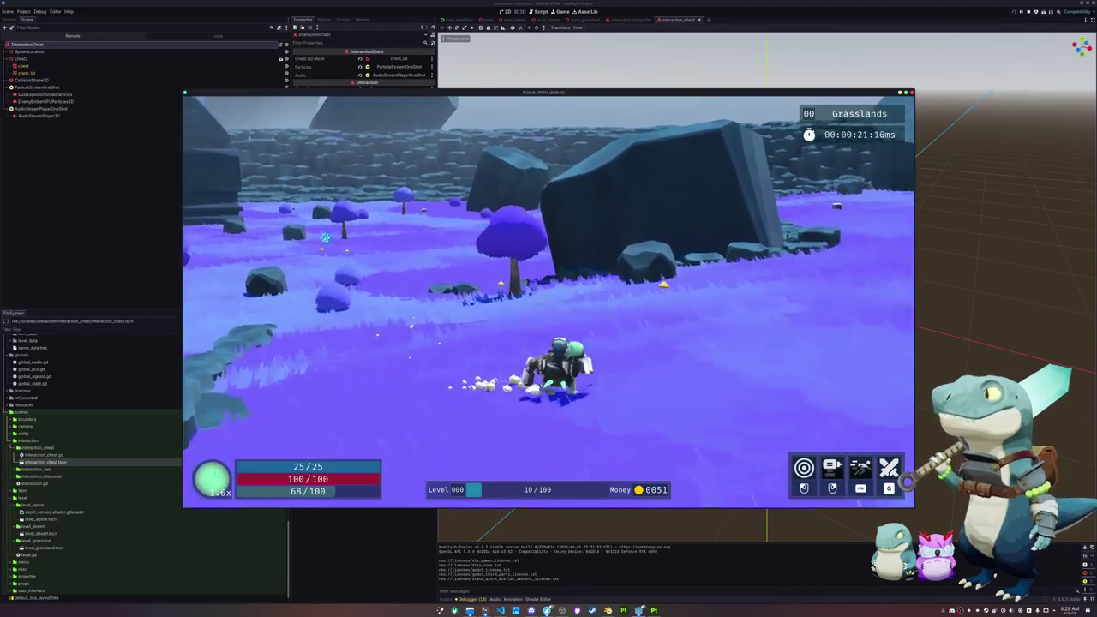
Sprint along the cliffs past the purple tree and open the chest in the meadow.
{"action": "key", "text": "w"}
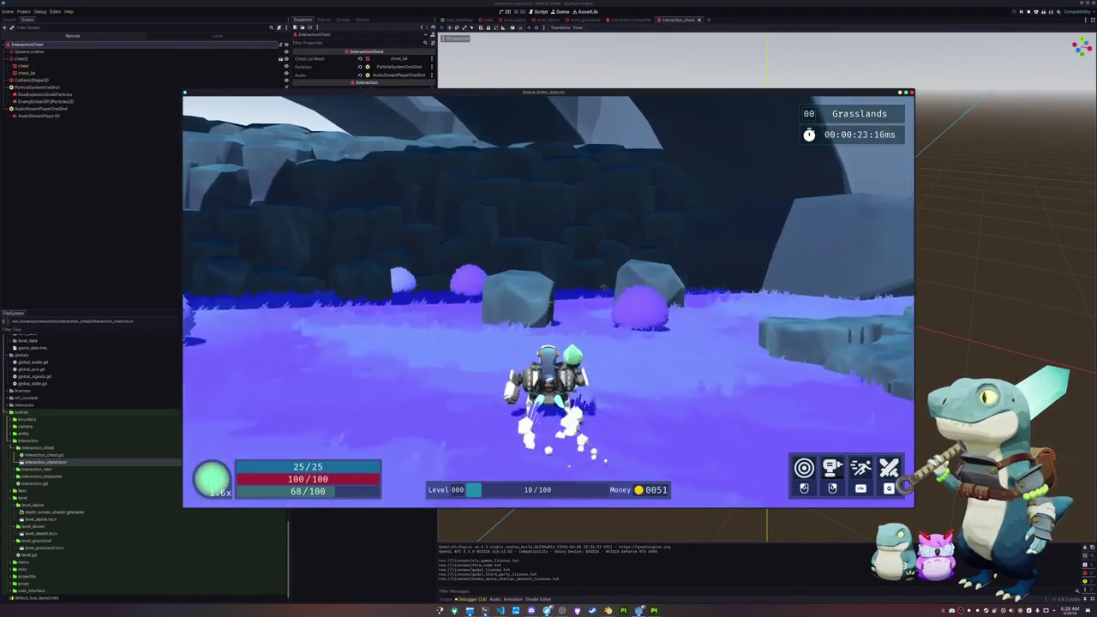
{"action": "key", "text": "w"}
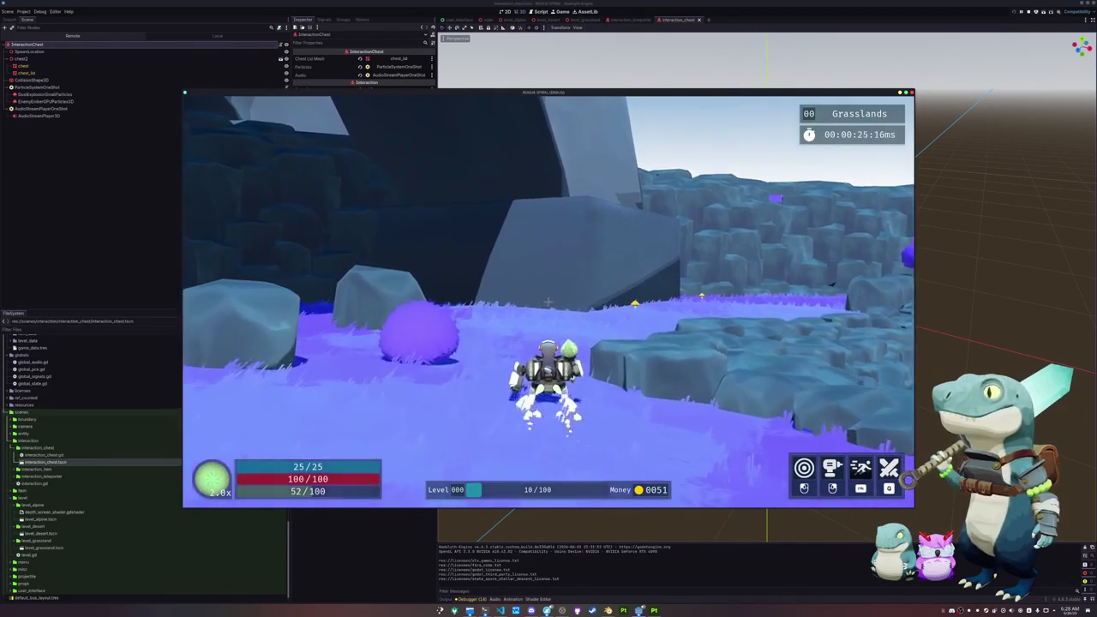
{"action": "key", "text": "w"}
{"action": "key", "text": "w"}
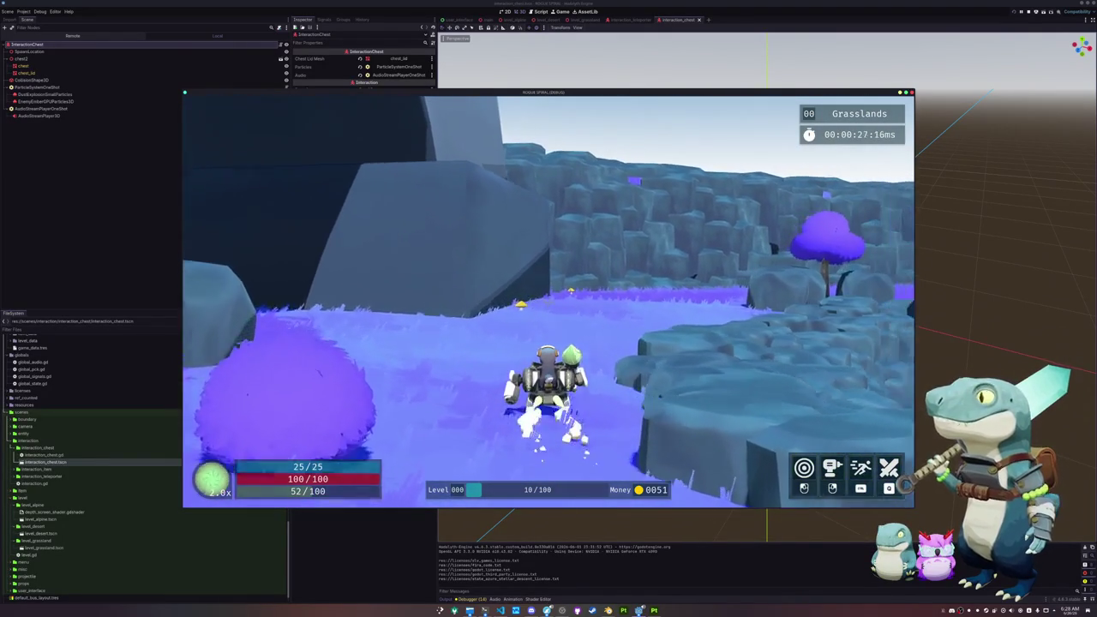
{"action": "key", "text": "w"}
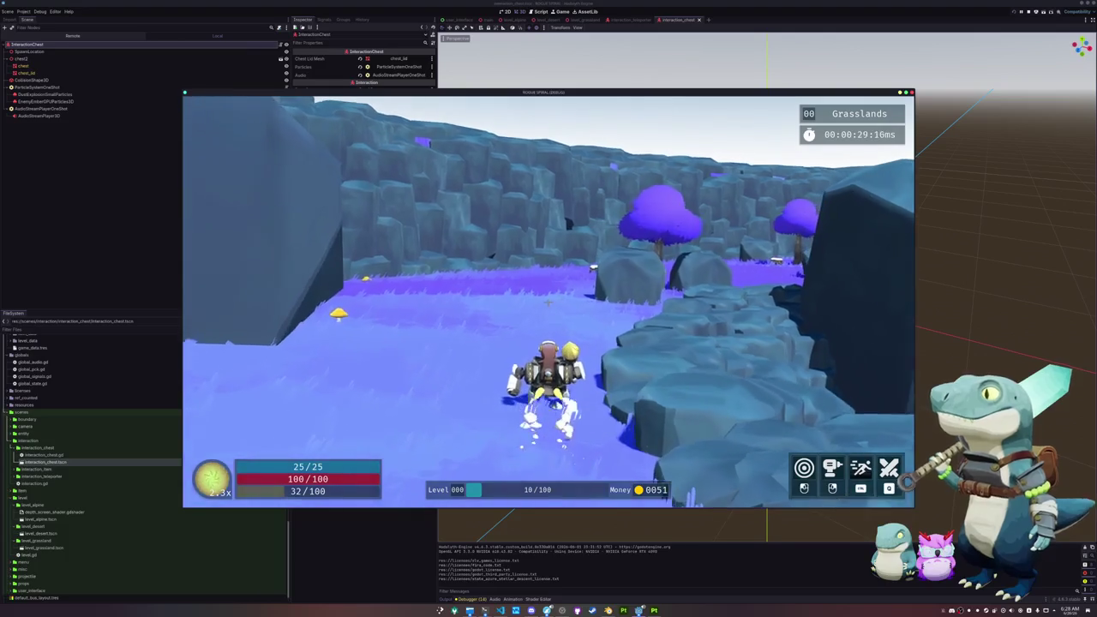
{"action": "key", "text": "w"}
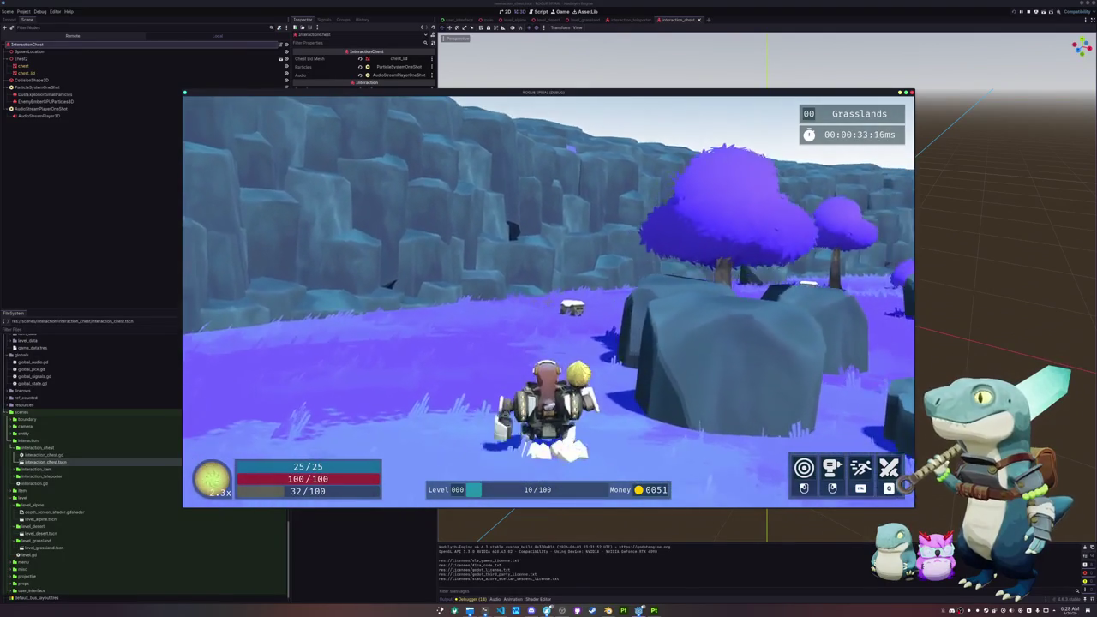
{"action": "key", "text": "w"}
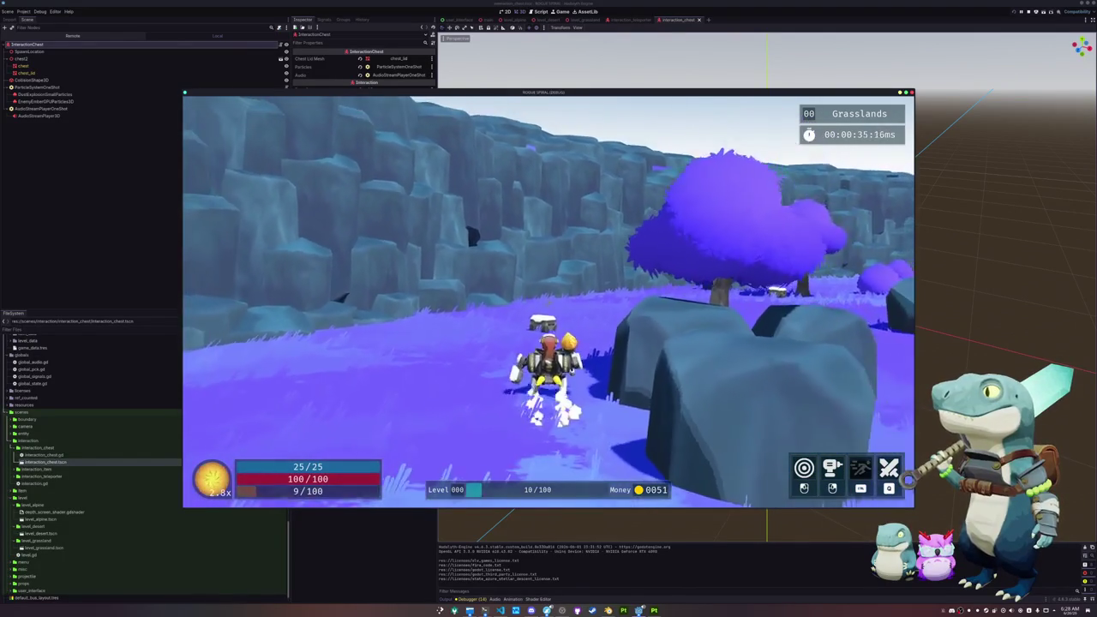
{"action": "key", "text": "w"}
{"action": "key", "text": "w"}
{"action": "key", "text": "e"}
{"action": "key", "text": "w"}
{"action": "key", "text": "w"}
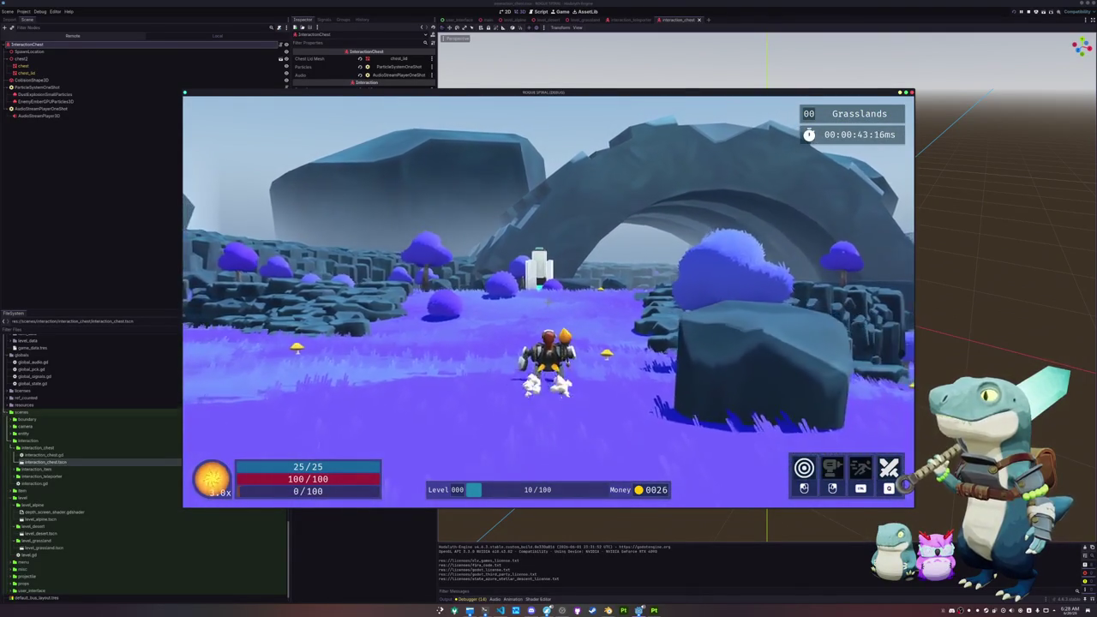
Run across the meadow to the drill tower until its drill prompt shows, then pause.
{"action": "key", "text": "w"}
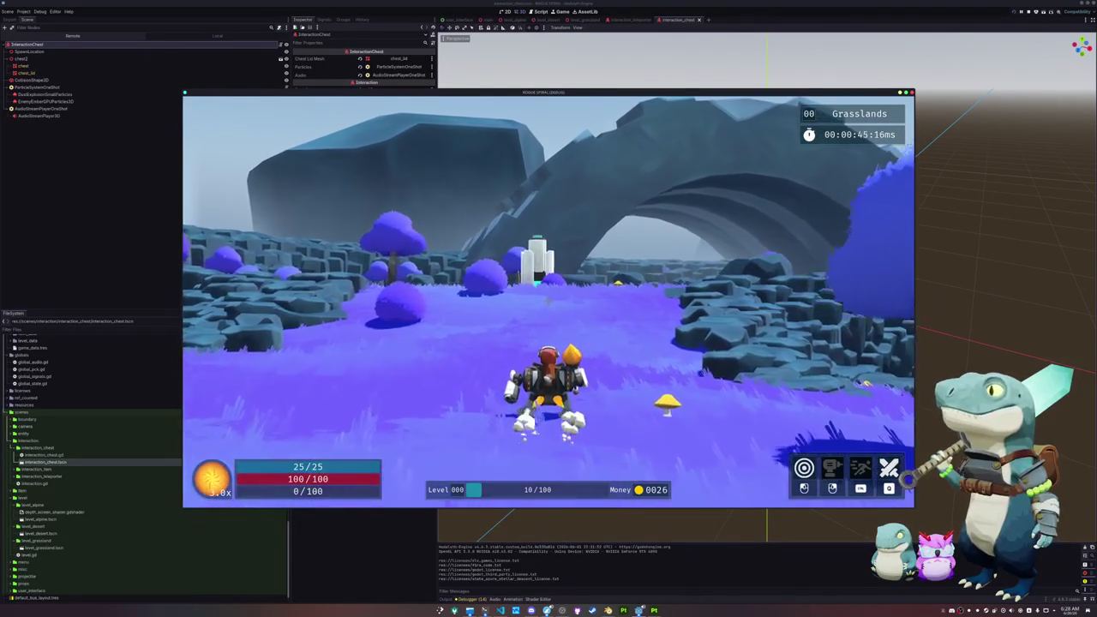
{"action": "key", "text": "w"}
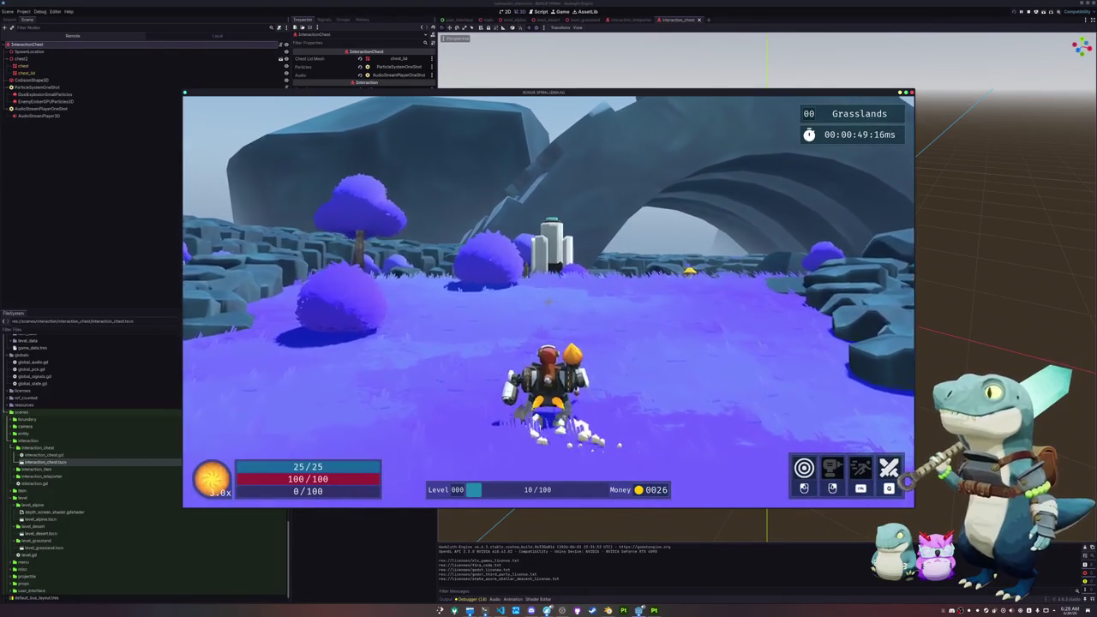
{"action": "key", "text": "w"}
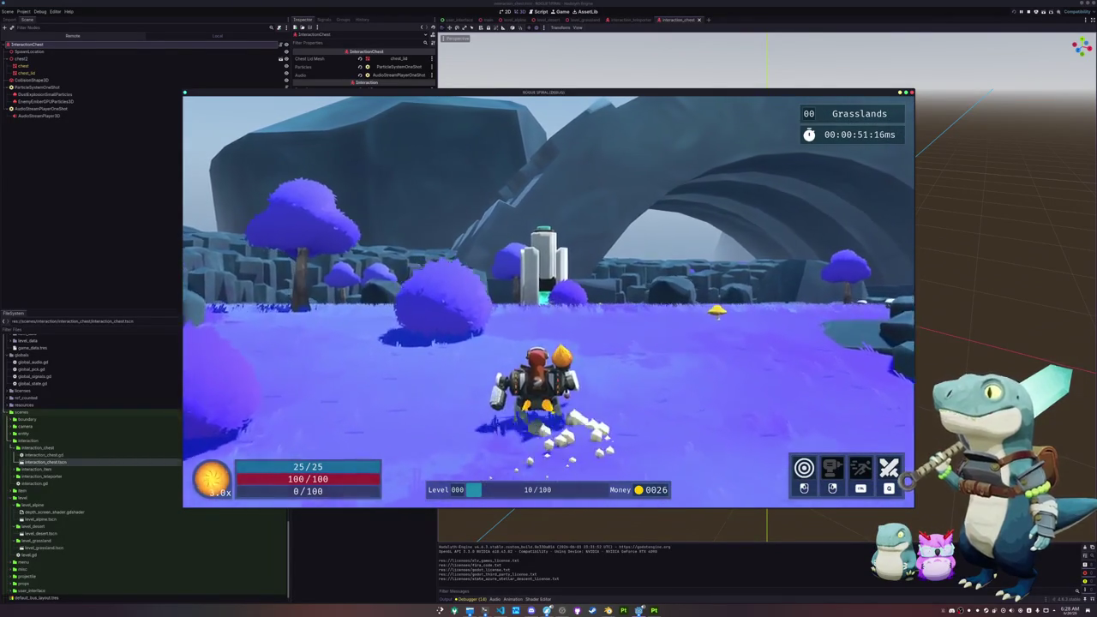
{"action": "key", "text": "w"}
{"action": "key", "text": "w"}
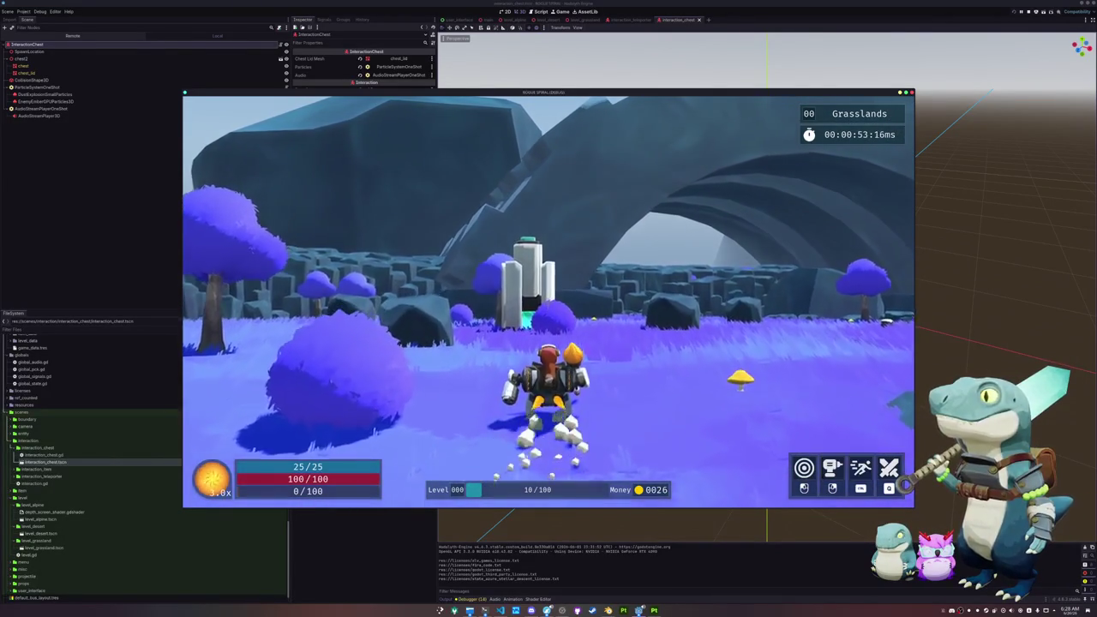
{"action": "key", "text": "w"}
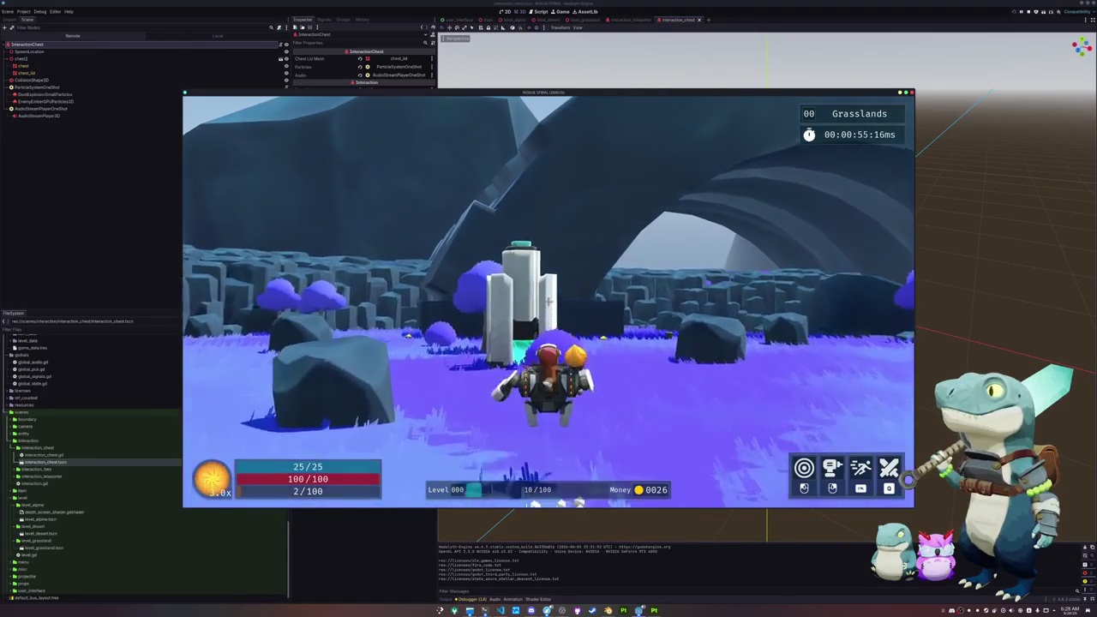
{"action": "key", "text": "w"}
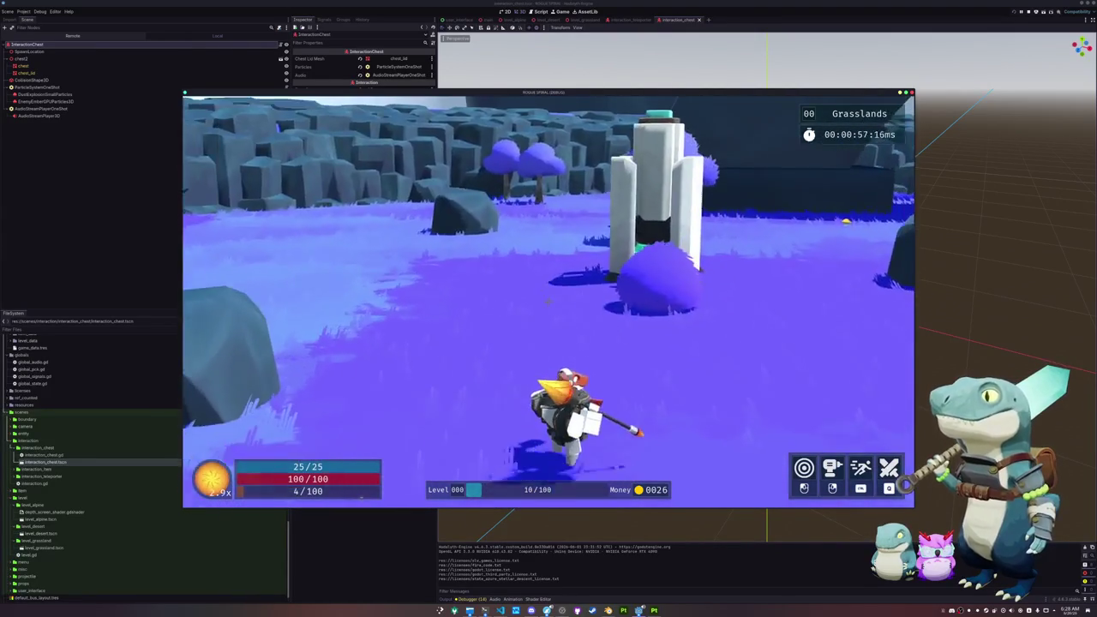
{"action": "key", "text": "w"}
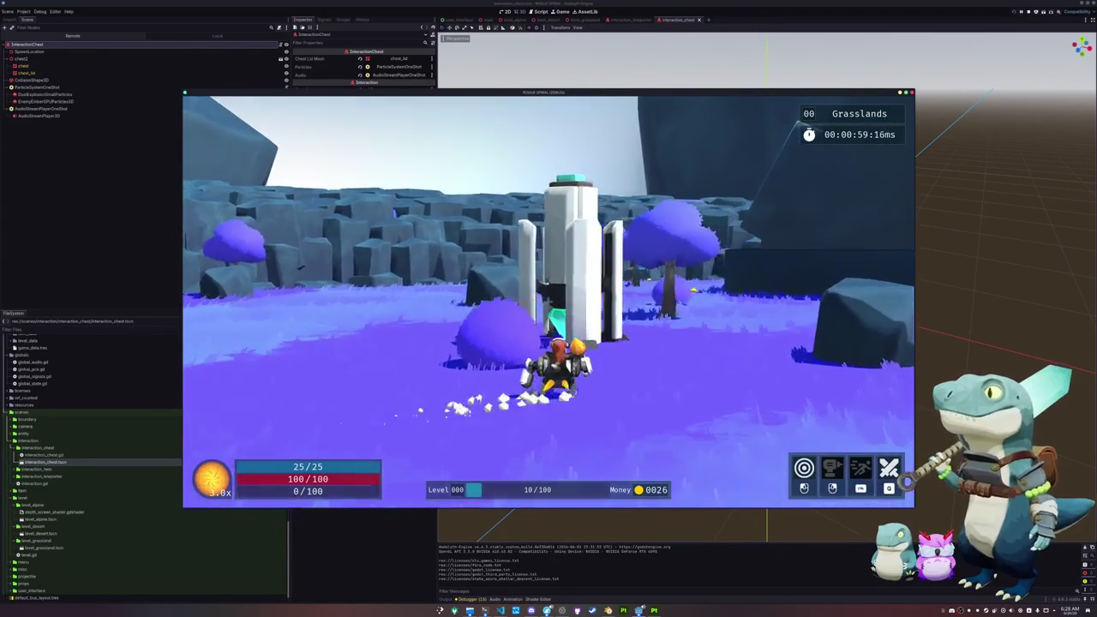
{"action": "key", "text": "w"}
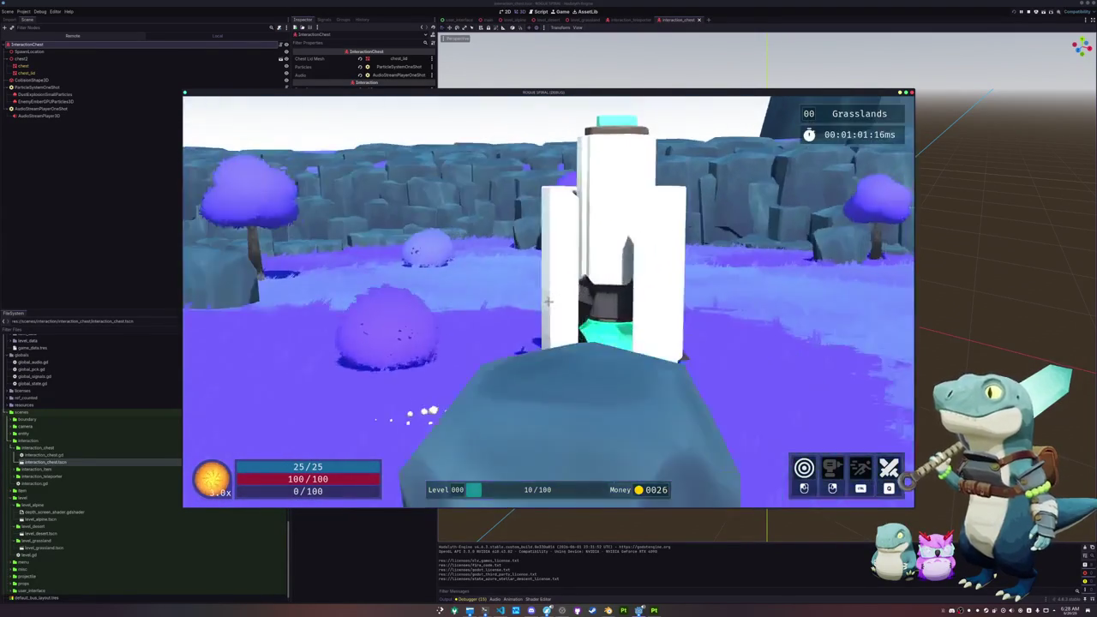
{"action": "key", "text": "w"}
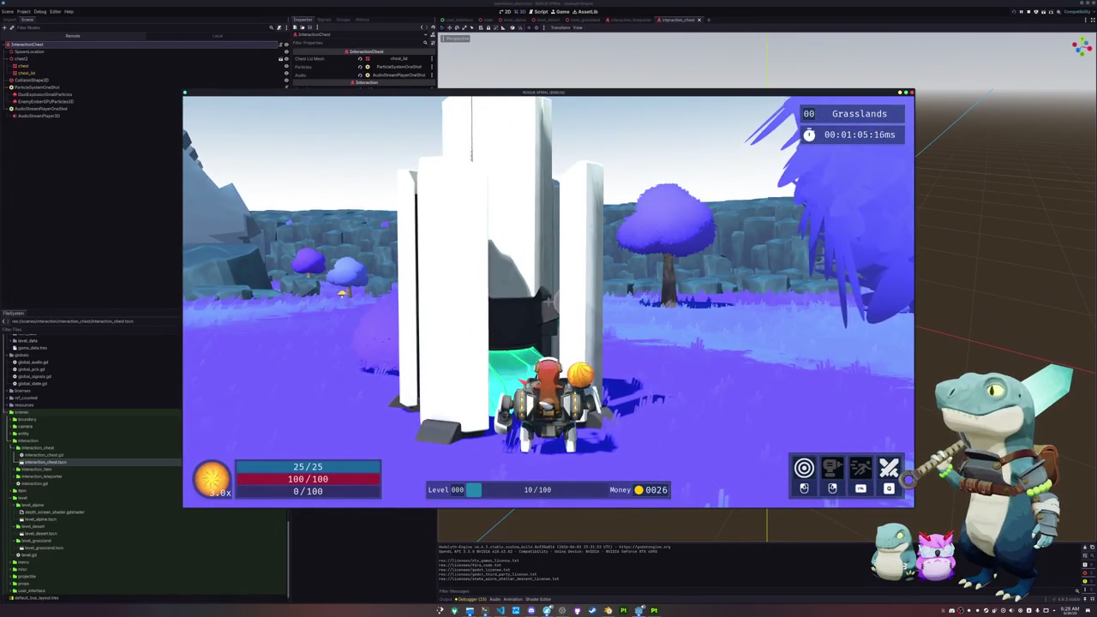
{"action": "key", "text": "a"}
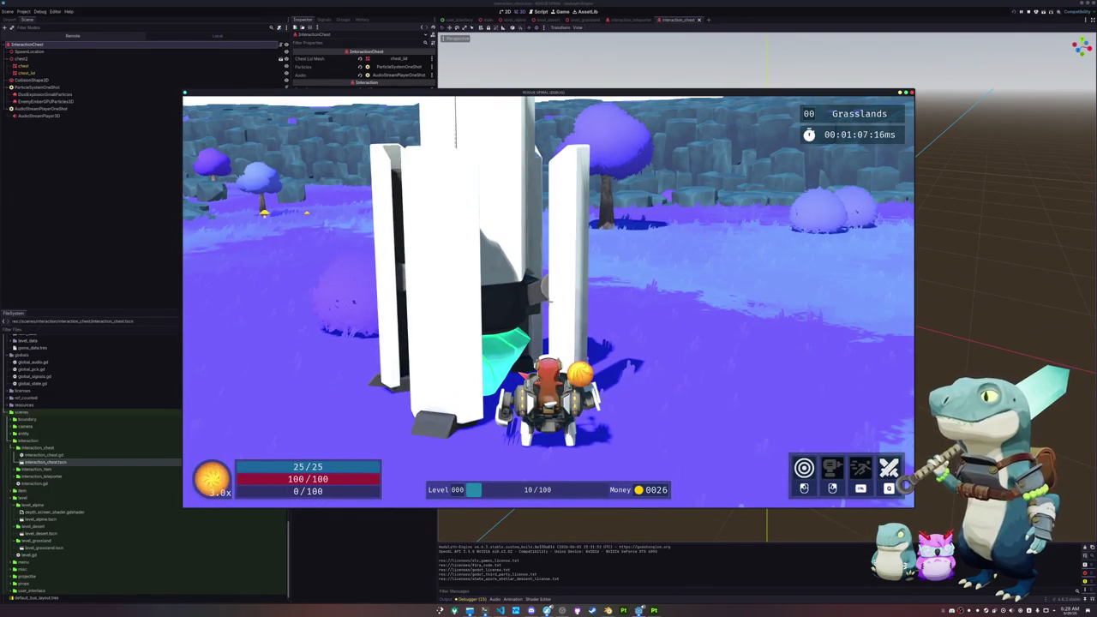
{"action": "key", "text": "Escape"}
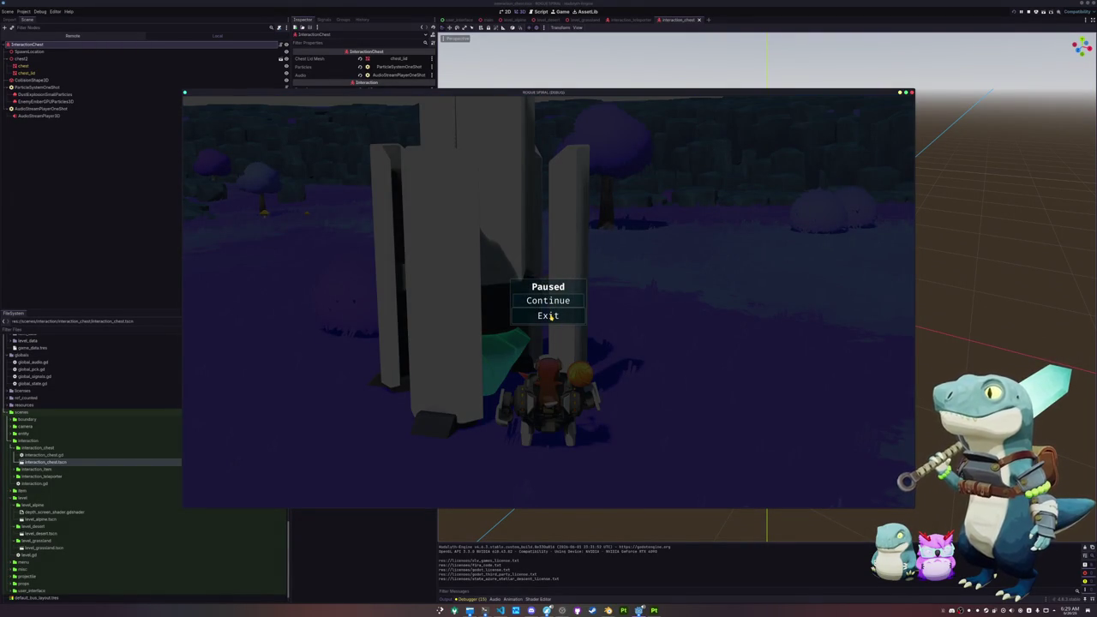
{"action": "left_click", "coordinate": [550, 316]}
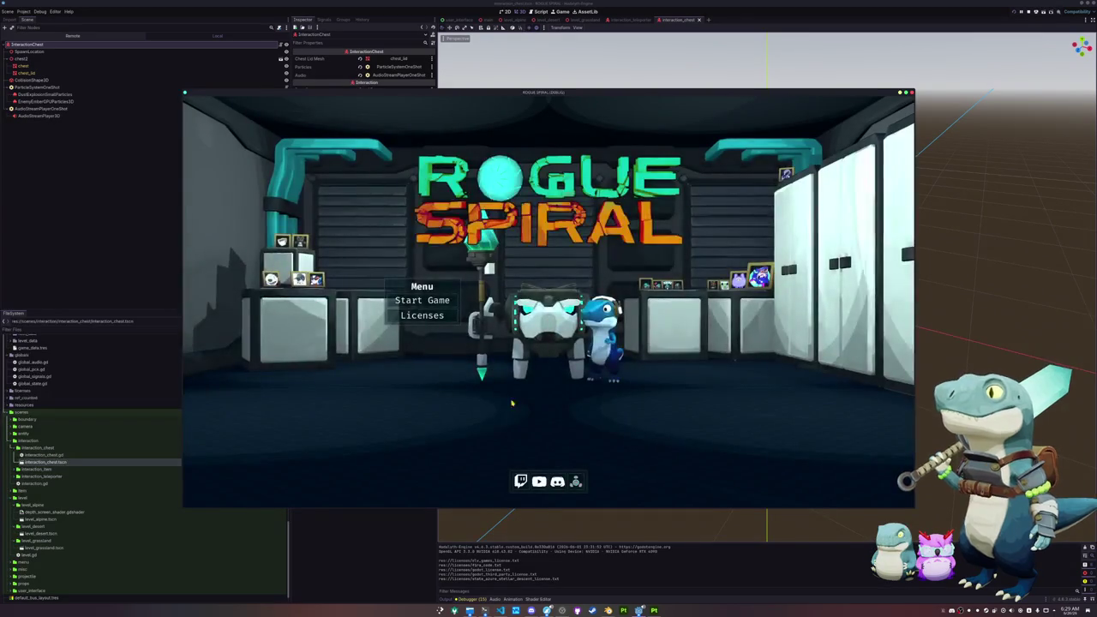
{"action": "key", "text": "F8"}
{"action": "mouse_move", "coordinate": [564, 560]}
{"action": "left_mouse_down"}
{"action": "mouse_move", "coordinate": [480, 296]}
{"action": "mouse_move", "coordinate": [603, 278]}
{"action": "left_mouse_up"}
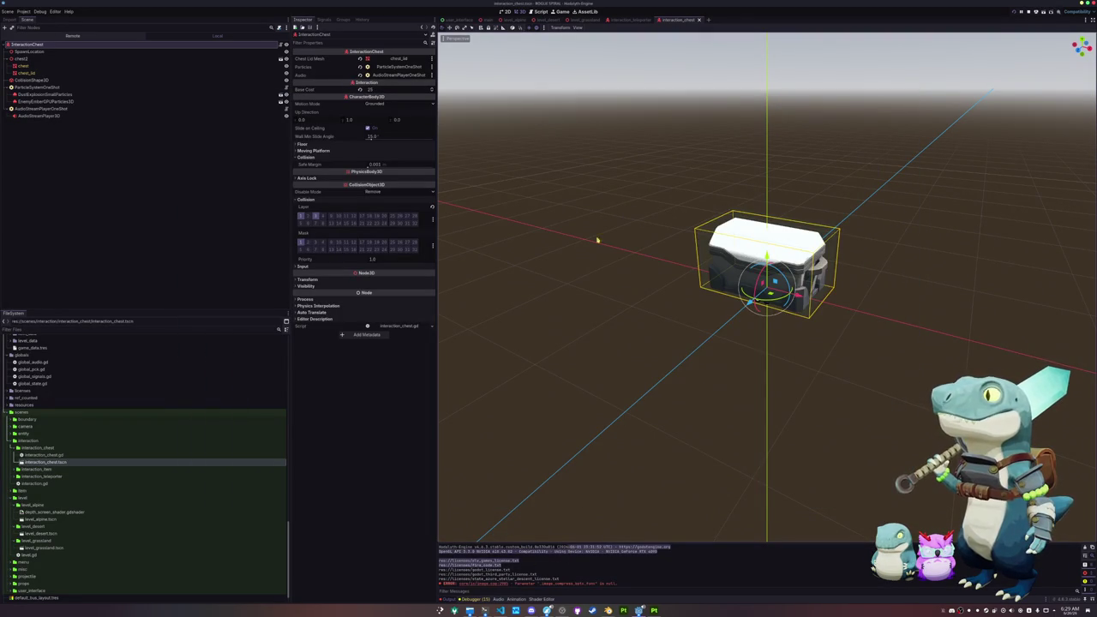
{"action": "left_click", "coordinate": [641, 18]}
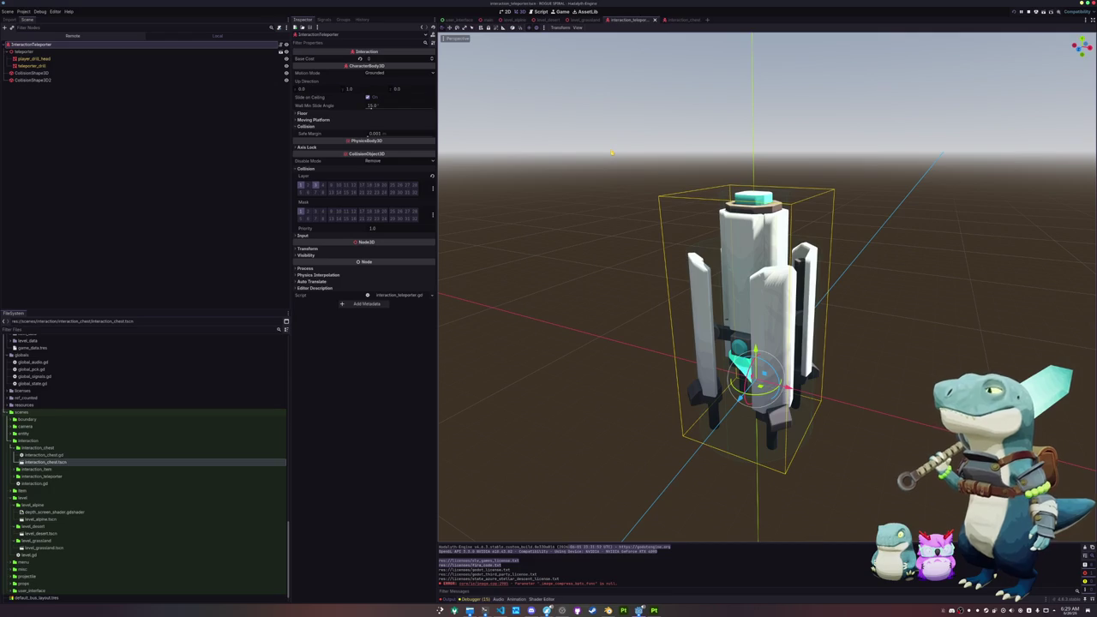
{"action": "left_click", "coordinate": [459, 19]}
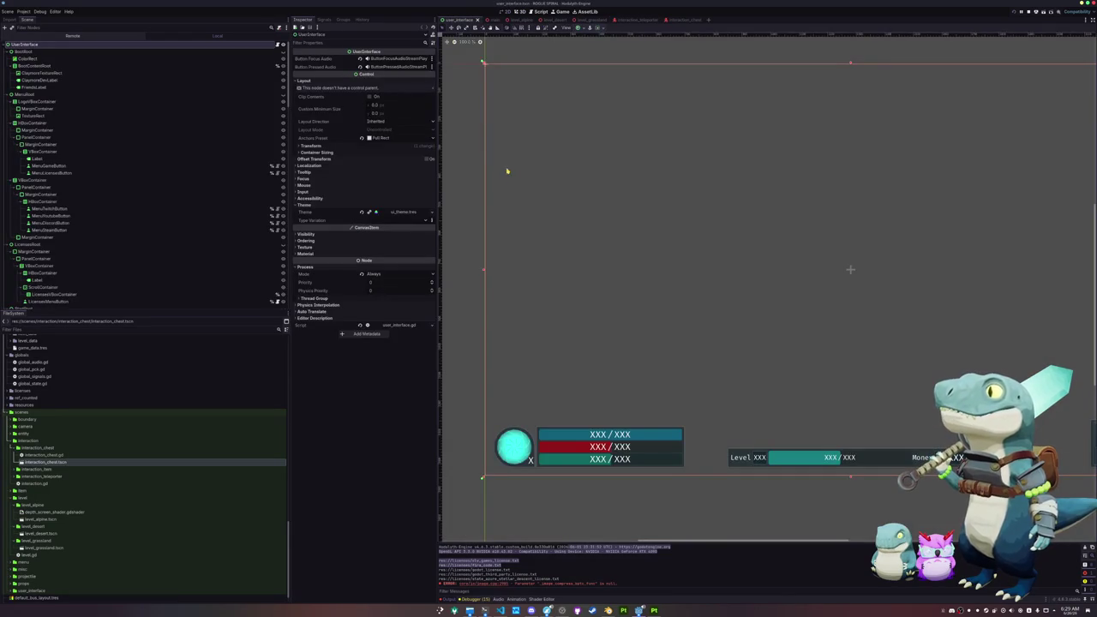
{"action": "scroll", "coordinate": [642, 211], "scroll_direction": "down", "scroll_amount": 2}
{"action": "scroll", "coordinate": [621, 224], "scroll_direction": "down", "scroll_amount": 1}
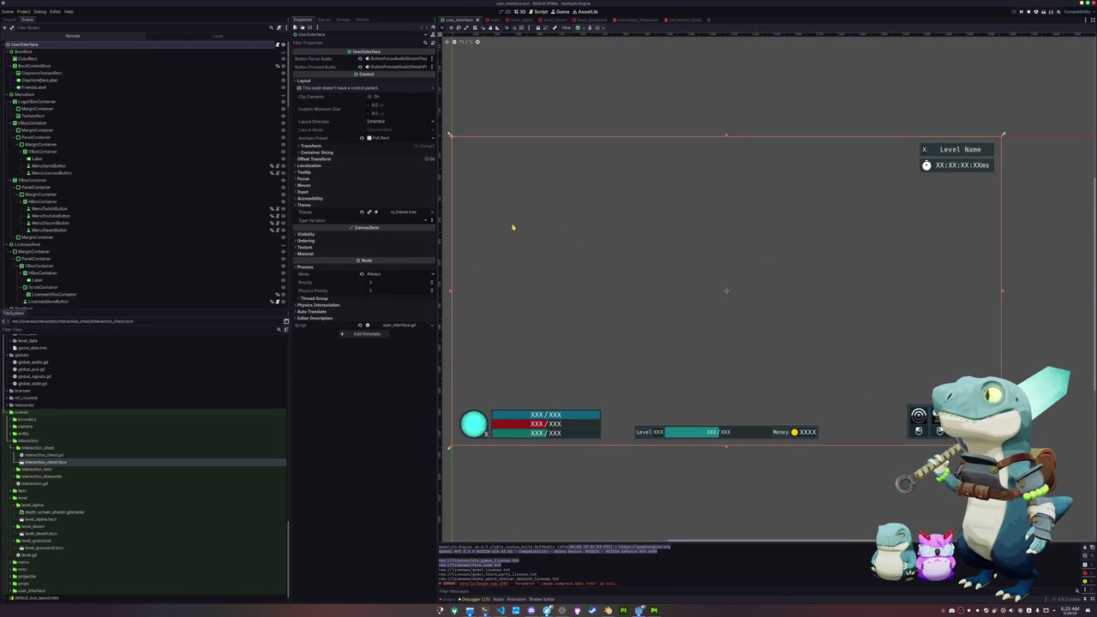
{"action": "scroll", "coordinate": [515, 228], "scroll_direction": "down", "scroll_amount": 1}
{"action": "left_click", "coordinate": [906, 176]}
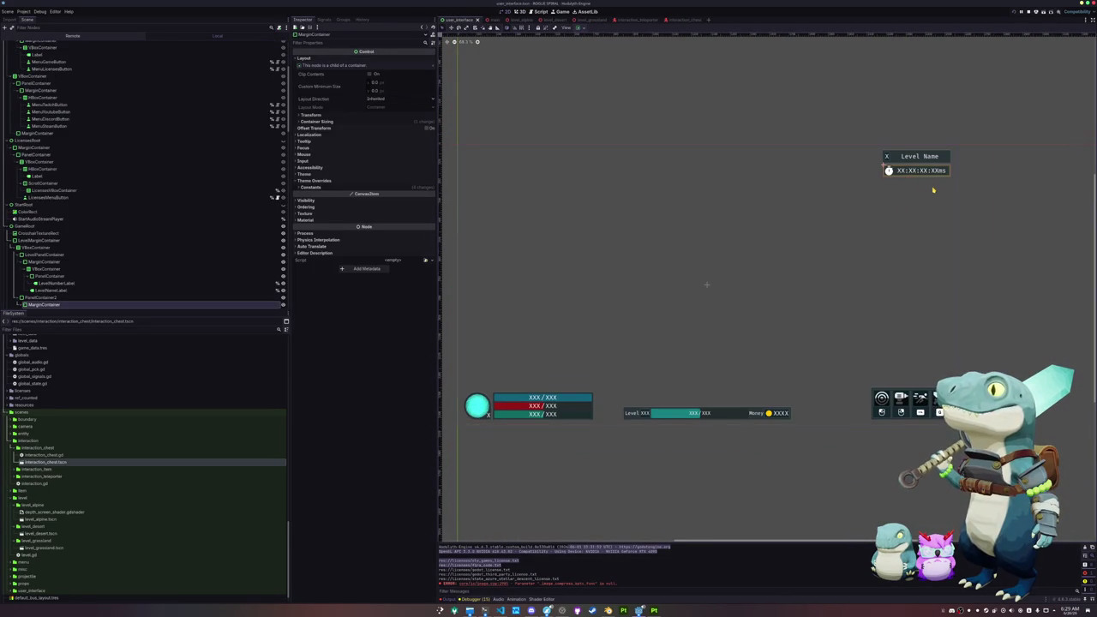
{"action": "scroll", "coordinate": [889, 172], "scroll_direction": "up", "scroll_amount": 4}
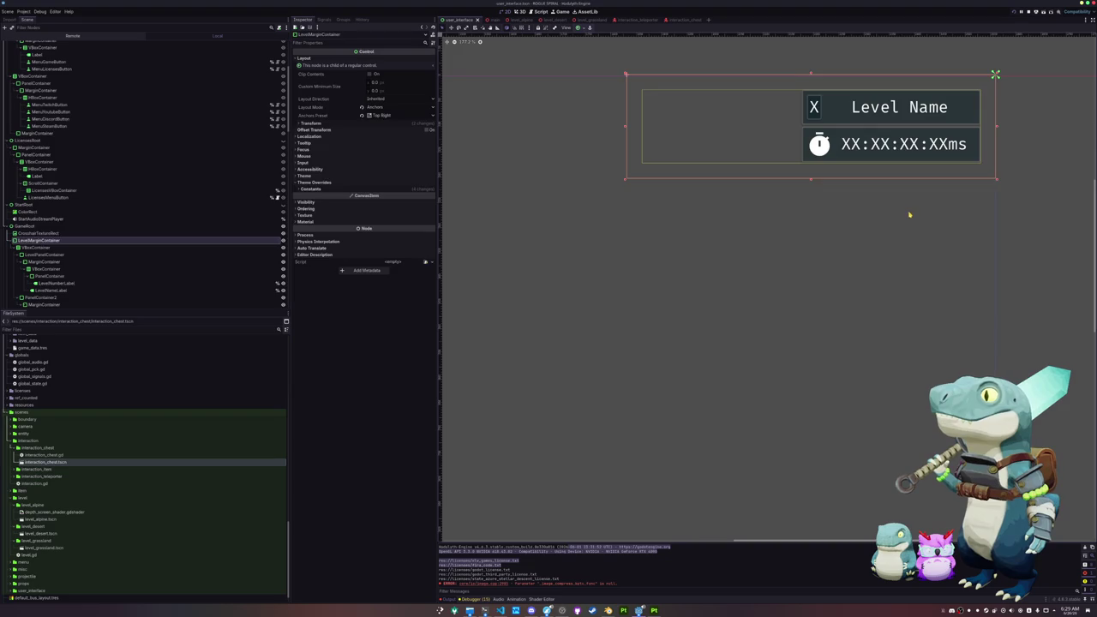
{"action": "left_click", "coordinate": [910, 215]}
{"action": "left_click", "coordinate": [1042, 195]}
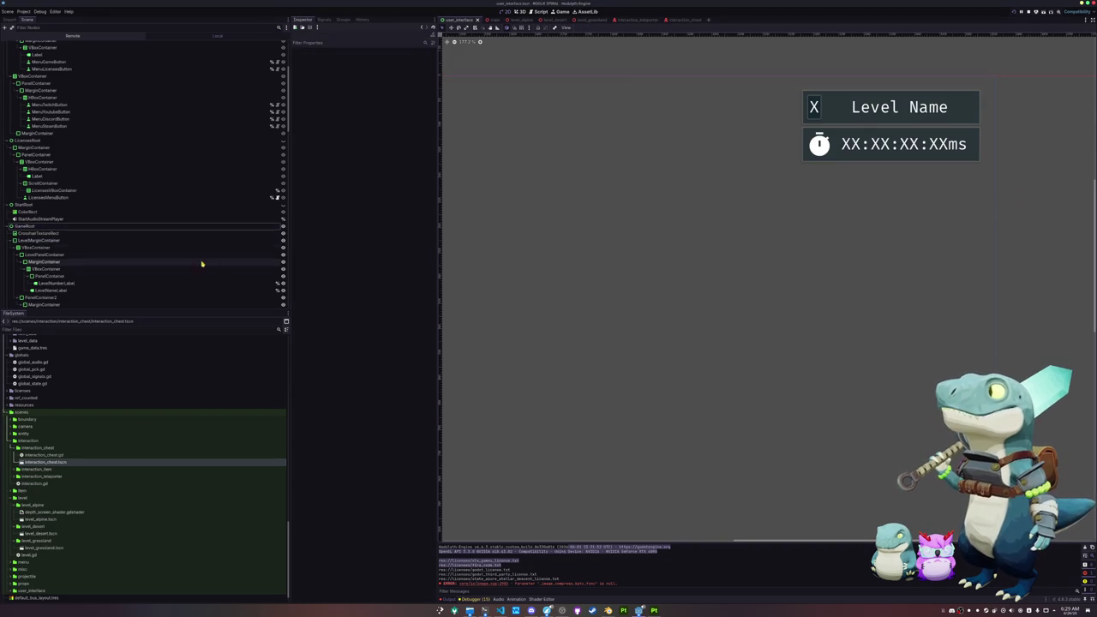
{"action": "left_click", "coordinate": [62, 241]}
{"action": "scroll", "coordinate": [521, 200], "scroll_direction": "down", "scroll_amount": 2}
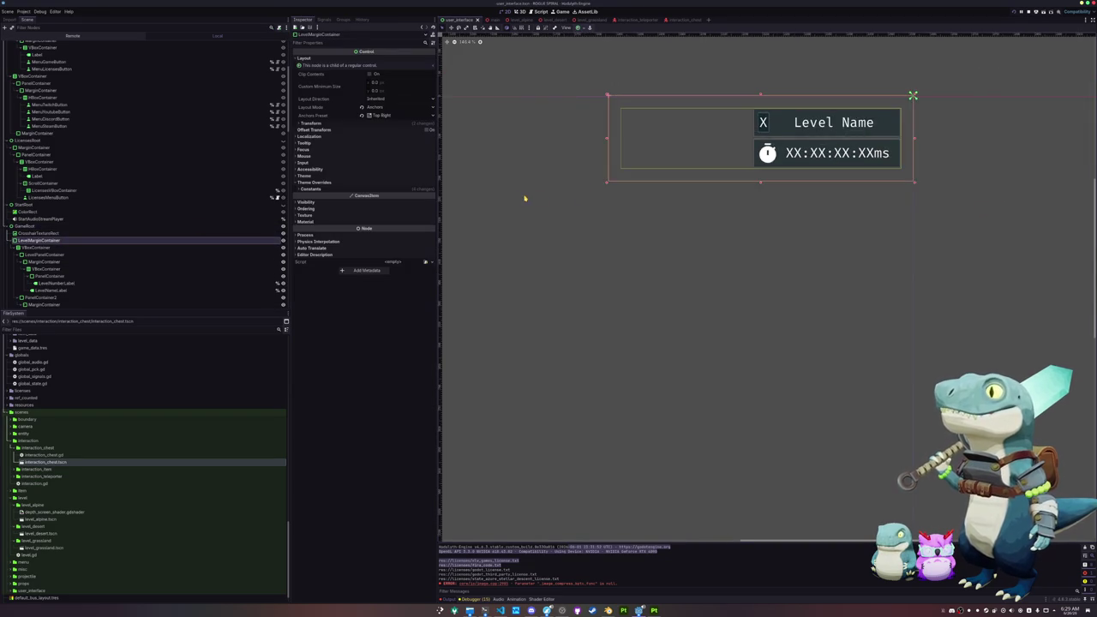
{"action": "left_click", "coordinate": [20, 204]}
{"action": "left_click", "coordinate": [37, 163]}
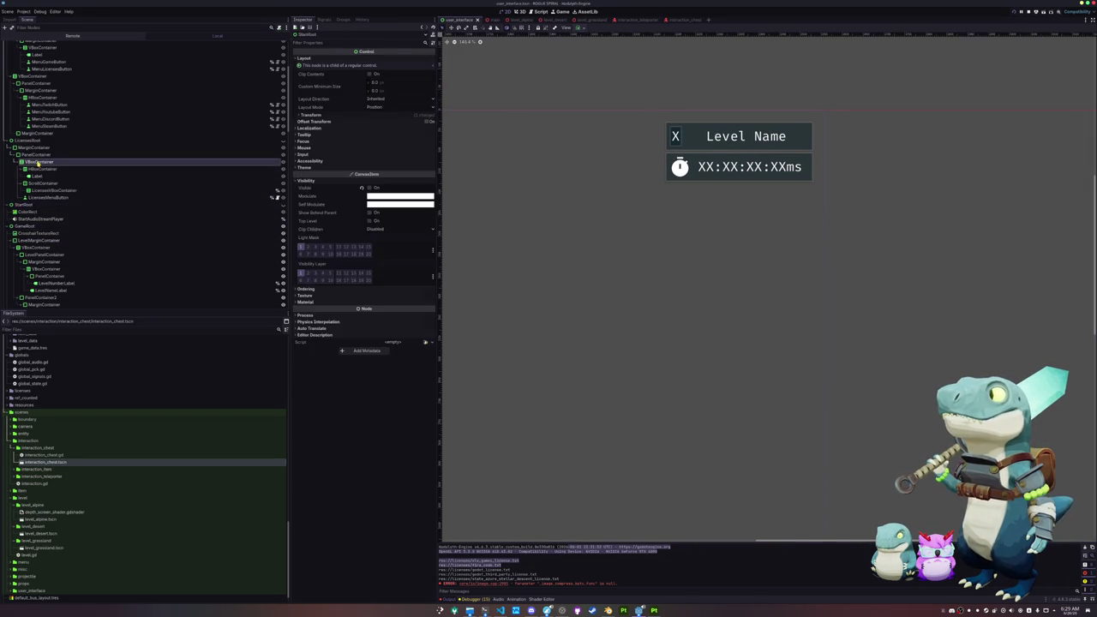
{"action": "left_click", "coordinate": [35, 147]}
{"action": "left_click", "coordinate": [28, 140]}
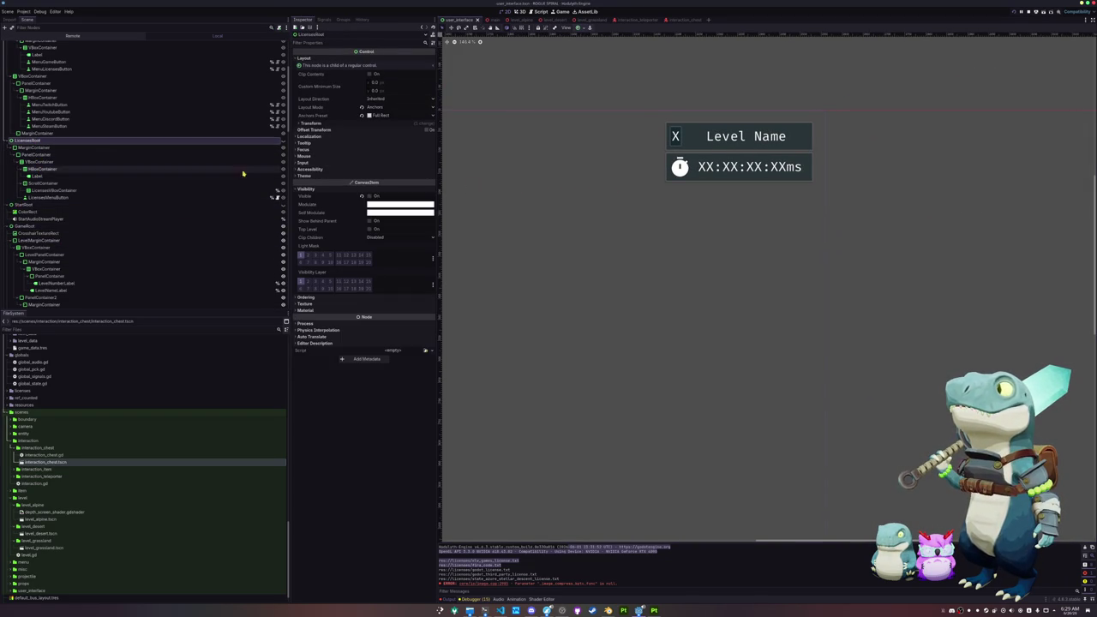
{"action": "left_click", "coordinate": [34, 226]}
{"action": "left_click", "coordinate": [36, 241]}
{"action": "scroll", "coordinate": [37, 241], "scroll_direction": "down", "scroll_amount": 5}
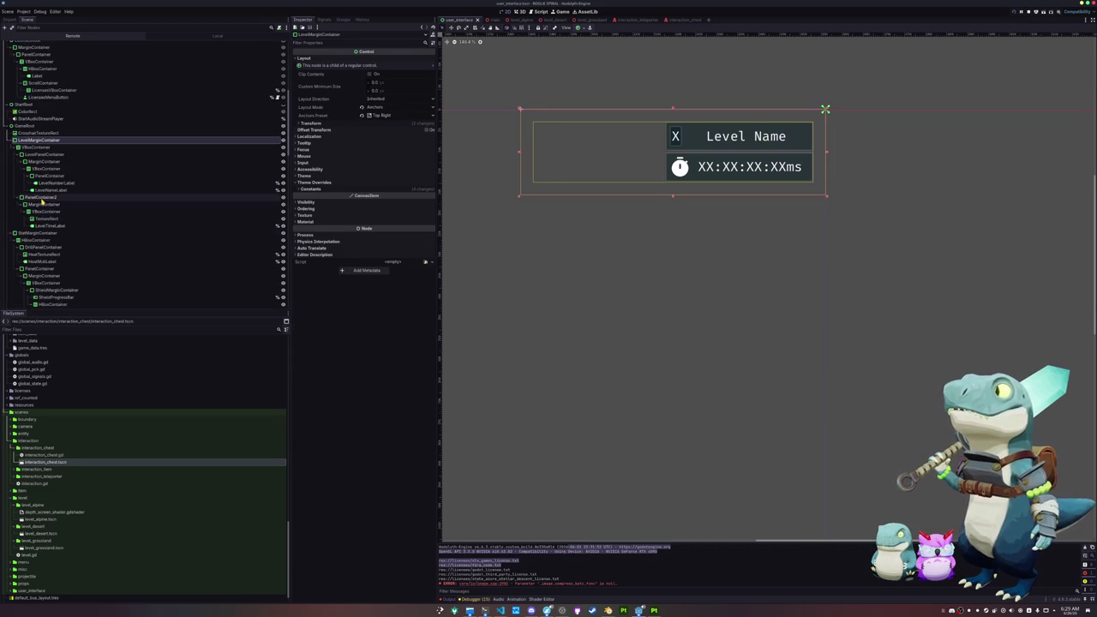
{"action": "left_click", "coordinate": [39, 197]}
{"action": "left_click", "coordinate": [32, 140]}
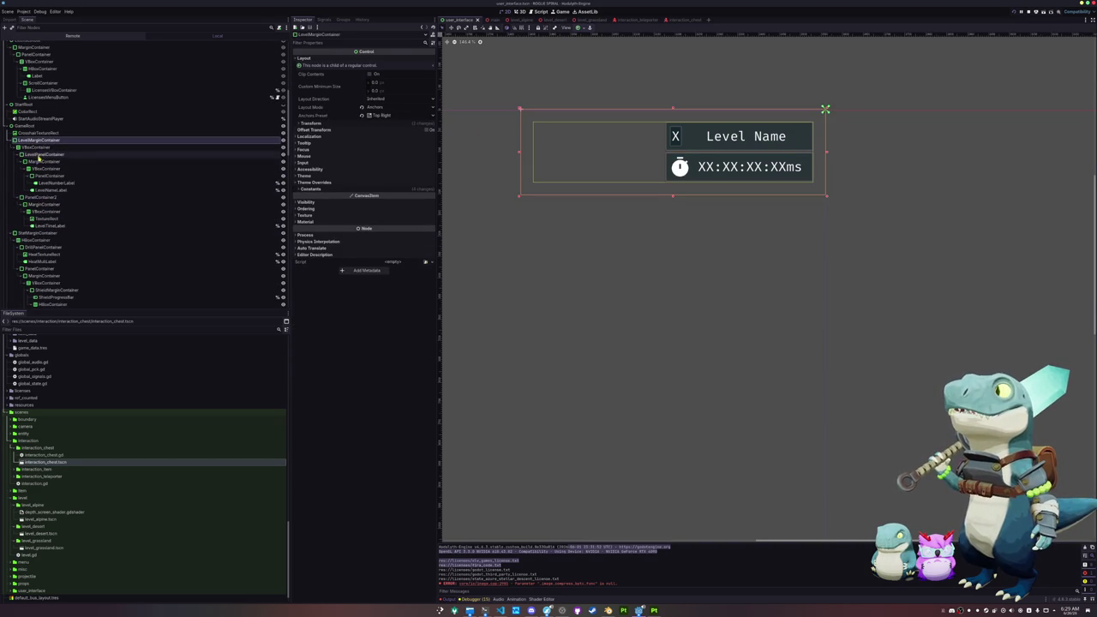
{"action": "left_click", "coordinate": [36, 147]}
Add a PanelContainer under the VBoxContainer, deleting a misplaced HBoxContainer.
{"action": "right_click", "coordinate": [35, 146]}
{"action": "left_click", "coordinate": [60, 151]}
{"action": "type", "text": "panelcon"}
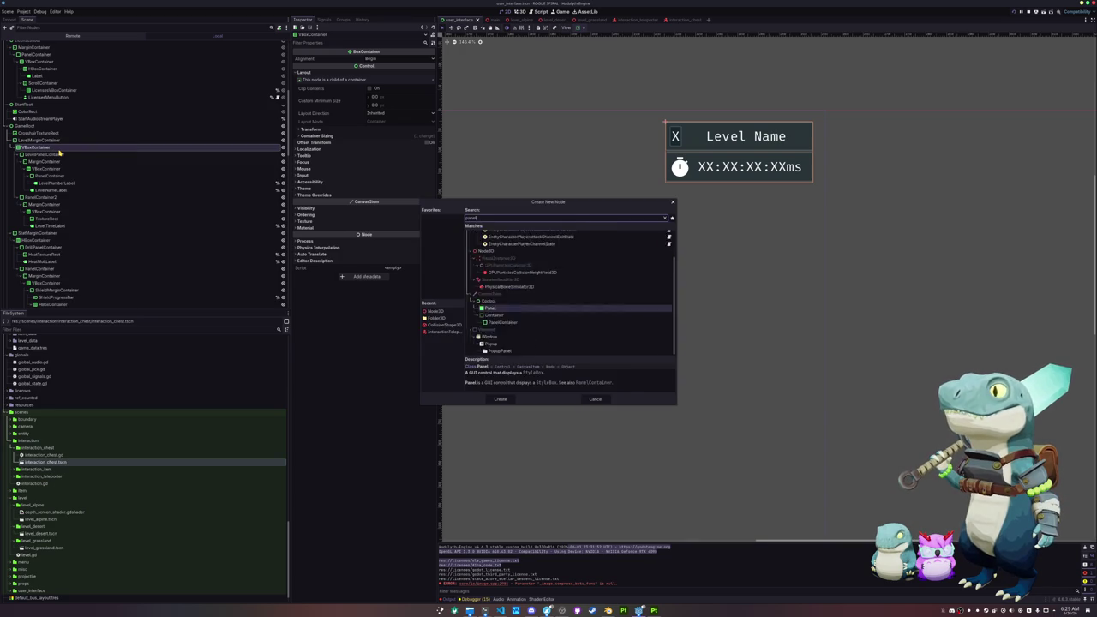
{"action": "key", "text": "Return"}
{"action": "key", "text": "ctrl+a"}
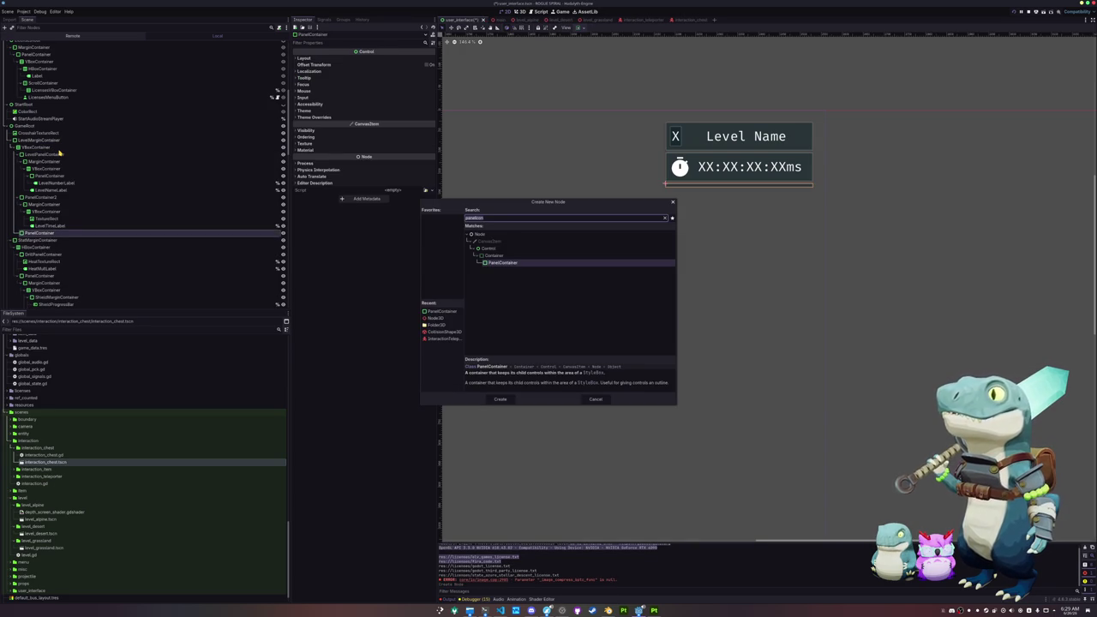
{"action": "type", "text": "hbox"}
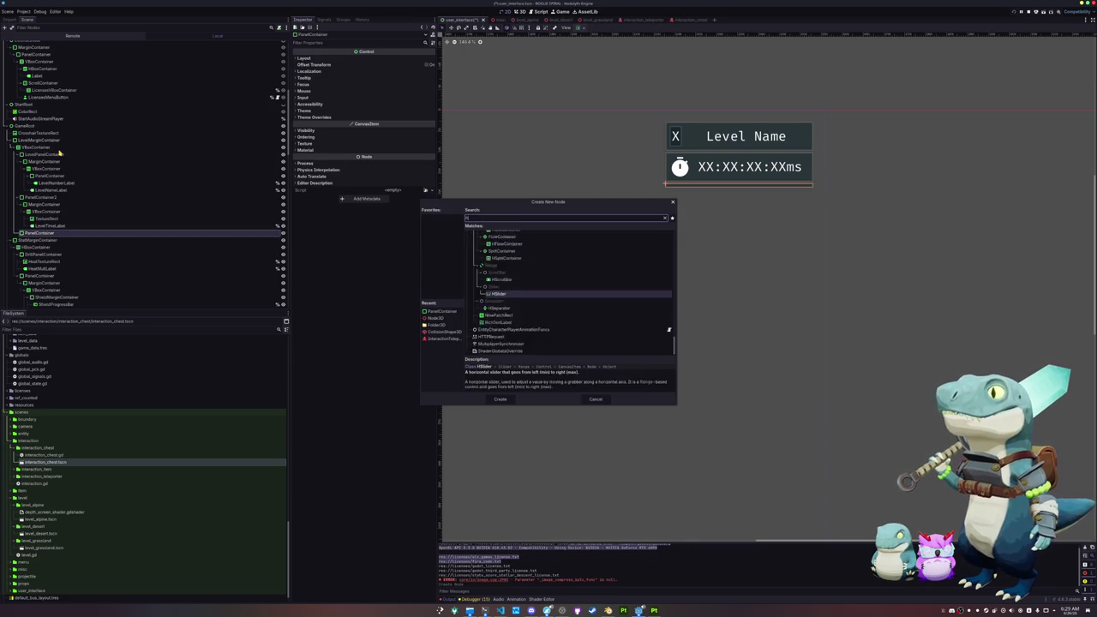
{"action": "key", "text": "Return"}
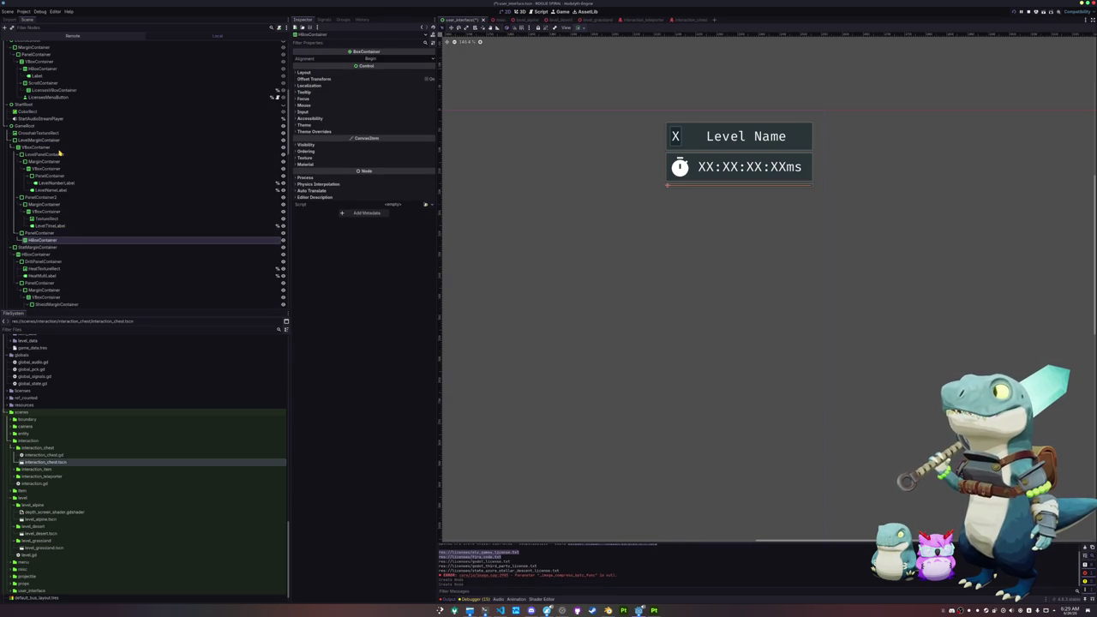
{"action": "key", "text": "ctrl+a"}
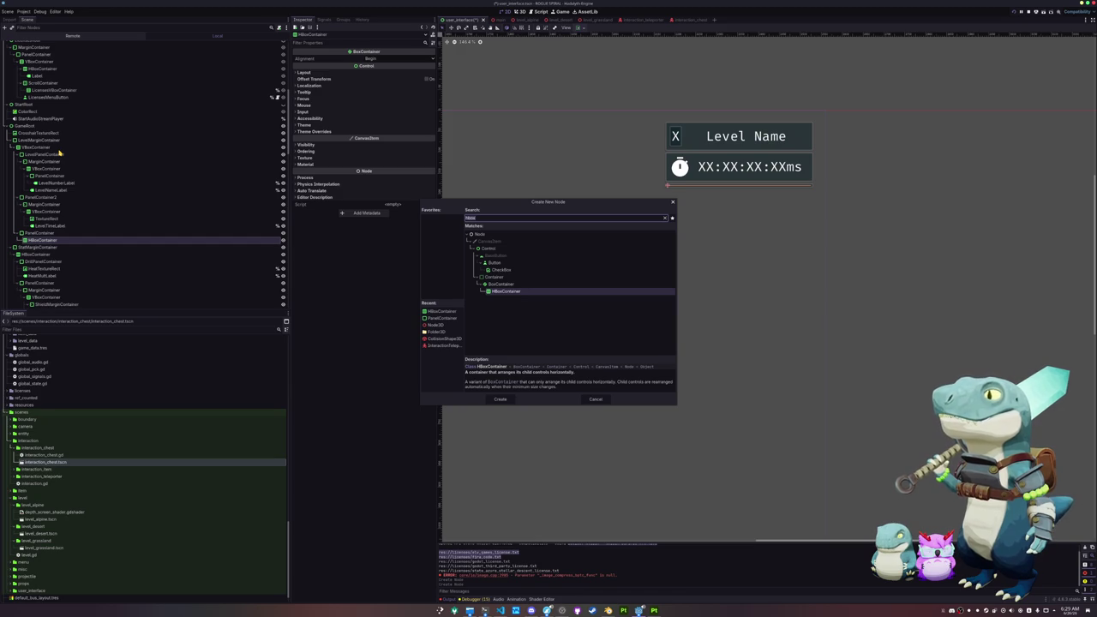
{"action": "key", "text": "Escape"}
{"action": "key", "text": "Delete"}
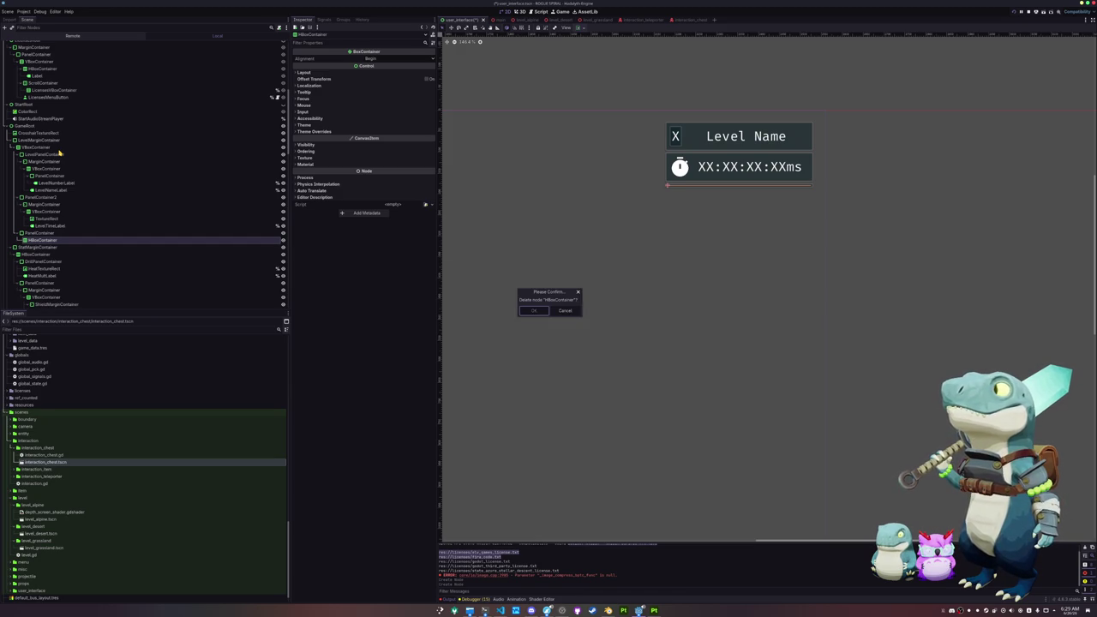
{"action": "key", "text": "Return"}
Inside the PanelContainer, add a VBoxContainer holding an HBoxContainer row.
{"action": "left_click", "coordinate": [48, 233]}
{"action": "key", "text": "ctrl+a"}
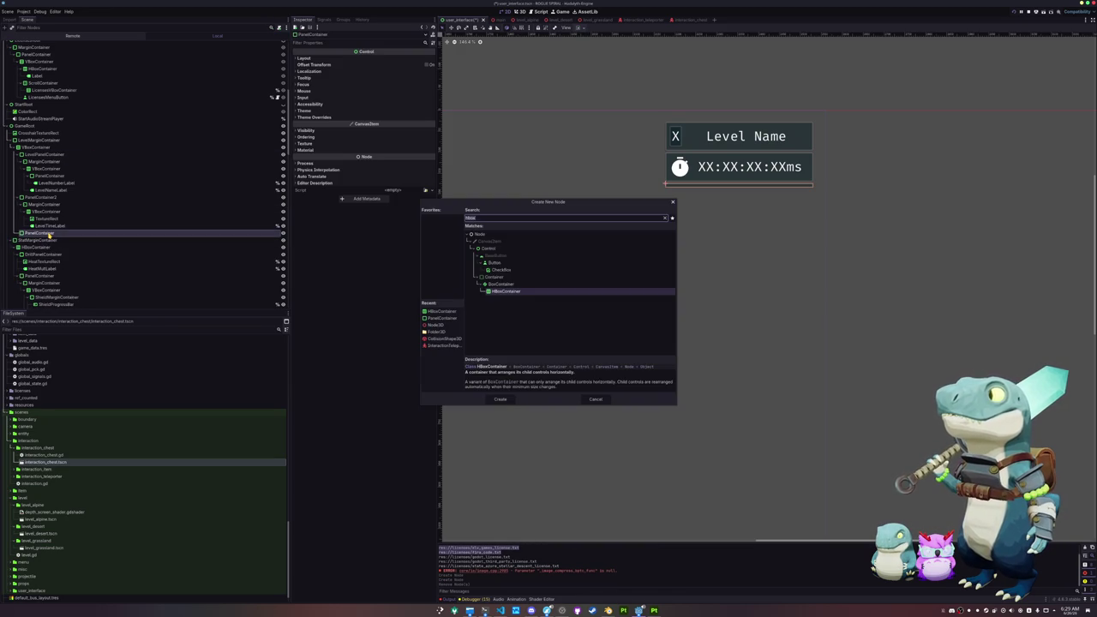
{"action": "type", "text": "vbox"}
{"action": "key", "text": "Return"}
{"action": "key", "text": "ctrl+a"}
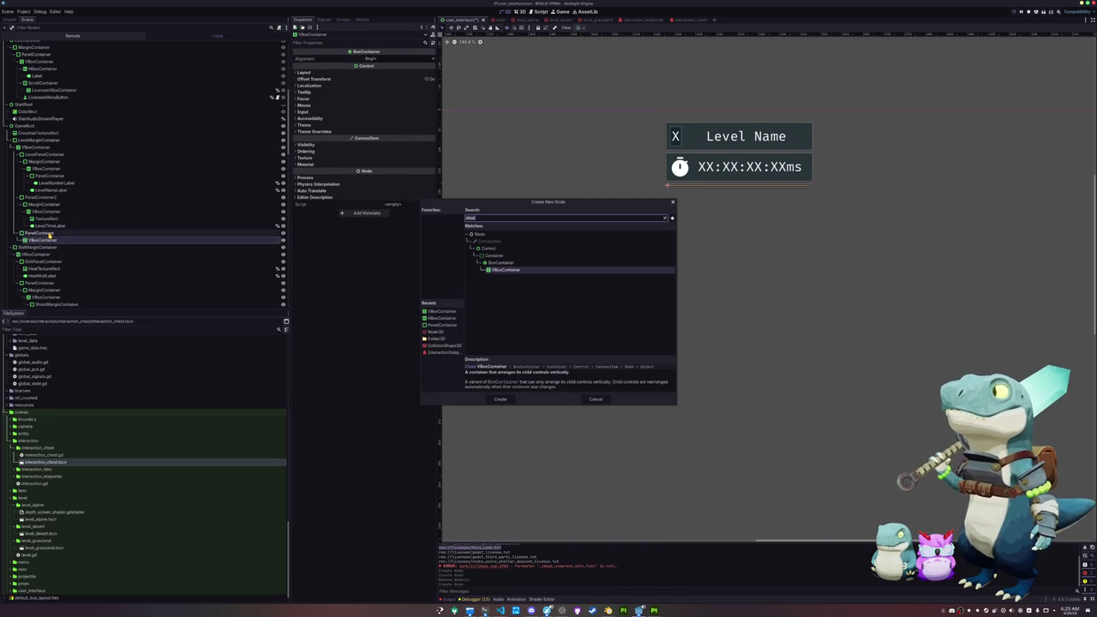
{"action": "type", "text": "hbox"}
{"action": "key", "text": "Return"}
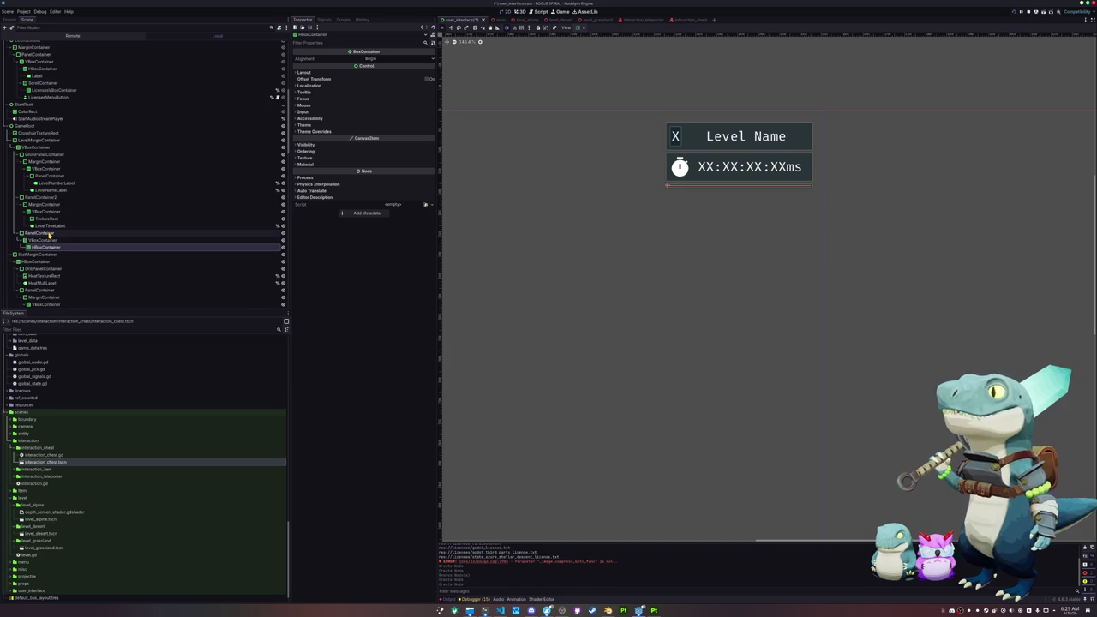
Give the HBoxContainer row a TextureRect icon and a Label beside it.
{"action": "key", "text": "ctrl+a"}
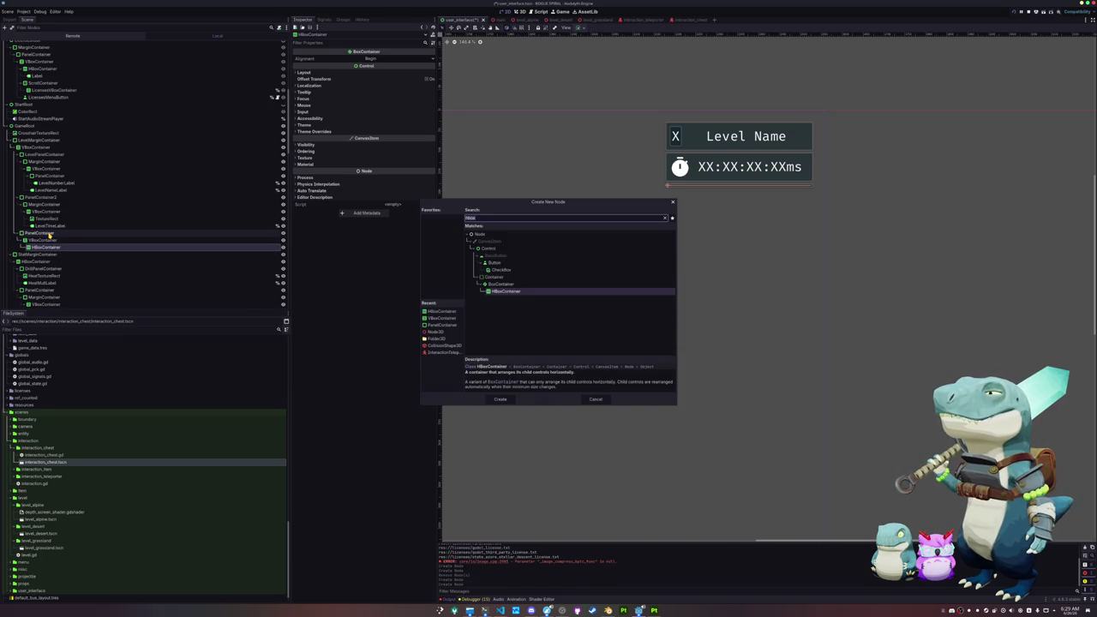
{"action": "type", "text": "check"}
{"action": "key", "text": "BackSpace"}
{"action": "key", "text": "BackSpace"}
{"action": "key", "text": "BackSpace"}
{"action": "type", "text": "texture"}
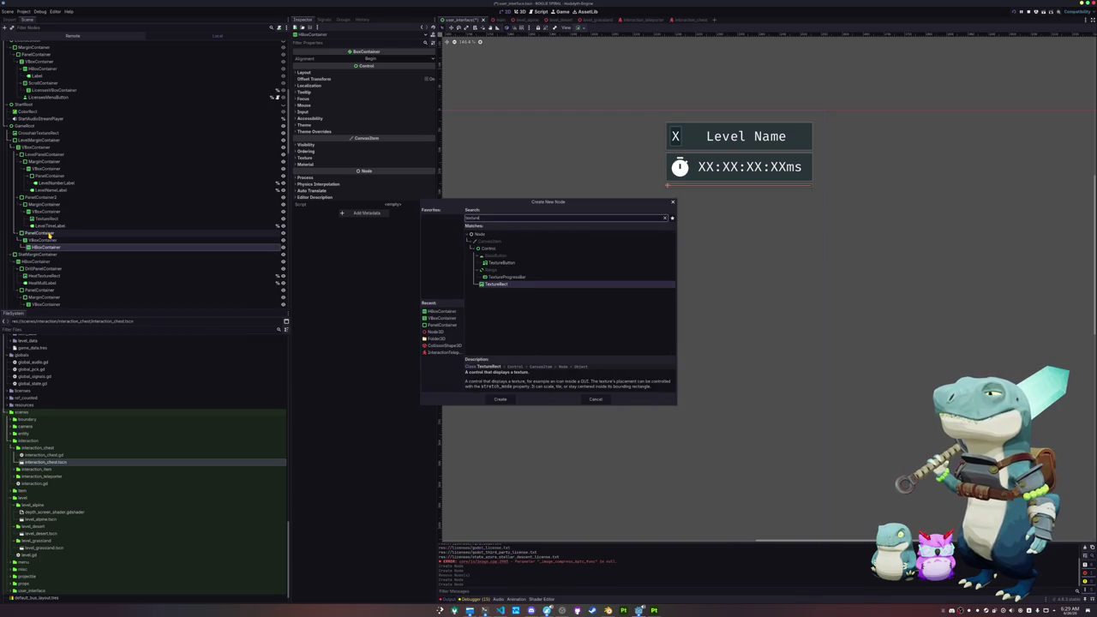
{"action": "key", "text": "Return"}
{"action": "key", "text": "Up"}
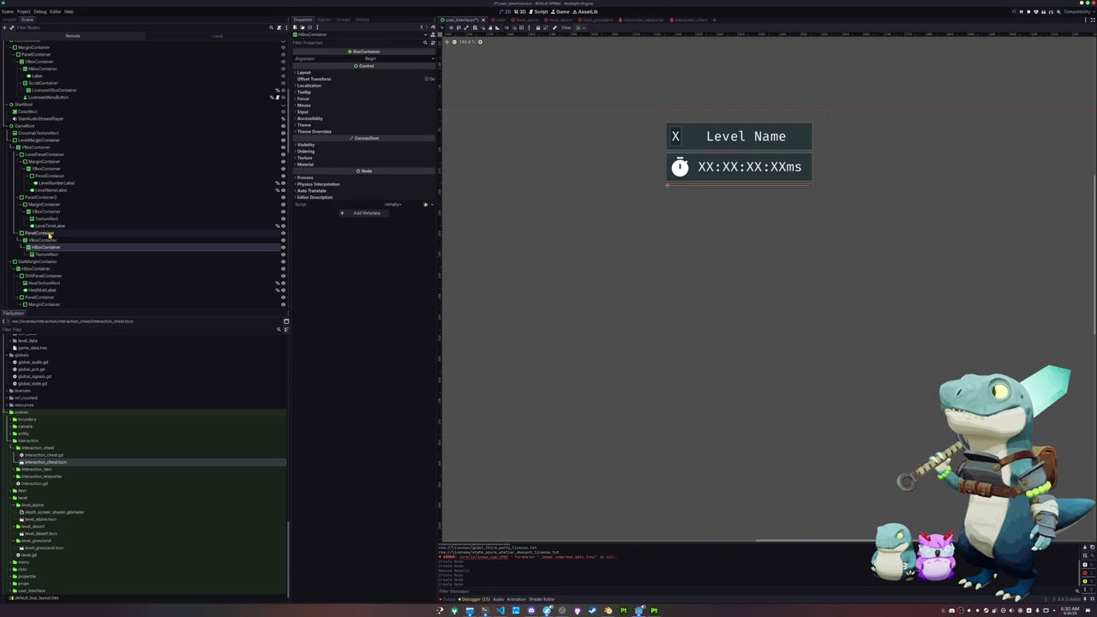
{"action": "key", "text": "ctrl+a"}
{"action": "type", "text": "label"}
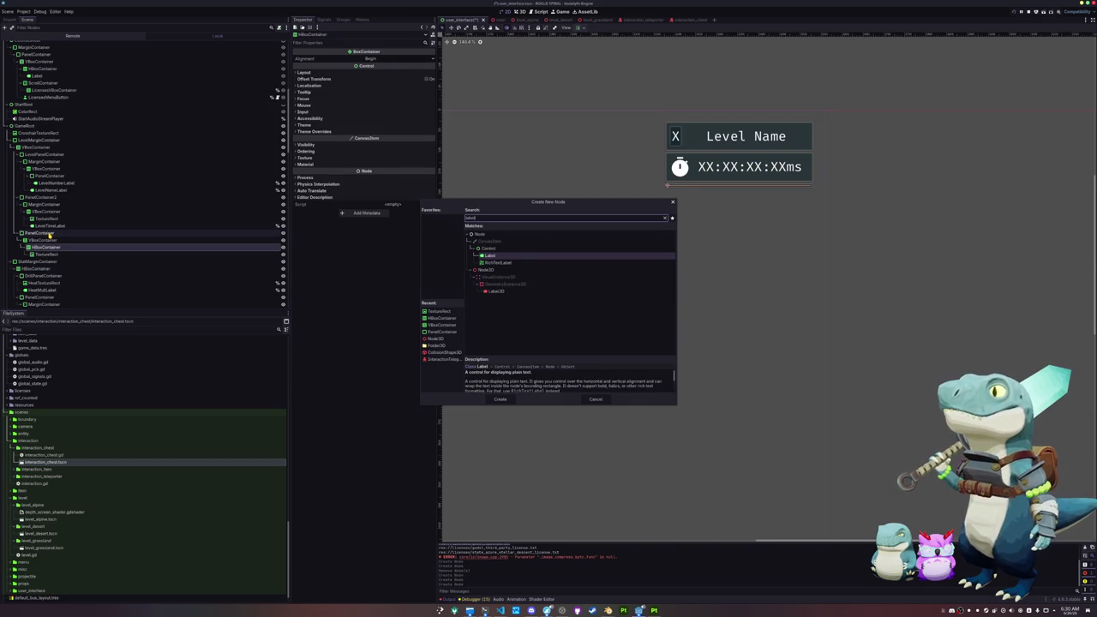
{"action": "key", "text": "Return"}
{"action": "key", "text": "Up"}
{"action": "key", "text": "Up"}
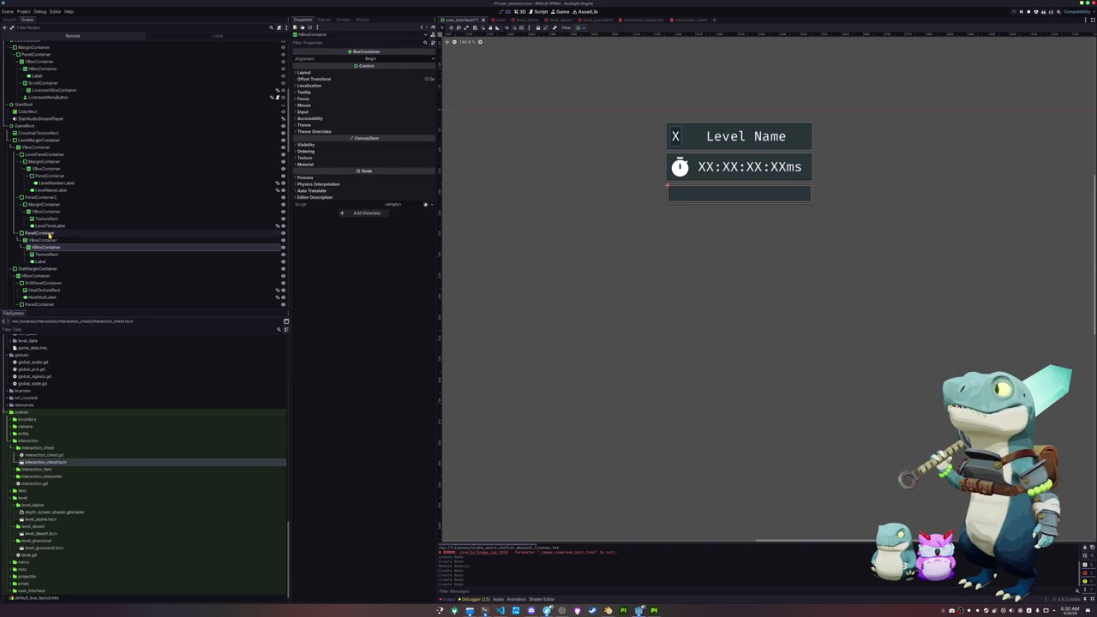
Duplicate the icon-and-label row and name the first row TeleporterHBoxContainer.
{"action": "key", "text": "ctrl+d"}
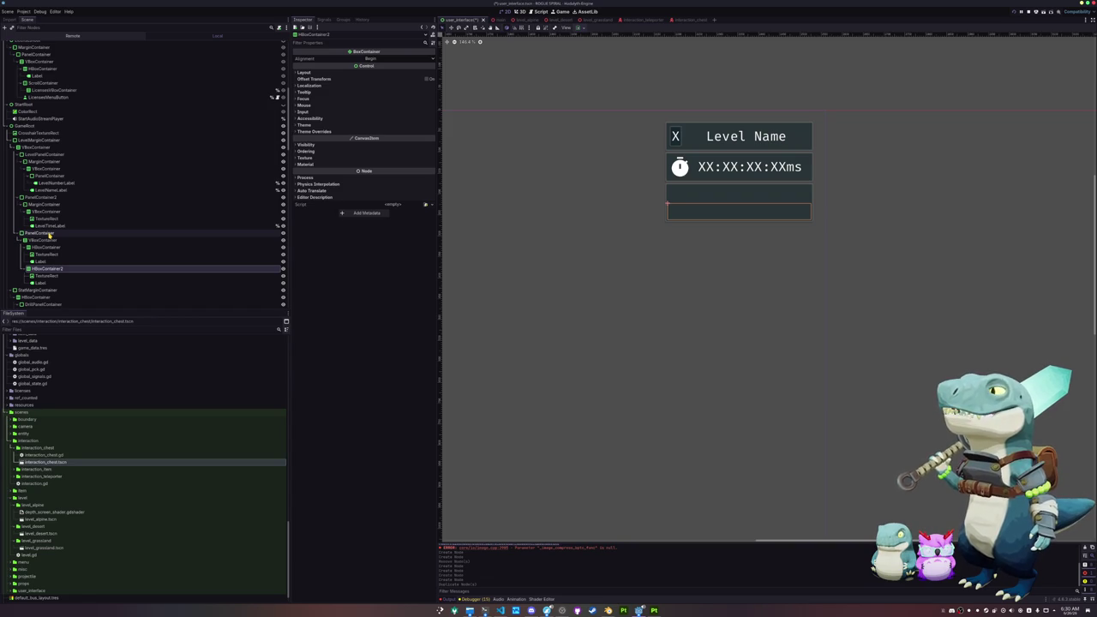
{"action": "left_click", "coordinate": [54, 262]}
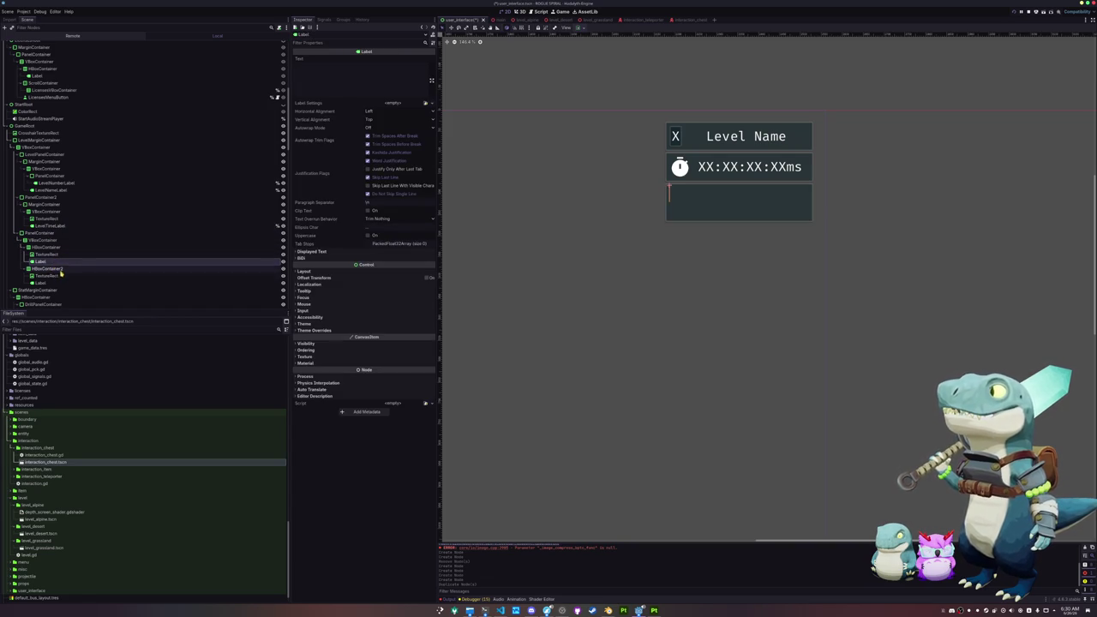
{"action": "left_click", "coordinate": [64, 269]}
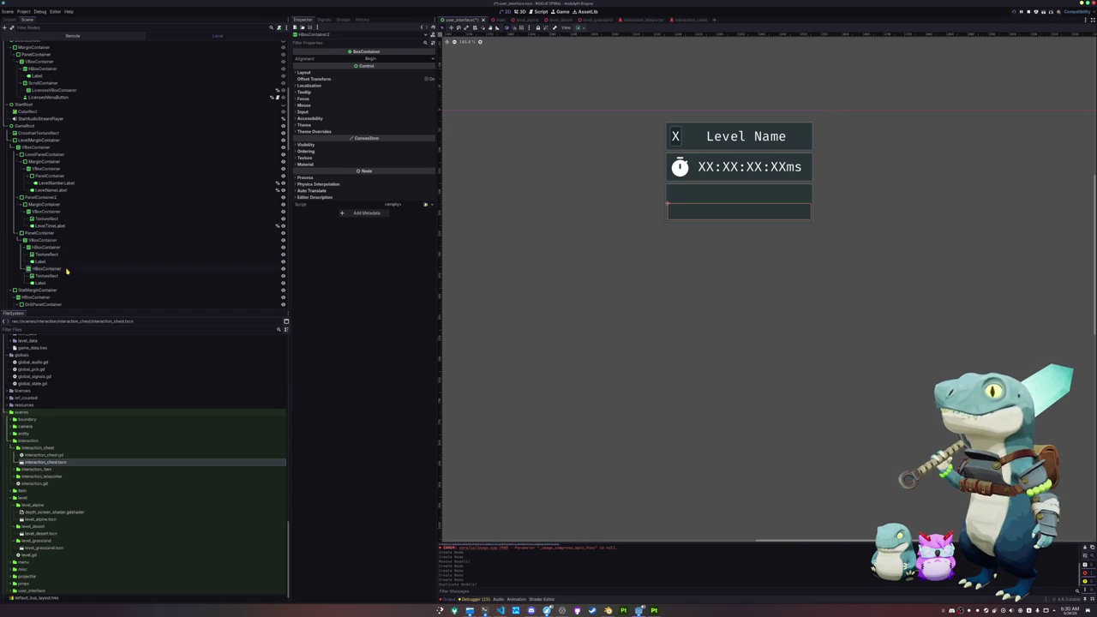
{"action": "key", "text": "Up"}
{"action": "key", "text": "Up"}
{"action": "key", "text": "Up"}
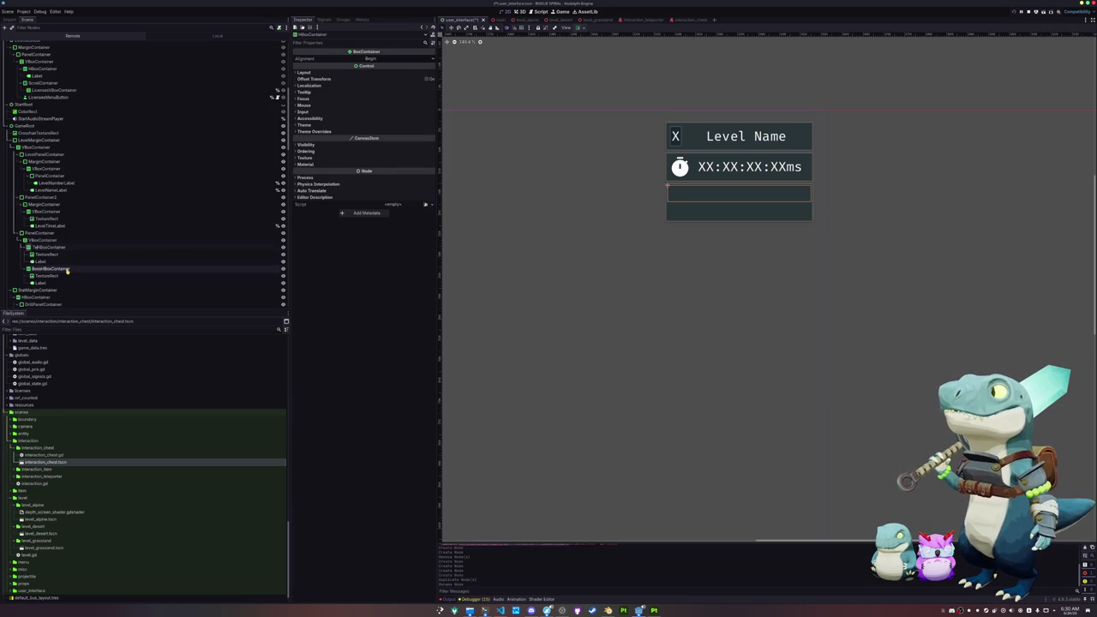
{"action": "type", "text": "leporter"}
{"action": "key", "text": "Return"}
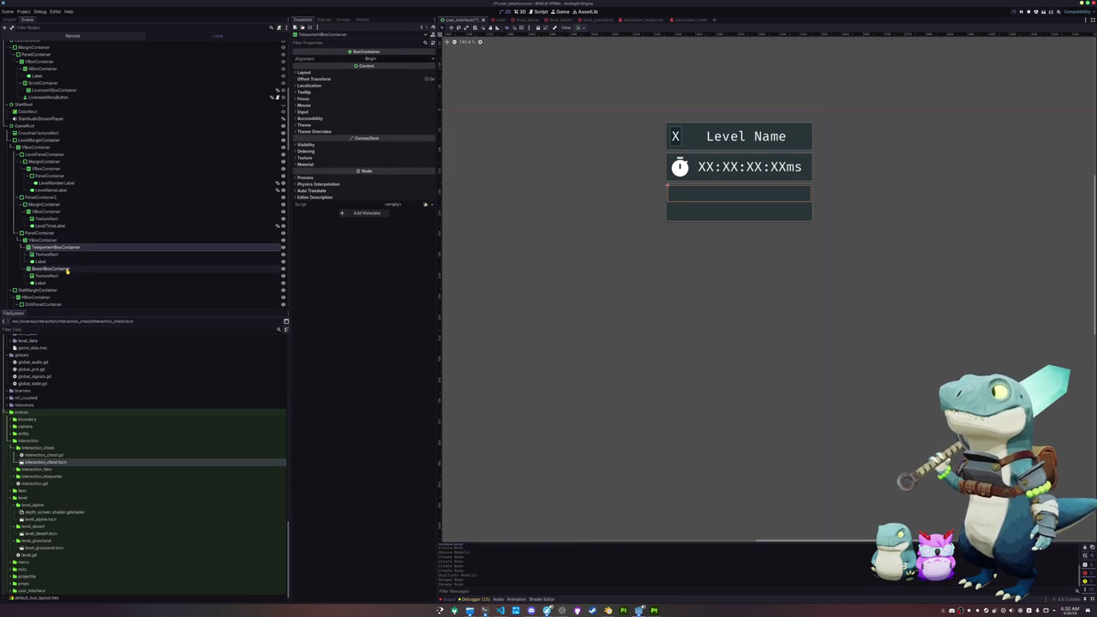
Select both rows' TextureRects and browse the Texture picker without choosing an image.
{"action": "key", "text": "Down"}
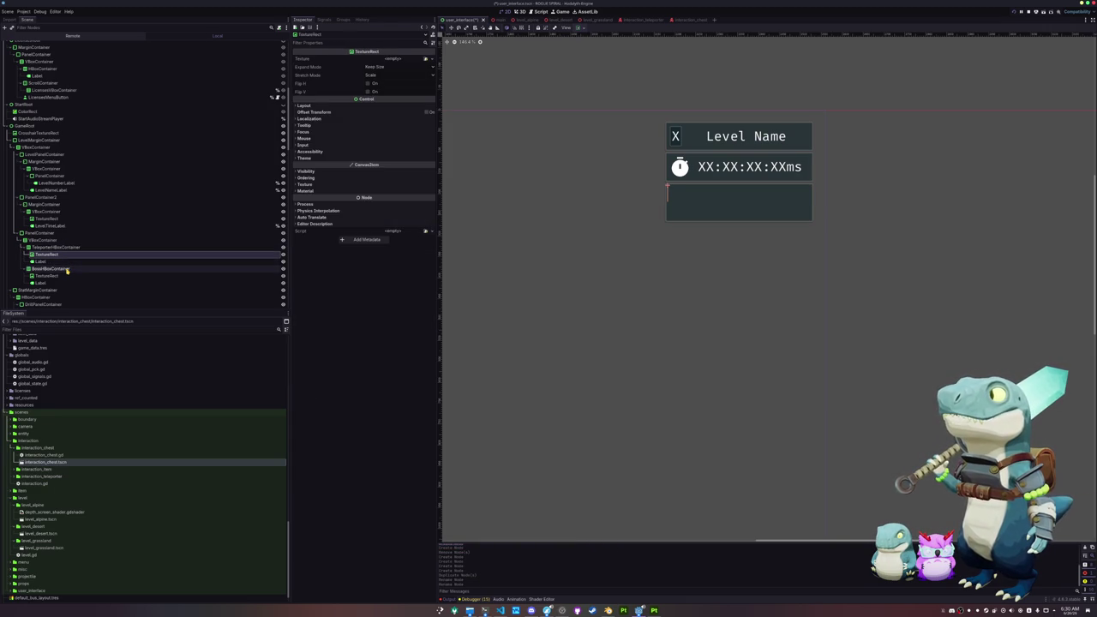
{"action": "left_click", "coordinate": [47, 275], "text": "ctrl"}
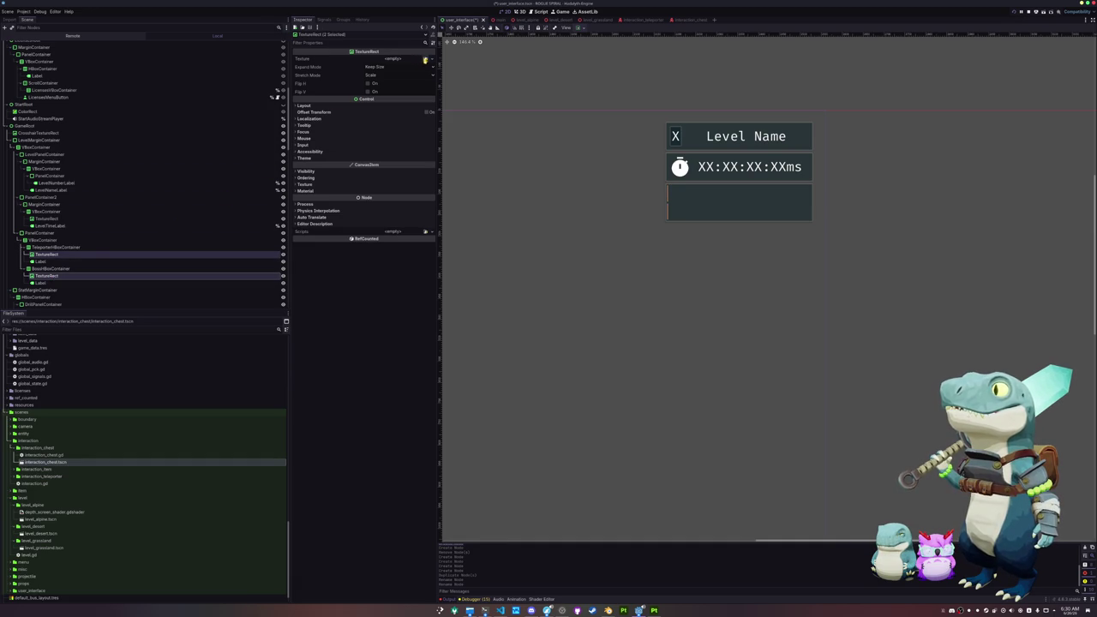
{"action": "left_click", "coordinate": [424, 60]}
{"action": "scroll", "coordinate": [469, 327], "scroll_direction": "down", "scroll_amount": 3}
{"action": "scroll", "coordinate": [469, 327], "scroll_direction": "down", "scroll_amount": 5}
{"action": "scroll", "coordinate": [469, 326], "scroll_direction": "up", "scroll_amount": 2}
{"action": "scroll", "coordinate": [469, 326], "scroll_direction": "up", "scroll_amount": 5}
{"action": "key", "text": "Escape"}
{"action": "scroll", "coordinate": [528, 308], "scroll_direction": "down", "scroll_amount": 2}
{"action": "left_click_drag", "start_coordinate": [536, 289], "coordinate": [649, 239]}
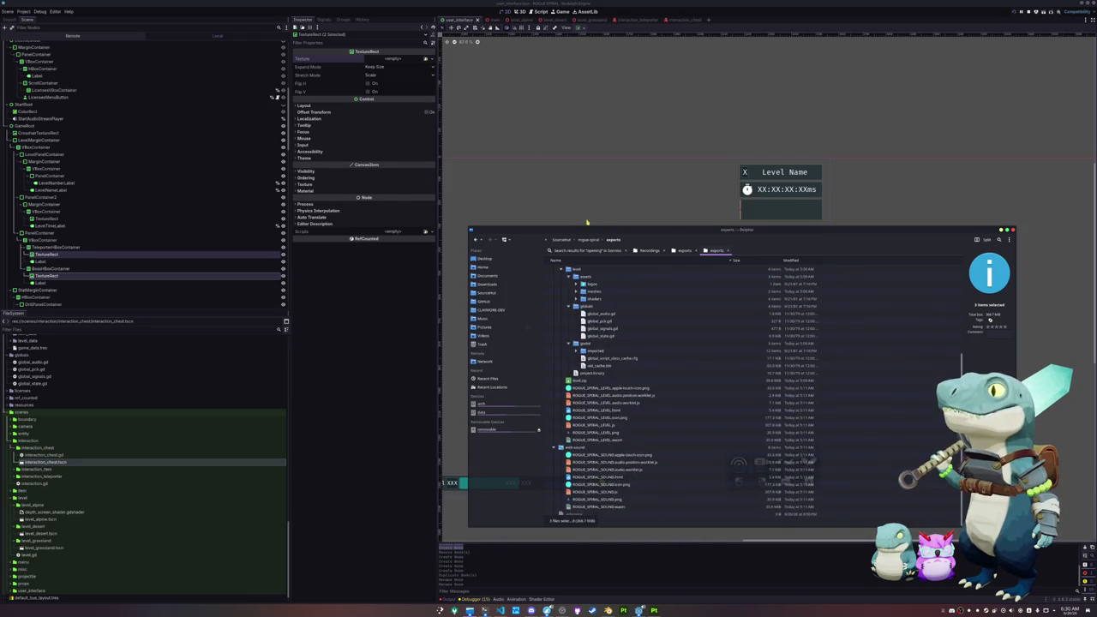
Navigate to the godot project's assets/icons folder and select nyooom.png.
{"action": "left_click", "coordinate": [588, 239]}
{"action": "double_click", "coordinate": [572, 292]}
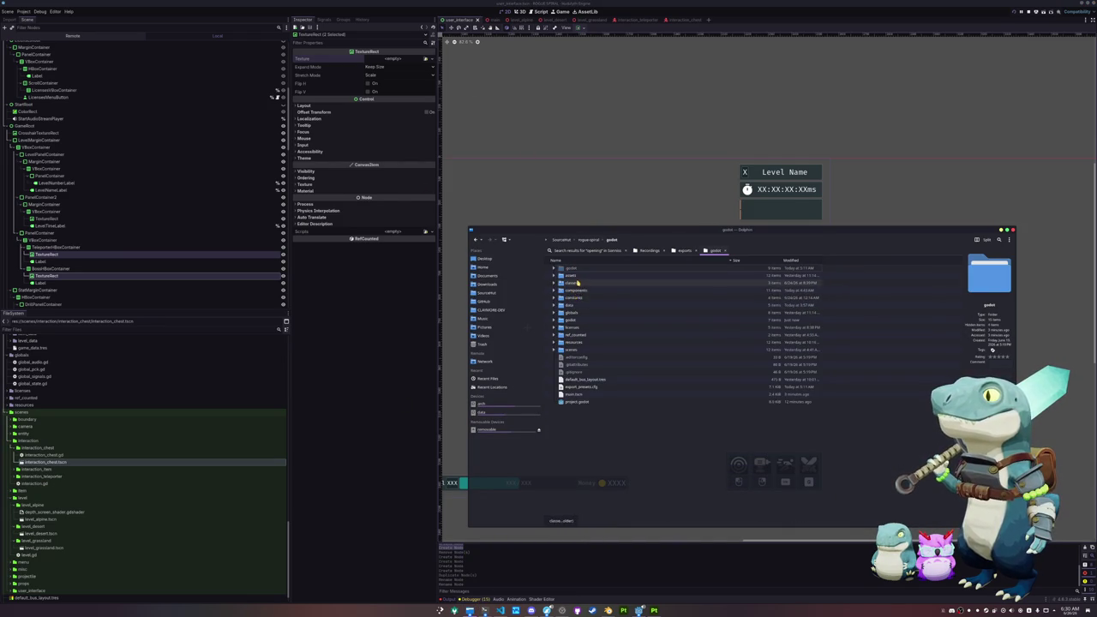
{"action": "double_click", "coordinate": [574, 277]}
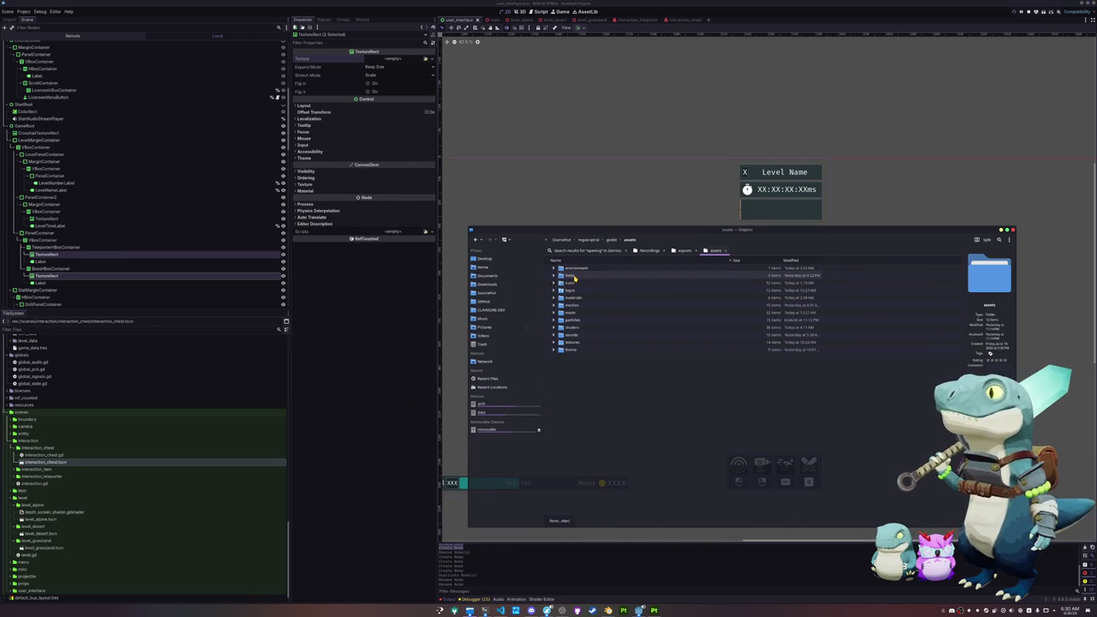
{"action": "double_click", "coordinate": [585, 298]}
{"action": "scroll", "coordinate": [581, 360], "scroll_direction": "down", "scroll_amount": 3}
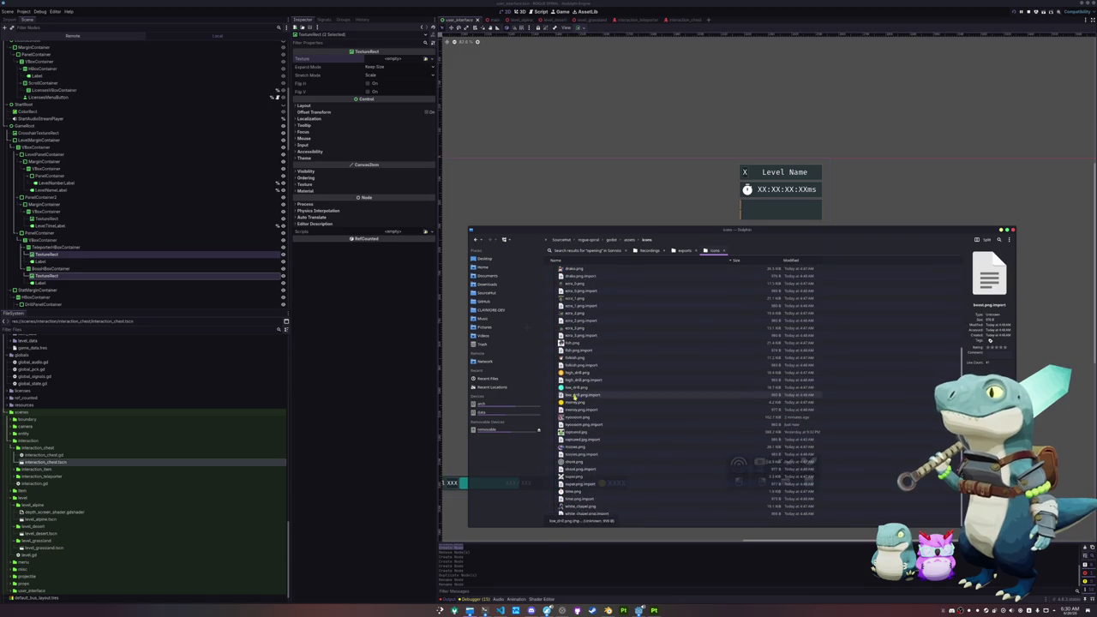
{"action": "left_click", "coordinate": [577, 417]}
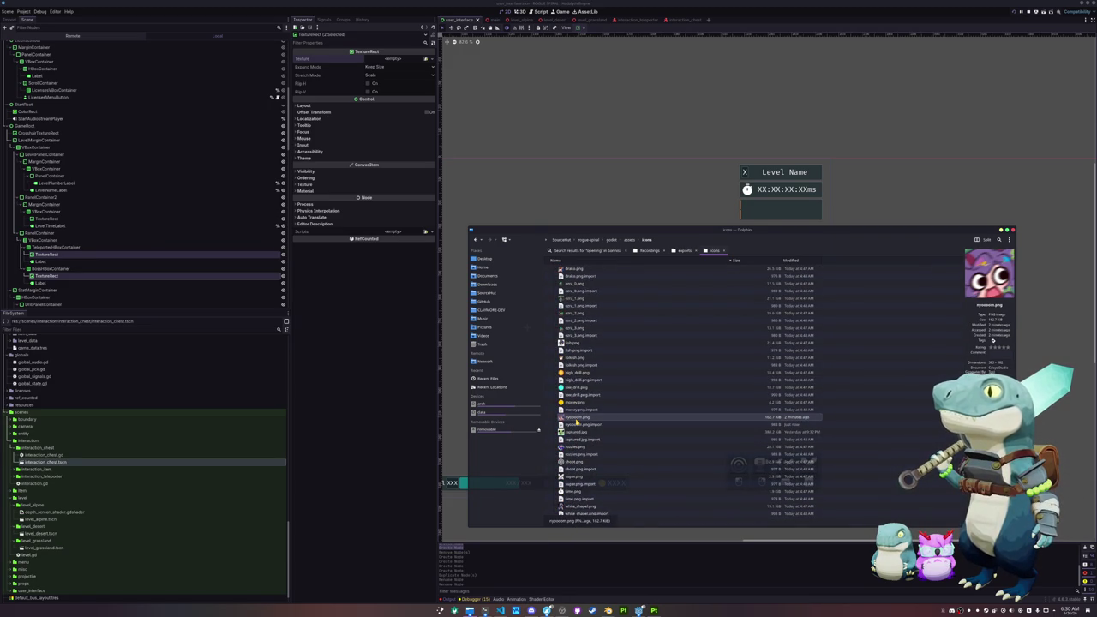
View nyooom.png's Open With actions, dismiss them, and switch to Konsole.
{"action": "right_click", "coordinate": [577, 420]}
{"action": "mouse_move", "coordinate": [608, 433]}
{"action": "key", "text": "Escape"}
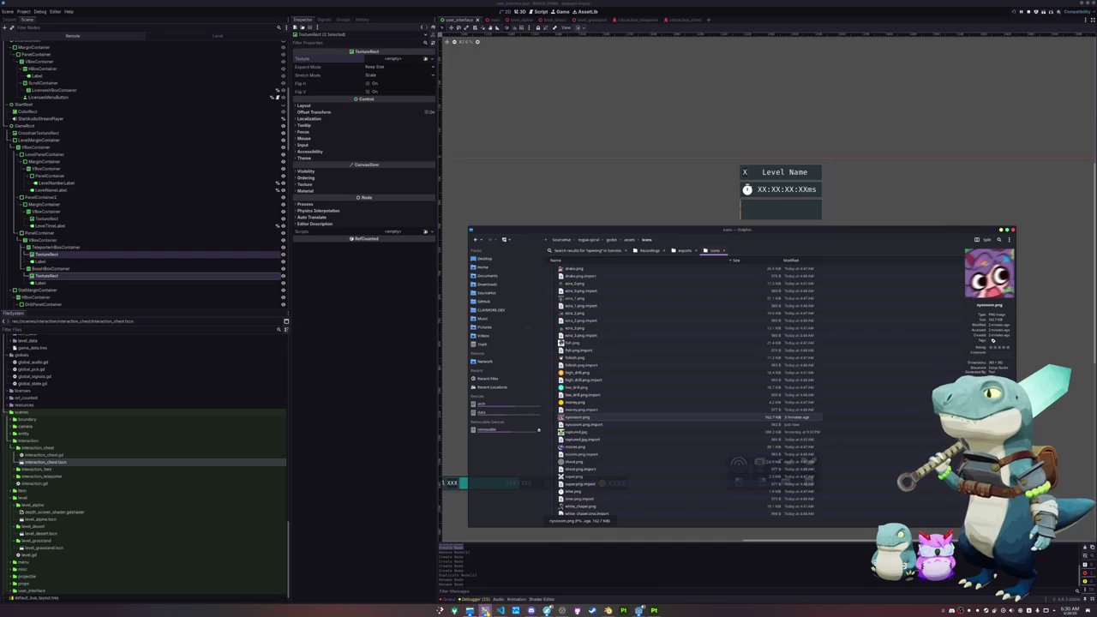
{"action": "mouse_move", "coordinate": [485, 610]}
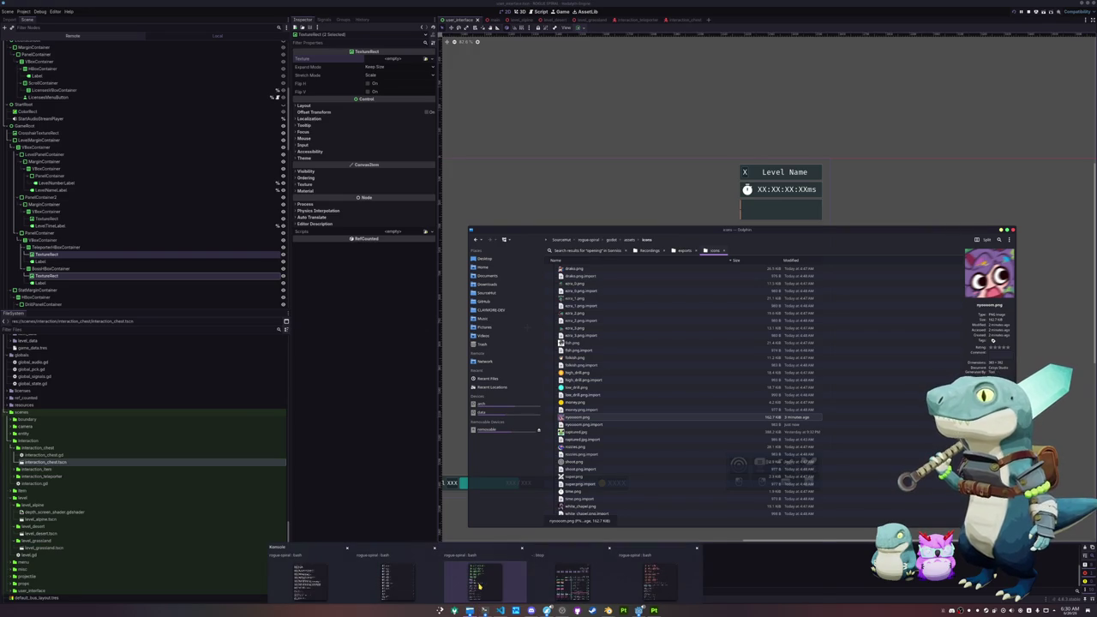
{"action": "left_click", "coordinate": [480, 587]}
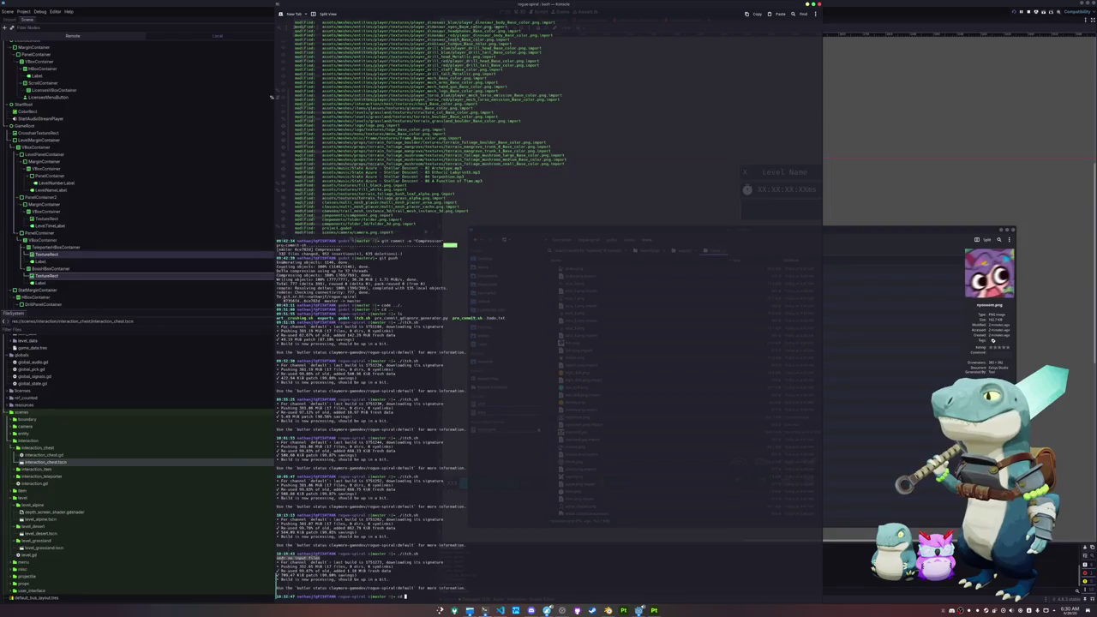
Change into the project's icons folder and attempt a magick resize of nyooom.png.
{"action": "key", "text": "Tab"}
{"action": "key", "text": "Tab"}
{"action": "type", "text": "godot/"}
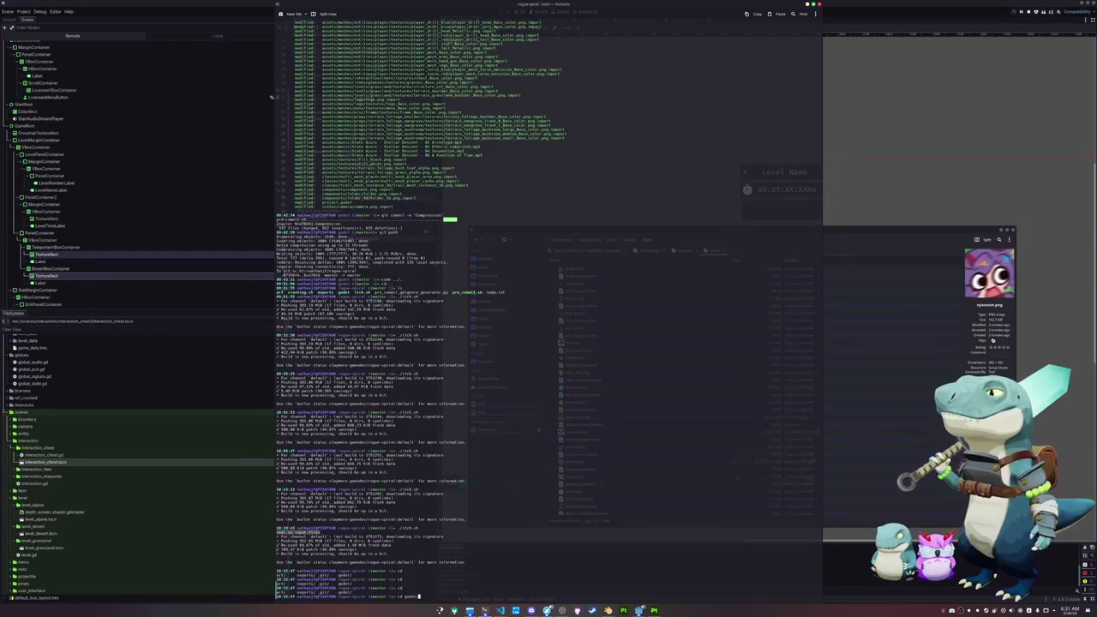
{"action": "type", "text": "assets/scenes/"}
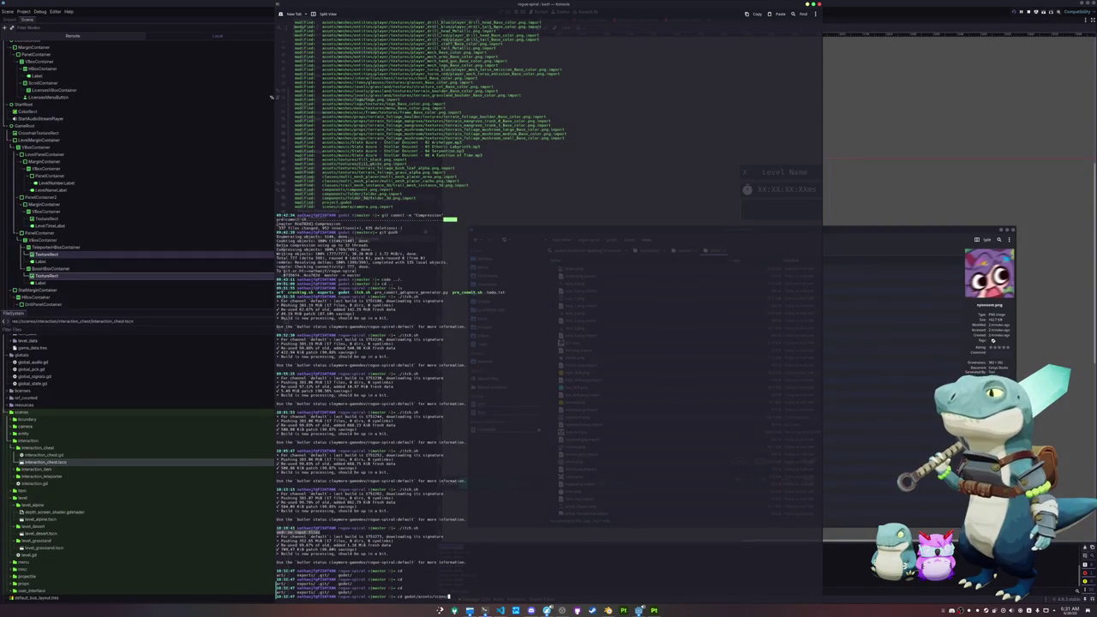
{"action": "key", "text": "Return"}
{"action": "type", "text": "magick n"}
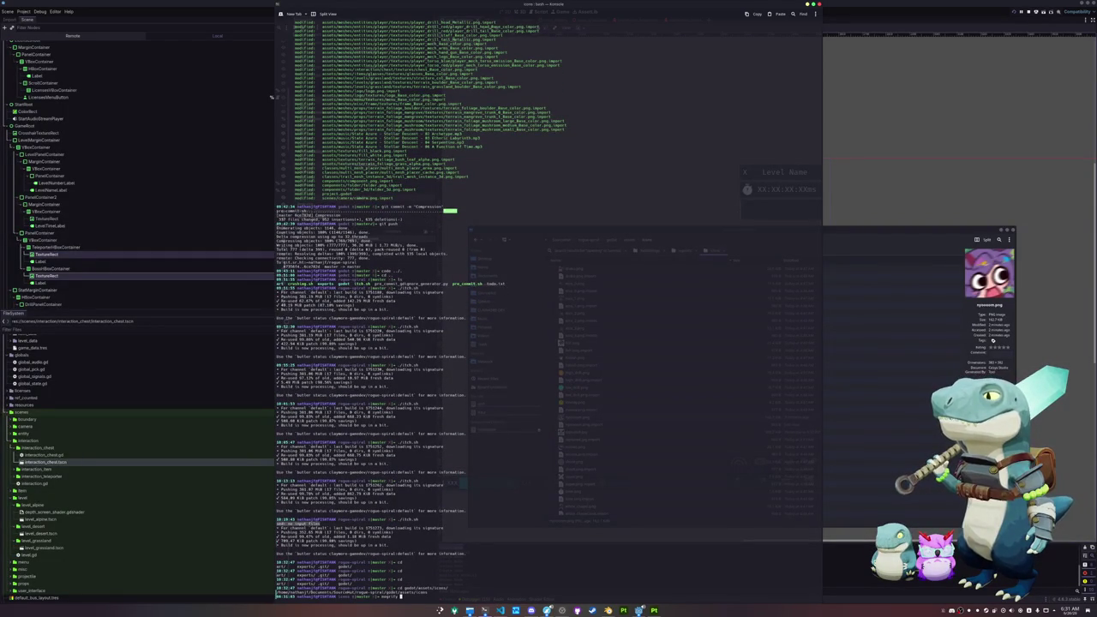
{"action": "key", "text": "Tab"}
{"action": "type", "text": "ny"}
{"action": "type", "text": "-resize"}
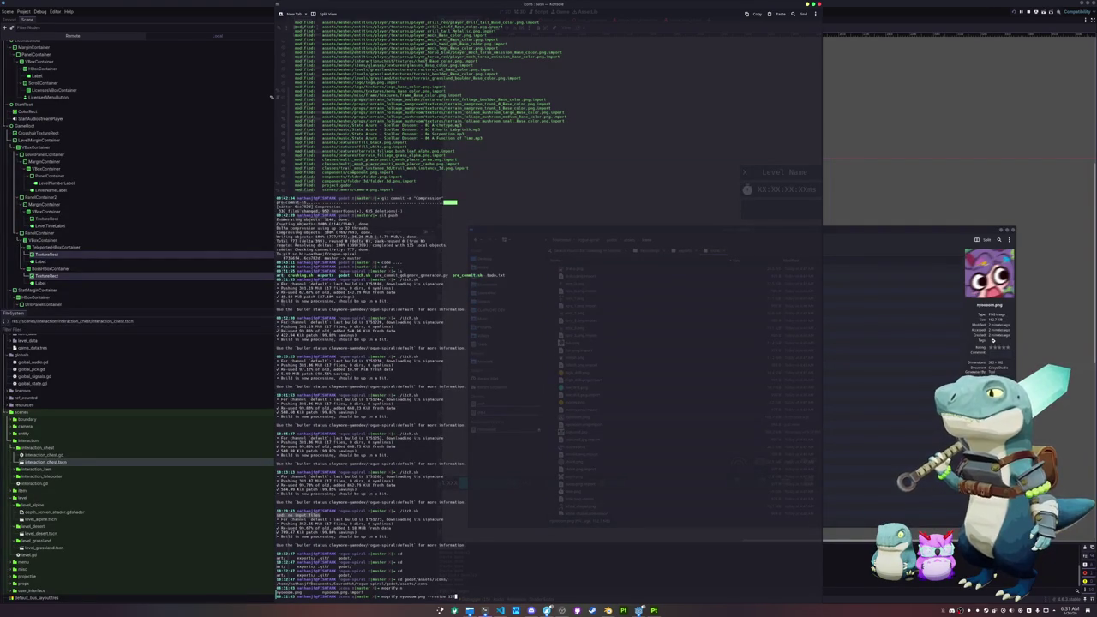
{"action": "type", "text": "128x128"}
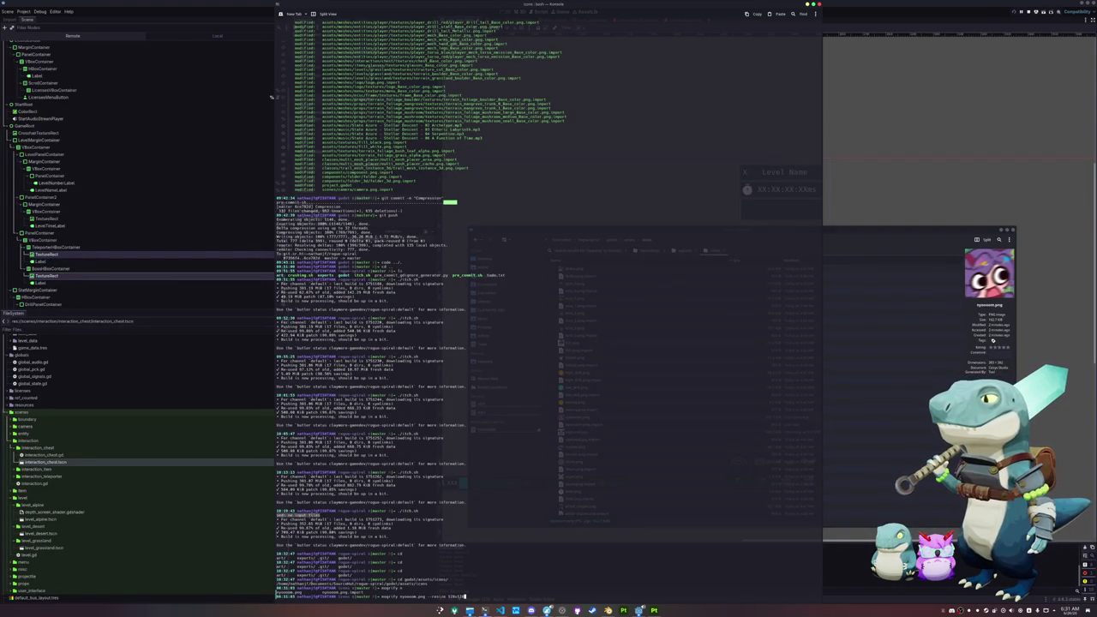
{"action": "key", "text": "Return"}
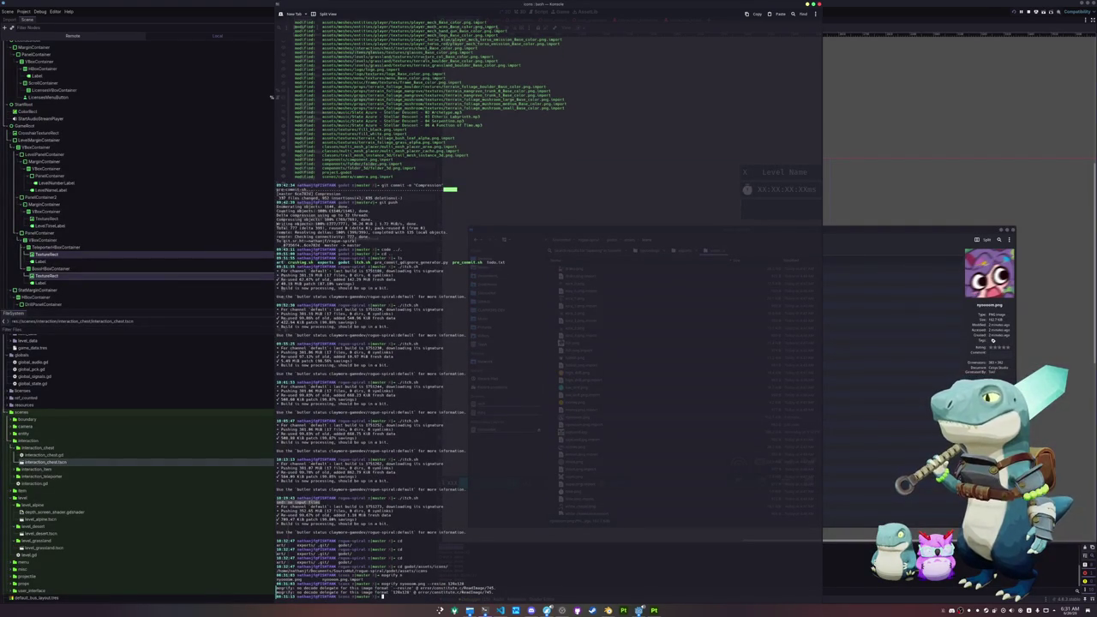
{"action": "key", "text": "Up"}
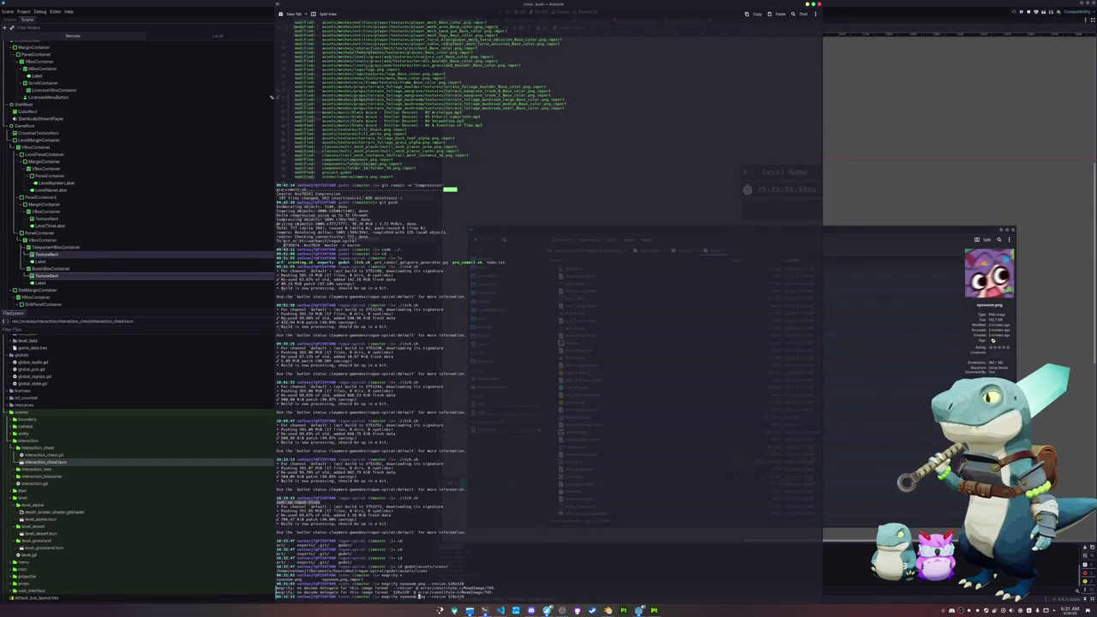
{"action": "key", "text": "BackSpace"}
{"action": "key", "text": "BackSpace"}
{"action": "key", "text": "BackSpace"}
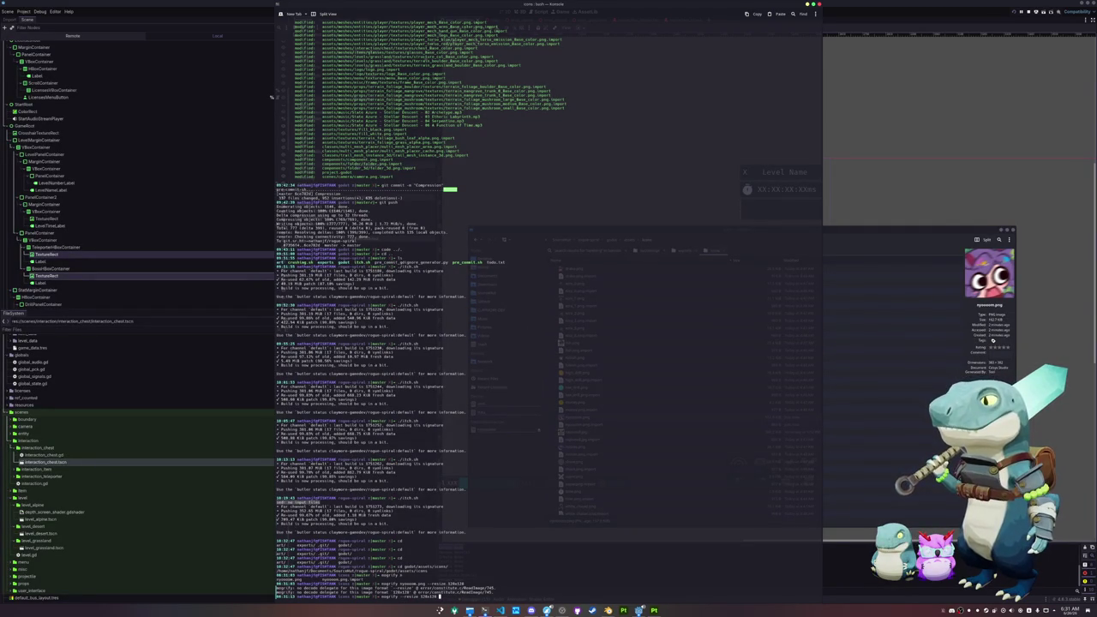
{"action": "type", "text": "nyaooom.png"}
{"action": "key", "text": "Return"}
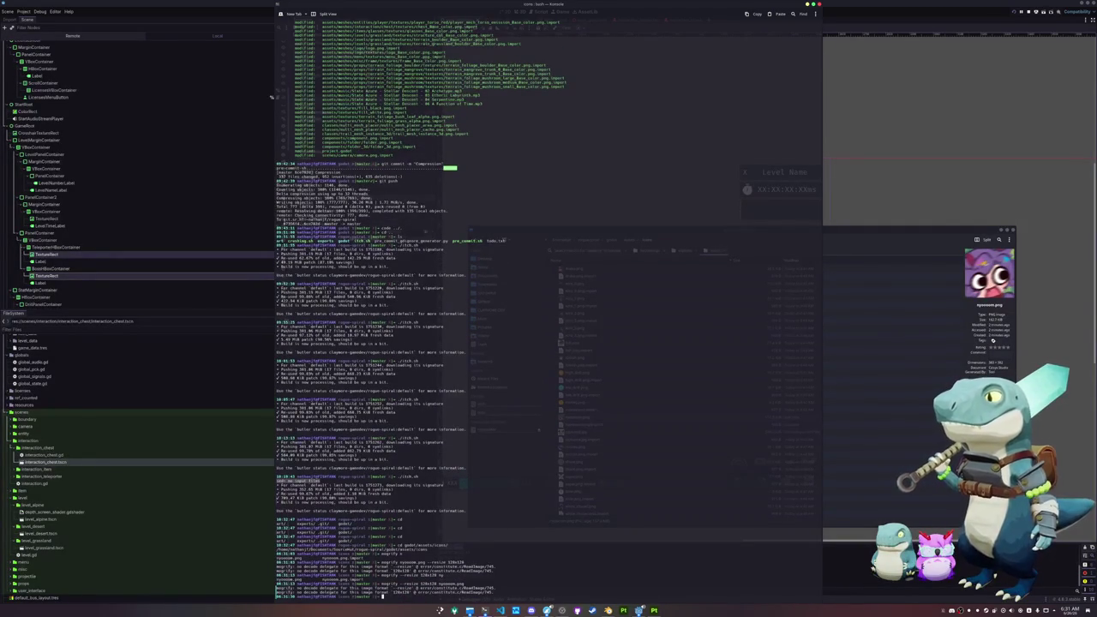
Look up the magick mogrify tool and display its usage help.
{"action": "key", "text": "Up"}
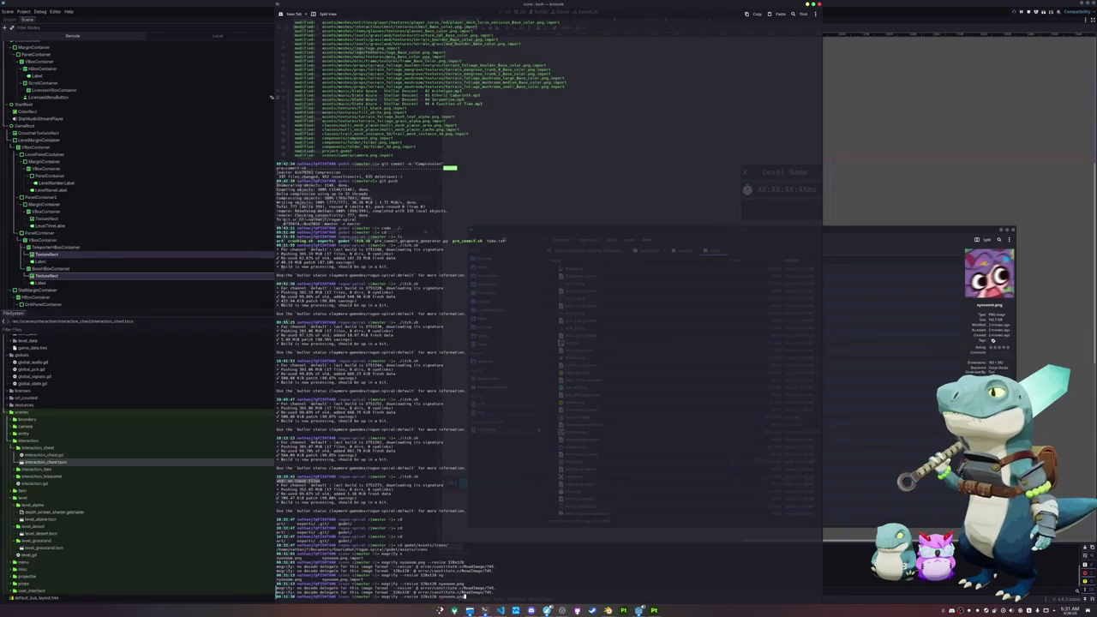
{"action": "key", "text": "BackSpace"}
{"action": "key", "text": "BackSpace"}
{"action": "key", "text": "BackSpace"}
{"action": "type", "text": "git status"}
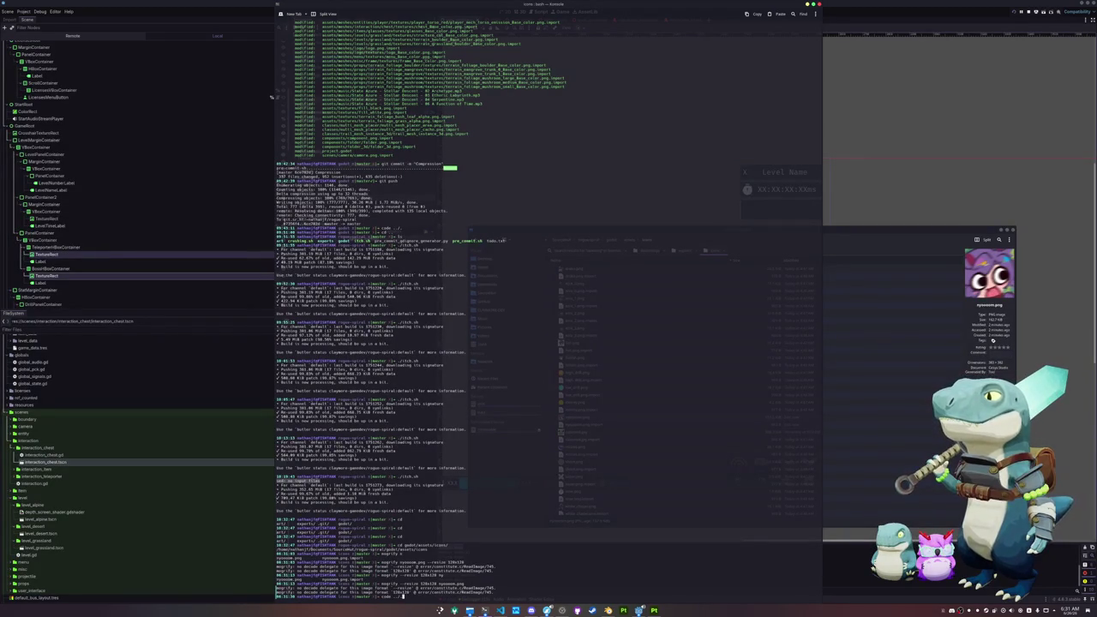
{"action": "key", "text": "BackSpace"}
{"action": "key", "text": "BackSpace"}
{"action": "key", "text": "BackSpace"}
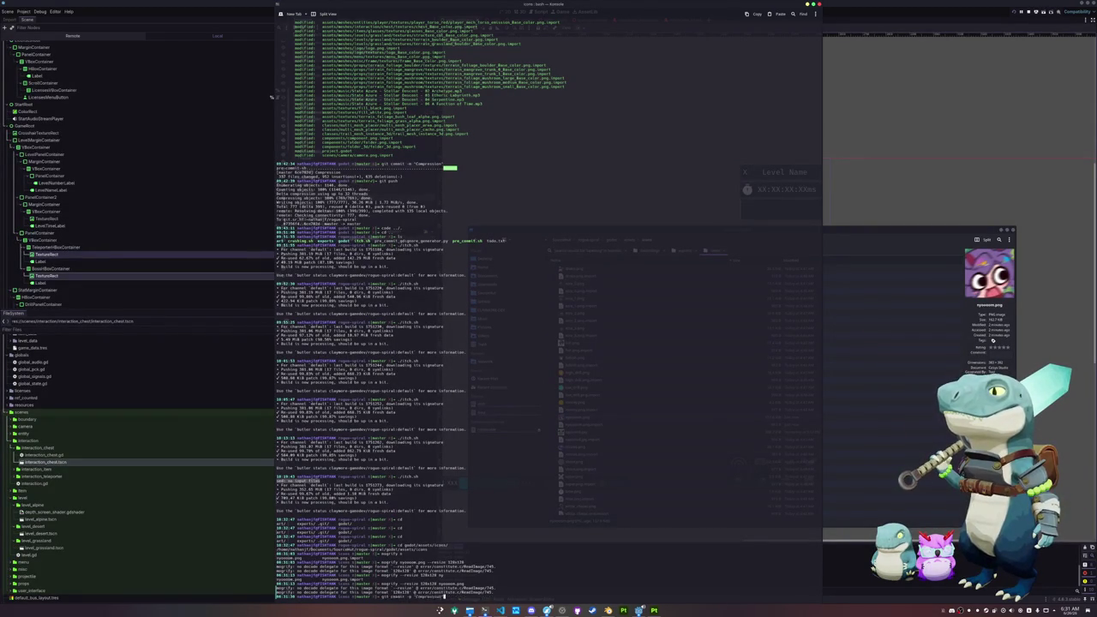
{"action": "type", "text": "ls"}
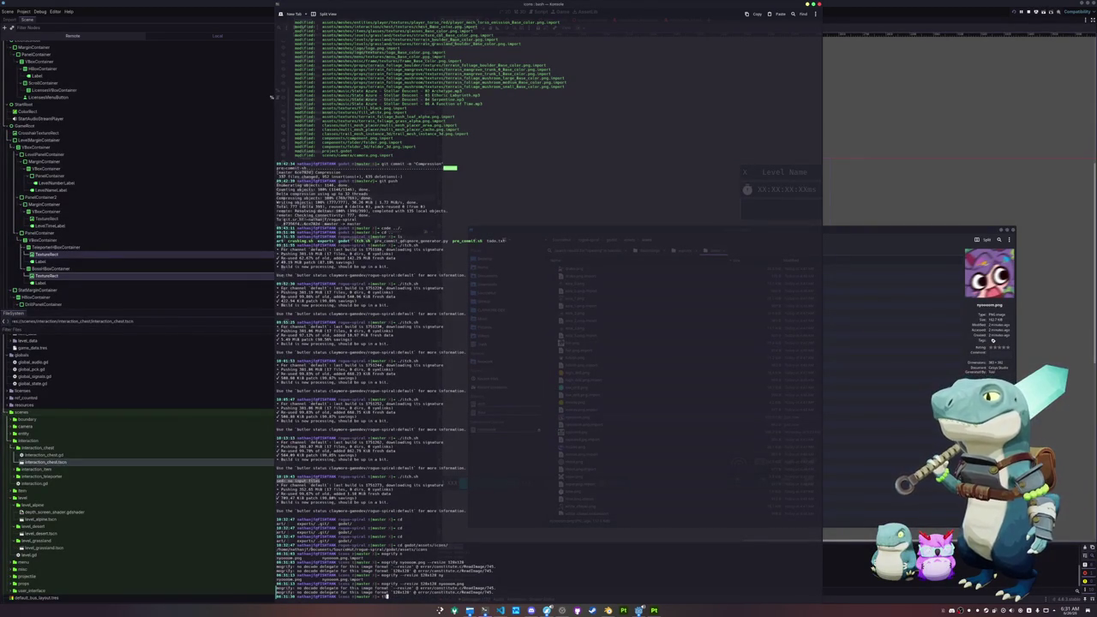
{"action": "key", "text": "Tab"}
{"action": "key", "text": "Tab"}
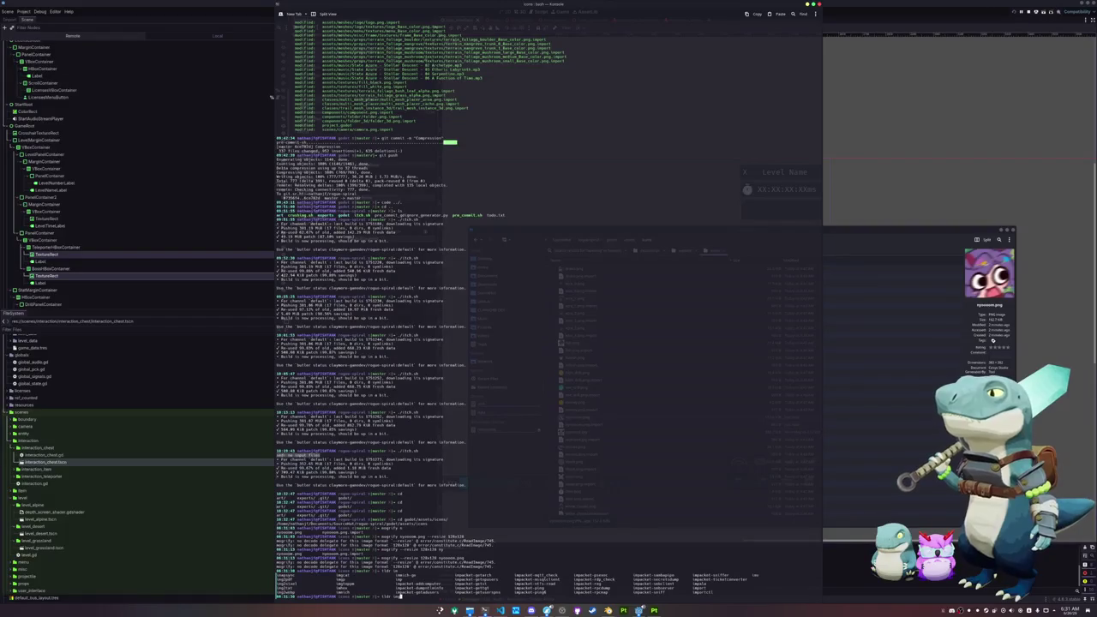
{"action": "key", "text": "BackSpace"}
{"action": "key", "text": "BackSpace"}
{"action": "type", "text": "ma"}
{"action": "key", "text": "Tab"}
{"action": "key", "text": "Tab"}
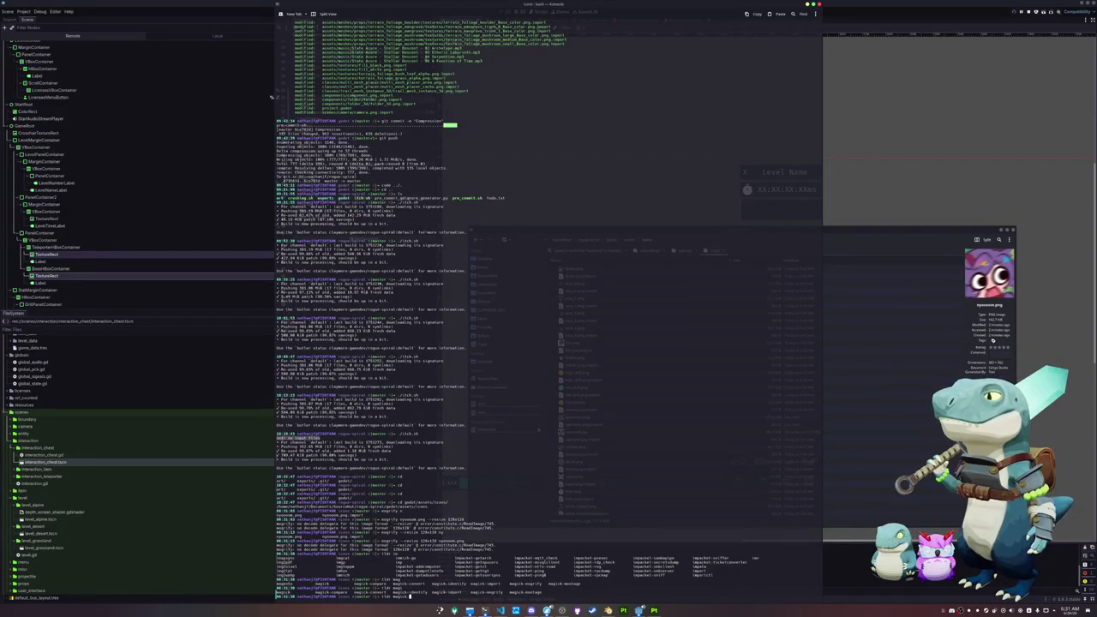
{"action": "type", "text": "mo"}
{"action": "key", "text": "Tab"}
{"action": "key", "text": "Tab"}
{"action": "key", "text": "Tab"}
{"action": "key", "text": "Return"}
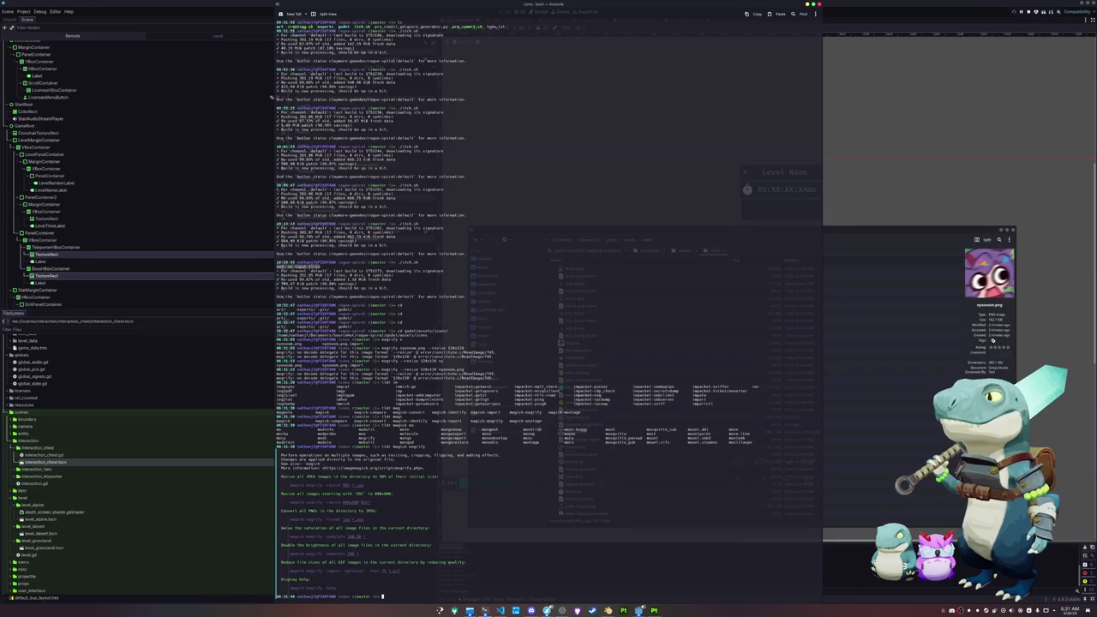
Resize nyooom.png in place to 128x128 with magick mogrify and run git status.
{"action": "key", "text": "Up"}
{"action": "key", "text": "Up"}
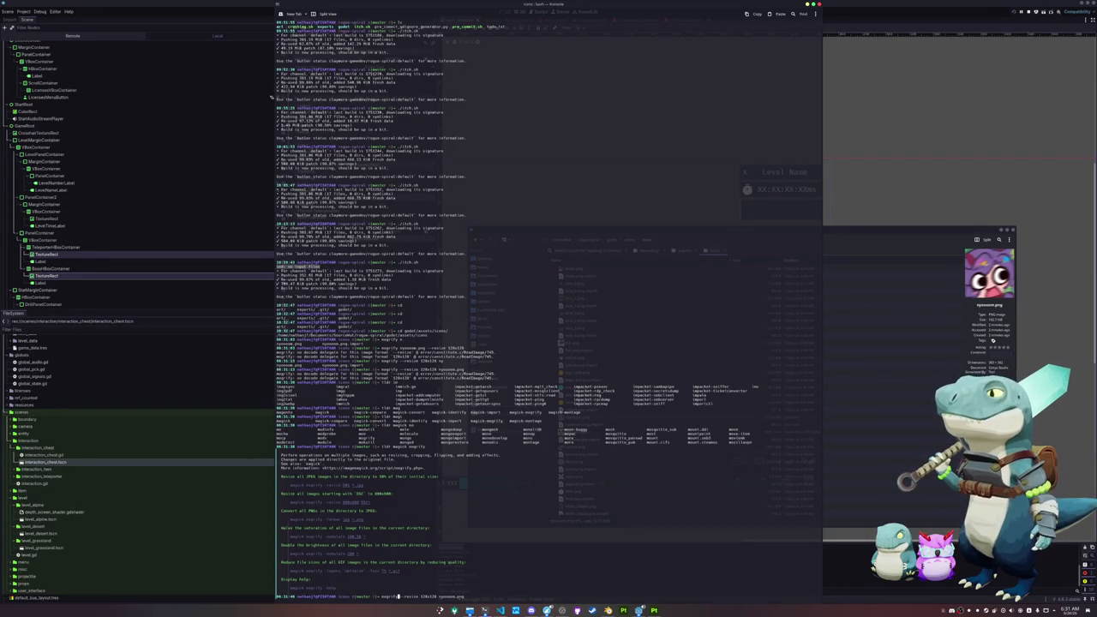
{"action": "key", "text": "Return"}
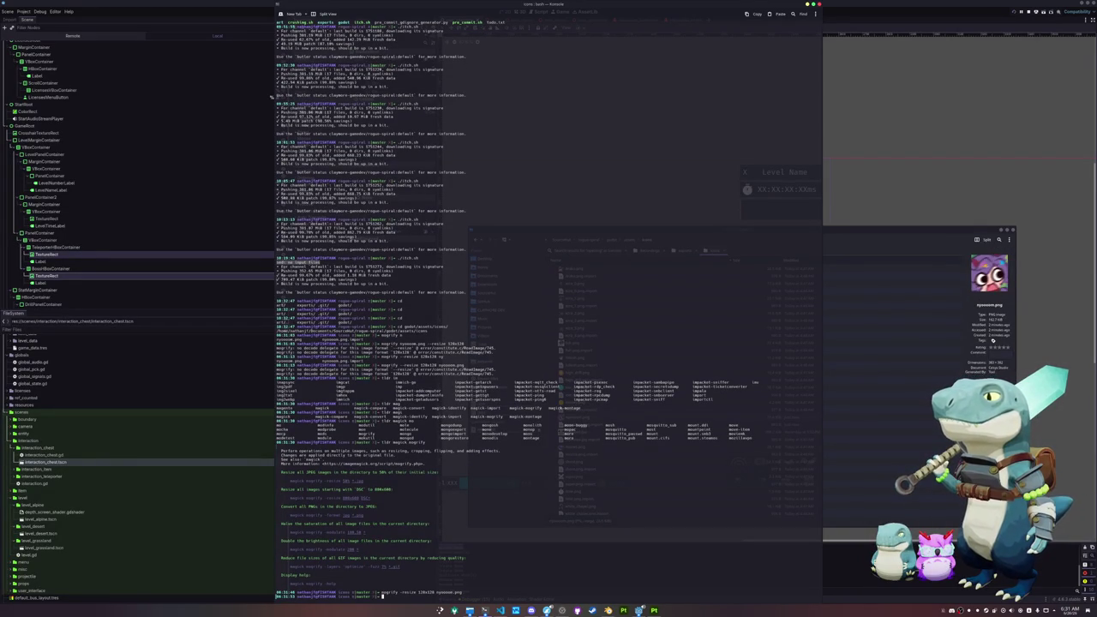
{"action": "type", "text": "git st"}
{"action": "key", "text": "Return"}
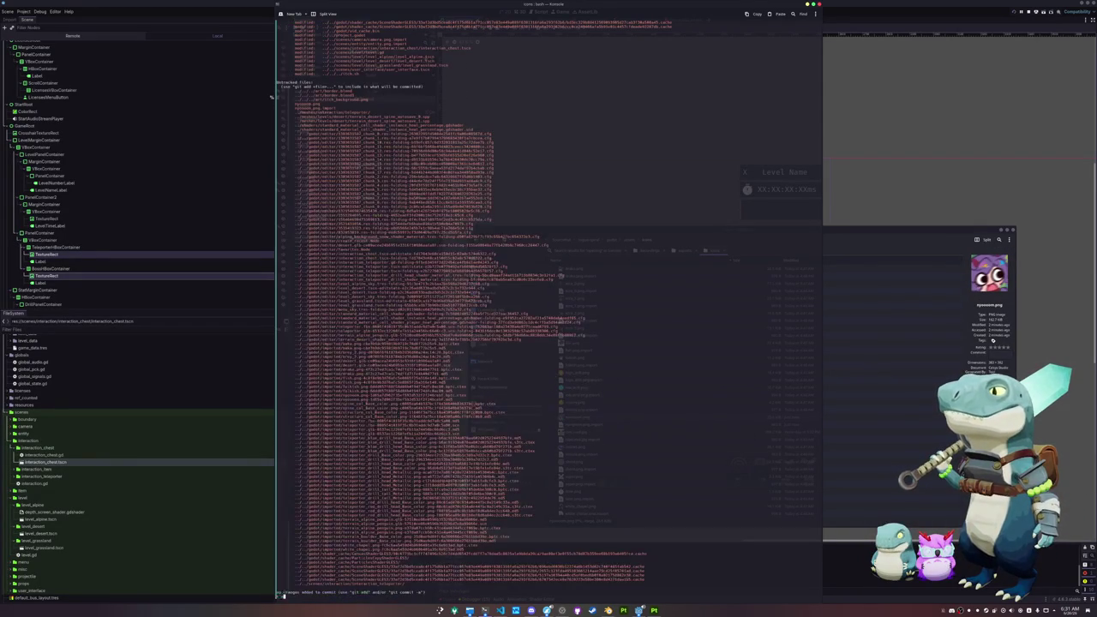
{"action": "type", "text": "git add"}
Move up to the godot folder and check the repository's git status there.
{"action": "key", "text": "BackSpace"}
{"action": "key", "text": "BackSpace"}
{"action": "key", "text": "BackSpace"}
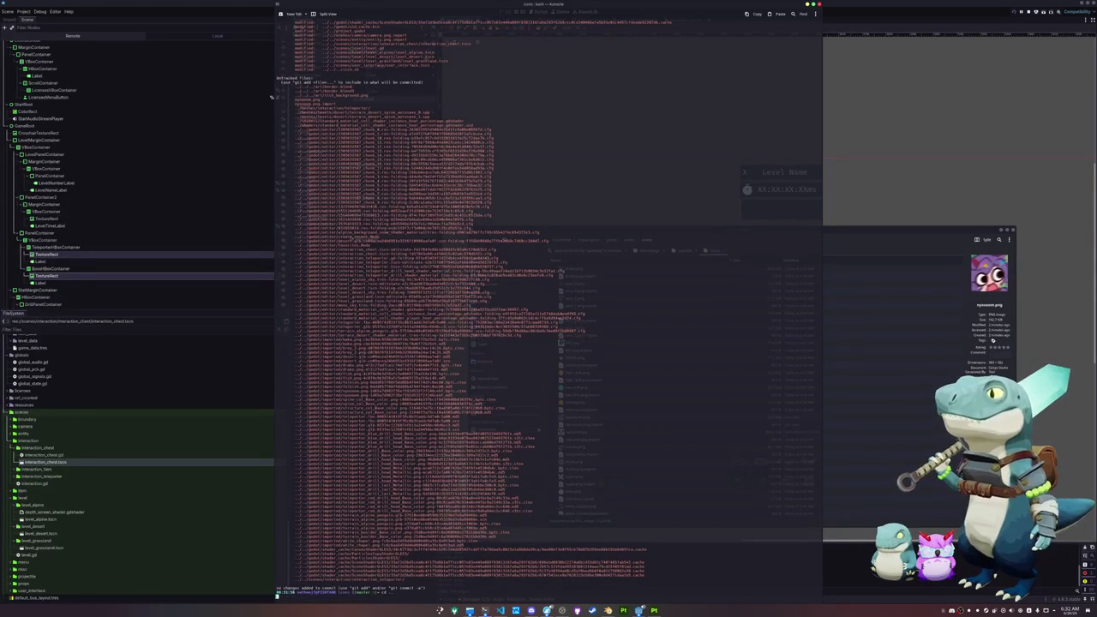
{"action": "key", "text": "Tab"}
{"action": "key", "text": "Tab"}
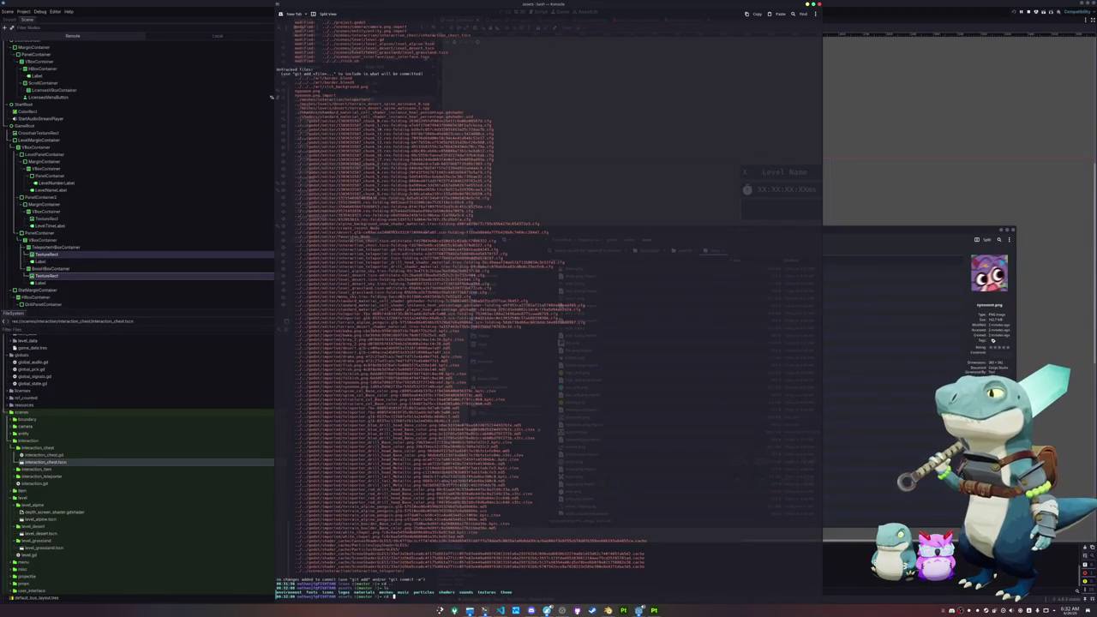
{"action": "key", "text": "Return"}
{"action": "type", "text": "cd"}
{"action": "key", "text": "Tab"}
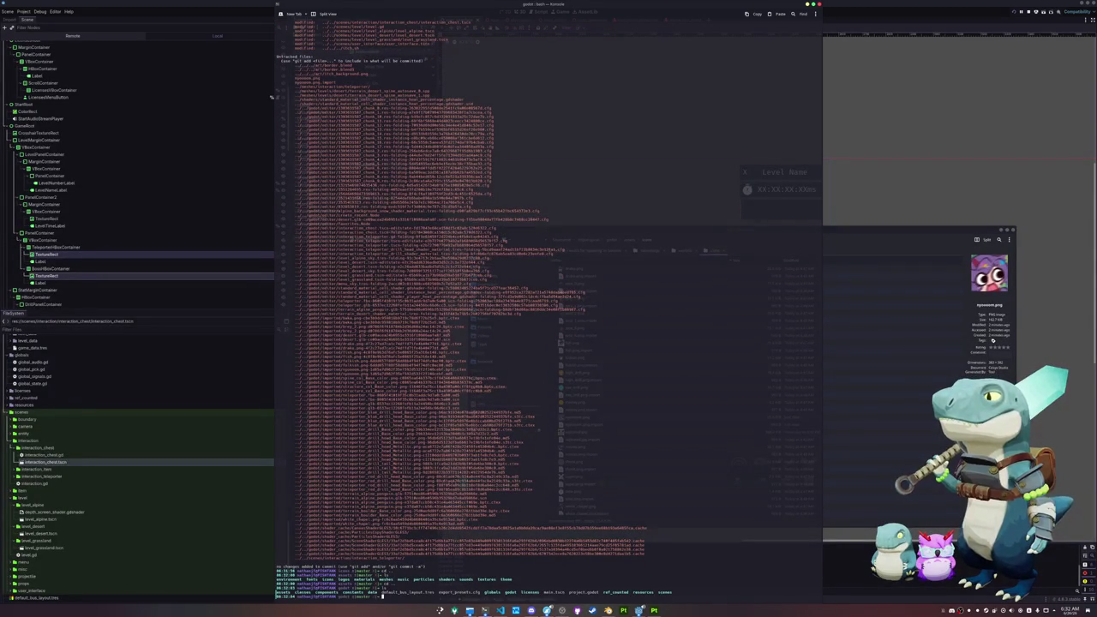
{"action": "type", "text": "git status"}
{"action": "key", "text": "Return"}
Stage all changes with 'git add .' and commit them with message 'Added teleporter'.
{"action": "type", "text": "git add "}
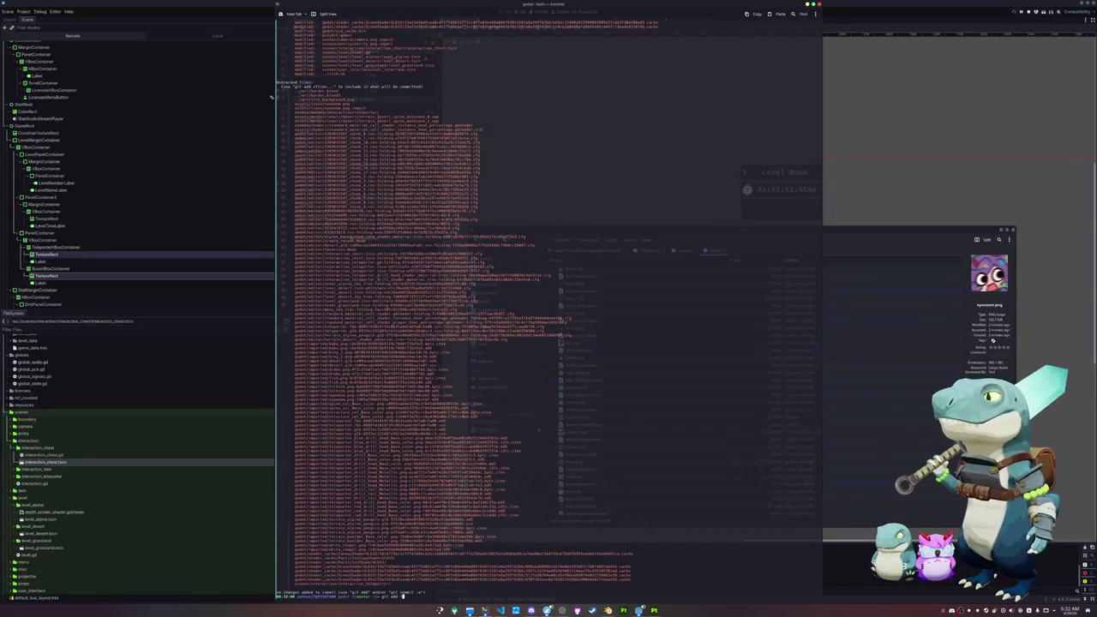
{"action": "type", "text": "."}
{"action": "key", "text": "Return"}
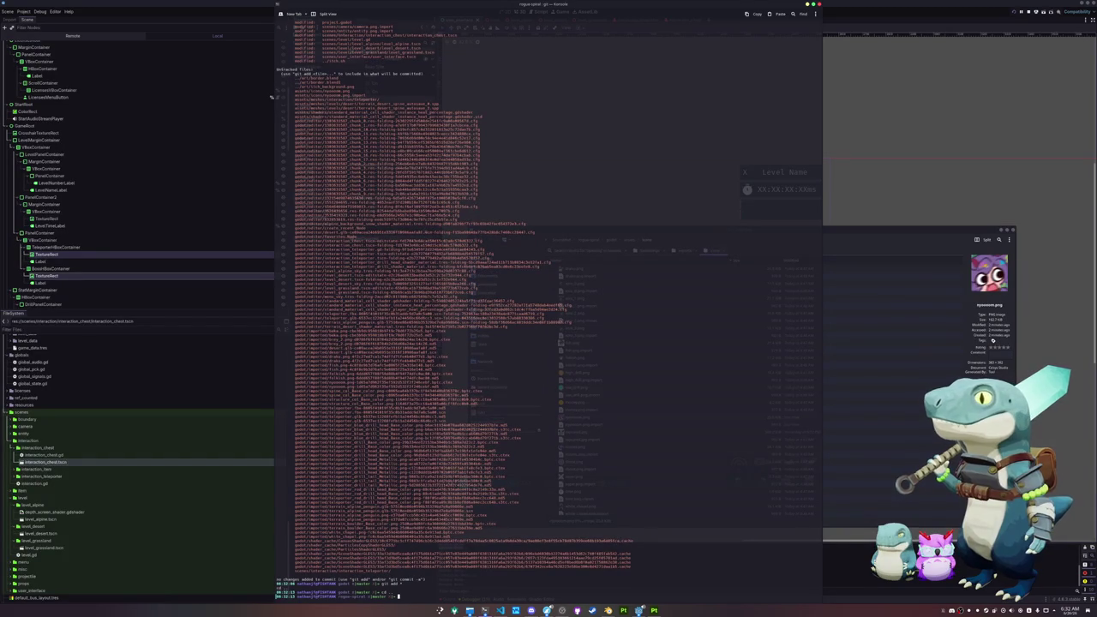
{"action": "type", "text": "git status"}
{"action": "key", "text": "Return"}
{"action": "type", "text": "git add ."}
{"action": "key", "text": "Return"}
{"action": "type", "text": "git commit -m \"Added teleporter"}
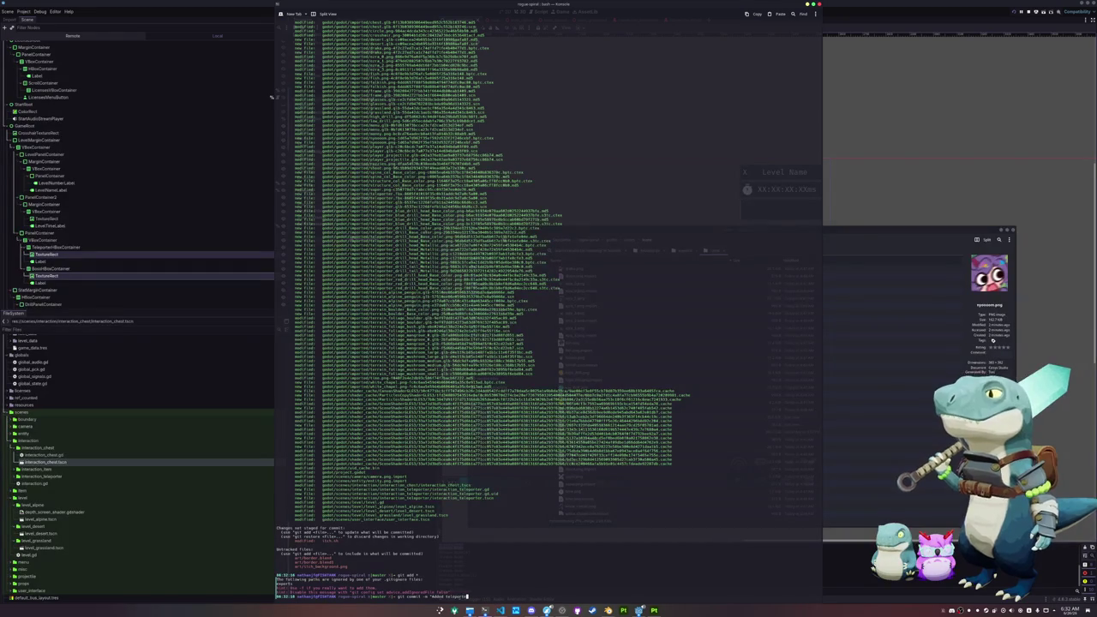
{"action": "type", "text": "\""}
{"action": "key", "text": "Return"}
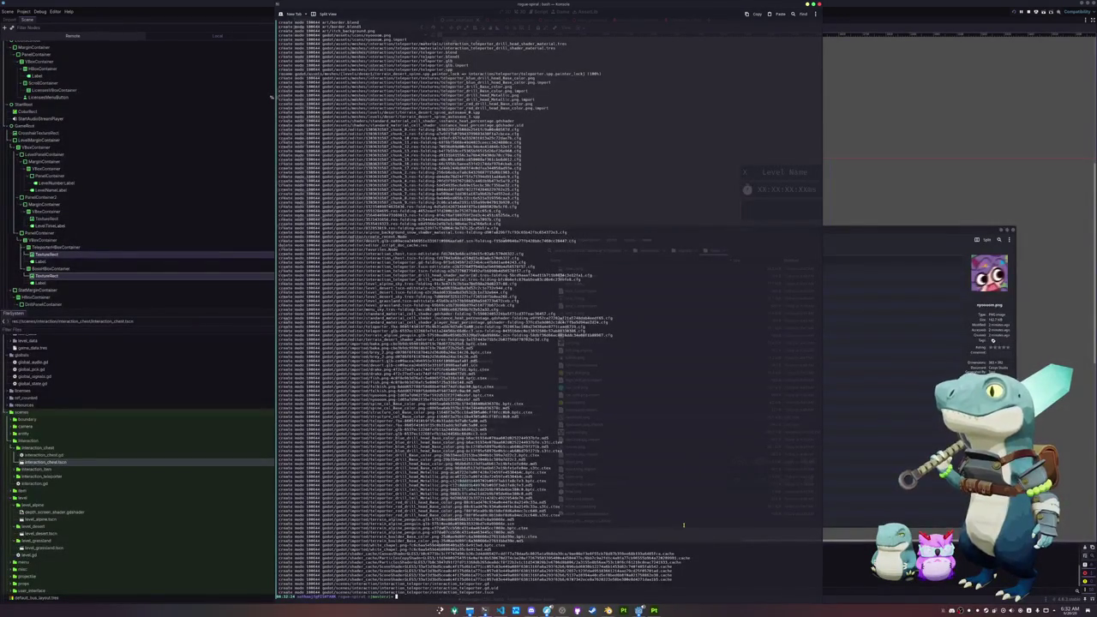
{"action": "left_click", "coordinate": [933, 133]}
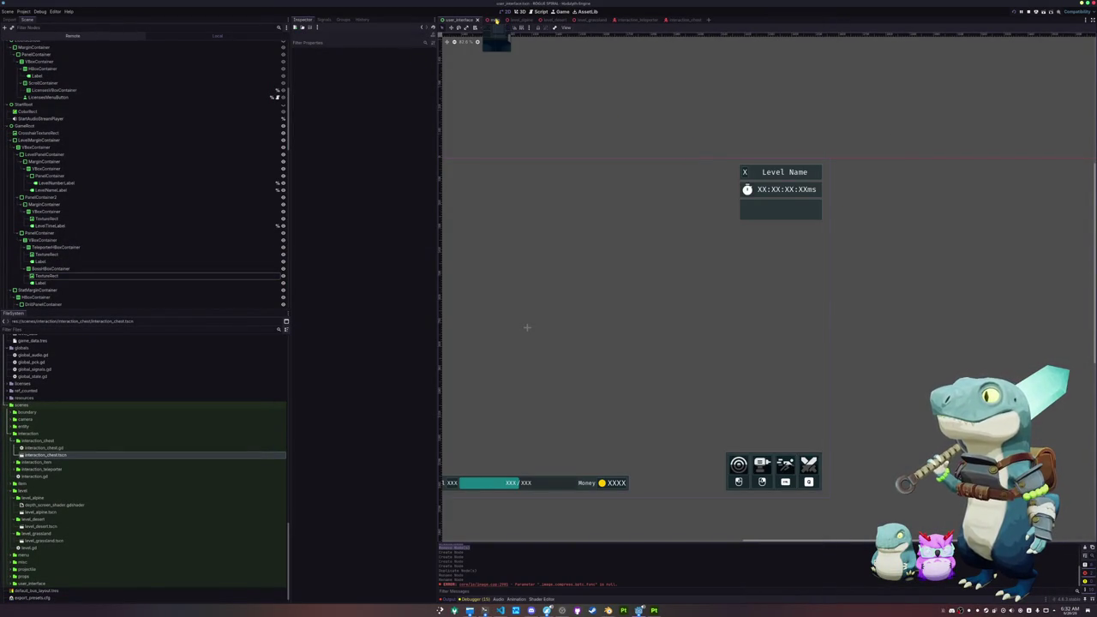
Open the lobby menu scene and duplicate the small Frame2 picture frame.
{"action": "left_click", "coordinate": [496, 18]}
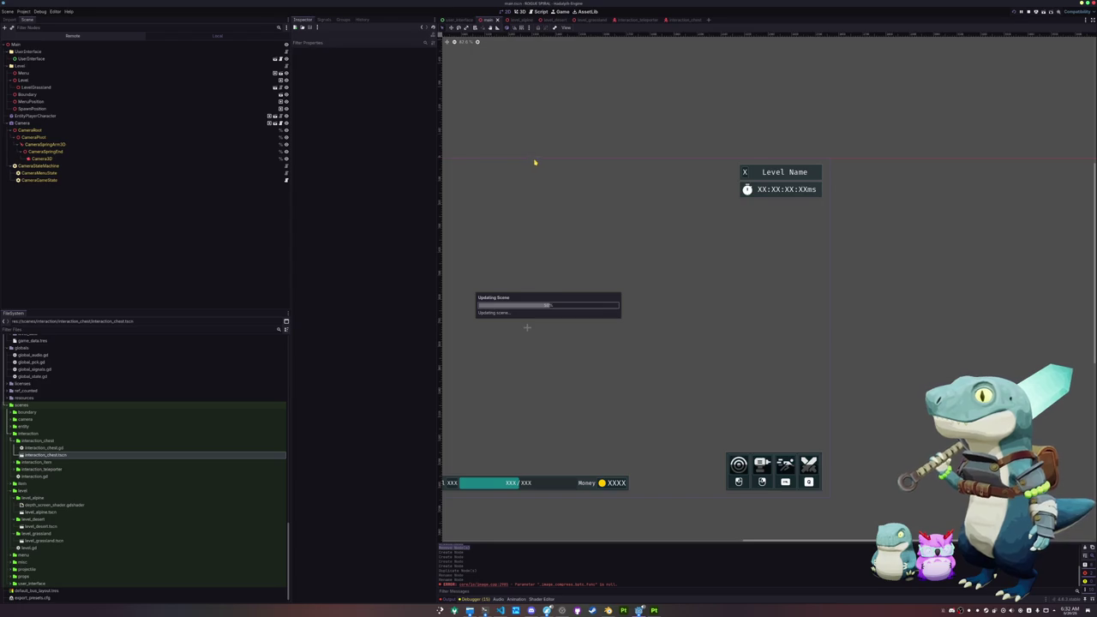
{"action": "scroll", "coordinate": [532, 195], "scroll_direction": "down", "scroll_amount": 4}
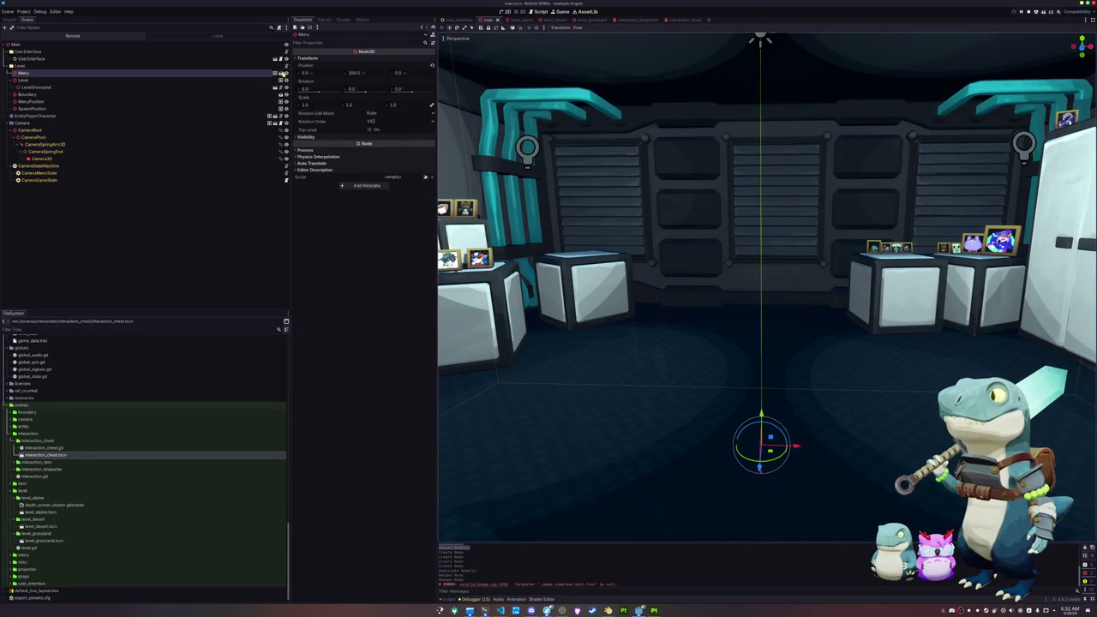
{"action": "left_click", "coordinate": [275, 73]}
{"action": "left_click_drag", "start_coordinate": [771, 145], "coordinate": [600, 150]}
{"action": "left_click", "coordinate": [736, 114]}
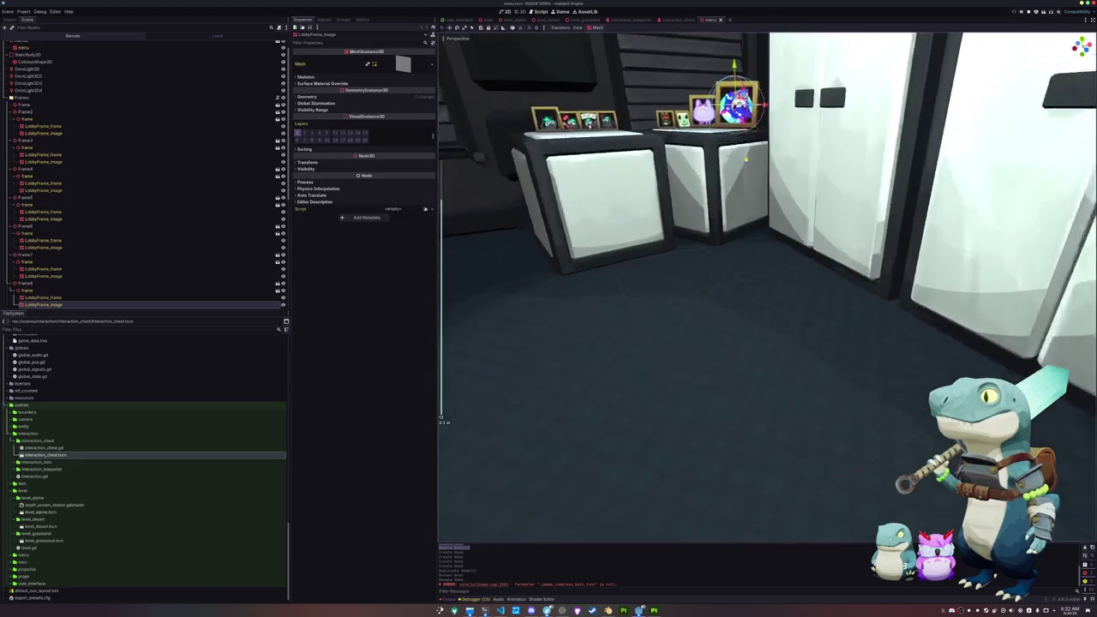
{"action": "scroll", "coordinate": [767, 287], "scroll_direction": "down", "scroll_amount": 2}
{"action": "double_click", "coordinate": [24, 104]}
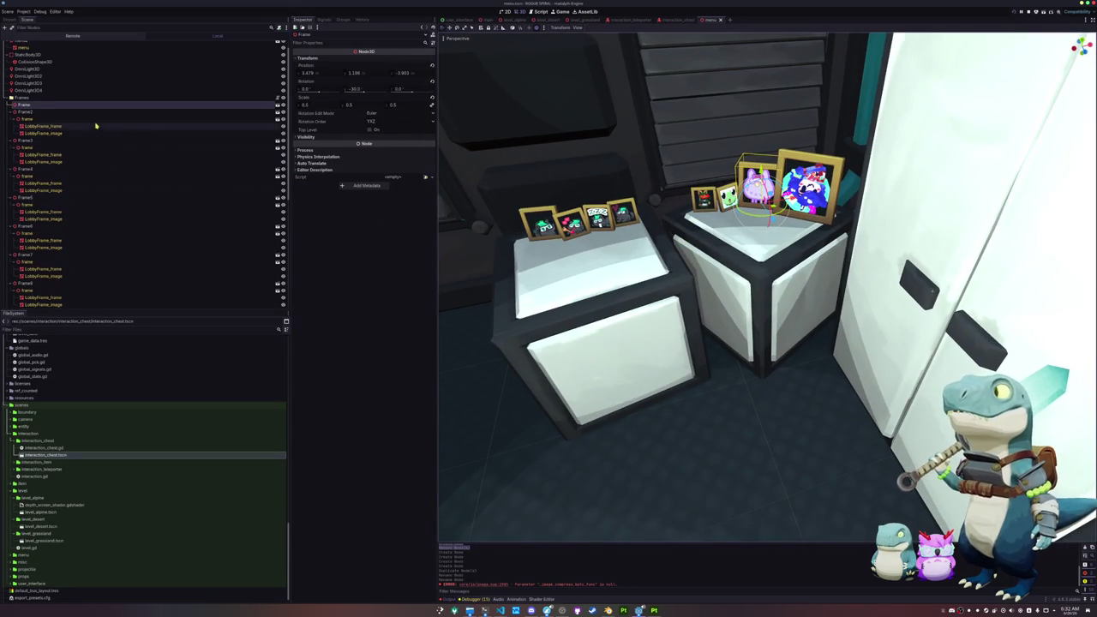
{"action": "left_click", "coordinate": [26, 112]}
{"action": "key", "text": "ctrl+d"}
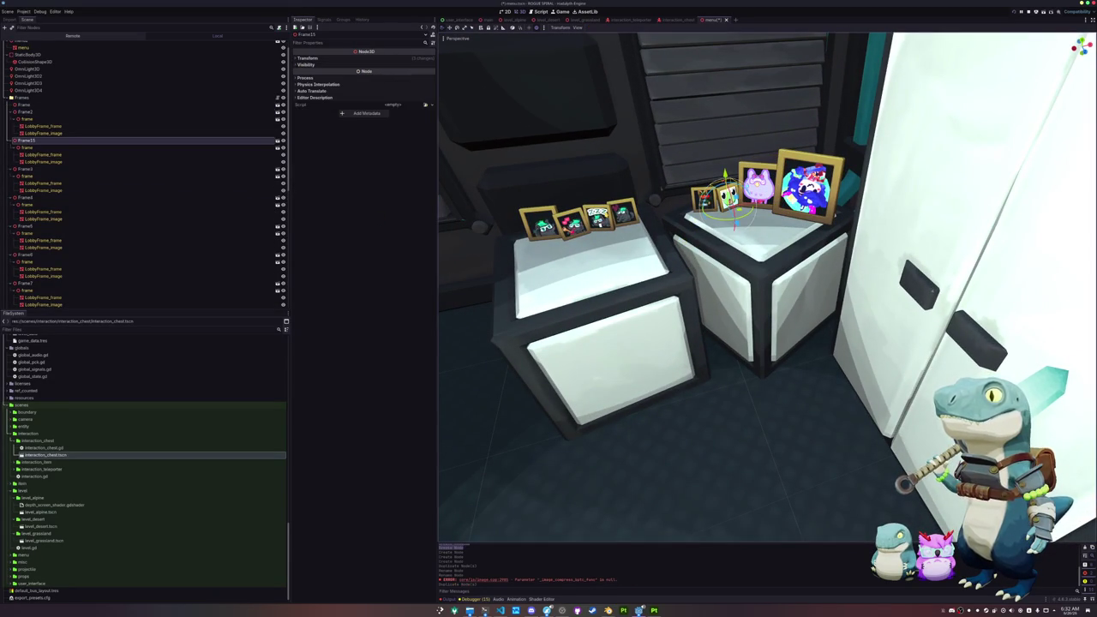
{"action": "scroll", "coordinate": [660, 232], "scroll_direction": "down", "scroll_amount": 5}
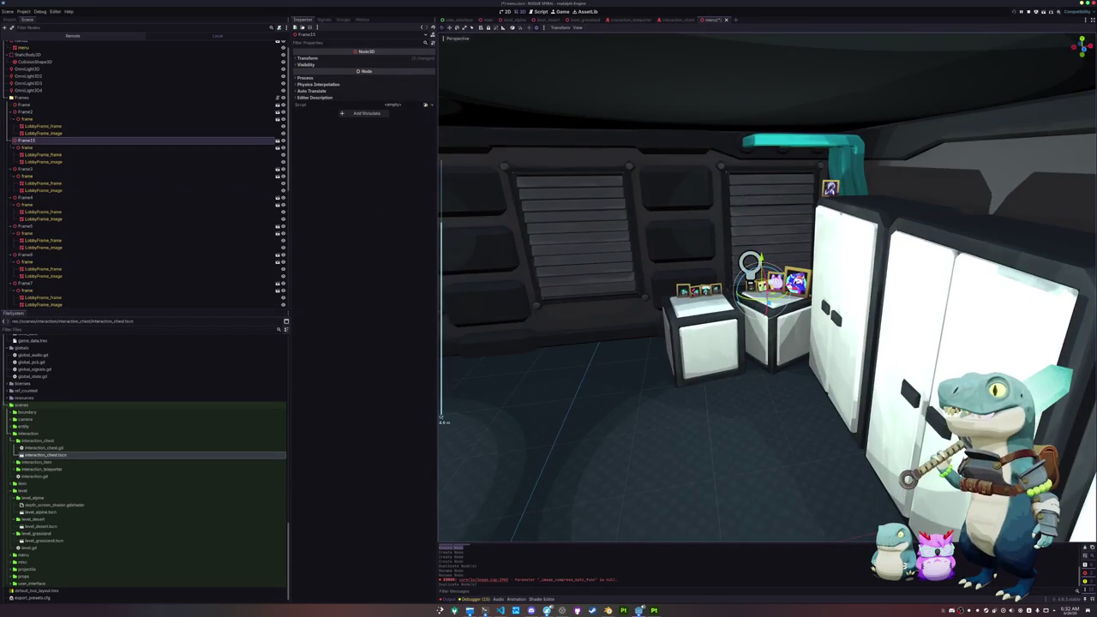
Move the duplicate frame onto the left white box and scale it to 0.5.
{"action": "mouse_move", "coordinate": [810, 288]}
{"action": "left_mouse_down"}
{"action": "mouse_move", "coordinate": [764, 281]}
{"action": "mouse_move", "coordinate": [496, 310]}
{"action": "left_mouse_up"}
{"action": "key", "text": "f"}
{"action": "mouse_move", "coordinate": [739, 270]}
{"action": "left_mouse_down"}
{"action": "mouse_move", "coordinate": [571, 268]}
{"action": "mouse_move", "coordinate": [590, 276]}
{"action": "mouse_move", "coordinate": [580, 276]}
{"action": "left_mouse_up"}
{"action": "scroll", "coordinate": [768, 287], "scroll_direction": "up", "scroll_amount": 3}
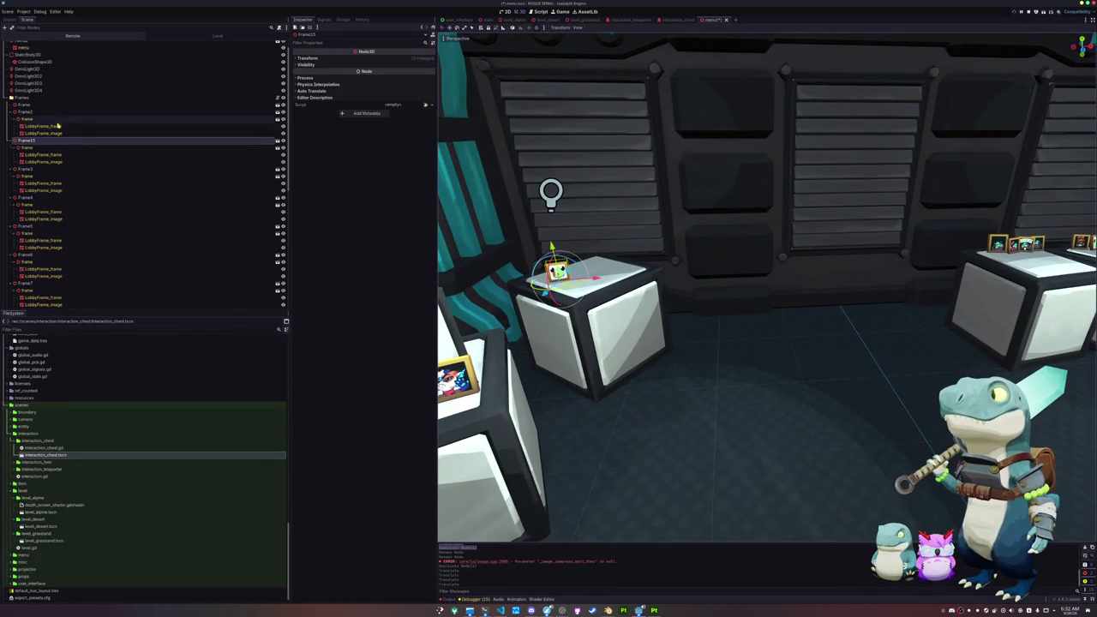
{"action": "left_click", "coordinate": [334, 58]}
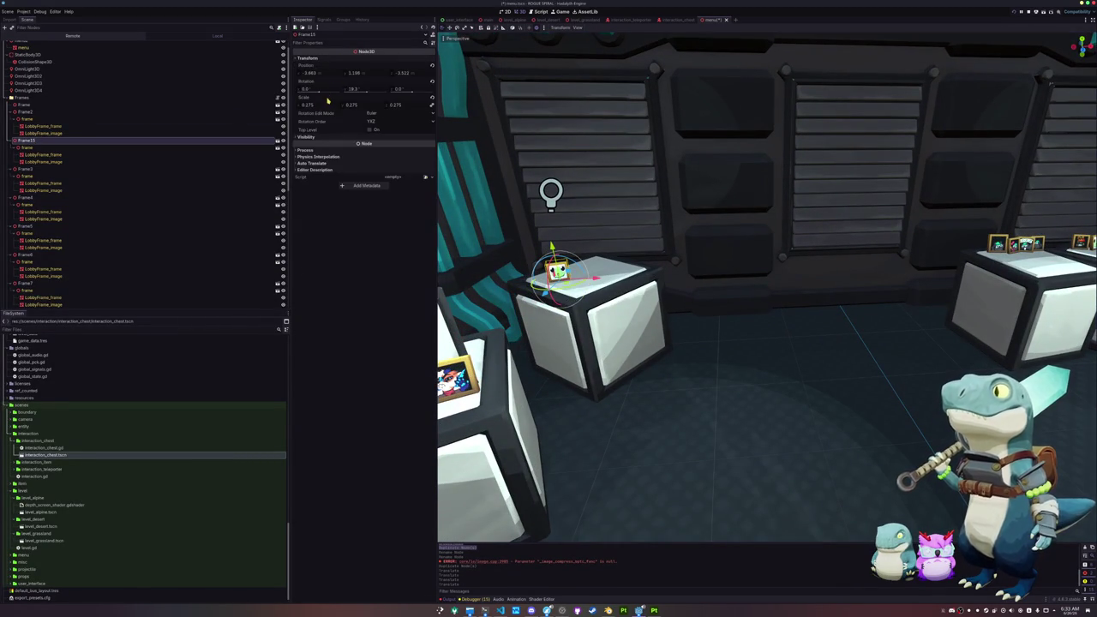
{"action": "type", "text": "0.5"}
{"action": "key", "text": "Return"}
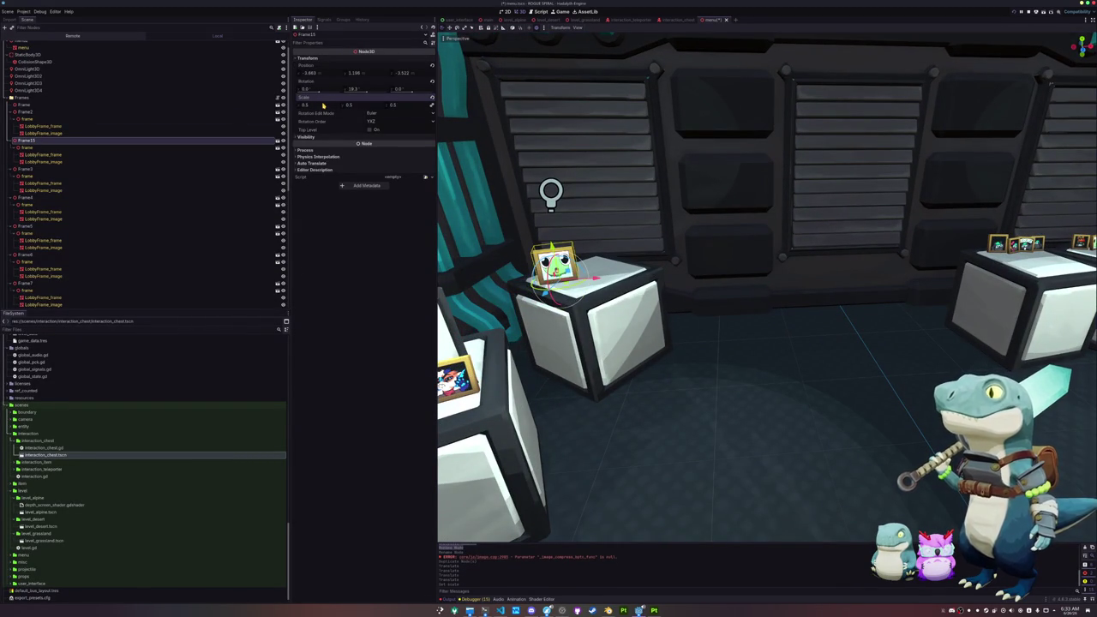
Quick-load the pink texture as the albedo of the new frame's image mesh.
{"action": "scroll", "coordinate": [445, 128], "scroll_direction": "down", "scroll_amount": 3}
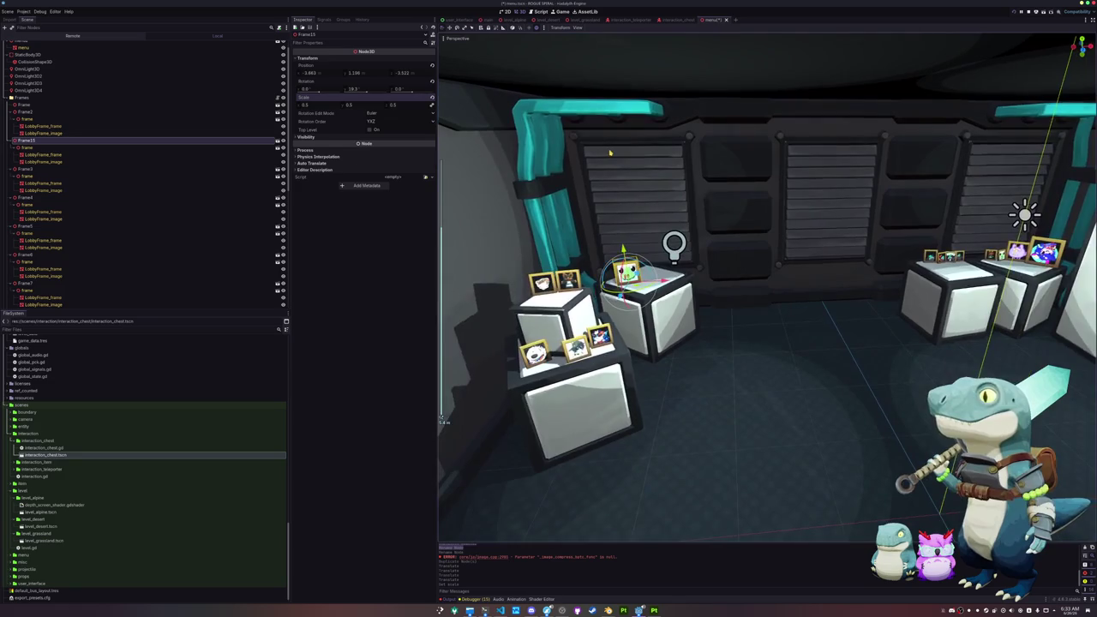
{"action": "left_click", "coordinate": [41, 161]}
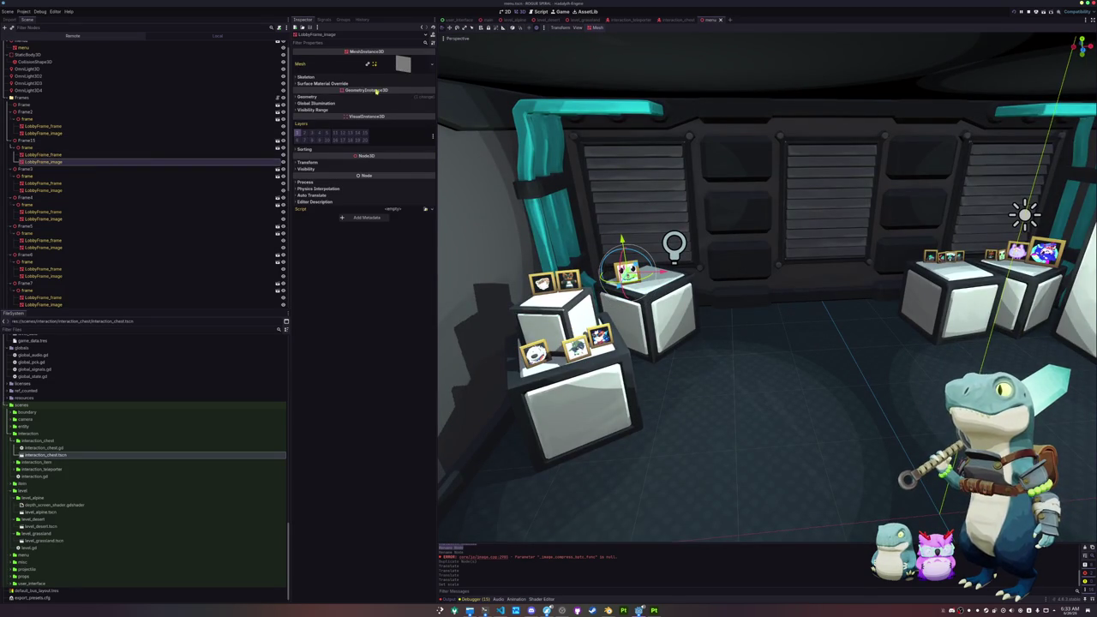
{"action": "left_click", "coordinate": [404, 108]}
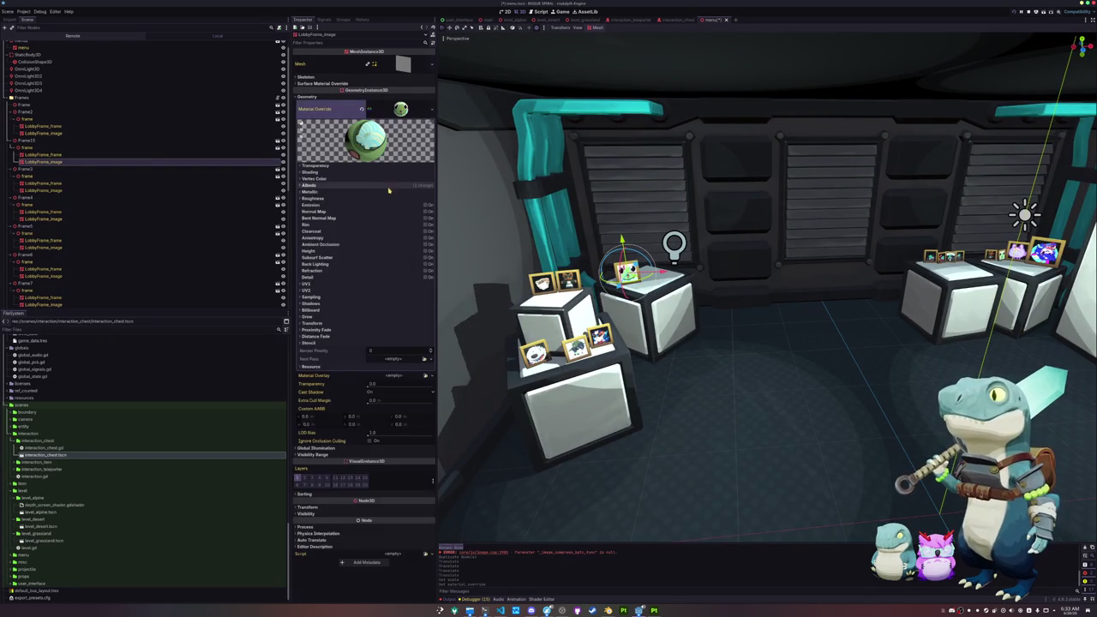
{"action": "left_click", "coordinate": [309, 185]}
{"action": "left_click", "coordinate": [428, 210]}
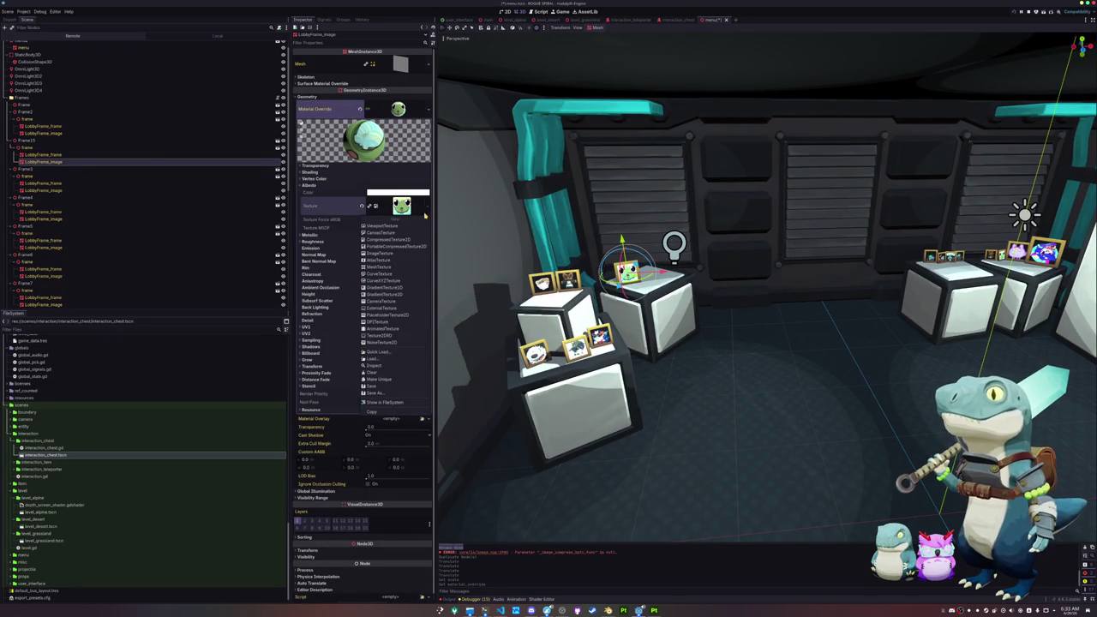
{"action": "left_click", "coordinate": [385, 315]}
{"action": "type", "text": "pink"}
{"action": "key", "text": "Return"}
Reposition Frame15 in the scene tree and launch the game.
{"action": "key", "text": "w"}
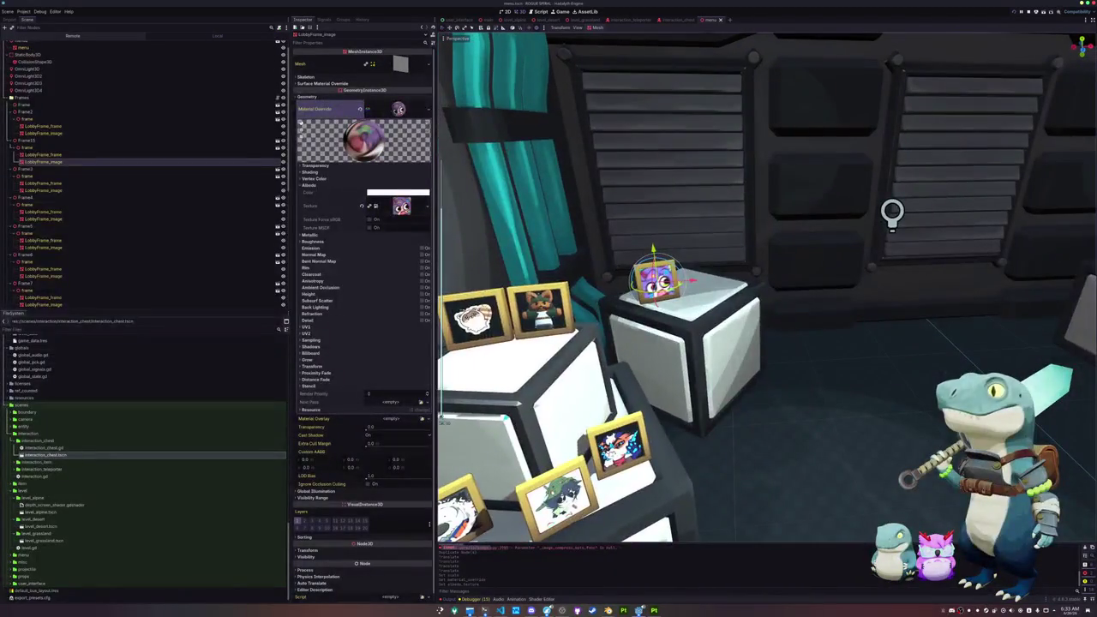
{"action": "left_click_drag", "start_coordinate": [24, 140], "coordinate": [38, 99]}
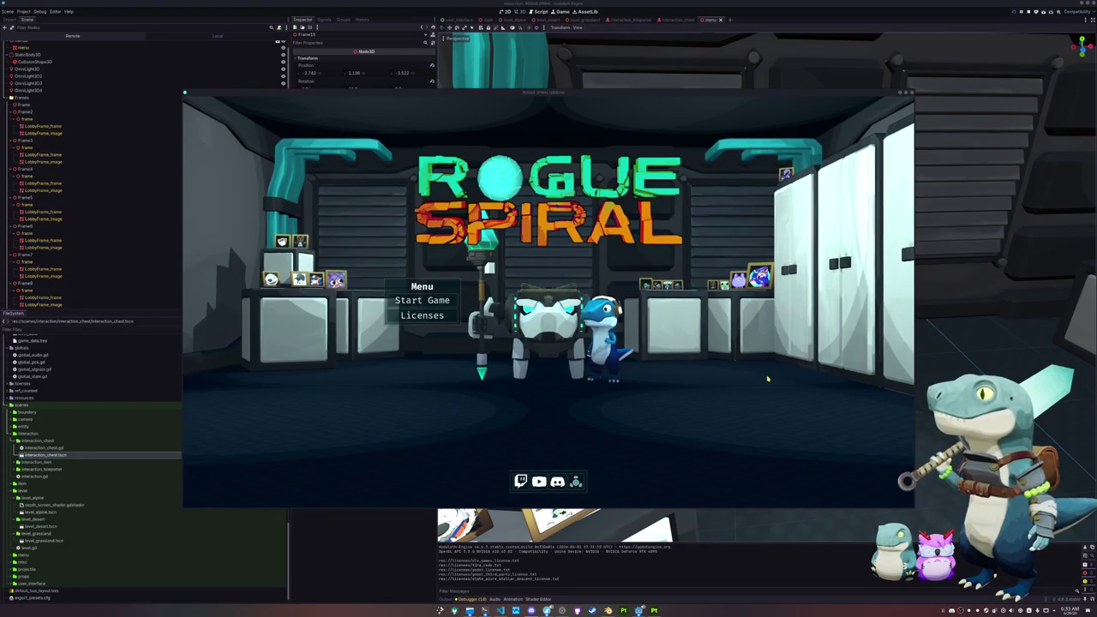
{"action": "left_click", "coordinate": [435, 324]}
Start a new game, run to the drill tower, then pause and exit to the editor.
{"action": "left_click", "coordinate": [422, 300]}
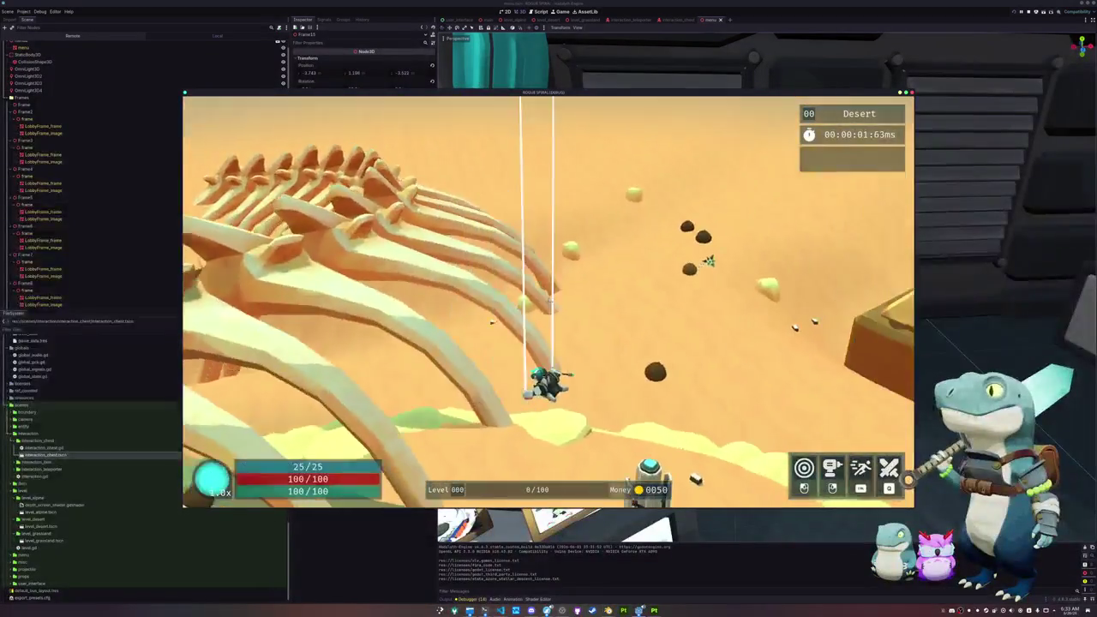
{"action": "key", "text": "w"}
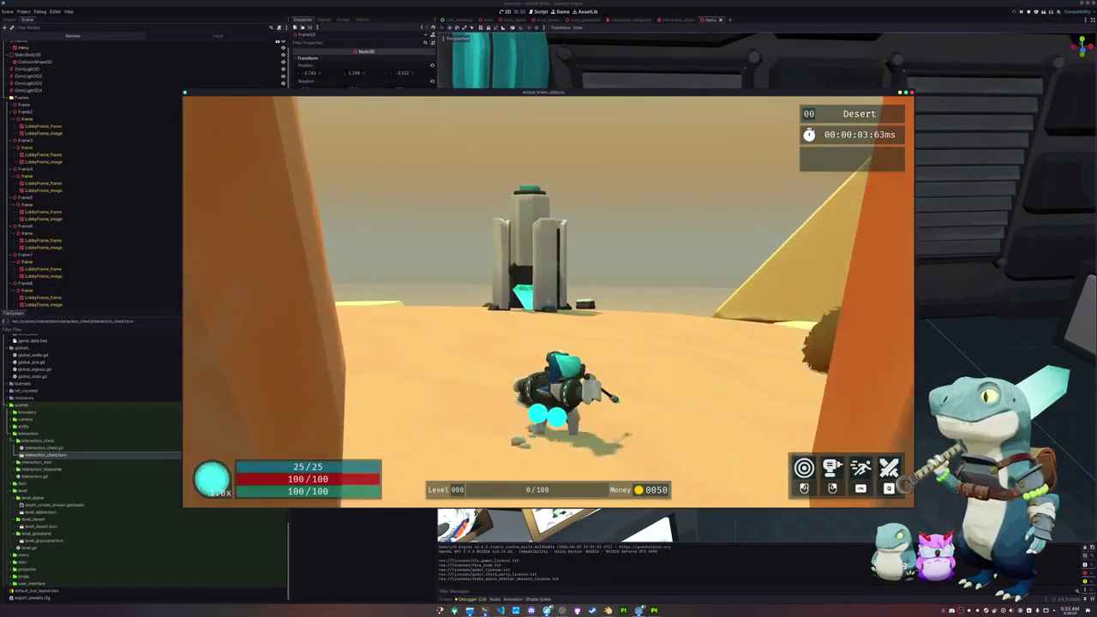
{"action": "key", "text": "w"}
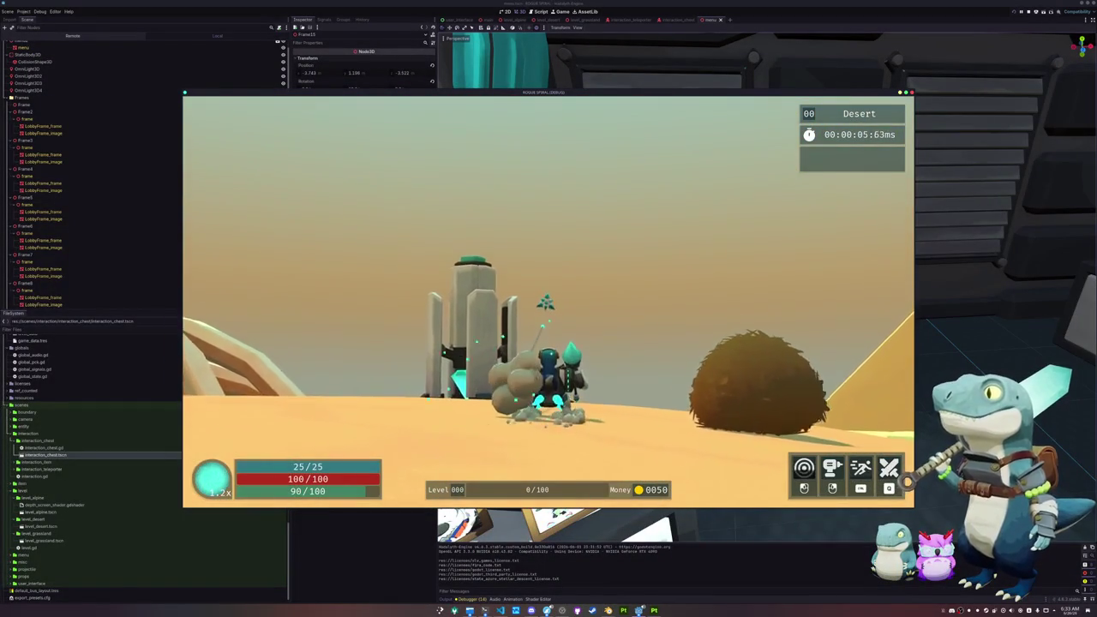
{"action": "key", "text": "w"}
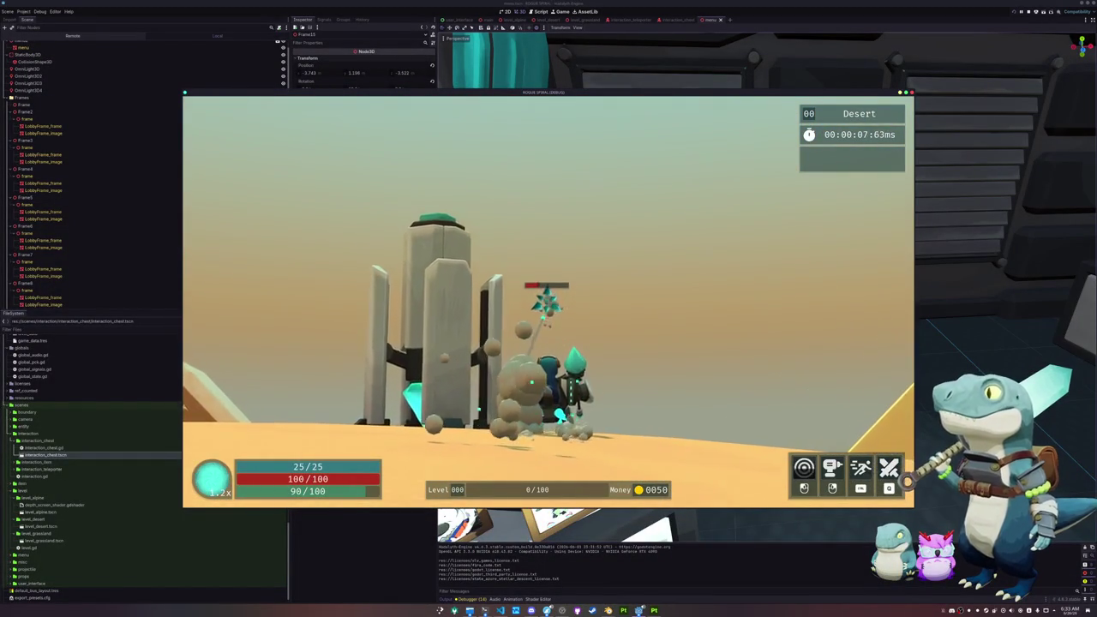
{"action": "key", "text": "w"}
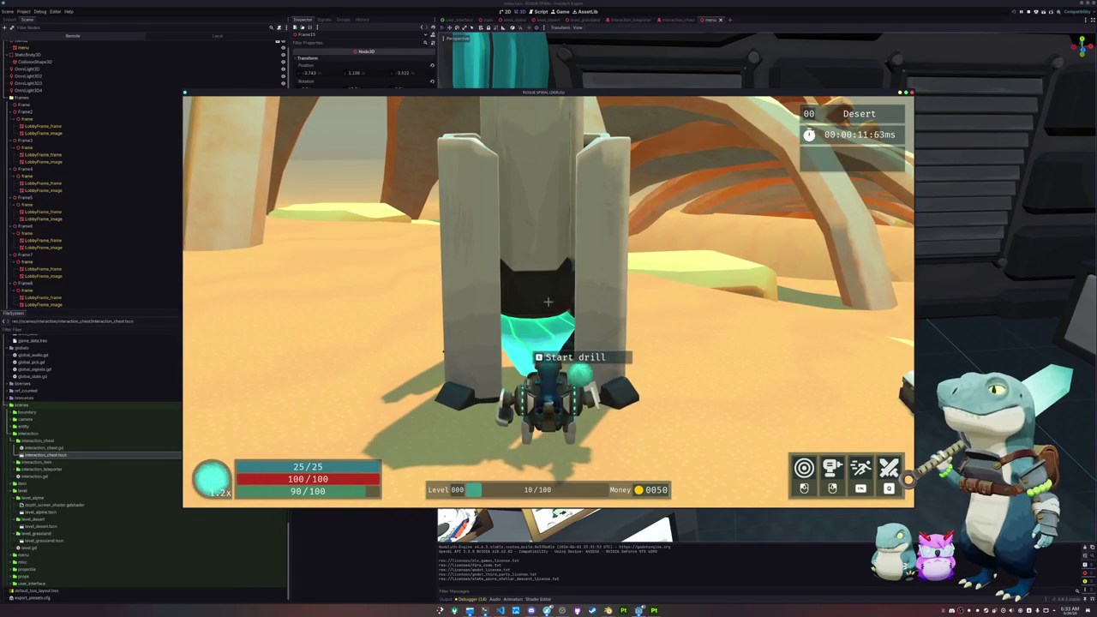
{"action": "left_click", "coordinate": [548, 301]}
{"action": "key", "text": "s"}
{"action": "key", "text": "Escape"}
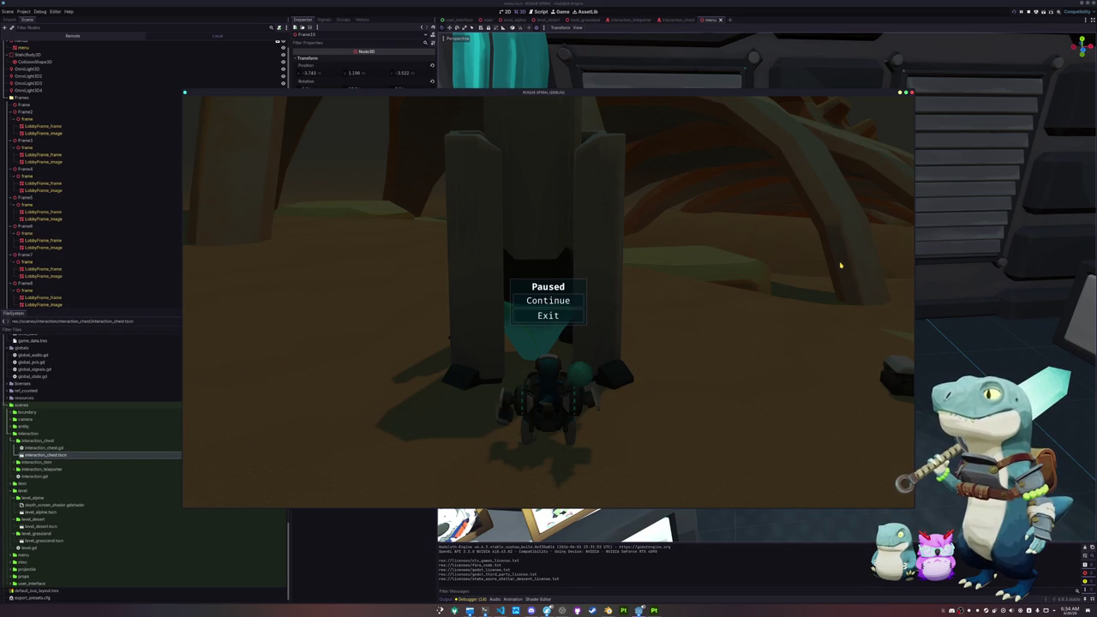
{"action": "left_click", "coordinate": [542, 315]}
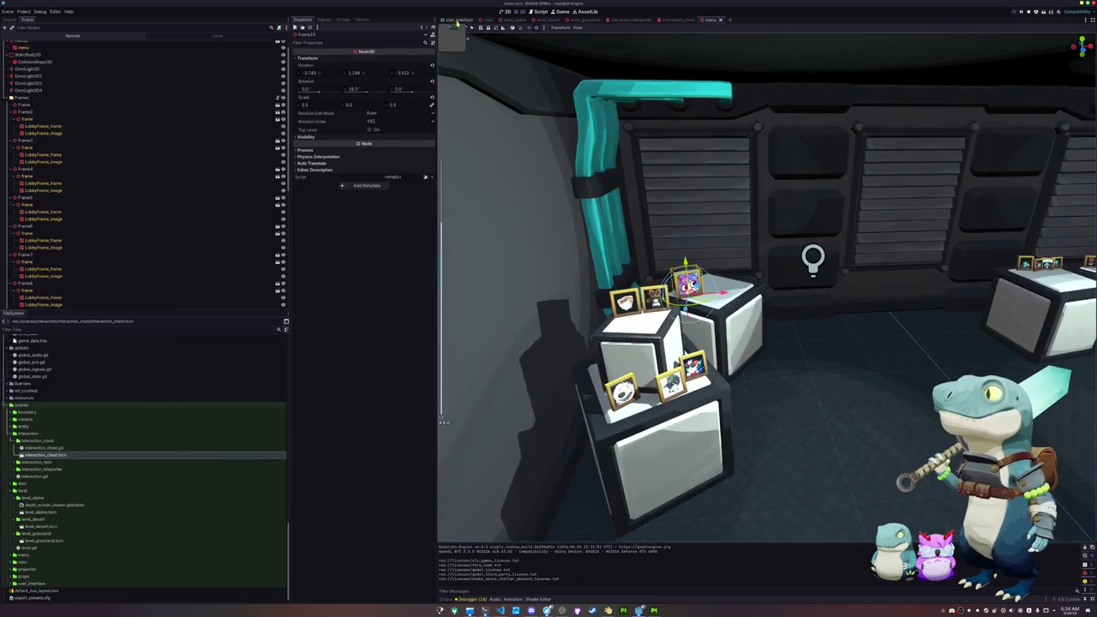
Duplicate the boss row as TeleporterChargeHBoxContainer and place it between the teleporter and boss rows.
{"action": "left_click", "coordinate": [457, 19]}
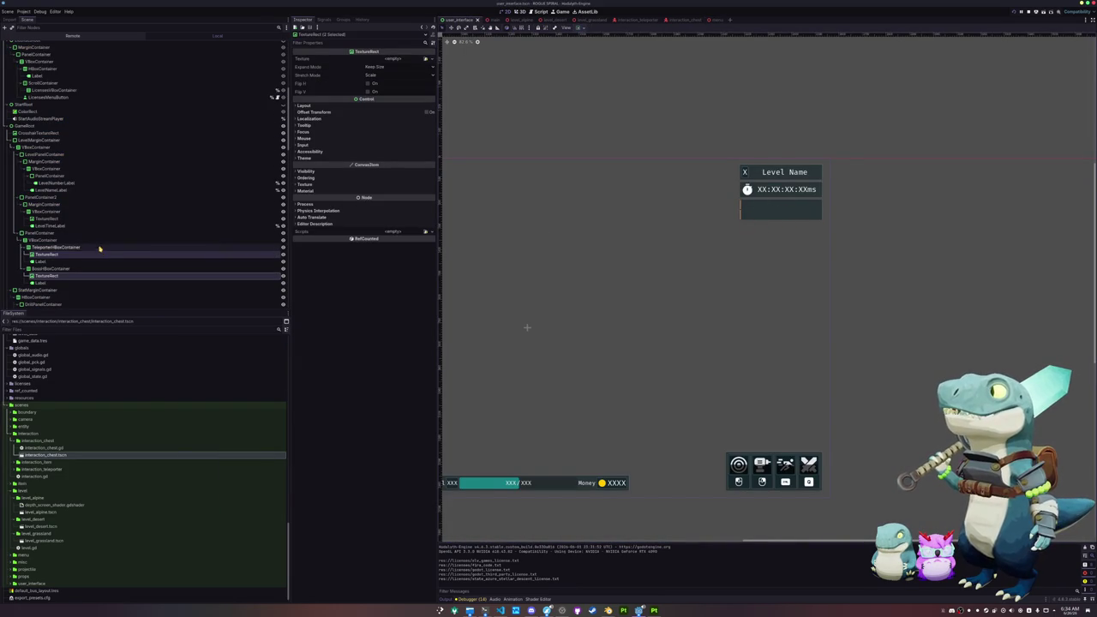
{"action": "left_click", "coordinate": [49, 248]}
{"action": "left_click", "coordinate": [54, 269]}
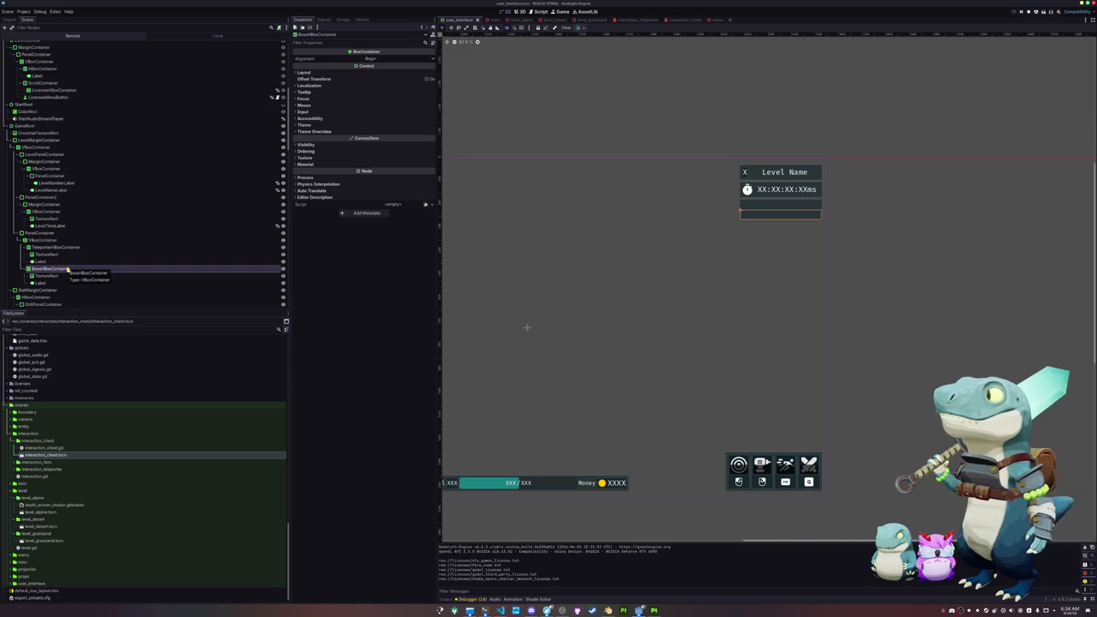
{"action": "key", "text": "ctrl+d"}
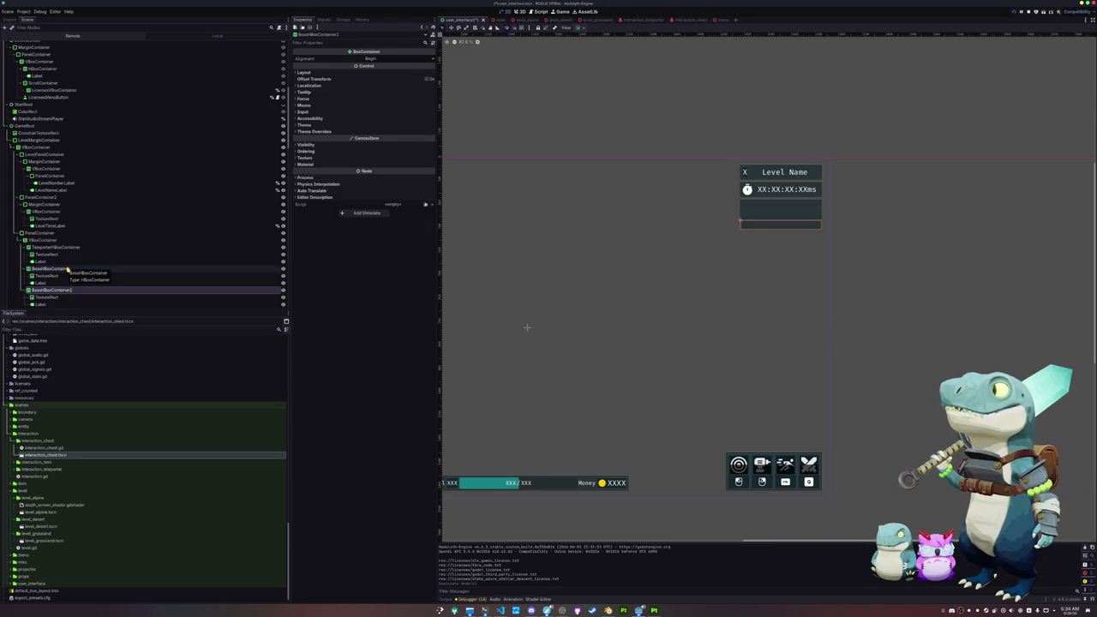
{"action": "left_click", "coordinate": [68, 269]}
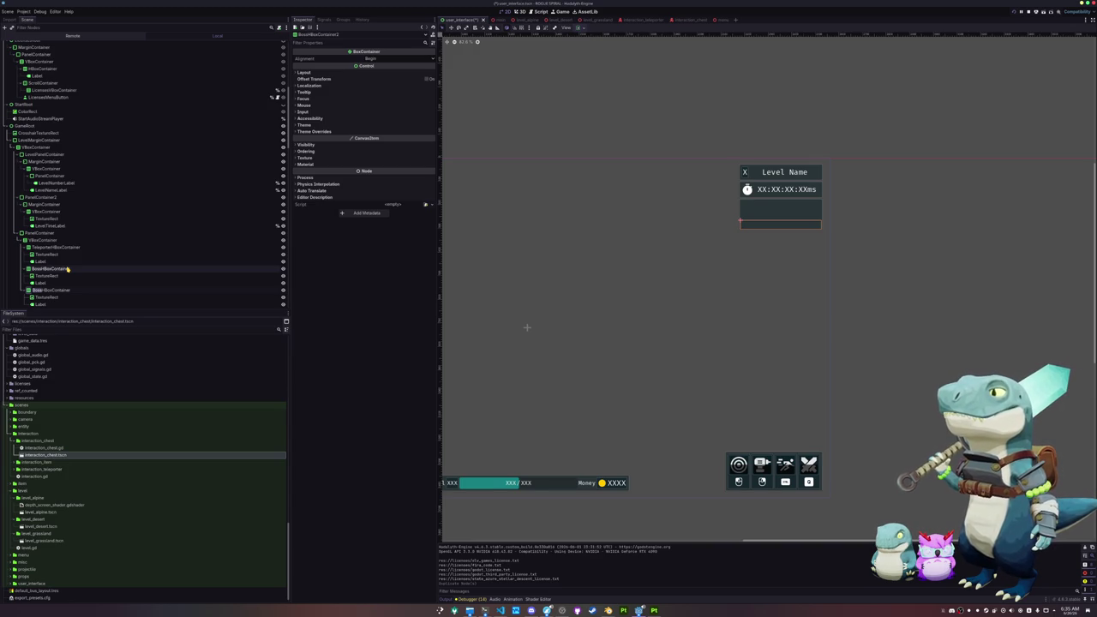
{"action": "type", "text": "TeleporterCharge"}
{"action": "key", "text": "Return"}
{"action": "mouse_move", "coordinate": [52, 290]}
{"action": "left_mouse_down"}
{"action": "mouse_move", "coordinate": [51, 265]}
{"action": "mouse_move", "coordinate": [39, 288]}
{"action": "left_mouse_up"}
Rename the teleporter row to TeleporterActivateHBoxContainer.
{"action": "left_click", "coordinate": [56, 247]}
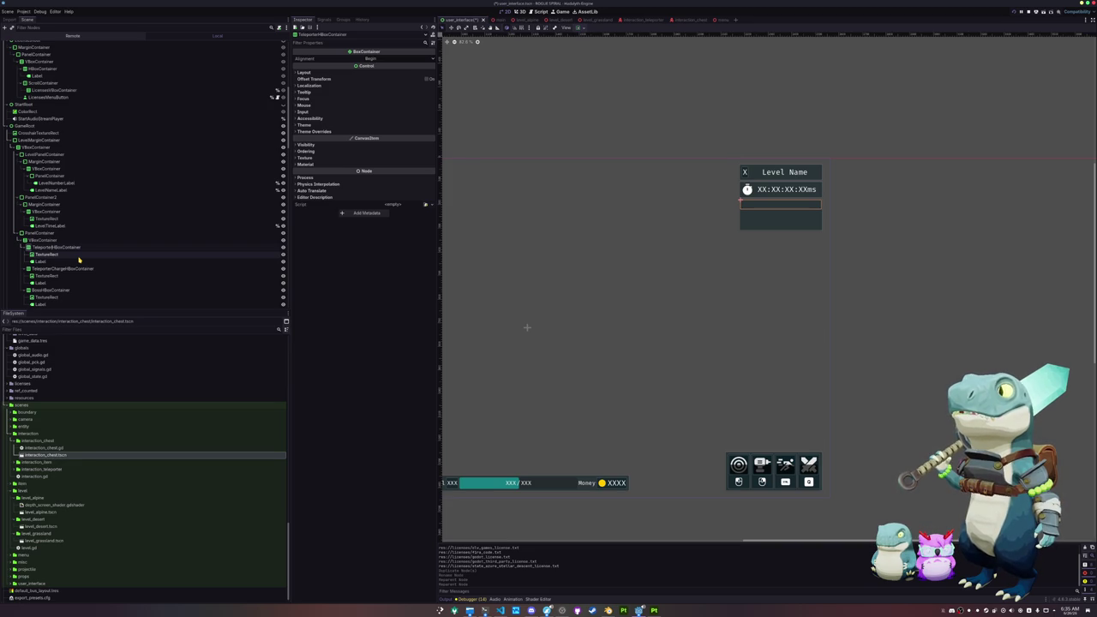
{"action": "type", "text": "Activate"}
{"action": "key", "text": "Return"}
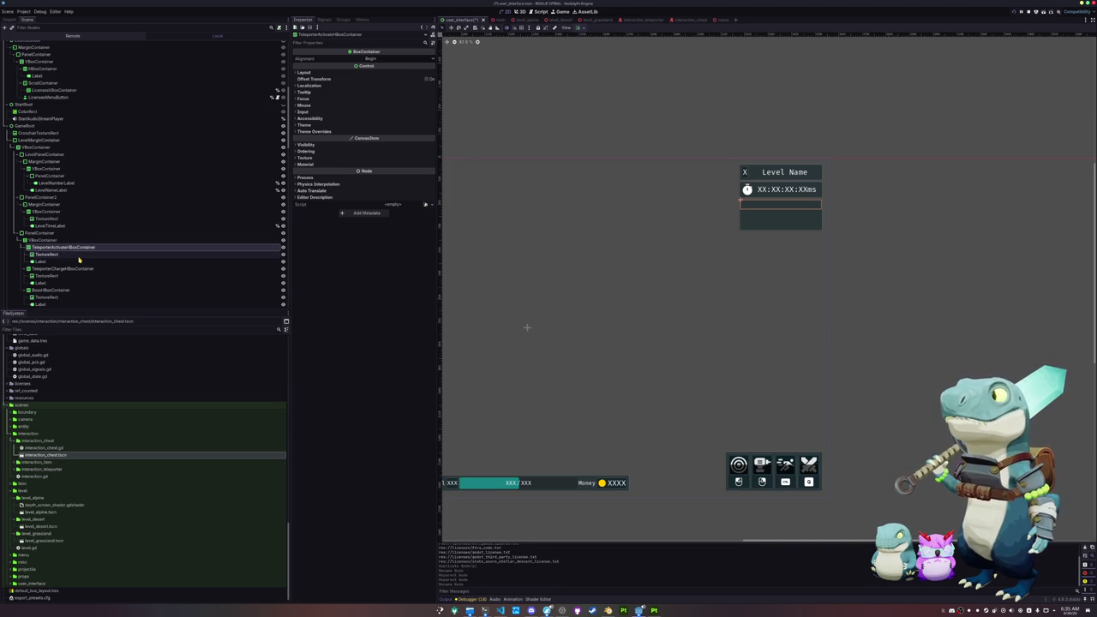
{"action": "left_click", "coordinate": [79, 261]}
{"action": "left_click", "coordinate": [320, 84]}
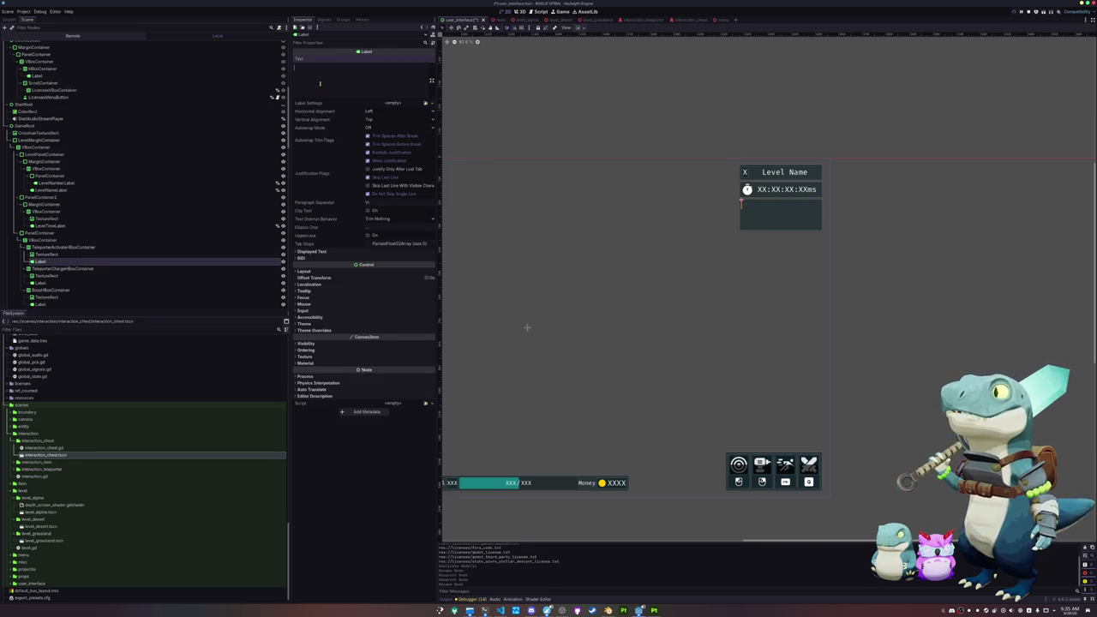
Set the first row label to 'Activate Drill' with a font size override of 24.
{"action": "type", "text": "Activate D"}
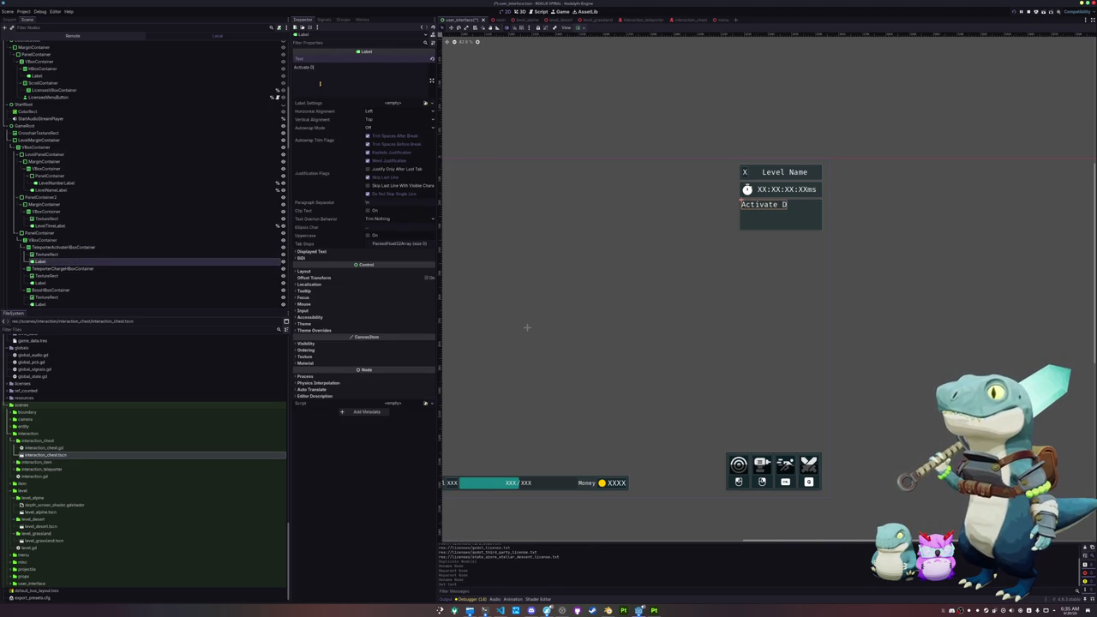
{"action": "type", "text": "rill"}
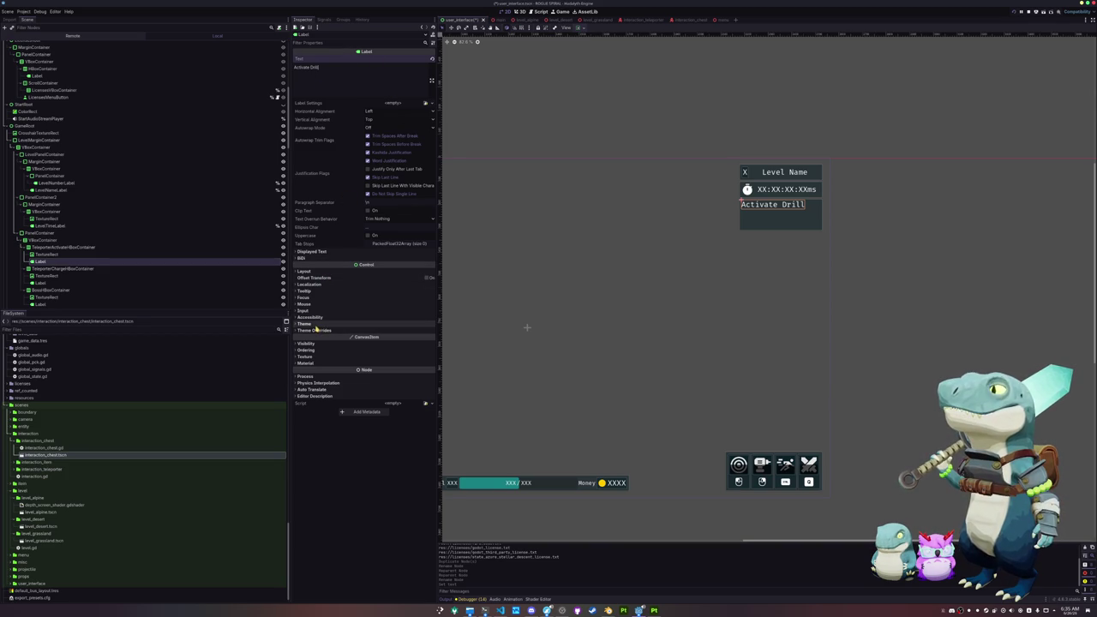
{"action": "scroll", "coordinate": [519, 314], "scroll_direction": "down", "scroll_amount": 1}
{"action": "mouse_move", "coordinate": [520, 313]}
{"action": "left_mouse_down"}
{"action": "mouse_move", "coordinate": [613, 318]}
{"action": "mouse_move", "coordinate": [578, 334]}
{"action": "left_mouse_up"}
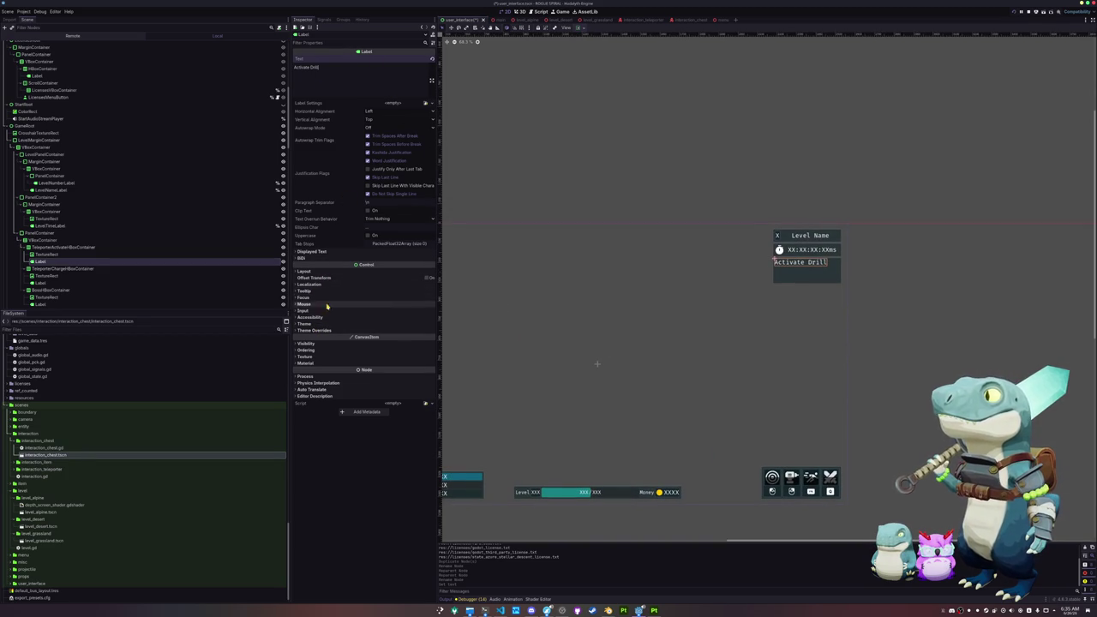
{"action": "left_click", "coordinate": [314, 330]}
{"action": "left_click", "coordinate": [318, 350]}
{"action": "left_click", "coordinate": [320, 351]}
{"action": "left_click", "coordinate": [325, 358]}
{"action": "left_click", "coordinate": [431, 367]}
{"action": "left_click", "coordinate": [431, 366]}
{"action": "left_click", "coordinate": [431, 367]}
{"action": "left_click", "coordinate": [431, 367]}
Compare against the Level label's font size override, then save the scene.
{"action": "left_click", "coordinate": [519, 492]}
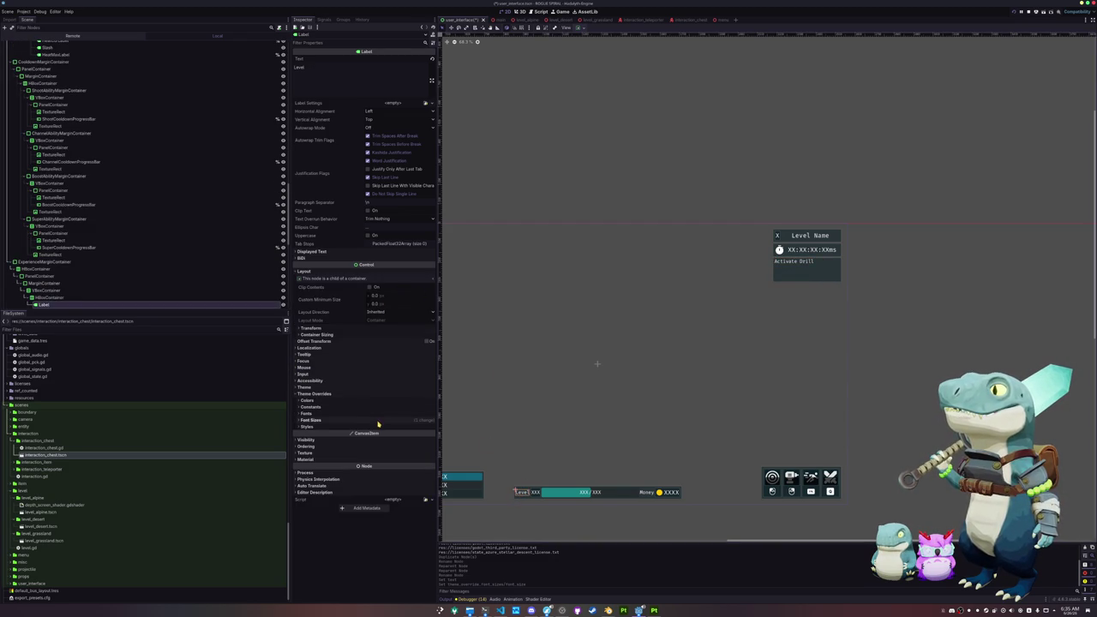
{"action": "left_click", "coordinate": [375, 420]}
{"action": "left_click", "coordinate": [795, 266]}
{"action": "scroll", "coordinate": [729, 274], "scroll_direction": "right", "scroll_amount": 2}
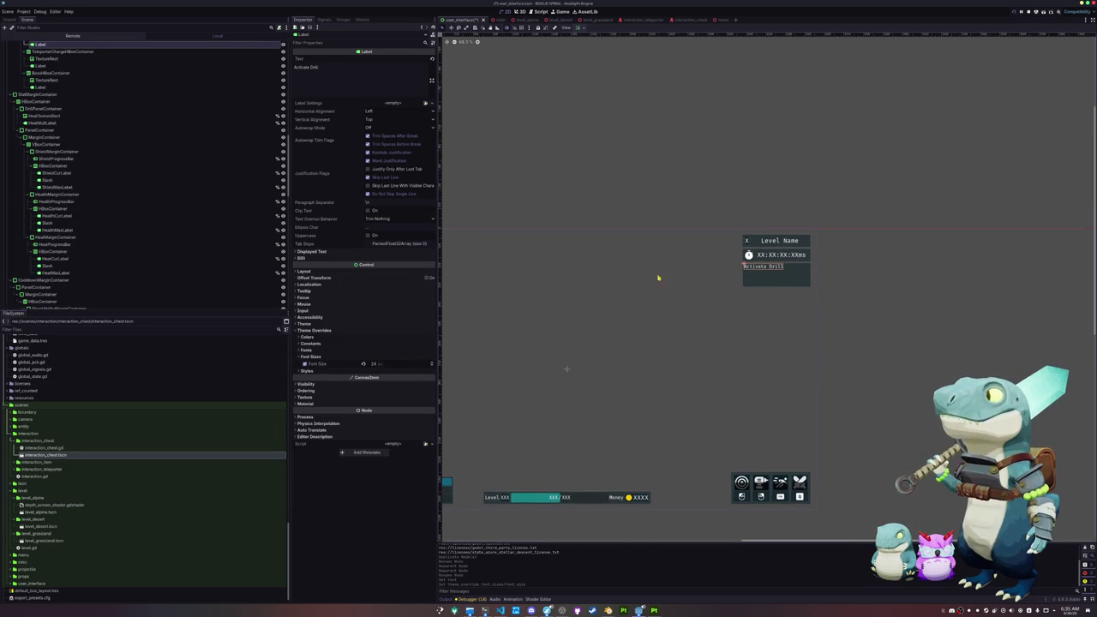
{"action": "scroll", "coordinate": [51, 129], "scroll_direction": "up", "scroll_amount": 5}
{"action": "left_click", "coordinate": [47, 138]}
{"action": "left_click", "coordinate": [41, 144]}
{"action": "key", "text": "ctrl+s"}
Change the charge row label text to 'Charge Drill' and reveal its font size override.
{"action": "left_click", "coordinate": [44, 165]}
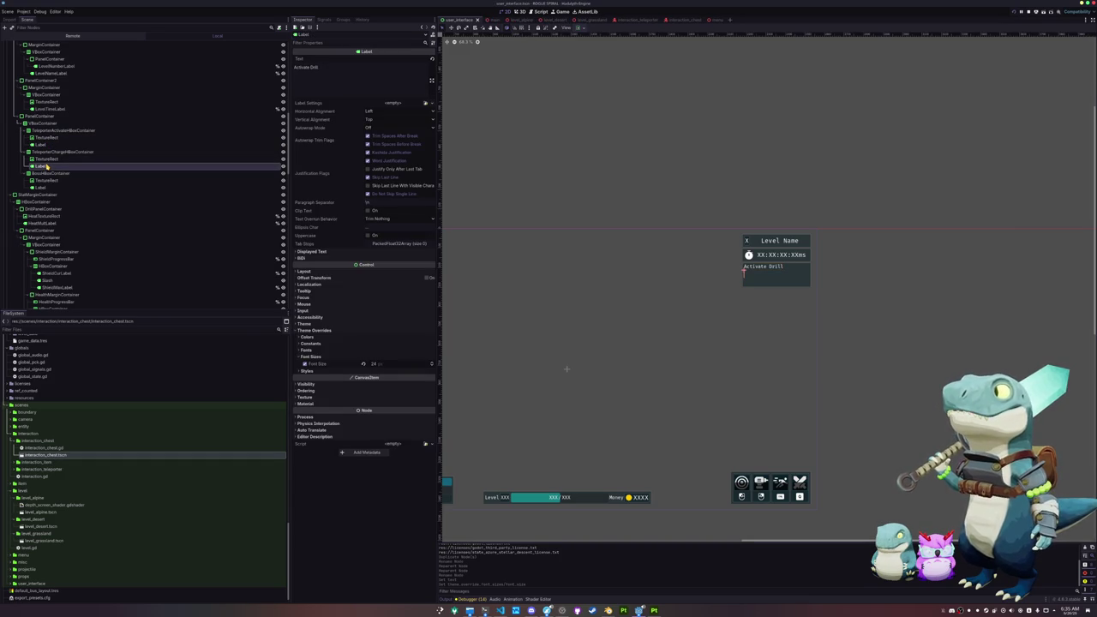
{"action": "left_click", "coordinate": [313, 85]}
{"action": "type", "text": "Teleport"}
{"action": "key", "text": "BackSpace"}
{"action": "key", "text": "BackSpace"}
{"action": "key", "text": "BackSpace"}
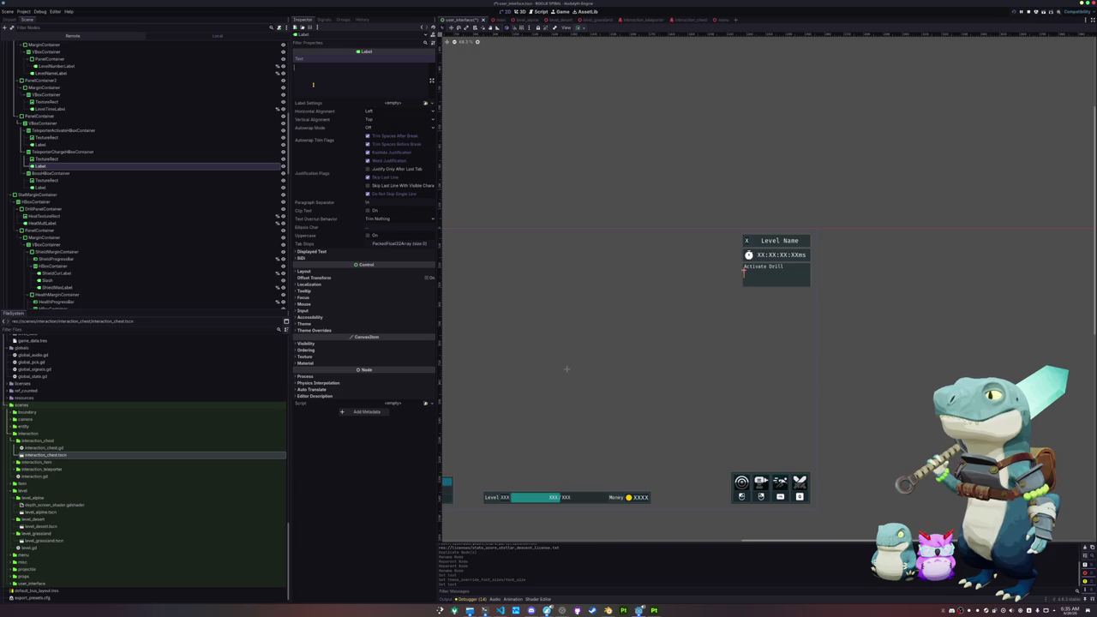
{"action": "type", "text": "Charge Drill"}
{"action": "left_click", "coordinate": [69, 167]}
{"action": "left_click", "coordinate": [314, 330]}
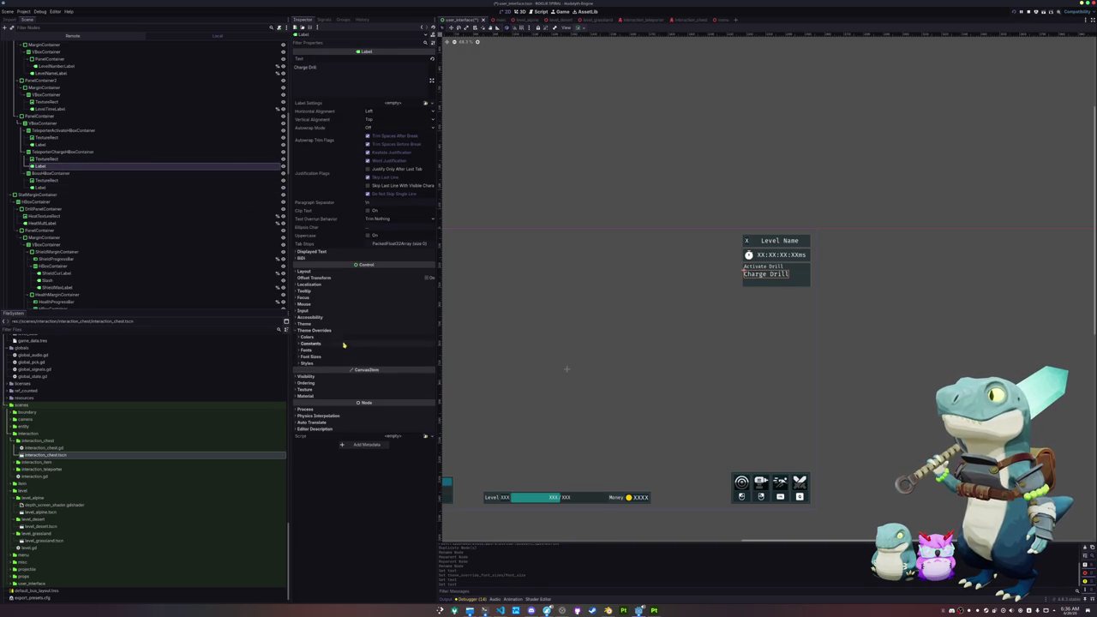
{"action": "left_click", "coordinate": [319, 363]}
{"action": "left_click", "coordinate": [318, 363]}
{"action": "left_click", "coordinate": [311, 356]}
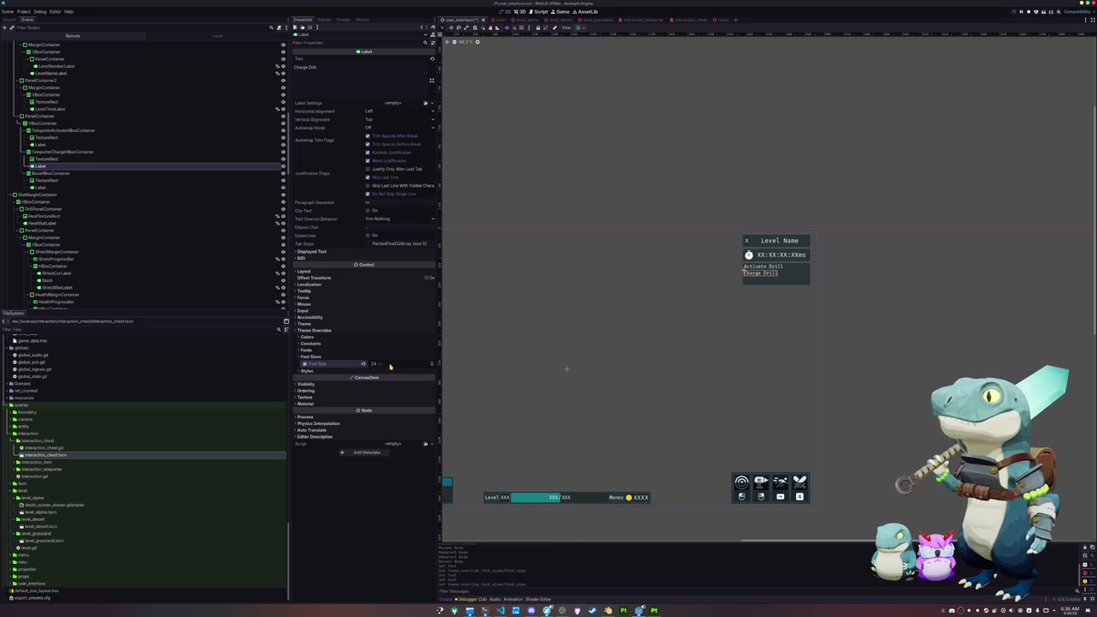
Set the boss row label to 'Defeat Boss' with a 24 px font size and save.
{"action": "left_click", "coordinate": [57, 188]}
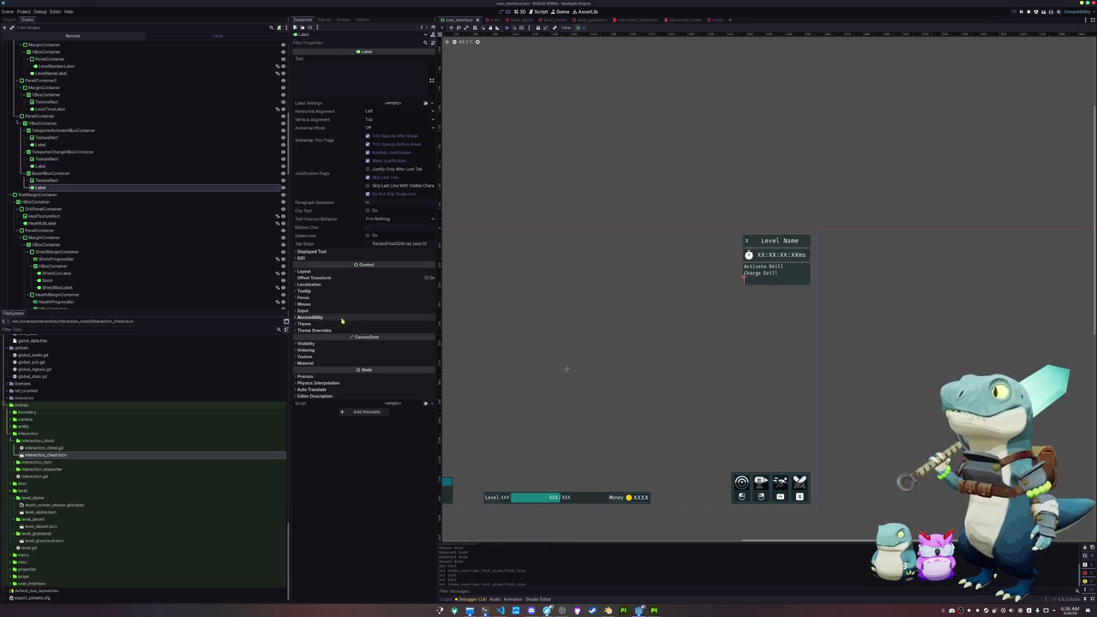
{"action": "left_click", "coordinate": [315, 330]}
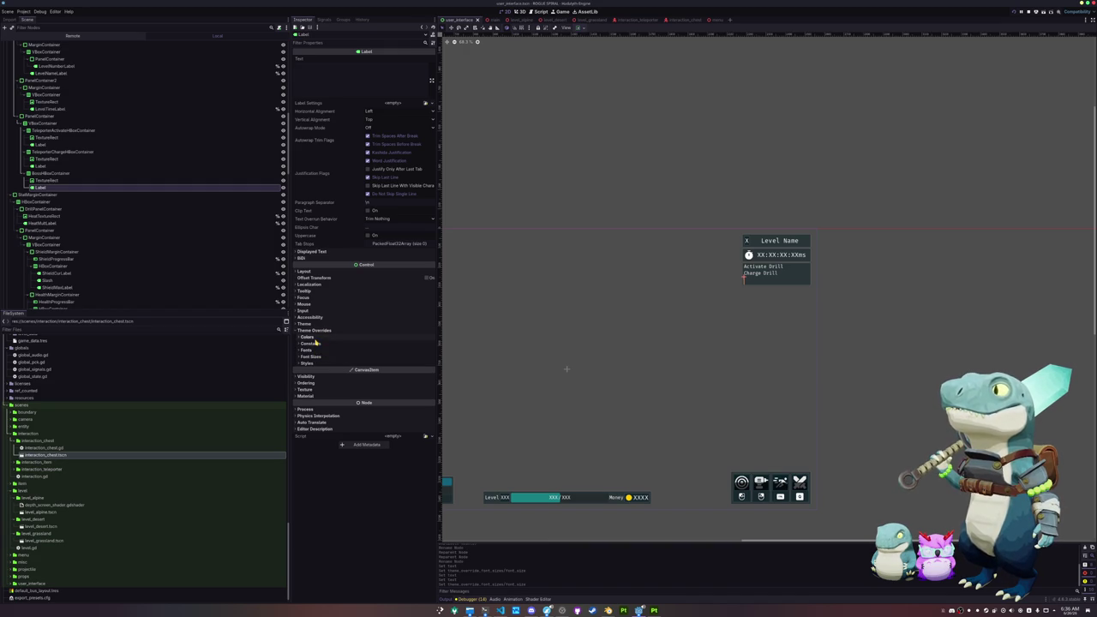
{"action": "left_click", "coordinate": [310, 356]}
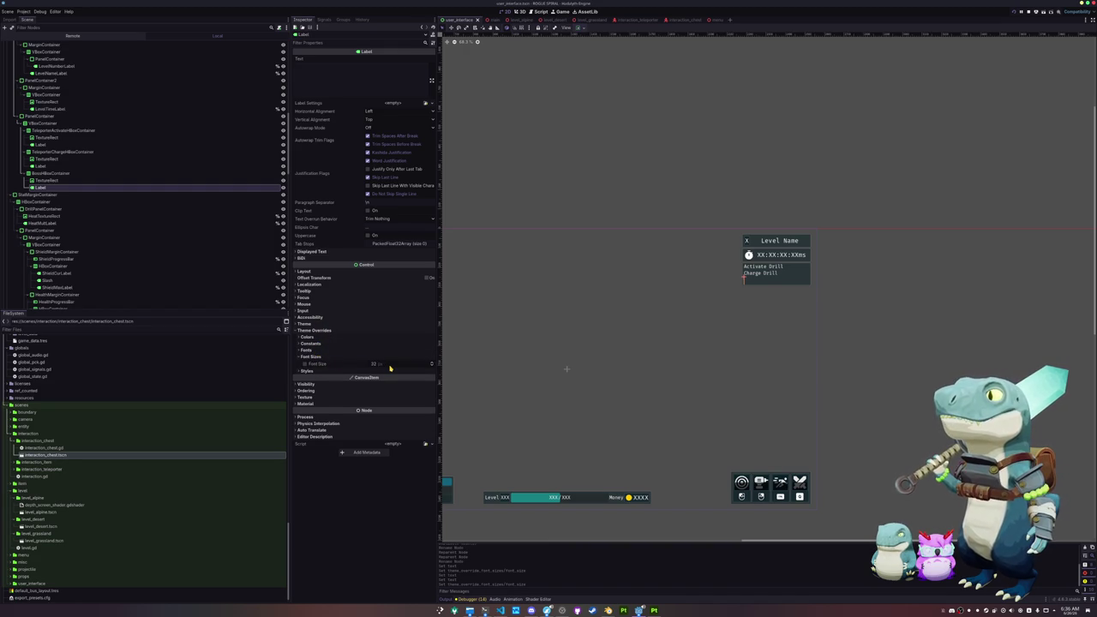
{"action": "left_click", "coordinate": [305, 364]}
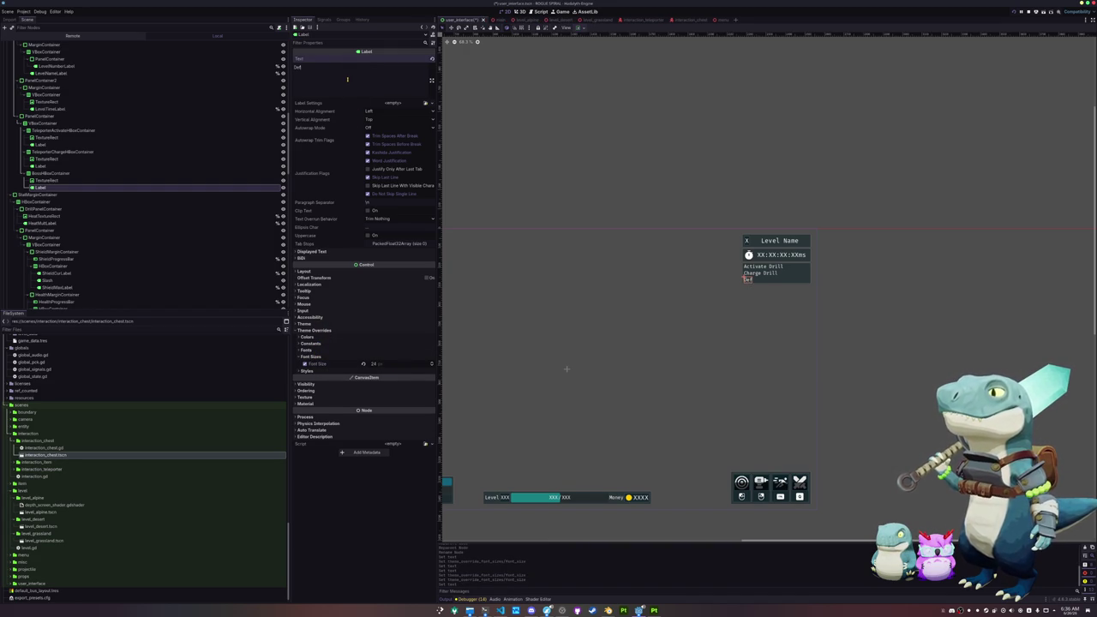
{"action": "type", "text": "Defeat Boss"}
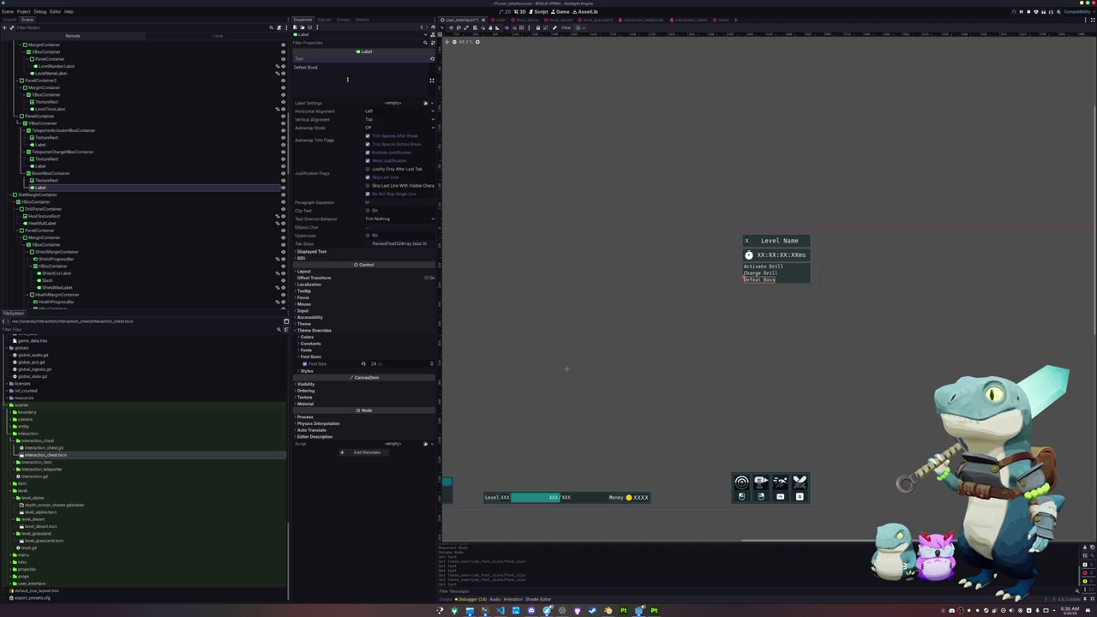
{"action": "key", "text": "ctrl+s"}
{"action": "scroll", "coordinate": [593, 228], "scroll_direction": "up", "scroll_amount": 3}
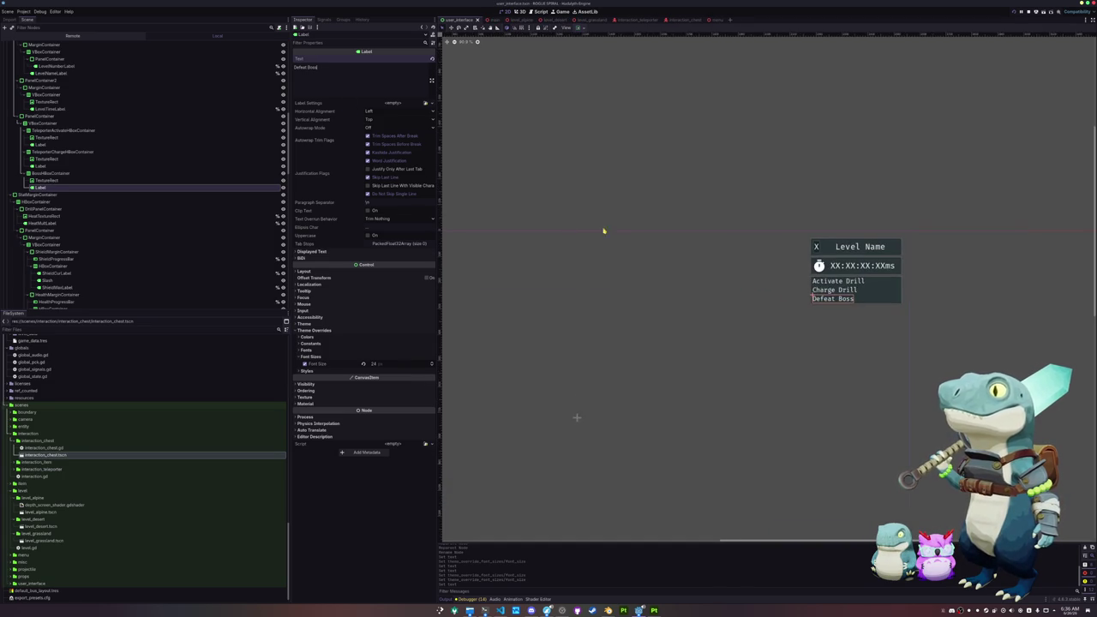
{"action": "left_click", "coordinate": [43, 180]}
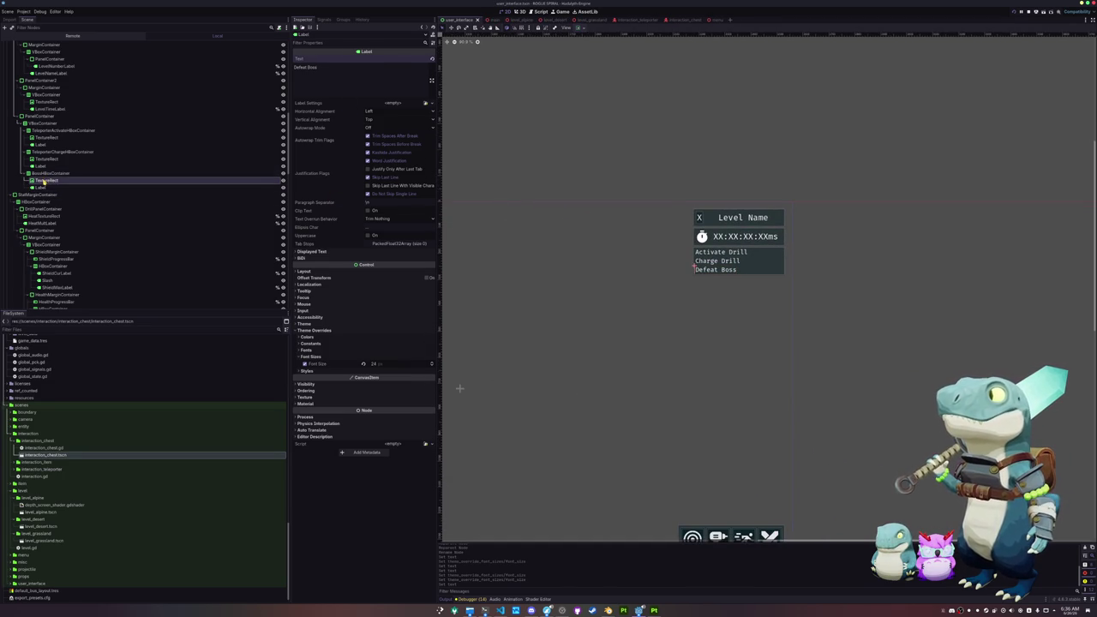
{"action": "left_click", "coordinate": [56, 152]}
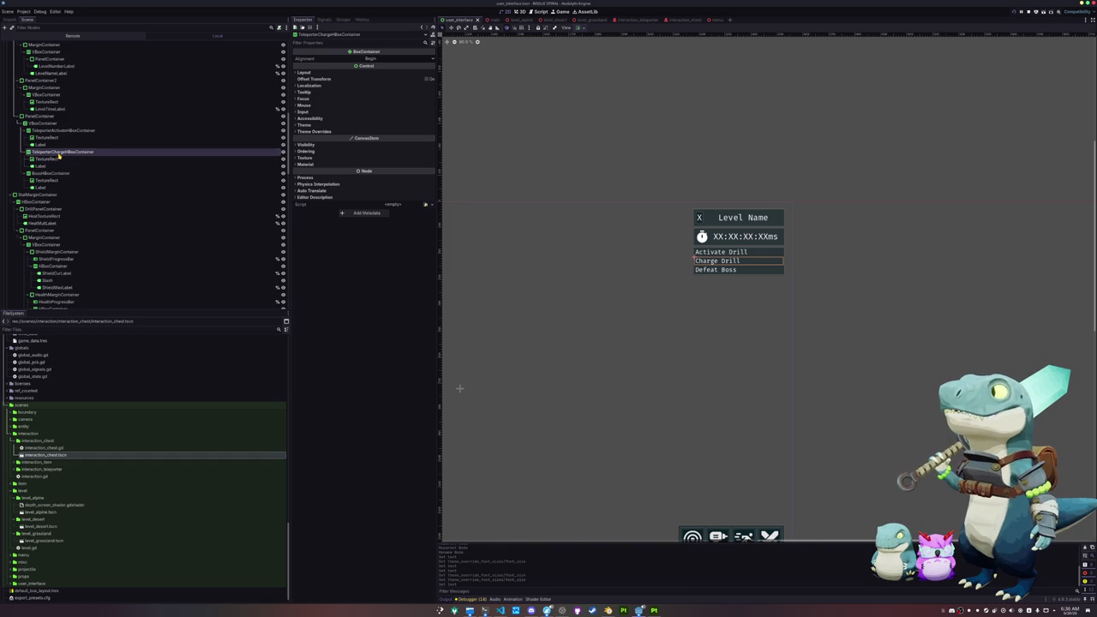
Add two new VBoxContainers to the panel and nest the Charge Drill and Defeat Boss rows in them.
{"action": "left_click", "coordinate": [39, 122]}
{"action": "right_click", "coordinate": [36, 122]}
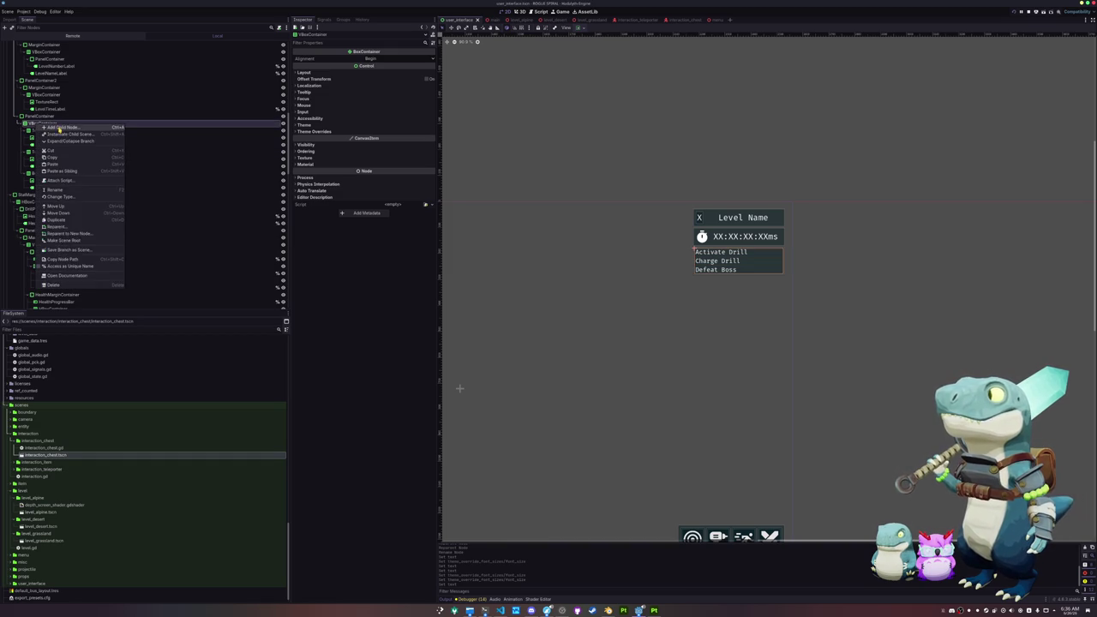
{"action": "left_click", "coordinate": [58, 129]}
{"action": "type", "text": "vbox"}
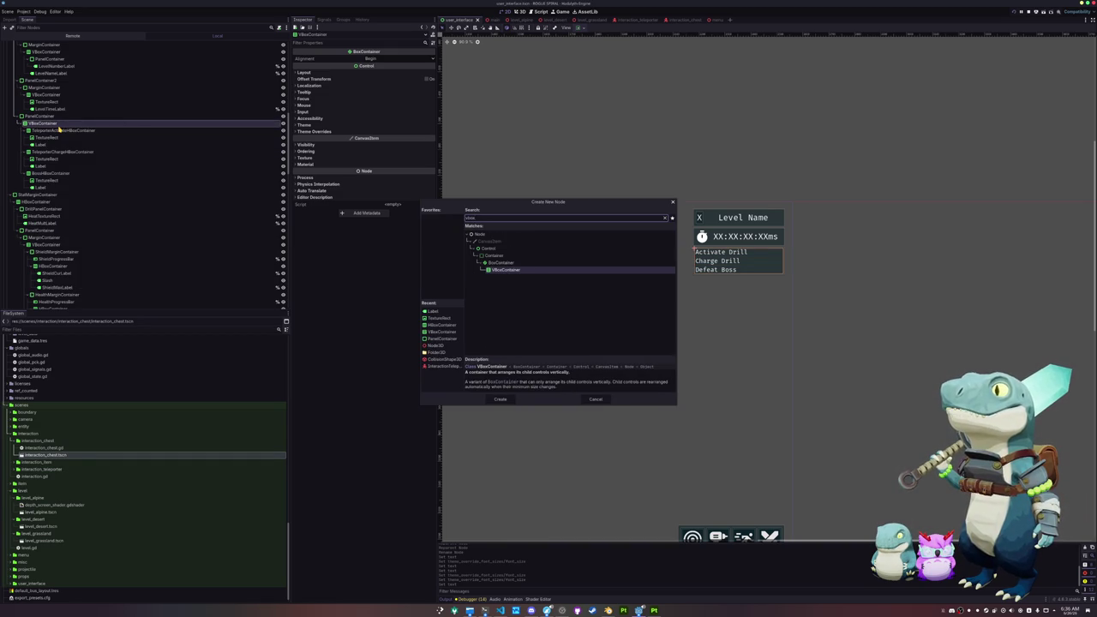
{"action": "key", "text": "Return"}
{"action": "left_click_drag", "start_coordinate": [38, 151], "coordinate": [46, 152]}
{"action": "left_click", "coordinate": [43, 123]}
{"action": "right_click", "coordinate": [36, 124]}
{"action": "left_click", "coordinate": [53, 129]}
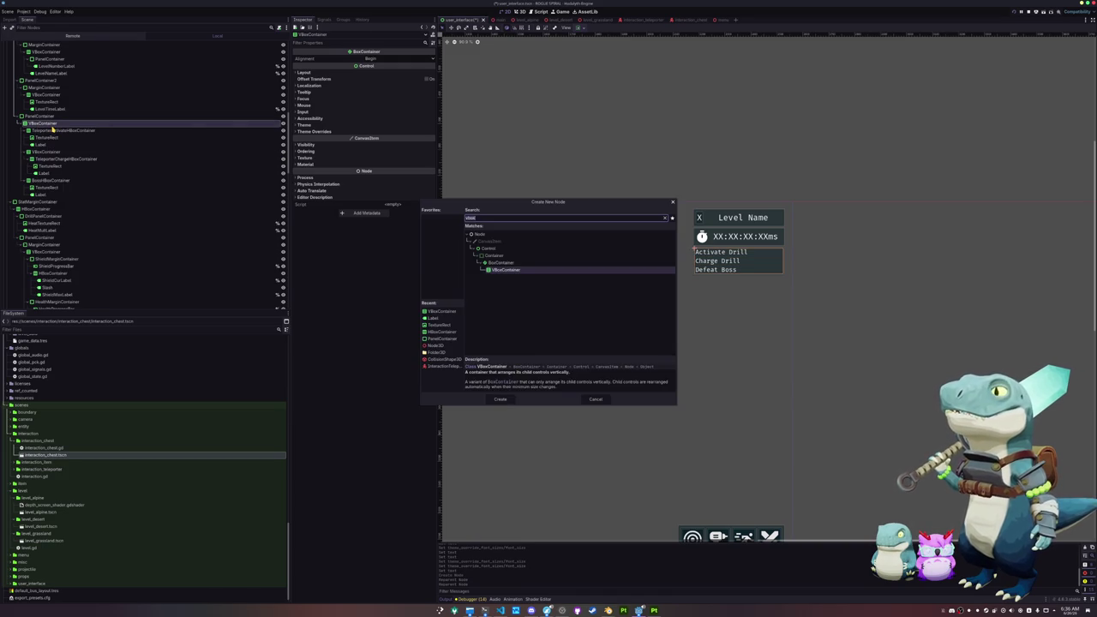
{"action": "key", "text": "Return"}
{"action": "left_click_drag", "start_coordinate": [47, 181], "coordinate": [50, 202]}
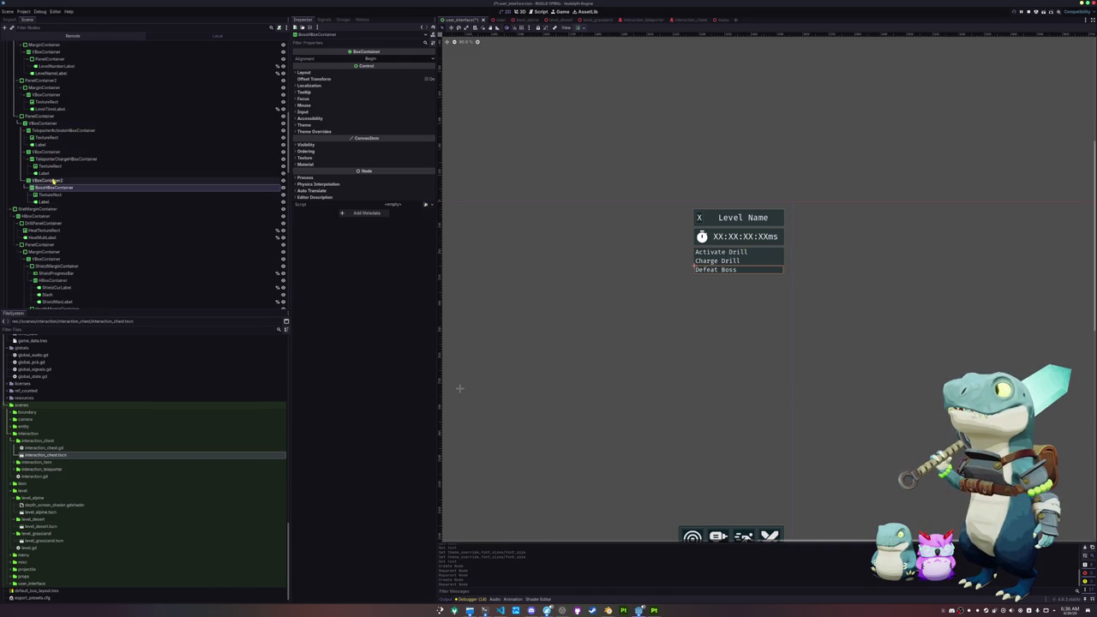
Add a third VBoxContainer and nest the Activate Drill row inside it.
{"action": "left_click", "coordinate": [47, 130]}
{"action": "right_click", "coordinate": [35, 125]}
{"action": "left_click", "coordinate": [65, 129]}
{"action": "type", "text": "vbox"}
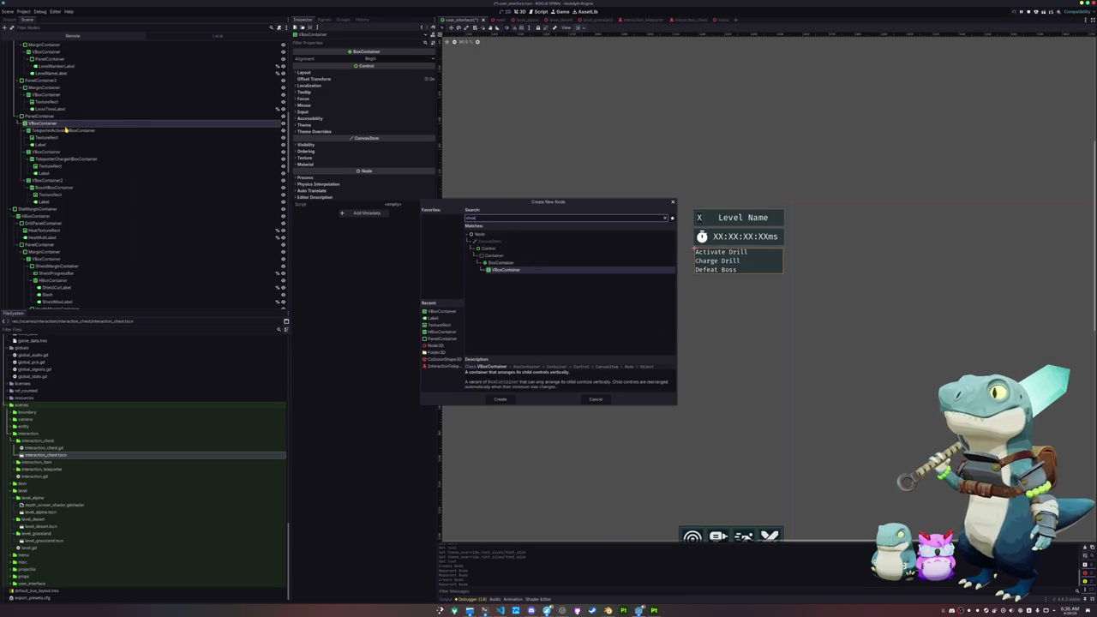
{"action": "key", "text": "Return"}
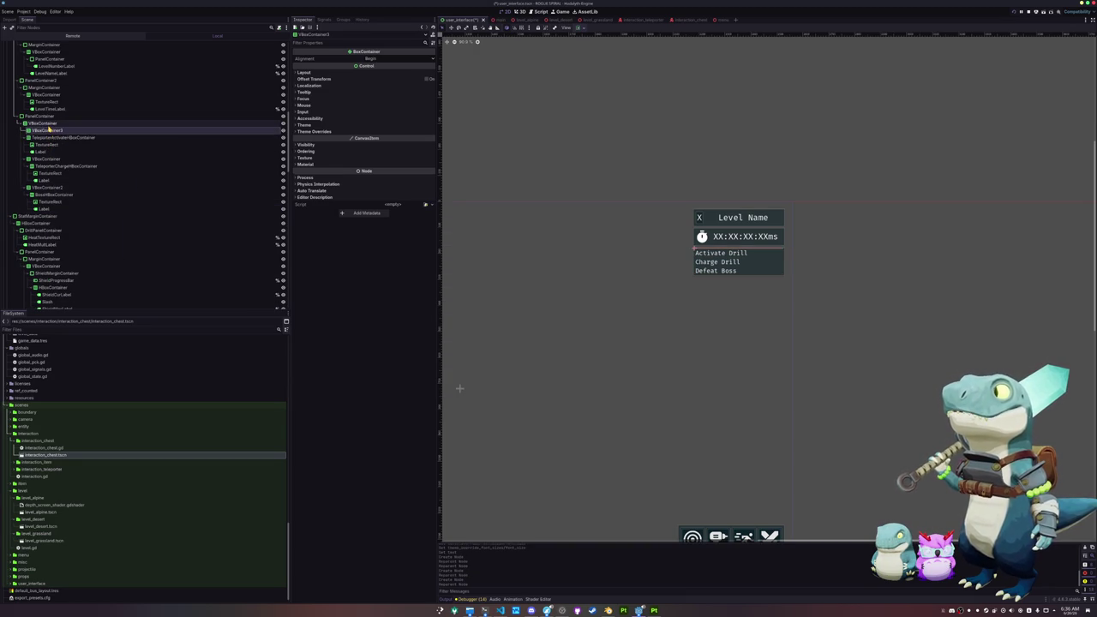
{"action": "left_click_drag", "start_coordinate": [52, 137], "coordinate": [50, 130]}
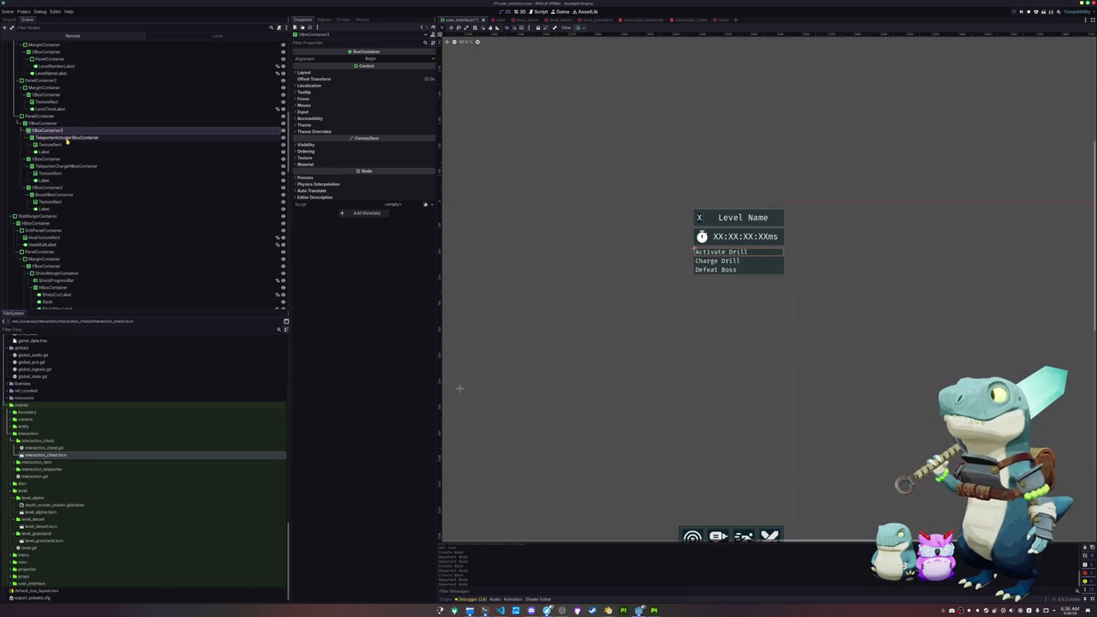
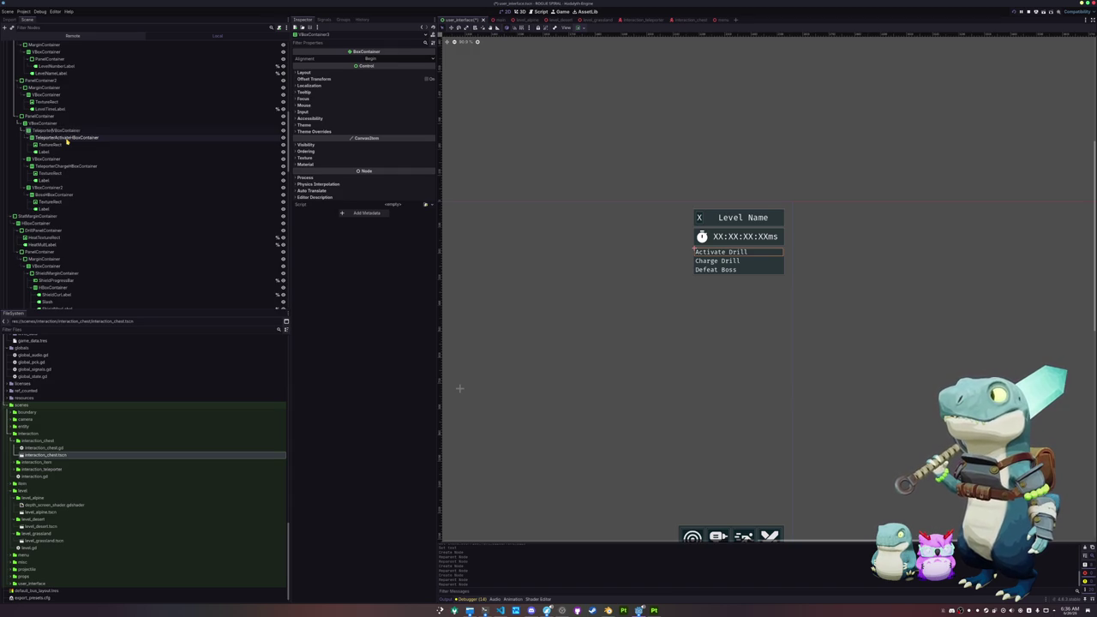
Rename the row containers TeleporterActiveHBoxContainer, TeleporterChargeVBoxContainer and BossVBoxContainer.
{"action": "type", "text": "veH"}
{"action": "key", "text": "Return"}
{"action": "key", "text": "Down"}
{"action": "key", "text": "Down"}
{"action": "key", "text": "Down"}
{"action": "key", "text": "F2"}
{"action": "type", "text": "porterCharge"}
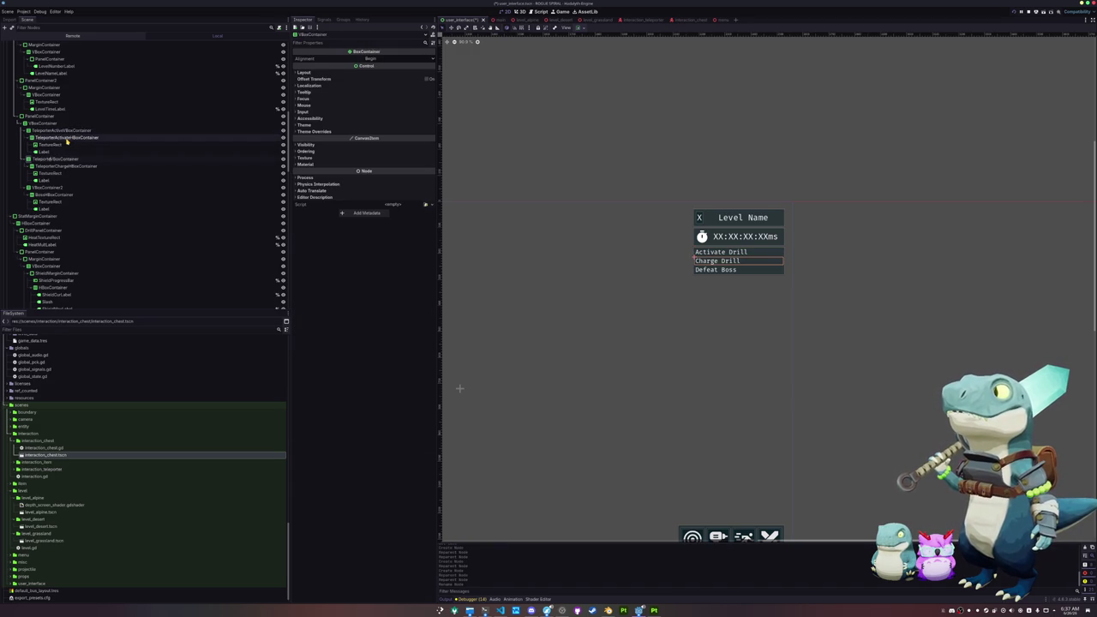
{"action": "key", "text": "Return"}
{"action": "key", "text": "Down"}
{"action": "key", "text": "Down"}
{"action": "key", "text": "Down"}
{"action": "key", "text": "Down"}
{"action": "key", "text": "F2"}
{"action": "type", "text": "Boss"}
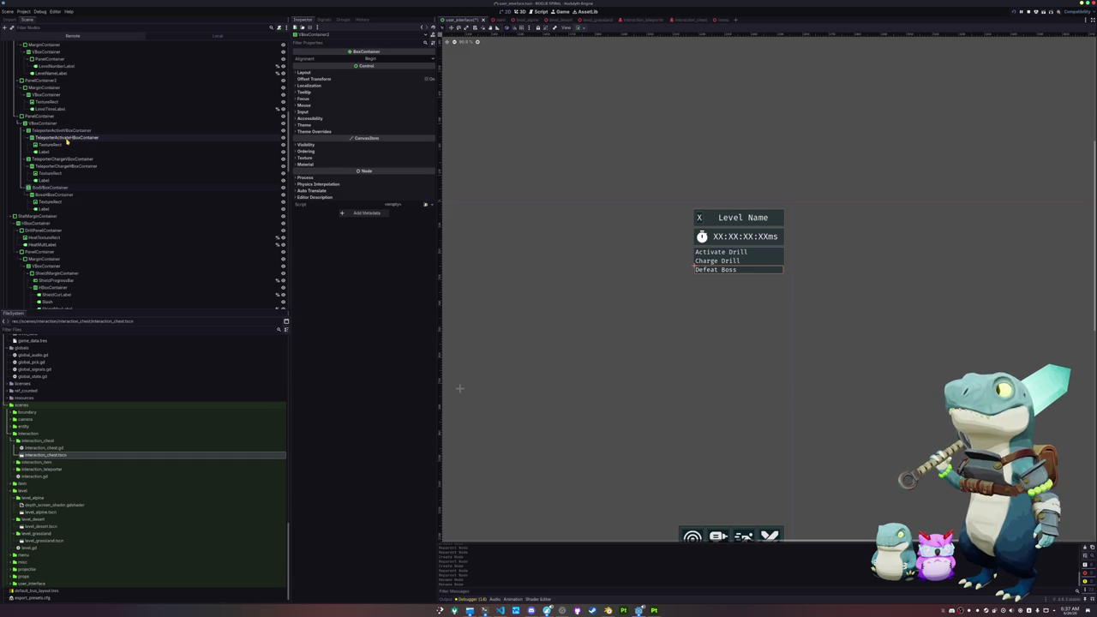
{"action": "key", "text": "Return"}
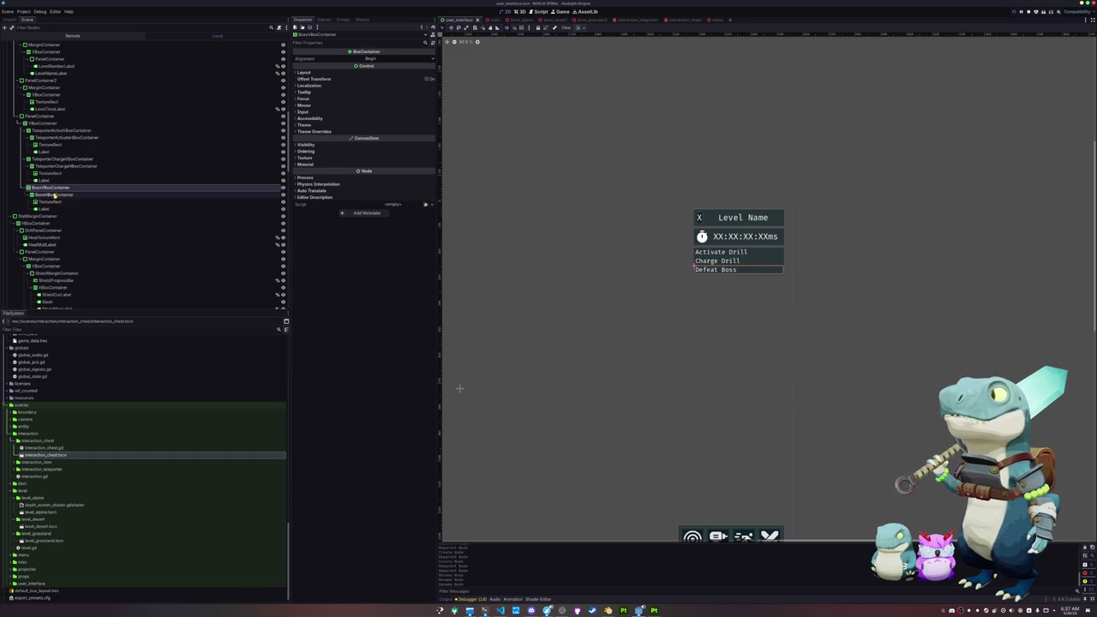
Add a ProgressBar child node to BossVBoxContainer.
{"action": "right_click", "coordinate": [54, 188]}
{"action": "left_click", "coordinate": [73, 194]}
{"action": "type", "text": "progress"}
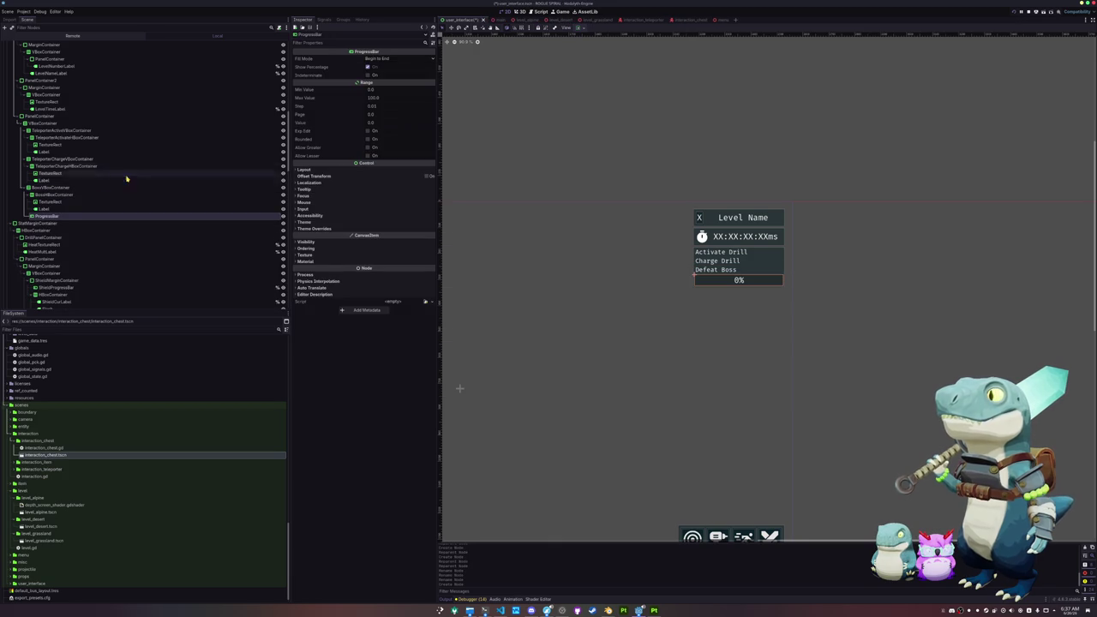
Turn off Show Percentage and set the bar's Custom Minimum Size y to 10.
{"action": "left_click", "coordinate": [368, 67]}
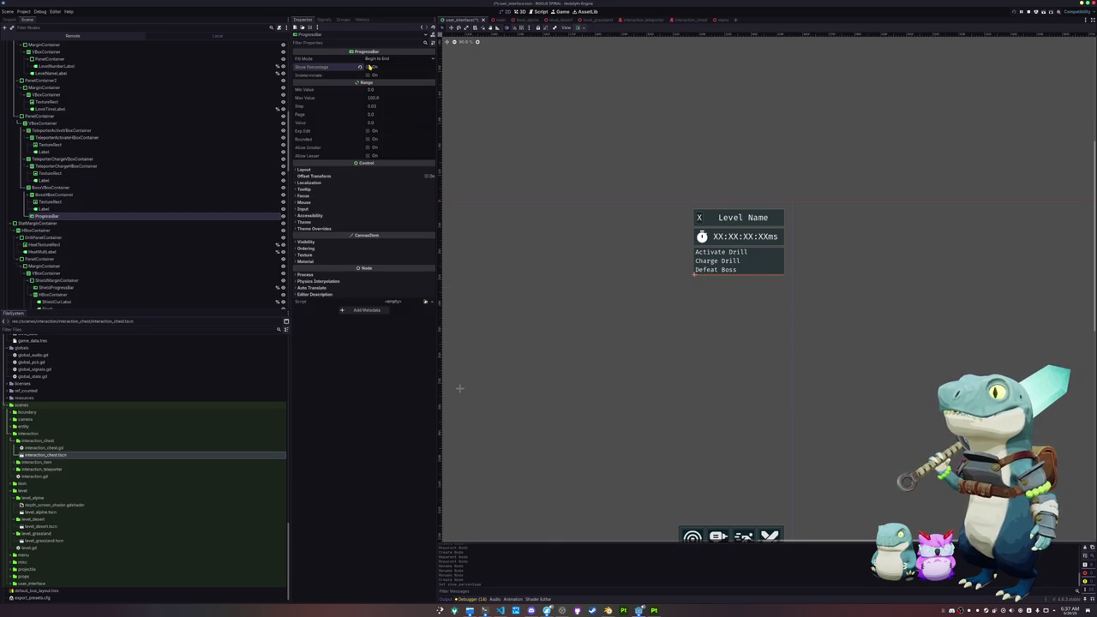
{"action": "left_click", "coordinate": [348, 170]}
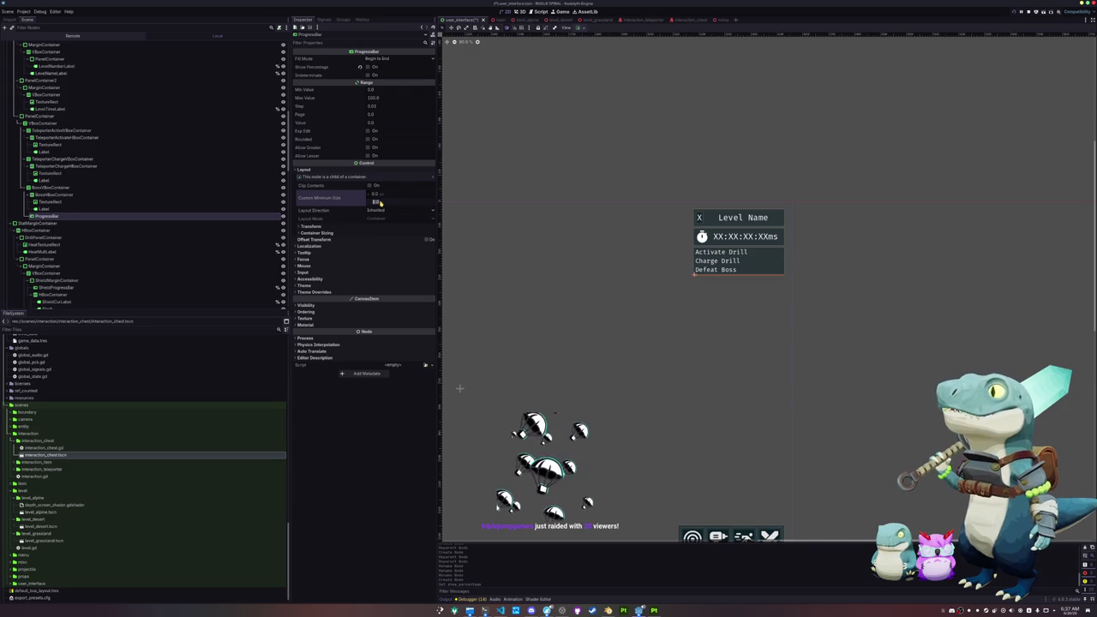
{"action": "left_click_drag", "start_coordinate": [380, 202], "coordinate": [577, 220]}
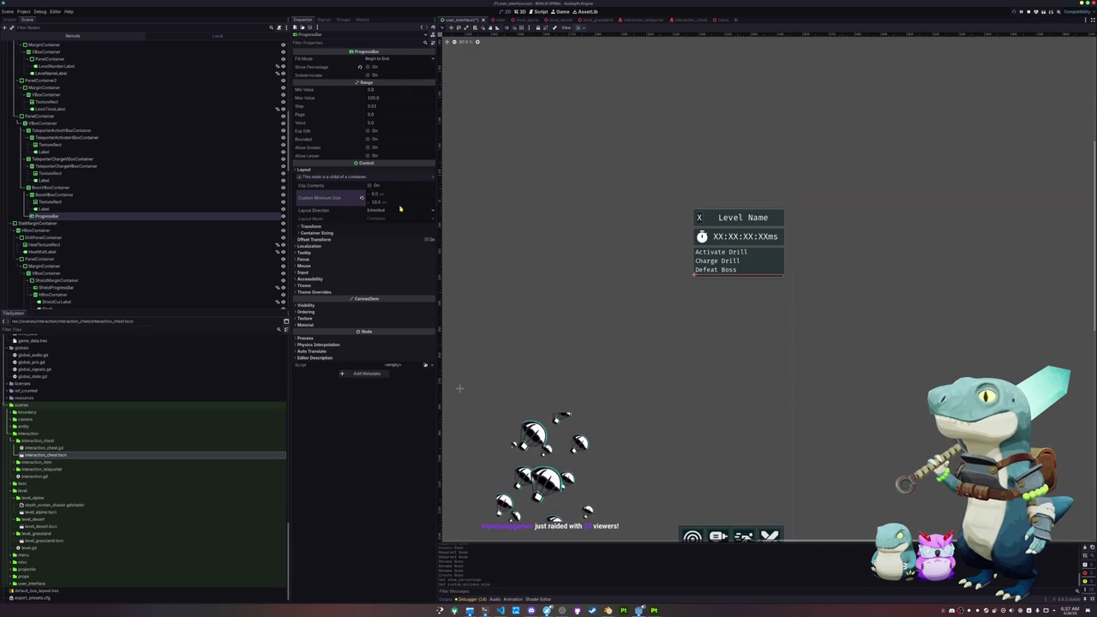
Reselect the progress bar and select the Charge Drill container as its paste destination.
{"action": "scroll", "coordinate": [663, 238], "scroll_direction": "up", "scroll_amount": 5}
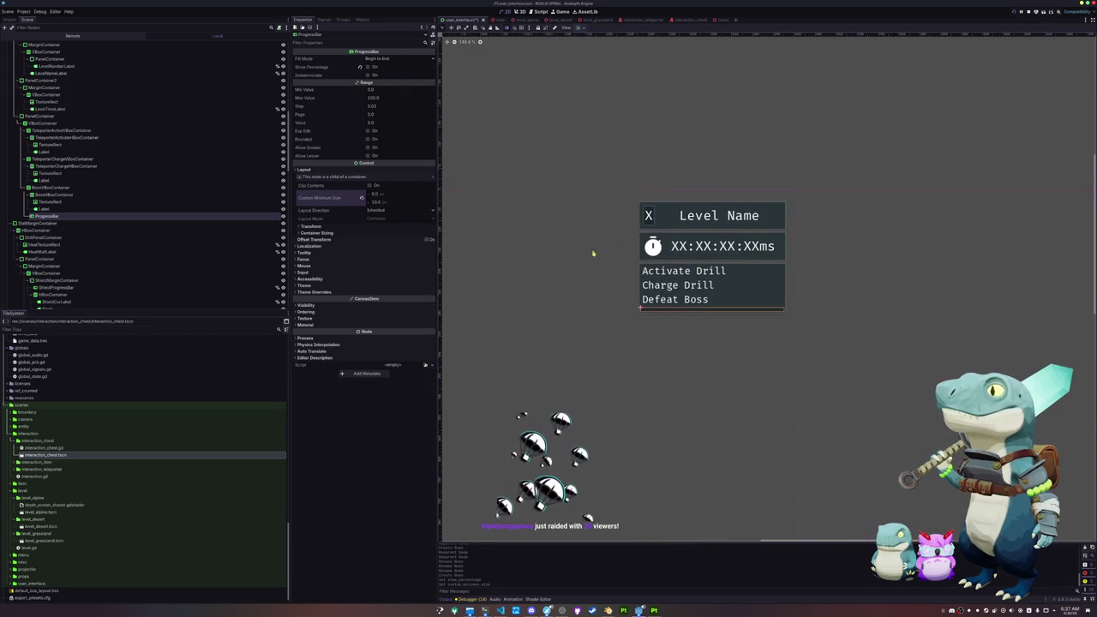
{"action": "left_click", "coordinate": [72, 210]}
{"action": "left_click", "coordinate": [72, 216]}
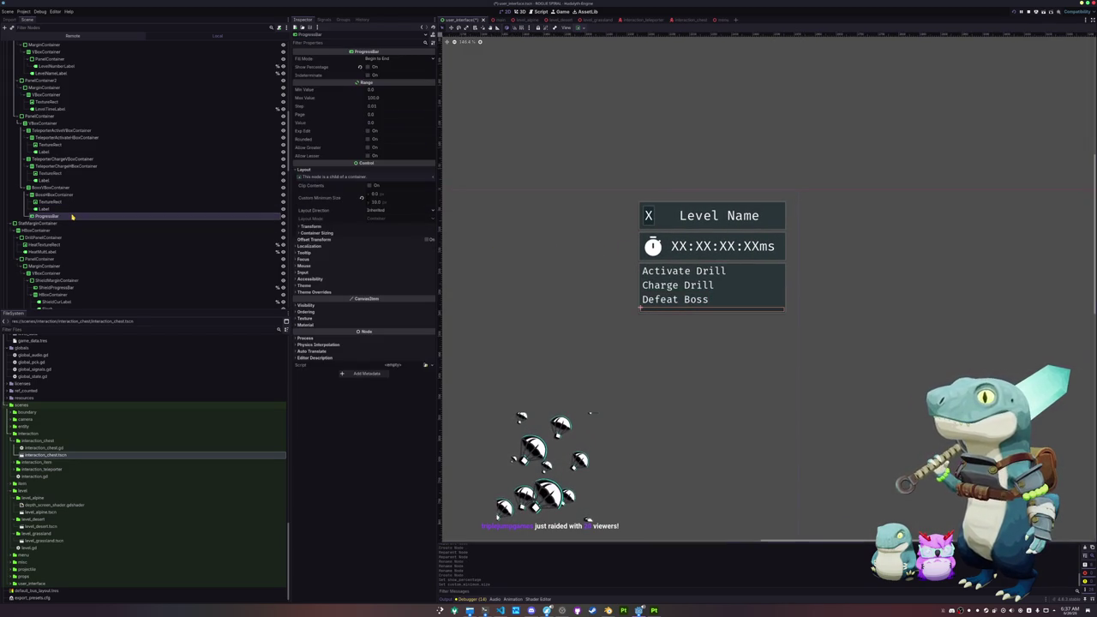
{"action": "left_click", "coordinate": [52, 160]}
Paste the progress bar under Charge Drill and delete the extra copy under Activate Drill.
{"action": "key", "text": "ctrl+v"}
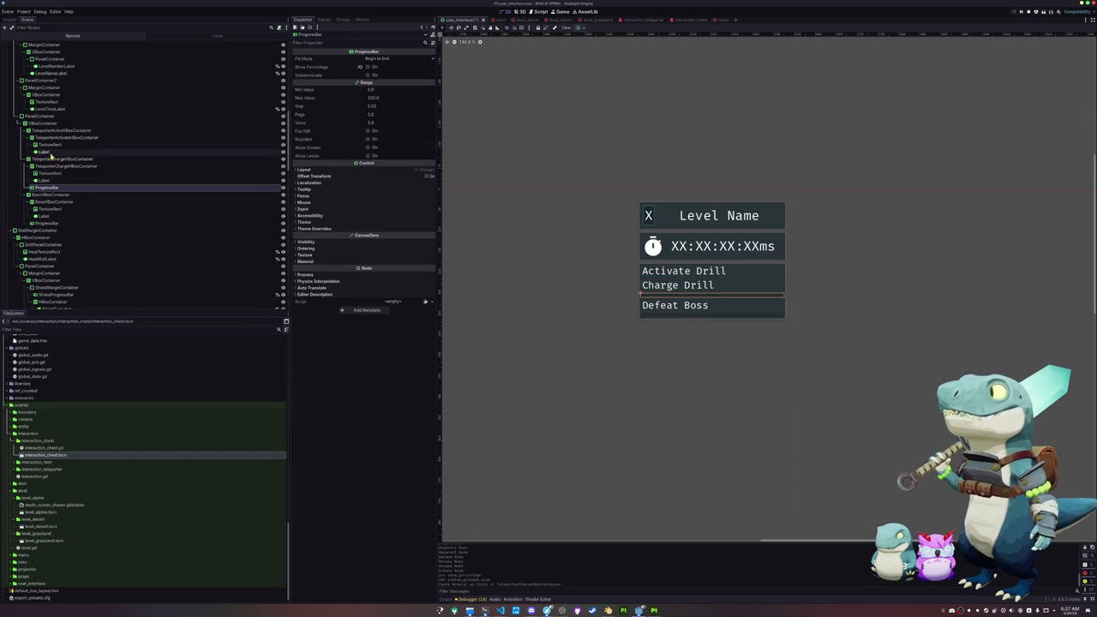
{"action": "left_click", "coordinate": [37, 130]}
{"action": "key", "text": "ctrl+v"}
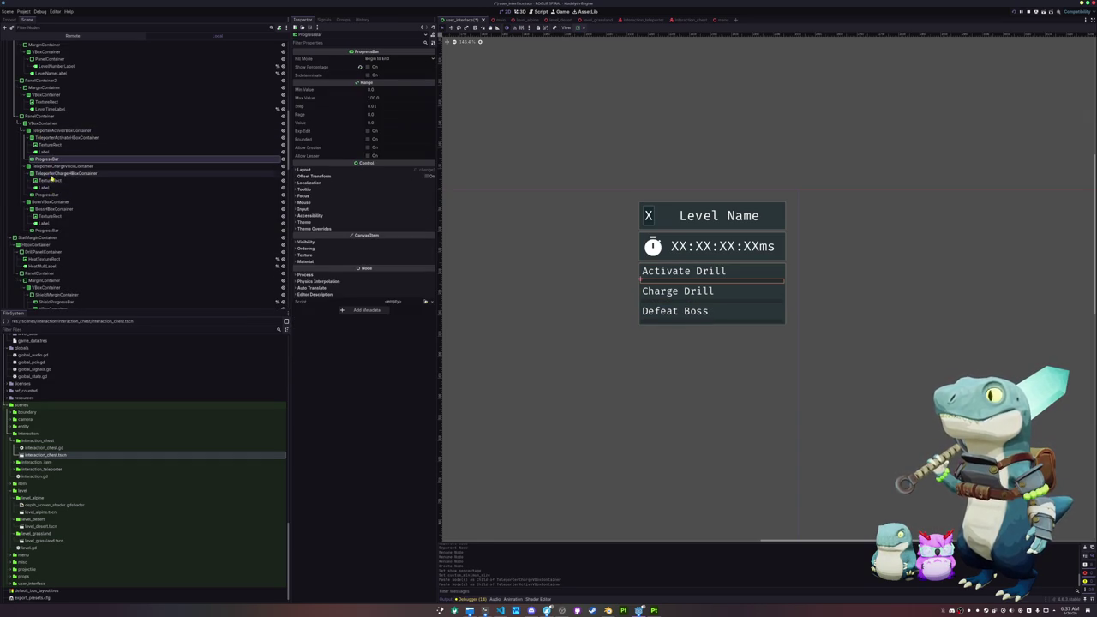
{"action": "key", "text": "Delete"}
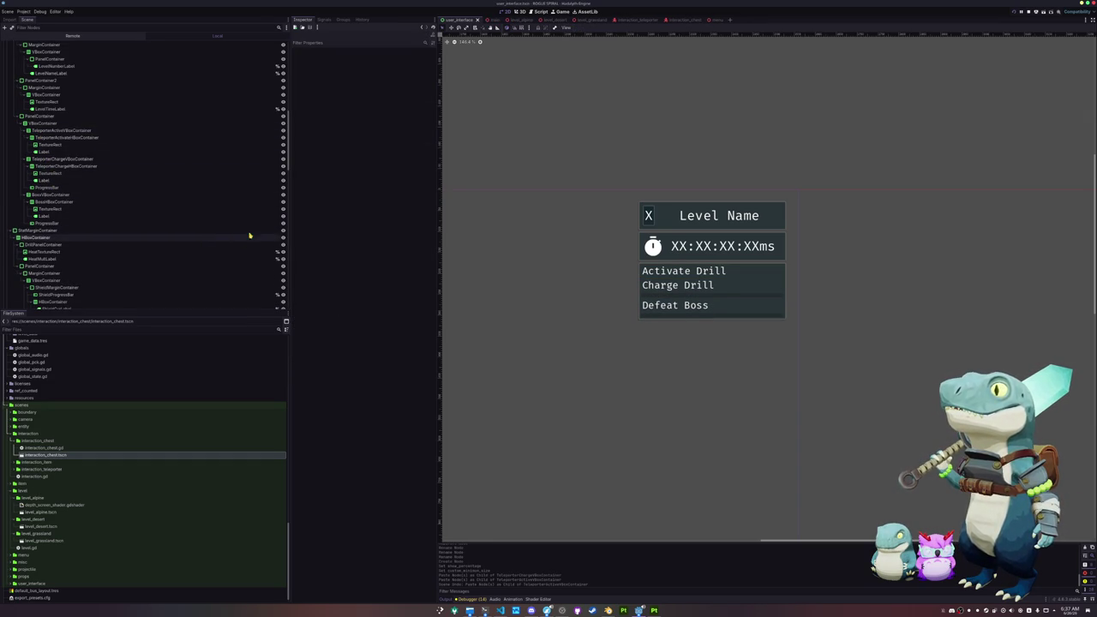
Browse textures for the Activate Drill icon, then close the picker without choosing one.
{"action": "left_click", "coordinate": [45, 152]}
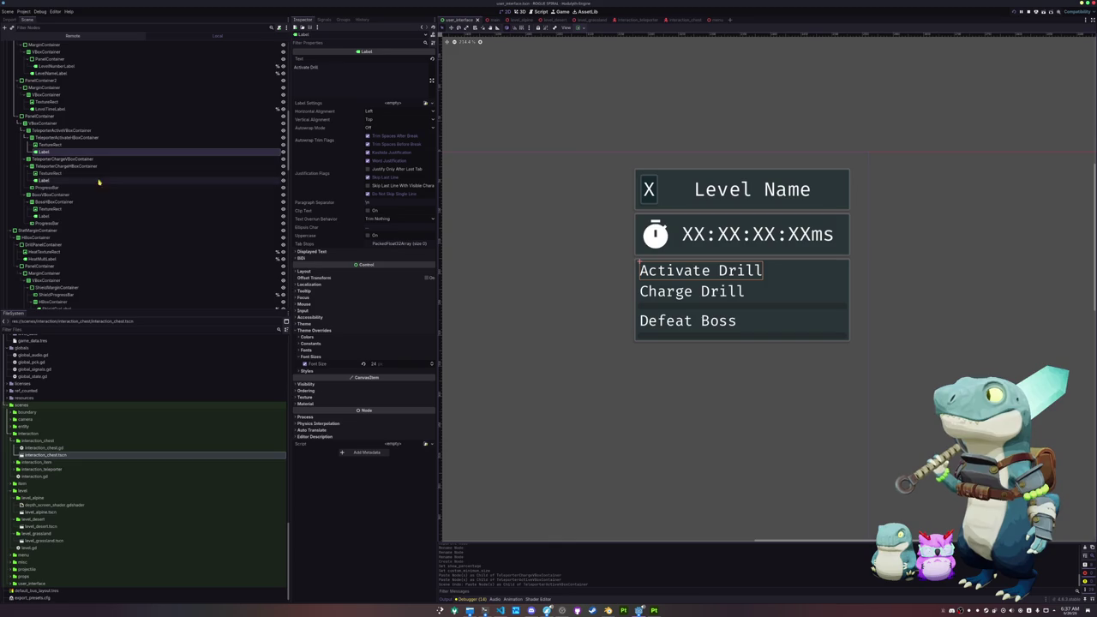
{"action": "left_click", "coordinate": [49, 144]}
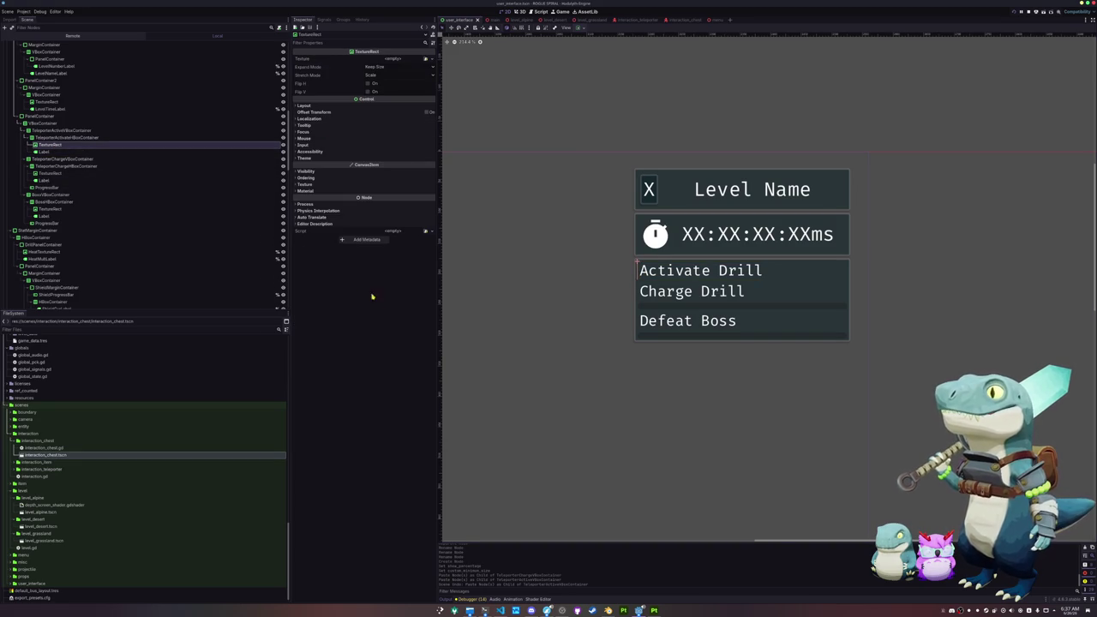
{"action": "left_click", "coordinate": [424, 60]}
{"action": "scroll", "coordinate": [500, 328], "scroll_direction": "down", "scroll_amount": 5}
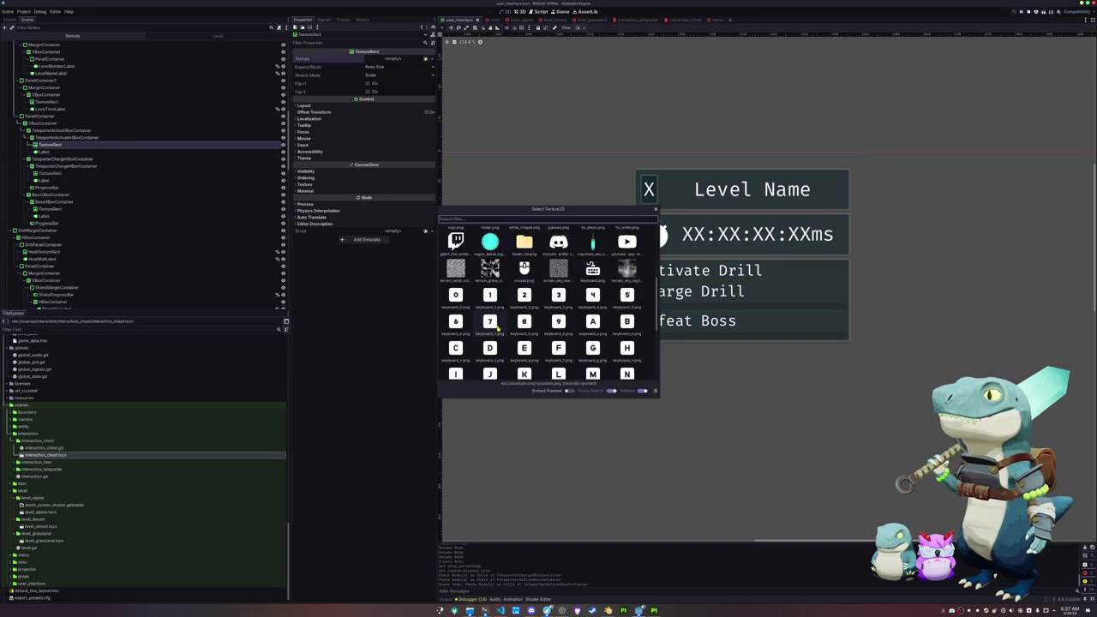
{"action": "scroll", "coordinate": [538, 328], "scroll_direction": "down", "scroll_amount": 3}
{"action": "scroll", "coordinate": [538, 328], "scroll_direction": "down", "scroll_amount": 1}
{"action": "scroll", "coordinate": [537, 318], "scroll_direction": "up", "scroll_amount": 1}
{"action": "key", "text": "Escape"}
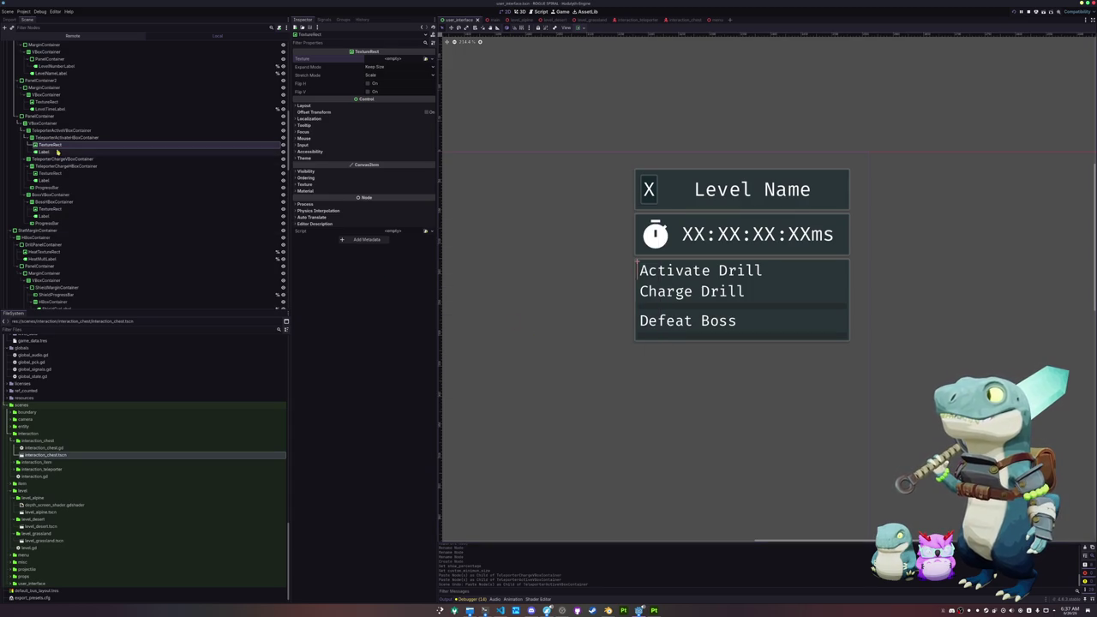
Change the label to '- Activate Drill' and delete its empty TextureRect icon.
{"action": "left_click", "coordinate": [58, 151]}
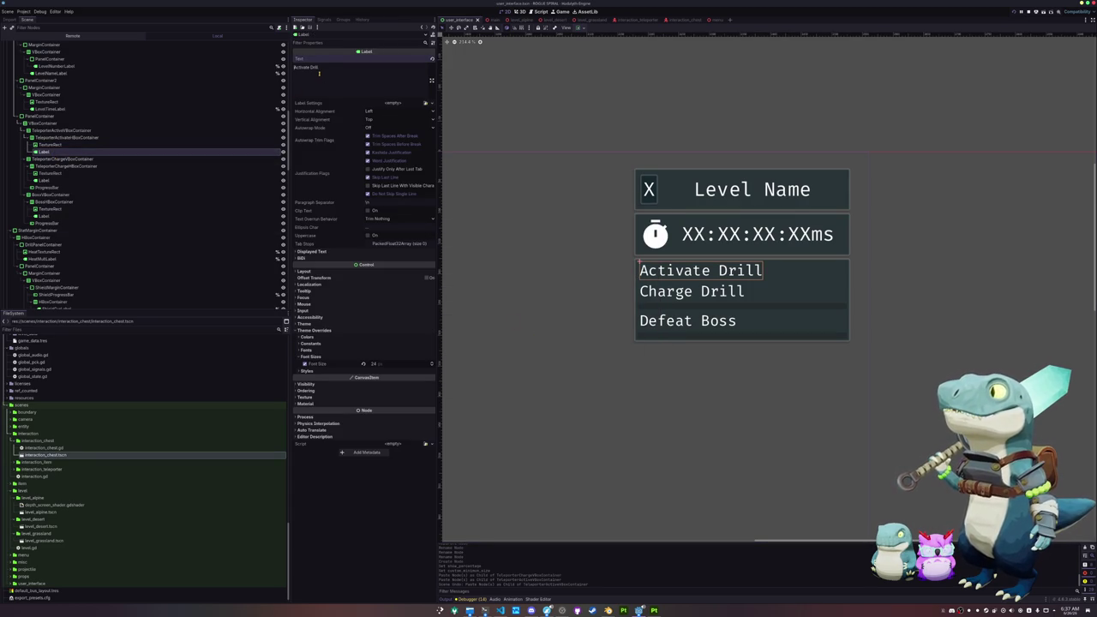
{"action": "type", "text": "-"}
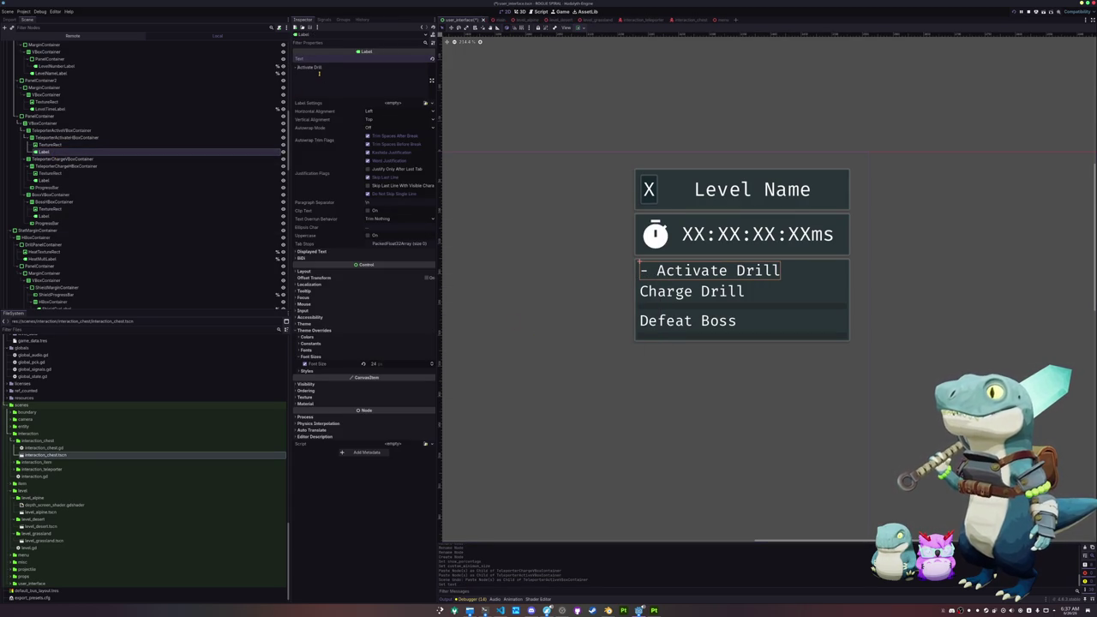
{"action": "left_click", "coordinate": [60, 146]}
{"action": "key", "text": "Delete"}
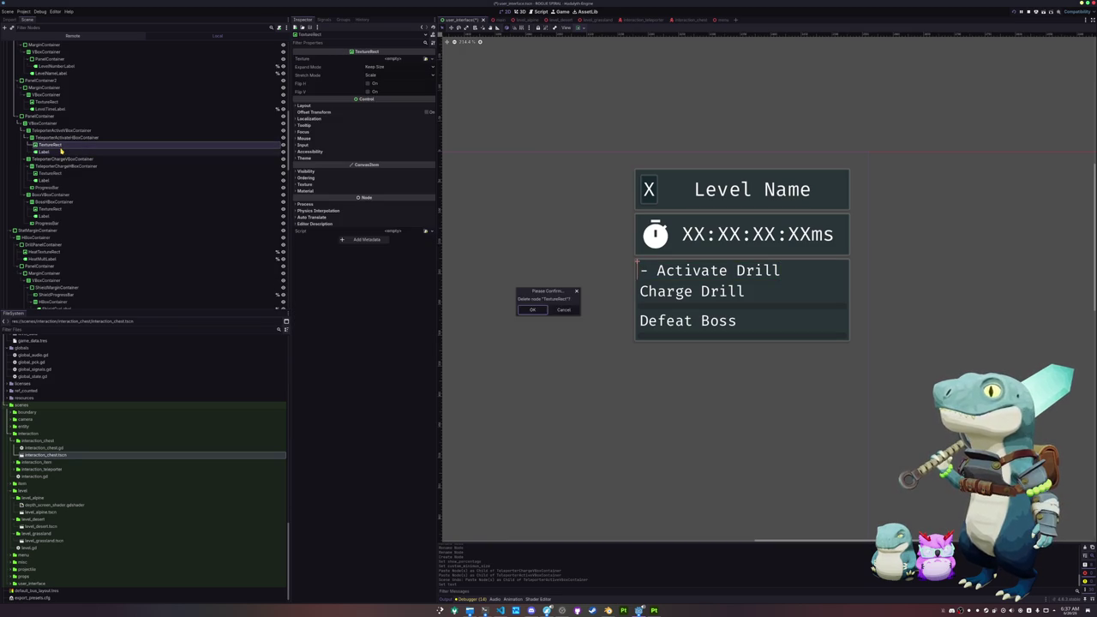
{"action": "key", "text": "Return"}
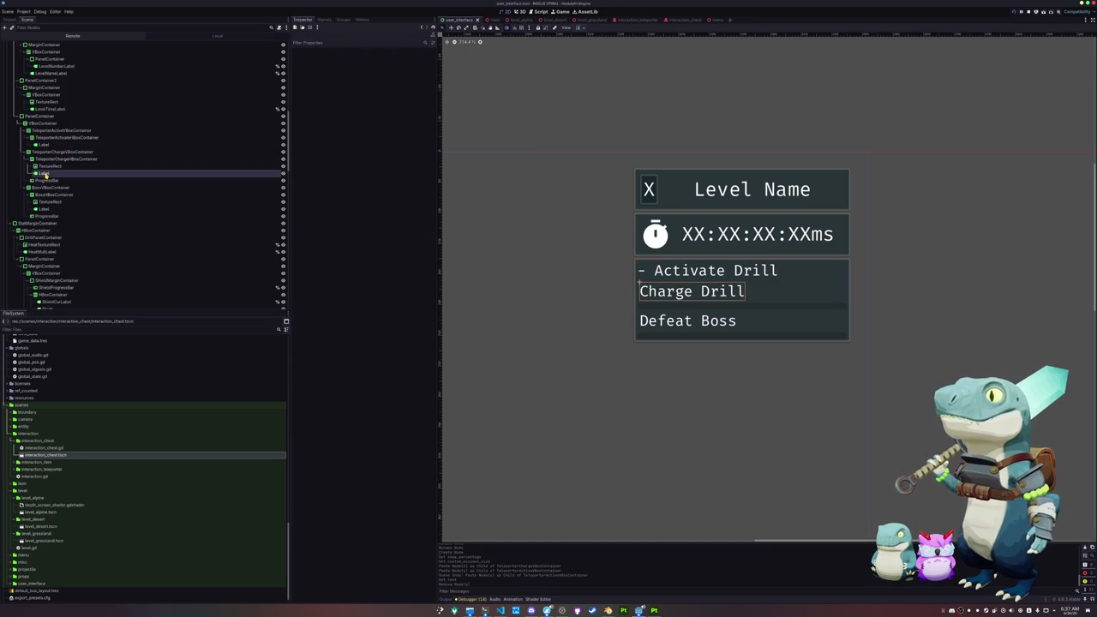
Select the objectives PanelContainer in the Scene dock.
{"action": "left_click", "coordinate": [45, 173]}
{"action": "left_click", "coordinate": [48, 123]}
{"action": "left_click", "coordinate": [48, 117]}
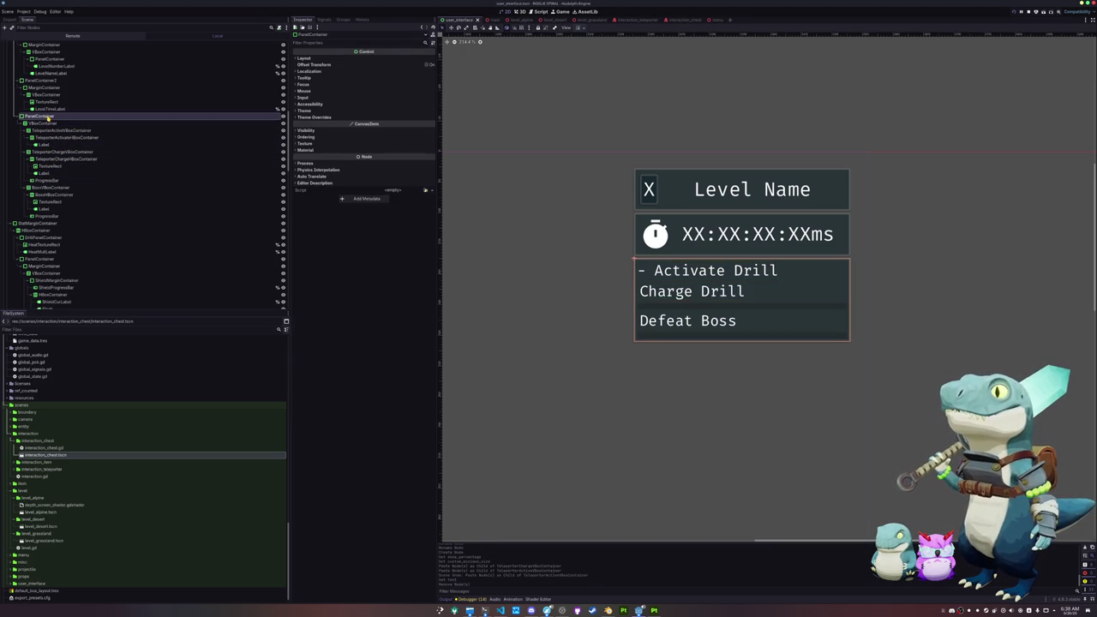
Add a MarginContainer as a child of the objectives PanelContainer.
{"action": "right_click", "coordinate": [49, 116]}
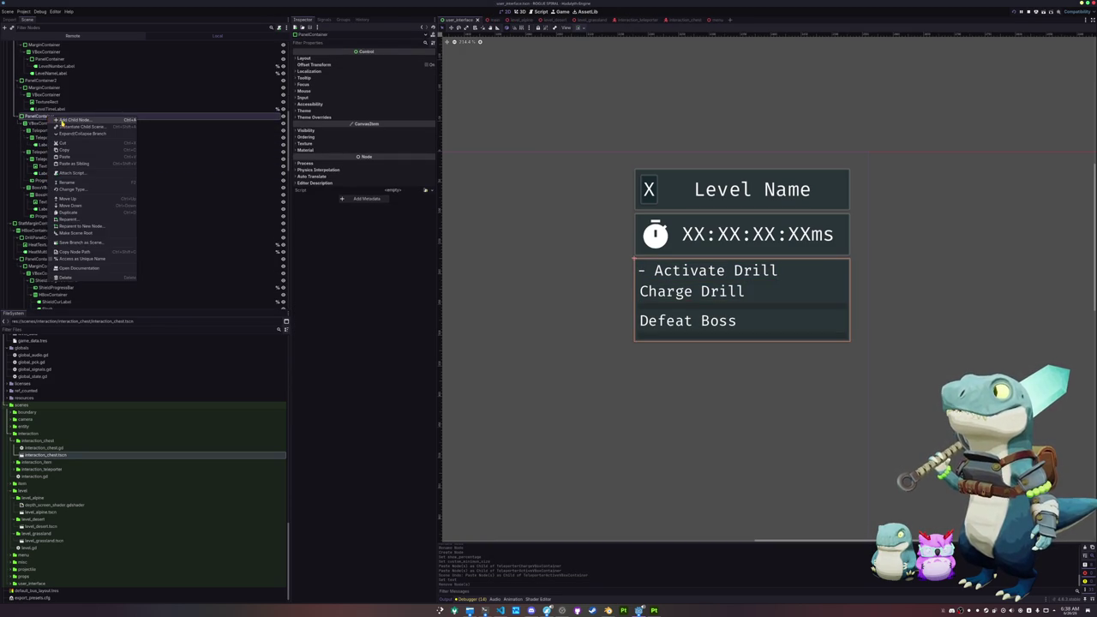
{"action": "left_click", "coordinate": [62, 120]}
{"action": "type", "text": "margin"}
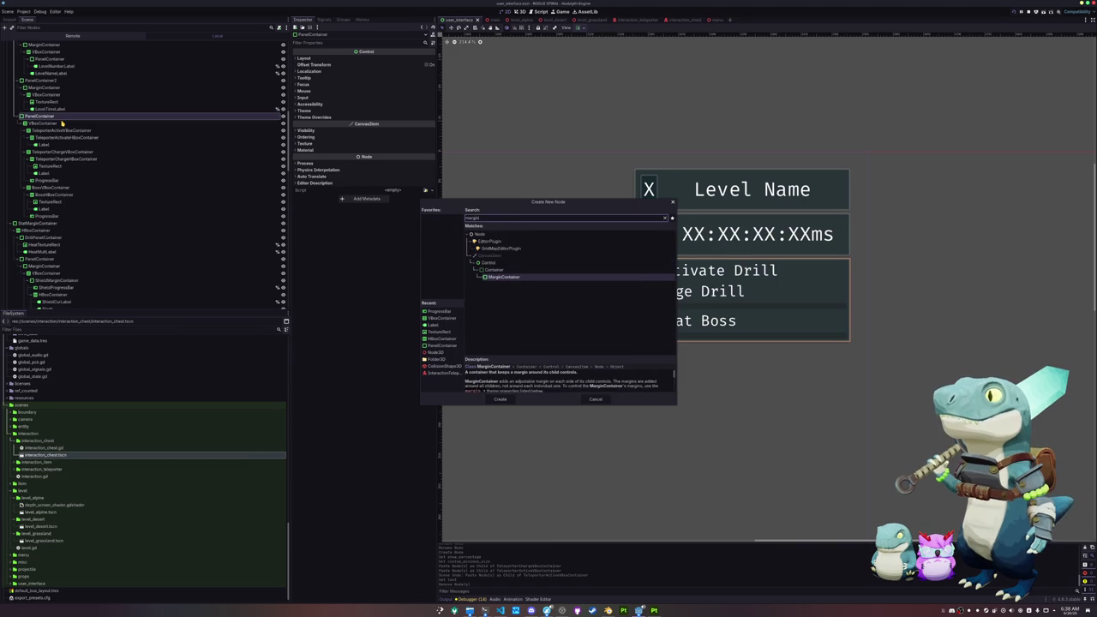
{"action": "key", "text": "Return"}
{"action": "left_click_drag", "start_coordinate": [43, 221], "coordinate": [39, 123]}
Set all four MarginContainer margin constants to 5.
{"action": "left_click", "coordinate": [316, 116]}
{"action": "left_click", "coordinate": [311, 123]}
{"action": "key", "text": "Tab"}
{"action": "type", "text": "5"}
{"action": "key", "text": "Return"}
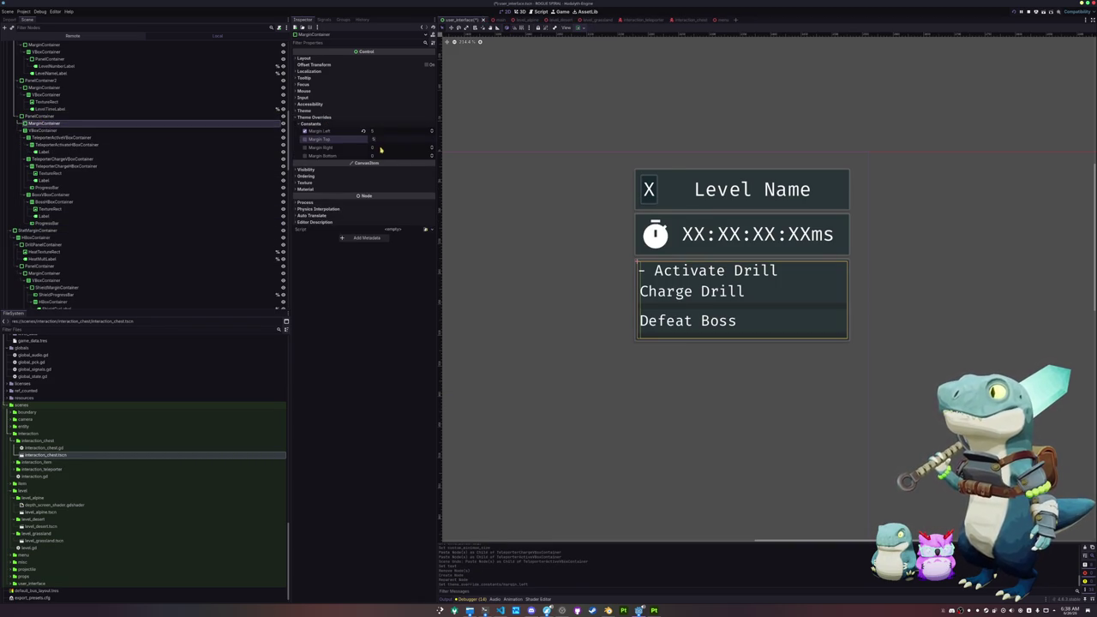
{"action": "key", "text": "Tab"}
{"action": "type", "text": "5"}
{"action": "key", "text": "Tab"}
{"action": "type", "text": "5"}
{"action": "key", "text": "Return"}
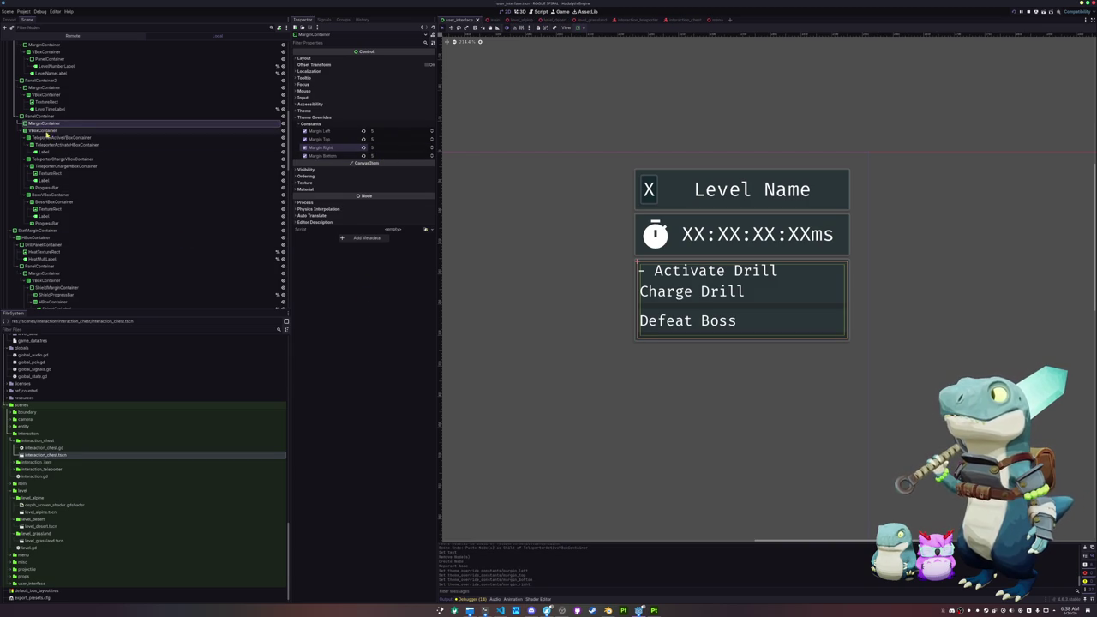
Nest the objectives VBoxContainer inside the MarginContainer.
{"action": "left_click", "coordinate": [38, 130]}
{"action": "left_click_drag", "start_coordinate": [55, 125], "coordinate": [55, 123]}
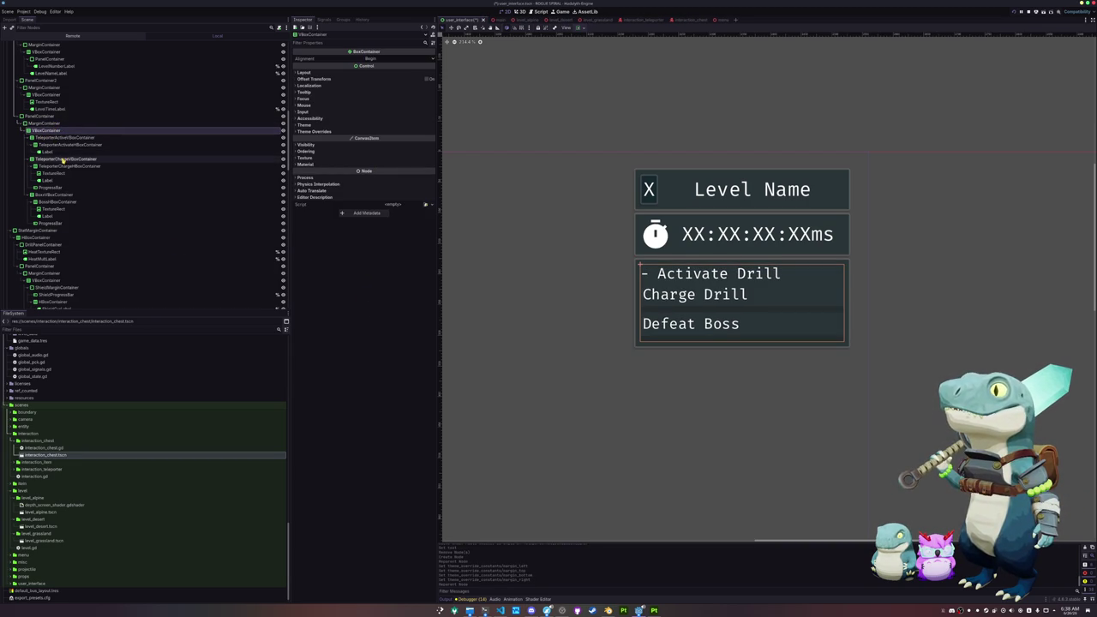
{"action": "left_click", "coordinate": [53, 137]}
{"action": "left_click", "coordinate": [53, 130]}
{"action": "left_click", "coordinate": [52, 136]}
{"action": "left_click", "coordinate": [67, 124]}
Add PanelContainers and move BossVBoxContainer into PanelContainer3.
{"action": "key", "text": "ctrl+a"}
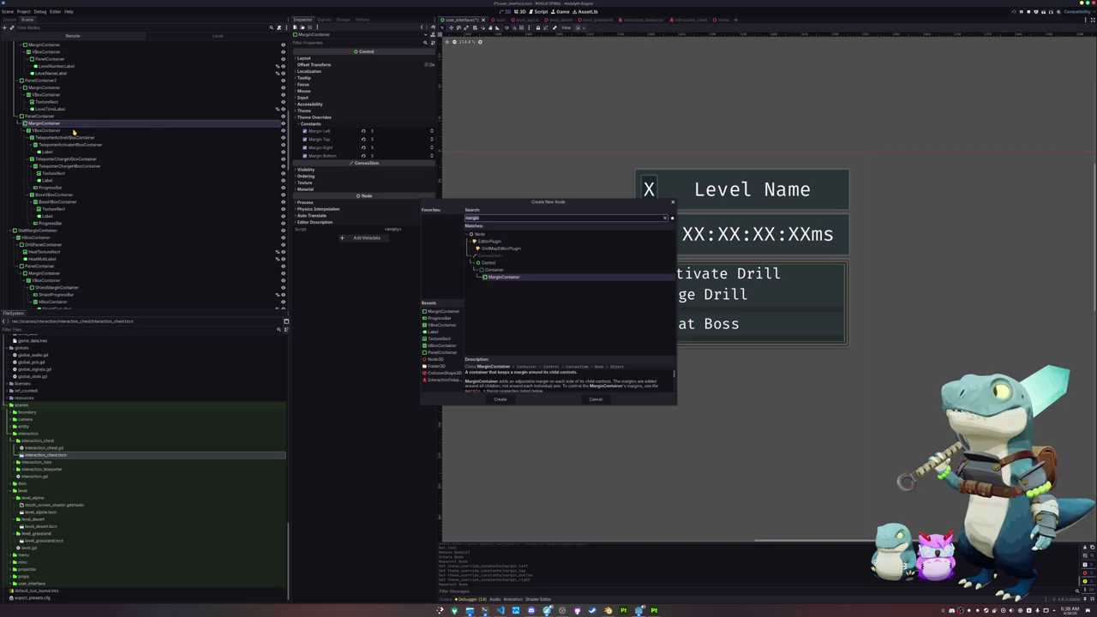
{"action": "type", "text": "panel"}
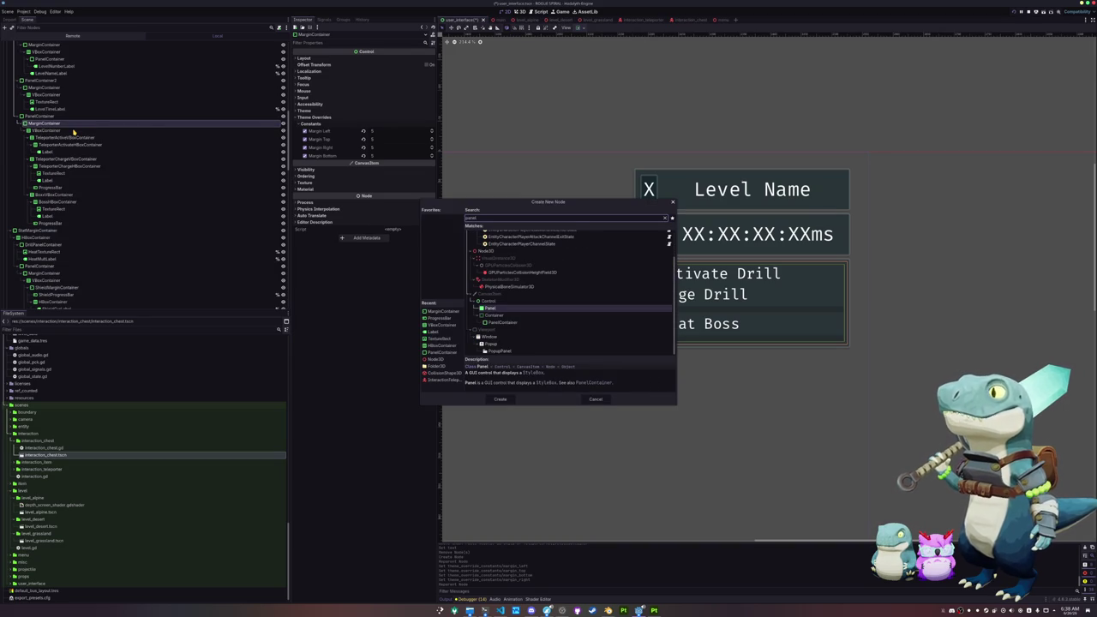
{"action": "key", "text": "Down"}
{"action": "key", "text": "Down"}
{"action": "key", "text": "Return"}
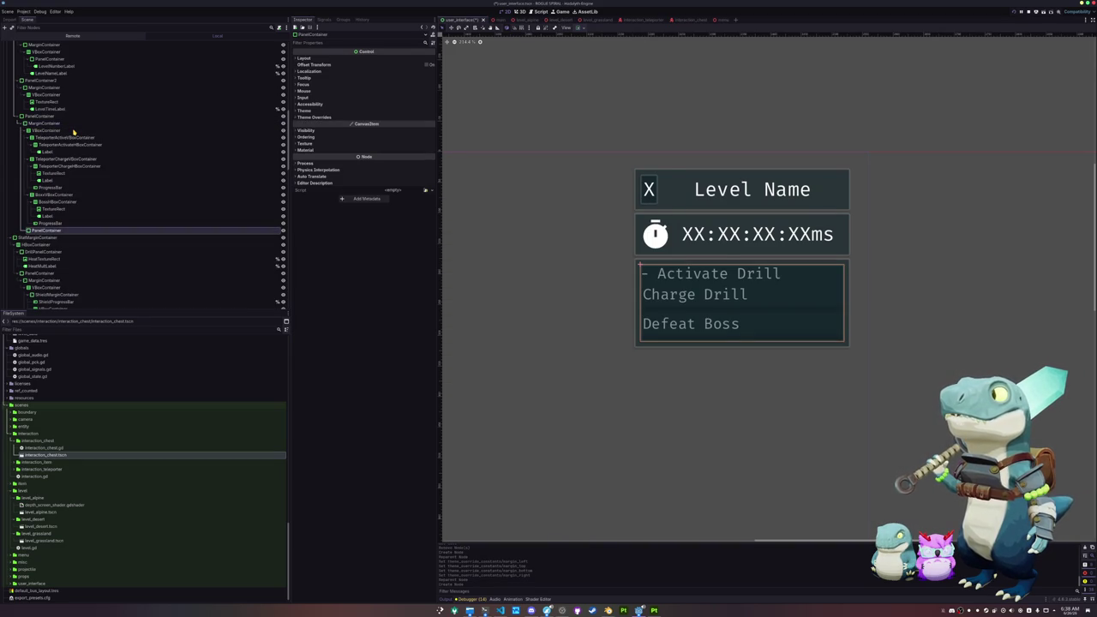
{"action": "key", "text": "ctrl+d"}
{"action": "key", "text": "ctrl+d"}
{"action": "mouse_move", "coordinate": [53, 196]}
{"action": "left_mouse_down"}
{"action": "mouse_move", "coordinate": [67, 216]}
{"action": "mouse_move", "coordinate": [55, 246]}
{"action": "left_mouse_up"}
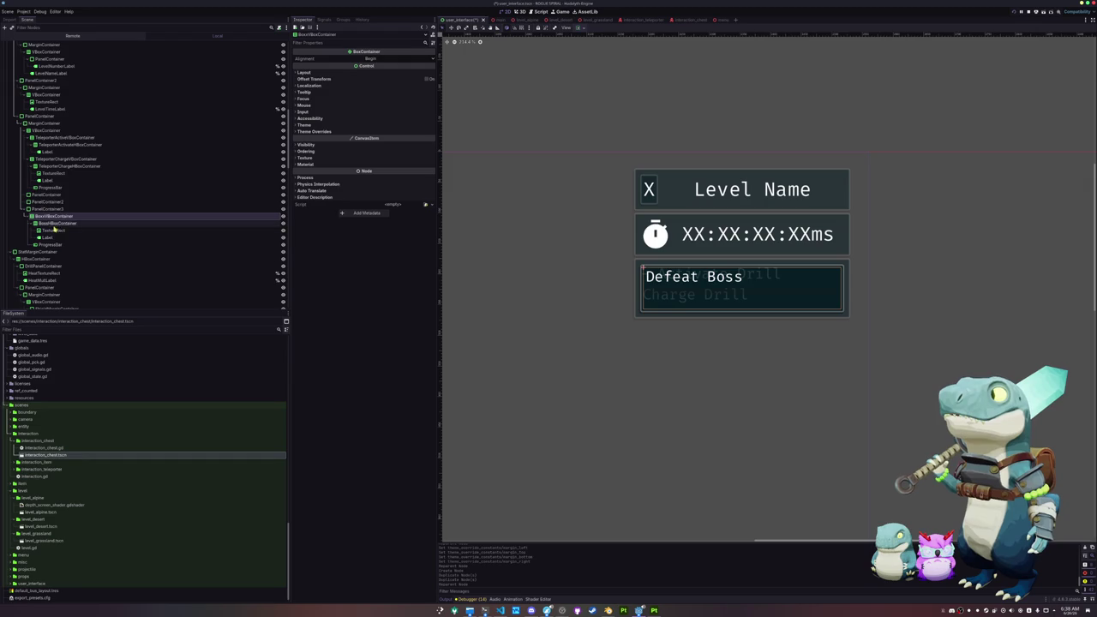
Move the Charge Drill and Activate Drill row containers into their own PanelContainers.
{"action": "left_click_drag", "start_coordinate": [65, 159], "coordinate": [64, 202]}
{"action": "mouse_move", "coordinate": [60, 137]}
{"action": "left_mouse_down"}
{"action": "mouse_move", "coordinate": [56, 159]}
{"action": "mouse_move", "coordinate": [46, 130]}
{"action": "mouse_move", "coordinate": [53, 138]}
{"action": "left_mouse_up"}
{"action": "left_click", "coordinate": [46, 138]}
{"action": "left_click", "coordinate": [48, 138]}
{"action": "left_click", "coordinate": [44, 131]}
{"action": "left_click", "coordinate": [47, 166], "text": "ctrl"}
{"action": "left_click", "coordinate": [37, 209], "text": "ctrl"}
{"action": "left_click", "coordinate": [47, 138]}
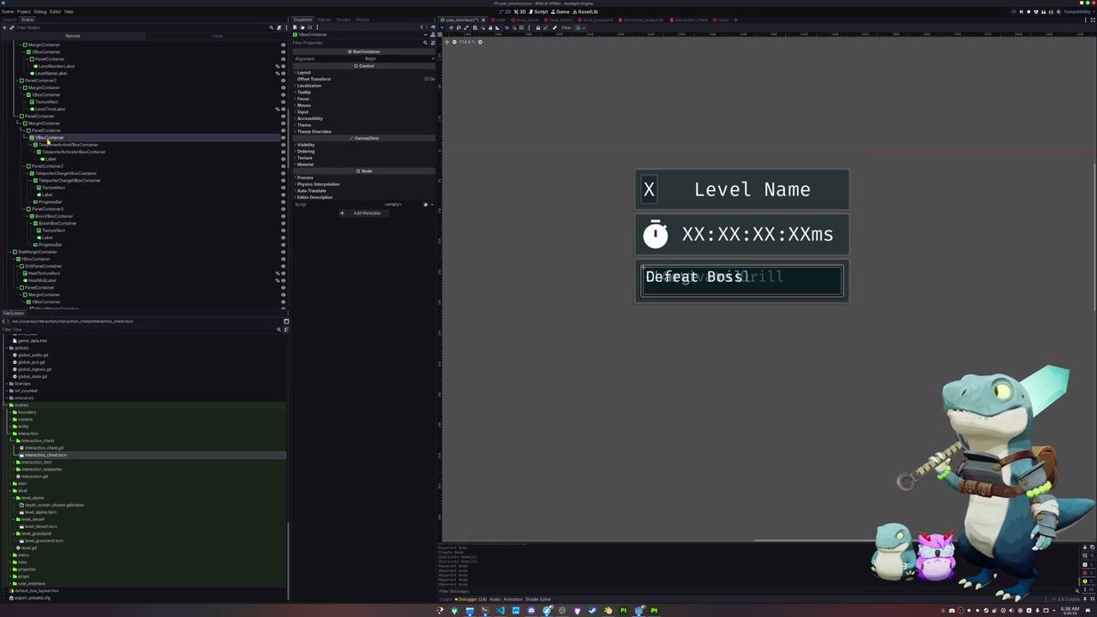
{"action": "mouse_move", "coordinate": [51, 128]}
{"action": "left_mouse_down"}
{"action": "mouse_move", "coordinate": [69, 144]}
{"action": "mouse_move", "coordinate": [49, 137]}
{"action": "left_mouse_up"}
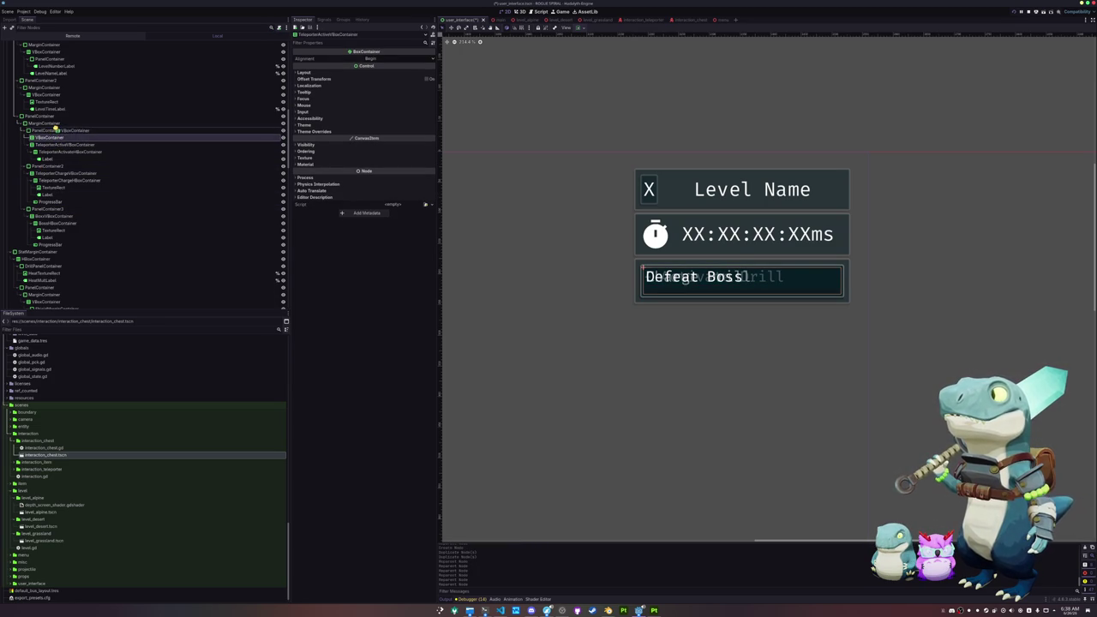
Move the three objective PanelContainers together into the objectives VBoxContainer.
{"action": "left_click", "coordinate": [47, 137]}
{"action": "left_click", "coordinate": [48, 165], "text": "ctrl"}
{"action": "left_click", "coordinate": [47, 209], "text": "ctrl"}
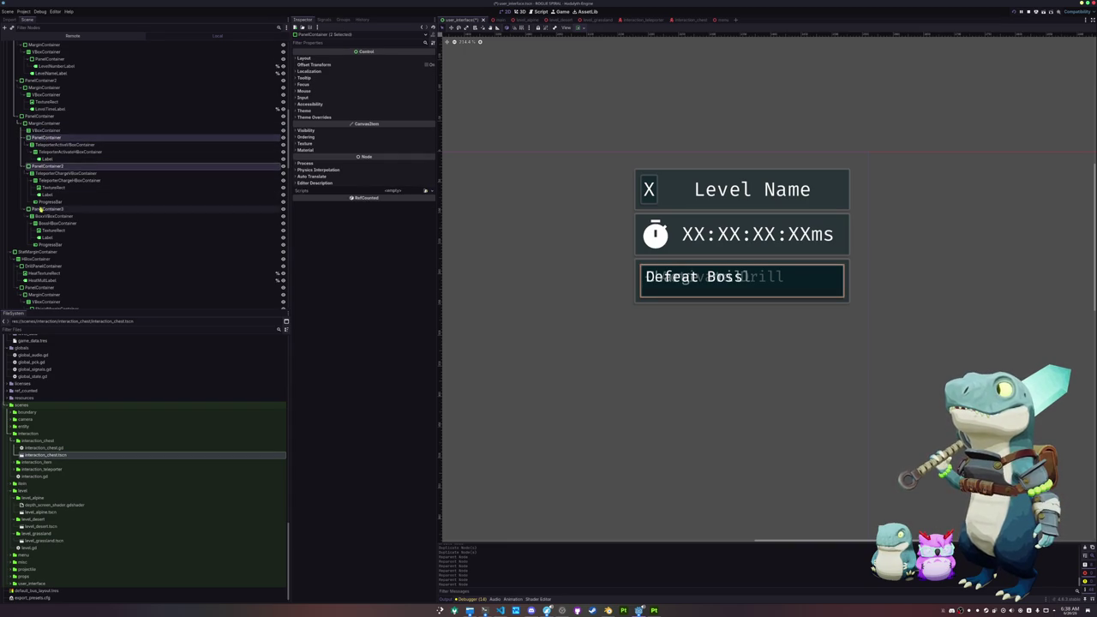
{"action": "left_click_drag", "start_coordinate": [34, 143], "coordinate": [47, 130]}
Select the Defeat Boss progress bar in the viewport.
{"action": "left_click", "coordinate": [87, 195]}
{"action": "left_click", "coordinate": [525, 300]}
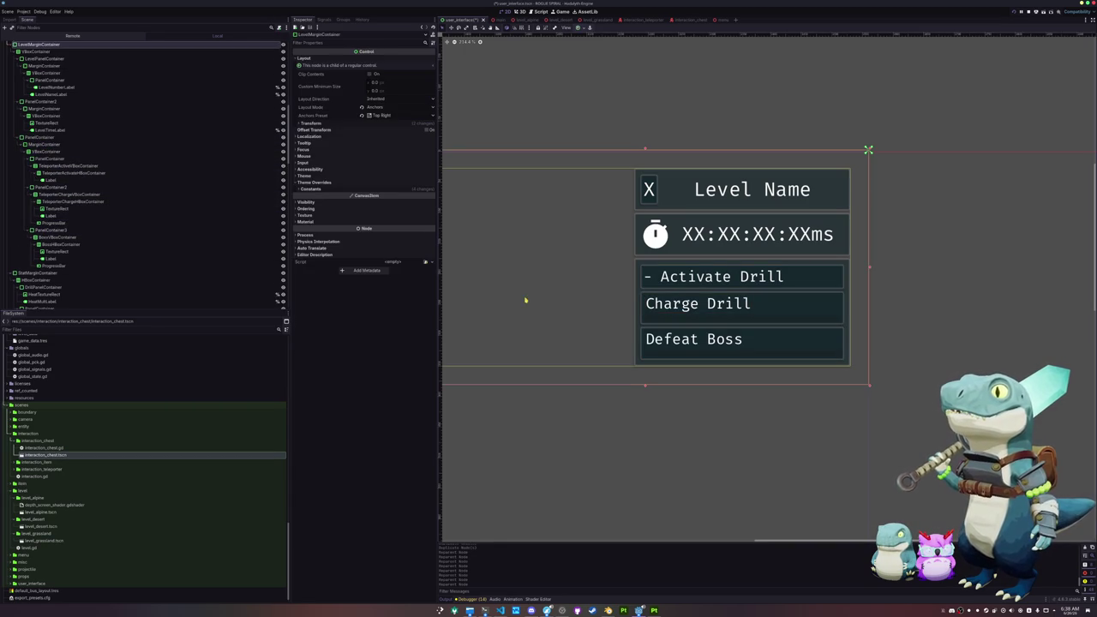
{"action": "left_click", "coordinate": [600, 434]}
{"action": "left_click", "coordinate": [674, 358]}
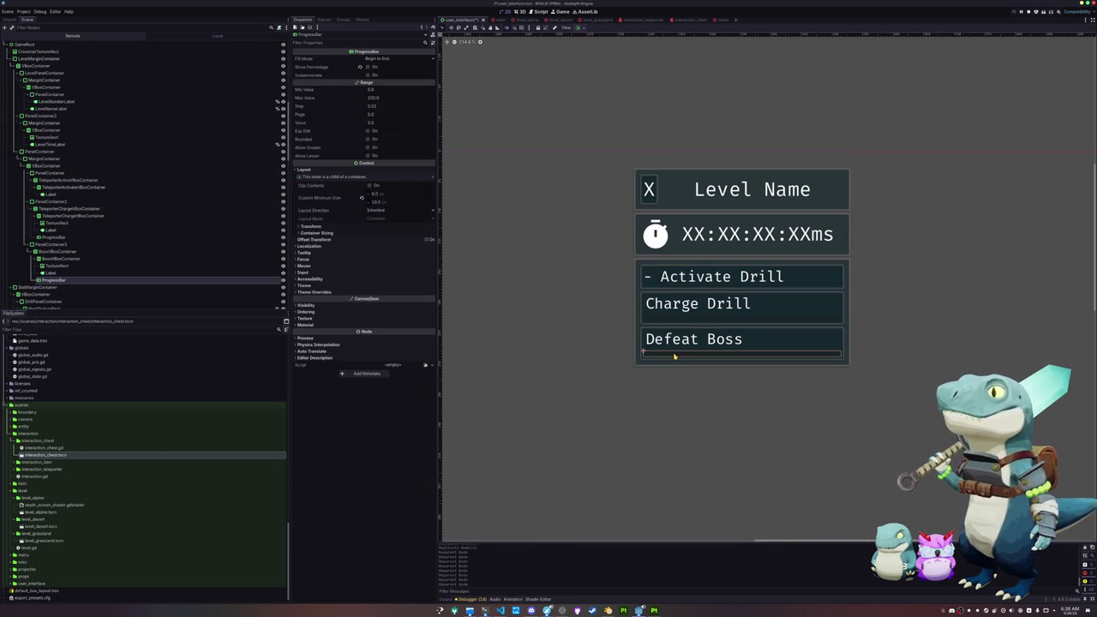
Set the Defeat Boss progress bar Value to 100.
{"action": "scroll", "coordinate": [672, 347], "scroll_direction": "up", "scroll_amount": 2}
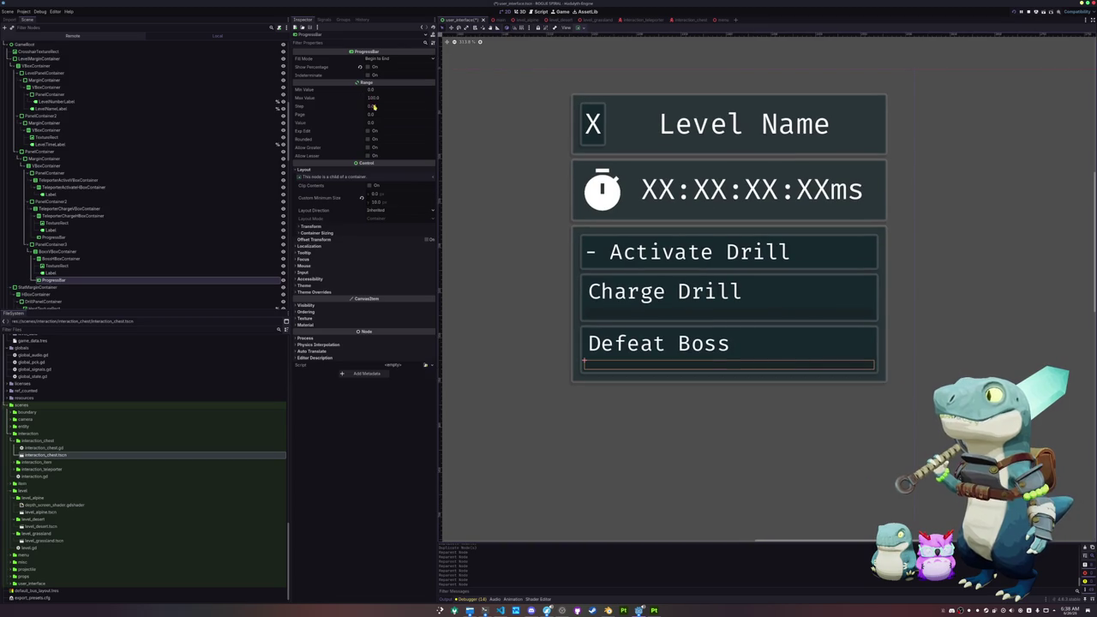
{"action": "left_click", "coordinate": [370, 114]}
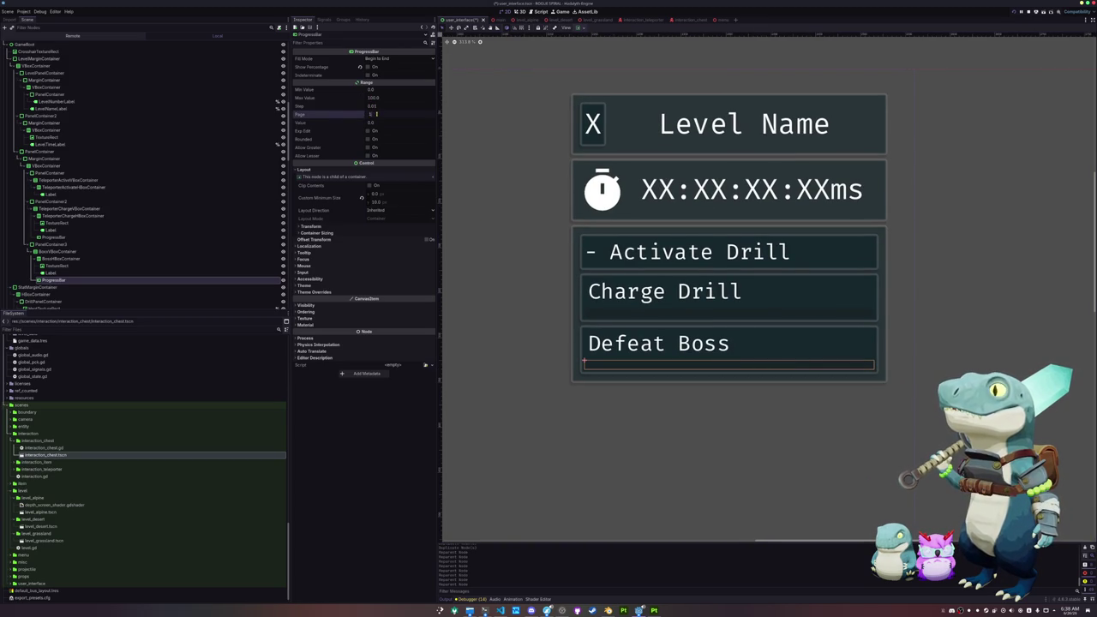
{"action": "left_click", "coordinate": [378, 123]}
{"action": "type", "text": "100"}
{"action": "key", "text": "Return"}
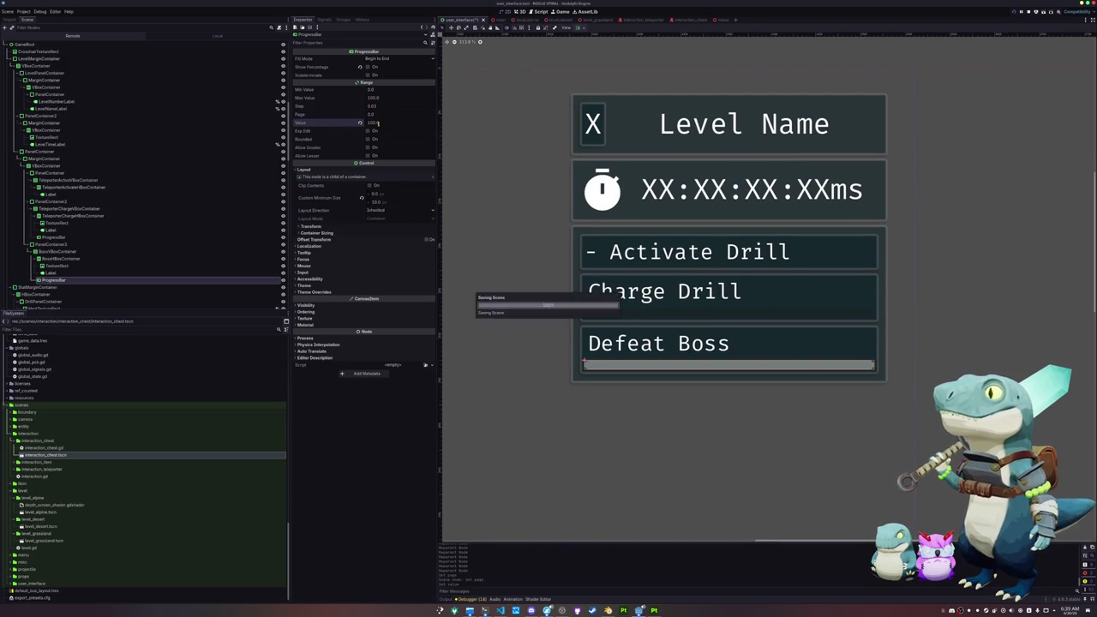
Set the Charge Drill progress bar Value to 50.
{"action": "left_click", "coordinate": [615, 312]}
{"action": "left_click", "coordinate": [375, 122]}
{"action": "type", "text": "50"}
{"action": "key", "text": "Return"}
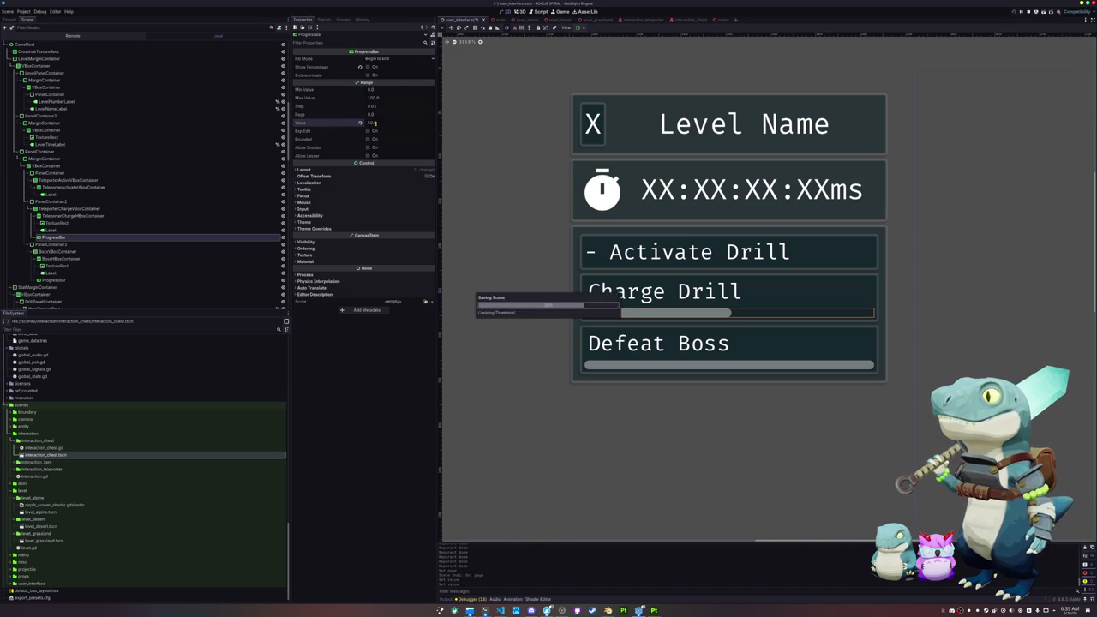
{"action": "left_click", "coordinate": [50, 230]}
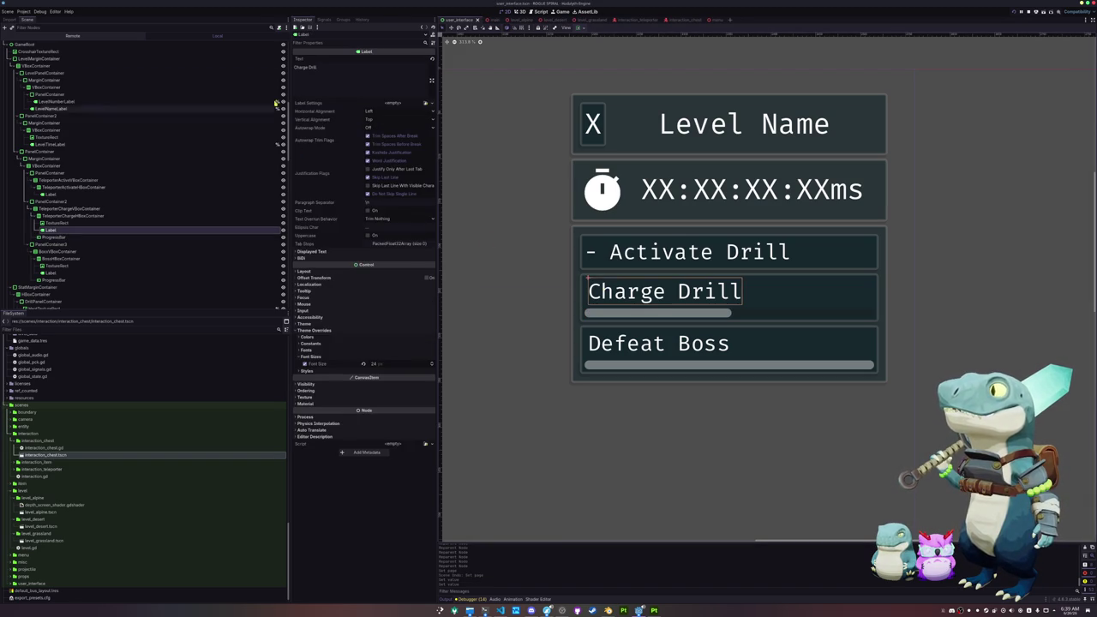
Prefix the Charge Drill and Defeat Boss label texts with a dash.
{"action": "left_click", "coordinate": [304, 69]}
{"action": "type", "text": "-"}
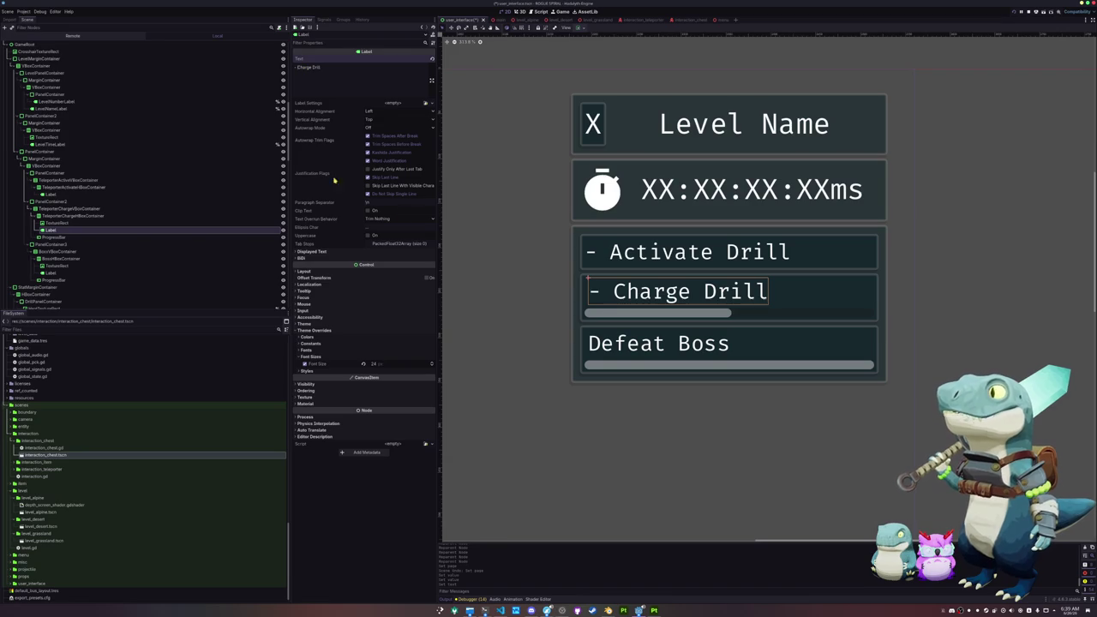
{"action": "left_click", "coordinate": [637, 344]}
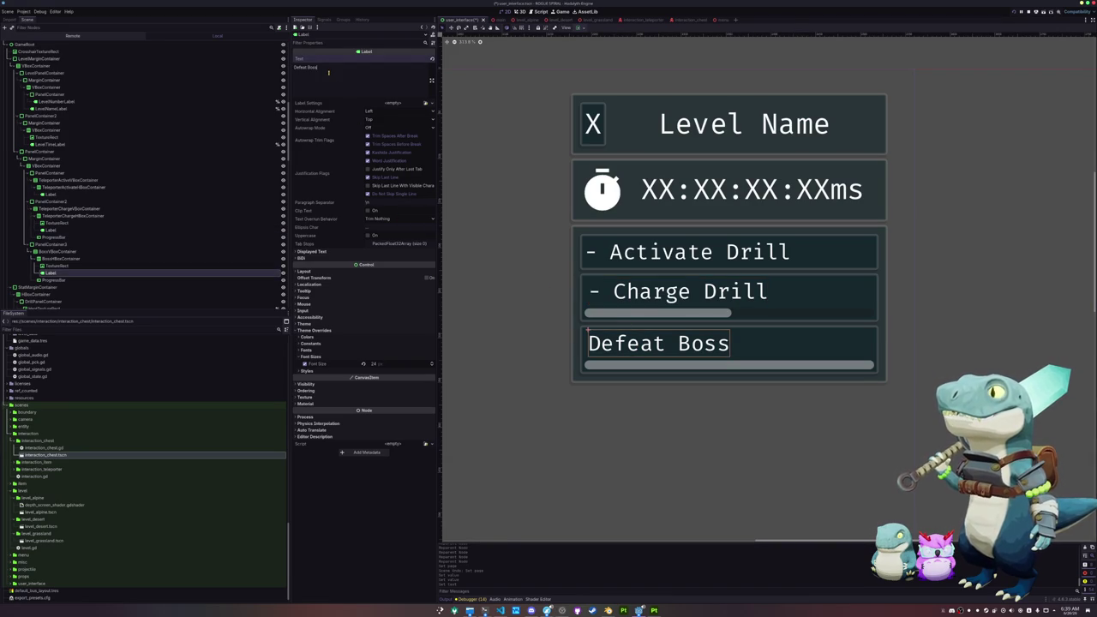
{"action": "type", "text": "-"}
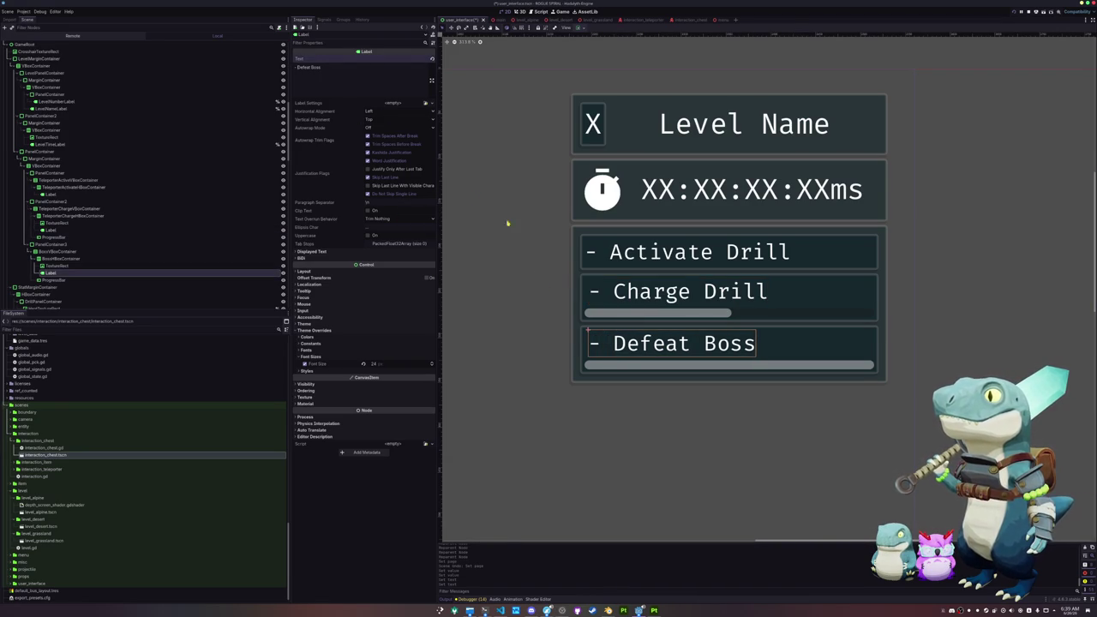
{"action": "left_click", "coordinate": [539, 321]}
{"action": "left_click", "coordinate": [593, 253]}
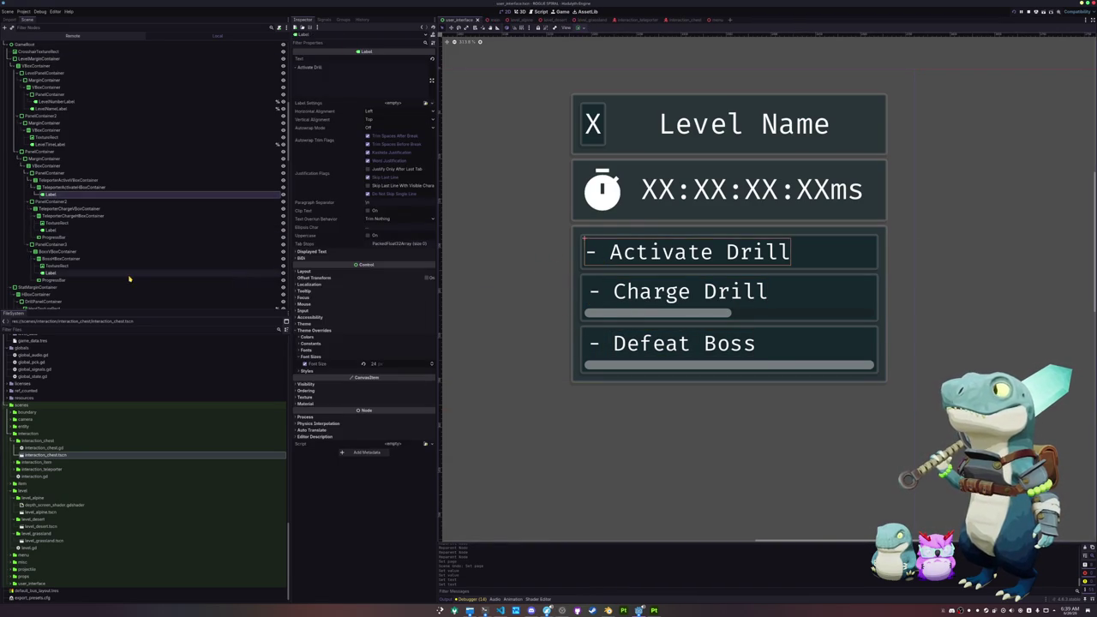
Rename the objective panels TeleporterChargePanelContainer and BossPanelContainer.
{"action": "left_click", "coordinate": [112, 202]}
{"action": "type", "text": "TeleporterCharge"}
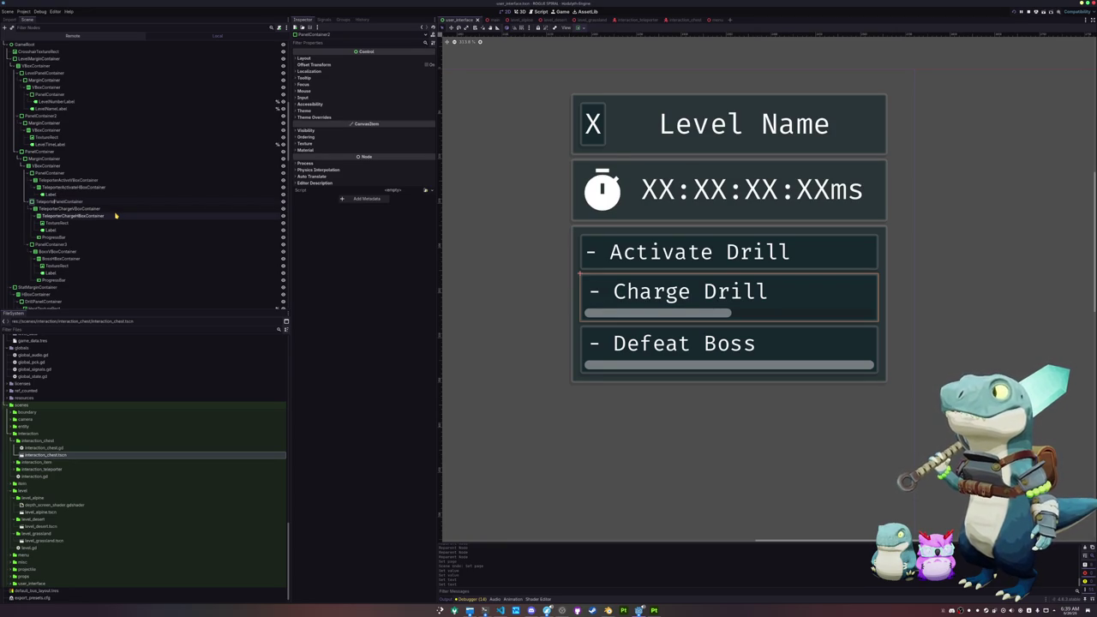
{"action": "key", "text": "Return"}
{"action": "key", "text": "Up"}
{"action": "key", "text": "Up"}
{"action": "key", "text": "Up"}
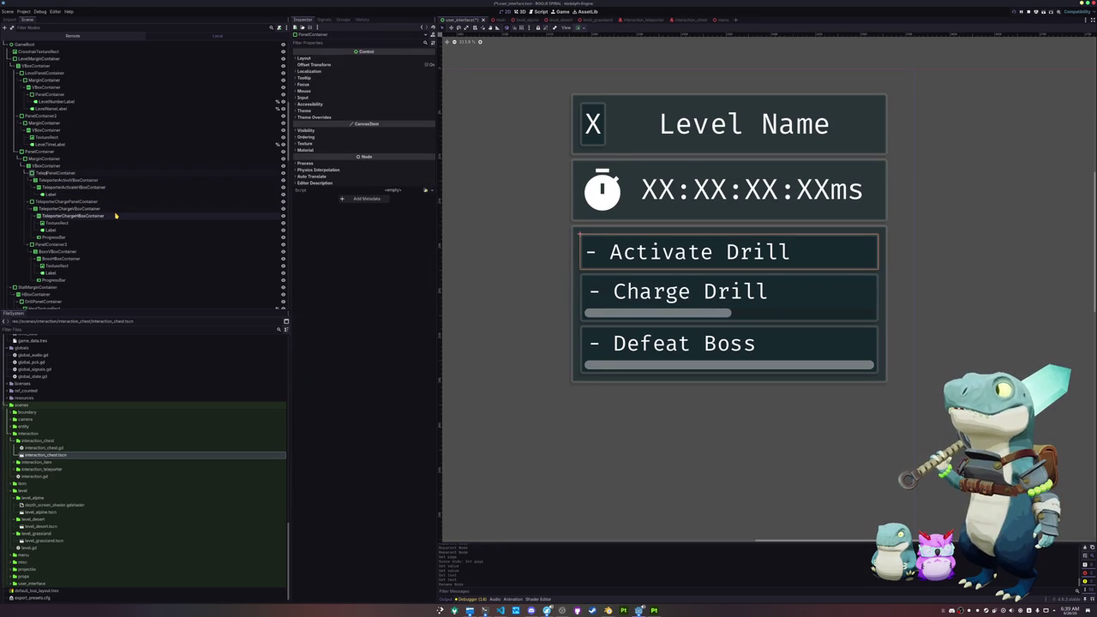
{"action": "key", "text": "Down"}
{"action": "key", "text": "Down"}
{"action": "key", "text": "Down"}
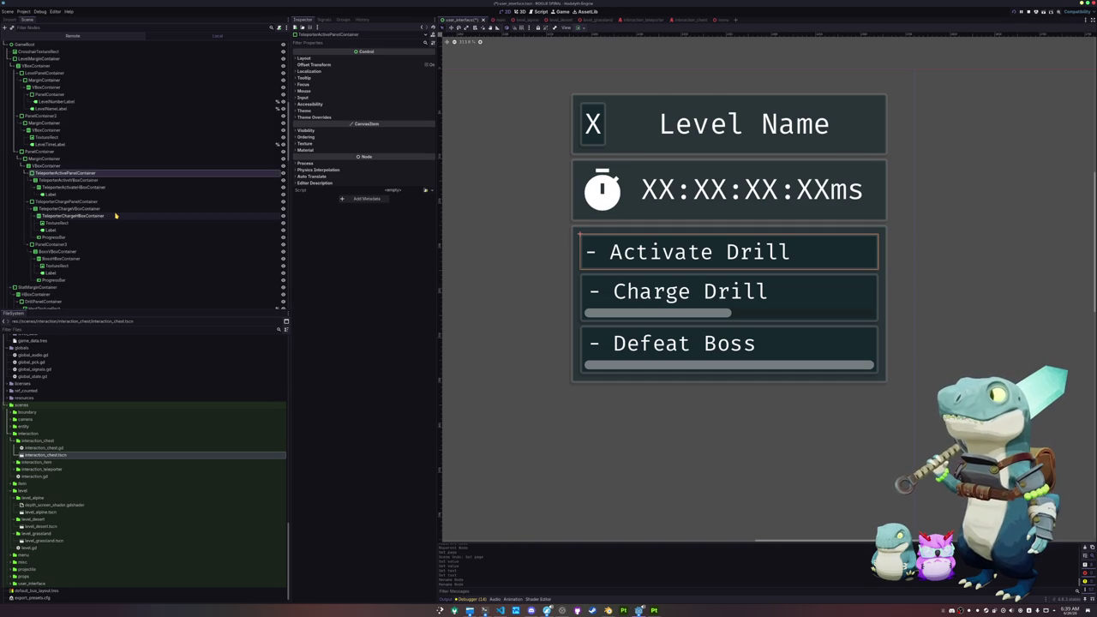
{"action": "key", "text": "Down"}
{"action": "key", "text": "Down"}
{"action": "key", "text": "Down"}
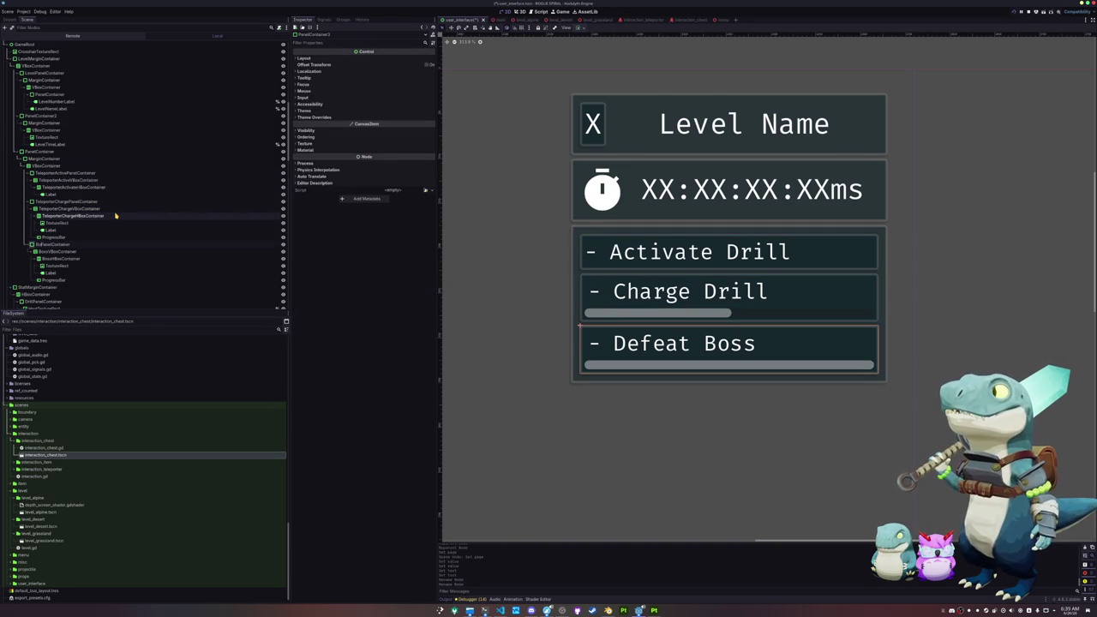
{"action": "key", "text": "Return"}
{"action": "key", "text": "Down"}
{"action": "key", "text": "Down"}
{"action": "key", "text": "Down"}
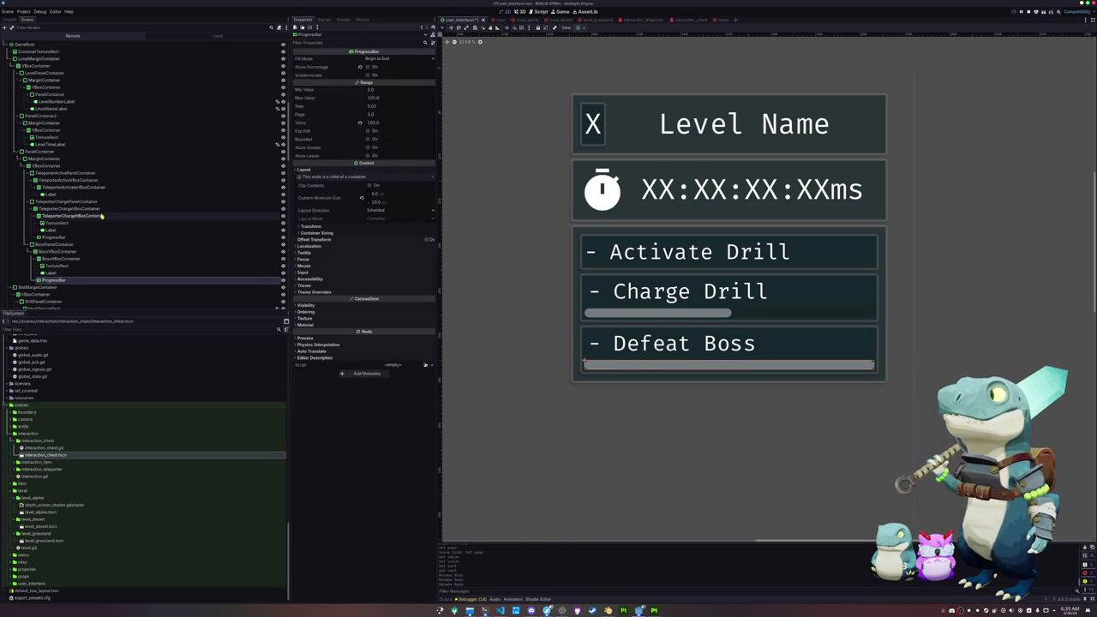
Rename the progress bars TeleporterChargeProgressBar and BossProgressBar.
{"action": "left_click", "coordinate": [64, 202]}
{"action": "left_click", "coordinate": [53, 244], "text": "ctrl"}
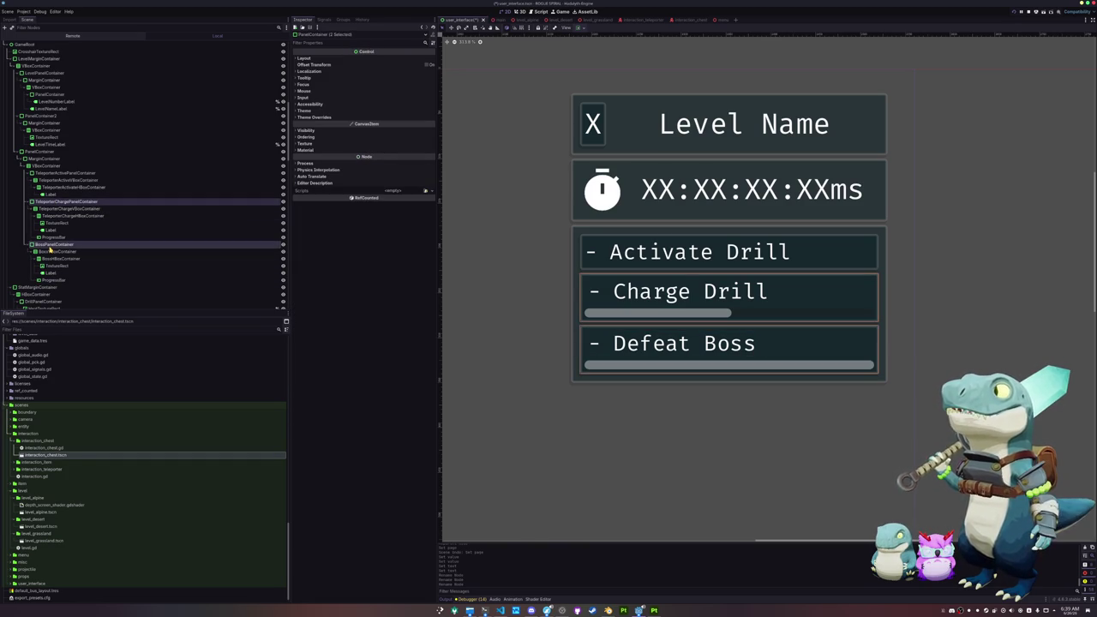
{"action": "left_click", "coordinate": [60, 173], "text": "ctrl"}
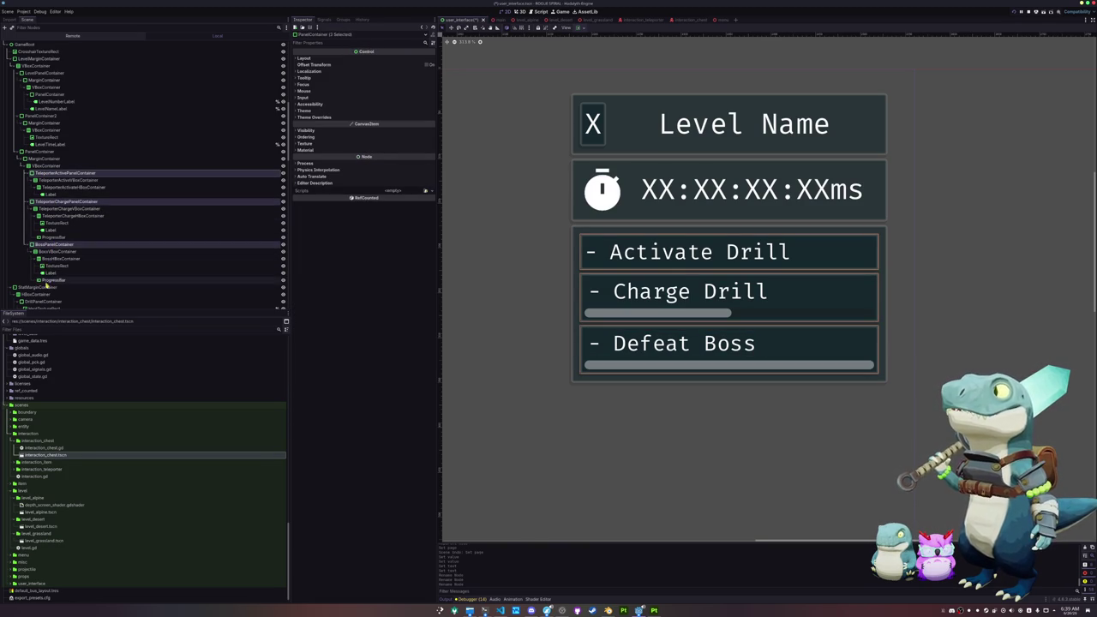
{"action": "left_click", "coordinate": [46, 238]}
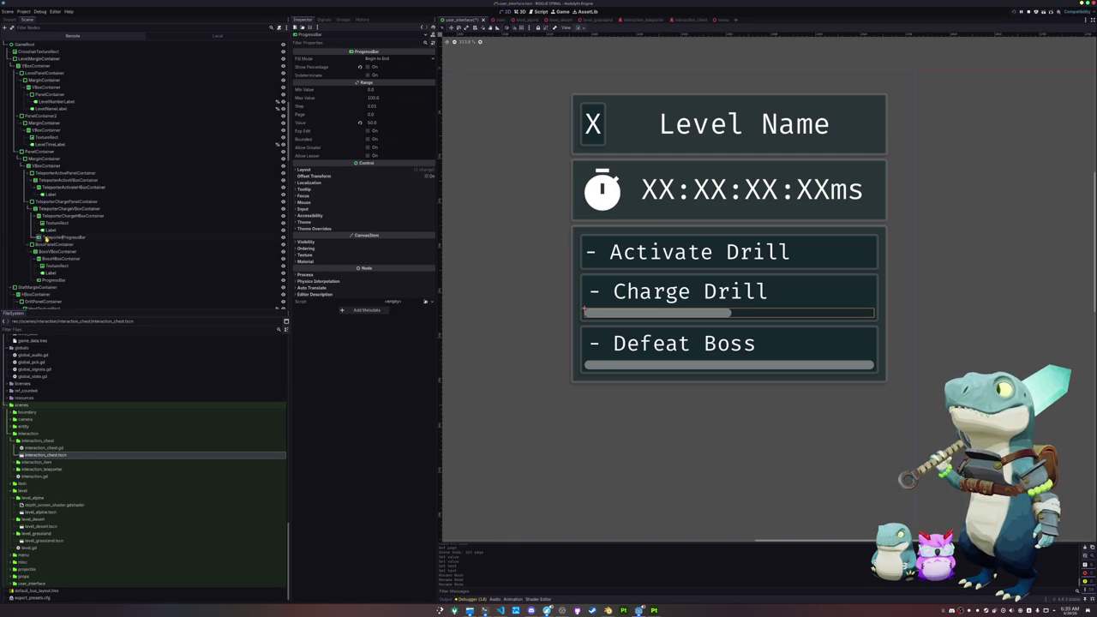
{"action": "key", "text": "Down"}
{"action": "key", "text": "Down"}
{"action": "key", "text": "Down"}
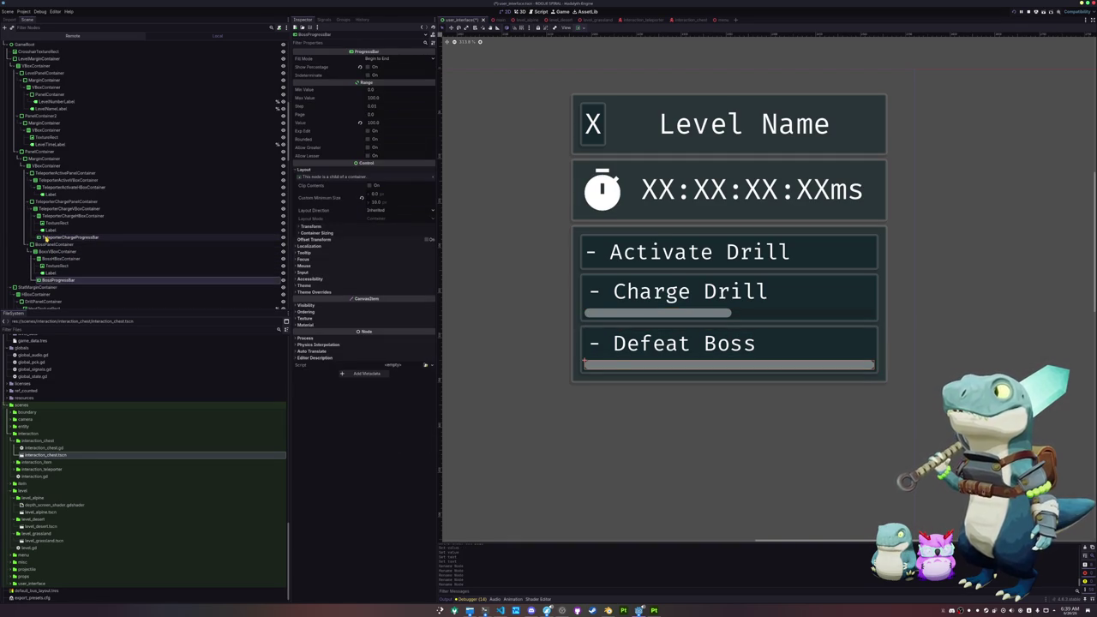
Make the three objective panels and two progress bars accessible as unique names.
{"action": "left_click", "coordinate": [47, 244]}
{"action": "left_click", "coordinate": [47, 281], "text": "ctrl"}
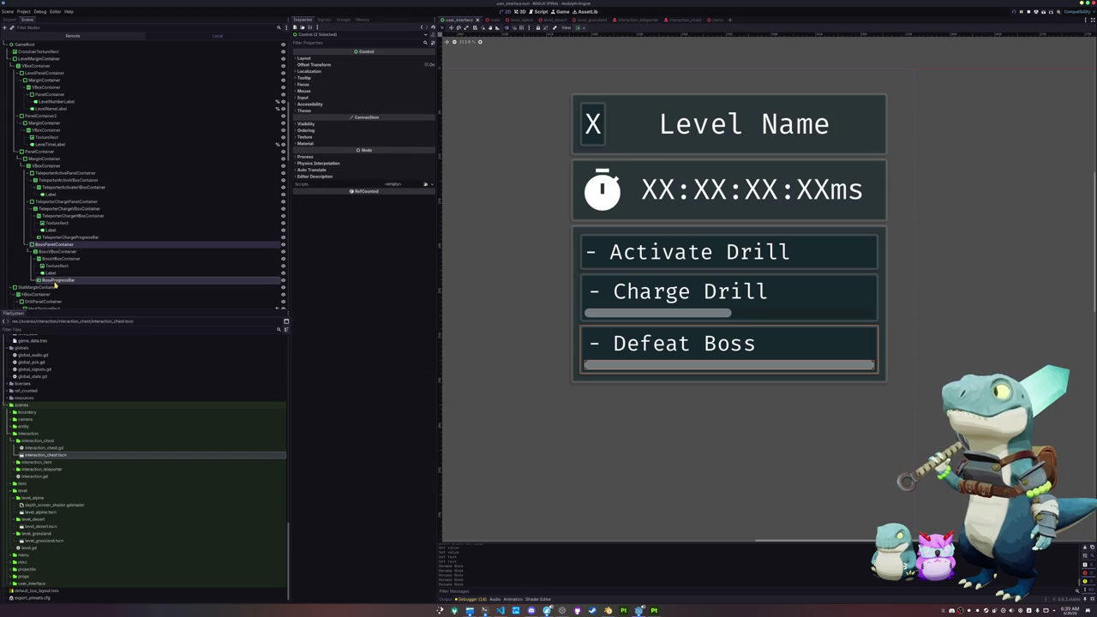
{"action": "left_click", "coordinate": [47, 237], "text": "ctrl"}
{"action": "left_click", "coordinate": [47, 201], "text": "ctrl"}
{"action": "left_click", "coordinate": [47, 174], "text": "ctrl"}
{"action": "left_click", "coordinate": [48, 175], "text": "ctrl"}
{"action": "right_click", "coordinate": [49, 174]}
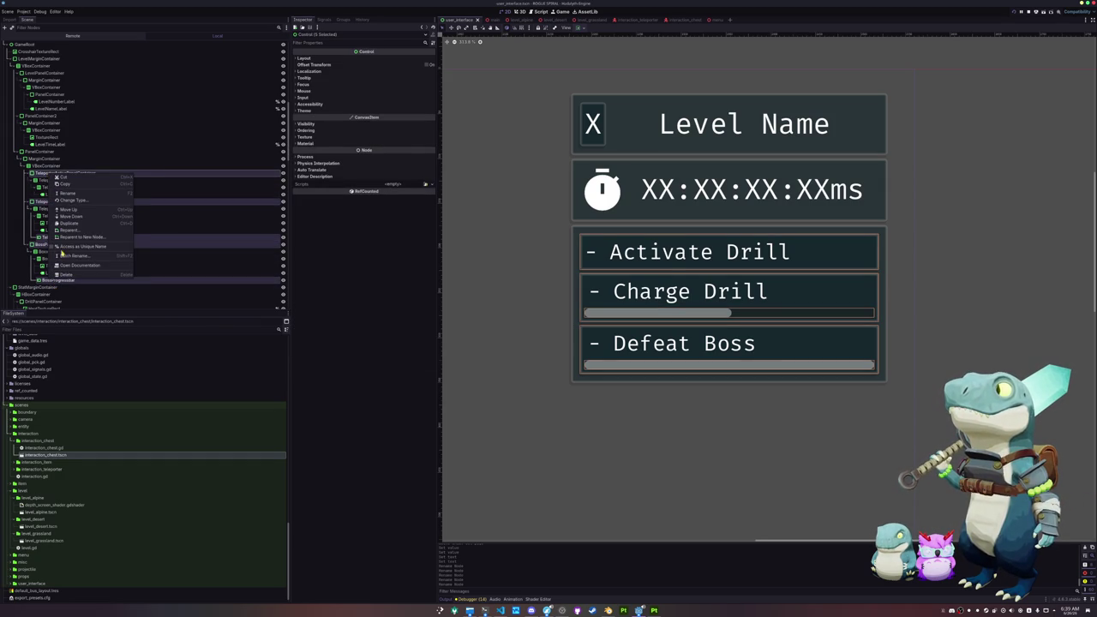
{"action": "left_click", "coordinate": [58, 248]}
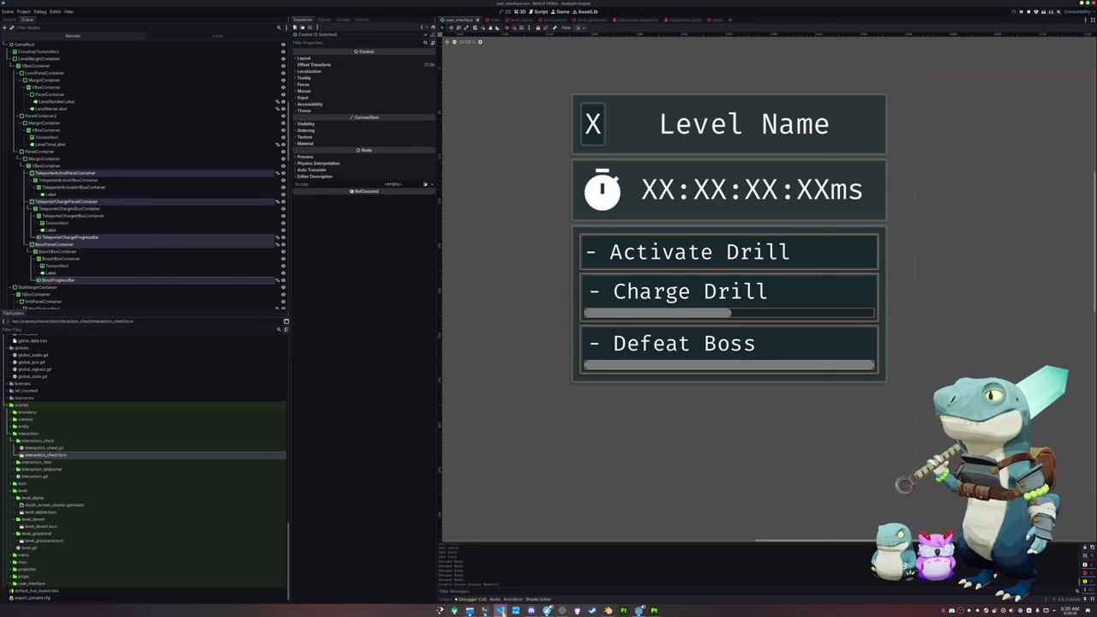
{"action": "key", "text": "alt+Tab"}
Open user_interface_game_state.gd by searching 'user_game' in quick open.
{"action": "scroll", "coordinate": [360, 377], "scroll_direction": "down", "scroll_amount": 5}
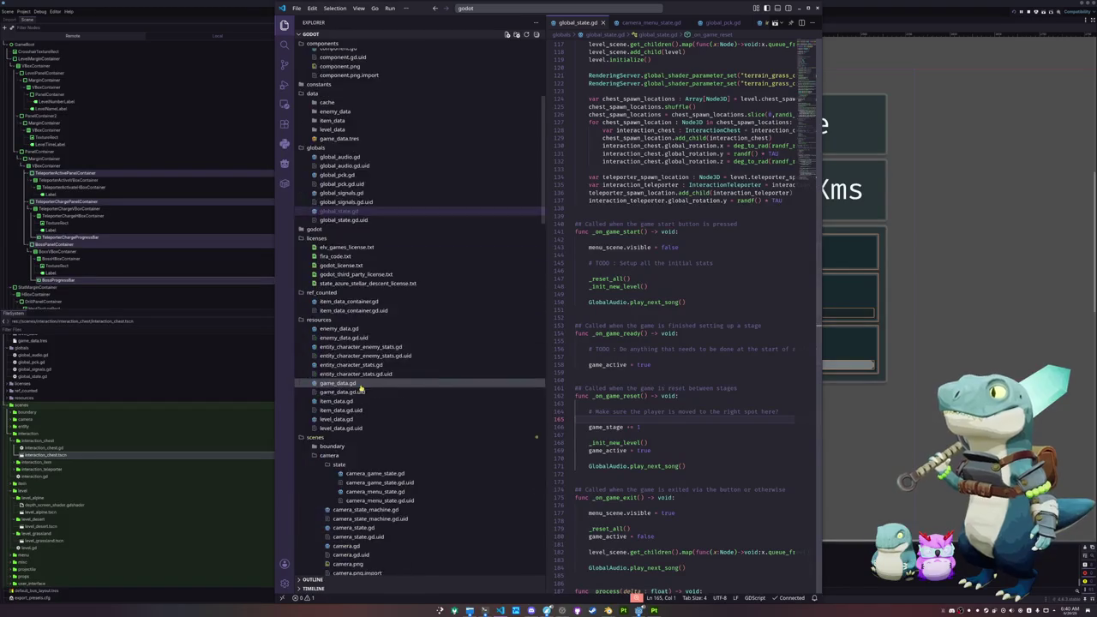
{"action": "key", "text": "ctrl+p"}
{"action": "type", "text": "game_state"}
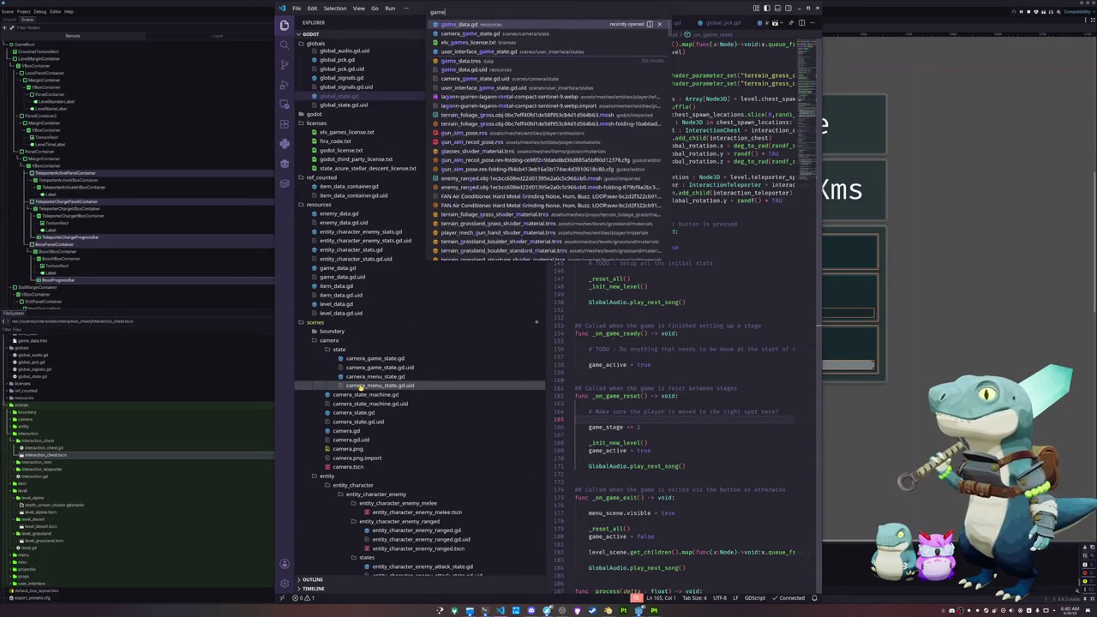
{"action": "key", "text": "BackSpace"}
{"action": "key", "text": "BackSpace"}
{"action": "key", "text": "BackSpace"}
{"action": "type", "text": "global_state"}
{"action": "key", "text": "BackSpace"}
{"action": "key", "text": "BackSpace"}
{"action": "key", "text": "BackSpace"}
{"action": "type", "text": "user_game"}
{"action": "key", "text": "Return"}
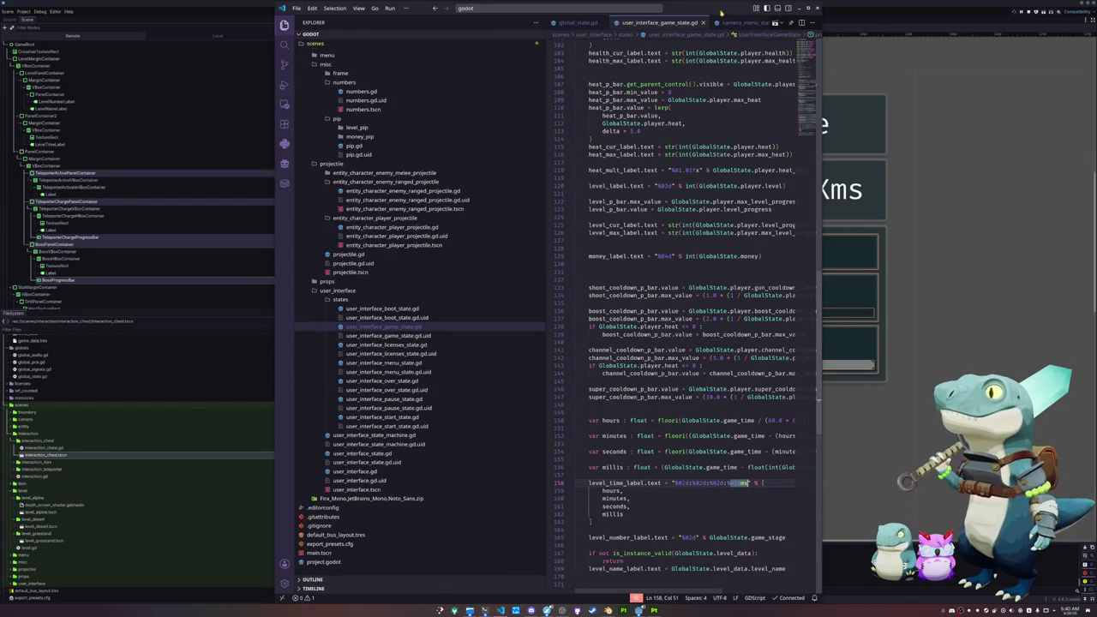
Zoom out, widen the code area, and start a line after level_time_label.
{"action": "key", "text": "ctrl+minus"}
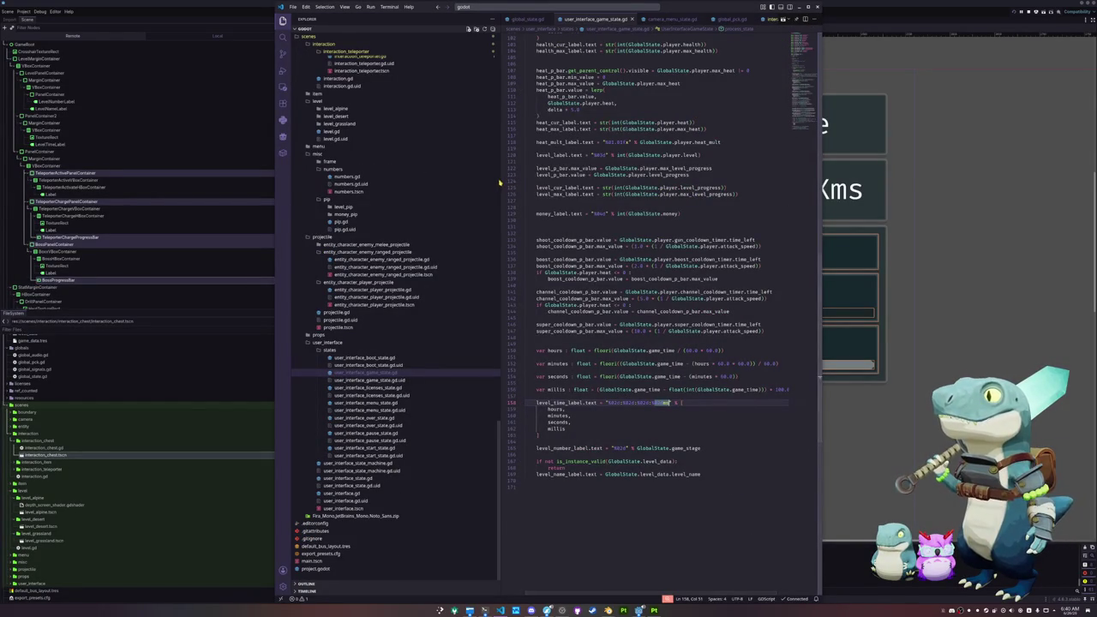
{"action": "left_click_drag", "start_coordinate": [499, 182], "coordinate": [444, 183]}
{"action": "left_click", "coordinate": [487, 226]}
{"action": "scroll", "coordinate": [487, 227], "scroll_direction": "up", "scroll_amount": 20}
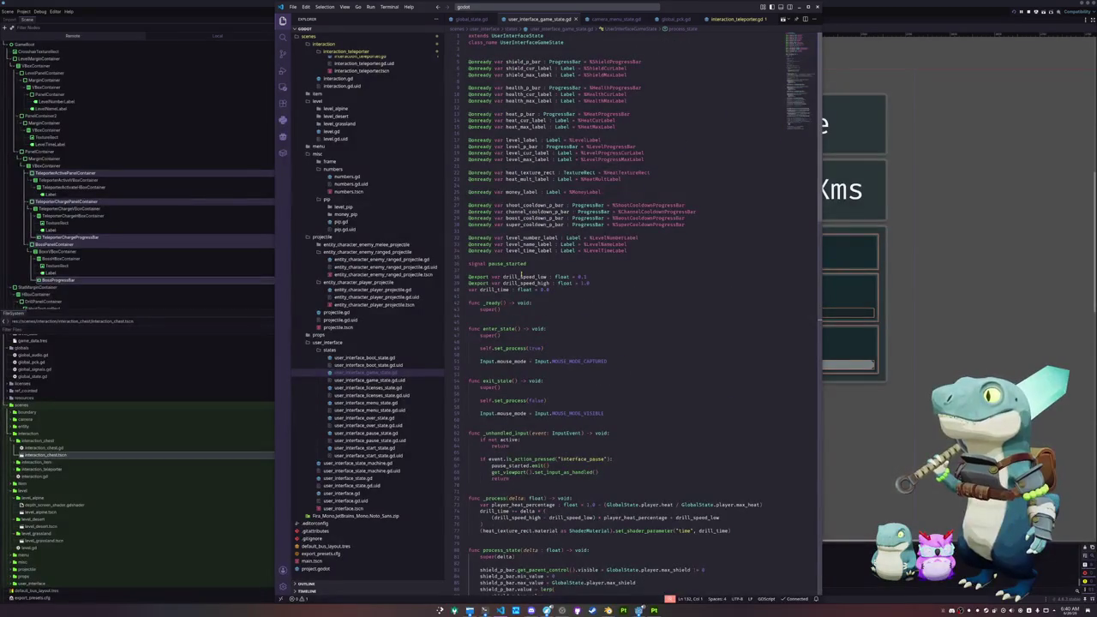
{"action": "left_click", "coordinate": [517, 256]}
{"action": "key", "text": "Return"}
{"action": "type", "text": "@onready var tel"}
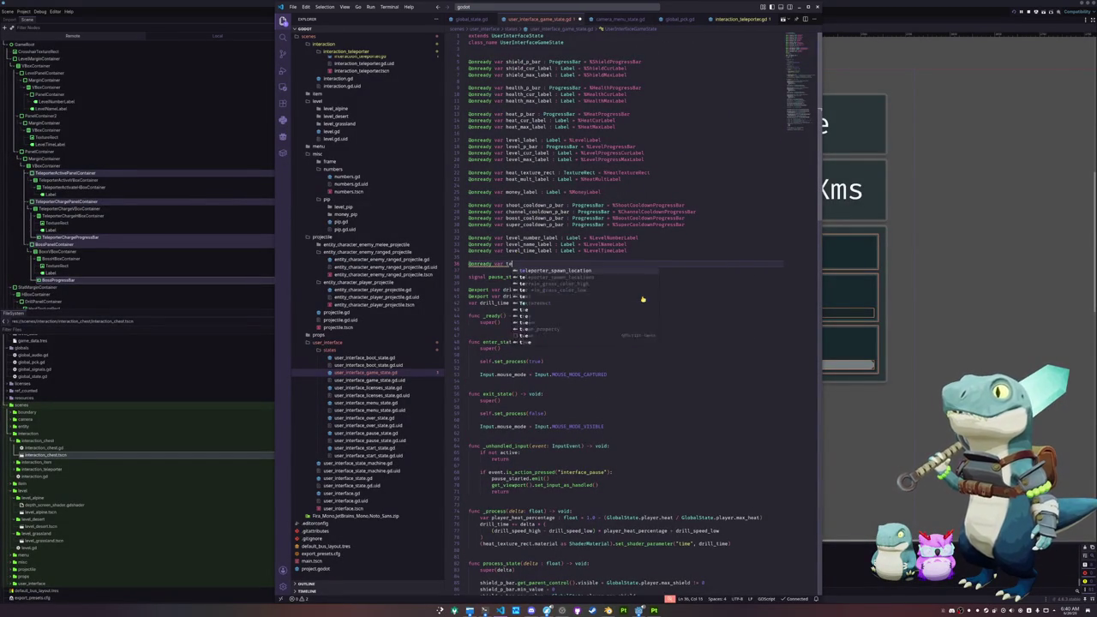
{"action": "type", "text": "eporter_"}
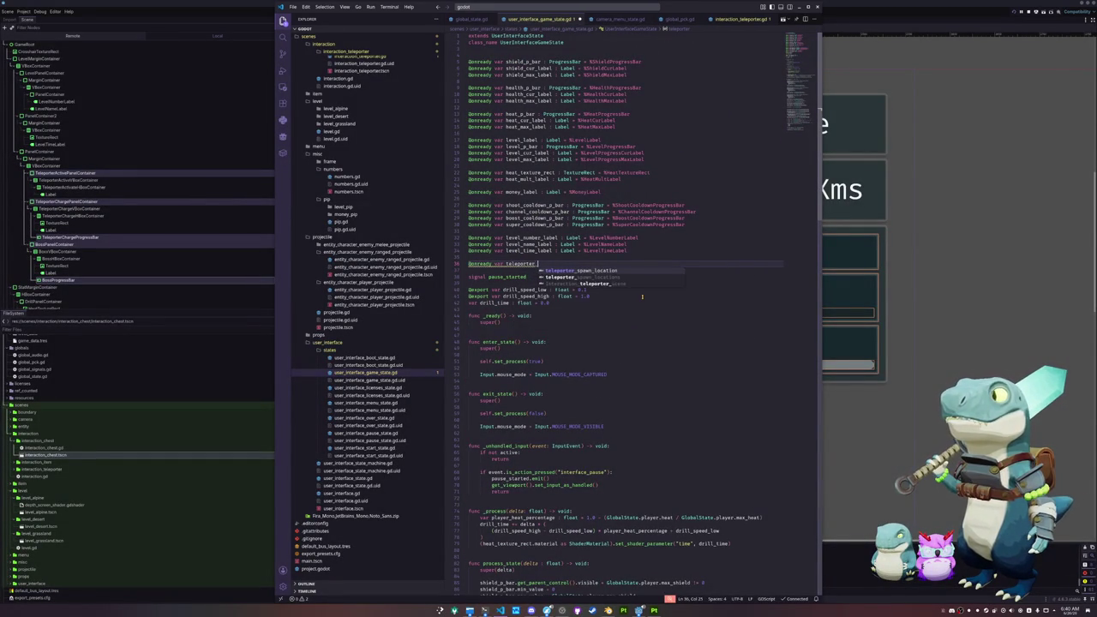
{"action": "type", "text": "active_panel : "}
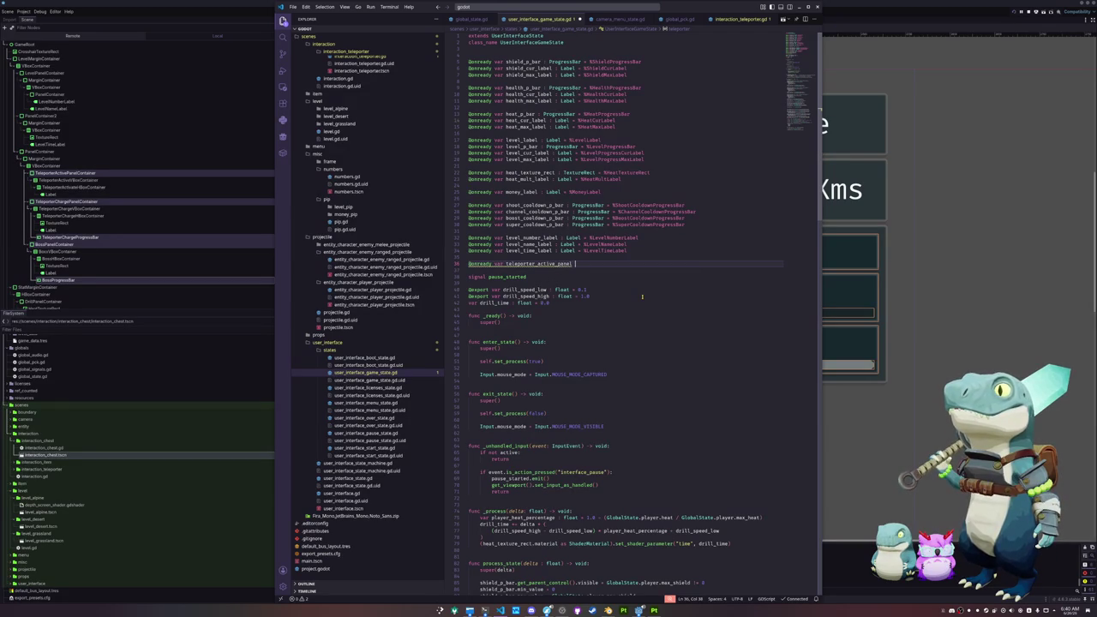
{"action": "type", "text": "Panel"}
{"action": "key", "text": "Return"}
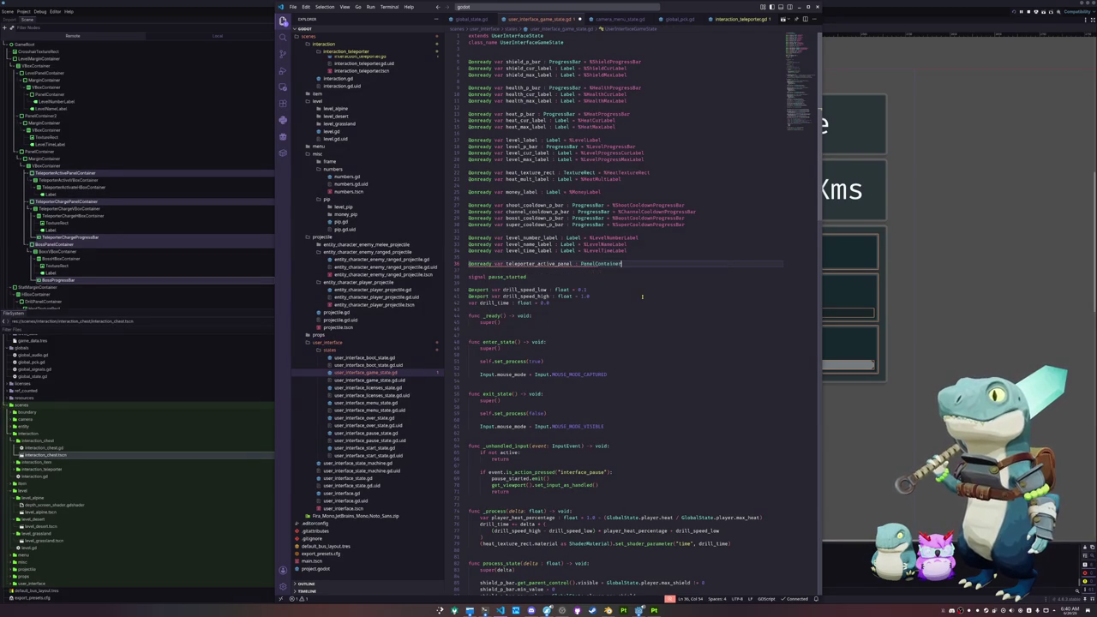
{"action": "type", "text": "TeleporterActivePanel"}
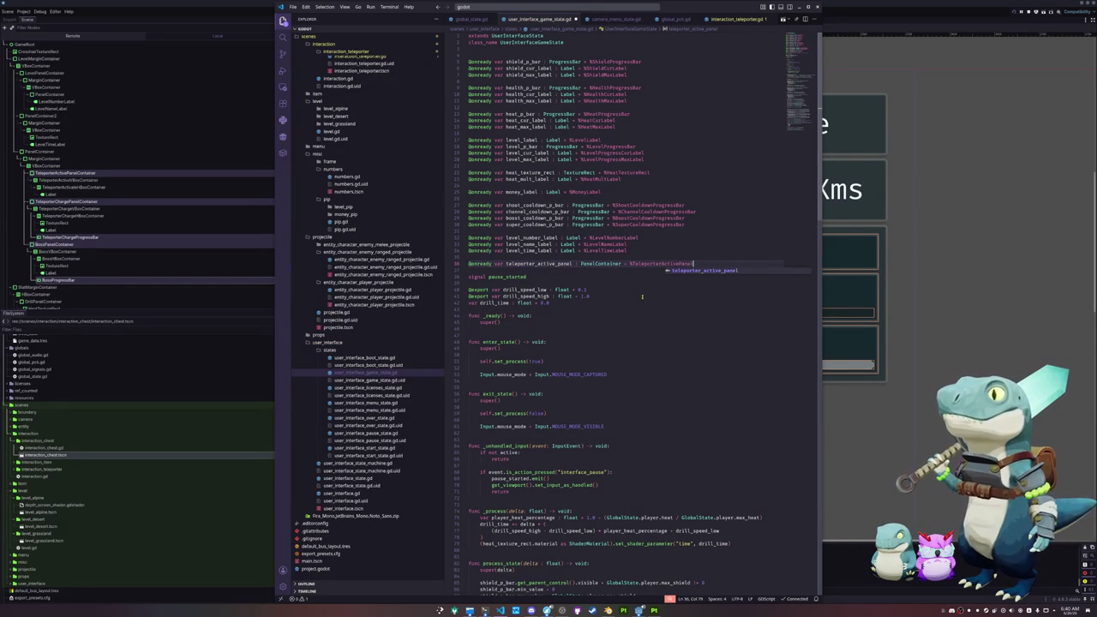
{"action": "key", "text": "Escape"}
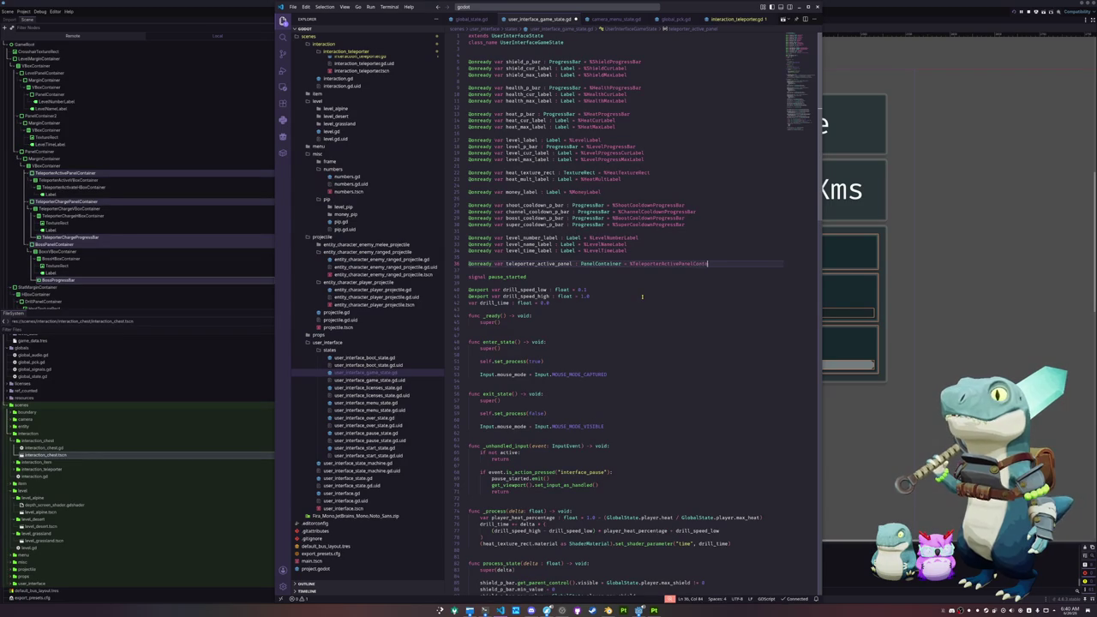
{"action": "key", "text": "Return"}
{"action": "type", "text": "@onready"}
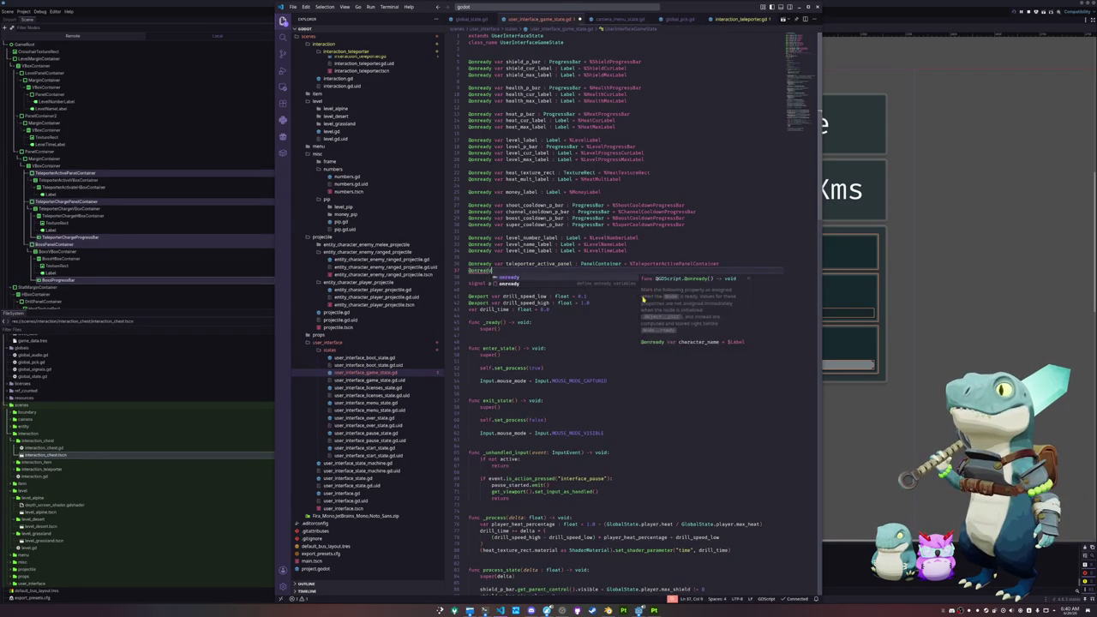
{"action": "type", "text": " var tel"}
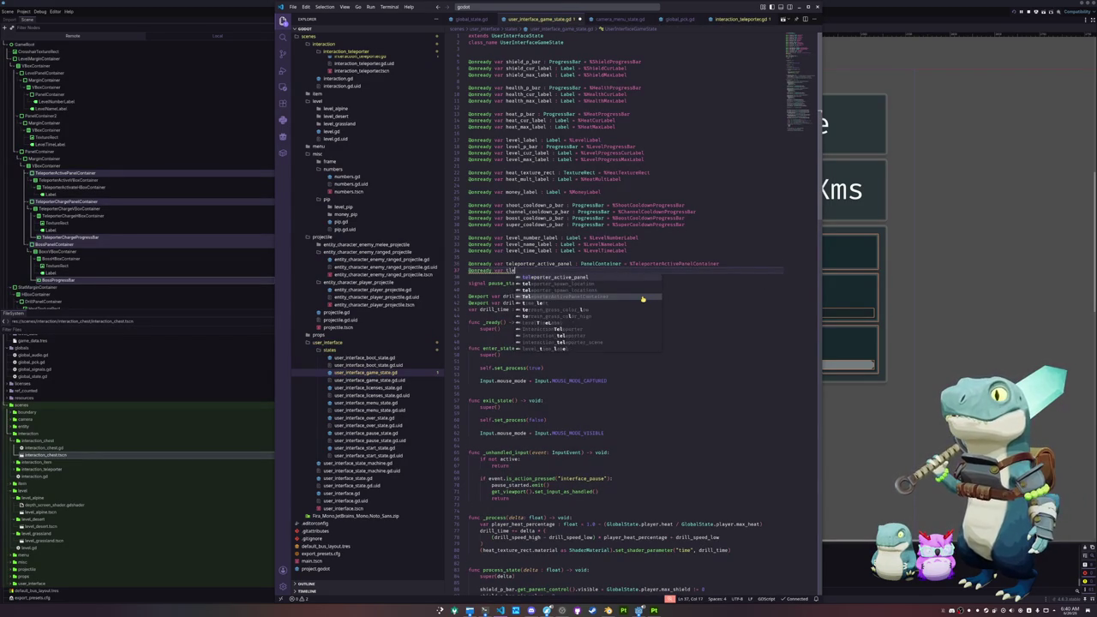
{"action": "type", "text": "eporter_c"}
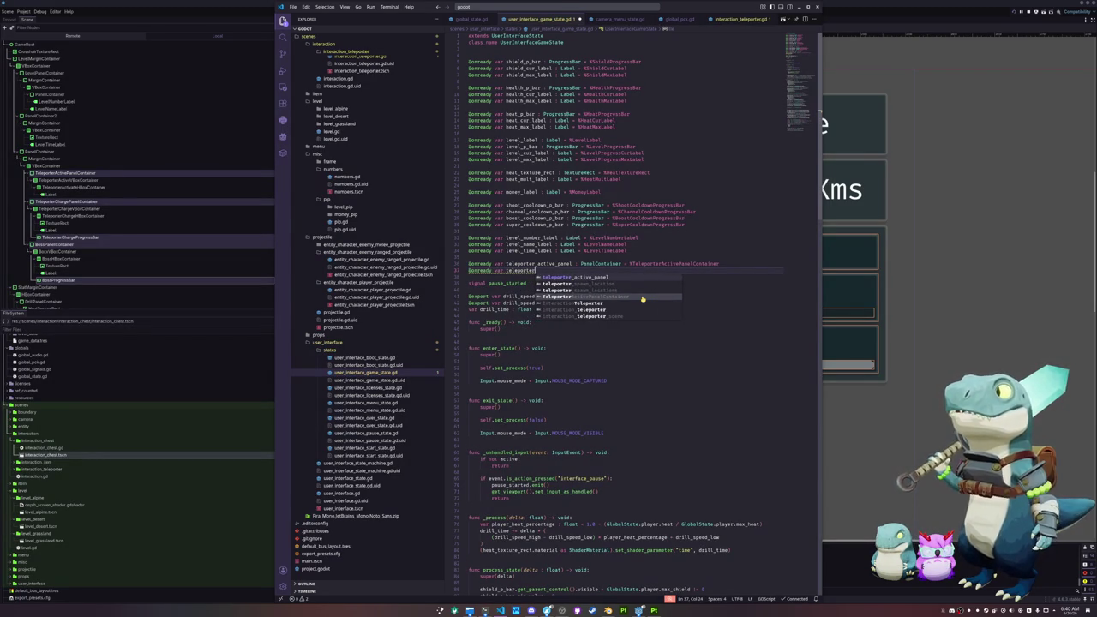
{"action": "type", "text": "harge_panel : PanelContainer = %"}
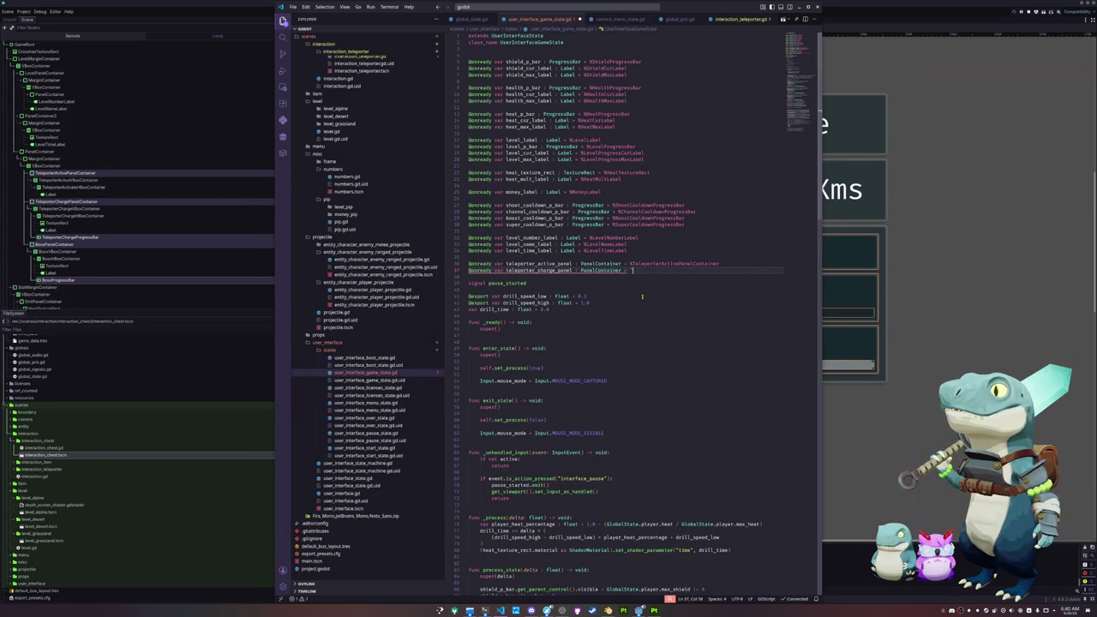
{"action": "type", "text": "Telepo"}
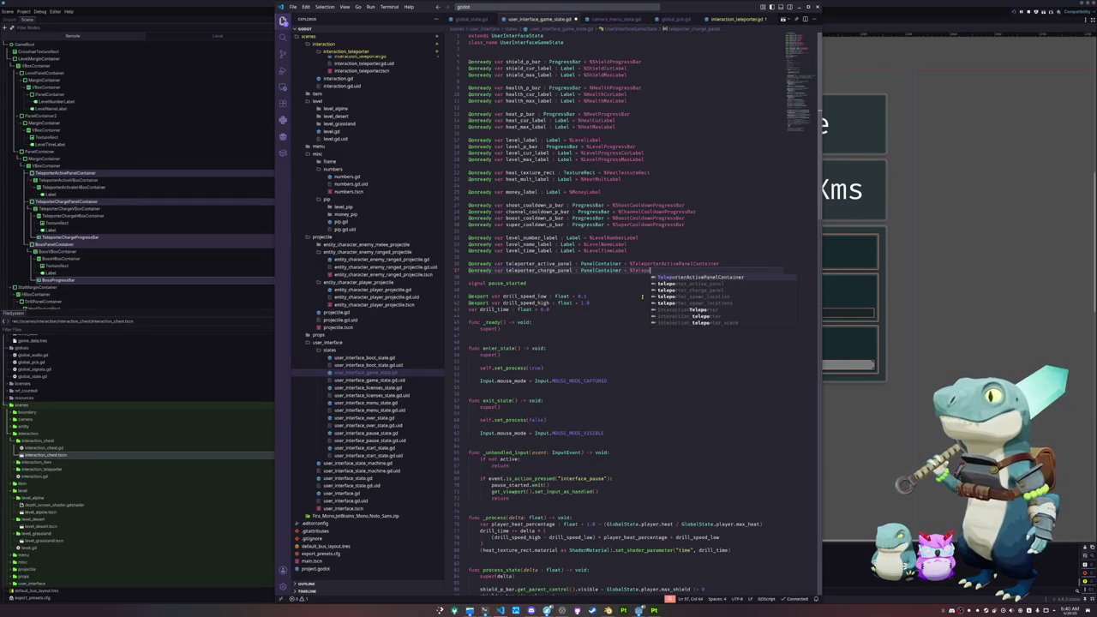
{"action": "type", "text": "rterChargeP"}
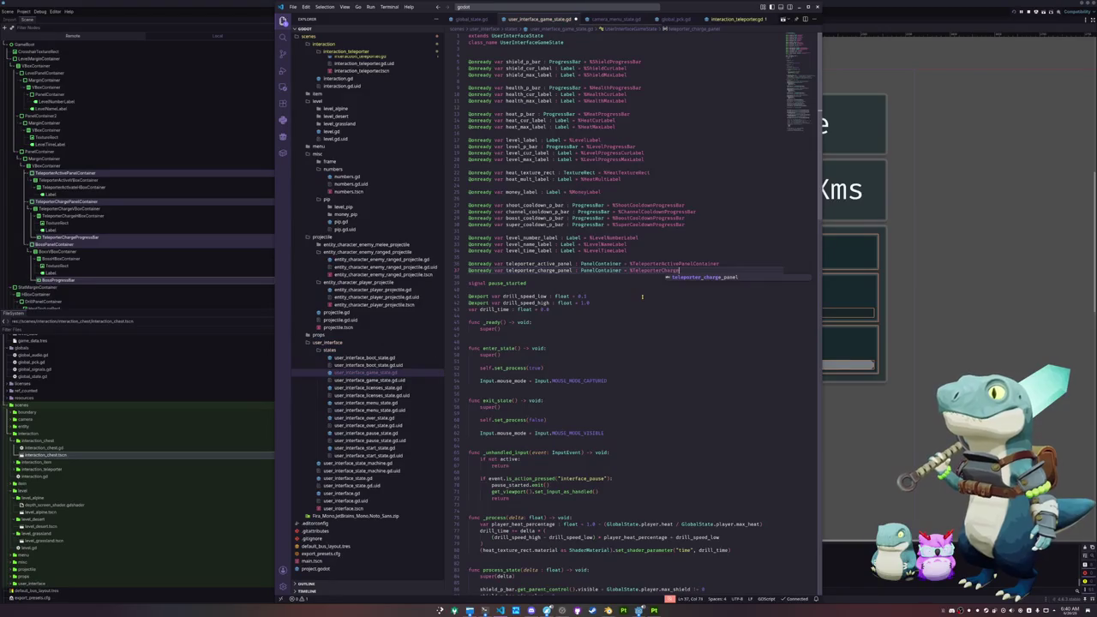
{"action": "type", "text": "anelContainer"}
{"action": "key", "text": "Return"}
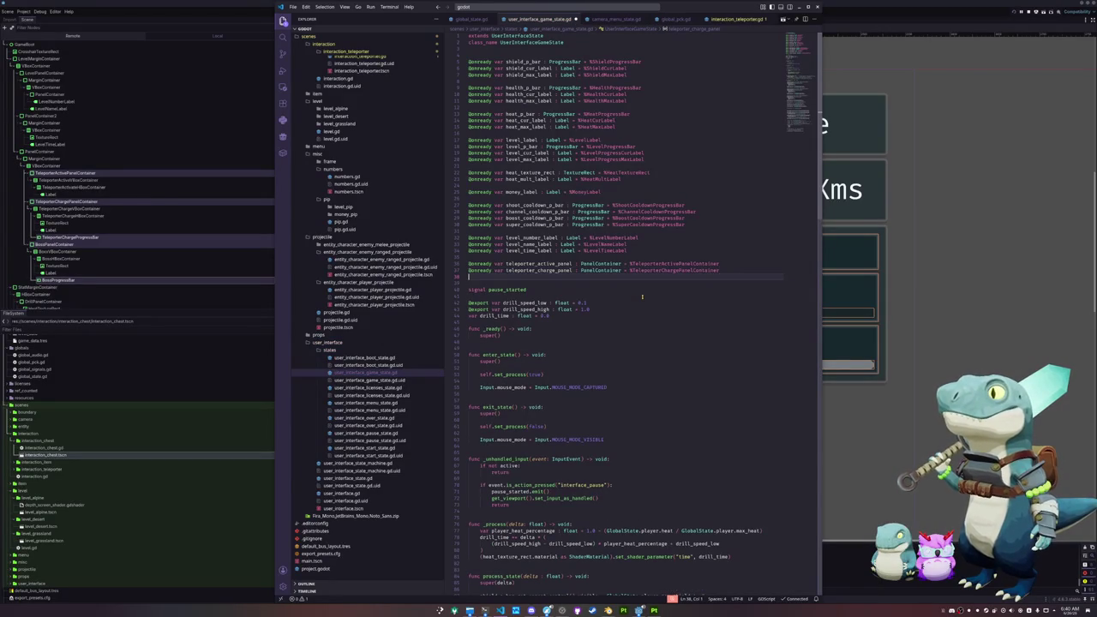
Add teleporter_charge_p_bar : ProgressBar referencing %TeleporterChargeProgressBar and save the script.
{"action": "type", "text": "@onready var teleporter"}
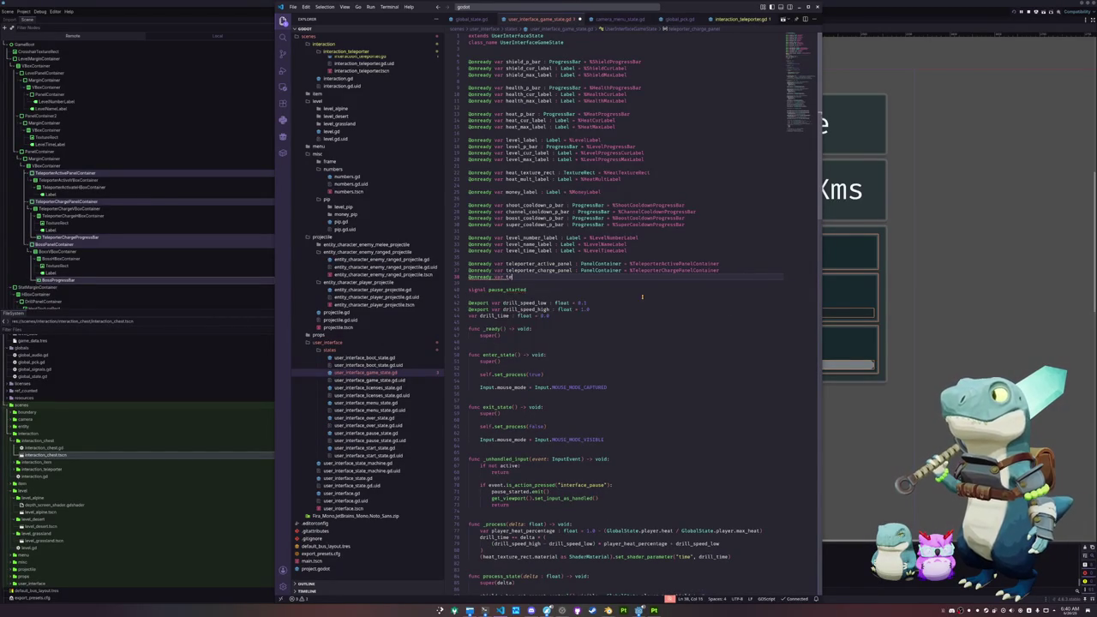
{"action": "type", "text": "_charge_p_bar : "}
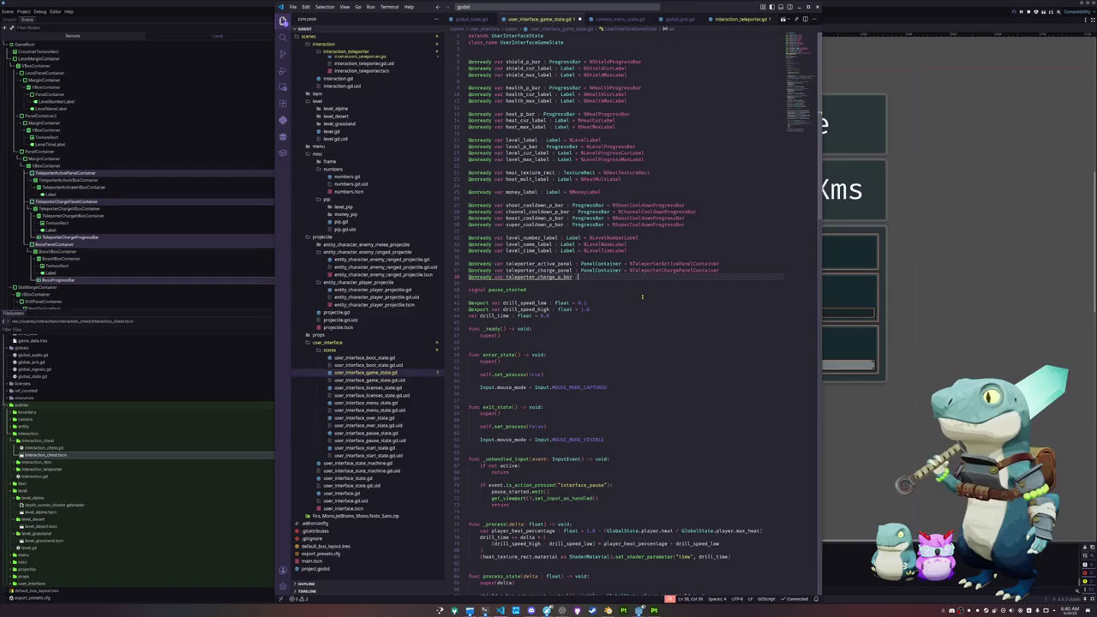
{"action": "type", "text": "ProgressBar"}
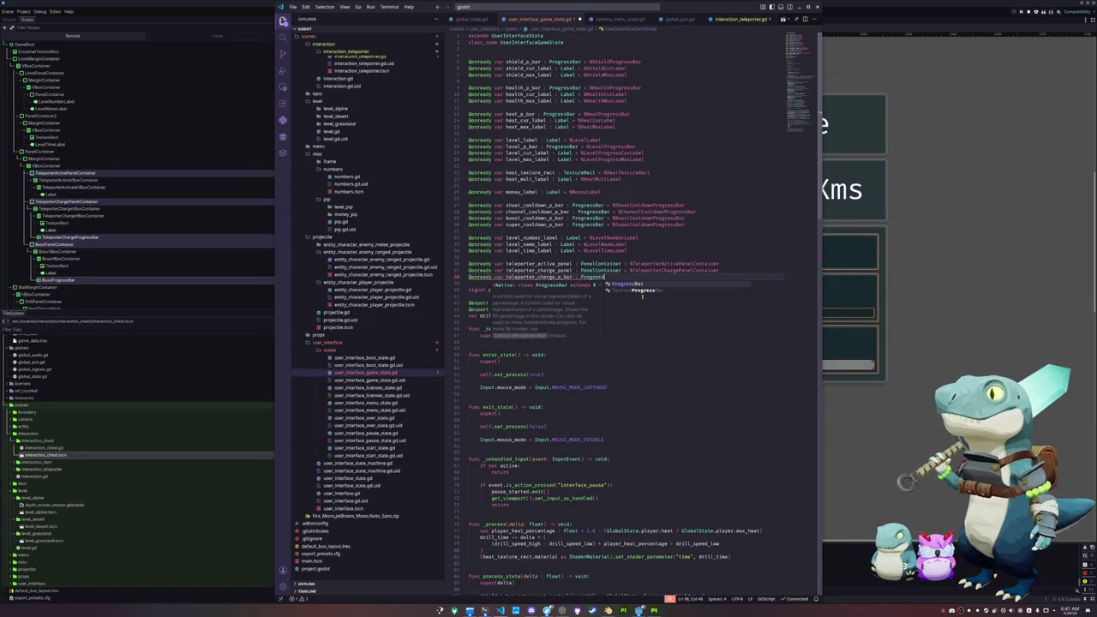
{"action": "key", "text": "ctrl+s"}
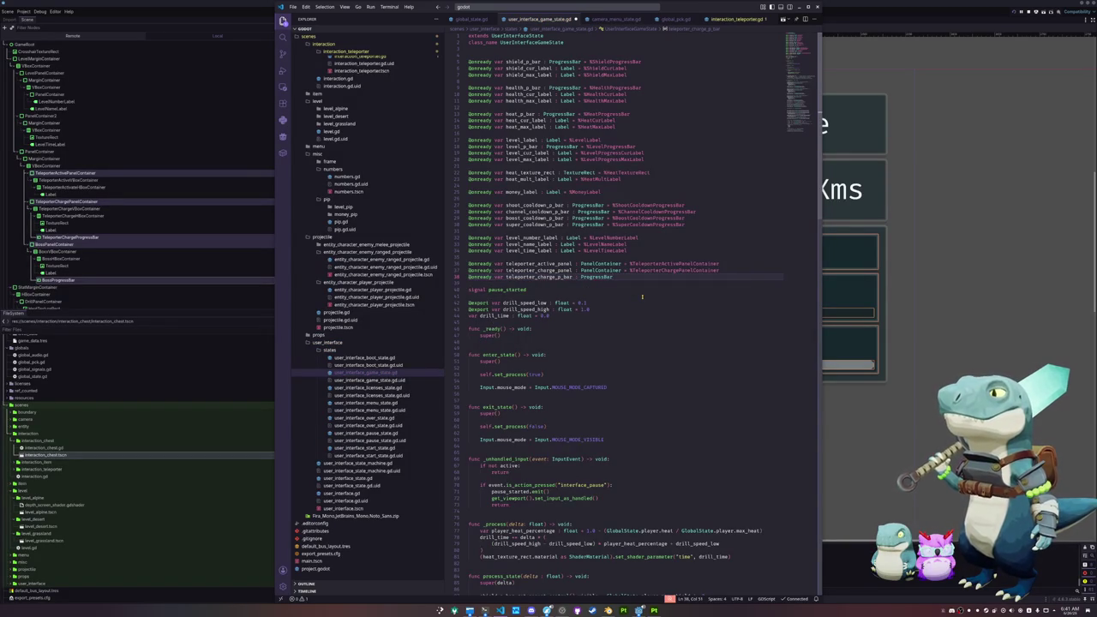
{"action": "key", "text": "BackSpace"}
{"action": "type", "text": "elepo"}
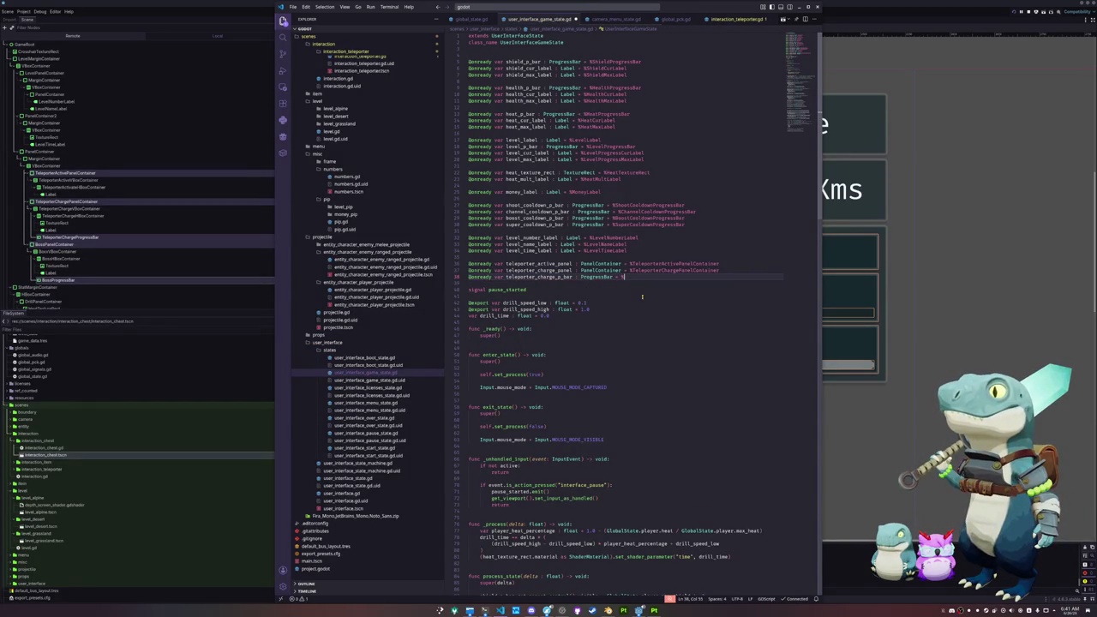
{"action": "type", "text": "rterChargeProgress"}
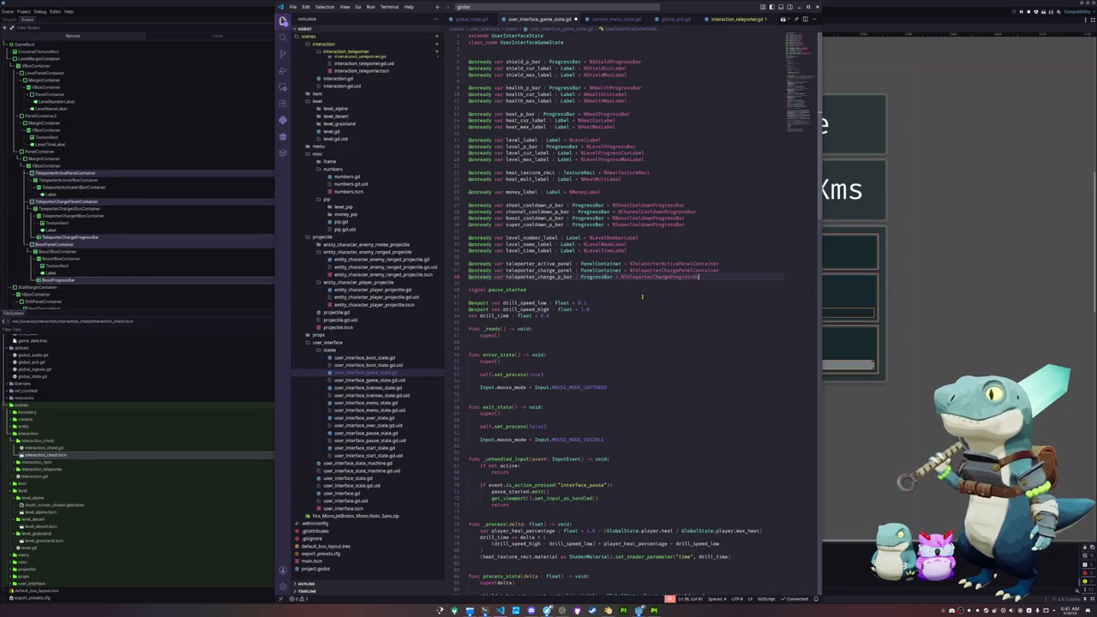
{"action": "type", "text": "Bar"}
{"action": "key", "text": "Return"}
{"action": "type", "text": "@onready var t"}
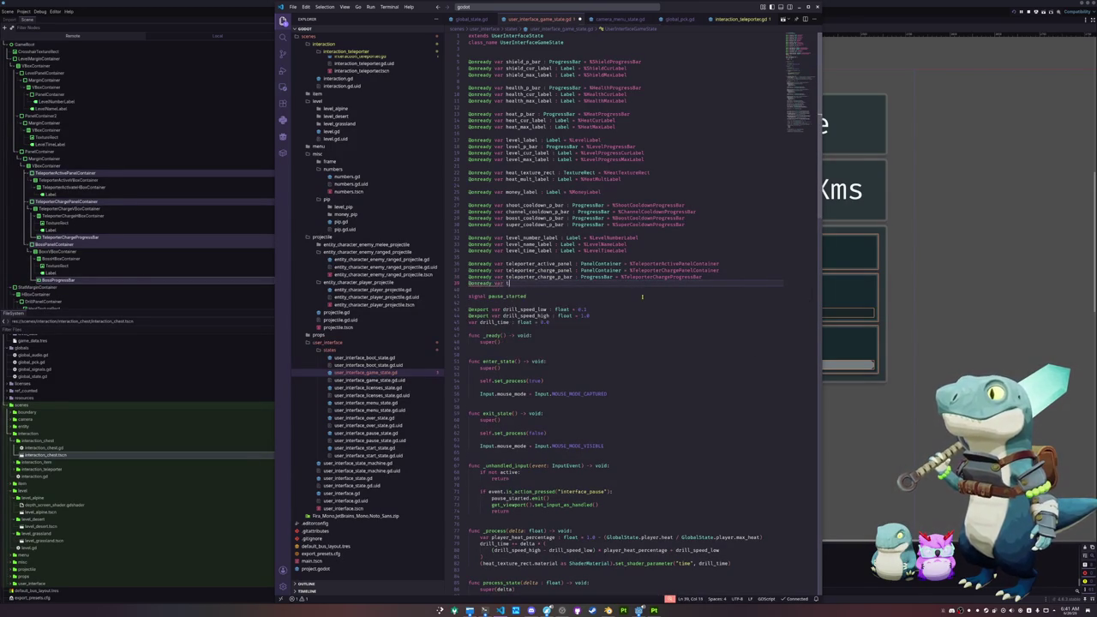
{"action": "type", "text": "eleporter"}
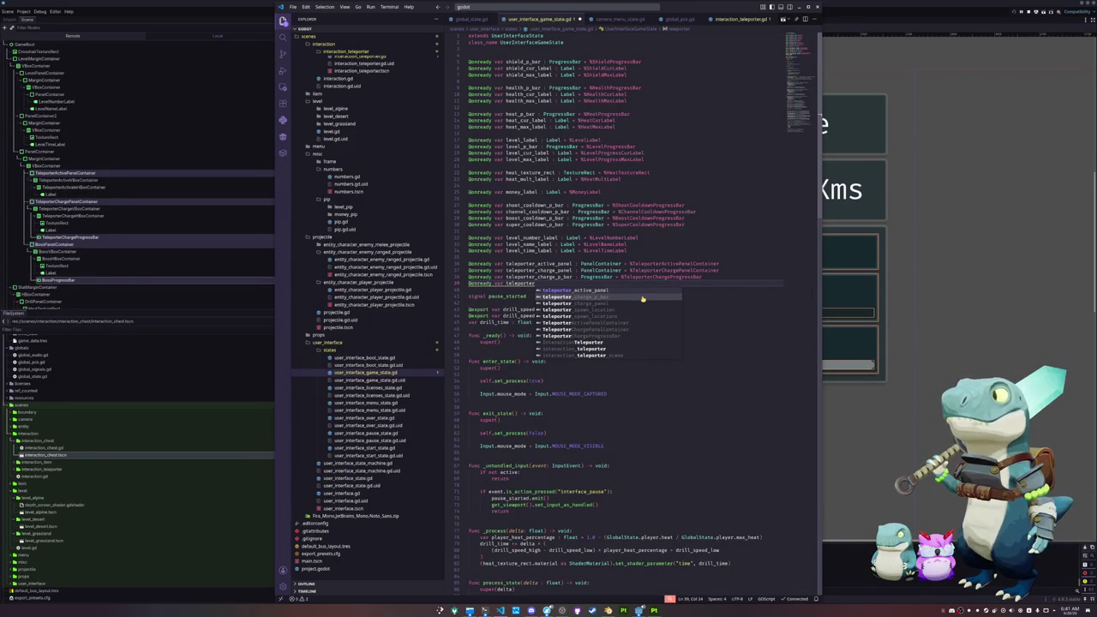
{"action": "key", "text": "ctrl+BackSpace"}
{"action": "type", "text": "boss_panel_container"}
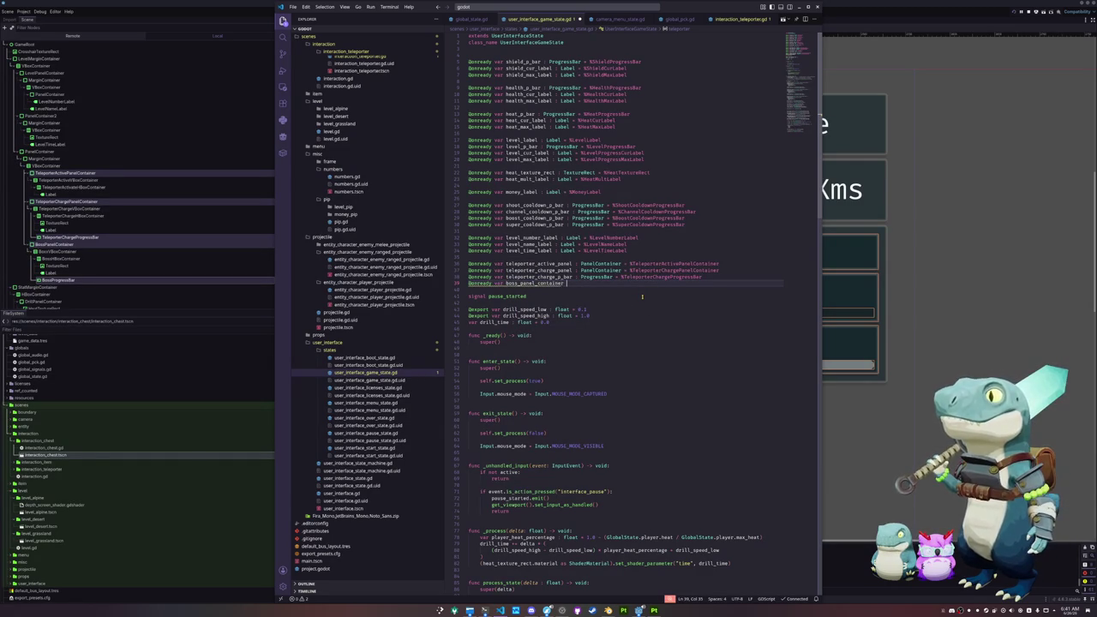
{"action": "key", "text": "BackSpace"}
{"action": "key", "text": "BackSpace"}
{"action": "key", "text": "BackSpace"}
{"action": "type", "text": ": PanelContainer = %"}
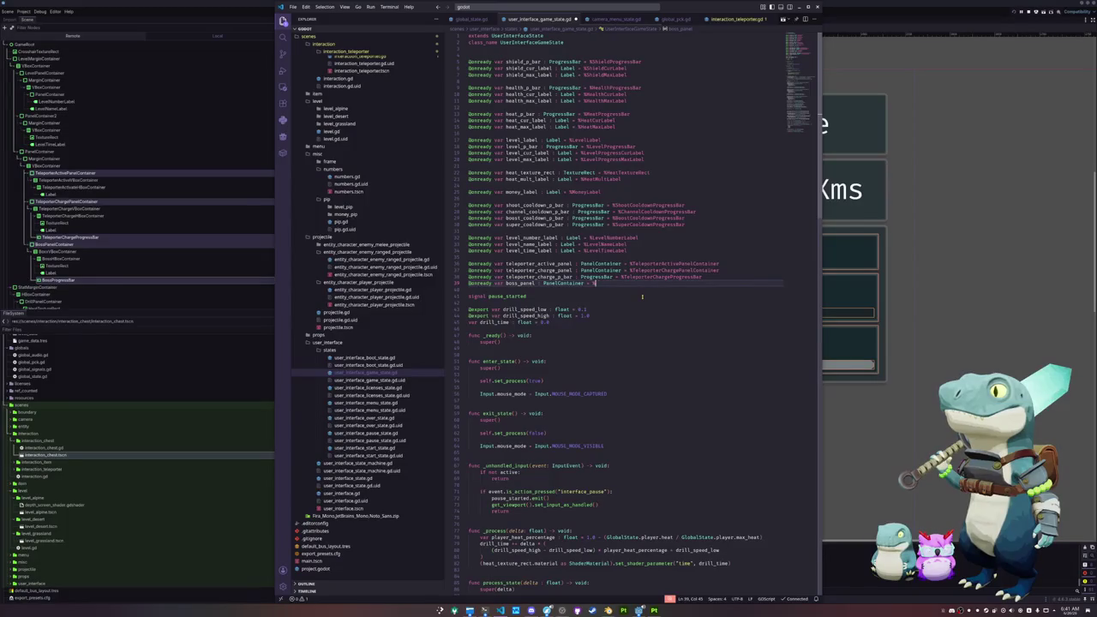
{"action": "type", "text": "BossPanelContainer"}
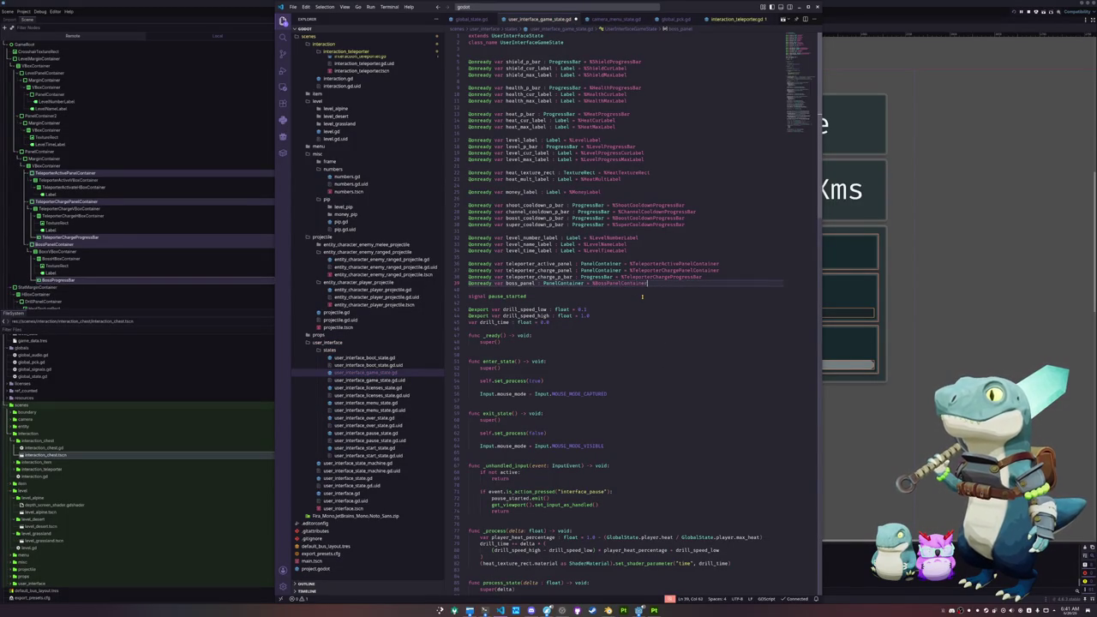
{"action": "key", "text": "Return"}
Declare the boss progress bar reference as ProgressBar = %BossProgressBar.
{"action": "type", "text": "@onready var b"}
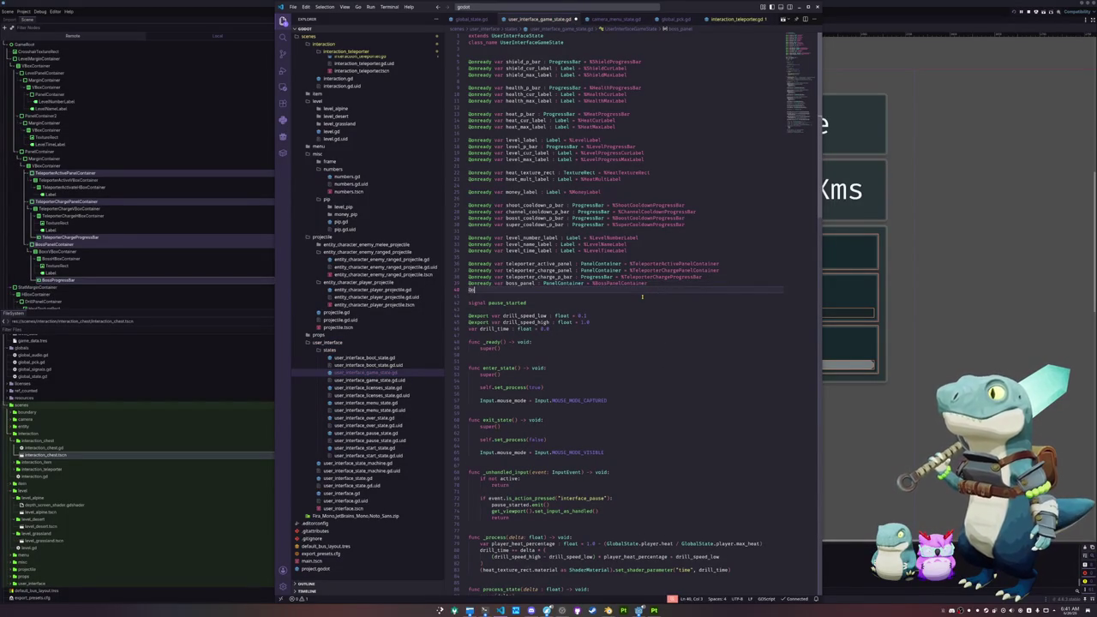
{"action": "type", "text": "oss_p"}
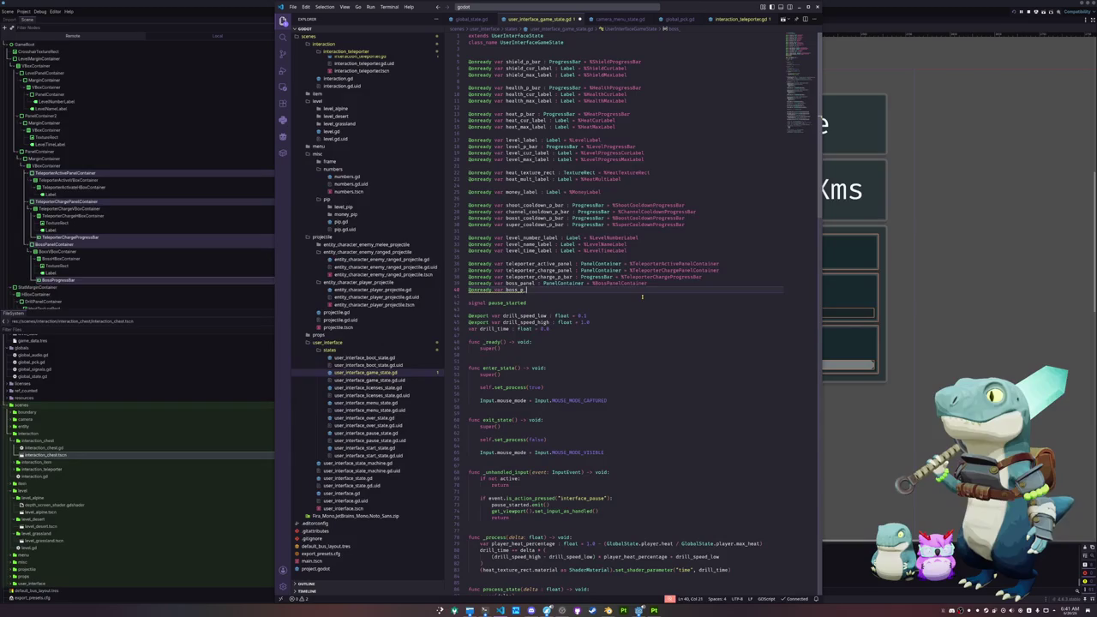
{"action": "type", "text": "rog: Progre"}
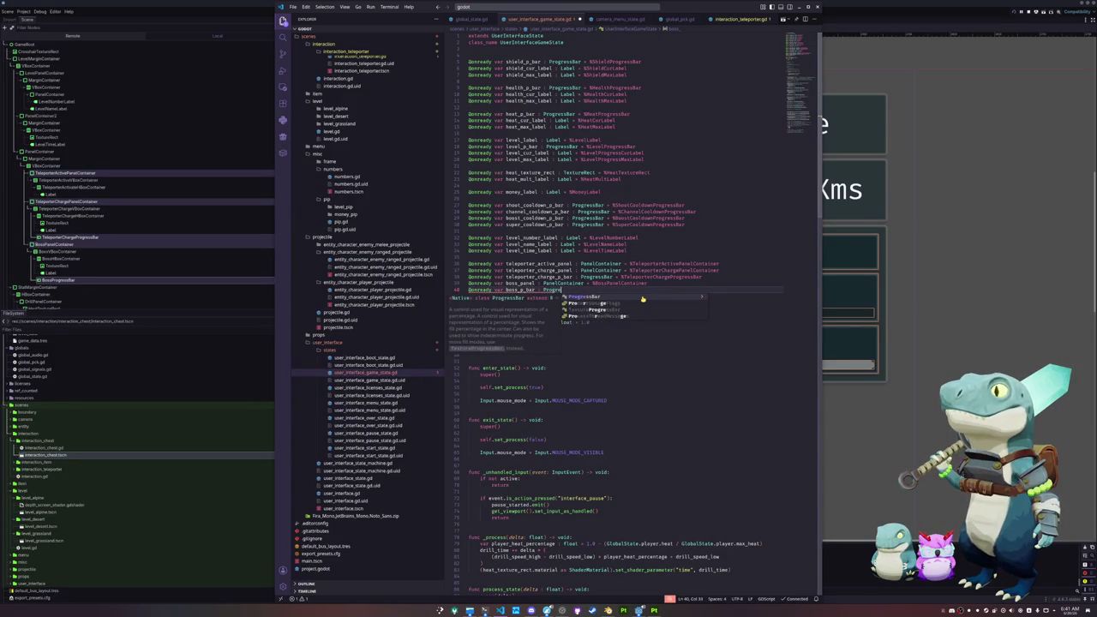
{"action": "type", "text": "ssBar%BossPr"}
{"action": "type", "text": "ogressBar"}
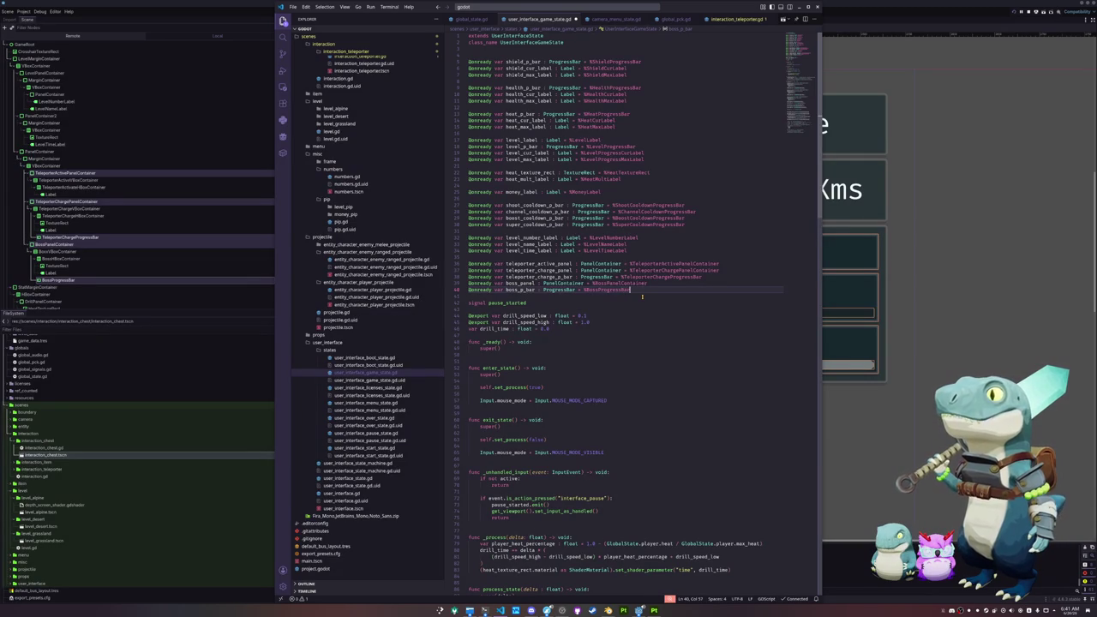
{"action": "key", "text": "Return"}
{"action": "key", "text": "BackSpace"}
{"action": "key", "text": "ctrl+BackSpace"}
{"action": "type", "text": "%Boss"}
{"action": "type", "text": "Progre"}
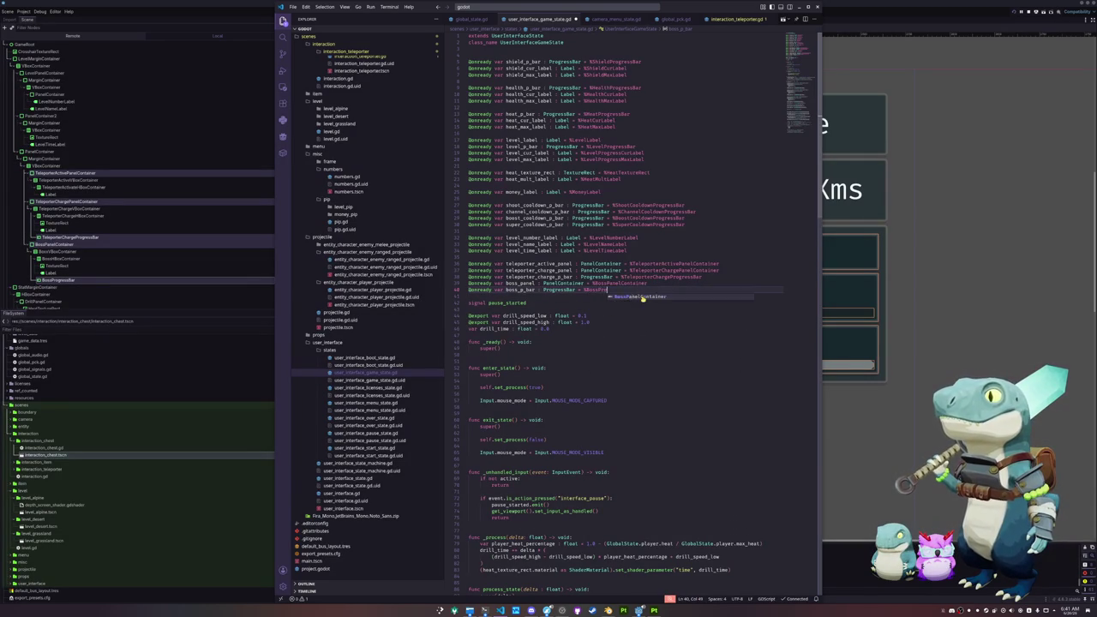
{"action": "key", "text": "Down"}
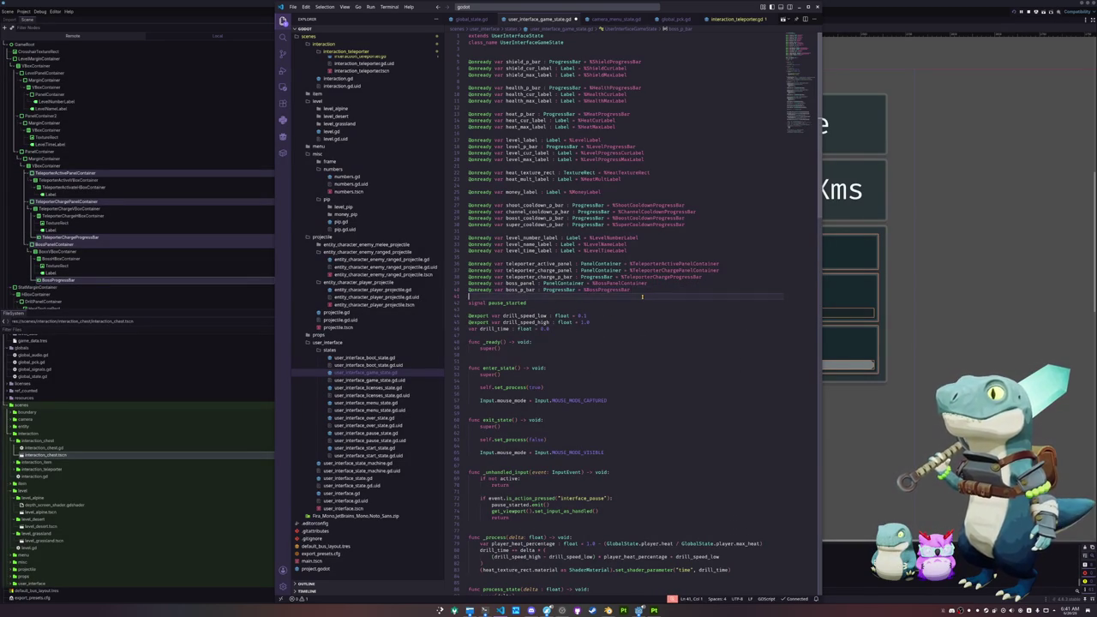
{"action": "key", "text": "Up"}
{"action": "key", "text": "Up"}
{"action": "key", "text": "Up"}
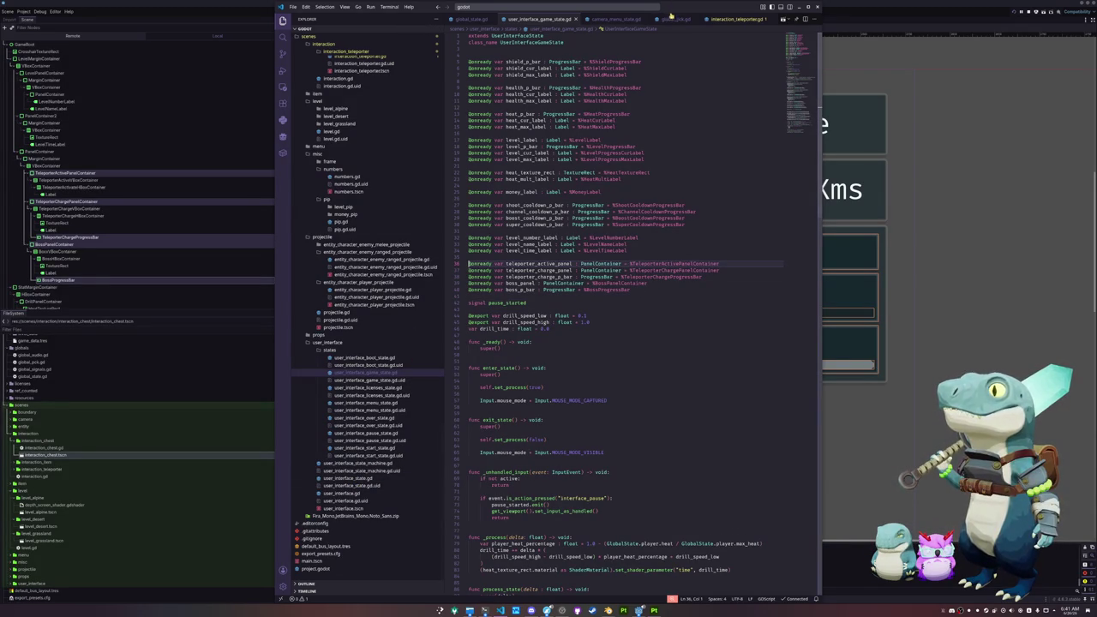
Open global_state.gd and declare var level_teleporter : InteractionTeleporter = null.
{"action": "key", "text": "ctrl+p"}
{"action": "type", "text": "global_s"}
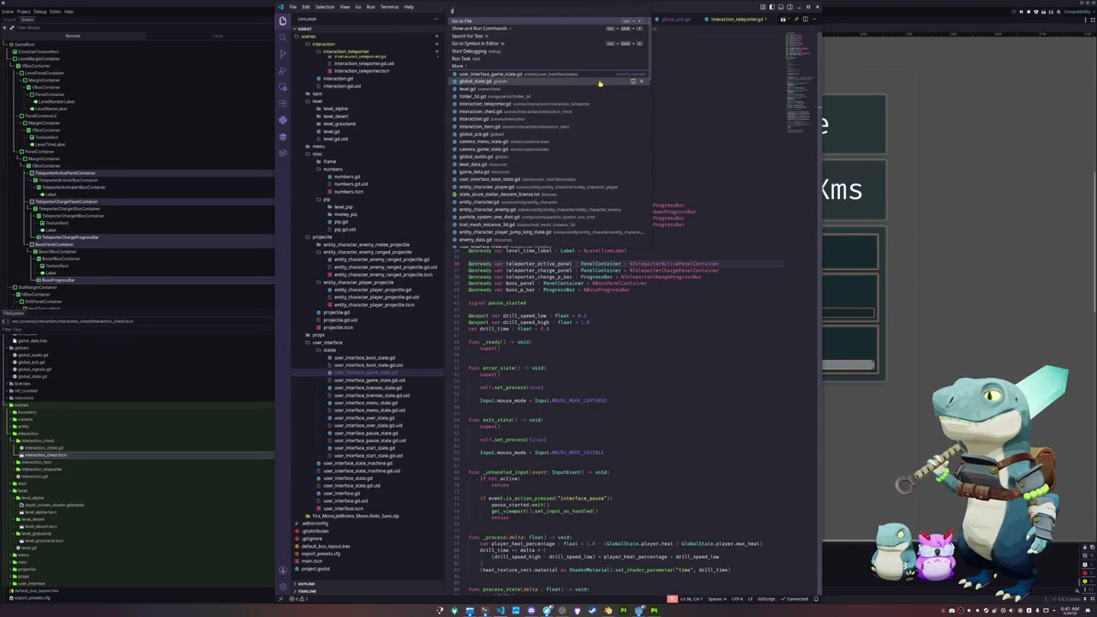
{"action": "key", "text": "Return"}
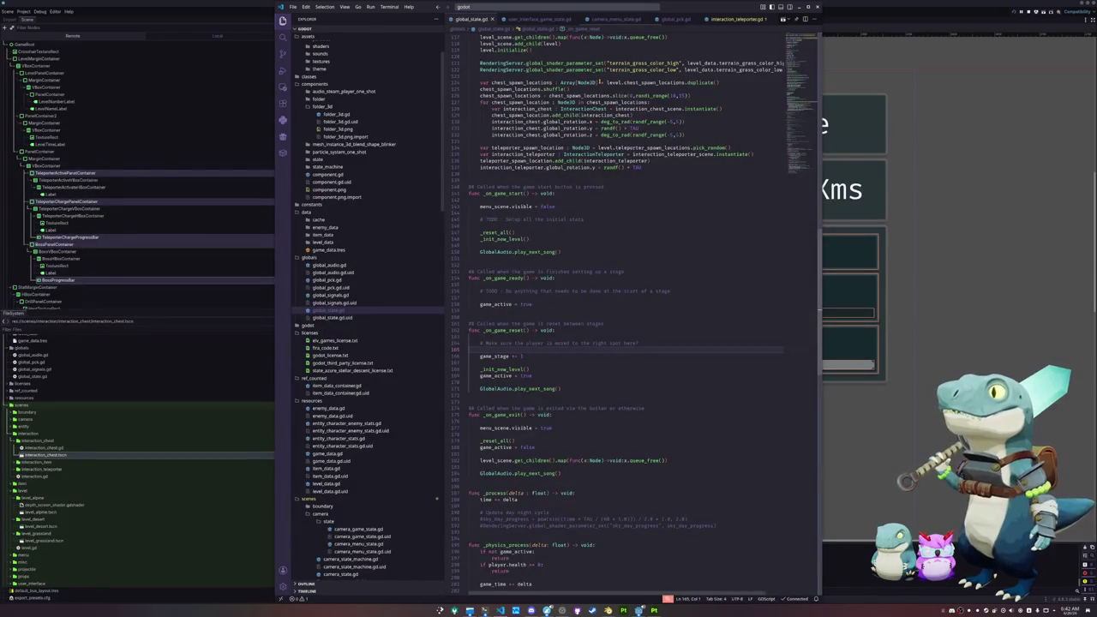
{"action": "scroll", "coordinate": [800, 112], "scroll_direction": "up", "scroll_amount": 2}
{"action": "scroll", "coordinate": [800, 111], "scroll_direction": "up", "scroll_amount": 20}
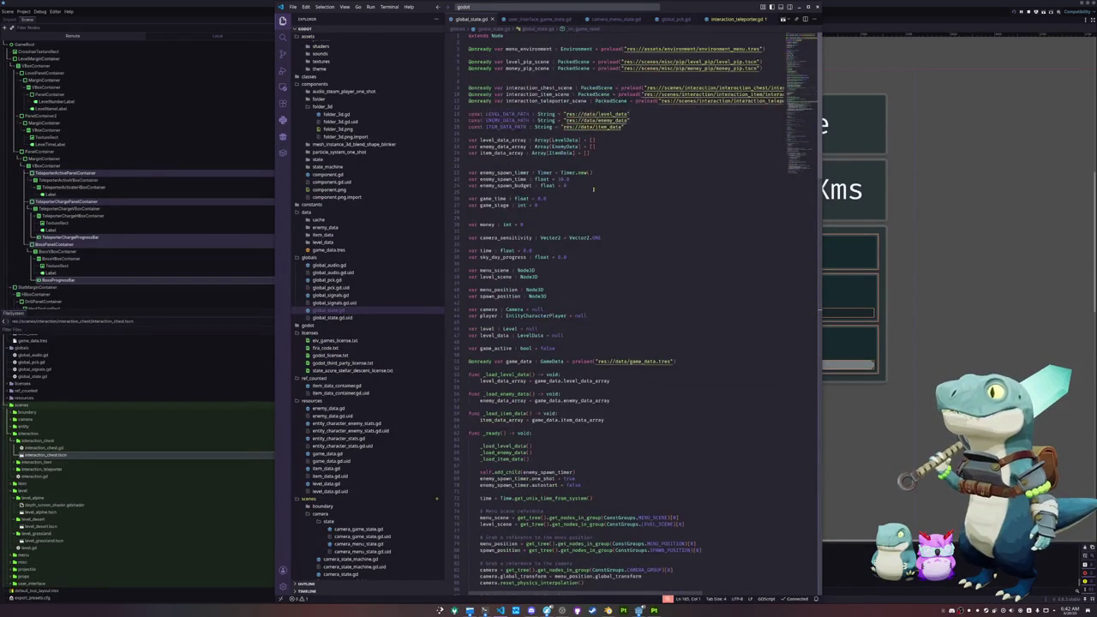
{"action": "left_click", "coordinate": [520, 105]}
{"action": "left_click", "coordinate": [493, 340]}
{"action": "key", "text": "Return"}
{"action": "type", "text": "var "}
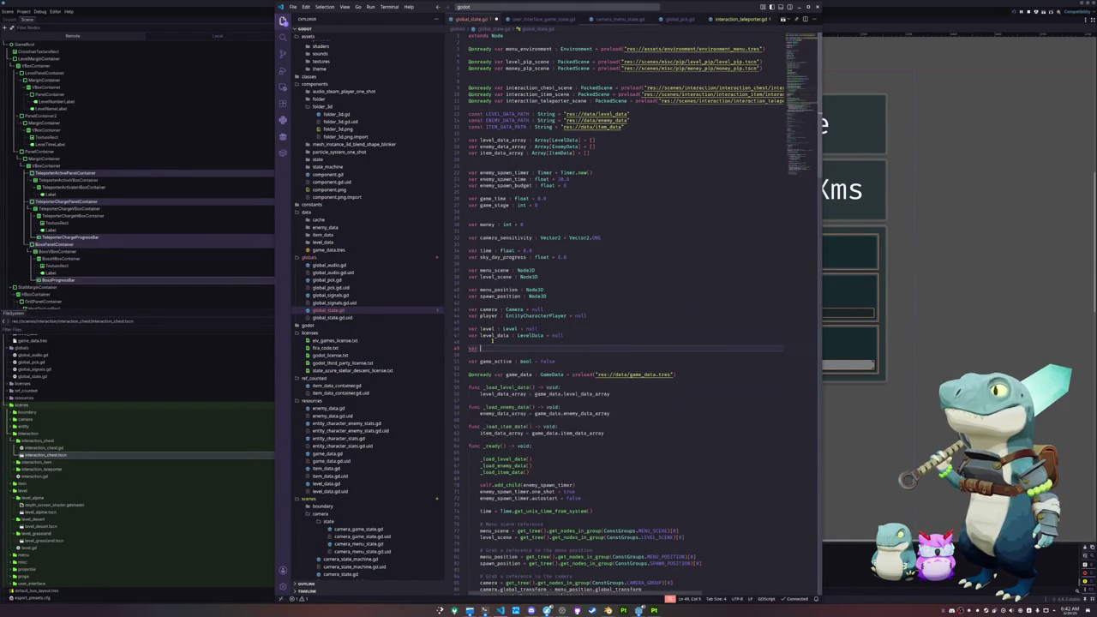
{"action": "type", "text": "level_teleporter"}
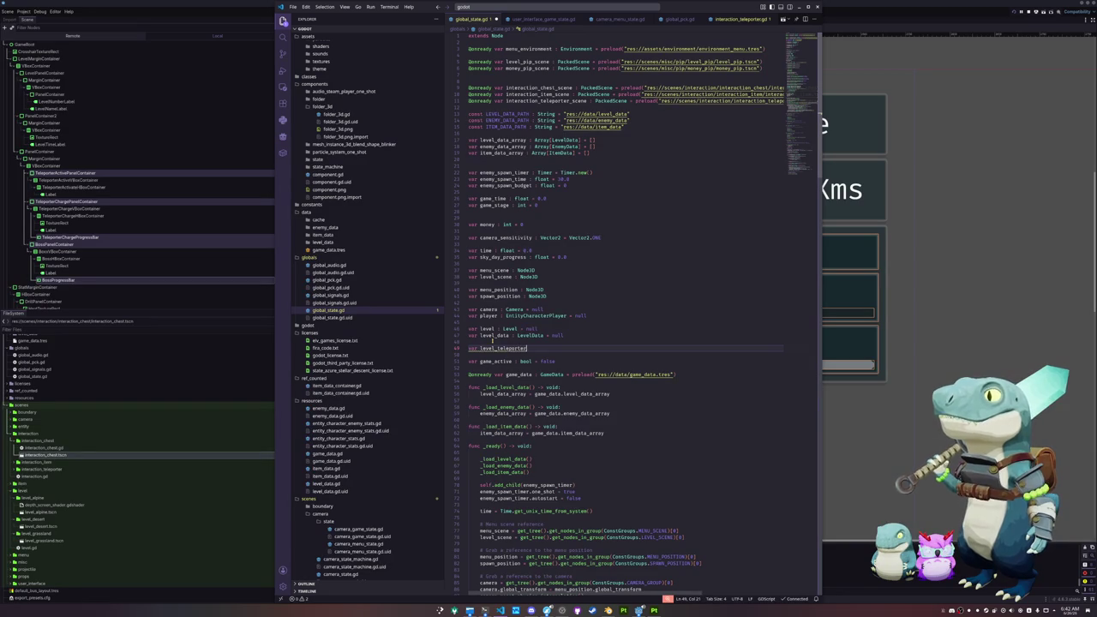
{"action": "type", "text": " : InteractionTe"}
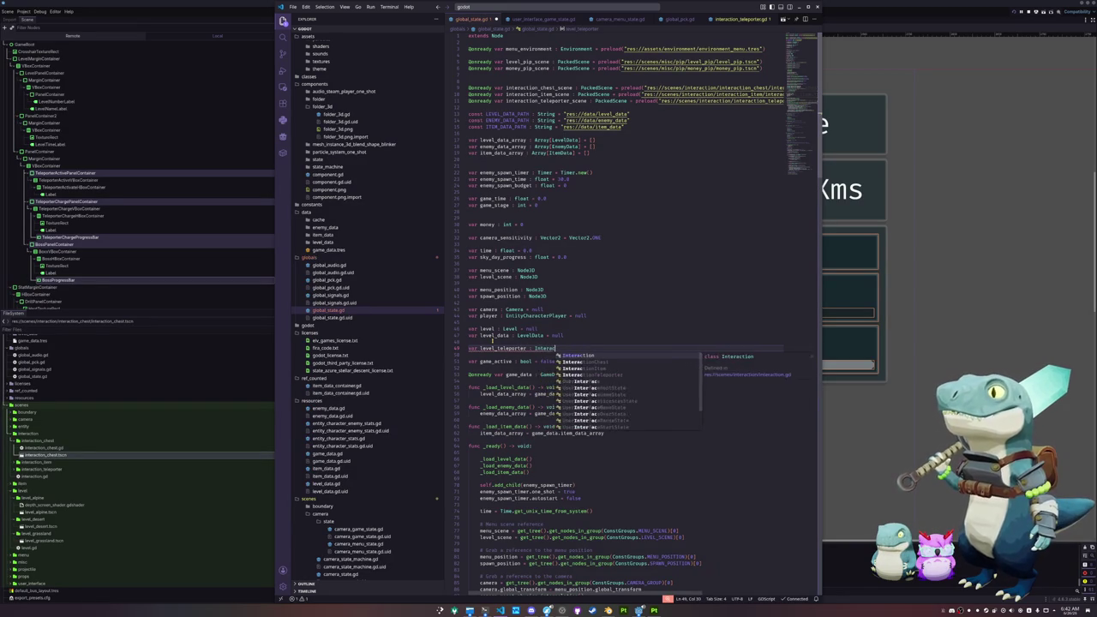
{"action": "key", "text": "Return"}
{"action": "key", "text": "Return"}
Declare var level_boss : EntityCharacterEnemy = null, copying the null default from level_teleporter.
{"action": "type", "text": "var level_boss "}
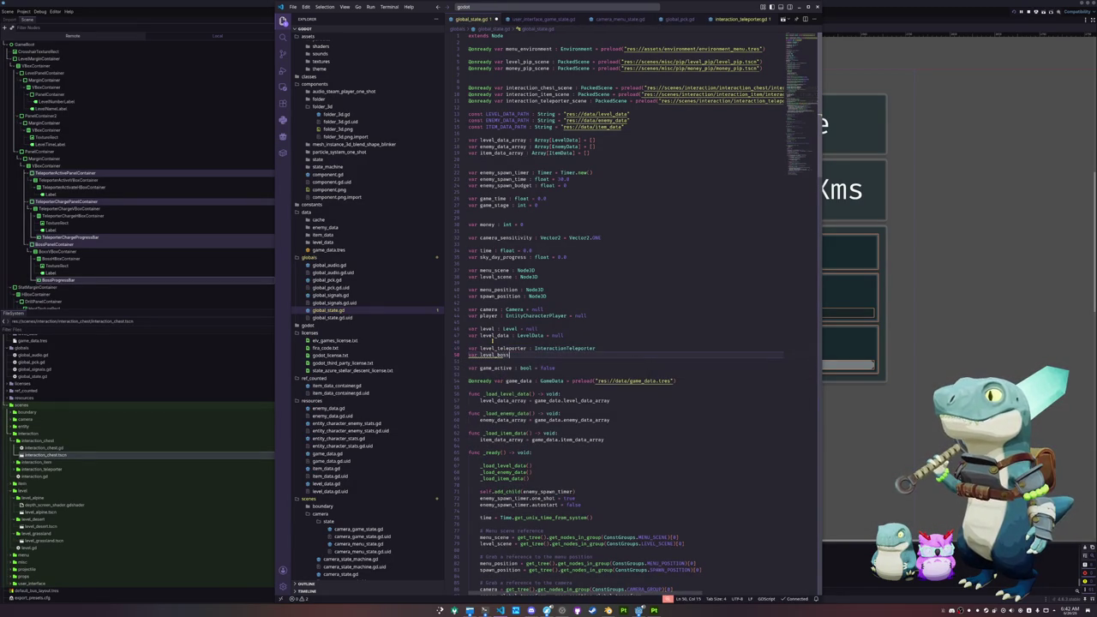
{"action": "type", "text": ": "}
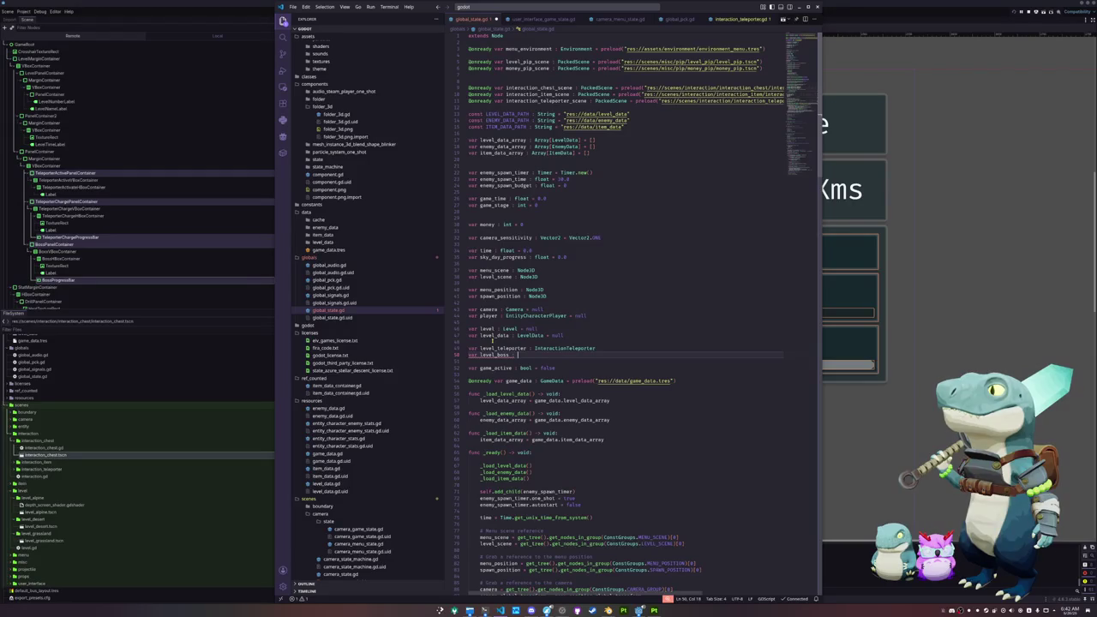
{"action": "type", "text": "Enemy"}
{"action": "key", "text": "BackSpace"}
{"action": "key", "text": "BackSpace"}
{"action": "key", "text": "BackSpace"}
{"action": "type", "text": "ntityCharac"}
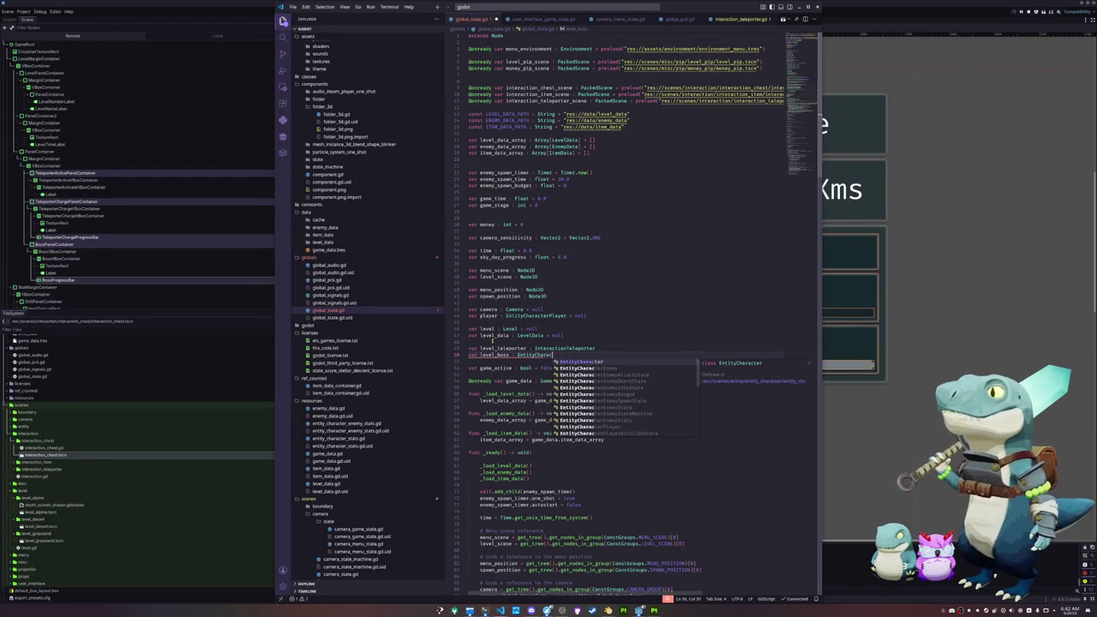
{"action": "type", "text": "terEnemy"}
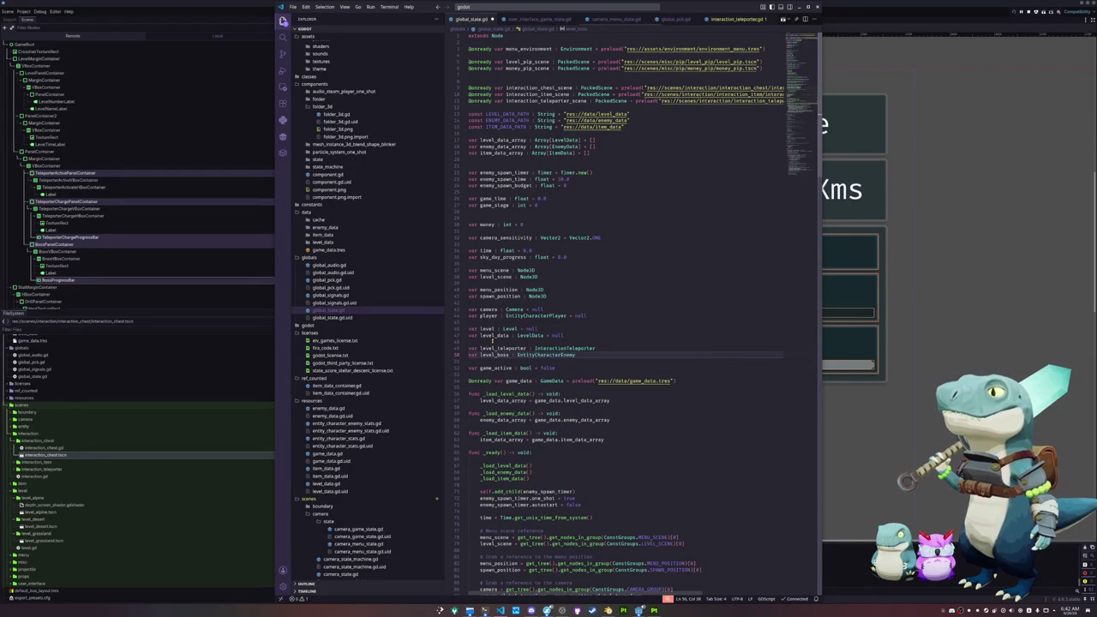
{"action": "key", "text": "Up"}
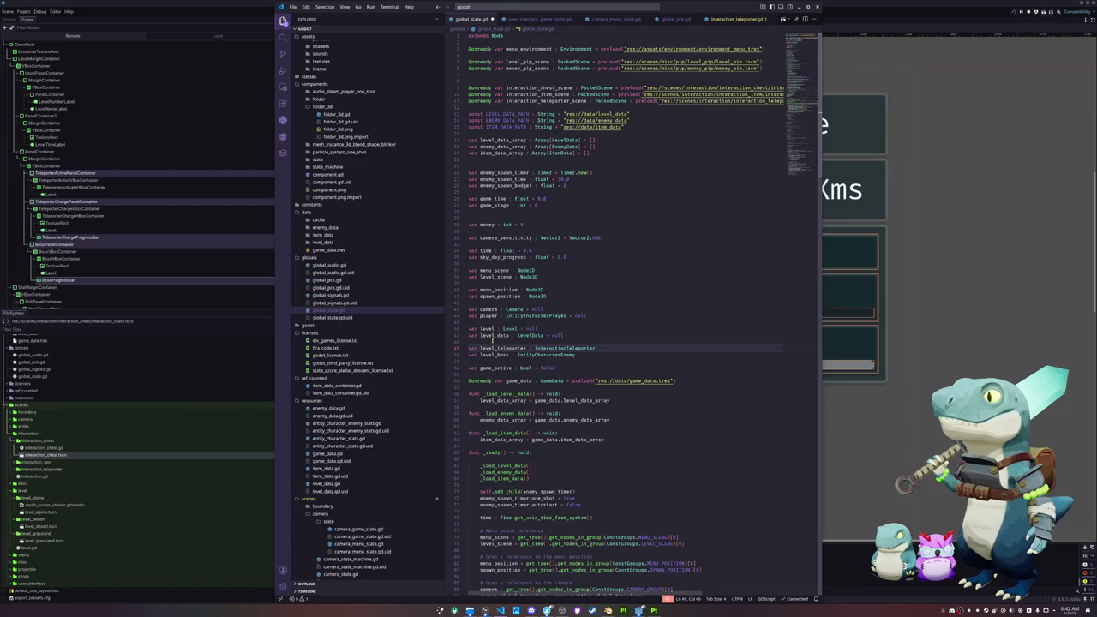
{"action": "key", "text": "shift+End"}
{"action": "key", "text": "ctrl+c"}
{"action": "key", "text": "Down"}
{"action": "key", "text": "End"}
{"action": "key", "text": "ctrl+v"}
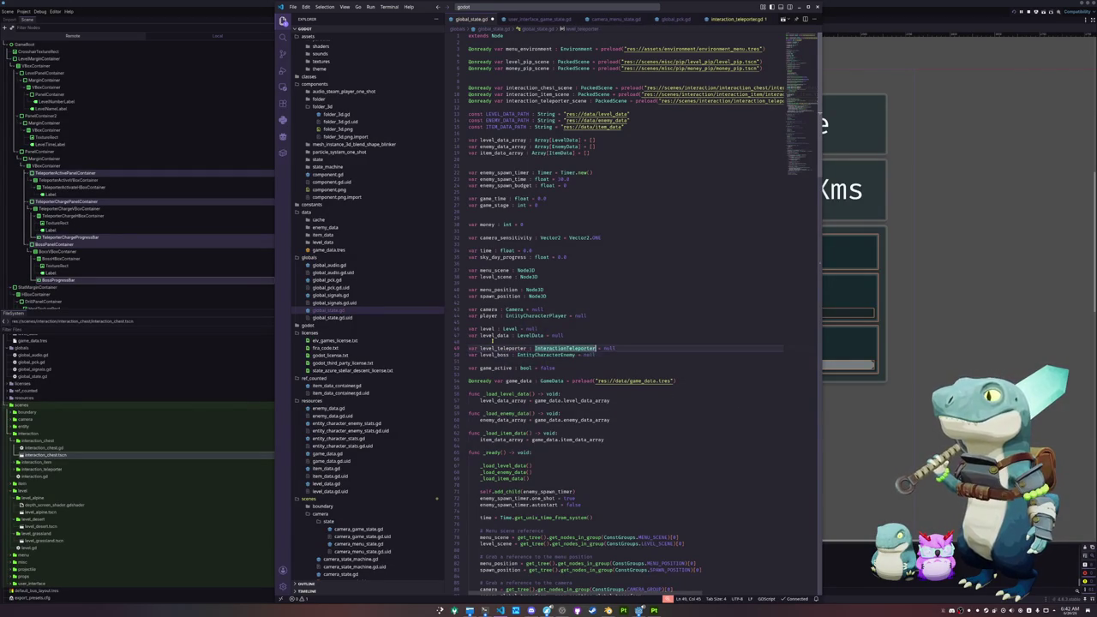
{"action": "left_click", "coordinate": [494, 341]}
{"action": "key", "text": "Delete"}
Append level_teleporter = interaction_teleporter at the end of _init_new_level.
{"action": "scroll", "coordinate": [494, 341], "scroll_direction": "down", "scroll_amount": 15}
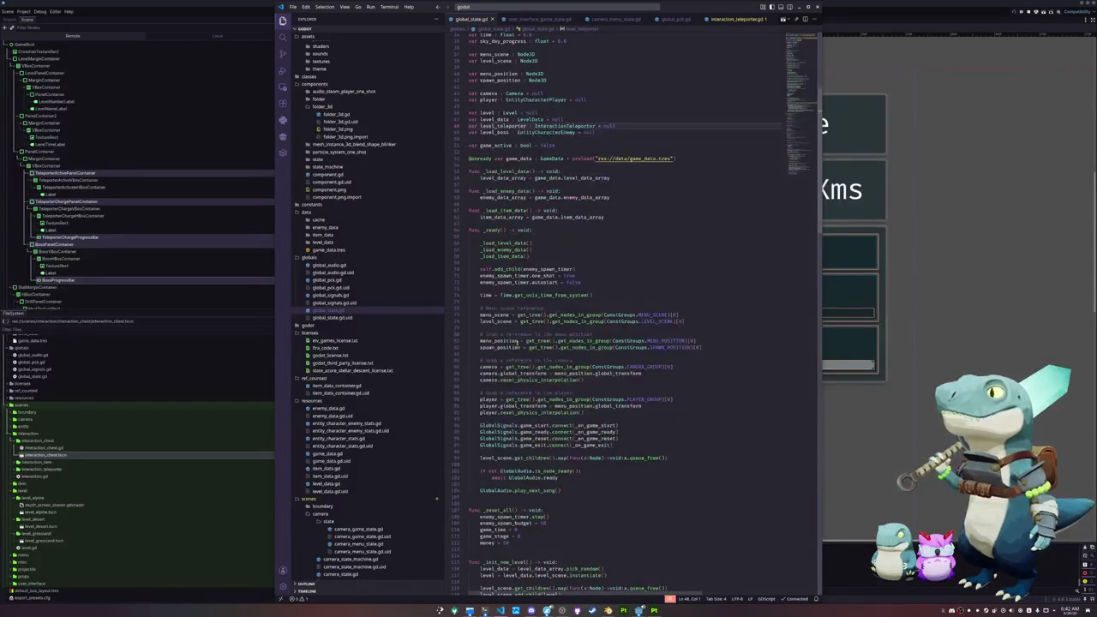
{"action": "scroll", "coordinate": [512, 400], "scroll_direction": "down", "scroll_amount": 7}
{"action": "left_click", "coordinate": [500, 410]}
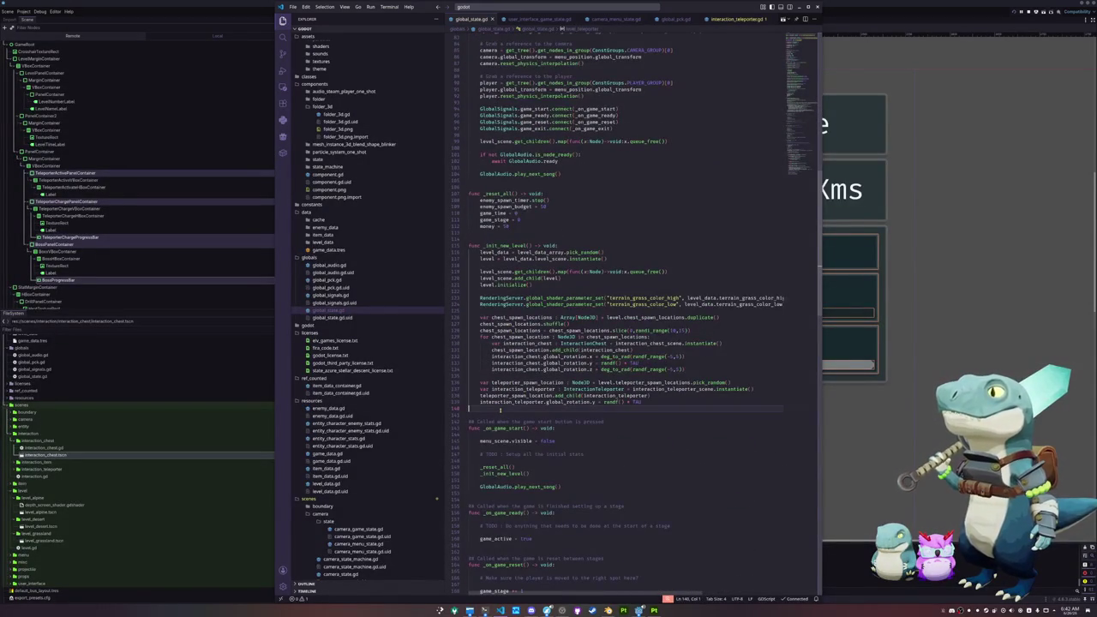
{"action": "key", "text": "Return"}
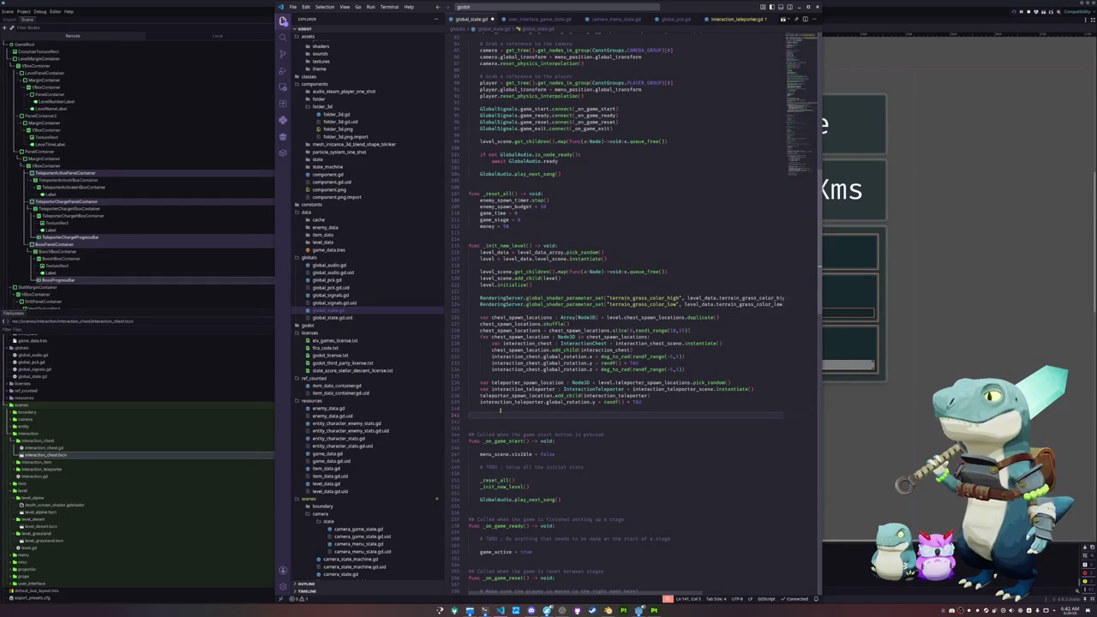
{"action": "type", "text": "level.teleporter = "}
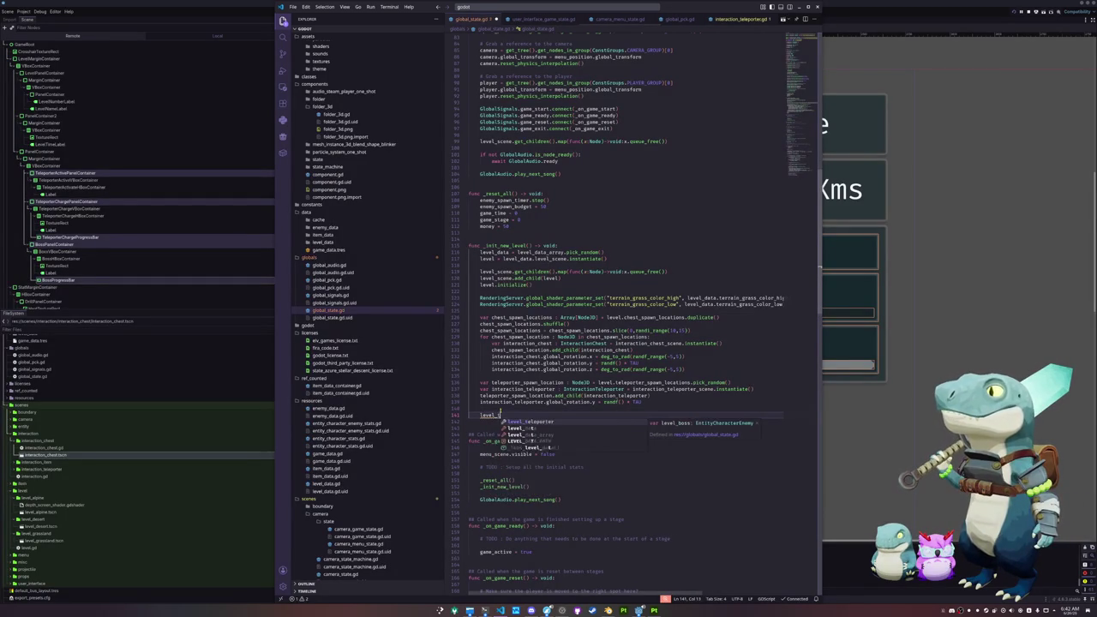
{"action": "type", "text": "interaction_t"}
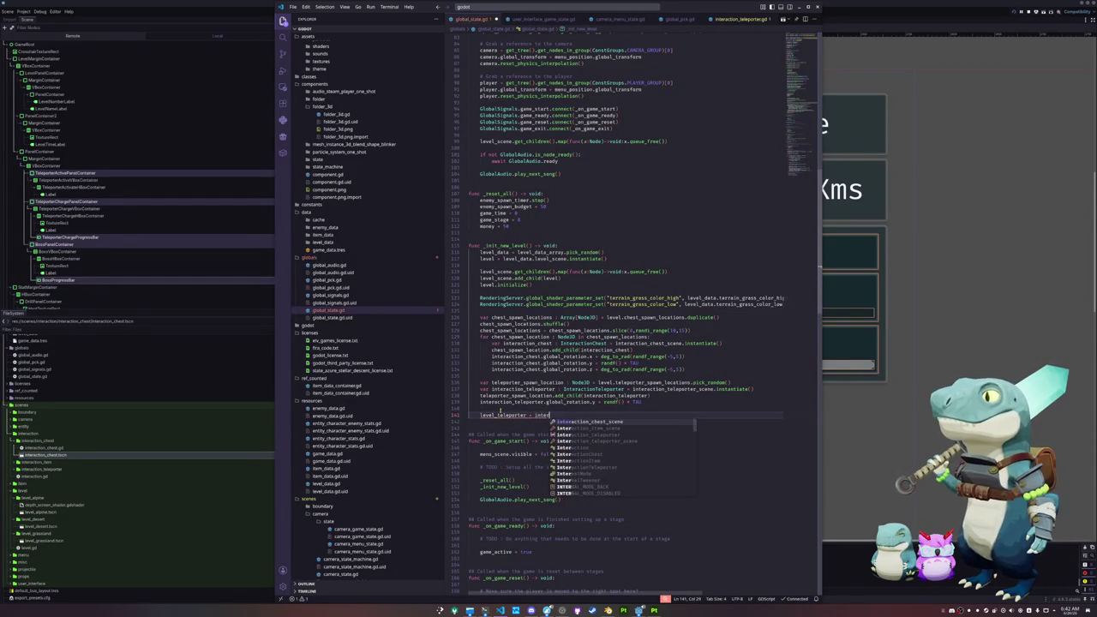
{"action": "key", "text": "Return"}
{"action": "key", "text": "Return"}
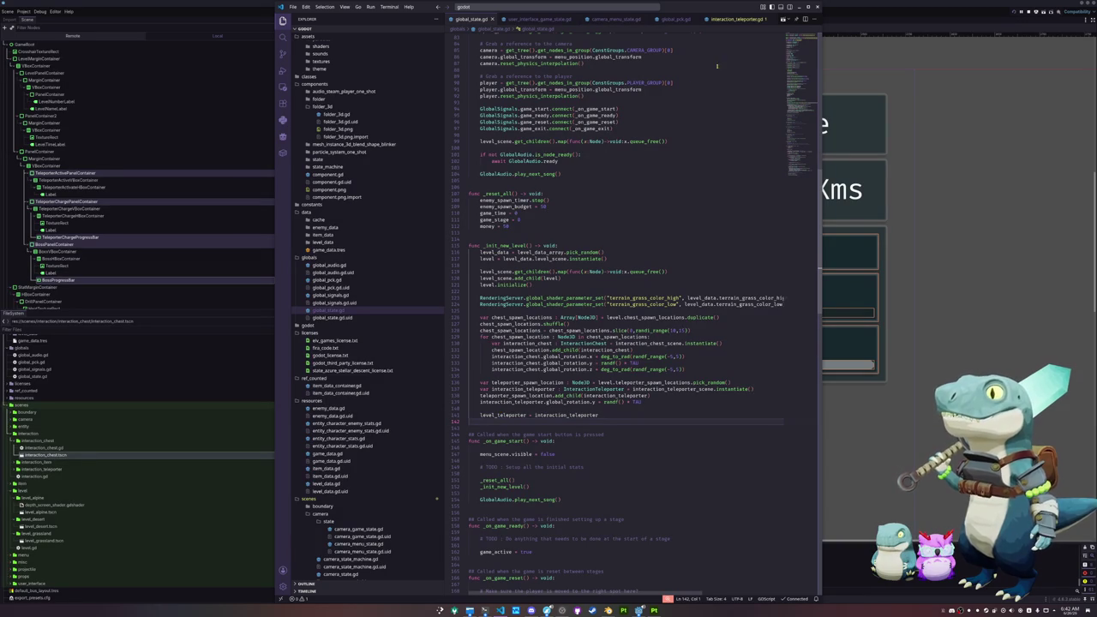
{"action": "left_click", "coordinate": [735, 18]}
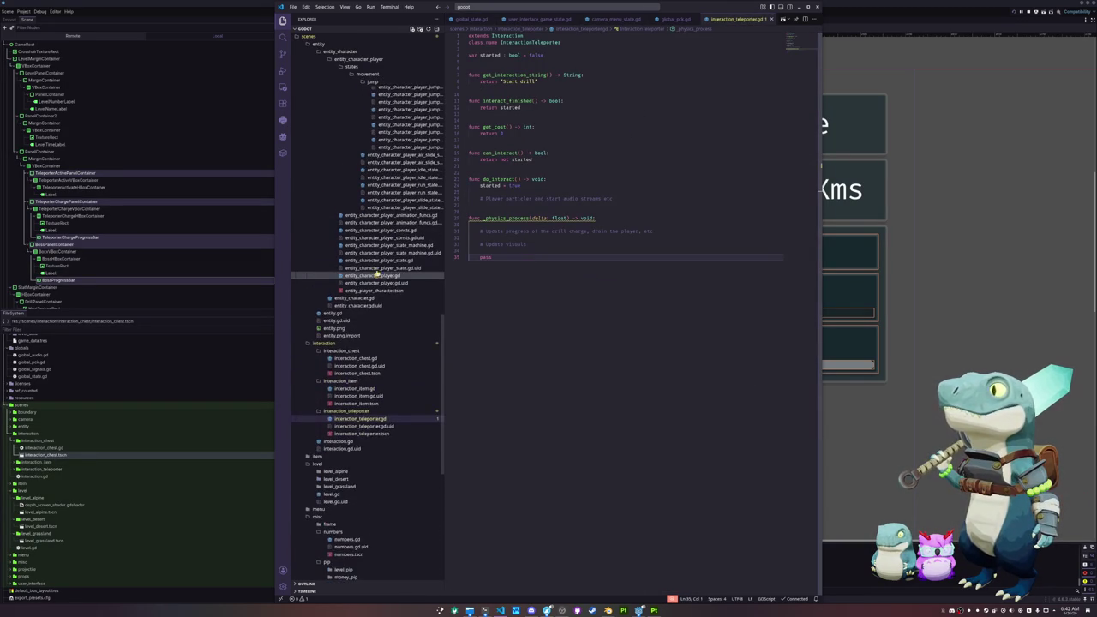
Insert blank lines below the '# Player particles' comment in interaction_teleporter.gd, then return to Blender.
{"action": "left_click", "coordinate": [504, 250]}
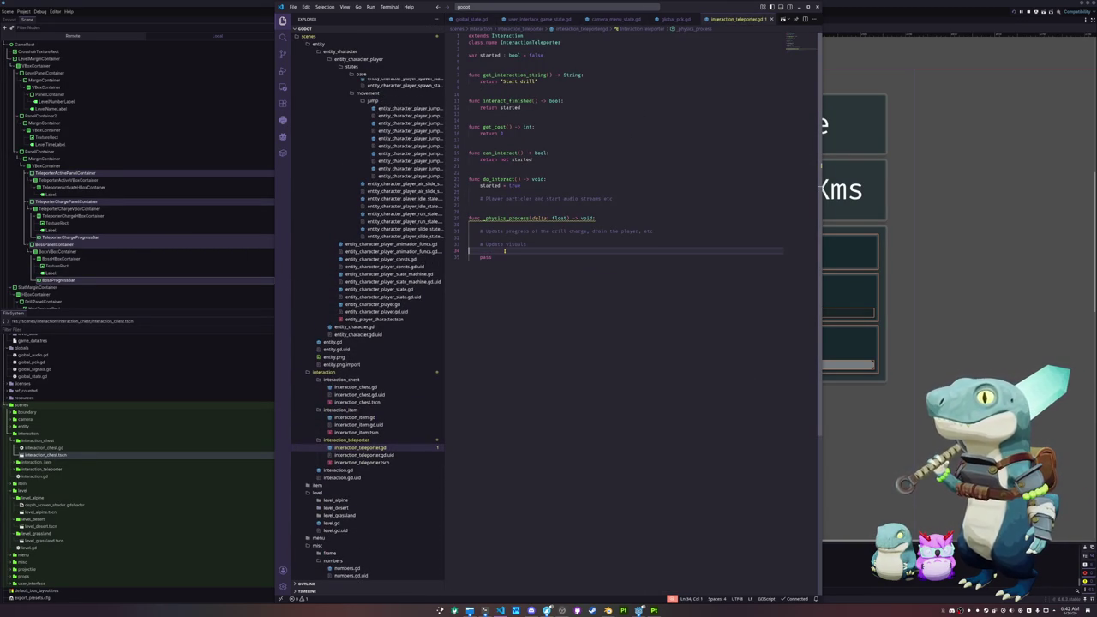
{"action": "scroll", "coordinate": [676, 21], "scroll_direction": "up", "scroll_amount": 5}
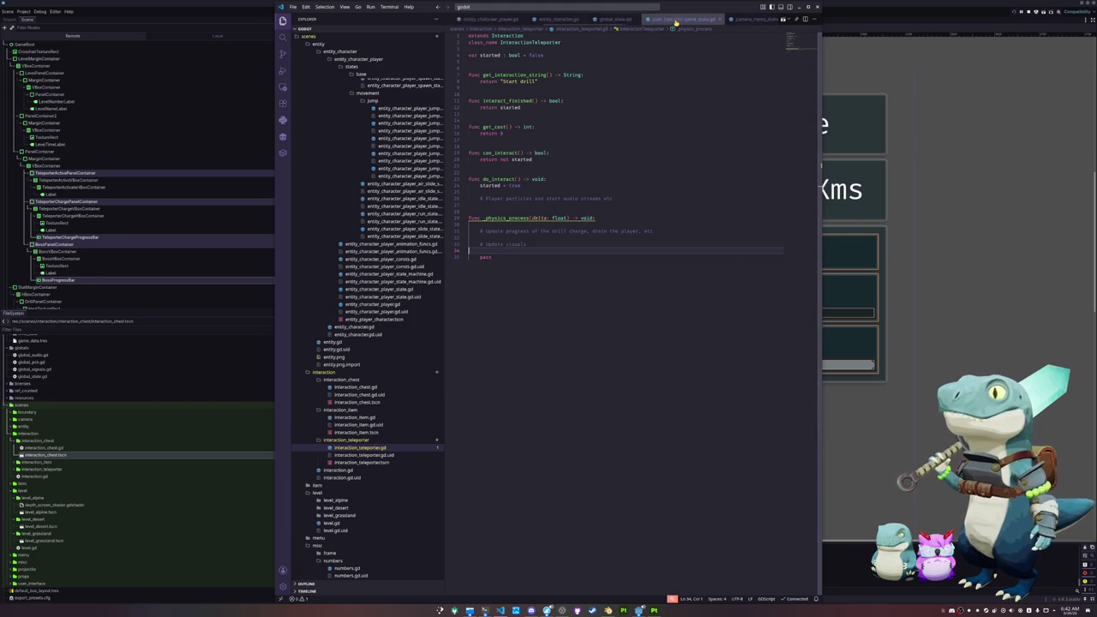
{"action": "scroll", "coordinate": [676, 21], "scroll_direction": "up", "scroll_amount": 3}
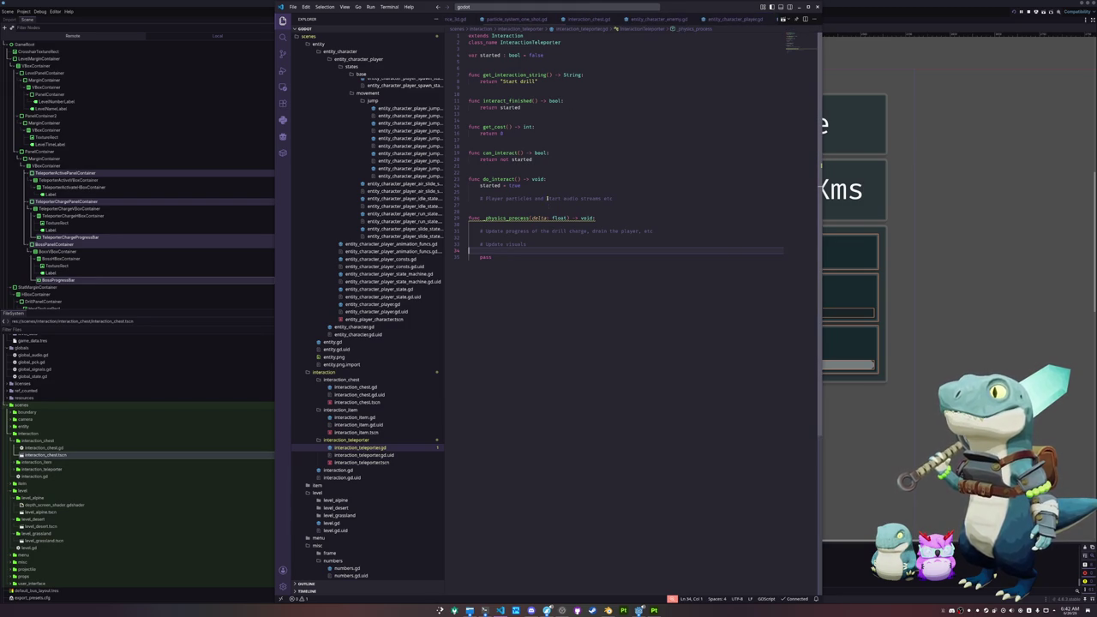
{"action": "left_click", "coordinate": [495, 206]}
{"action": "key", "text": "Return"}
{"action": "key", "text": "Return"}
{"action": "key", "text": "Up"}
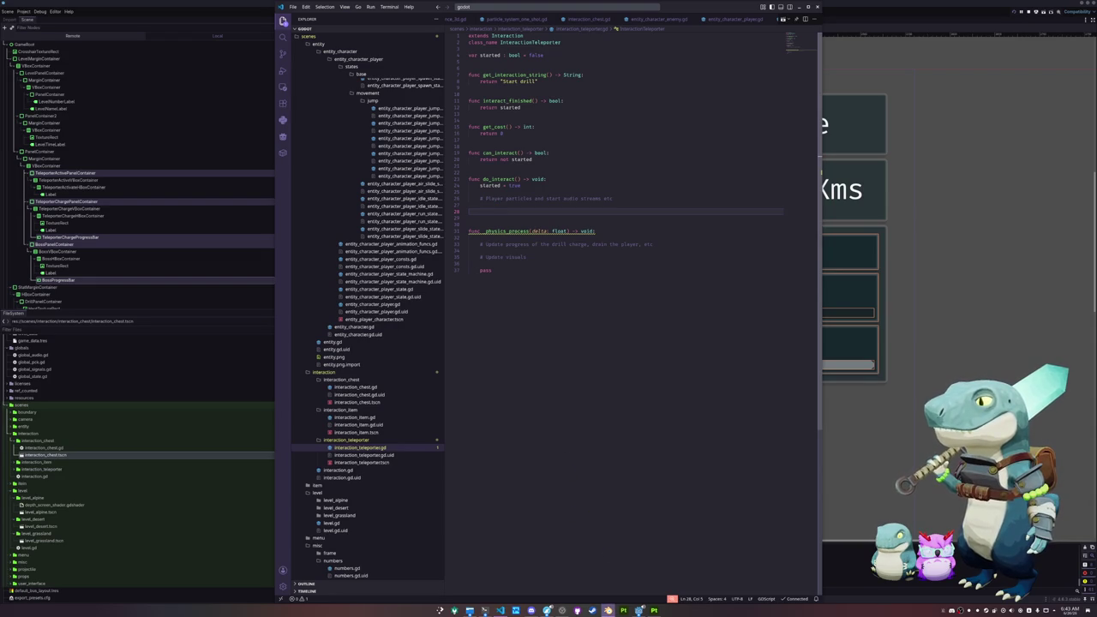
{"action": "left_click", "coordinate": [608, 610]}
{"action": "left_click", "coordinate": [10, 10]}
Start a new General scene and browse the save location to assets/meshes/entities.
{"action": "mouse_move", "coordinate": [29, 24]}
{"action": "left_click", "coordinate": [84, 24]}
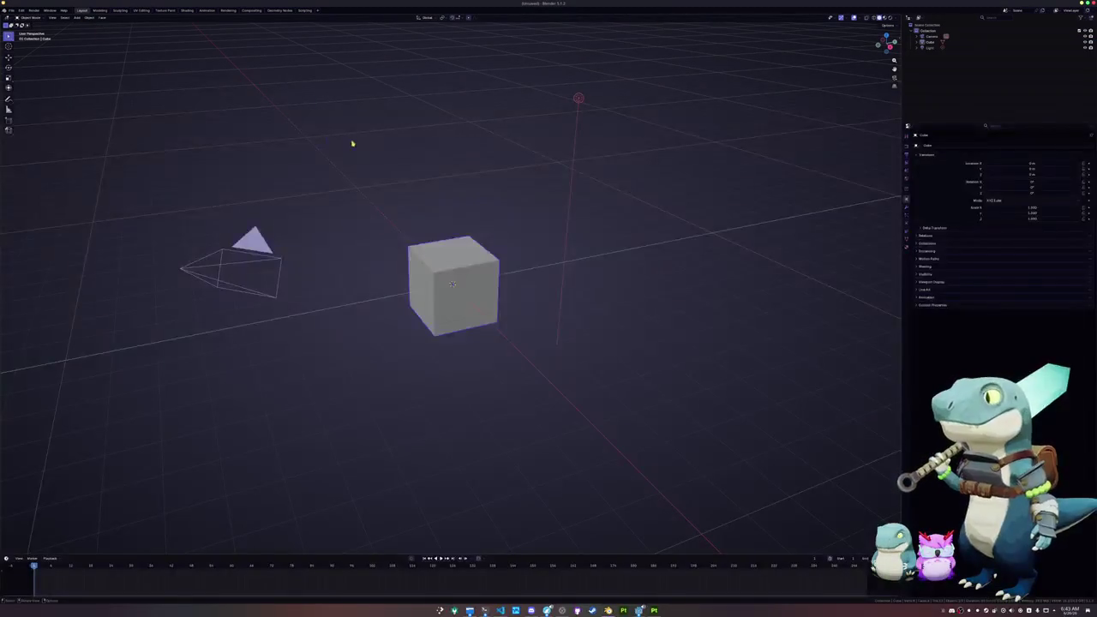
{"action": "key", "text": "ctrl+s"}
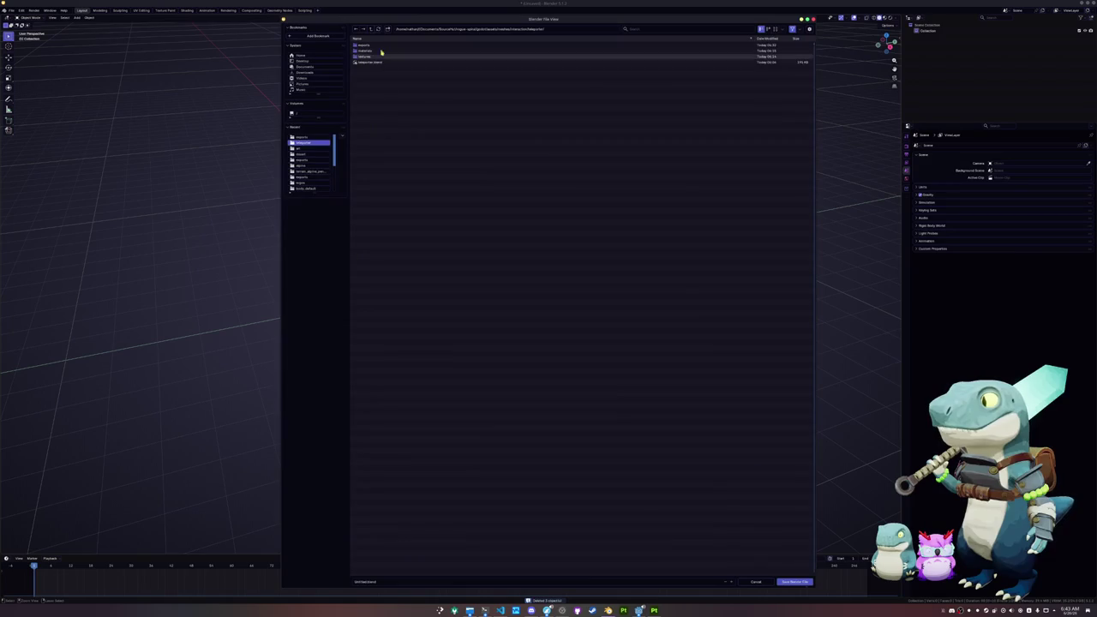
{"action": "left_click", "coordinate": [370, 28]}
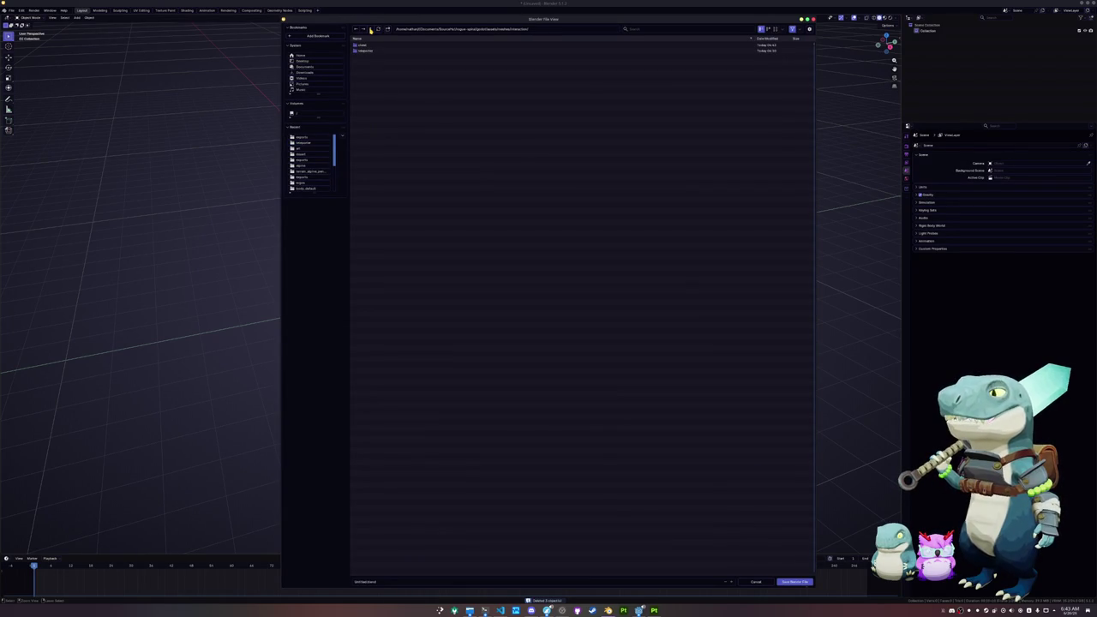
{"action": "left_click", "coordinate": [371, 29]}
{"action": "left_click", "coordinate": [370, 28]}
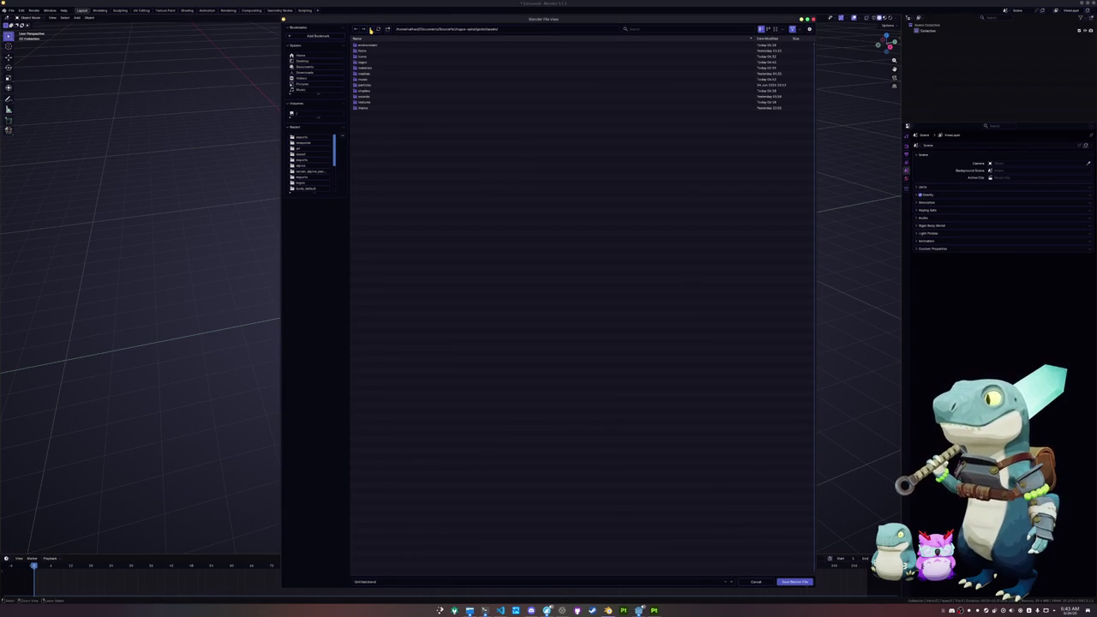
{"action": "left_click", "coordinate": [370, 73]}
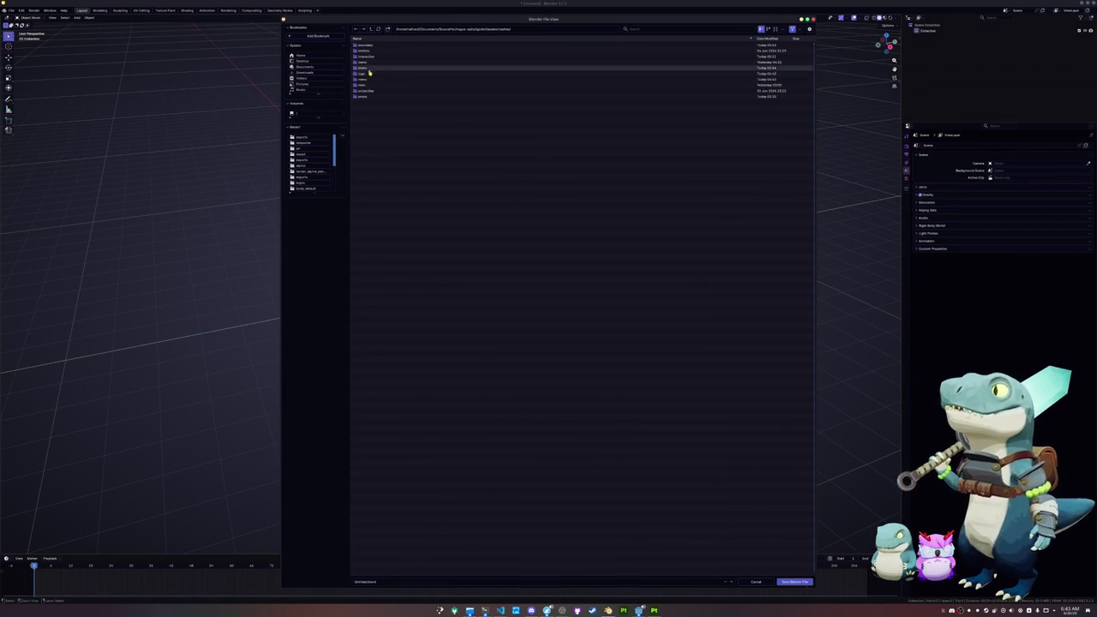
{"action": "left_click", "coordinate": [369, 55]}
Create an enemy_boss_ranged folder and save the file there as enemy_boss_ranged.blend.
{"action": "left_click", "coordinate": [388, 28]}
{"action": "type", "text": "enemy_boss_ranged"}
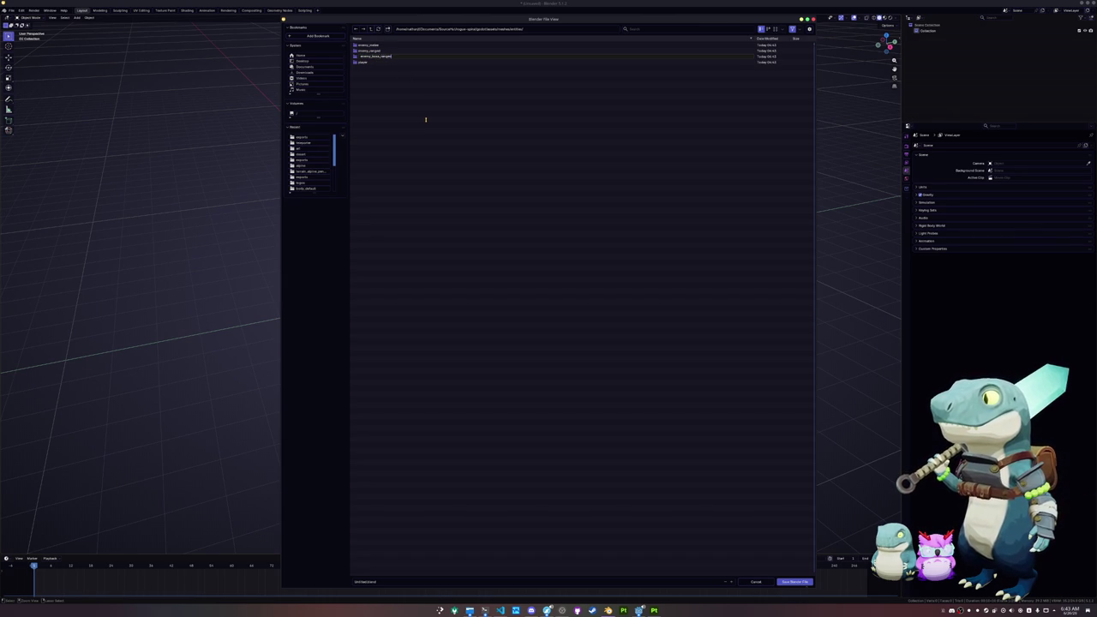
{"action": "key", "text": "Return"}
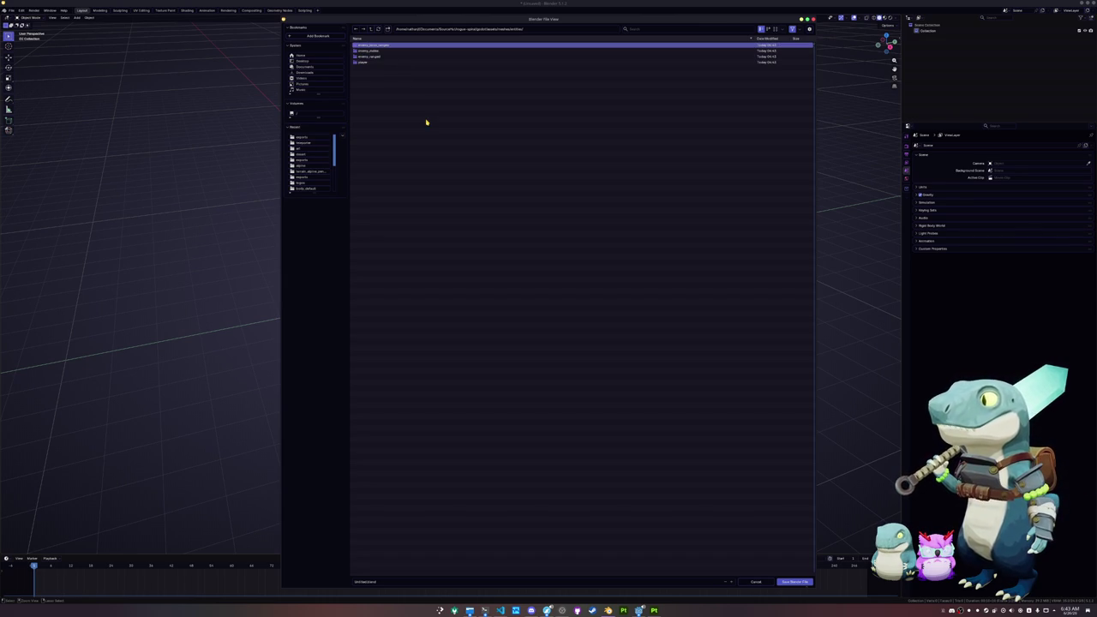
{"action": "double_click", "coordinate": [381, 44]}
{"action": "left_click", "coordinate": [388, 582]}
{"action": "type", "text": "enemy_boss_range"}
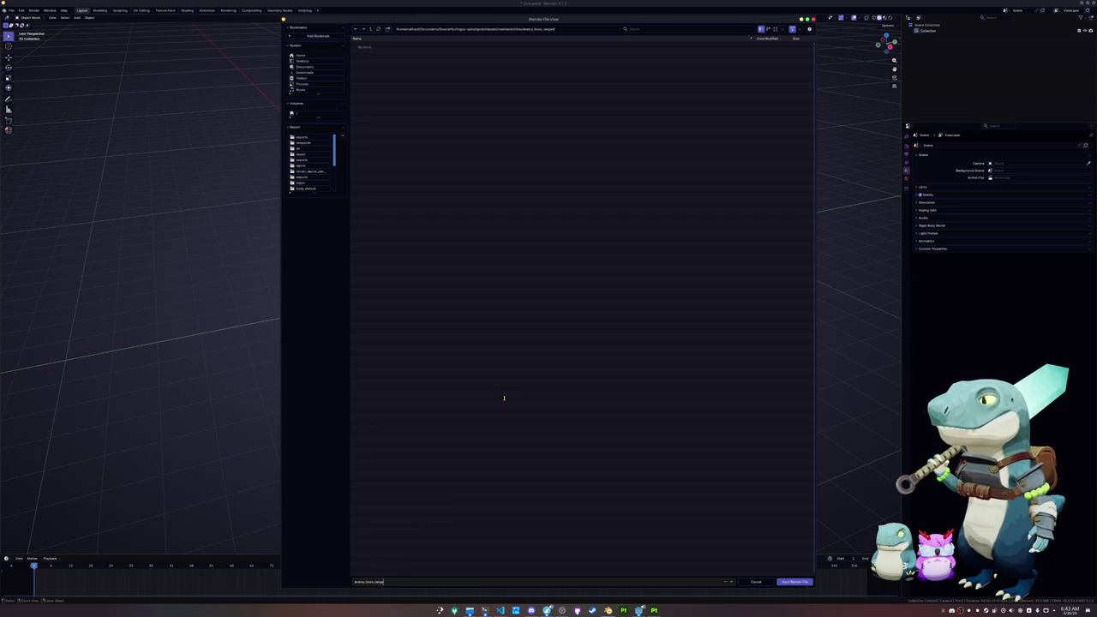
{"action": "key", "text": "Return"}
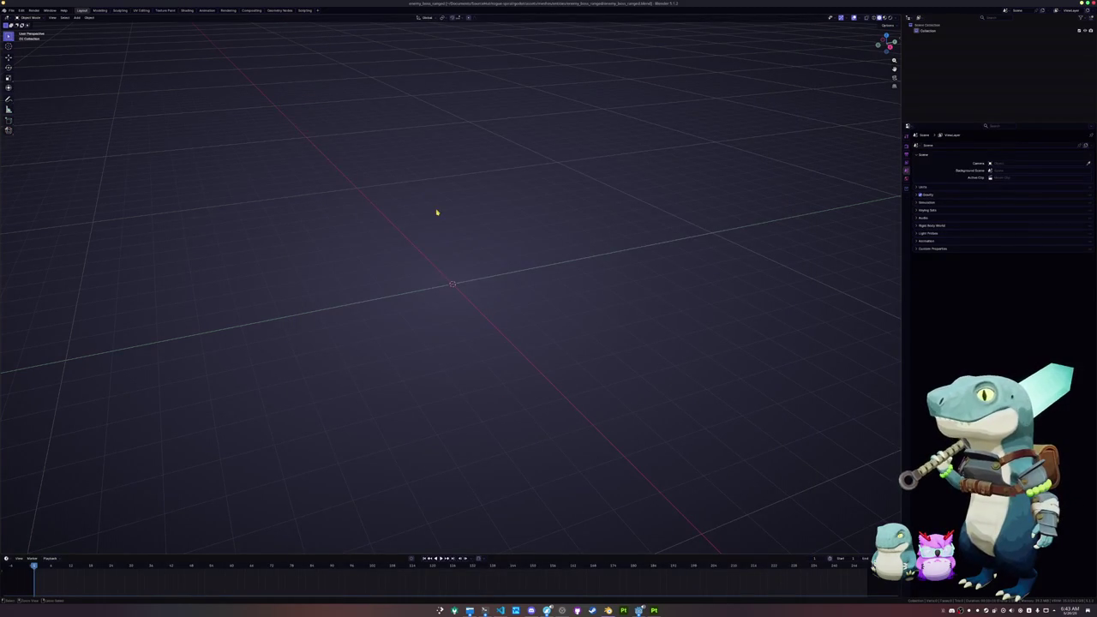
Start a fresh General scene and add an ico sphere at the origin.
{"action": "left_click", "coordinate": [11, 11]}
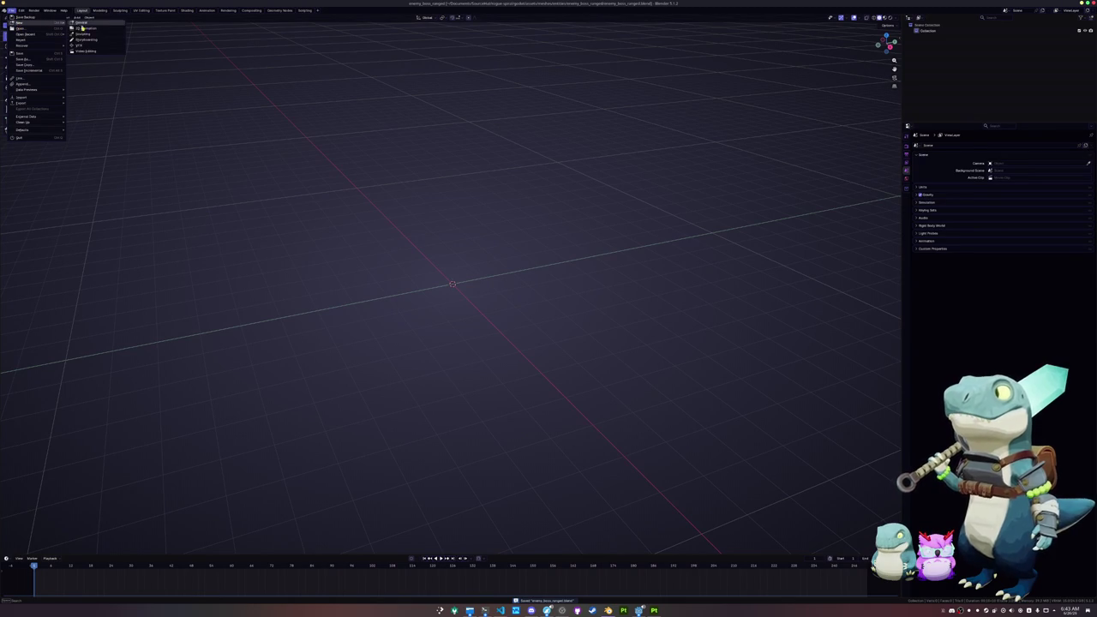
{"action": "left_click", "coordinate": [70, 24]}
{"action": "key", "text": "shift+a"}
{"action": "mouse_move", "coordinate": [217, 157]}
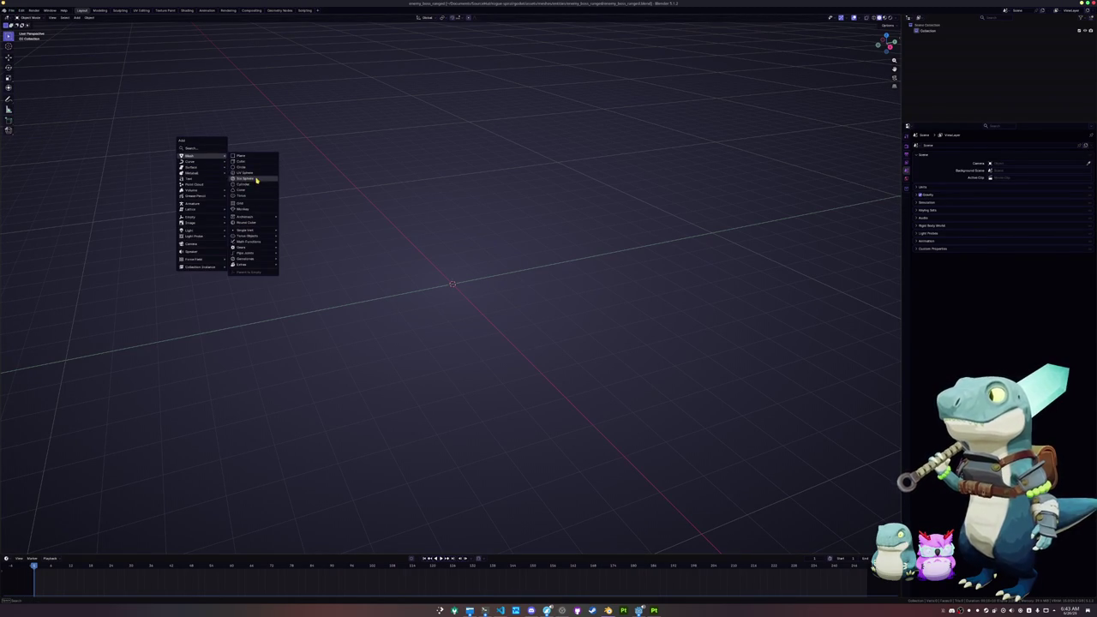
{"action": "left_click", "coordinate": [255, 180]}
{"action": "key", "text": "Delete"}
{"action": "key", "text": "shift+a"}
{"action": "mouse_move", "coordinate": [282, 174]}
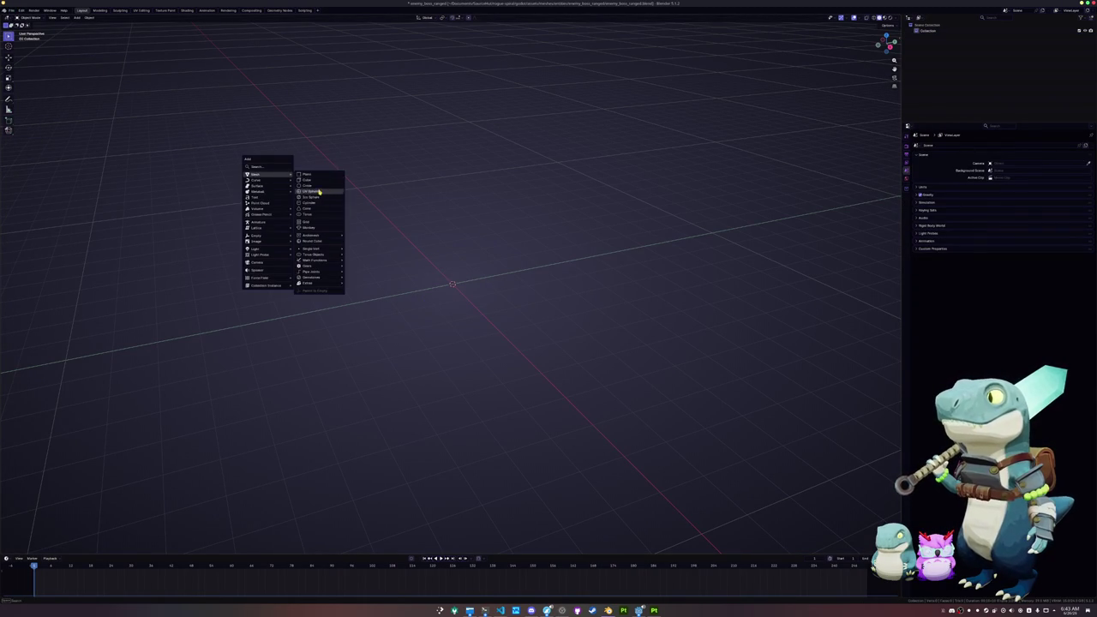
{"action": "left_click", "coordinate": [310, 197]}
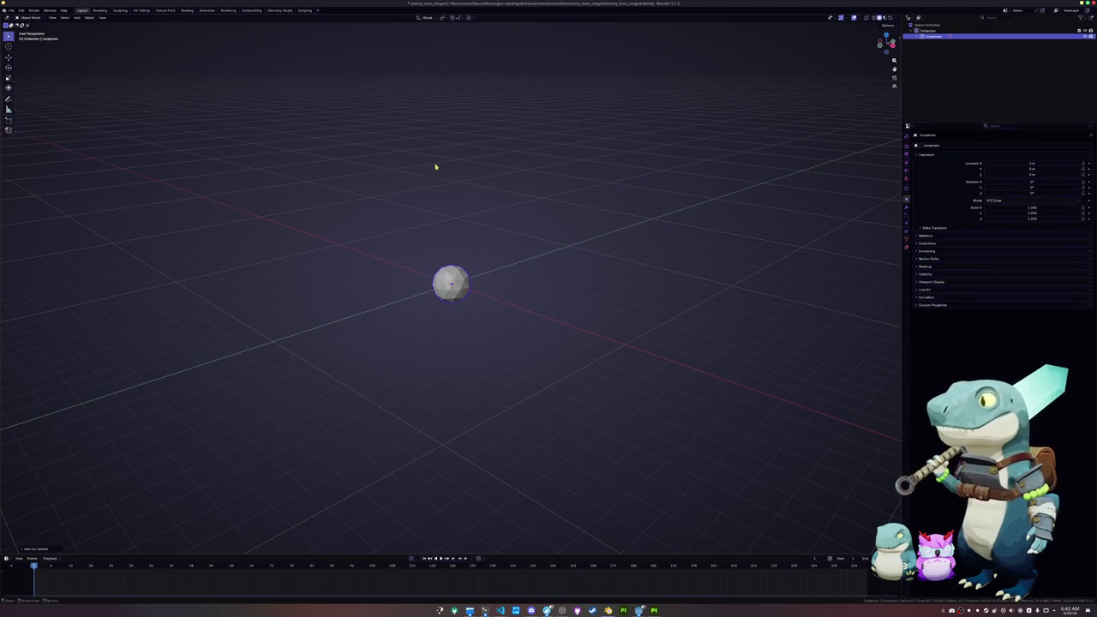
Append the enemy_ranged object from enemy_ranged.blend into the scene.
{"action": "left_click", "coordinate": [11, 11]}
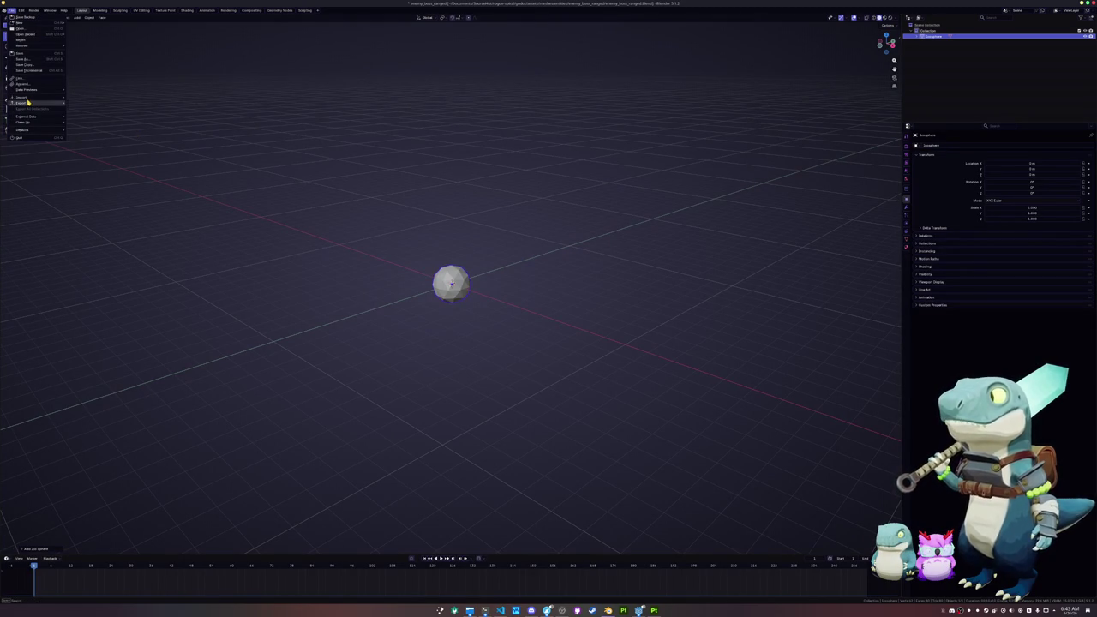
{"action": "mouse_move", "coordinate": [28, 102]}
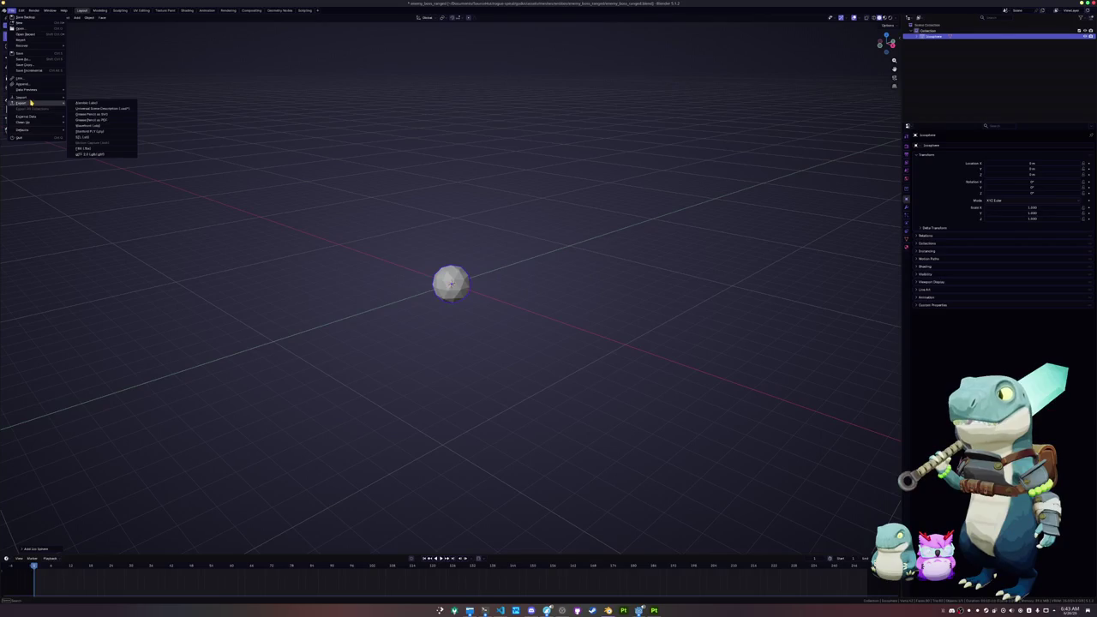
{"action": "left_click", "coordinate": [23, 84]}
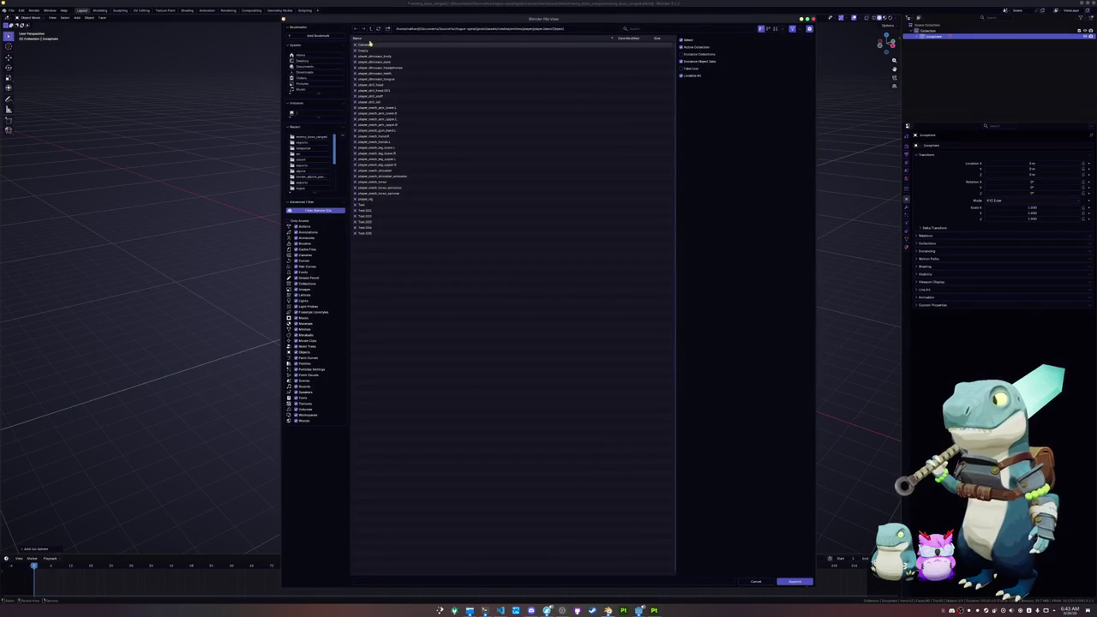
{"action": "left_click", "coordinate": [370, 28]}
{"action": "left_click", "coordinate": [371, 28]}
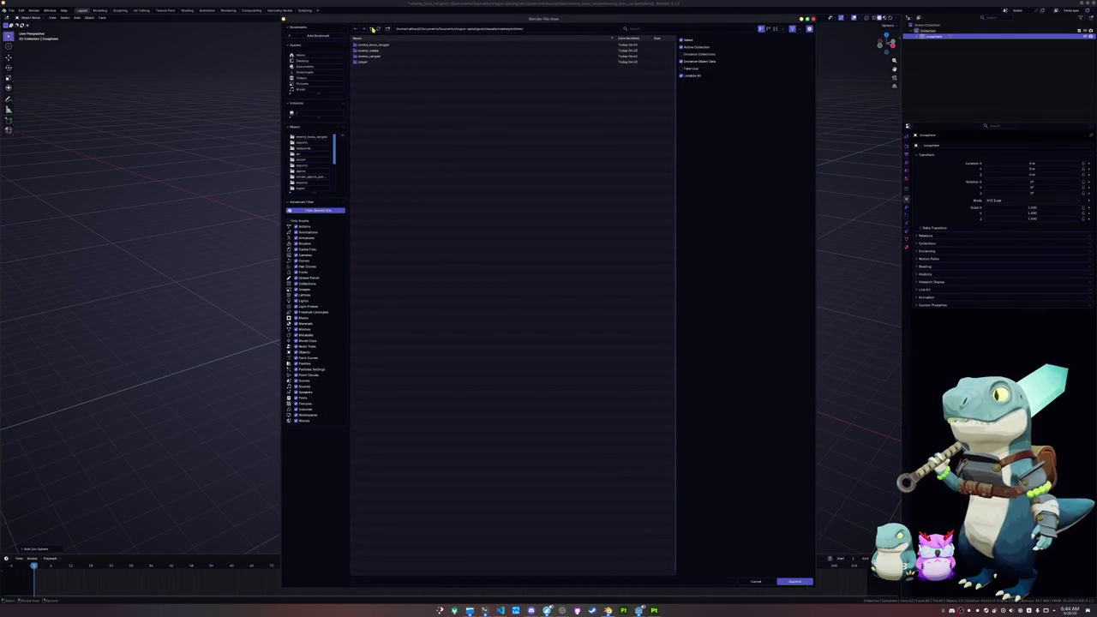
{"action": "double_click", "coordinate": [371, 56]}
{"action": "double_click", "coordinate": [372, 56]}
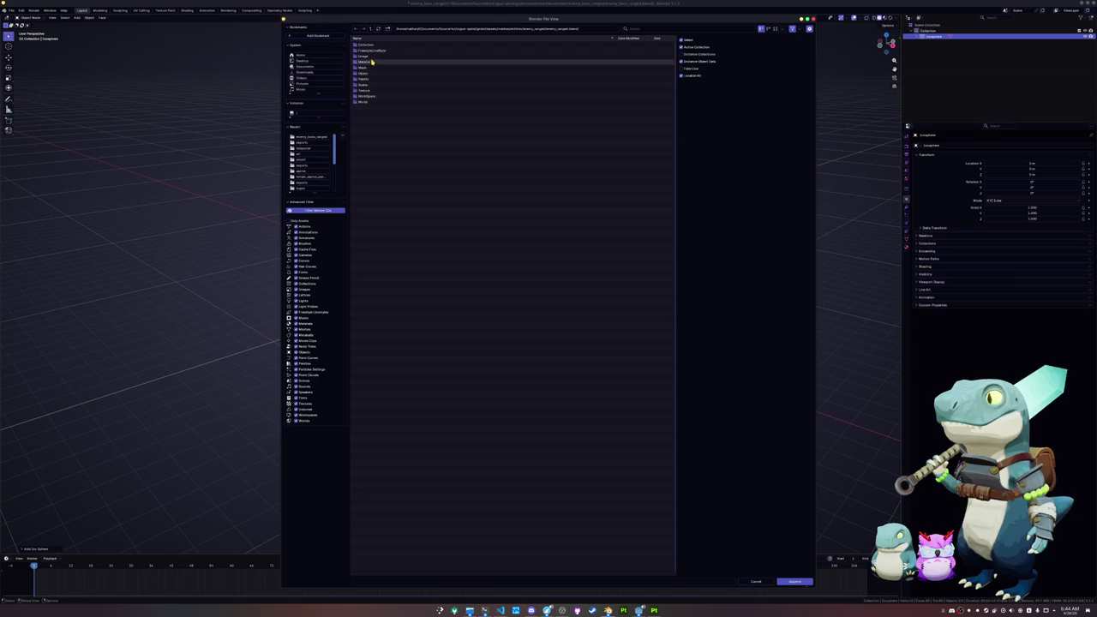
{"action": "double_click", "coordinate": [370, 74]}
{"action": "double_click", "coordinate": [371, 46]}
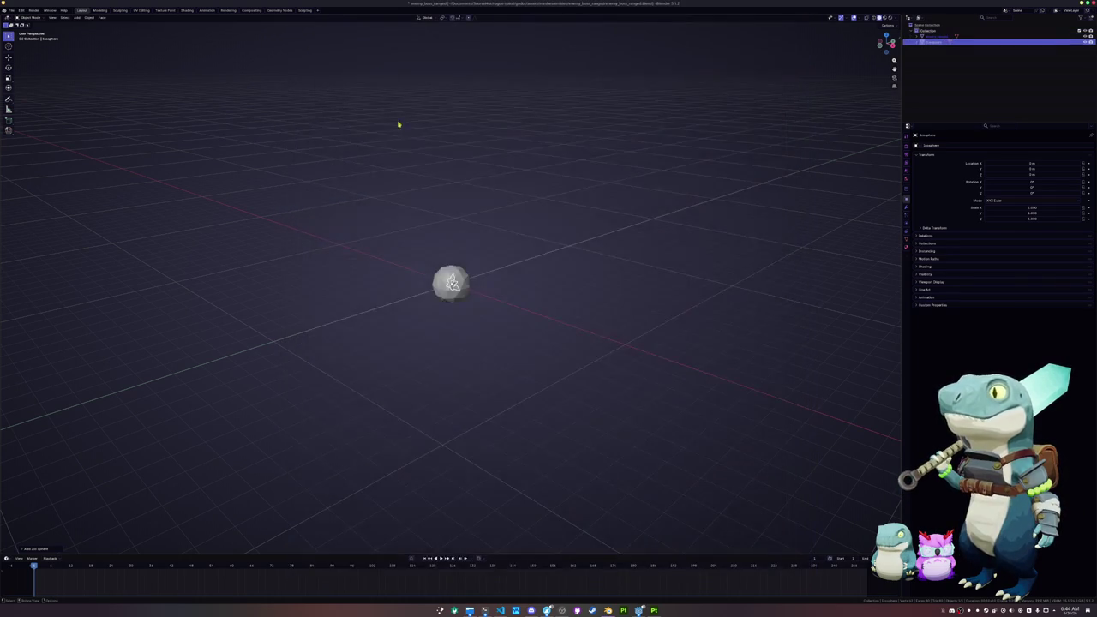
{"action": "left_click_drag", "start_coordinate": [395, 141], "coordinate": [506, 163]}
Add a cube and move it along X beside the sphere.
{"action": "scroll", "coordinate": [531, 259], "scroll_direction": "up", "scroll_amount": 4}
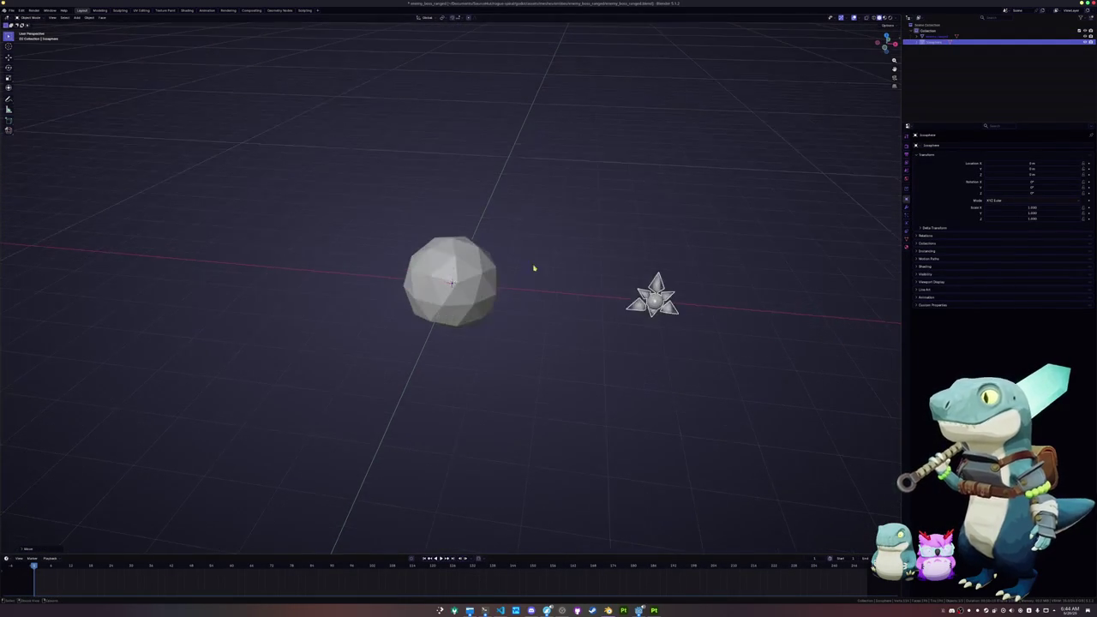
{"action": "mouse_move", "coordinate": [537, 257]}
{"action": "left_mouse_down"}
{"action": "mouse_move", "coordinate": [446, 255]}
{"action": "mouse_move", "coordinate": [477, 264]}
{"action": "left_mouse_up"}
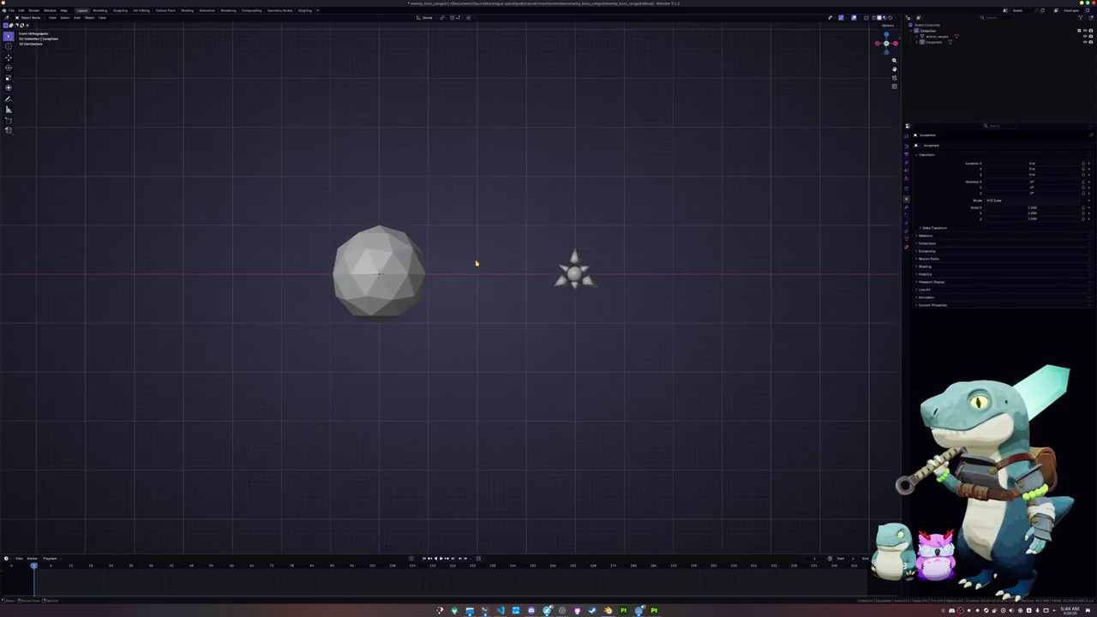
{"action": "key", "text": "shift+a"}
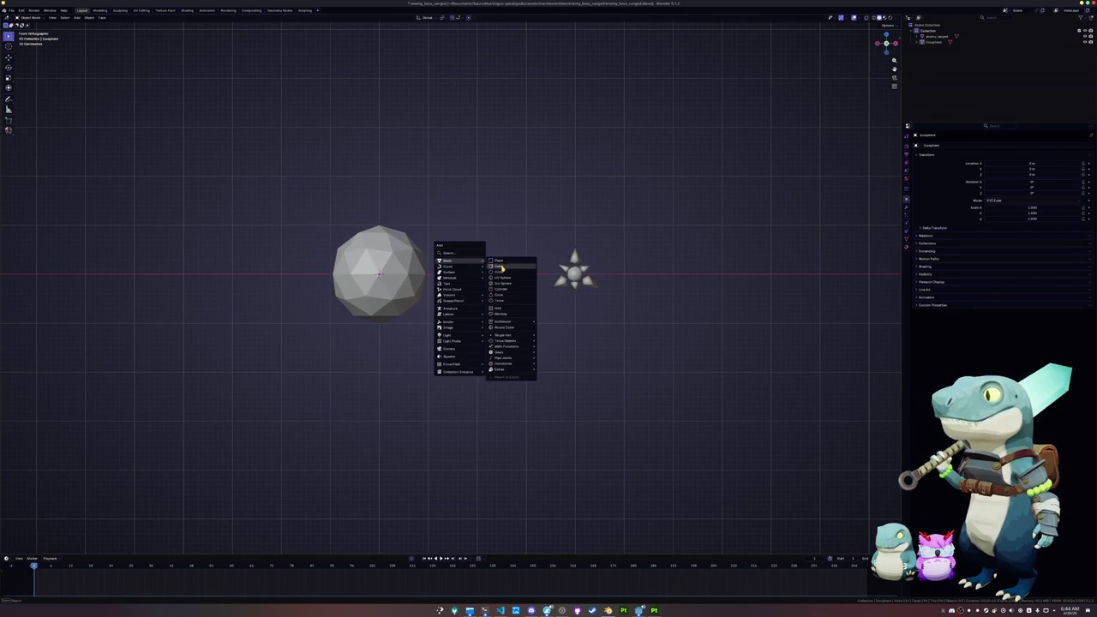
{"action": "left_click", "coordinate": [506, 263]}
{"action": "scroll", "coordinate": [543, 281], "scroll_direction": "down", "scroll_amount": 2}
{"action": "key", "text": "g"}
{"action": "key", "text": "x"}
{"action": "left_click", "coordinate": [582, 282]}
Stretch the cube's end vertices 3 m along X and add a loop cut across the box.
{"action": "key", "text": "Tab"}
{"action": "left_click_drag", "start_coordinate": [534, 354], "coordinate": [466, 220]}
{"action": "scroll", "coordinate": [518, 269], "scroll_direction": "up", "scroll_amount": 2}
{"action": "key", "text": "g"}
{"action": "key", "text": "x"}
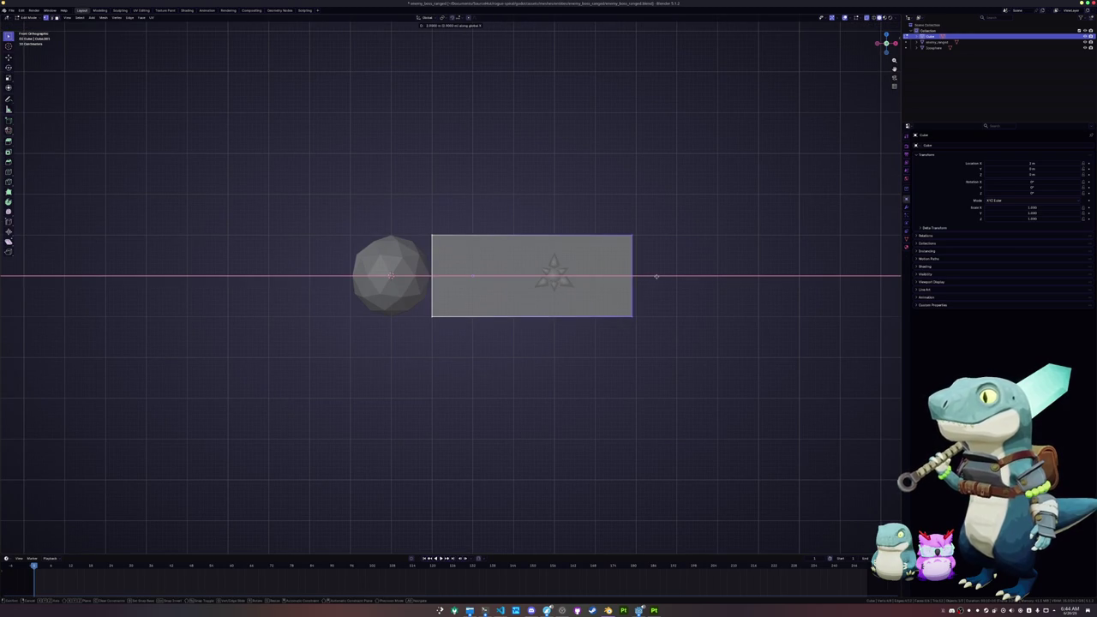
{"action": "left_click", "coordinate": [658, 276]}
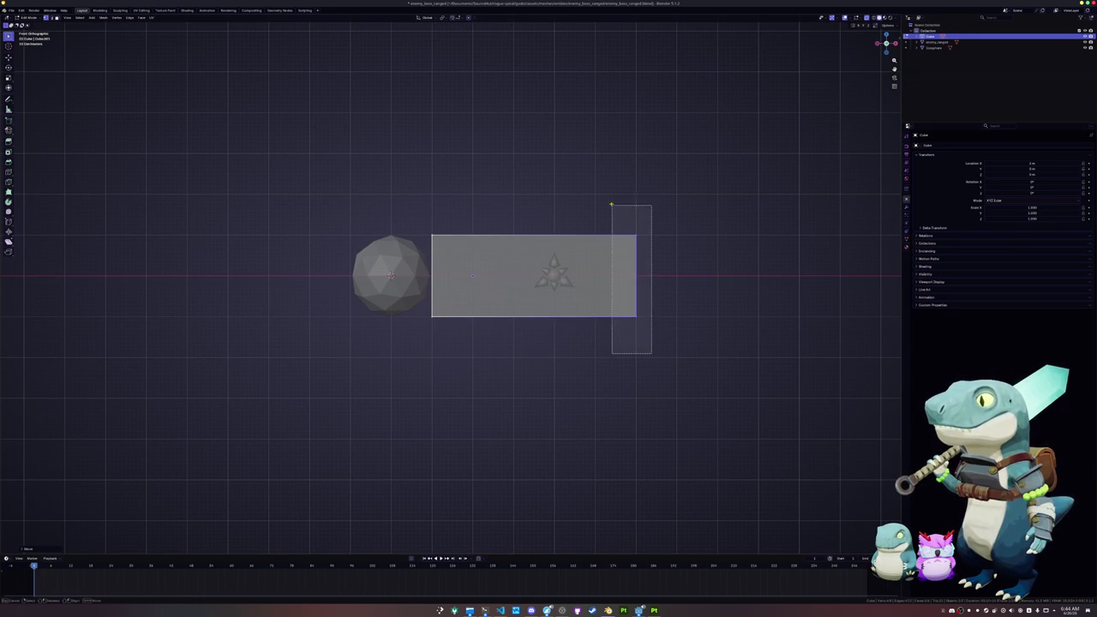
{"action": "key", "text": "ctrl+r"}
{"action": "left_click", "coordinate": [549, 234]}
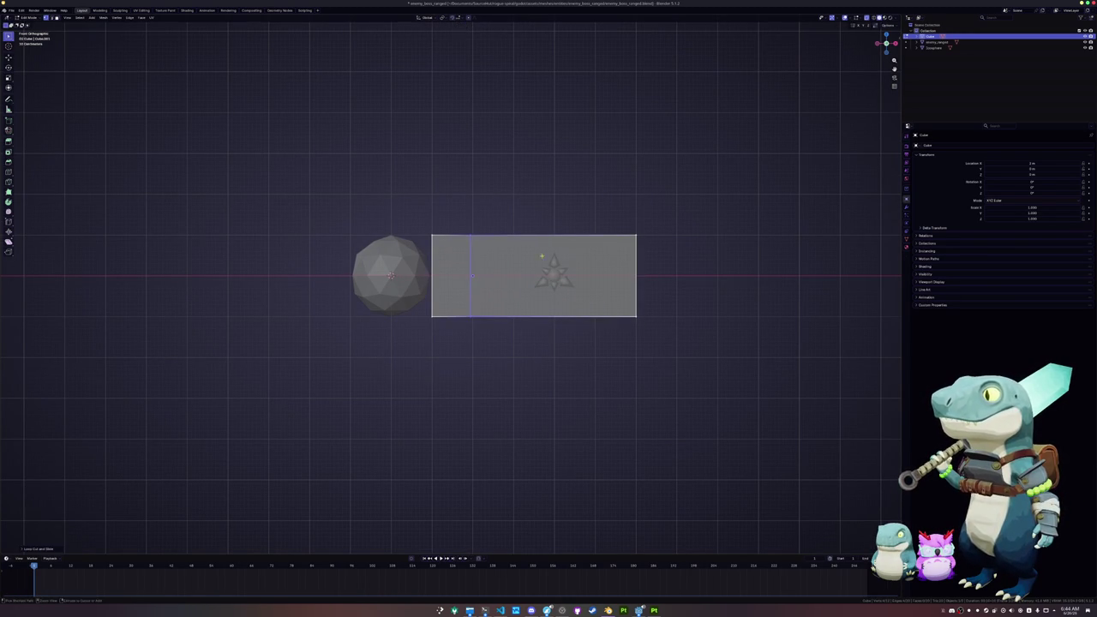
{"action": "left_click", "coordinate": [635, 276]}
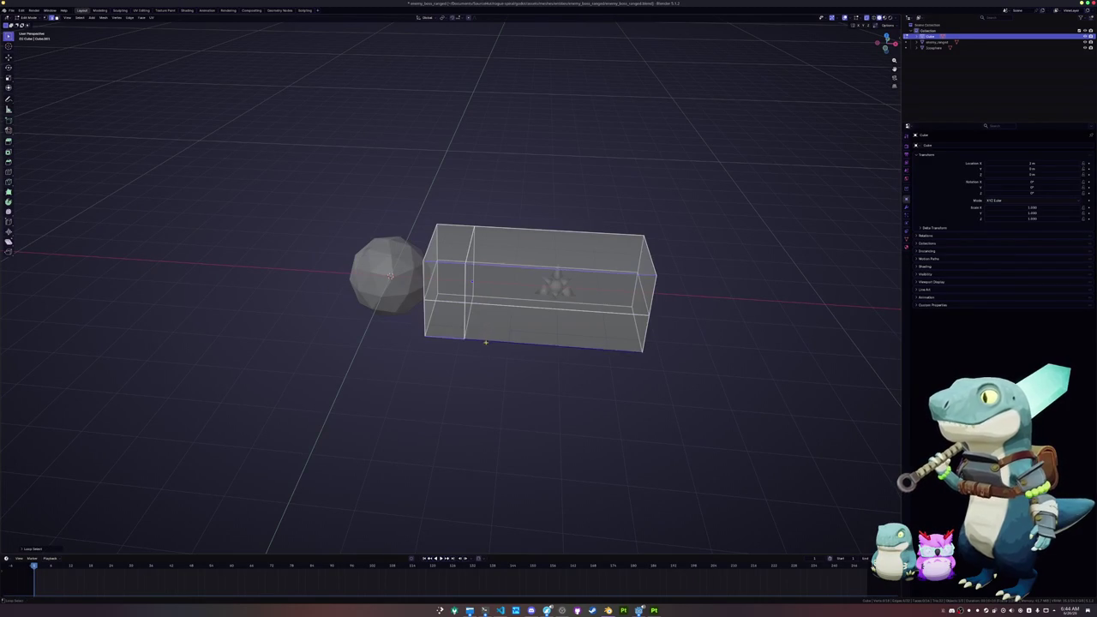
Scale the end face to 0 to collapse it into a pointed tip, then reposition the tip.
{"action": "left_click_drag", "start_coordinate": [515, 360], "coordinate": [540, 356]}
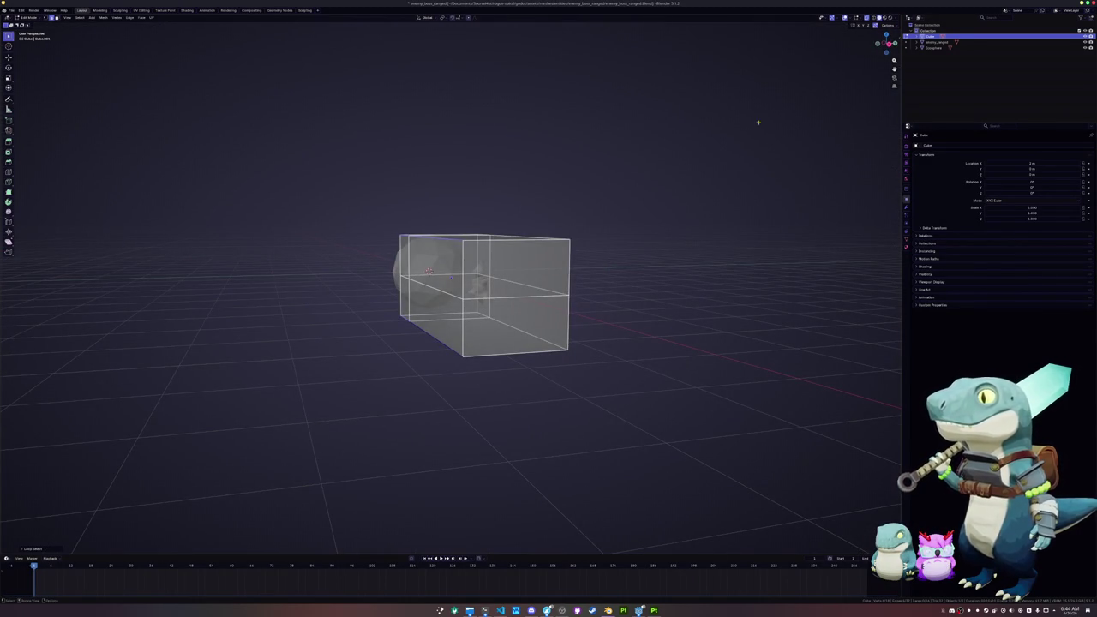
{"action": "key", "text": "s"}
{"action": "key", "text": "0"}
{"action": "key", "text": "Return"}
{"action": "left_click_drag", "start_coordinate": [581, 287], "coordinate": [501, 347]}
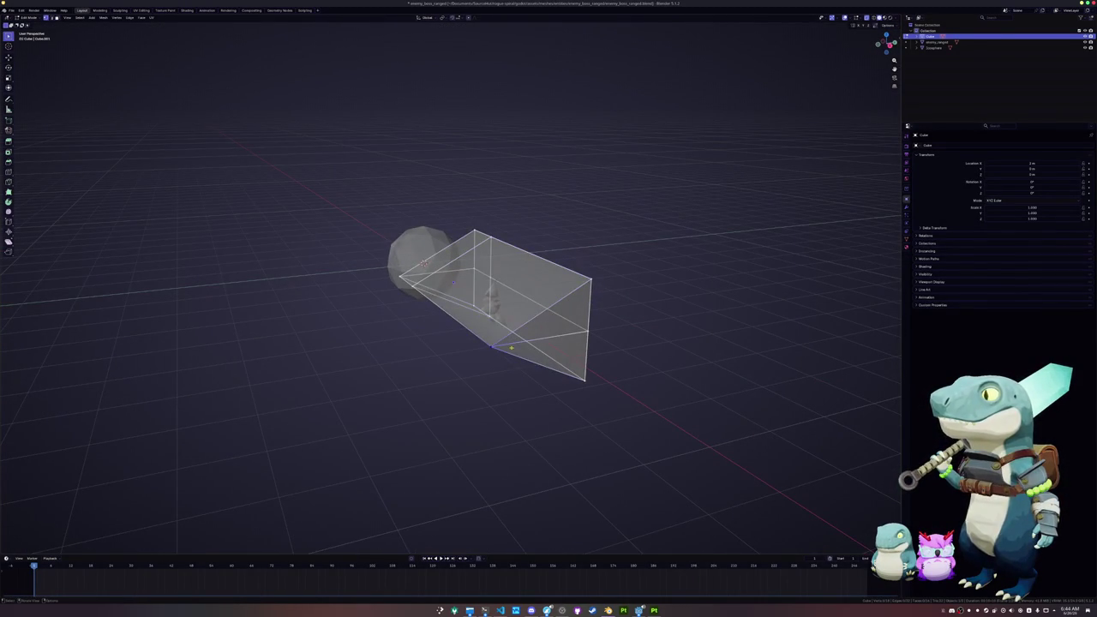
{"action": "key", "text": "g"}
{"action": "left_click", "coordinate": [593, 321]}
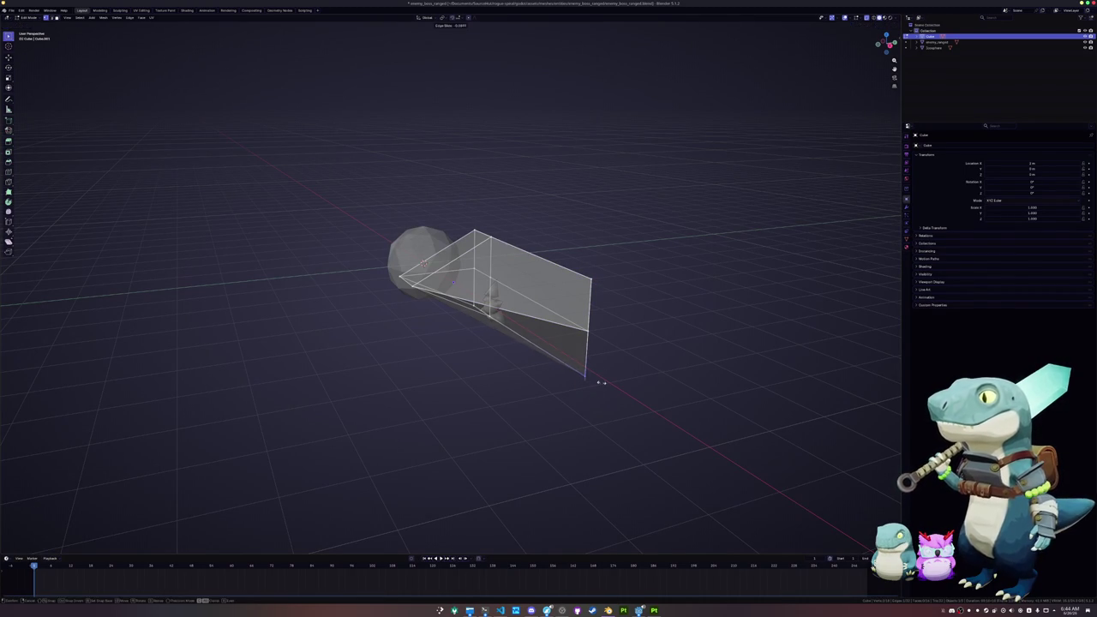
Merge overlapping vertices by distance, slide the bottom vertex along its edge, and merge again.
{"action": "key", "text": "a"}
{"action": "right_click", "coordinate": [646, 357]}
{"action": "mouse_move", "coordinate": [641, 462]}
{"action": "left_click", "coordinate": [677, 484]}
{"action": "key", "text": "shift+v"}
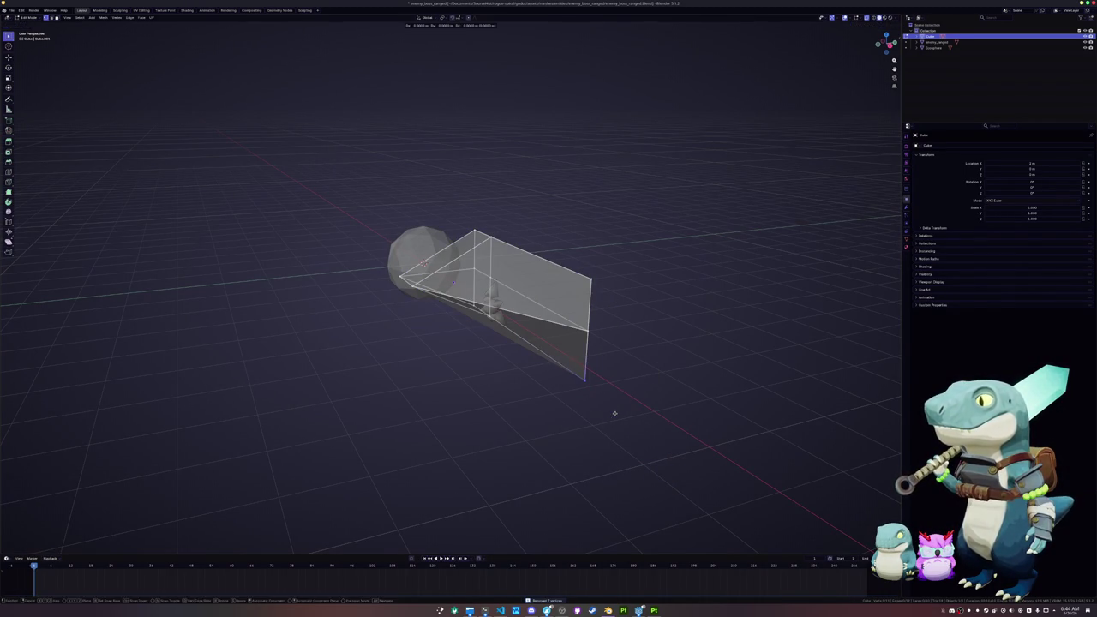
{"action": "left_click_drag", "start_coordinate": [565, 297], "coordinate": [393, 262]}
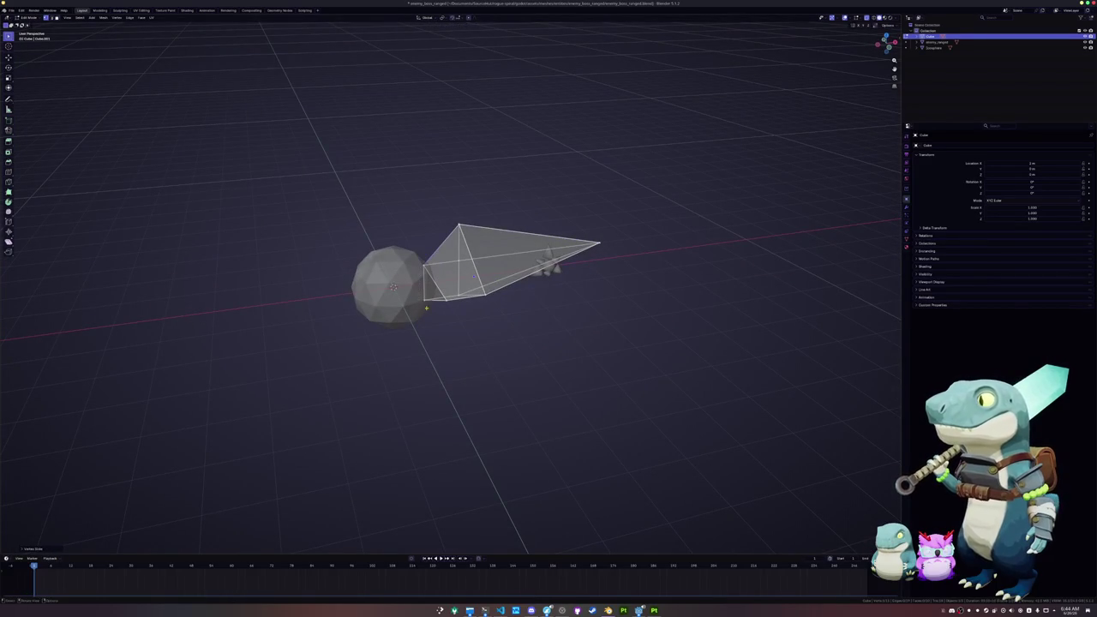
{"action": "left_click", "coordinate": [420, 229]}
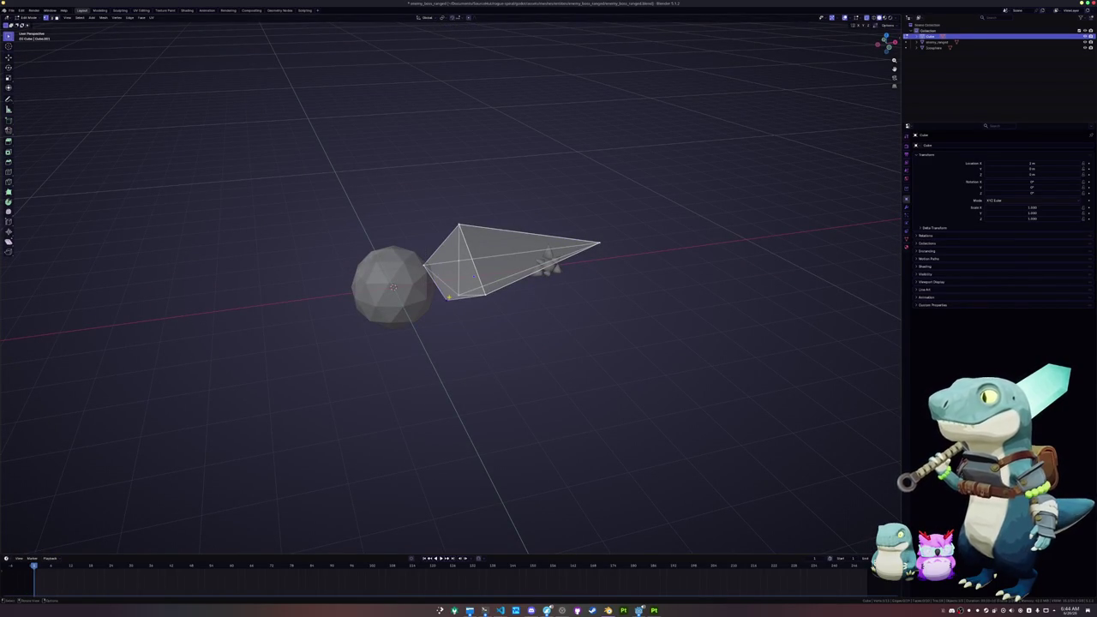
{"action": "key", "text": "a"}
{"action": "right_click", "coordinate": [409, 215]}
{"action": "mouse_move", "coordinate": [410, 215]}
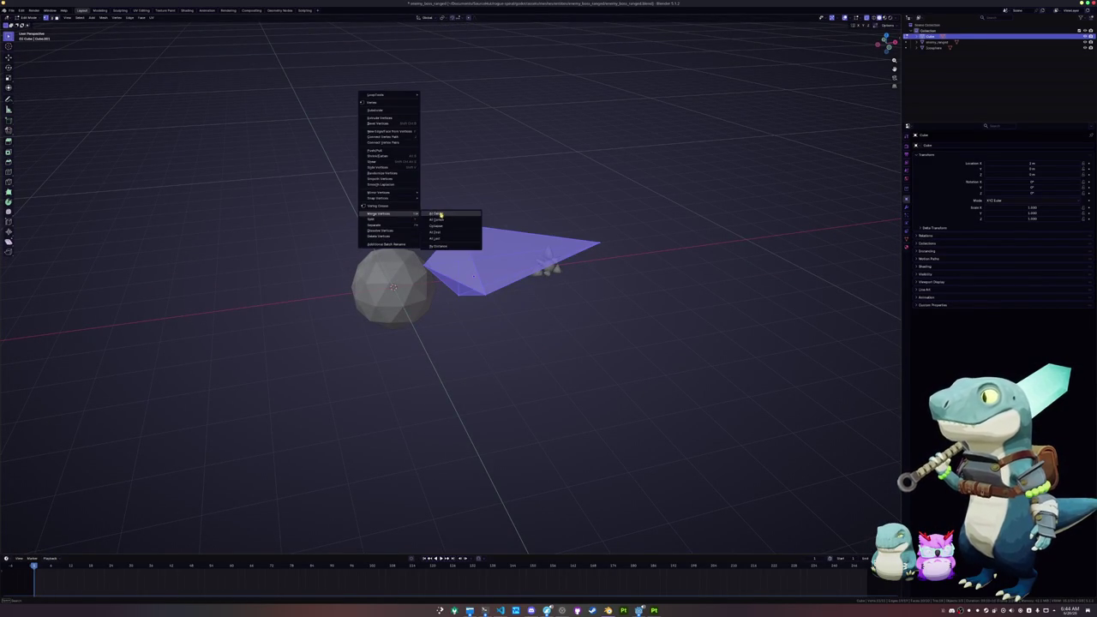
{"action": "left_click", "coordinate": [439, 247]}
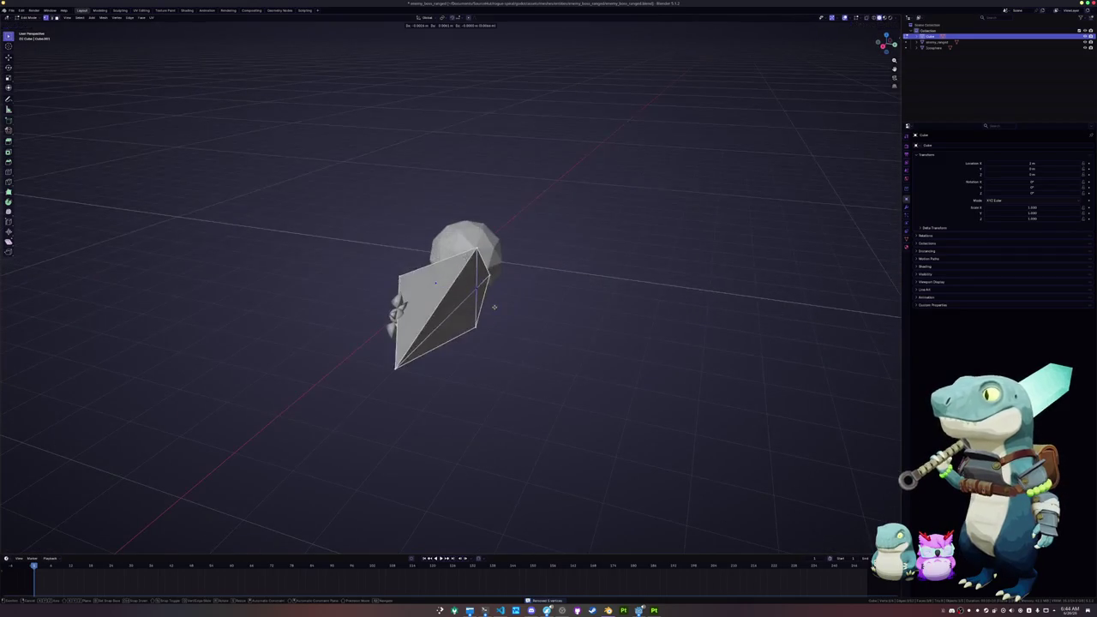
Move the spike mesh along Y and position it next to the sphere in top view.
{"action": "key", "text": "g"}
{"action": "key", "text": "y"}
{"action": "left_click", "coordinate": [512, 314]}
{"action": "key", "text": "KP_7"}
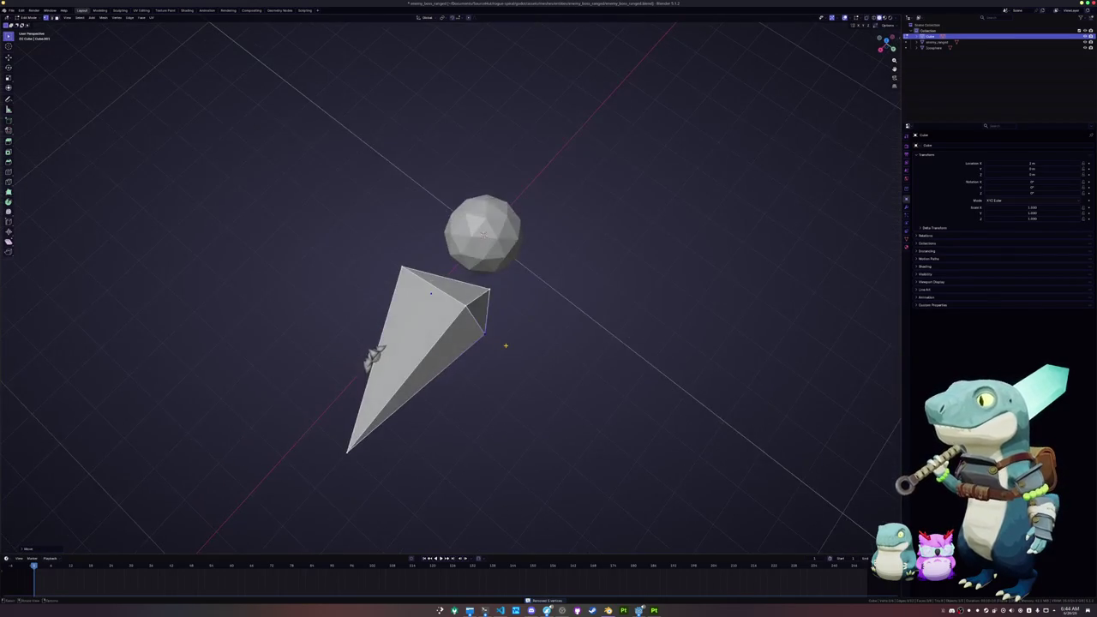
{"action": "key", "text": "a"}
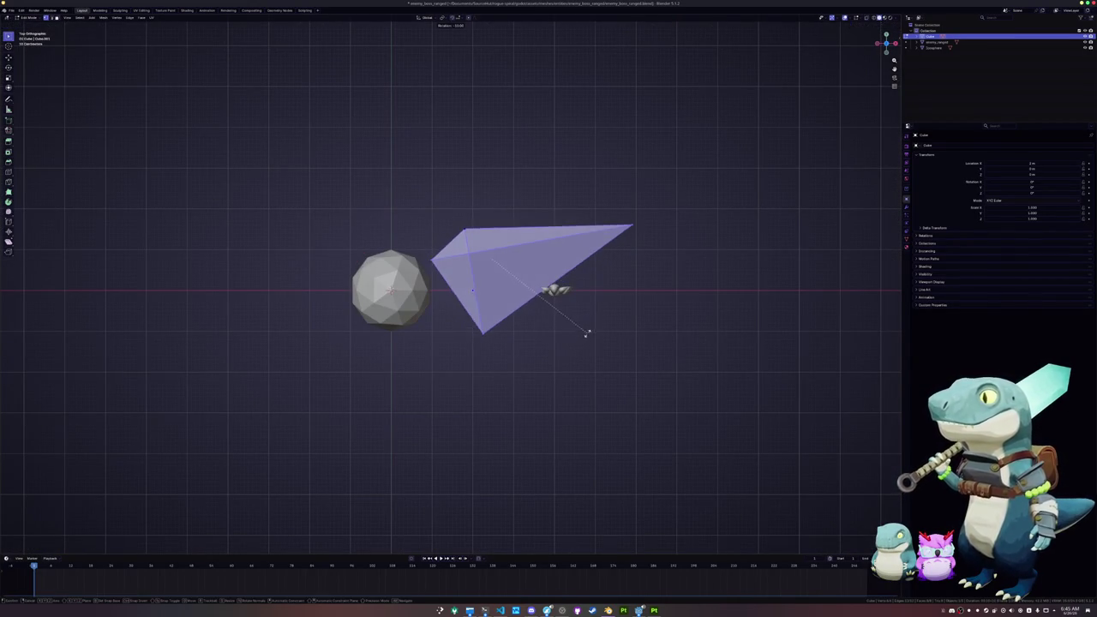
{"action": "key", "text": "g"}
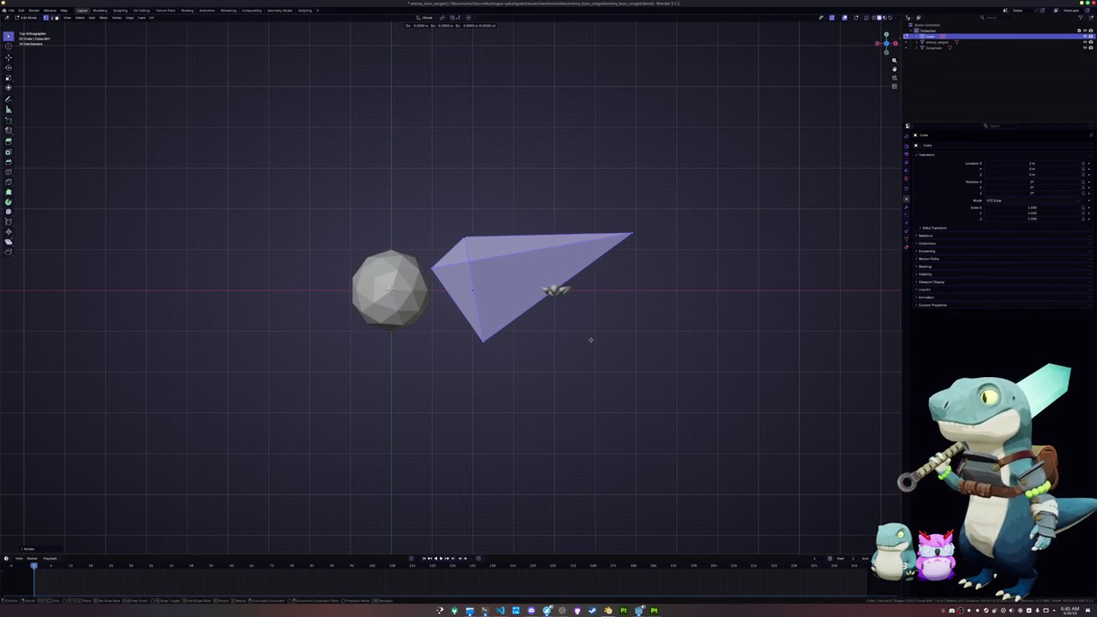
{"action": "left_click", "coordinate": [589, 349]}
Return to object mode and apply the spike's transforms with Ctrl+A.
{"action": "key", "text": "KP_1"}
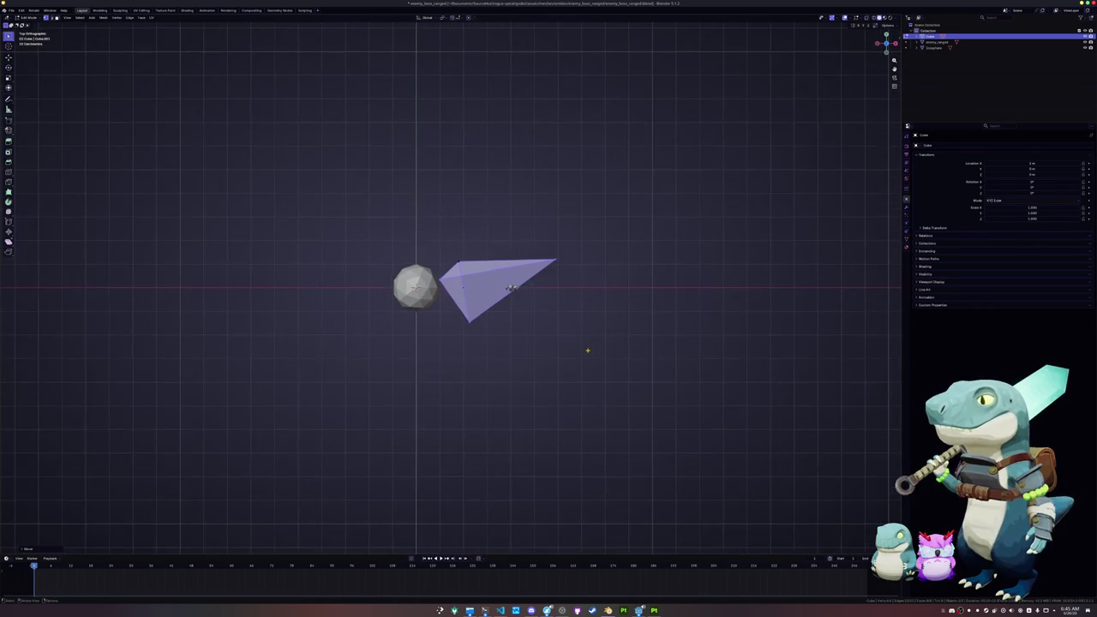
{"action": "key", "text": "Tab"}
{"action": "key", "text": "ctrl+a"}
{"action": "left_click", "coordinate": [595, 324]}
{"action": "scroll", "coordinate": [595, 324], "scroll_direction": "up", "scroll_amount": 4}
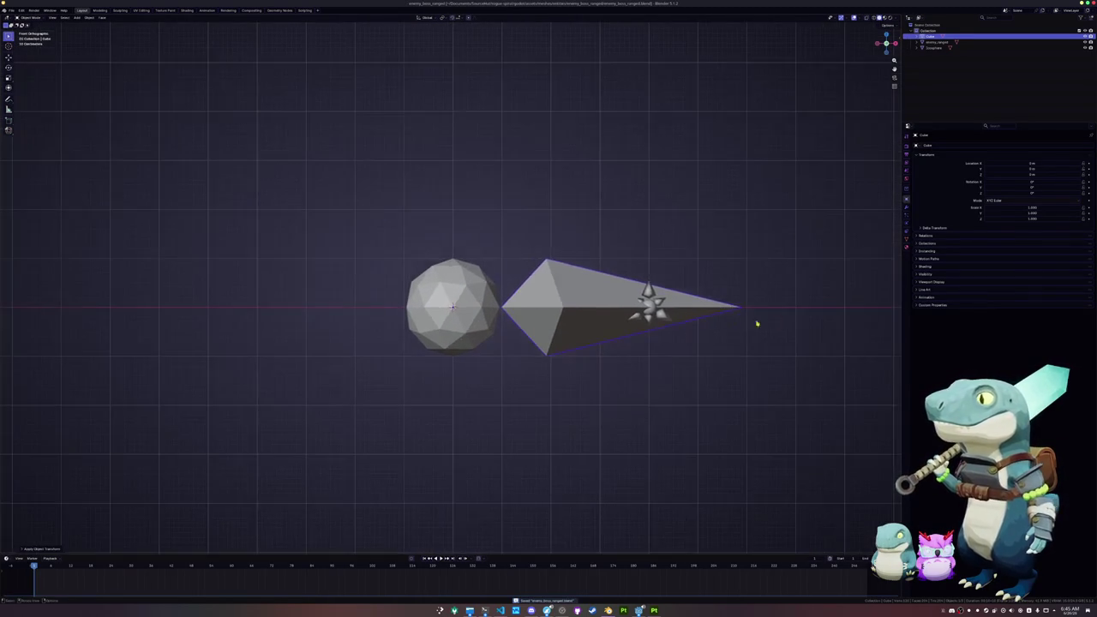
Add an Array modifier to the spike and set its shape to Circle.
{"action": "left_click", "coordinate": [908, 241]}
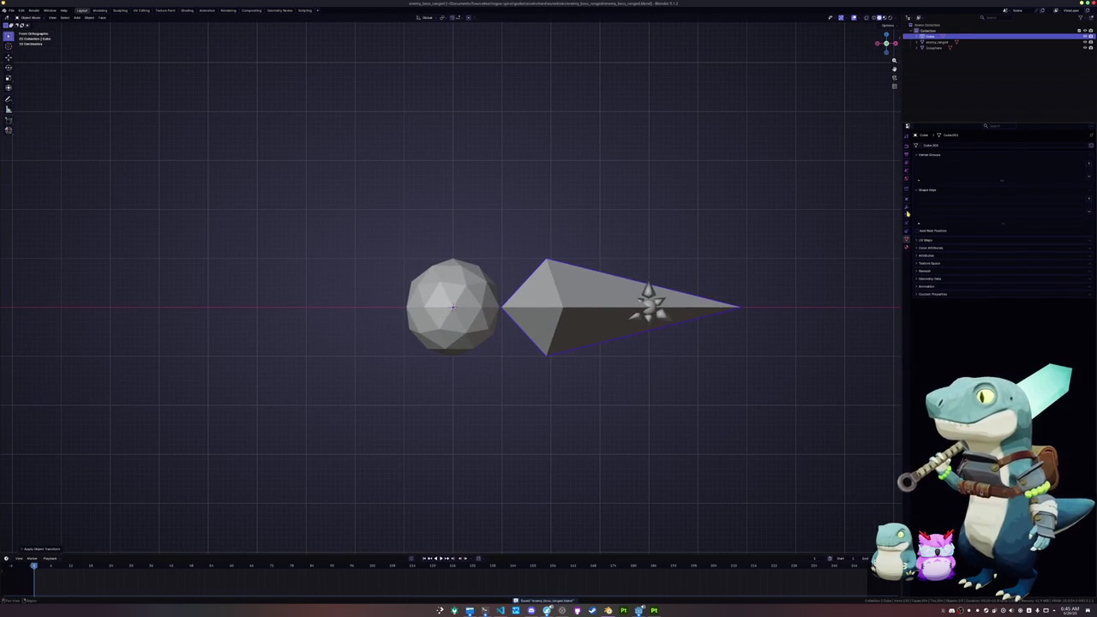
{"action": "left_click", "coordinate": [907, 217]}
{"action": "left_click", "coordinate": [907, 208]}
{"action": "left_click", "coordinate": [934, 146]}
{"action": "type", "text": "ar"}
{"action": "key", "text": "Return"}
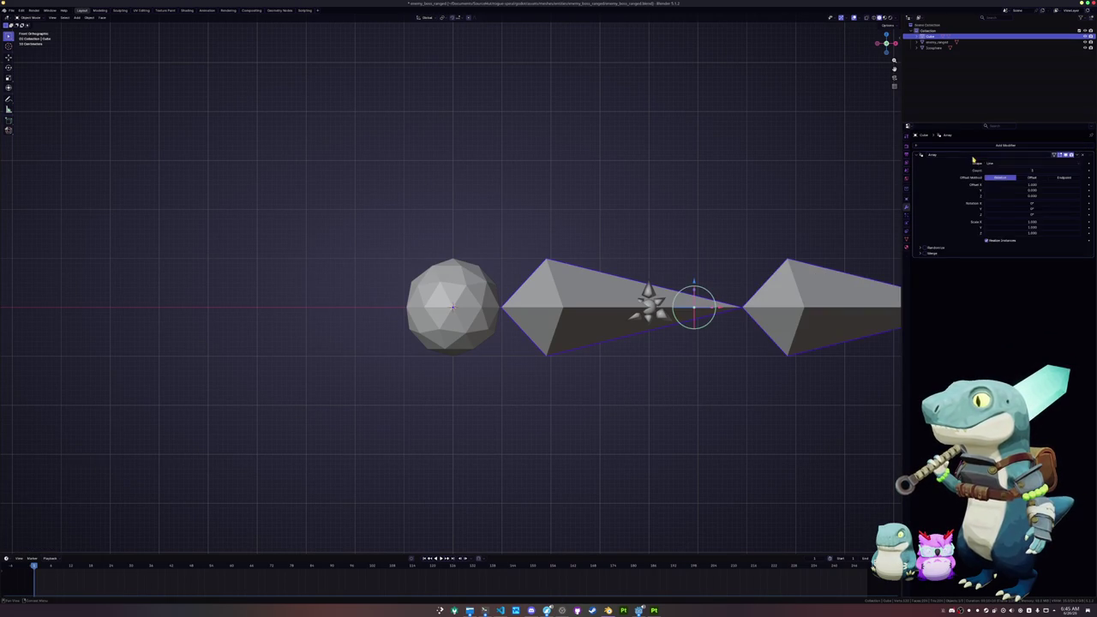
{"action": "scroll", "coordinate": [819, 265], "scroll_direction": "down", "scroll_amount": 1}
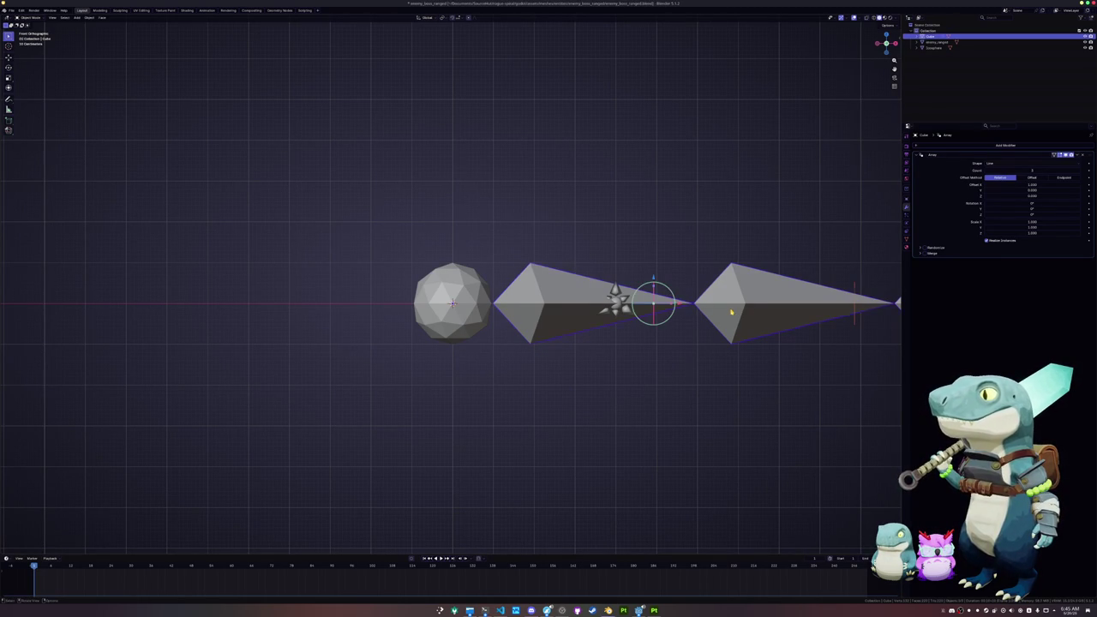
{"action": "left_click", "coordinate": [1034, 163]}
{"action": "left_click", "coordinate": [1033, 180]}
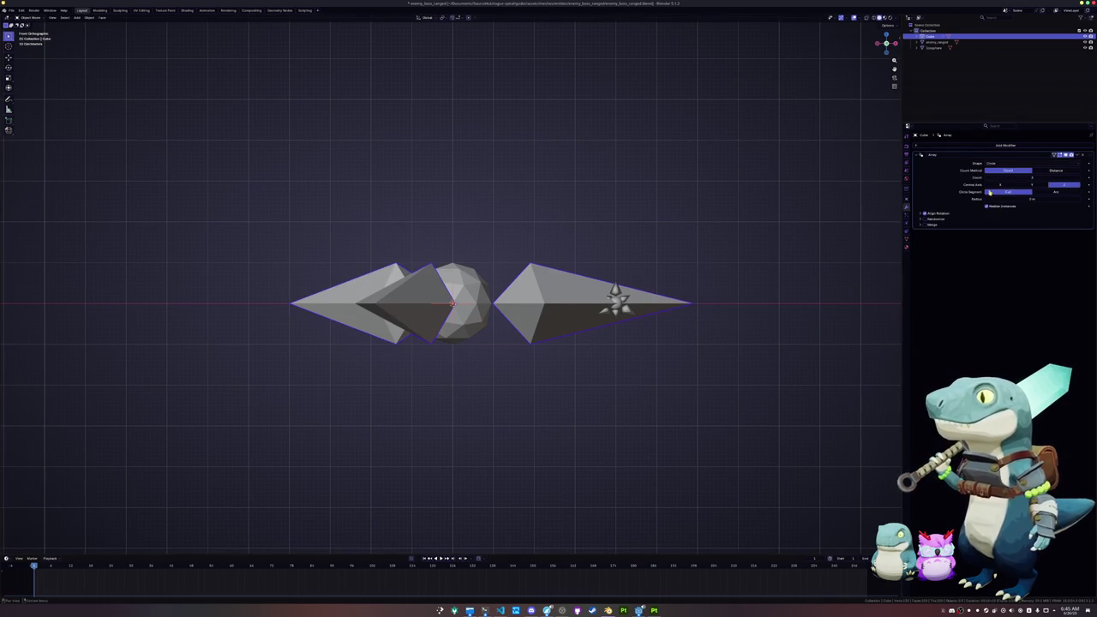
Change the array's central axis so the spikes fan into three blades around the sphere.
{"action": "key", "text": "r"}
{"action": "key", "text": "x"}
{"action": "key", "text": "Escape"}
{"action": "left_click_drag", "start_coordinate": [715, 244], "coordinate": [712, 278]}
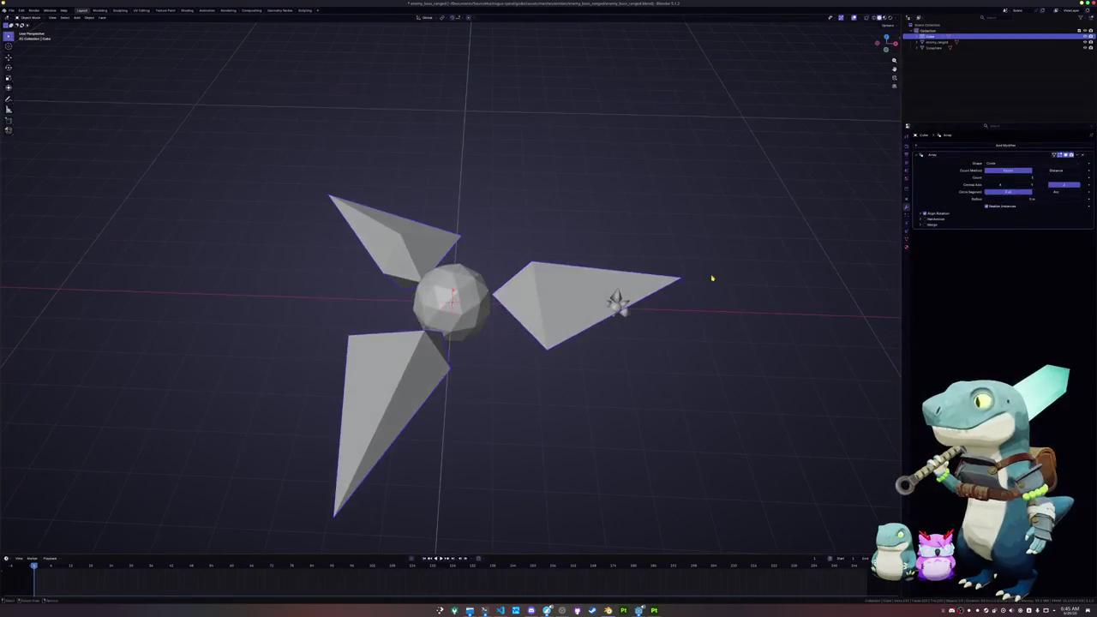
{"action": "left_click_drag", "start_coordinate": [617, 299], "coordinate": [958, 202]}
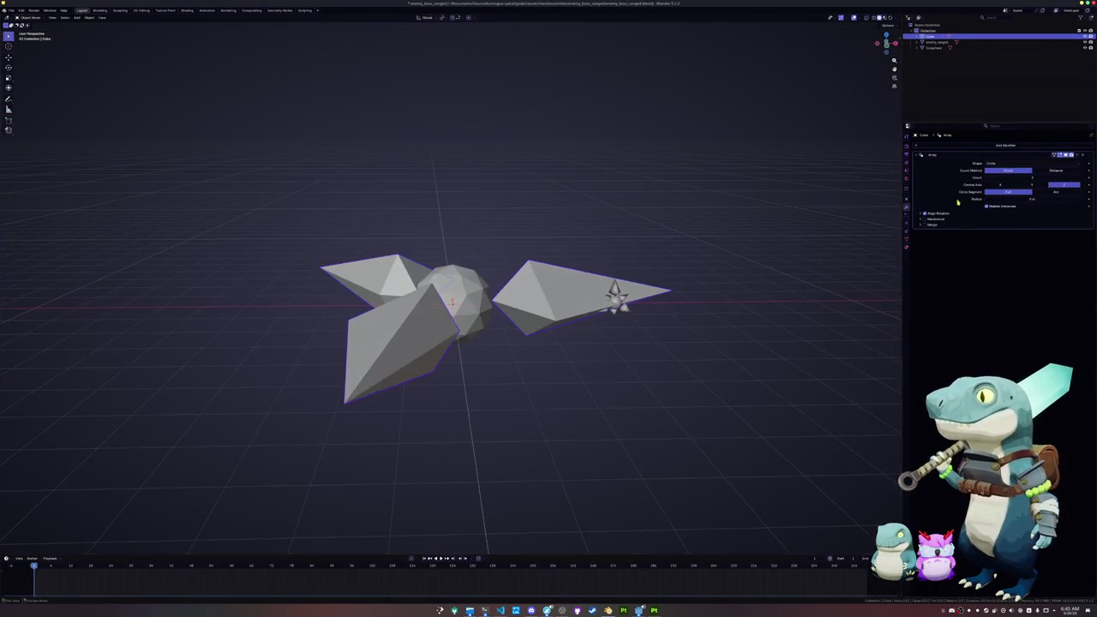
{"action": "left_click", "coordinate": [1003, 185]}
{"action": "left_click", "coordinate": [1030, 185]}
{"action": "left_click_drag", "start_coordinate": [767, 241], "coordinate": [732, 250]}
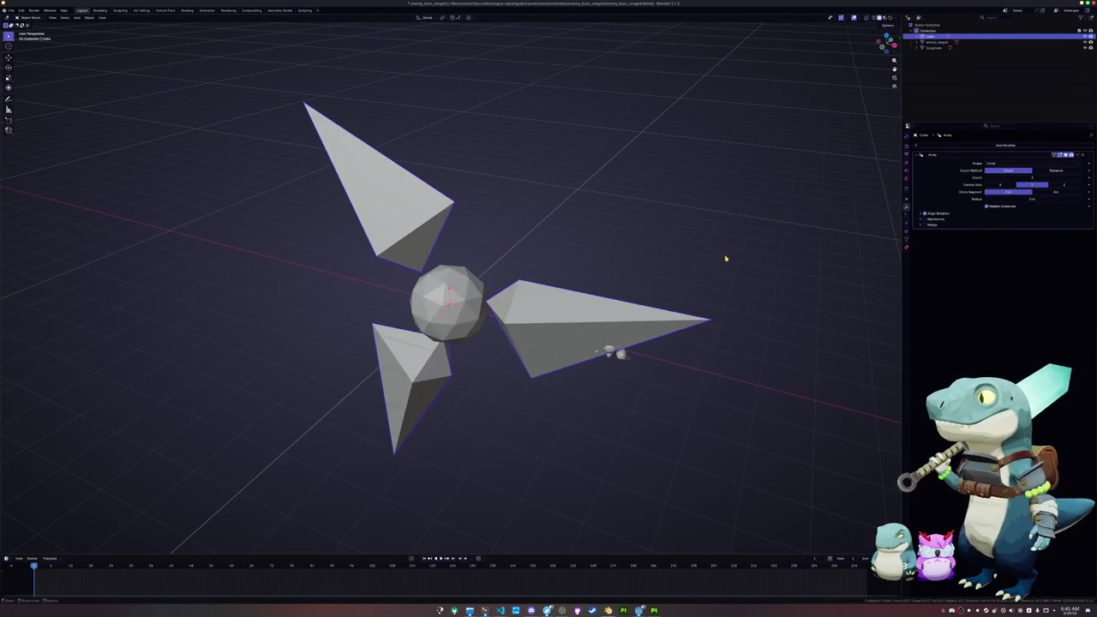
Start rotating the spike's mesh faces about the X axis in Edit Mode.
{"action": "key", "text": "Tab"}
{"action": "key", "text": "r"}
{"action": "key", "text": "x"}
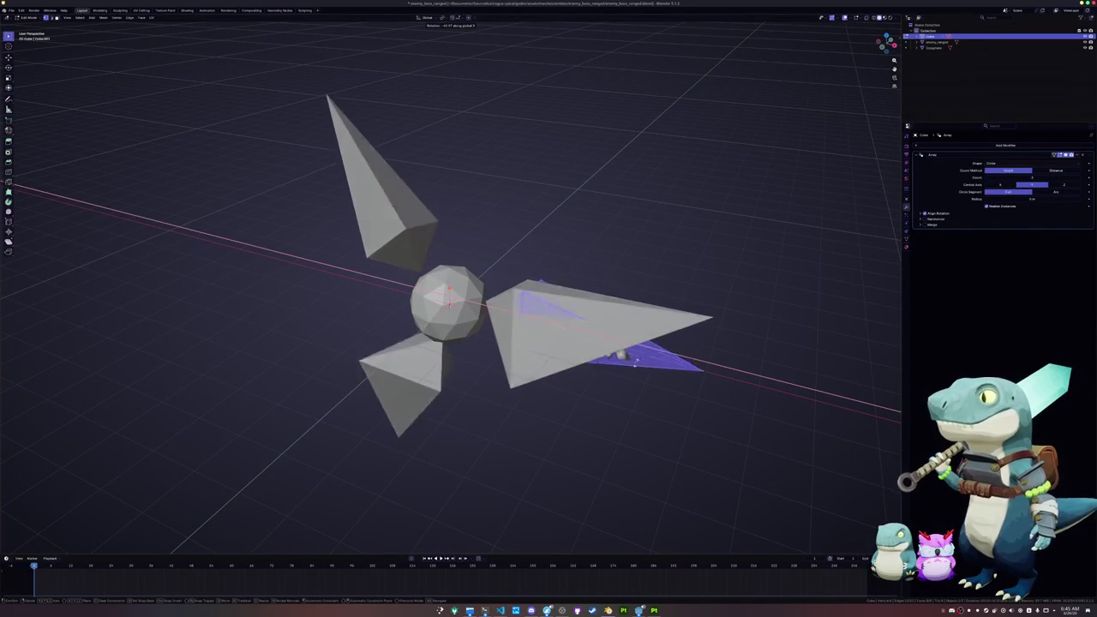
Confirm the X-axis tilt of the spike faces and return to a front view in object mode.
{"action": "left_click", "coordinate": [570, 383]}
{"action": "key", "text": "KP_1"}
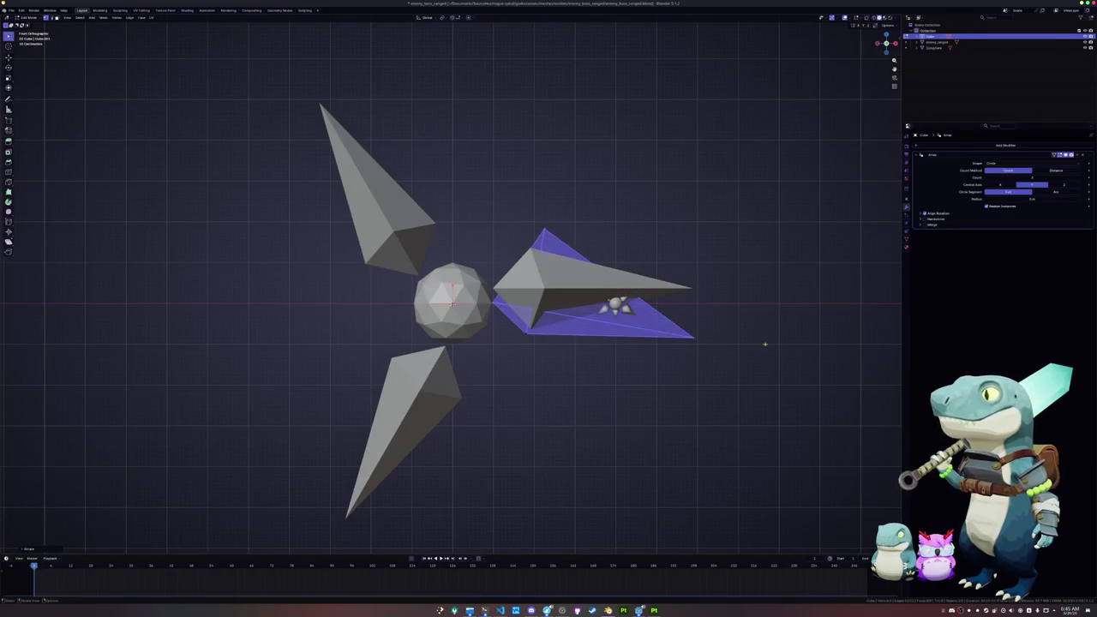
{"action": "key", "text": "Tab"}
{"action": "key", "text": "Tab"}
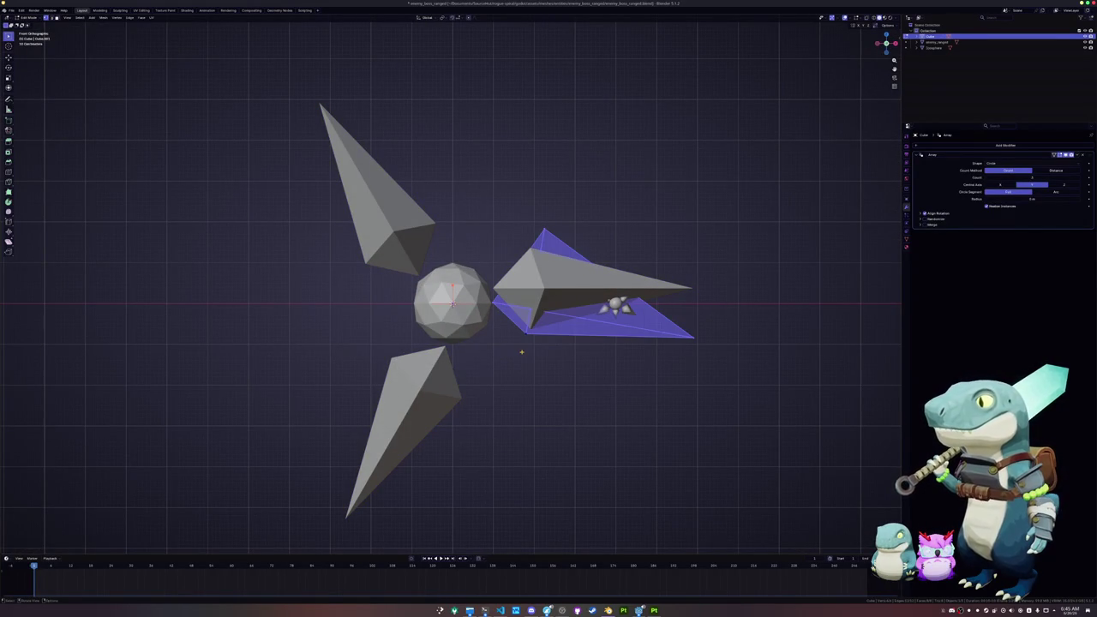
{"action": "scroll", "coordinate": [522, 351], "scroll_direction": "up", "scroll_amount": 1}
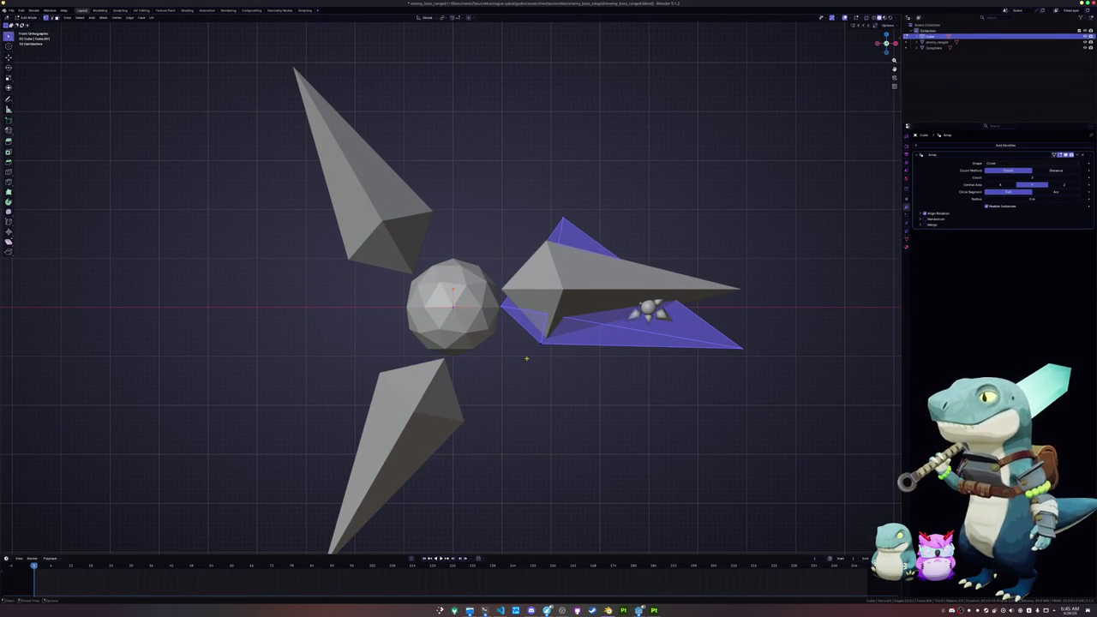
Rework the spike faces' orientation in Edit Mode, save the file, and return to object mode.
{"action": "key", "text": "r"}
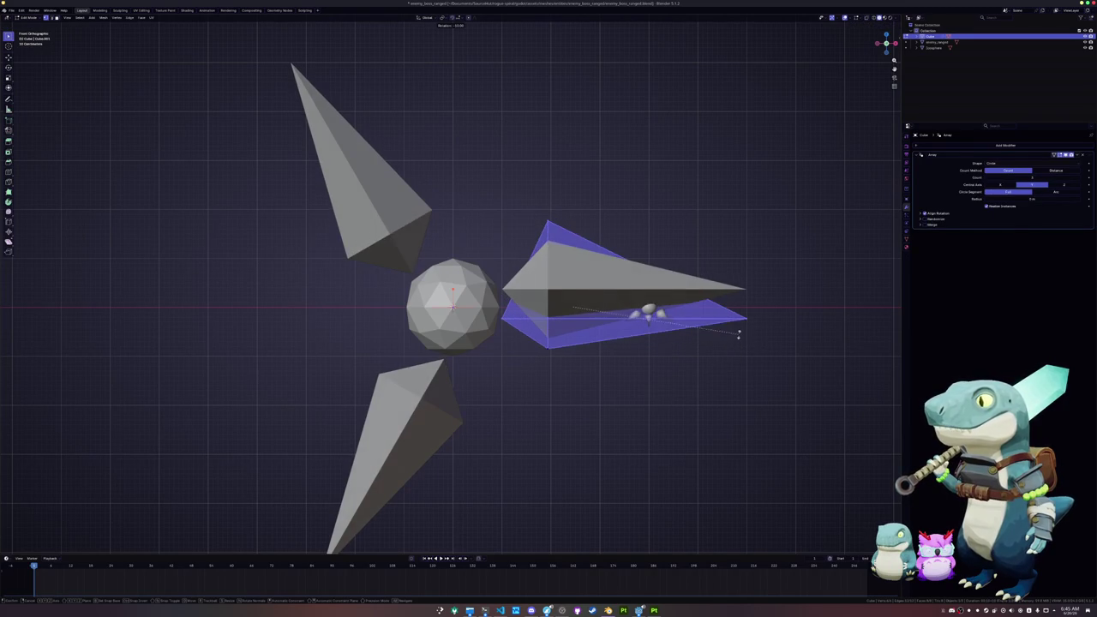
{"action": "key", "text": "g"}
{"action": "key", "text": "z"}
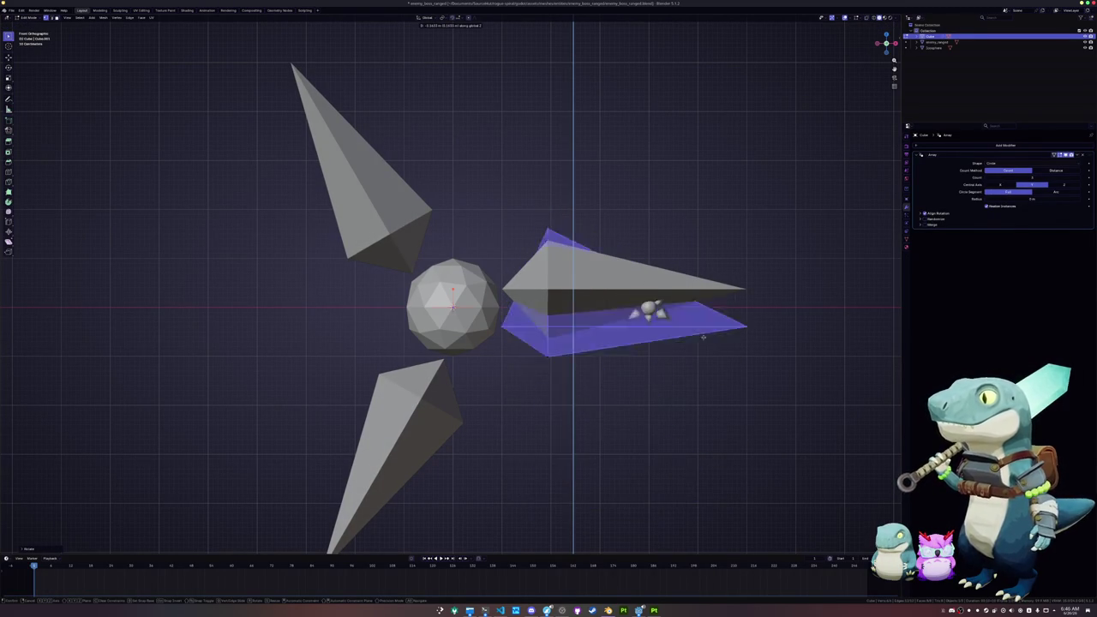
{"action": "right_click", "coordinate": [706, 262]}
{"action": "key", "text": "Tab"}
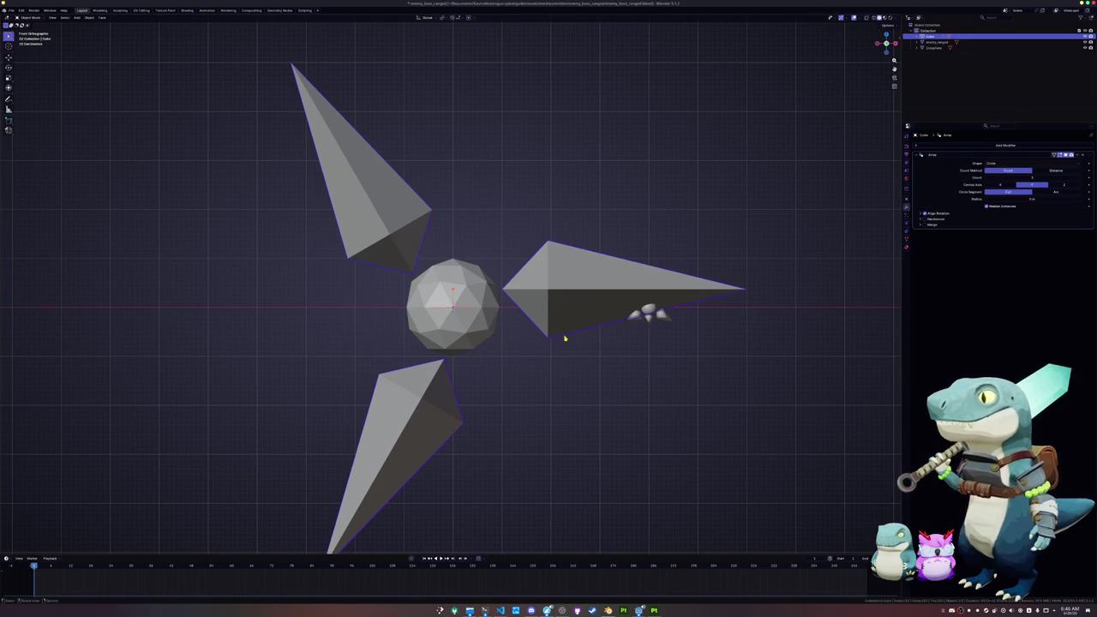
{"action": "key", "text": "Tab"}
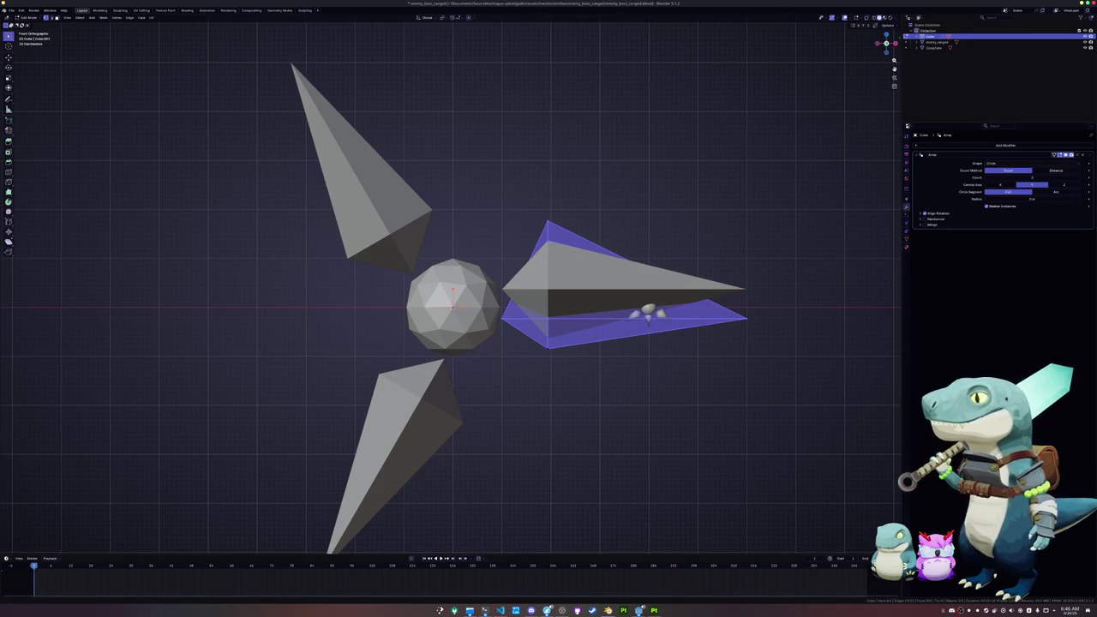
{"action": "key", "text": "ctrl+s"}
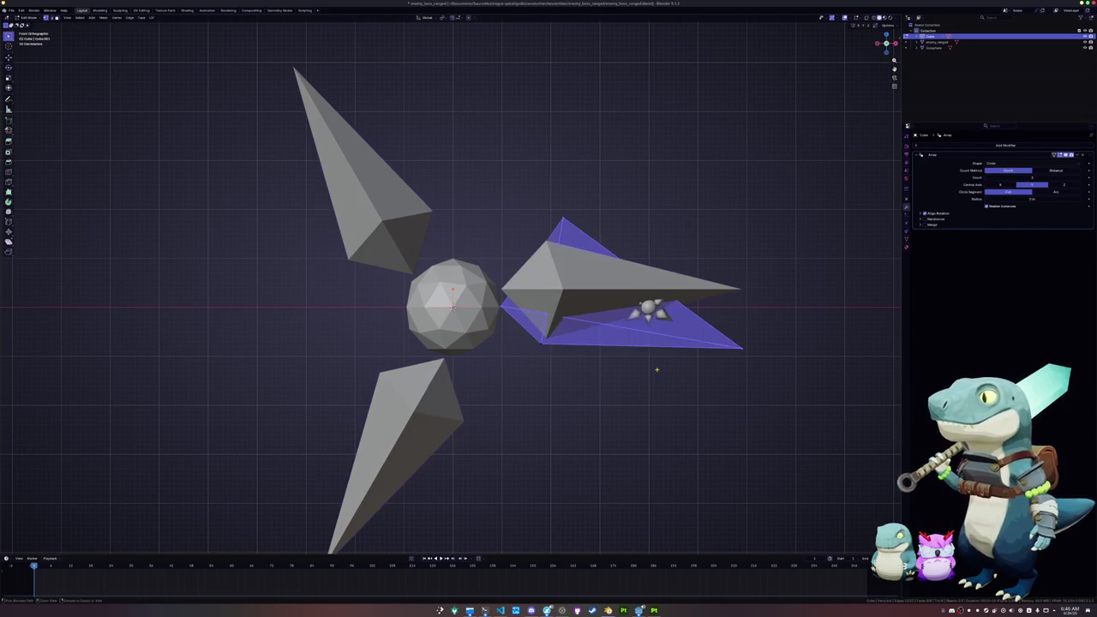
{"action": "key", "text": "ctrl+z"}
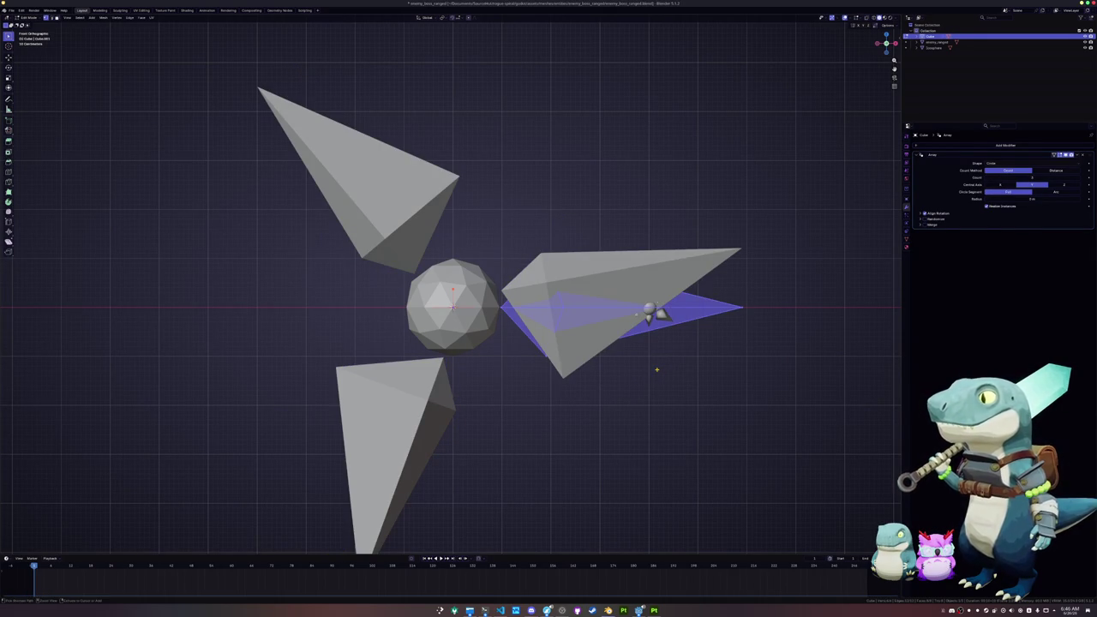
{"action": "key", "text": "Tab"}
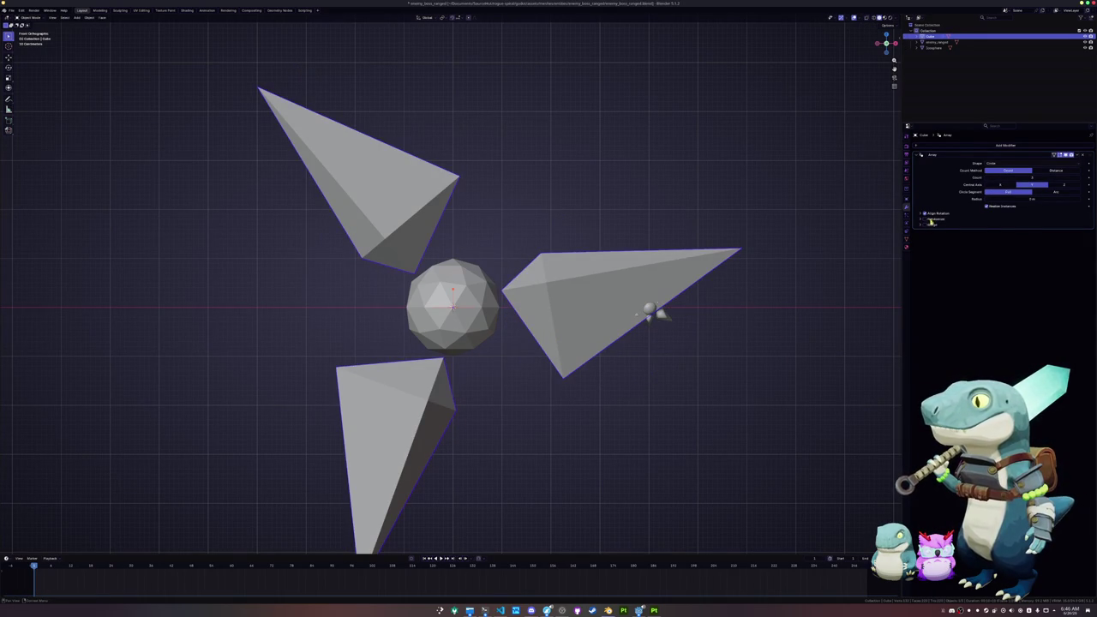
Enable Align Rotation on the array with Forward Axis Z and Up Axis Y.
{"action": "left_click", "coordinate": [935, 213]}
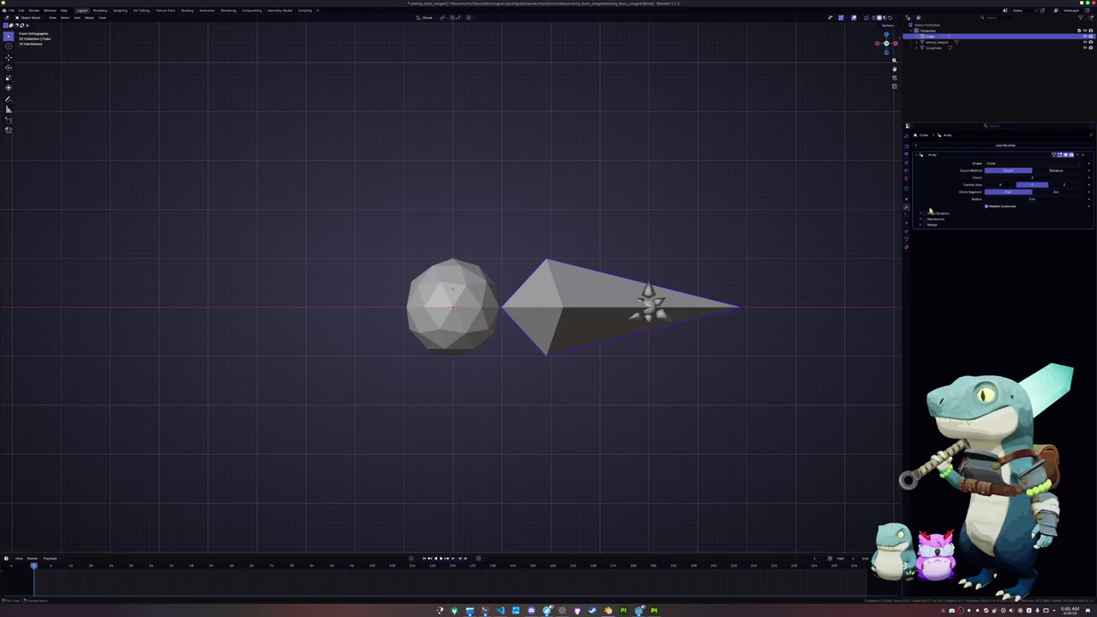
{"action": "left_click", "coordinate": [939, 214]}
{"action": "left_click_drag", "start_coordinate": [887, 45], "coordinate": [877, 57]}
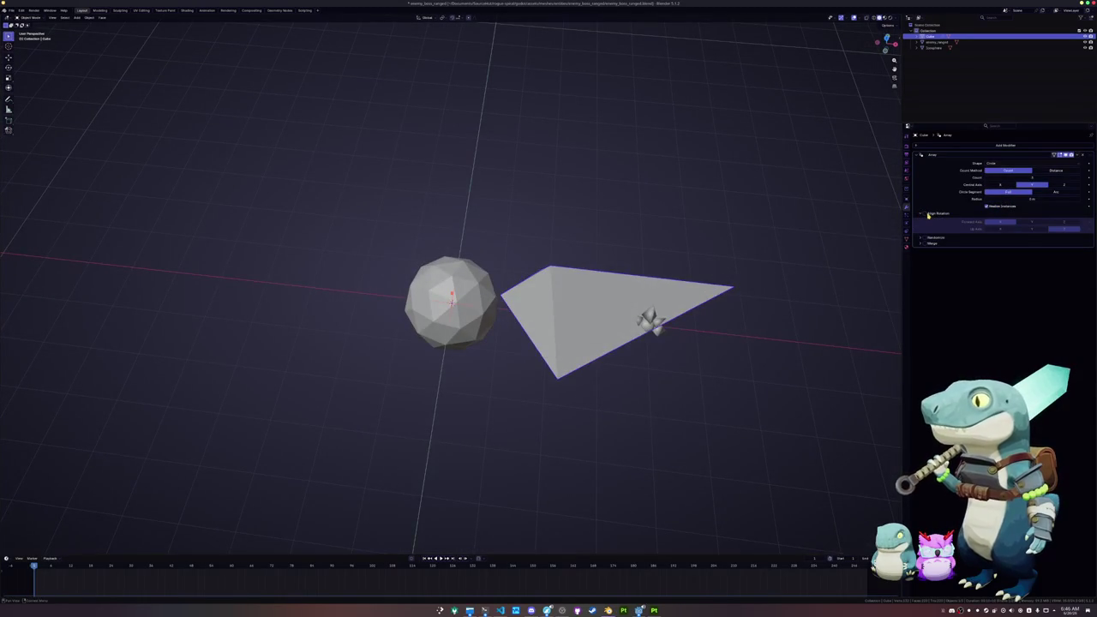
{"action": "left_click", "coordinate": [925, 215]}
{"action": "left_click", "coordinate": [1035, 222]}
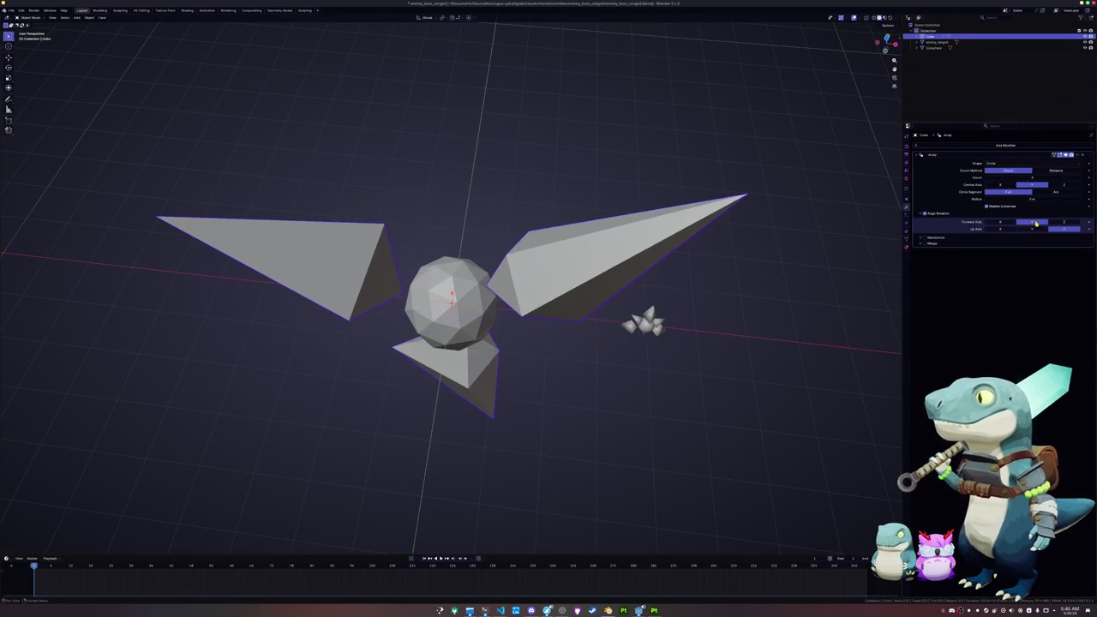
{"action": "left_click", "coordinate": [1060, 222]}
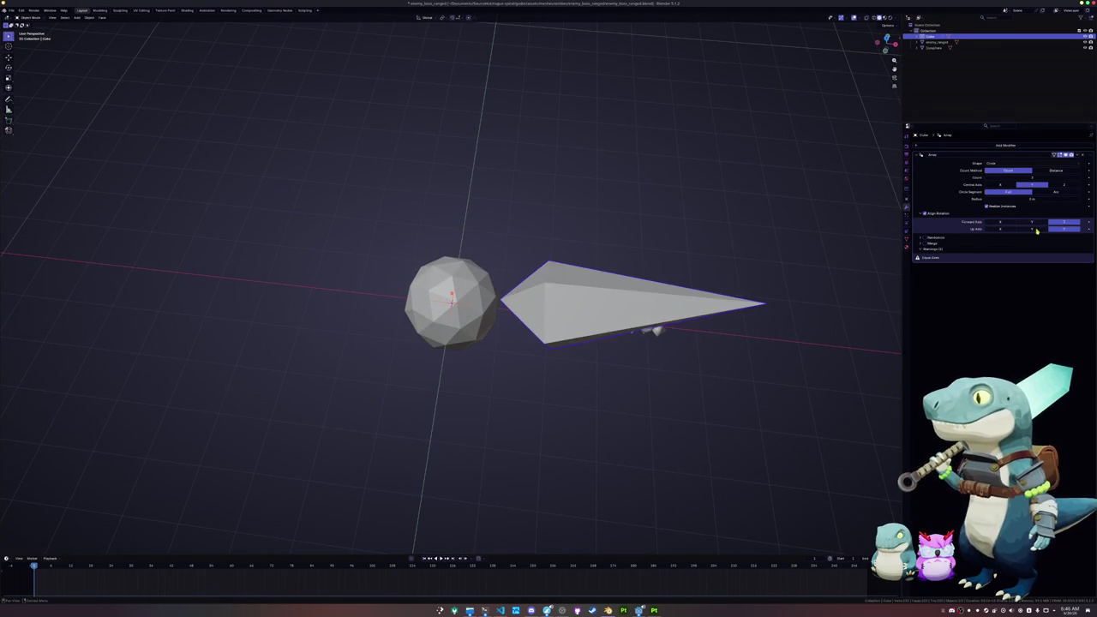
{"action": "left_click", "coordinate": [1033, 229]}
{"action": "left_click_drag", "start_coordinate": [676, 306], "coordinate": [632, 263]}
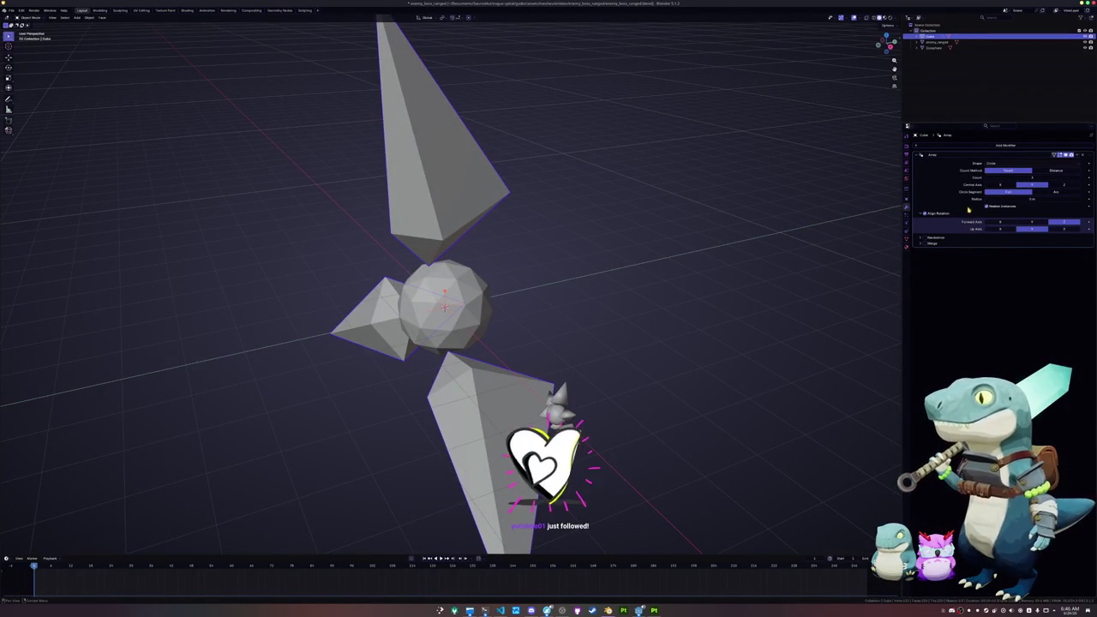
Rotate the star object about the Z axis.
{"action": "key", "text": "r"}
{"action": "key", "text": "z"}
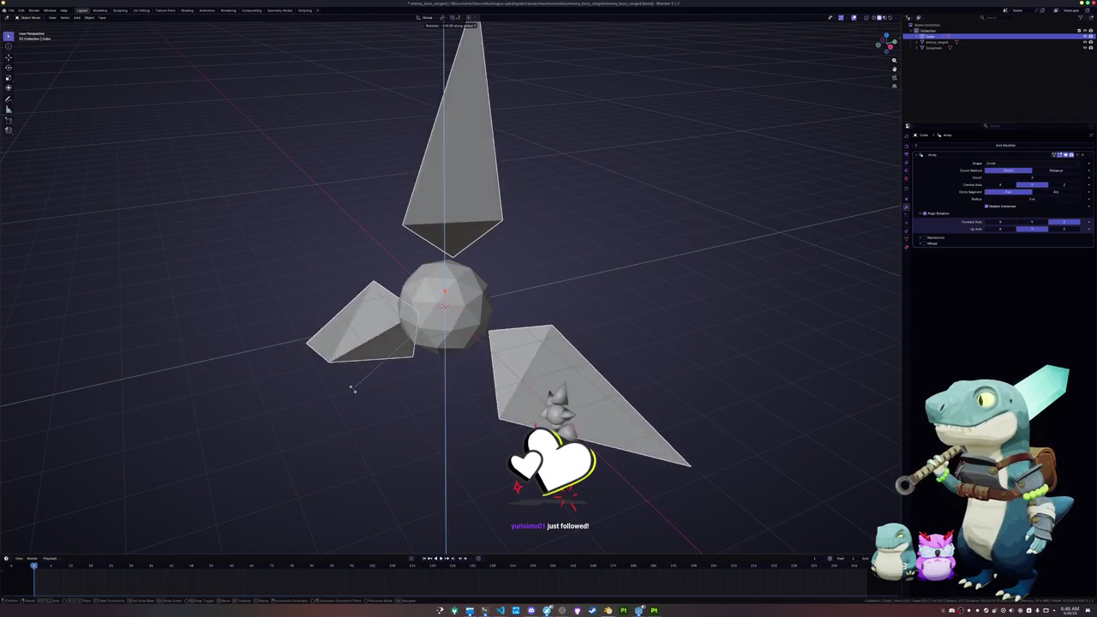
{"action": "left_click", "coordinate": [336, 320]}
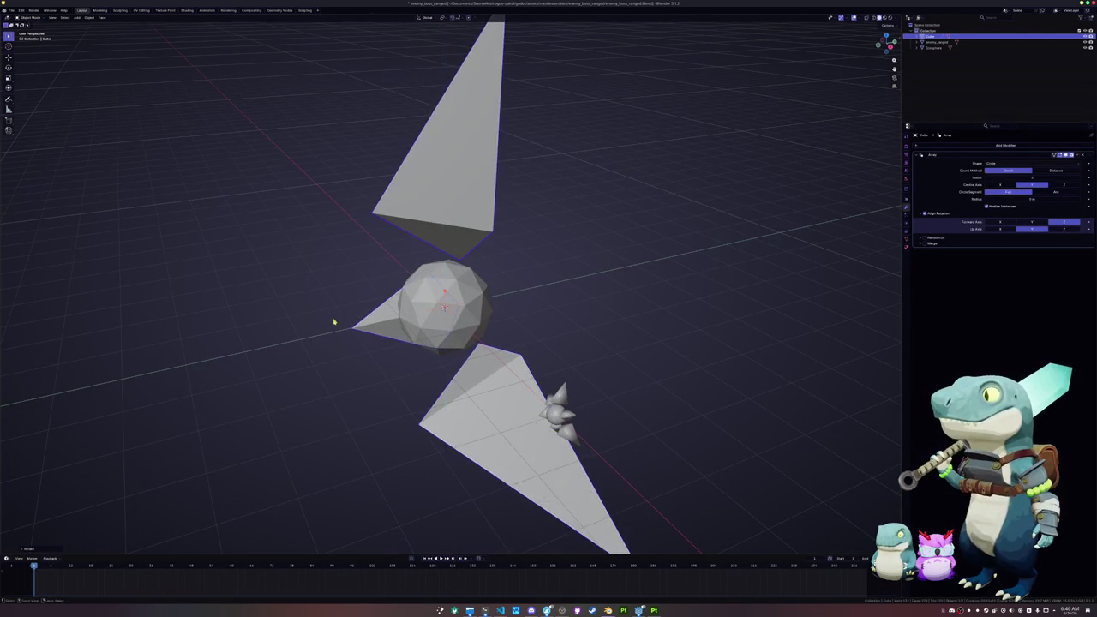
Adjust the array count to 6 for a six-pointed star, then duplicate and rotate the star.
{"action": "left_click", "coordinate": [1081, 180]}
{"action": "left_click", "coordinate": [1081, 179]}
{"action": "left_click", "coordinate": [1081, 179]}
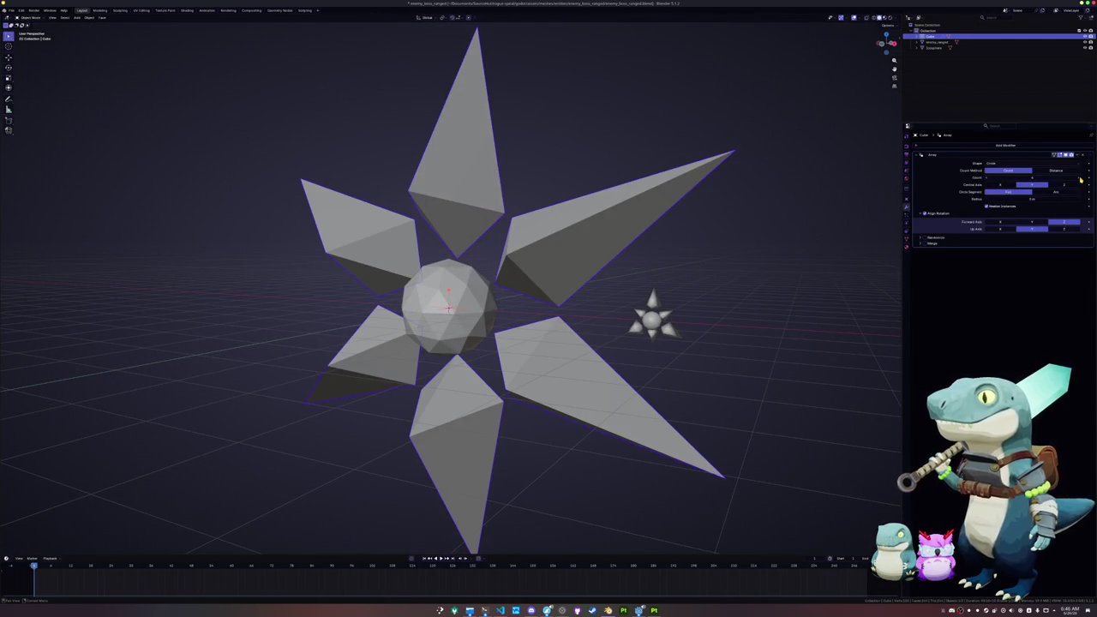
{"action": "left_click", "coordinate": [1081, 179]}
{"action": "left_click", "coordinate": [1081, 179]}
{"action": "left_click", "coordinate": [1081, 179]}
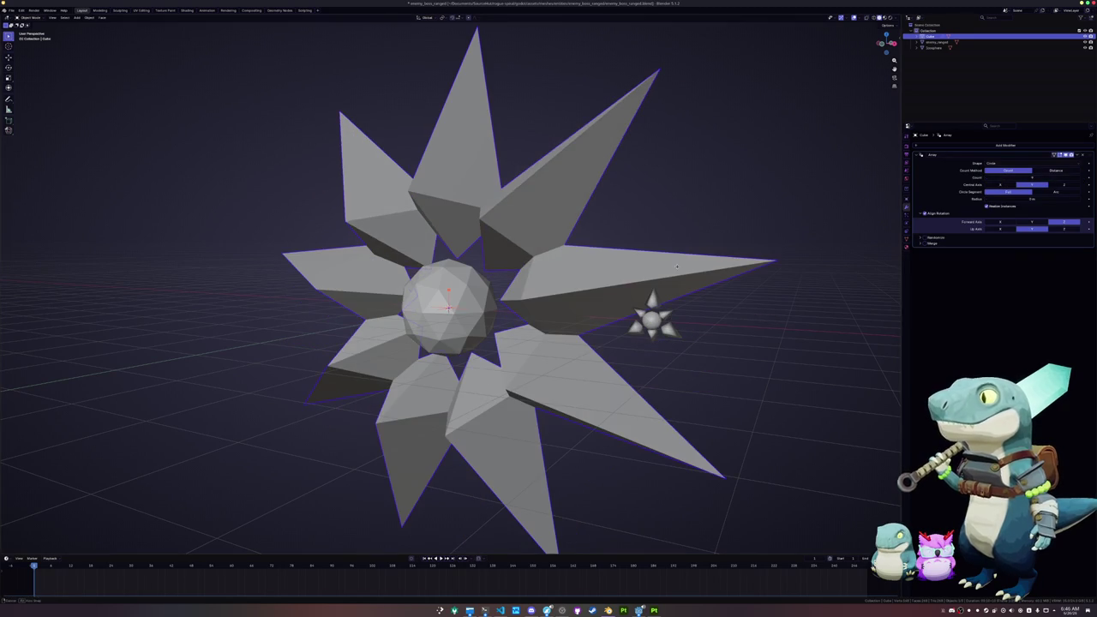
{"action": "left_click_drag", "start_coordinate": [678, 270], "coordinate": [699, 265]}
{"action": "key", "text": "KP_1"}
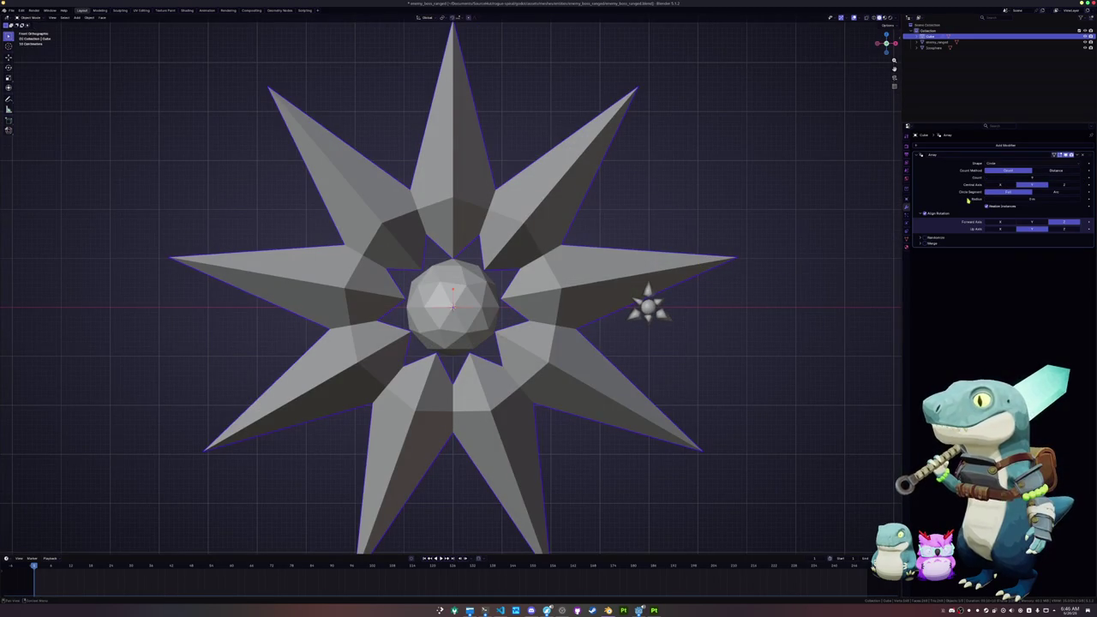
{"action": "left_click", "coordinate": [987, 181]}
{"action": "left_click", "coordinate": [987, 180]}
{"action": "left_click", "coordinate": [987, 181]}
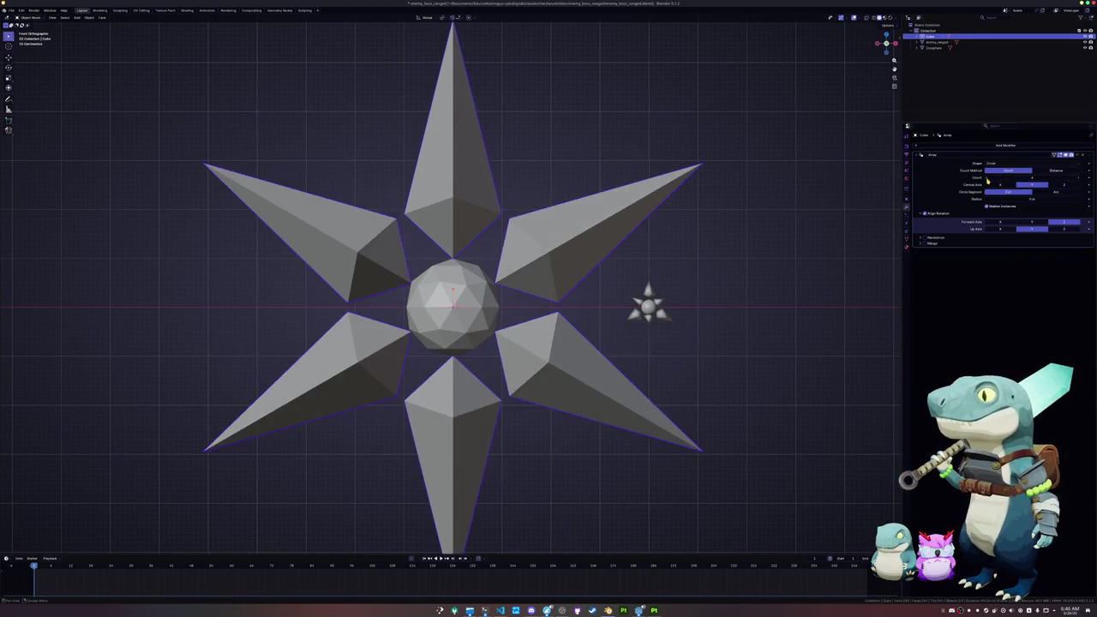
{"action": "scroll", "coordinate": [706, 291], "scroll_direction": "down", "scroll_amount": 1}
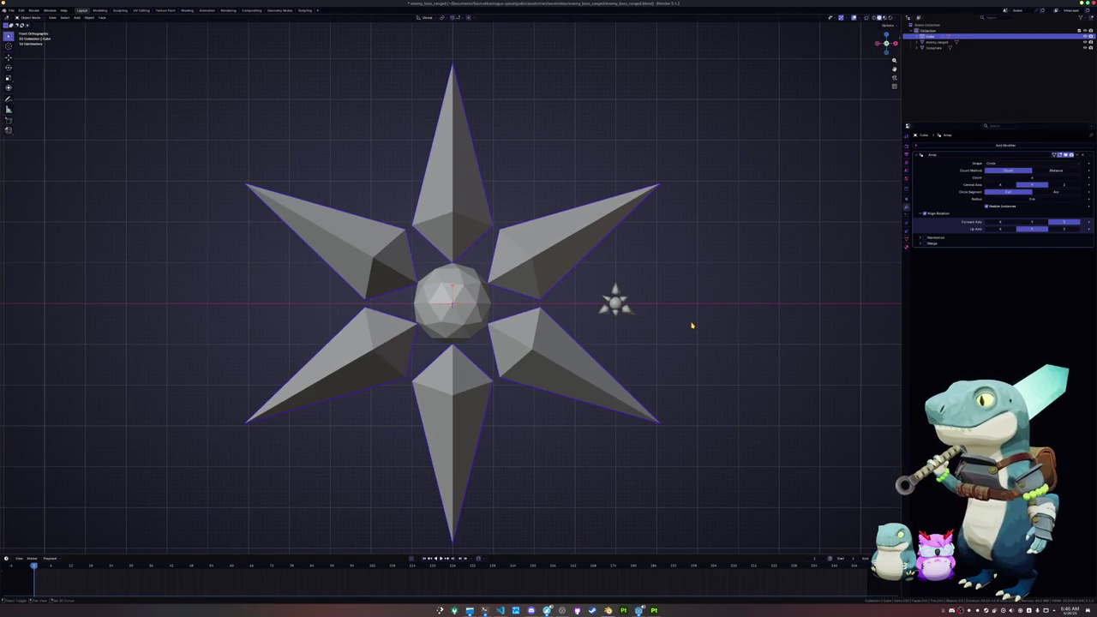
{"action": "key", "text": "shift+d"}
{"action": "key", "text": "r"}
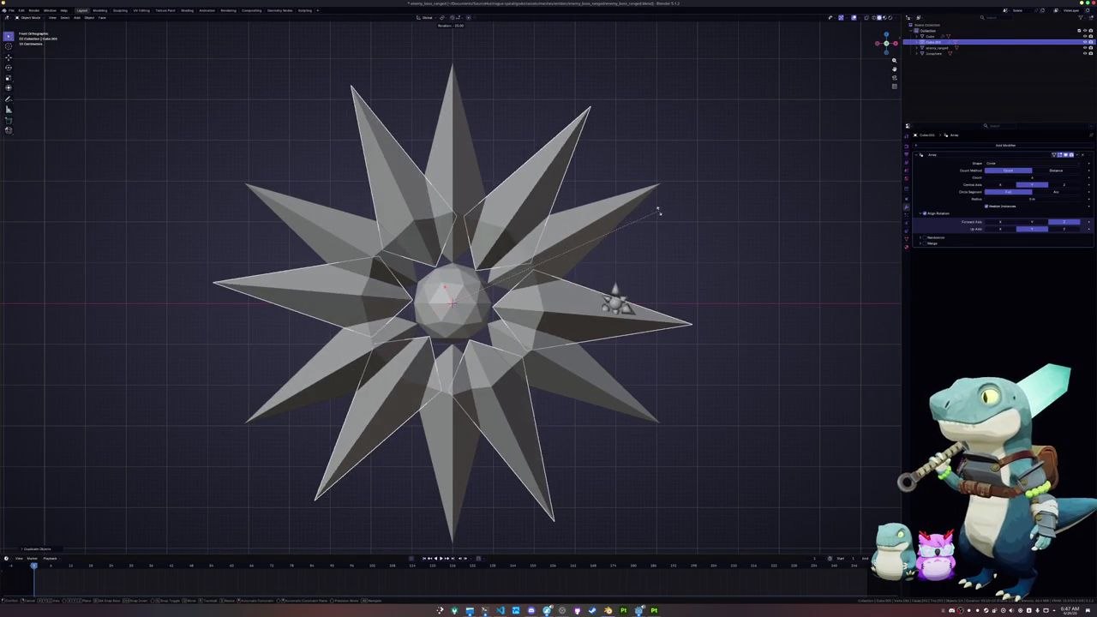
Shrink the rotated copy's spikes and shift them along X to sit between the main six.
{"action": "left_click", "coordinate": [660, 197]}
{"action": "key", "text": "Tab"}
{"action": "key", "text": "s"}
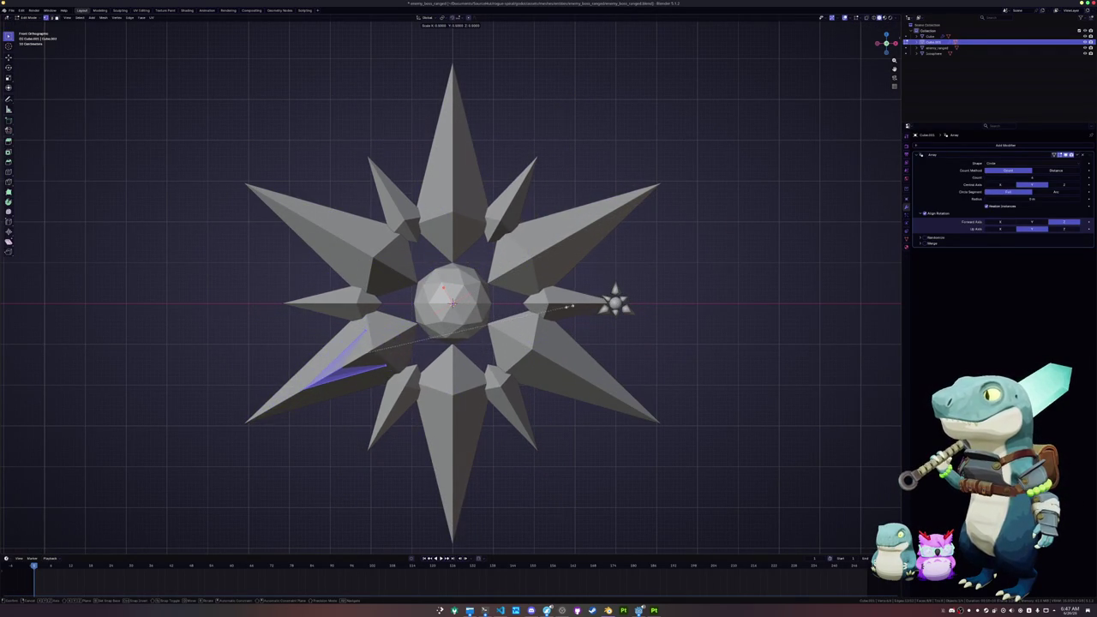
{"action": "left_click", "coordinate": [527, 321]}
{"action": "key", "text": "g"}
{"action": "key", "text": "x"}
{"action": "key", "text": "x"}
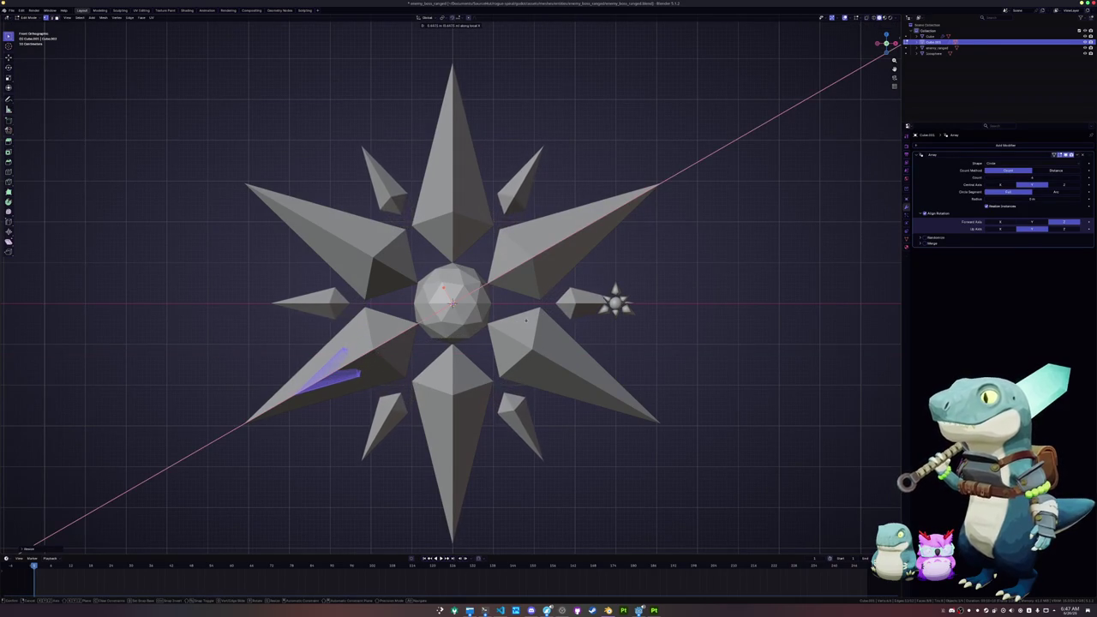
{"action": "left_click", "coordinate": [523, 321]}
{"action": "scroll", "coordinate": [523, 321], "scroll_direction": "down", "scroll_amount": 2}
{"action": "key", "text": "Tab"}
Select the central icosphere and bring up the Add mesh menu.
{"action": "mouse_move", "coordinate": [522, 319]}
{"action": "left_mouse_down"}
{"action": "mouse_move", "coordinate": [495, 349]}
{"action": "mouse_move", "coordinate": [515, 343]}
{"action": "mouse_move", "coordinate": [498, 338]}
{"action": "left_mouse_up"}
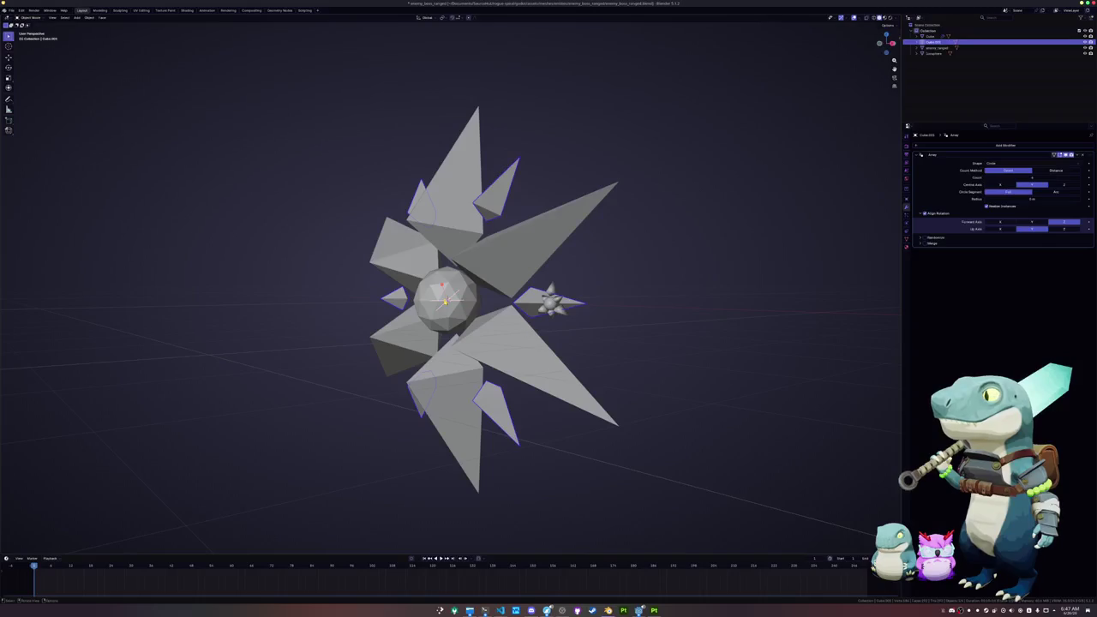
{"action": "left_click", "coordinate": [445, 296]}
{"action": "left_click_drag", "start_coordinate": [445, 295], "coordinate": [615, 304]}
{"action": "key", "text": "shift+a"}
{"action": "mouse_move", "coordinate": [668, 281]}
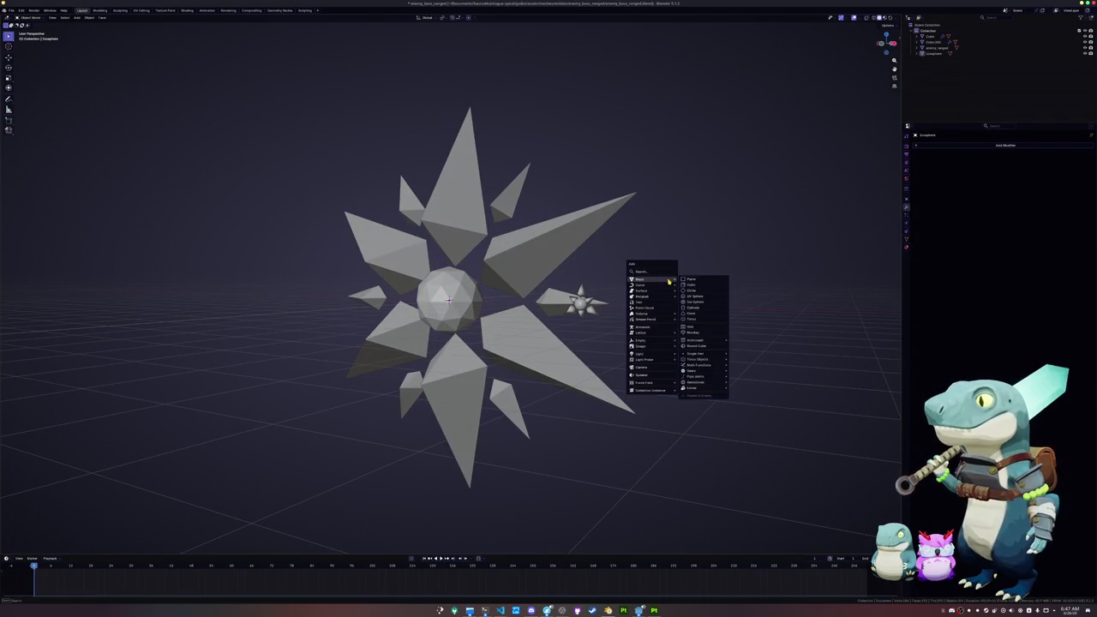
Round the new cube with To Sphere in Edit Mode and turn on X-ray view.
{"action": "key", "text": "Tab"}
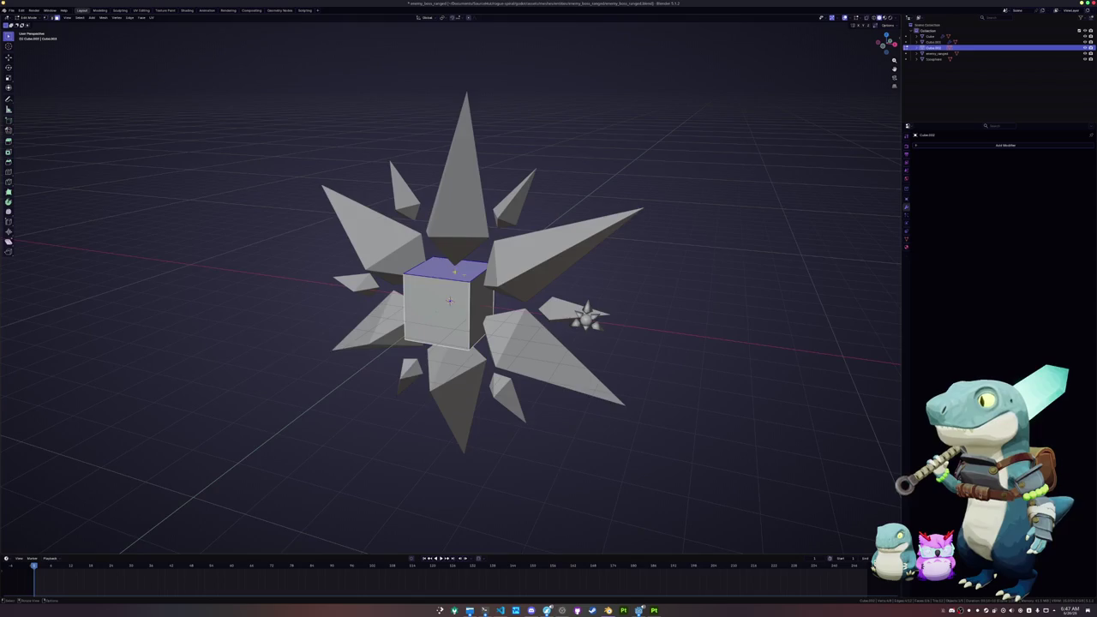
{"action": "scroll", "coordinate": [463, 283], "scroll_direction": "up", "scroll_amount": 3}
{"action": "key", "text": "shift+alt+s"}
{"action": "key", "text": "Return"}
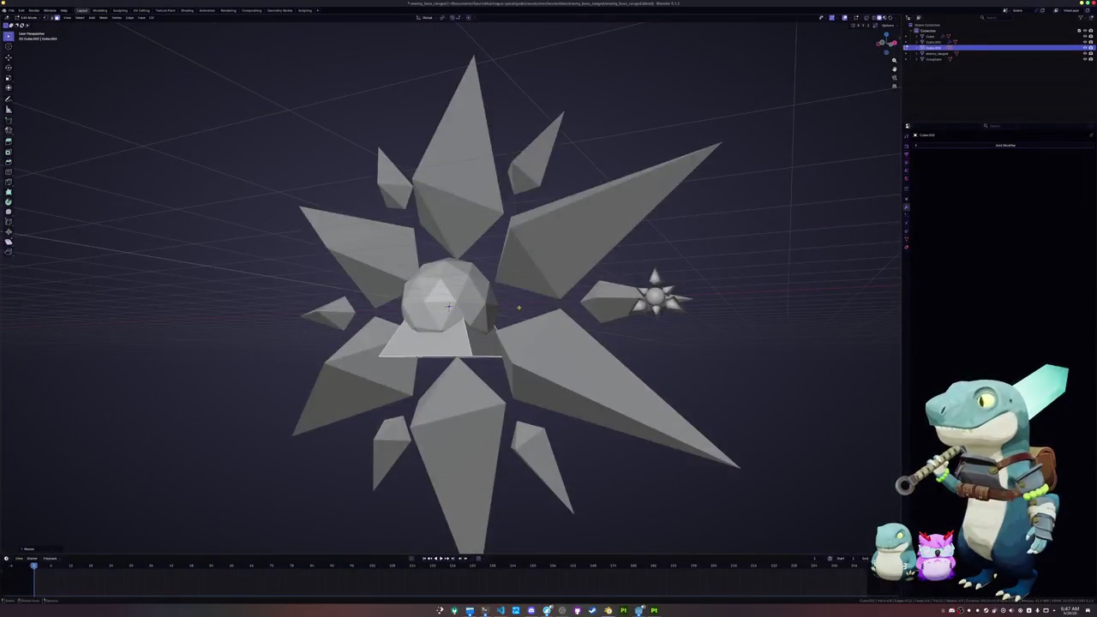
{"action": "key", "text": "alt+z"}
{"action": "right_click", "coordinate": [503, 241]}
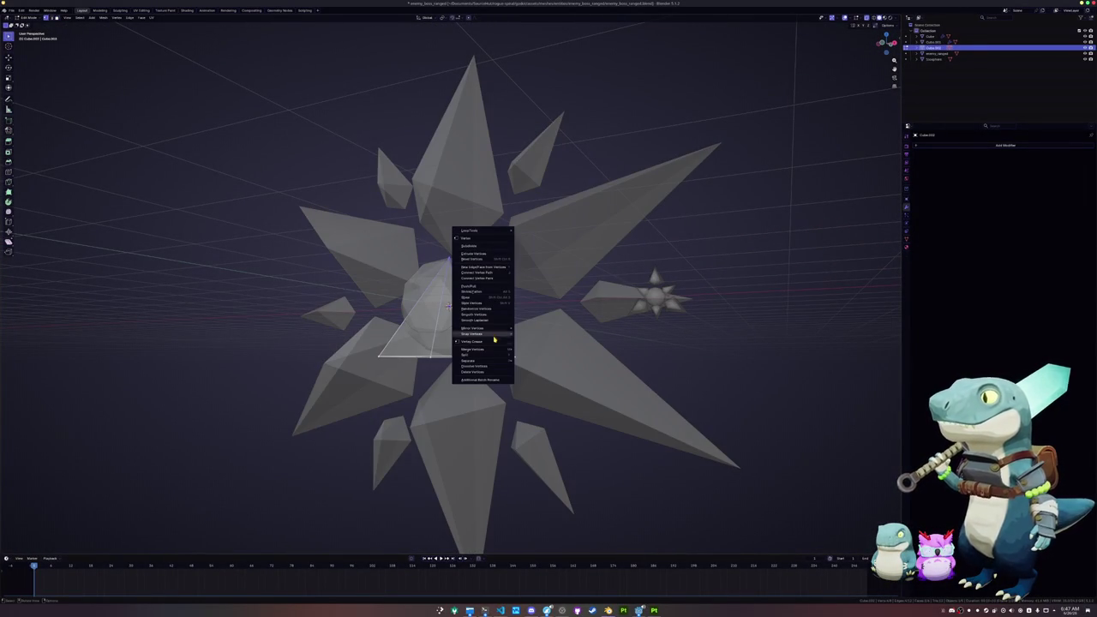
Merge the duplicate vertices by distance and return to object mode.
{"action": "mouse_move", "coordinate": [492, 350]}
{"action": "left_click", "coordinate": [541, 370]}
{"action": "key", "text": "Tab"}
{"action": "key", "text": "KP_1"}
{"action": "key", "text": "KP_3"}
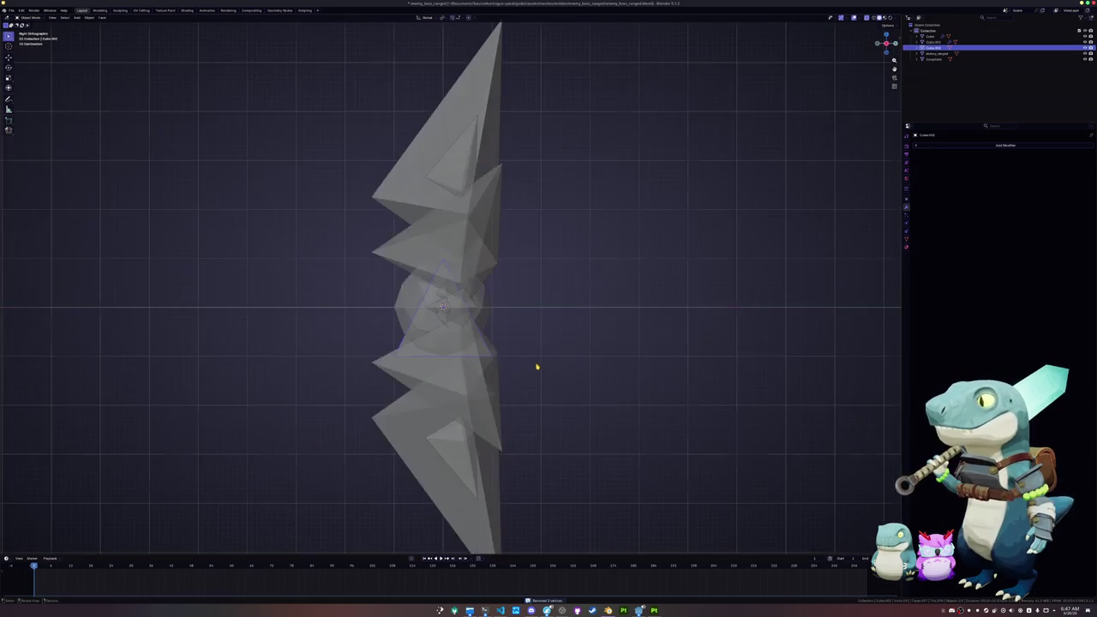
Rotate the small pyramid, shift it left along Y, then raise it along Z.
{"action": "key", "text": "r"}
{"action": "left_click", "coordinate": [517, 248]}
{"action": "key", "text": "g"}
{"action": "key", "text": "y"}
{"action": "left_click", "coordinate": [425, 256]}
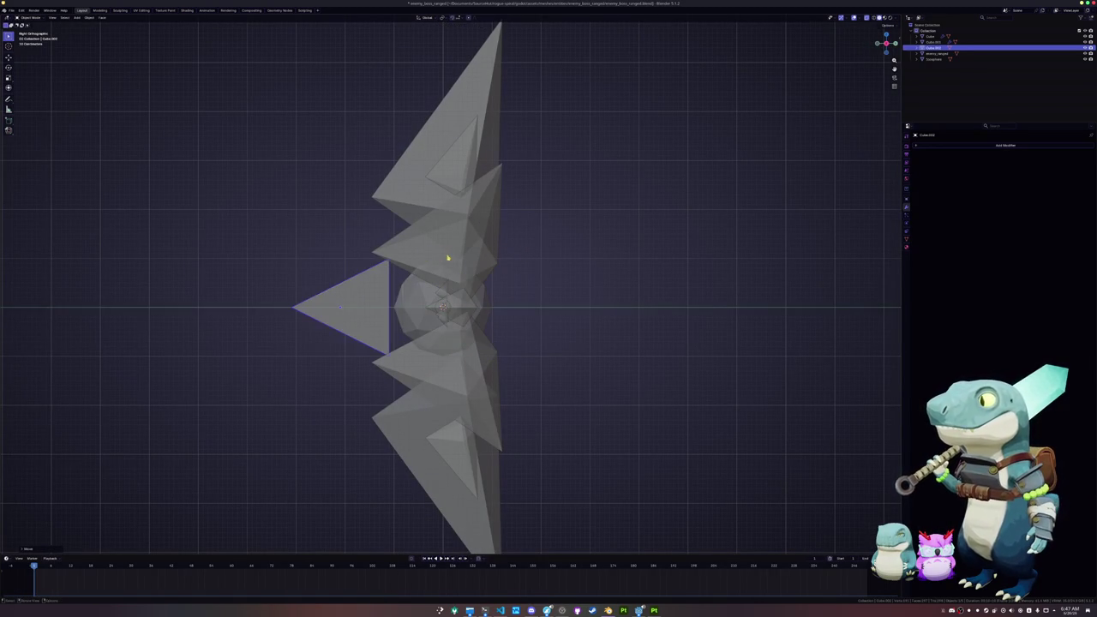
{"action": "key", "text": "r"}
{"action": "left_click", "coordinate": [342, 307]}
{"action": "key", "text": "g"}
{"action": "key", "text": "z"}
{"action": "left_click", "coordinate": [449, 248]}
{"action": "left_click_drag", "start_coordinate": [448, 249], "coordinate": [543, 297]}
Tilt the pyramid with Z- and X-axis rotations and swing it around the centre.
{"action": "key", "text": "r"}
{"action": "key", "text": "z"}
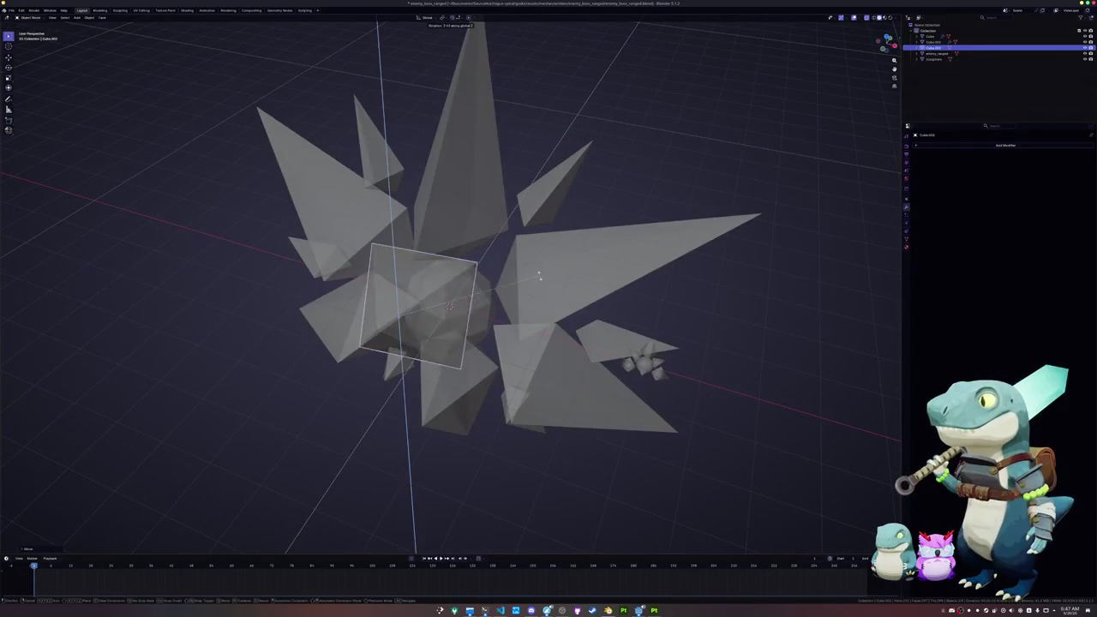
{"action": "left_click", "coordinate": [473, 307]}
{"action": "key", "text": "r"}
{"action": "key", "text": "z"}
{"action": "key", "text": "z"}
{"action": "key", "text": "x"}
{"action": "key", "text": "x"}
{"action": "key", "text": "z"}
{"action": "key", "text": "z"}
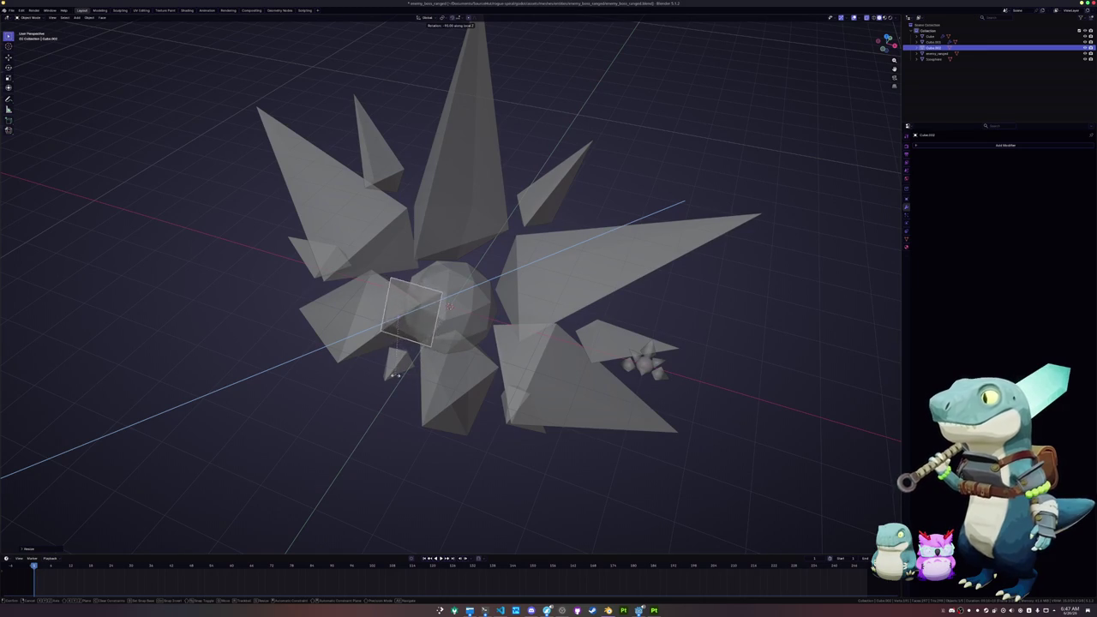
{"action": "left_click", "coordinate": [369, 367]}
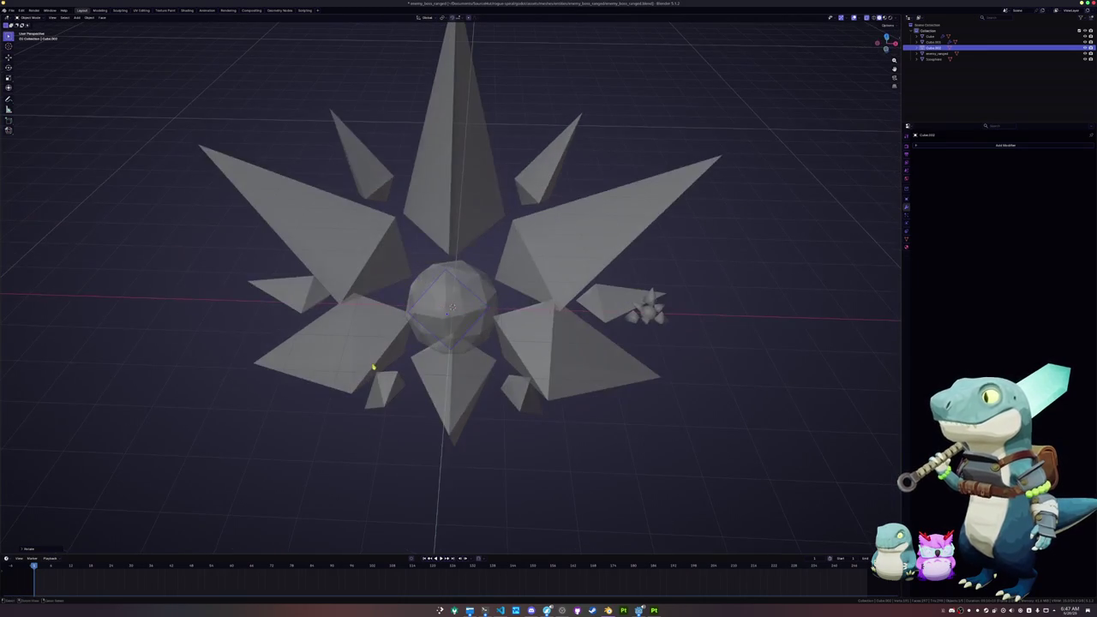
{"action": "key", "text": "r"}
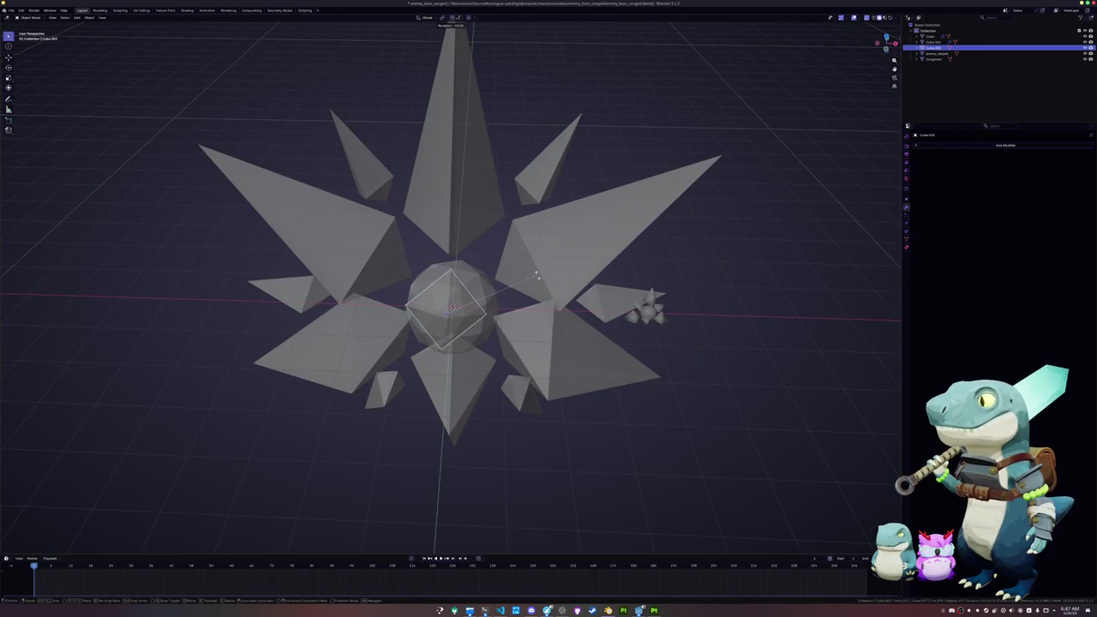
{"action": "left_click", "coordinate": [537, 278]}
From the top view, set the pivot to Active Element and re-angle the pyramid.
{"action": "key", "text": "alt+z"}
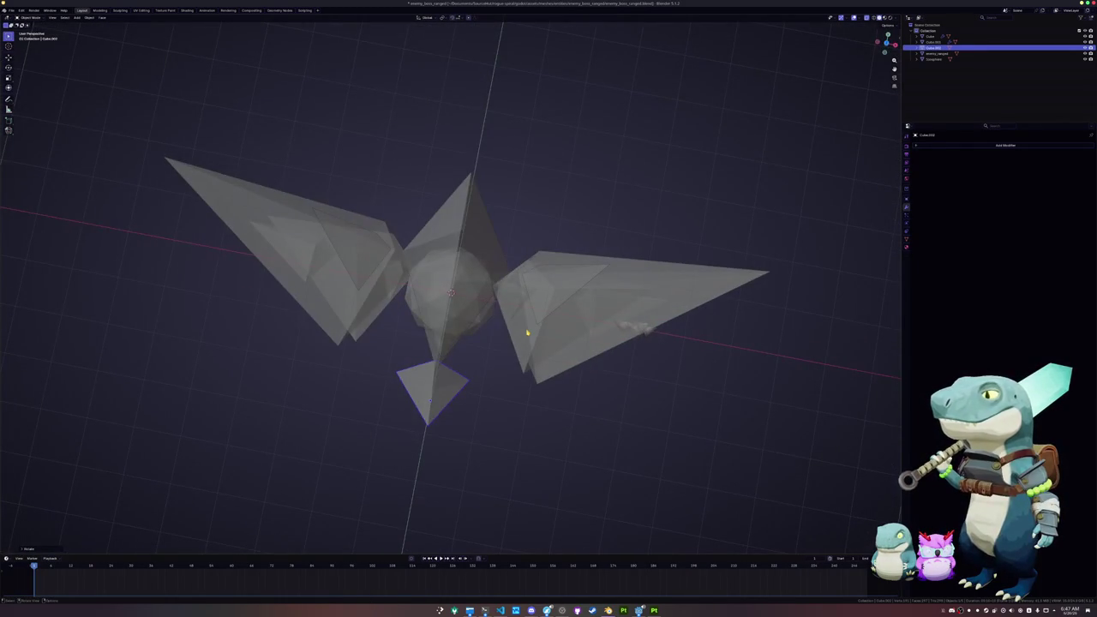
{"action": "key", "text": "alt+z"}
{"action": "key", "text": "KP_7"}
{"action": "key", "text": "r"}
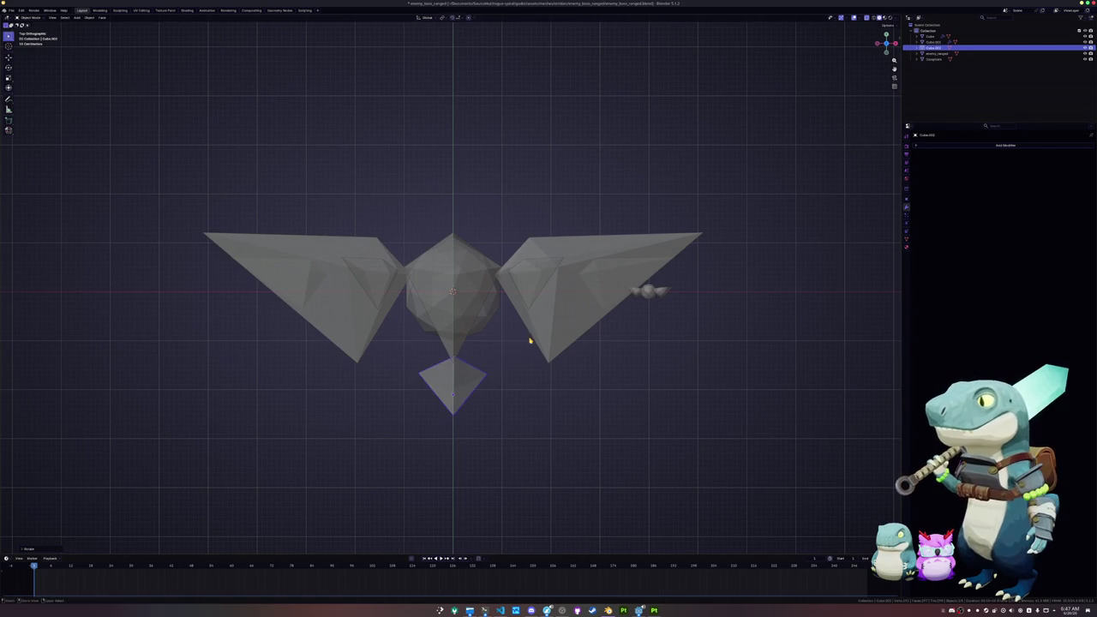
{"action": "left_click", "coordinate": [483, 346]}
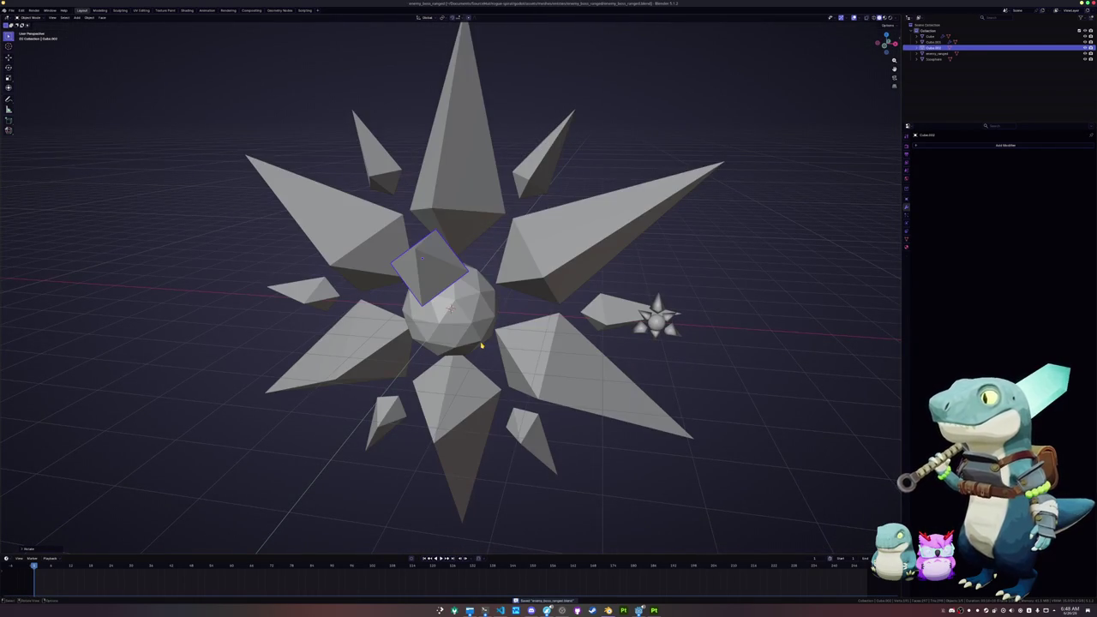
{"action": "key", "text": "KP_7"}
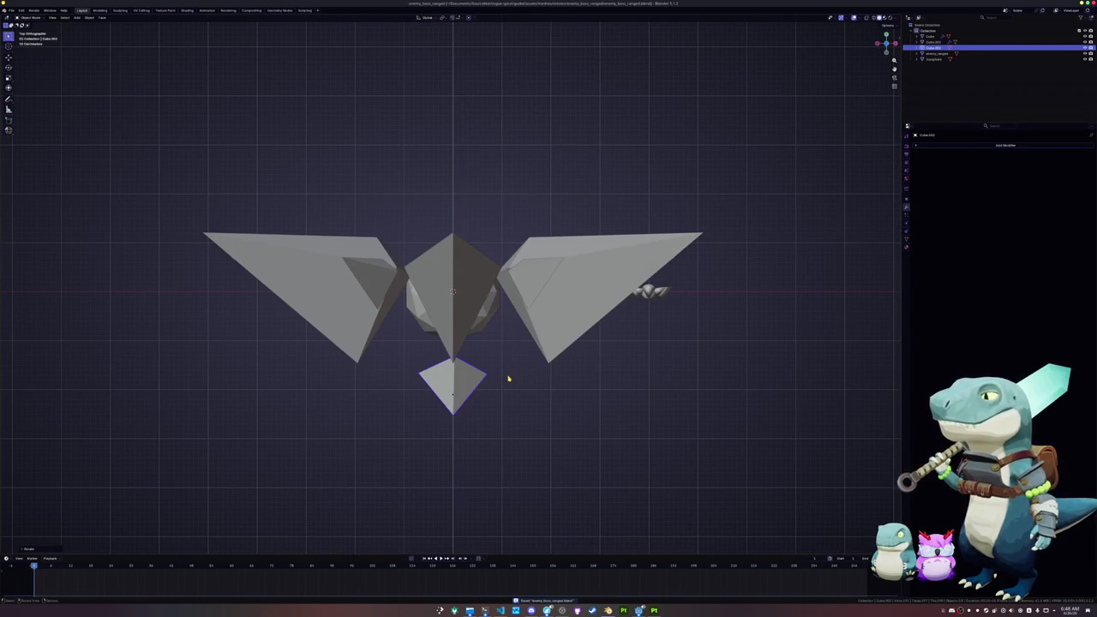
{"action": "left_click", "coordinate": [442, 17]}
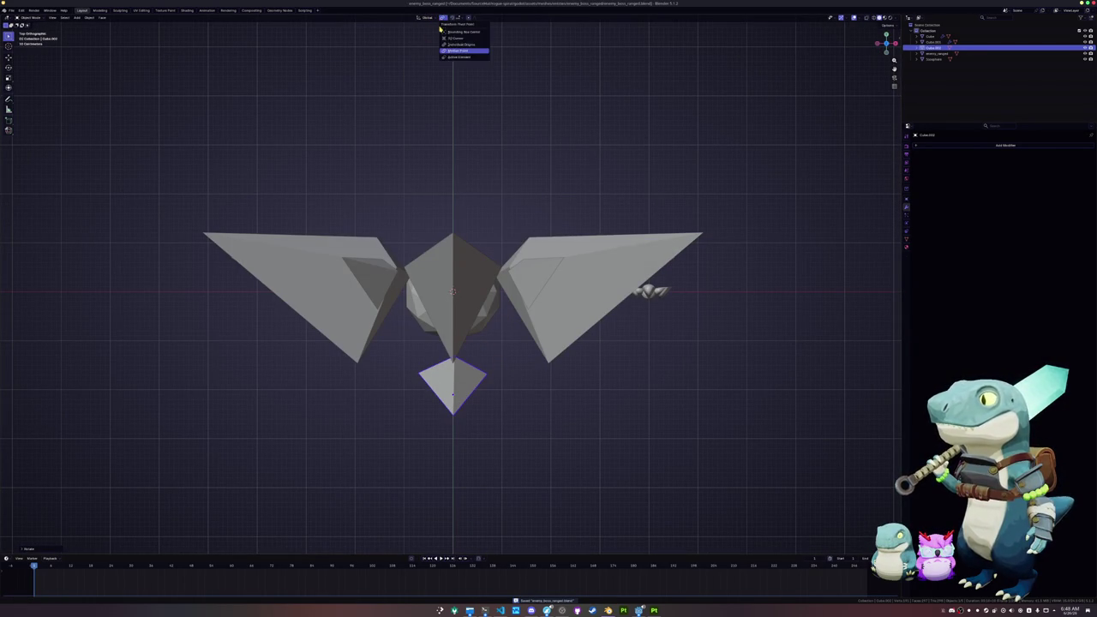
{"action": "left_click", "coordinate": [454, 57]}
{"action": "key", "text": "r"}
{"action": "left_click", "coordinate": [386, 93]}
Inspect the pyramid in perspective and fine-tune its rotation against the sphere.
{"action": "left_click_drag", "start_coordinate": [386, 110], "coordinate": [389, 151]}
{"action": "left_click_drag", "start_coordinate": [447, 306], "coordinate": [480, 275]}
{"action": "key", "text": "r"}
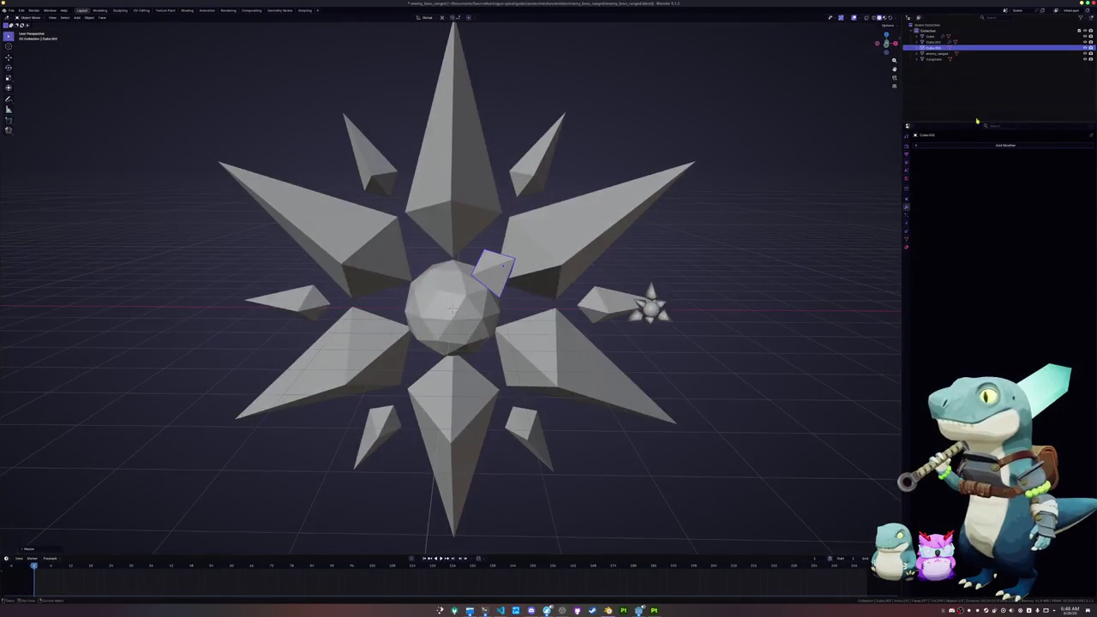
{"action": "left_click", "coordinate": [972, 147]}
Add a Mirror modifier using Icosphere as mirror object, with Y and Z enabled.
{"action": "type", "text": "mirror"}
{"action": "key", "text": "Return"}
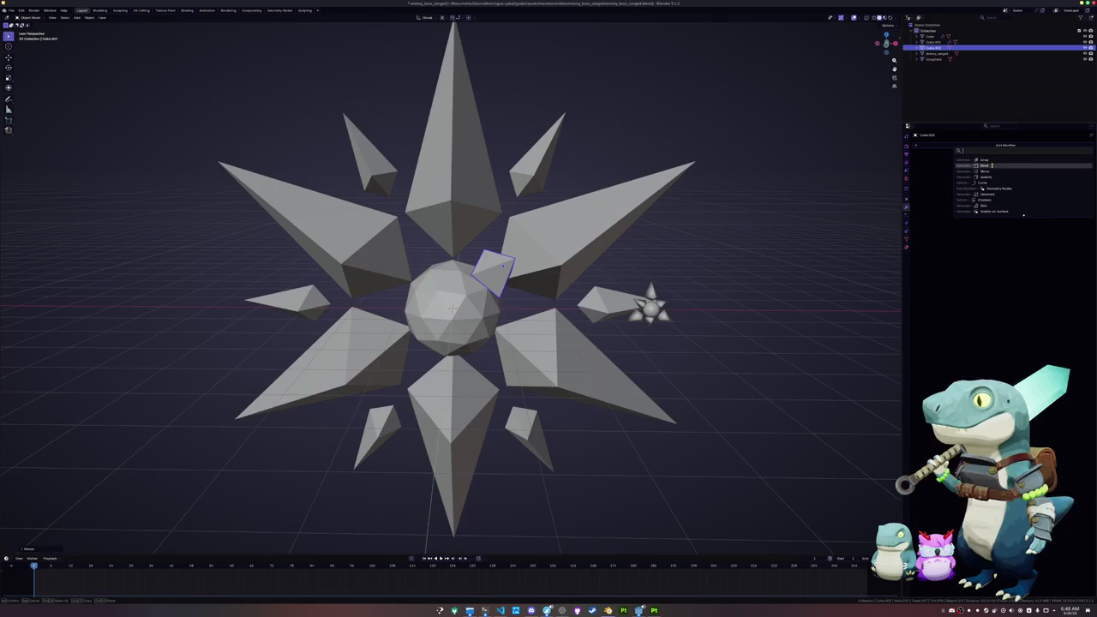
{"action": "left_click", "coordinate": [455, 315]}
{"action": "left_click", "coordinate": [1034, 163]}
{"action": "left_click", "coordinate": [1066, 162]}
{"action": "left_click", "coordinate": [763, 309]}
Offset the Cube.002 pyramid's mesh along its local Z axis in edit mode.
{"action": "mouse_move", "coordinate": [763, 308]}
{"action": "left_mouse_down"}
{"action": "mouse_move", "coordinate": [617, 313]}
{"action": "mouse_move", "coordinate": [755, 311]}
{"action": "left_mouse_up"}
{"action": "left_click", "coordinate": [381, 258]}
{"action": "key", "text": "Tab"}
{"action": "left_click_drag", "start_coordinate": [515, 308], "coordinate": [450, 307]}
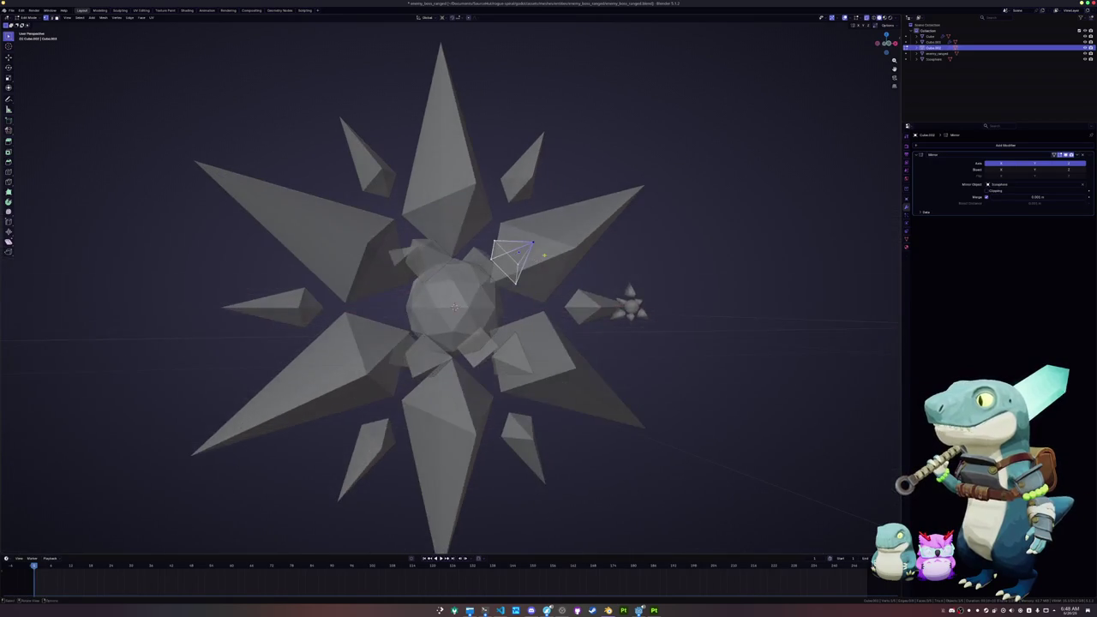
{"action": "key", "text": "g"}
{"action": "key", "text": "z"}
{"action": "key", "text": "z"}
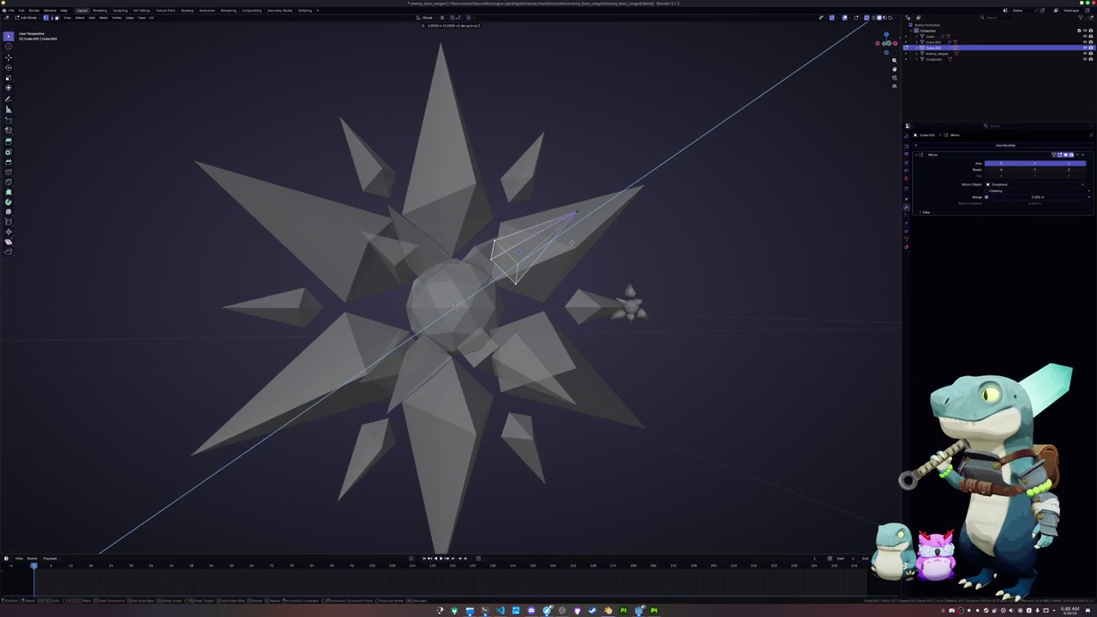
{"action": "left_click", "coordinate": [560, 248]}
{"action": "key", "text": "Tab"}
Move the small star further right along the X axis.
{"action": "mouse_move", "coordinate": [560, 248]}
{"action": "left_mouse_down"}
{"action": "mouse_move", "coordinate": [529, 286]}
{"action": "mouse_move", "coordinate": [626, 326]}
{"action": "mouse_move", "coordinate": [606, 342]}
{"action": "left_mouse_up"}
{"action": "left_click", "coordinate": [568, 300]}
{"action": "key", "text": "g"}
{"action": "key", "text": "x"}
{"action": "left_click", "coordinate": [628, 300]}
{"action": "left_click", "coordinate": [607, 341]}
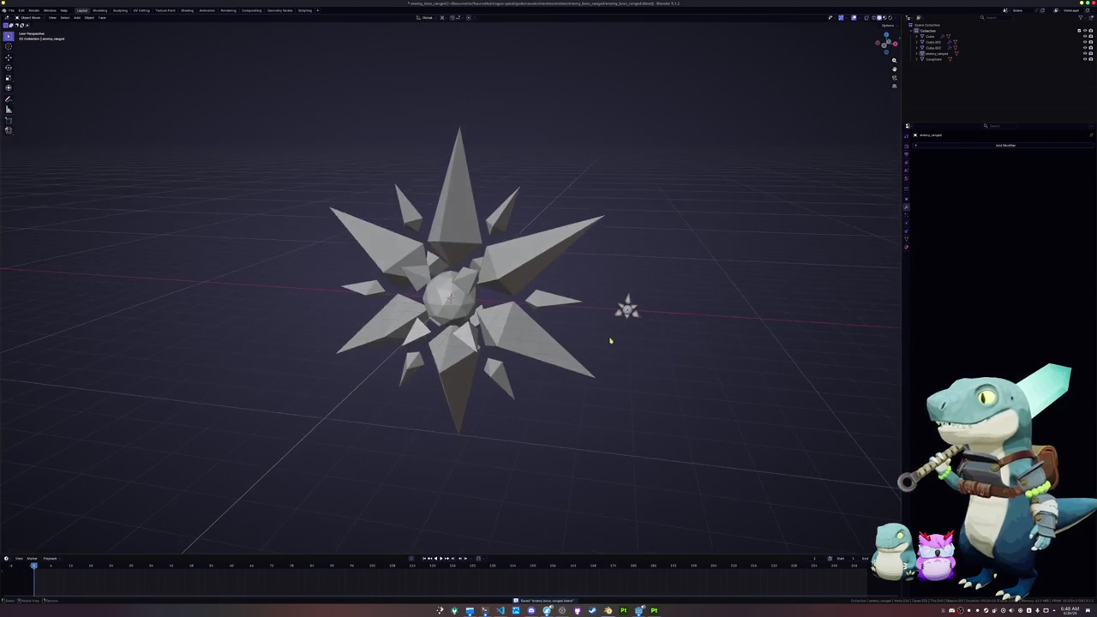
Add a Byte Color colour attribute to the central icosphere.
{"action": "left_click_drag", "start_coordinate": [586, 486], "coordinate": [301, 78]}
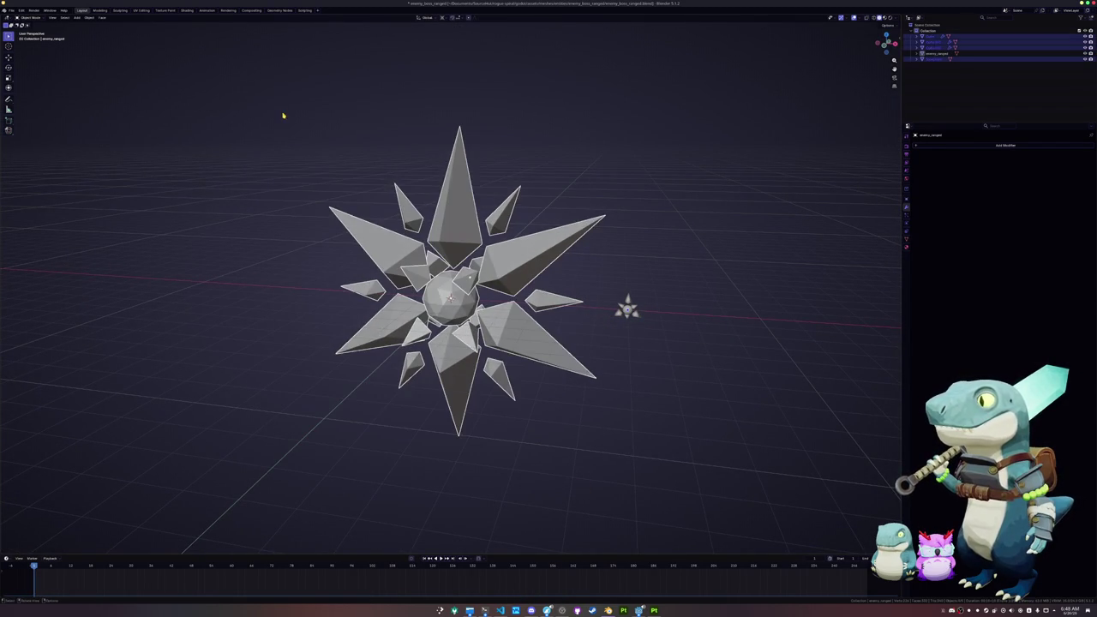
{"action": "scroll", "coordinate": [316, 287], "scroll_direction": "up", "scroll_amount": 1}
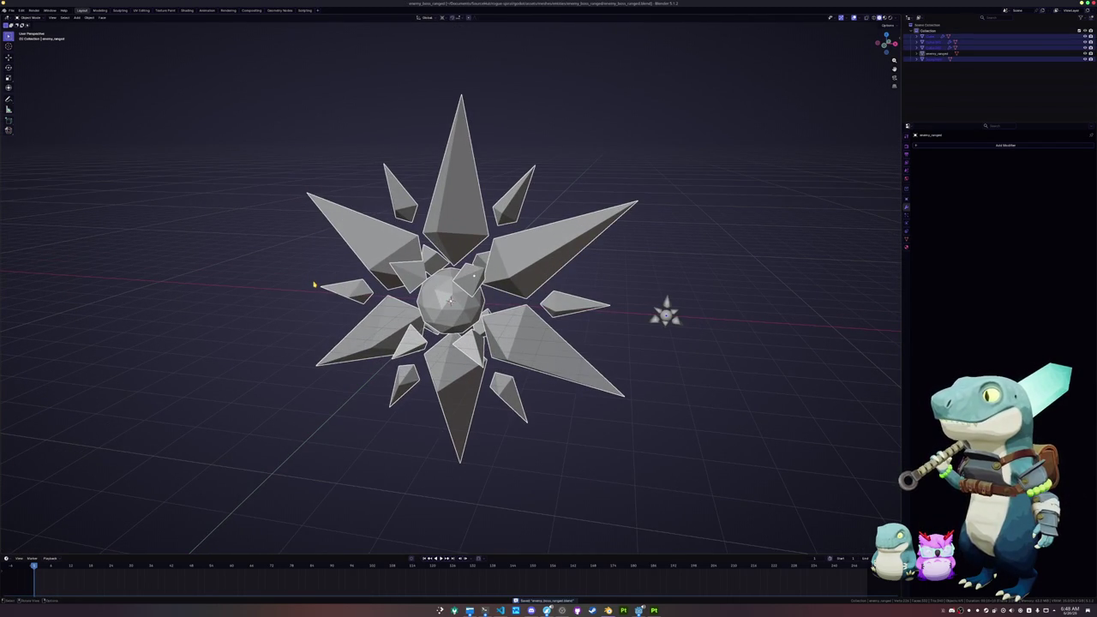
{"action": "left_click", "coordinate": [448, 300]}
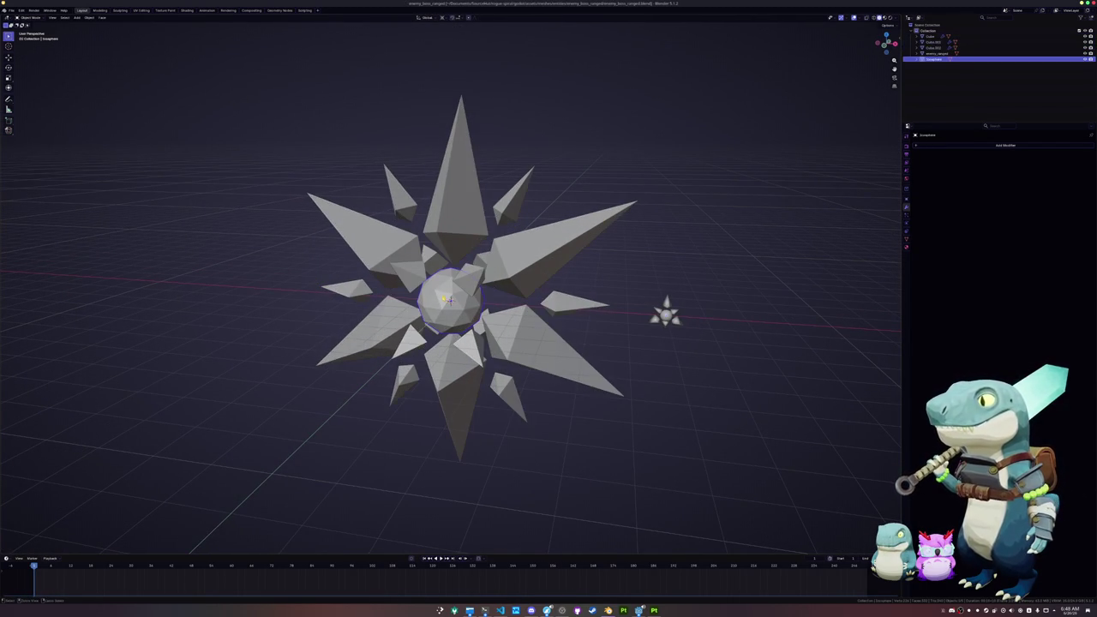
{"action": "left_click", "coordinate": [907, 239]}
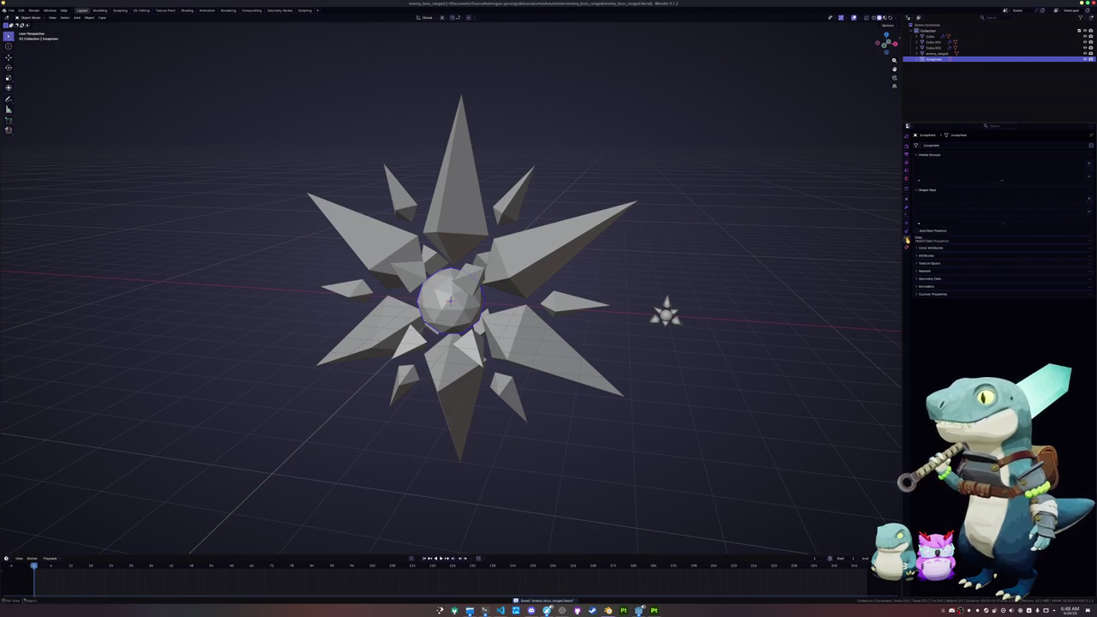
{"action": "left_click", "coordinate": [940, 249]}
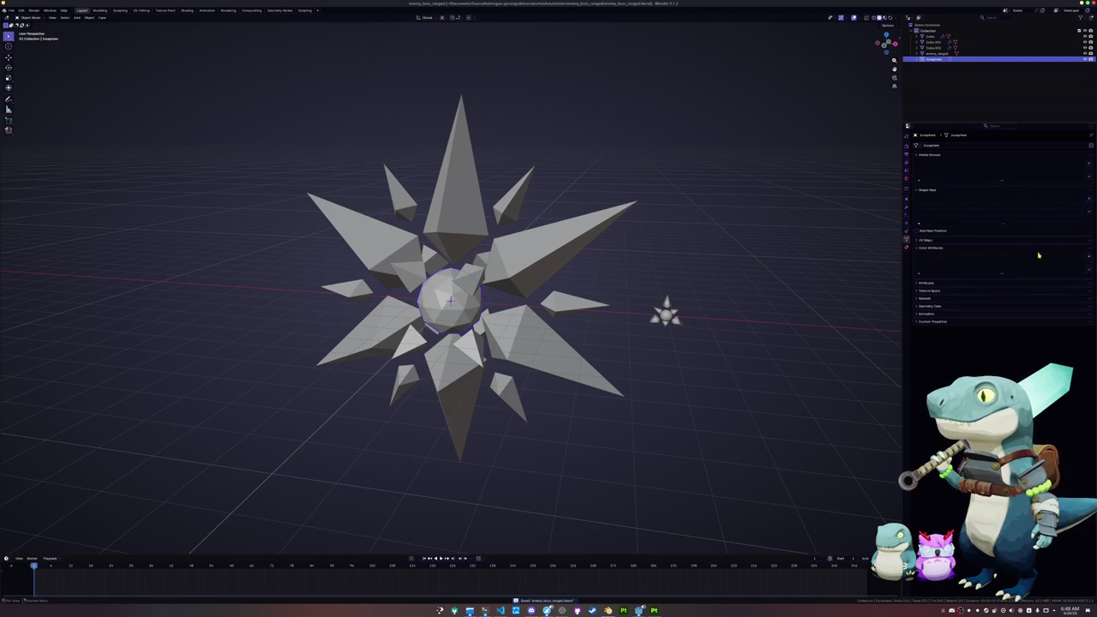
{"action": "left_click", "coordinate": [1089, 258]}
{"action": "left_click", "coordinate": [1079, 274]}
{"action": "left_click", "coordinate": [1069, 290]}
Reselect the Icosphere and switch to the Shading workspace in front view.
{"action": "left_click", "coordinate": [461, 334]}
{"action": "left_click", "coordinate": [461, 335]}
{"action": "left_click", "coordinate": [461, 334]}
{"action": "left_click", "coordinate": [185, 11]}
{"action": "key", "text": "KP_1"}
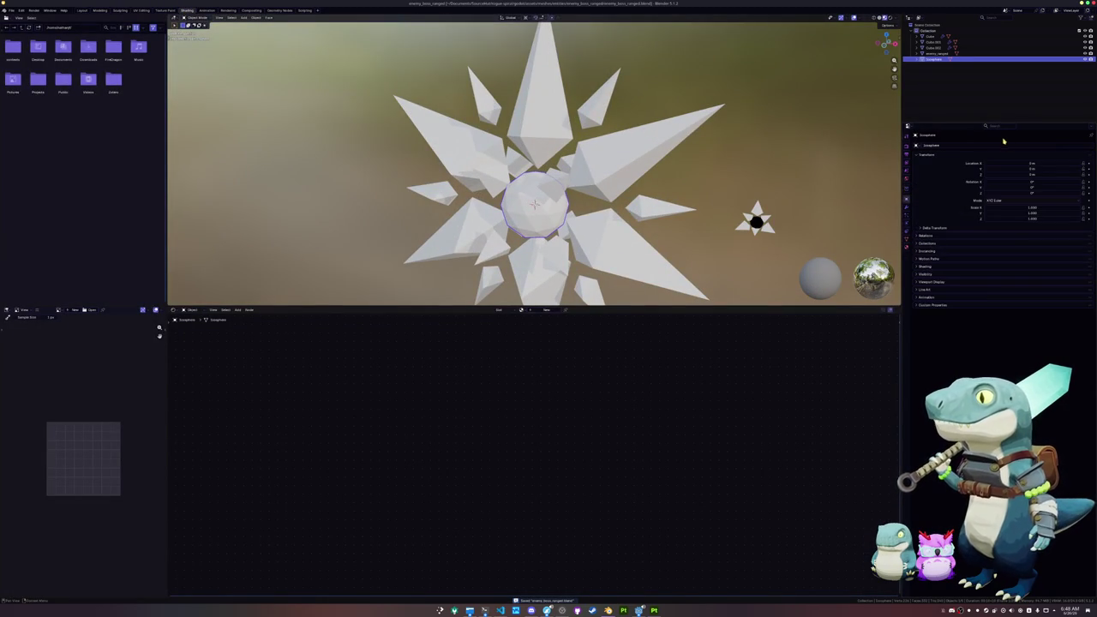
Create a new material on the icosphere, a Principled BSDF wired to Material Output.
{"action": "left_click", "coordinate": [907, 240]}
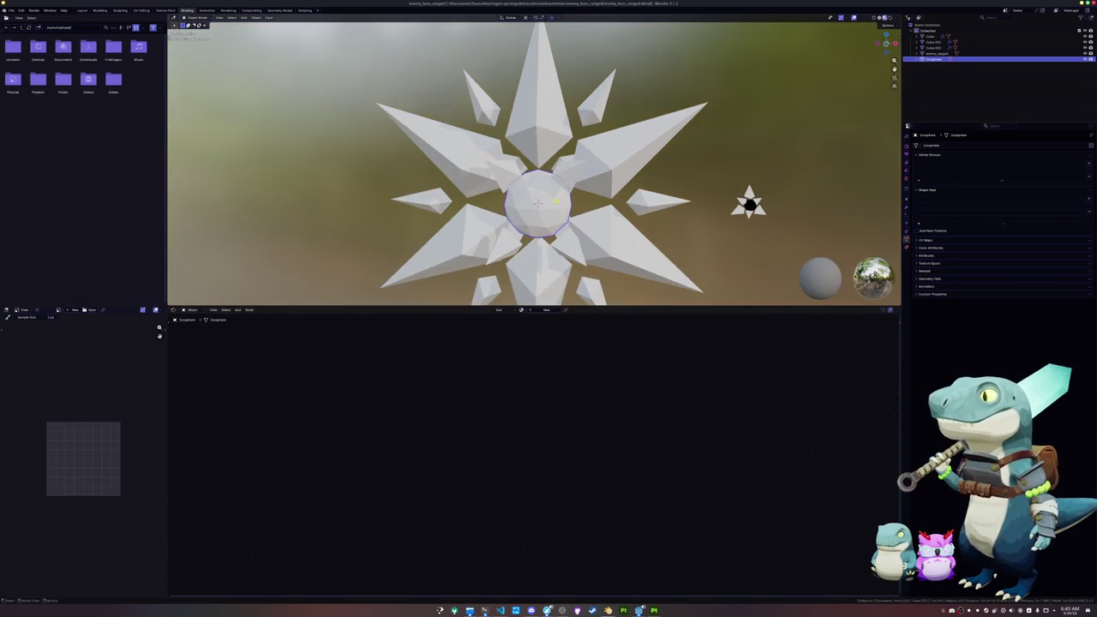
{"action": "left_click", "coordinate": [546, 310]}
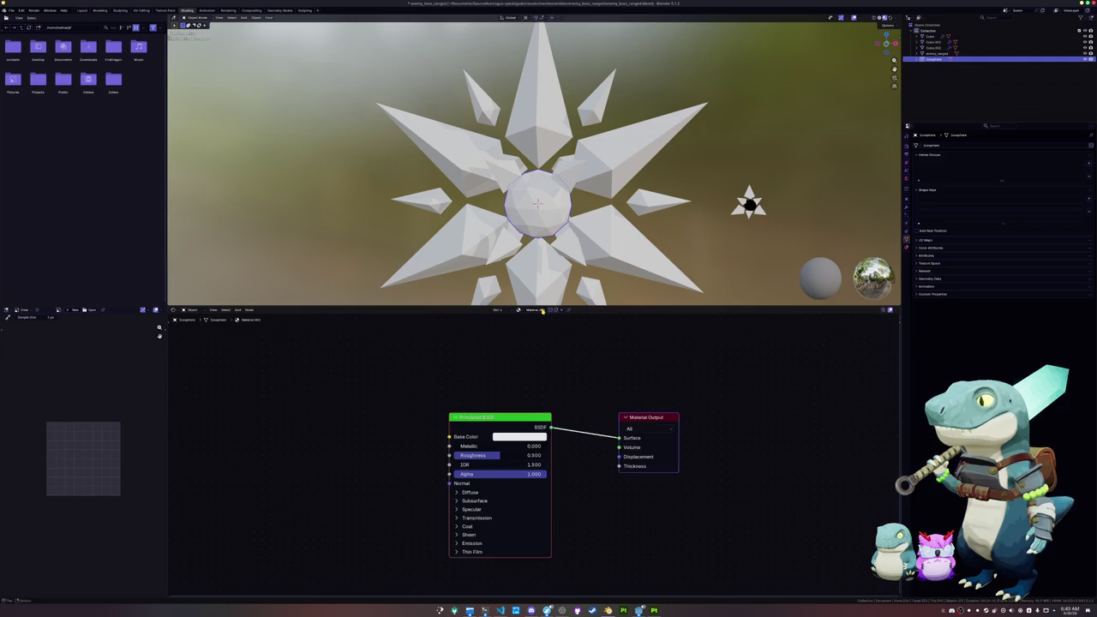
Feed a black Color node into the material output, apply transforms, and save.
{"action": "left_click_drag", "start_coordinate": [528, 422], "coordinate": [424, 408]}
{"action": "left_click", "coordinate": [433, 423]}
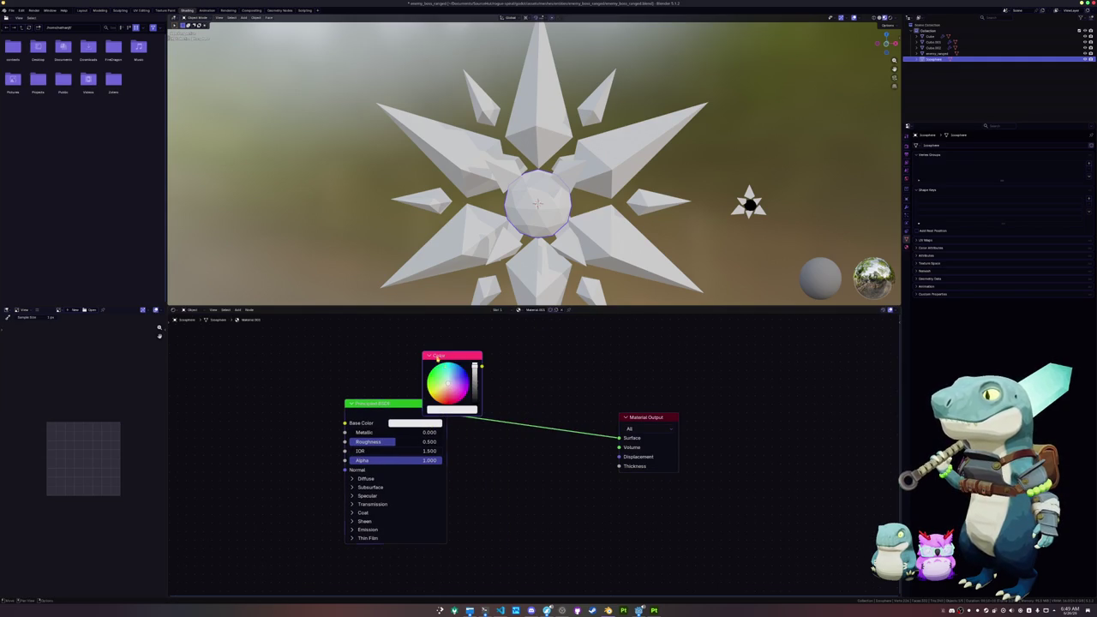
{"action": "left_click_drag", "start_coordinate": [474, 367], "coordinate": [474, 405]}
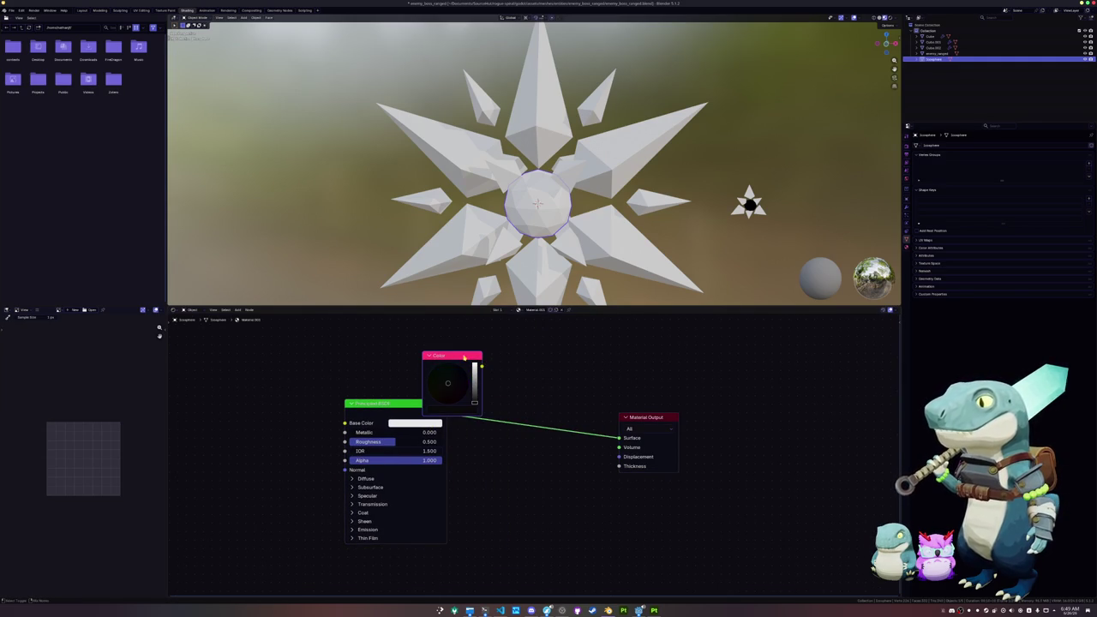
{"action": "left_click", "coordinate": [464, 356], "text": "ctrl+shift"}
{"action": "key", "text": "ctrl+a"}
{"action": "left_click", "coordinate": [540, 216]}
{"action": "key", "text": "ctrl+s"}
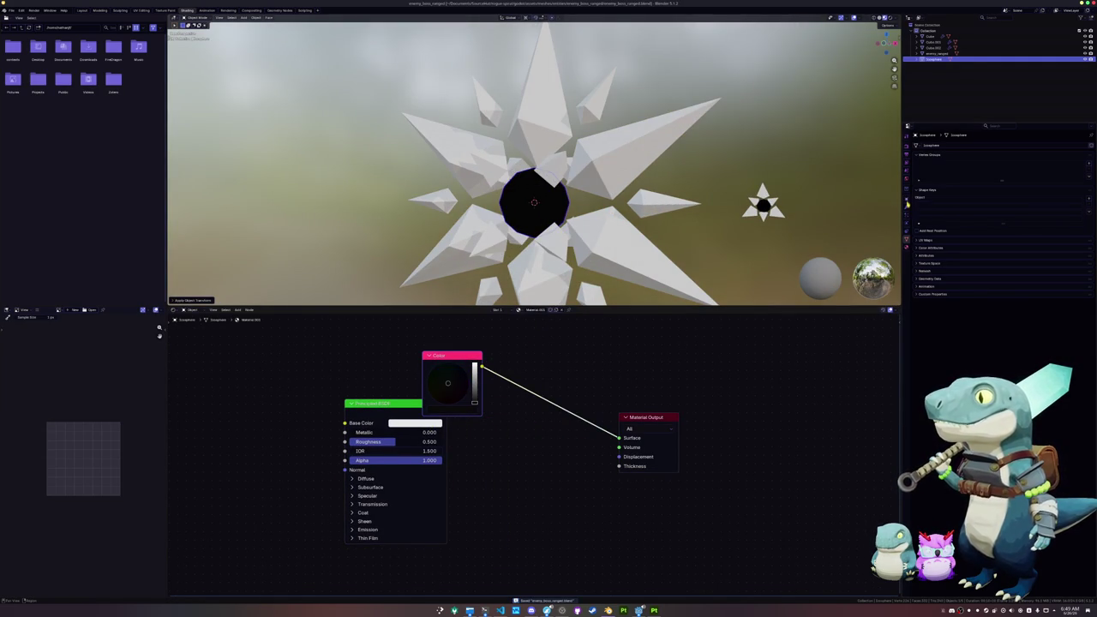
Add a Color Attribute node beside the Principled BSDF.
{"action": "key", "text": "F3"}
{"action": "type", "text": "color a"}
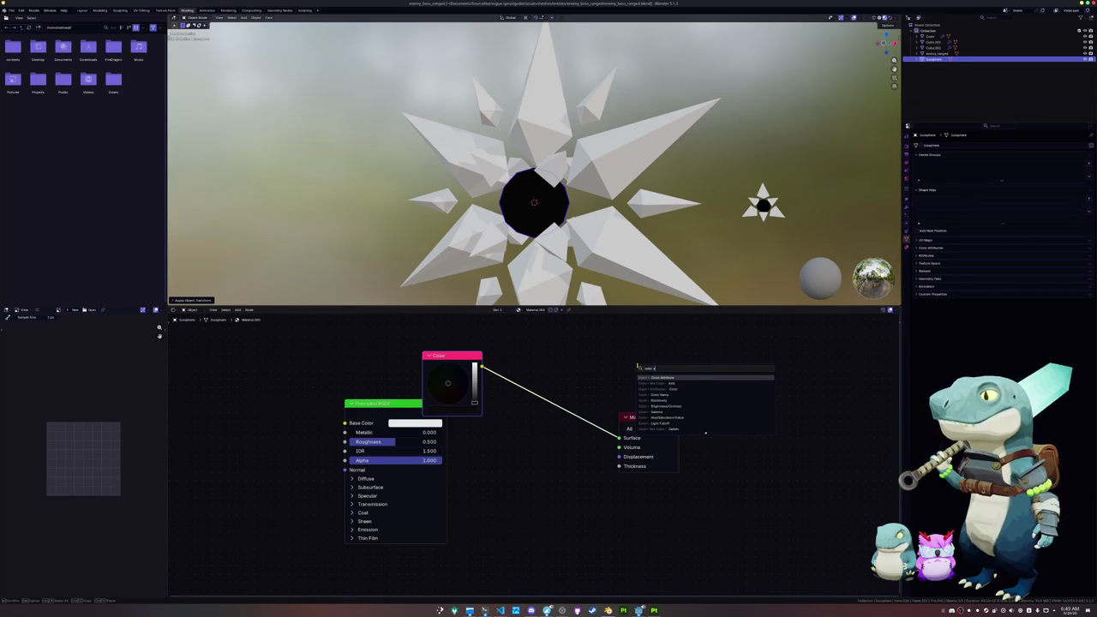
{"action": "key", "text": "Return"}
{"action": "left_click", "coordinate": [503, 431]}
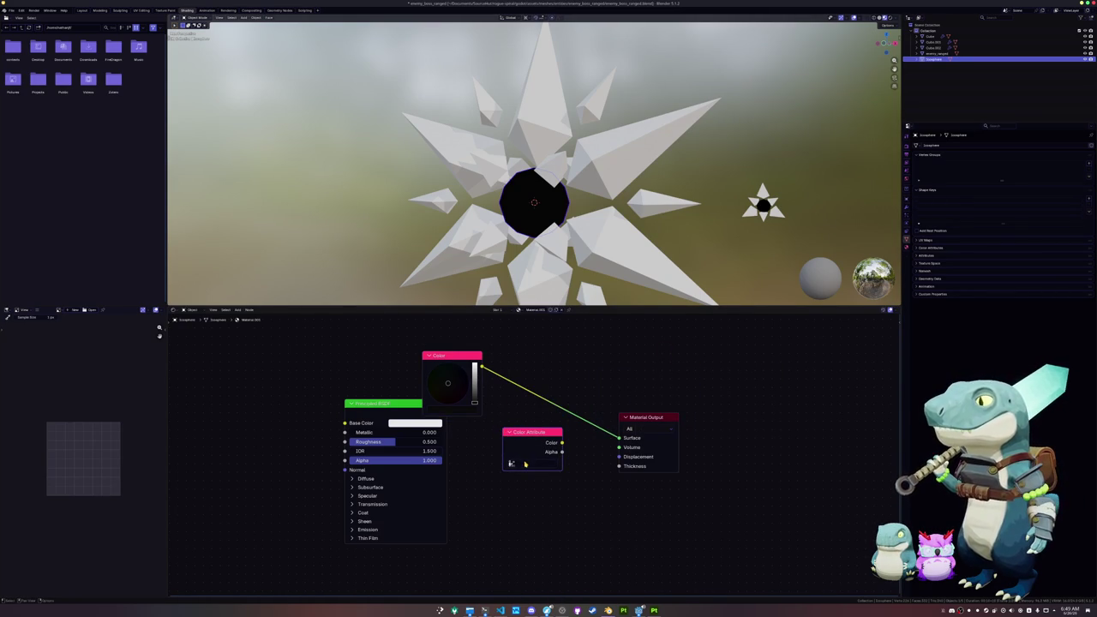
Switch the render engine to Cycles.
{"action": "left_click", "coordinate": [907, 146]}
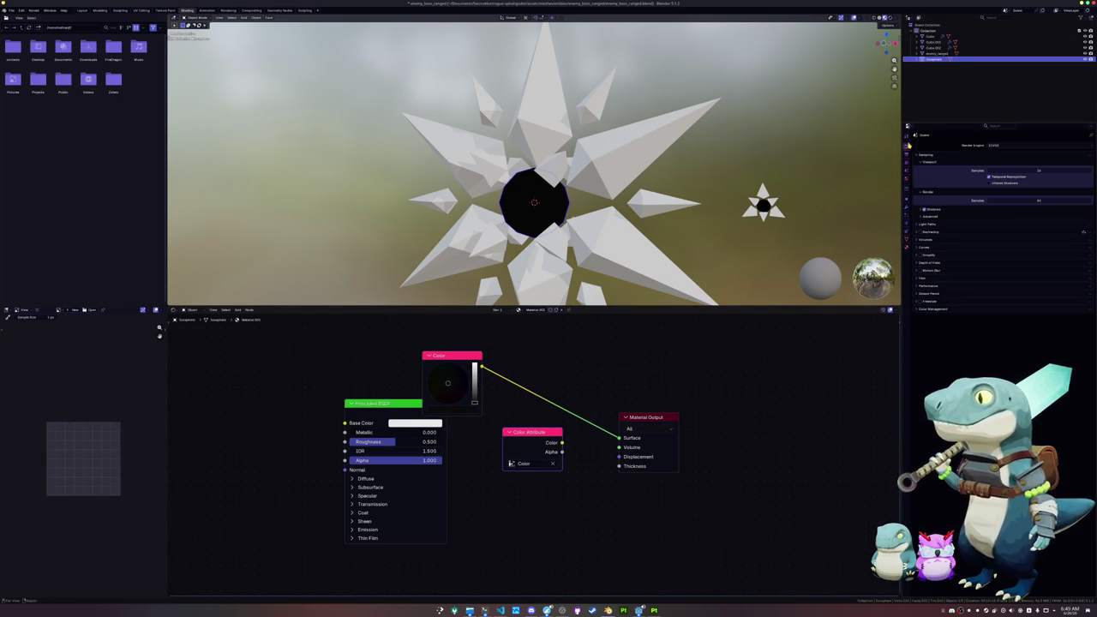
{"action": "left_click", "coordinate": [973, 144]}
{"action": "left_click", "coordinate": [999, 166]}
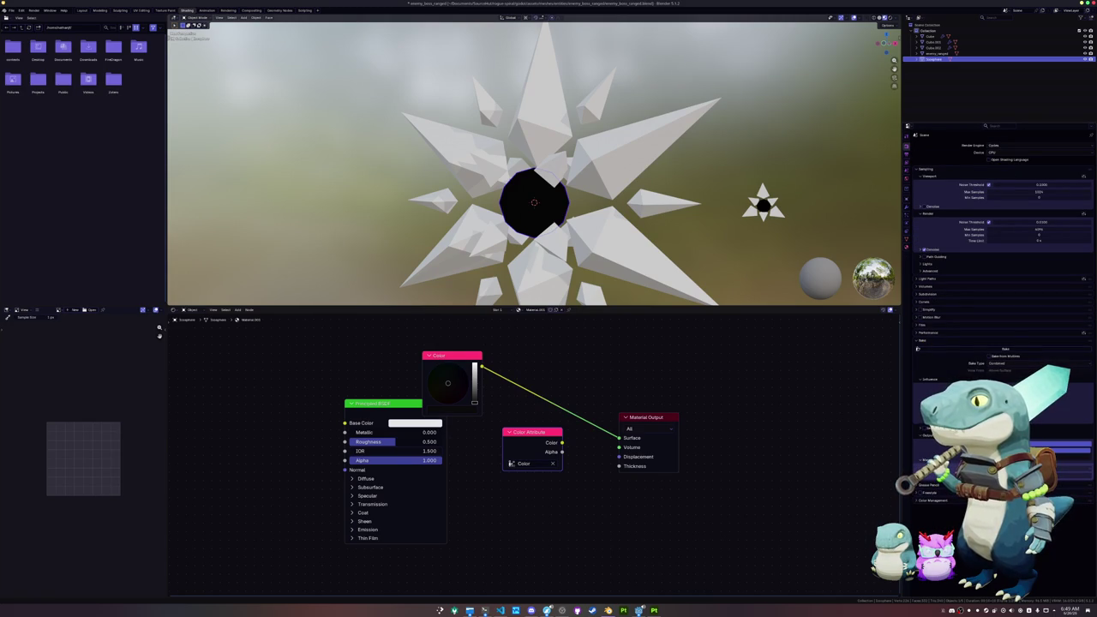
{"action": "left_click", "coordinate": [1060, 447]}
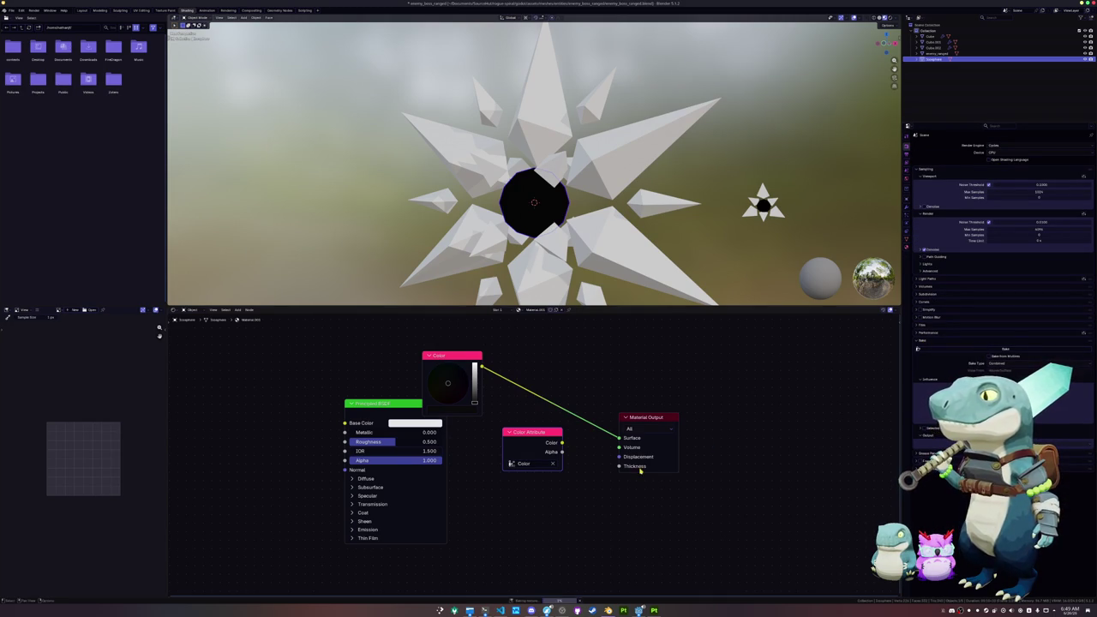
Reconnect the Color node to the surface and change it to white.
{"action": "left_click", "coordinate": [532, 434], "text": "ctrl+shift"}
{"action": "left_click", "coordinate": [468, 365], "text": "ctrl+shift"}
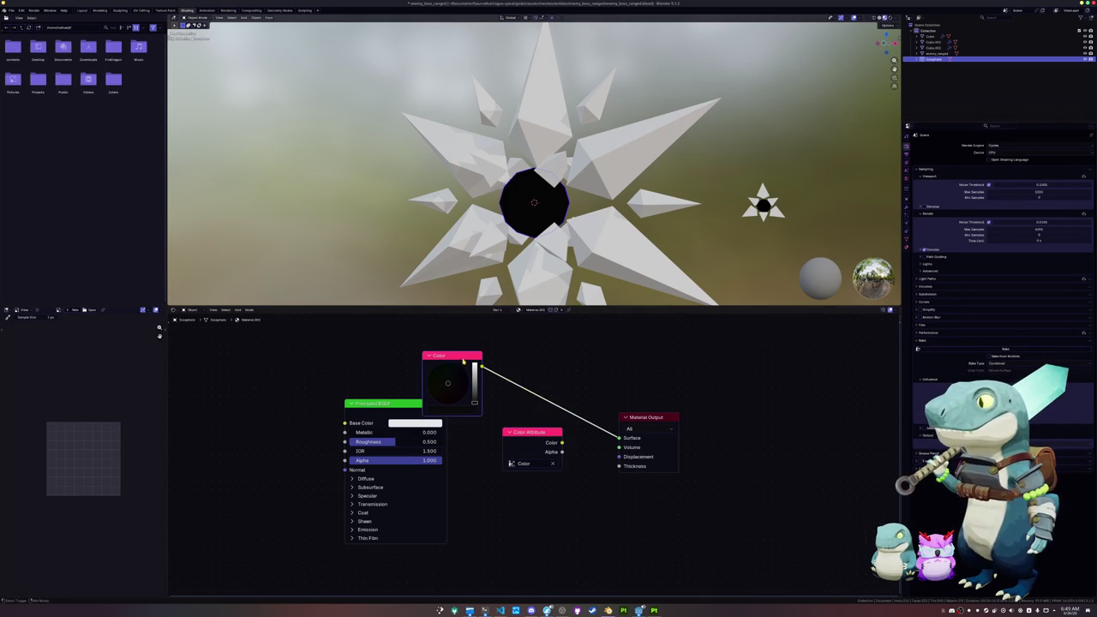
{"action": "left_click_drag", "start_coordinate": [476, 384], "coordinate": [474, 364]}
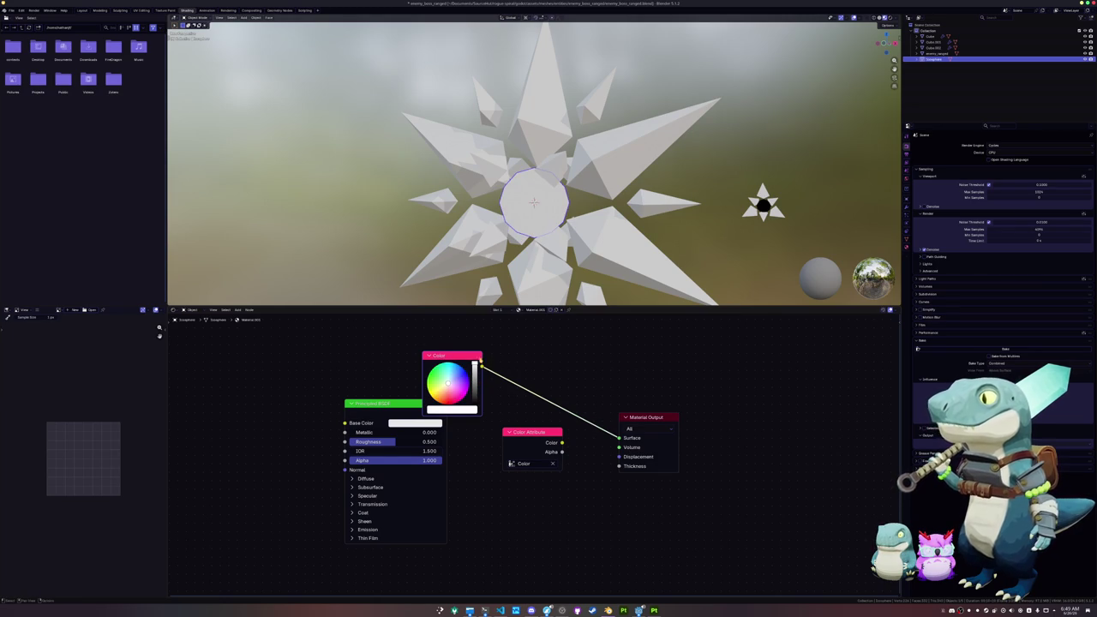
Convert all star pieces to mesh, join them with Ctrl+J, and apply transforms.
{"action": "key", "text": "KP_1"}
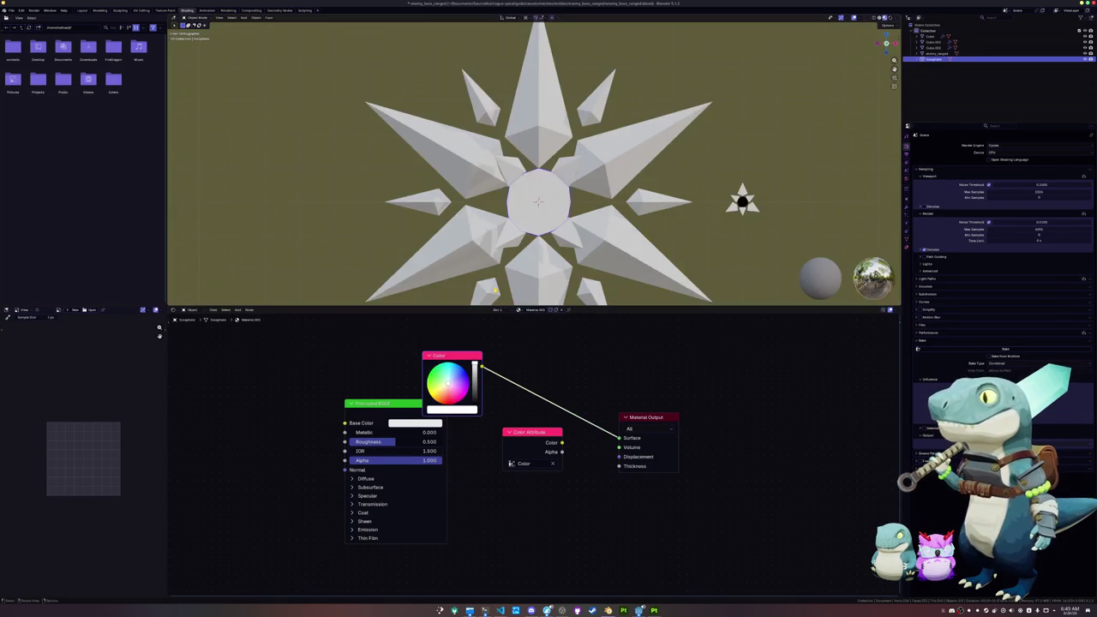
{"action": "key", "text": "a"}
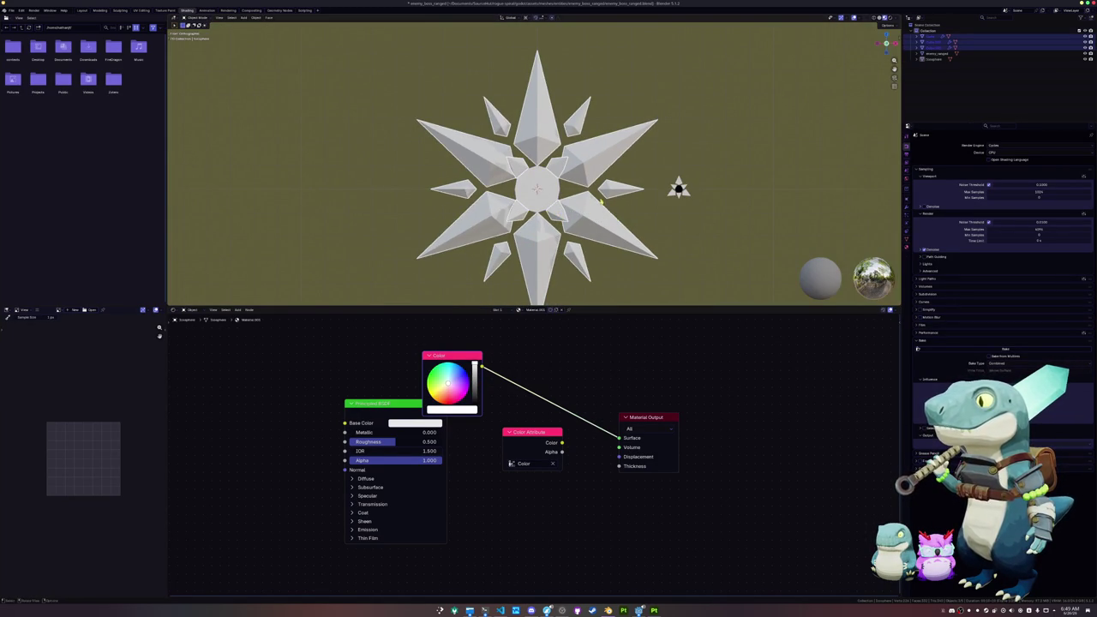
{"action": "key", "text": "KP_8"}
{"action": "key", "text": "KP_4"}
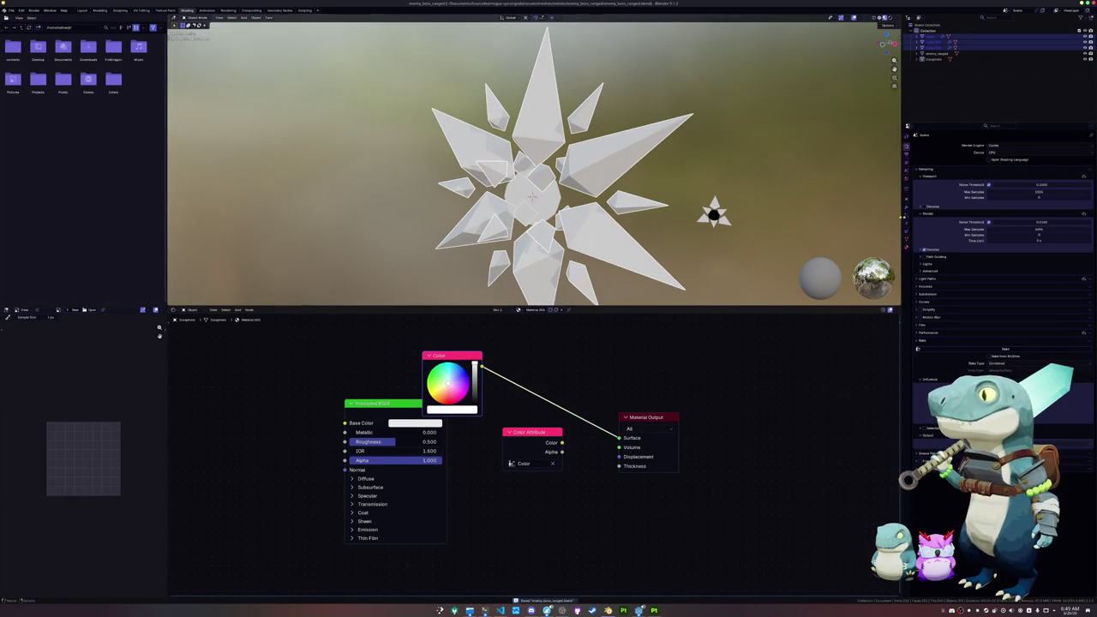
{"action": "right_click", "coordinate": [728, 171]}
{"action": "left_click", "coordinate": [769, 174]}
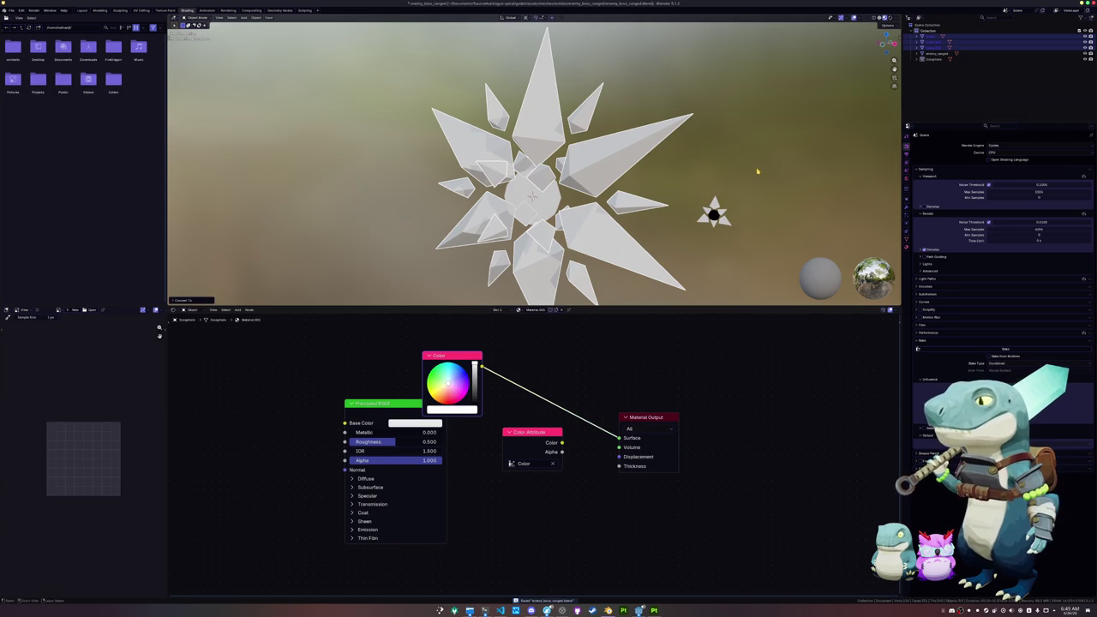
{"action": "left_click", "coordinate": [573, 234]}
{"action": "key", "text": "ctrl+j"}
{"action": "key", "text": "ctrl+a"}
{"action": "left_click", "coordinate": [558, 230]}
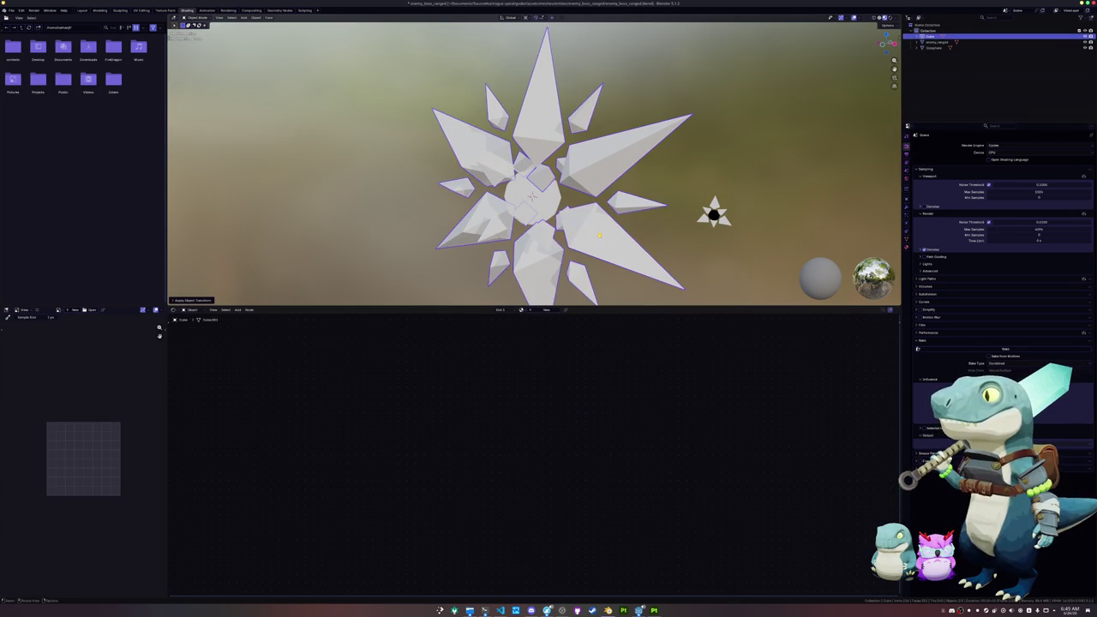
Add a Color attribute to the joined star's mesh data.
{"action": "left_click", "coordinate": [907, 238]}
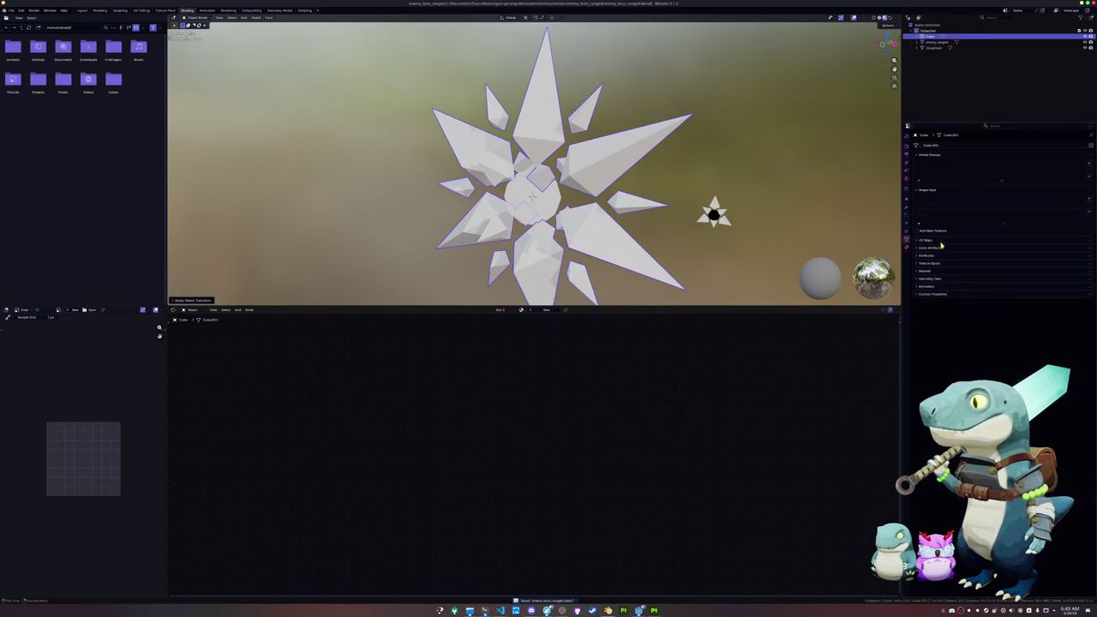
{"action": "left_click", "coordinate": [938, 248]}
{"action": "left_click", "coordinate": [1089, 257]}
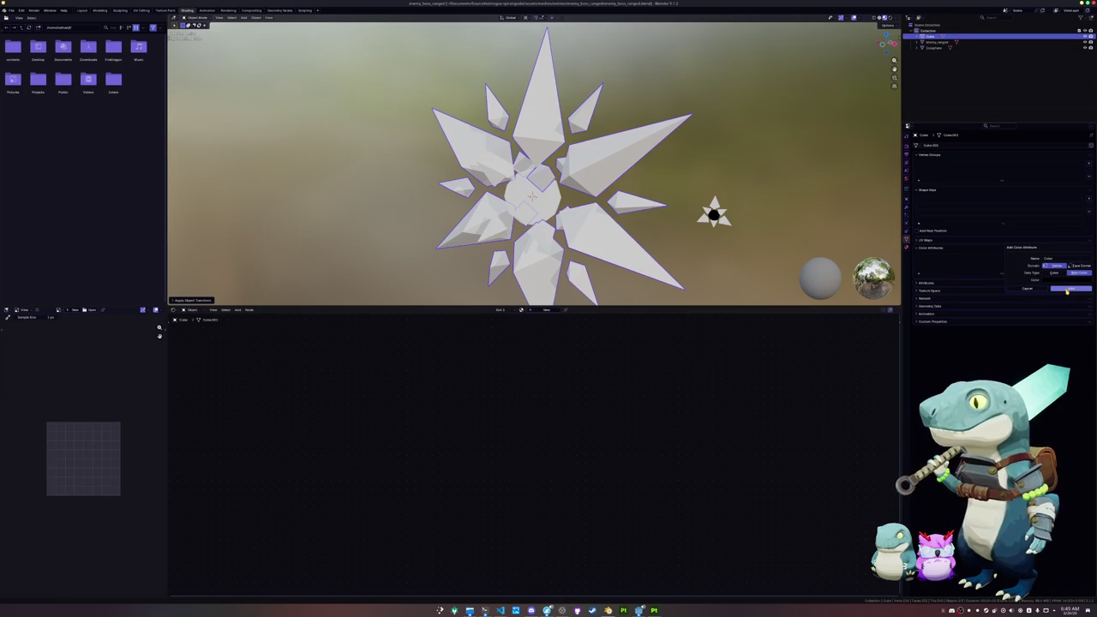
{"action": "left_click", "coordinate": [1067, 290]}
Assign Material.001 to the star and save the blend file.
{"action": "left_click", "coordinate": [522, 310]}
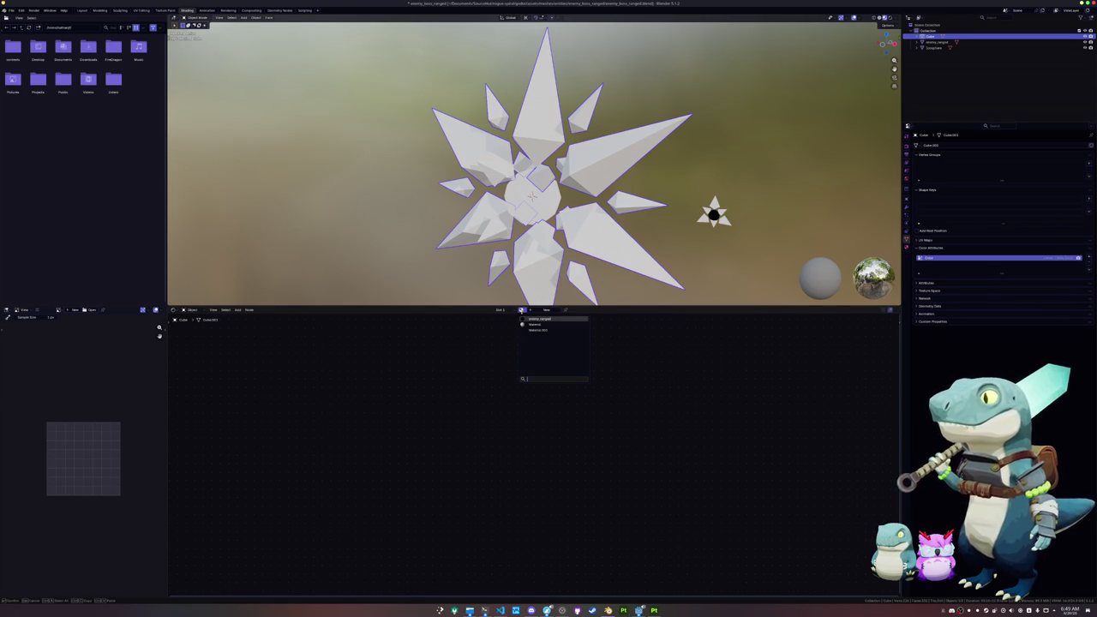
{"action": "left_click", "coordinate": [531, 330]}
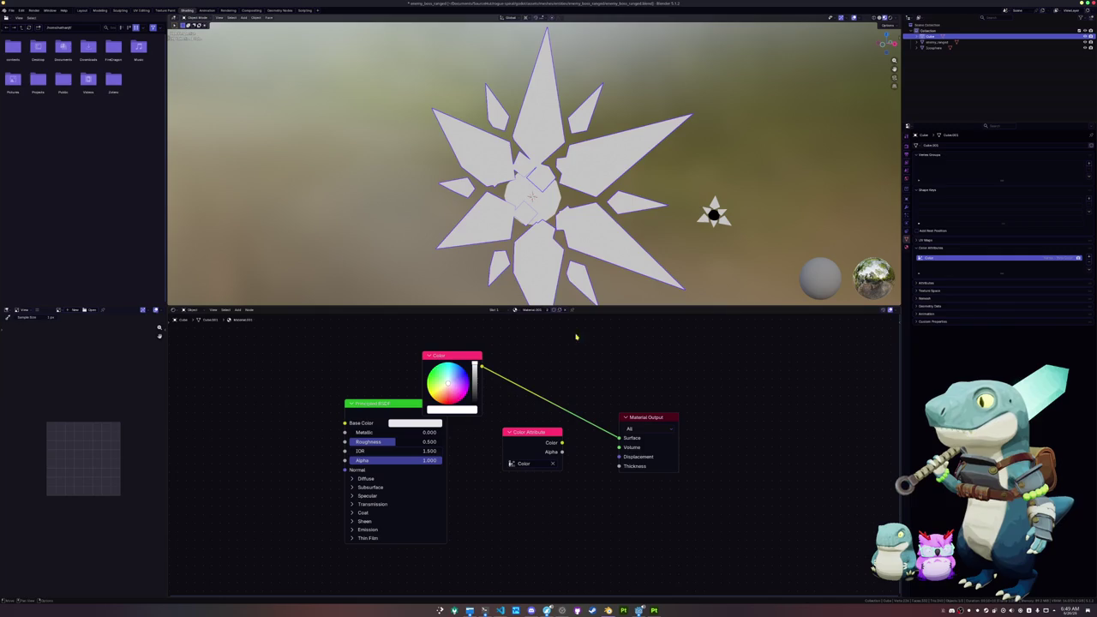
{"action": "mouse_move", "coordinate": [532, 223]}
{"action": "left_mouse_down"}
{"action": "mouse_move", "coordinate": [578, 248]}
{"action": "mouse_move", "coordinate": [745, 237]}
{"action": "left_mouse_up"}
{"action": "key", "text": "ctrl+s"}
Link the Color Attribute output to the Material Output surface and save.
{"action": "left_click", "coordinate": [906, 146]}
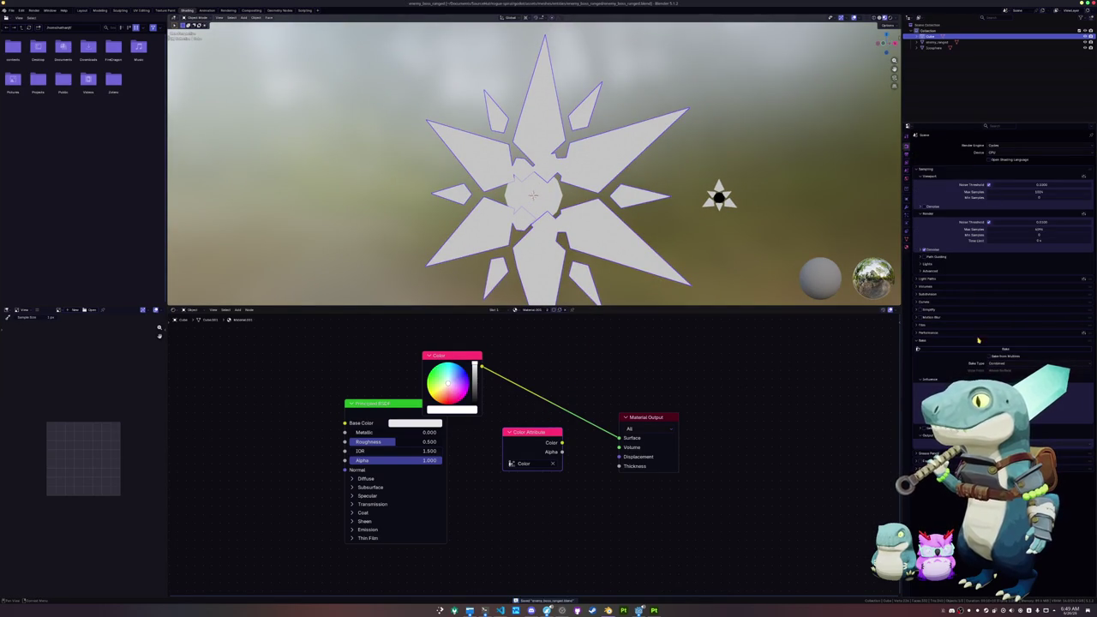
{"action": "left_click", "coordinate": [535, 440], "text": "ctrl+shift"}
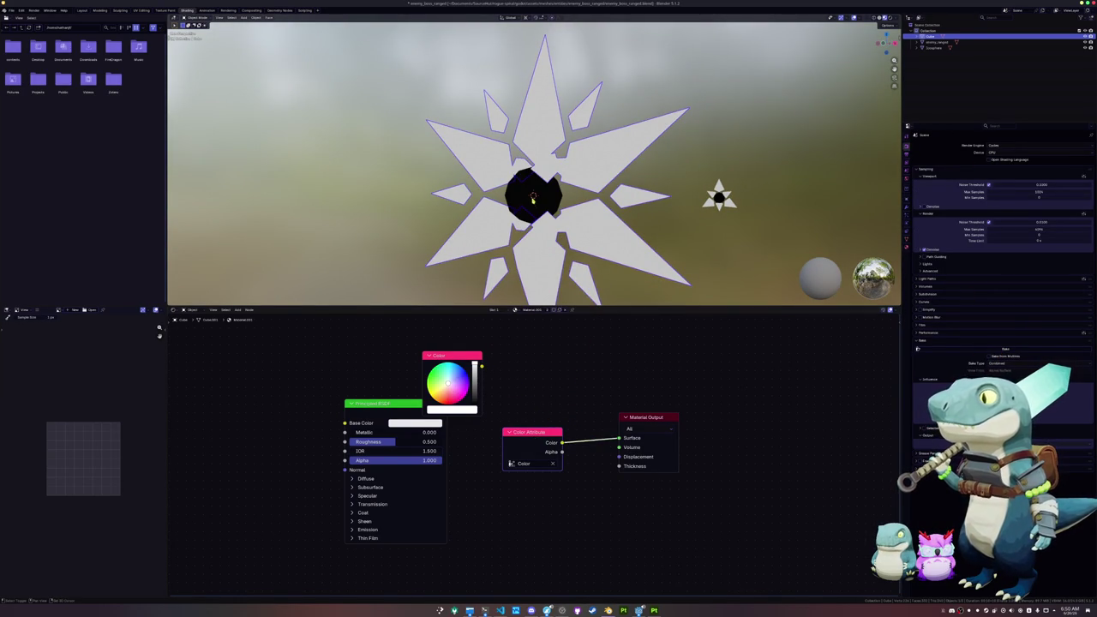
{"action": "left_click", "coordinate": [533, 199]}
{"action": "key", "text": "ctrl+s"}
Select the star object and start renaming it to 'staed_'.
{"action": "left_click", "coordinate": [537, 200]}
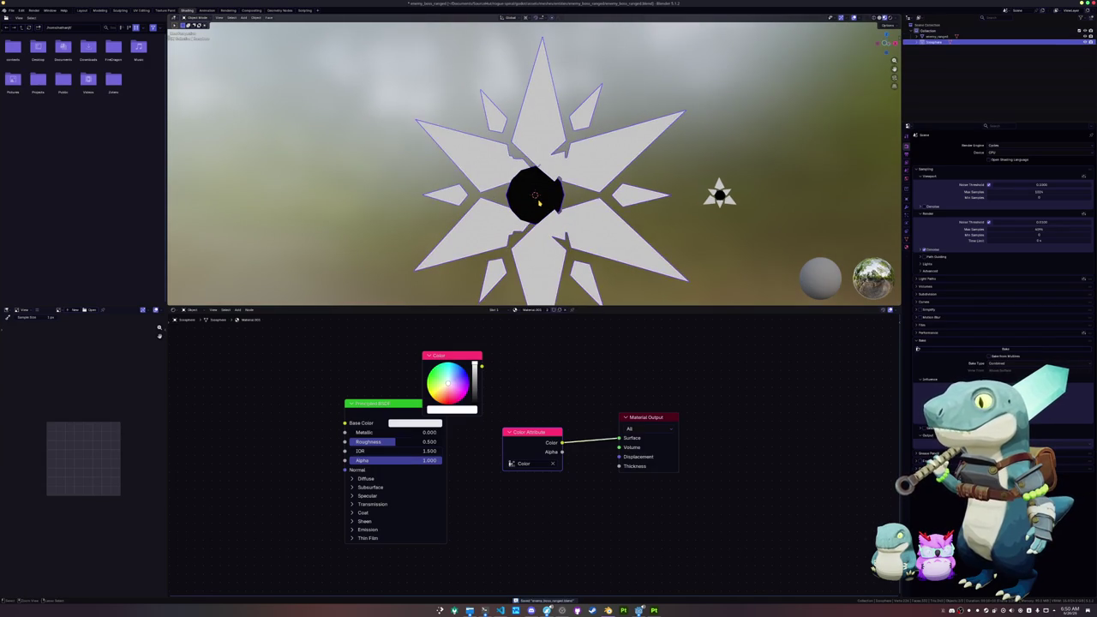
{"action": "key", "text": "F2"}
{"action": "type", "text": "sta"}
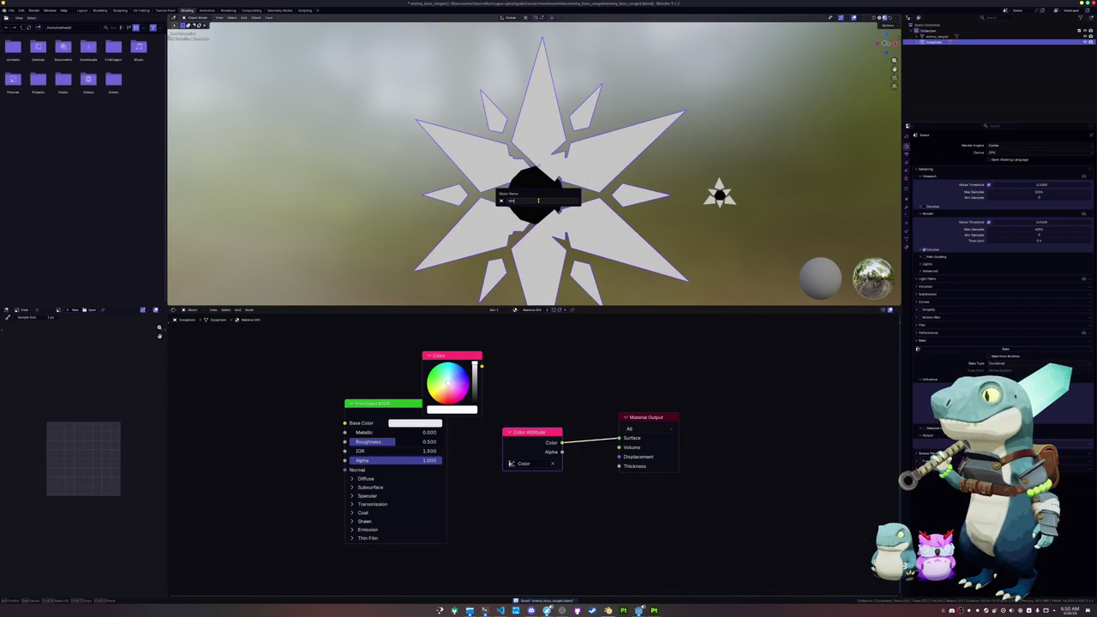
{"action": "type", "text": "ed_"}
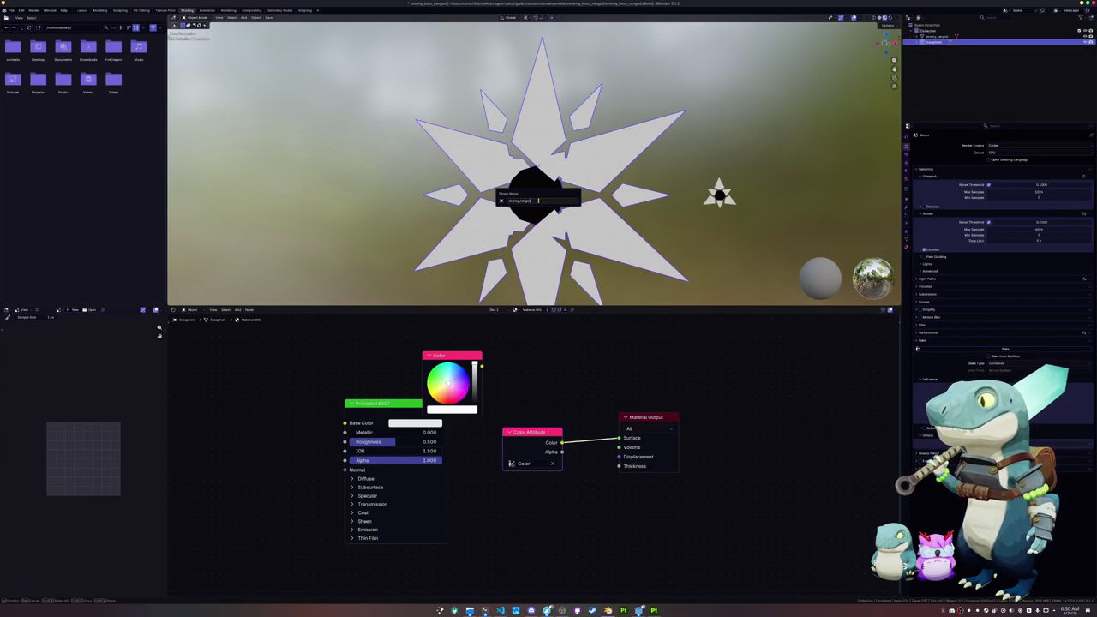
Confirm the star's new name and export it as FBX into the exports folder.
{"action": "key", "text": "Return"}
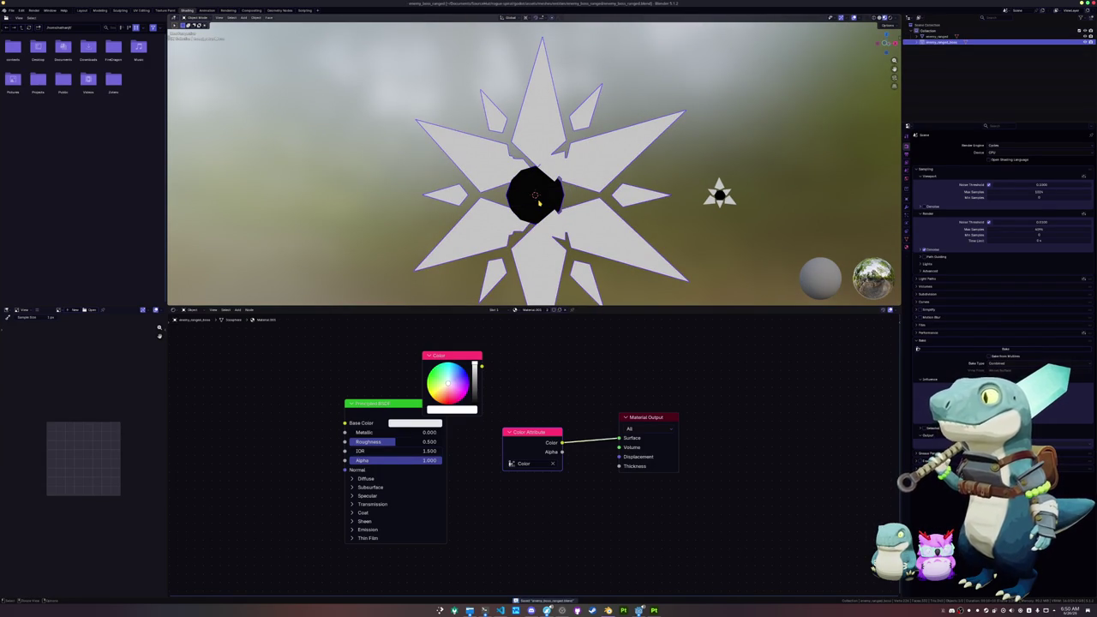
{"action": "scroll", "coordinate": [539, 201], "scroll_direction": "down", "scroll_amount": 5}
{"action": "left_click", "coordinate": [11, 10]}
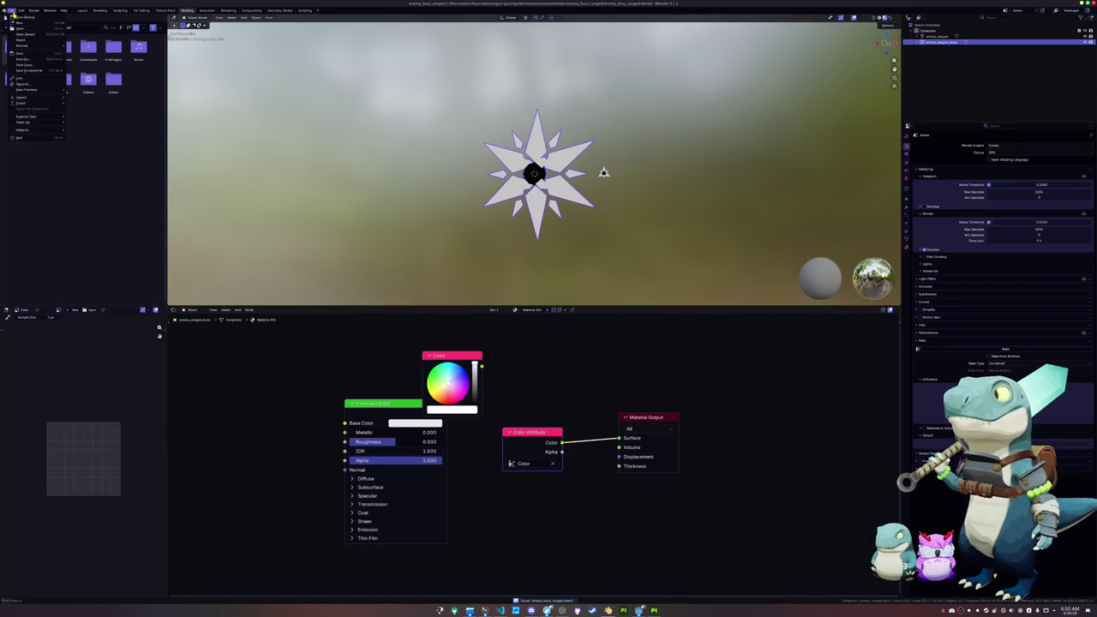
{"action": "mouse_move", "coordinate": [47, 104]}
{"action": "left_click", "coordinate": [83, 149]}
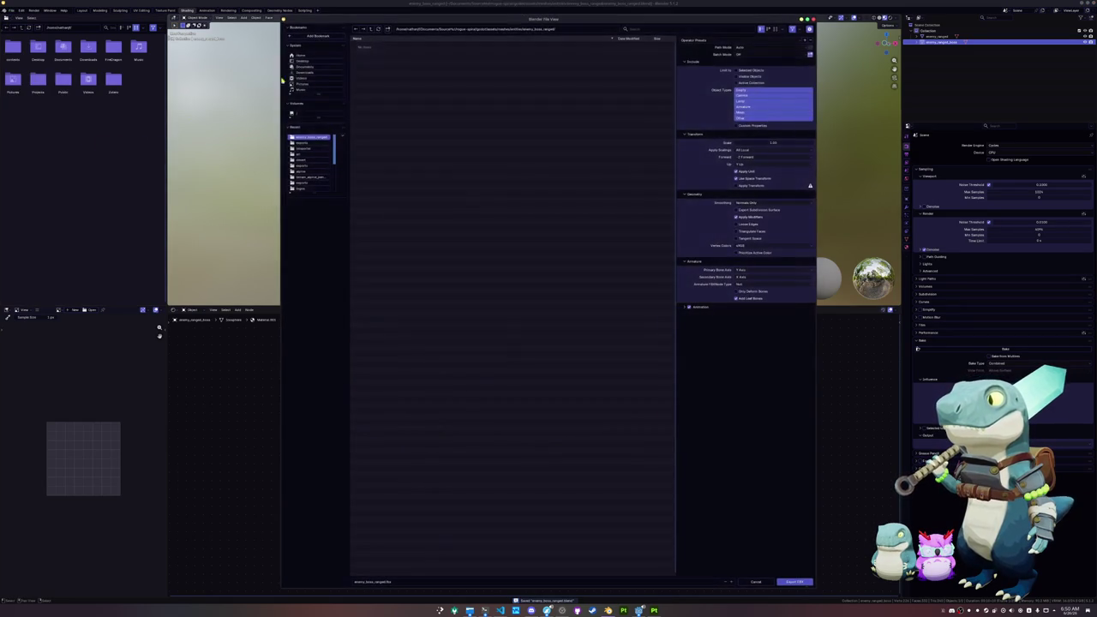
{"action": "left_click", "coordinate": [381, 44]}
{"action": "double_click", "coordinate": [408, 46]}
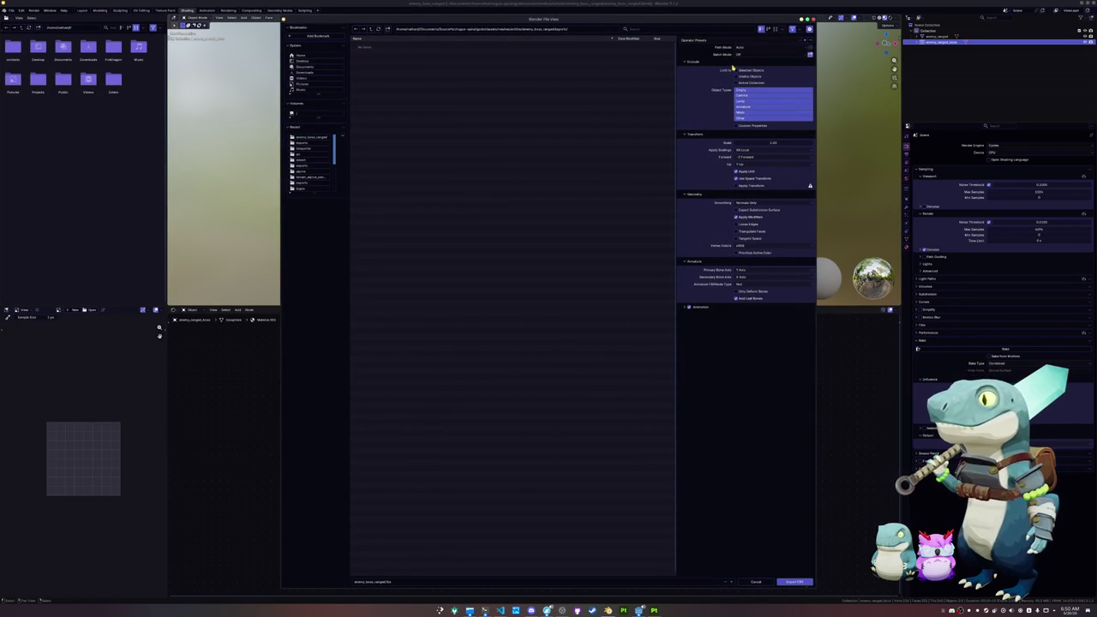
{"action": "left_click", "coordinate": [795, 582]}
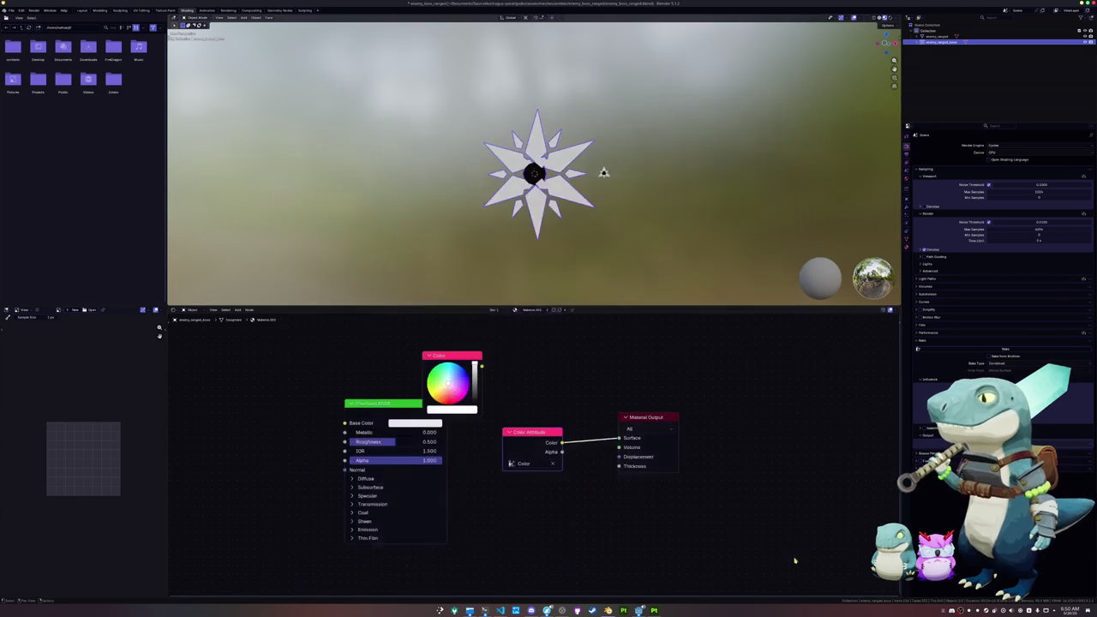
Pass through Godot, selecting the GameRoot node, and switch to Substance 3D Painter.
{"action": "key", "text": "alt+Tab"}
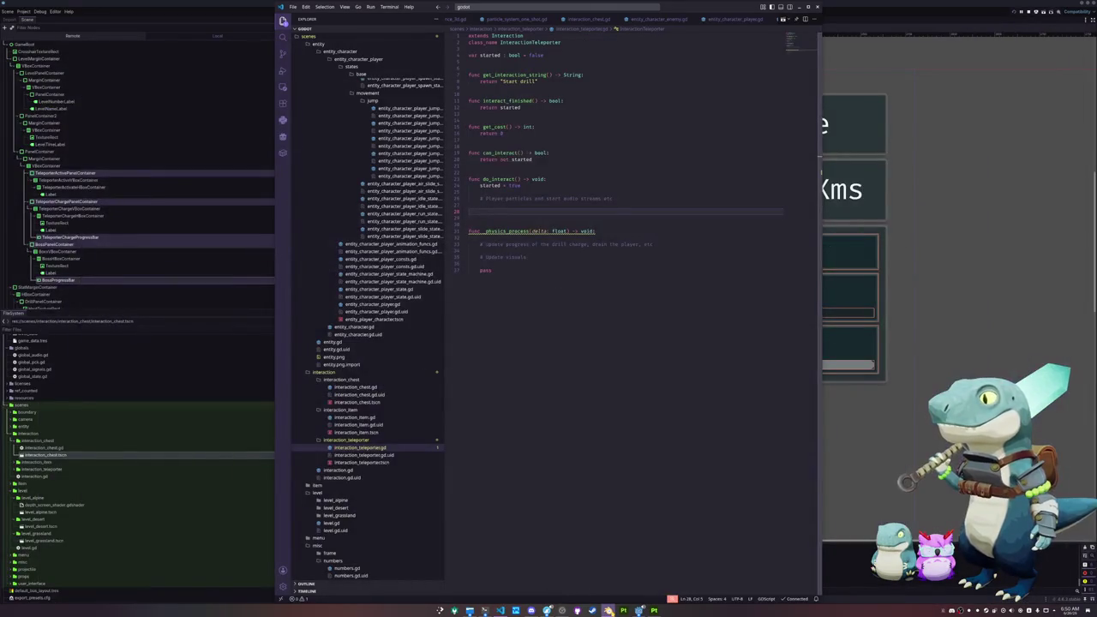
{"action": "left_click", "coordinate": [859, 568]}
{"action": "scroll", "coordinate": [676, 400], "scroll_direction": "down", "scroll_amount": 3}
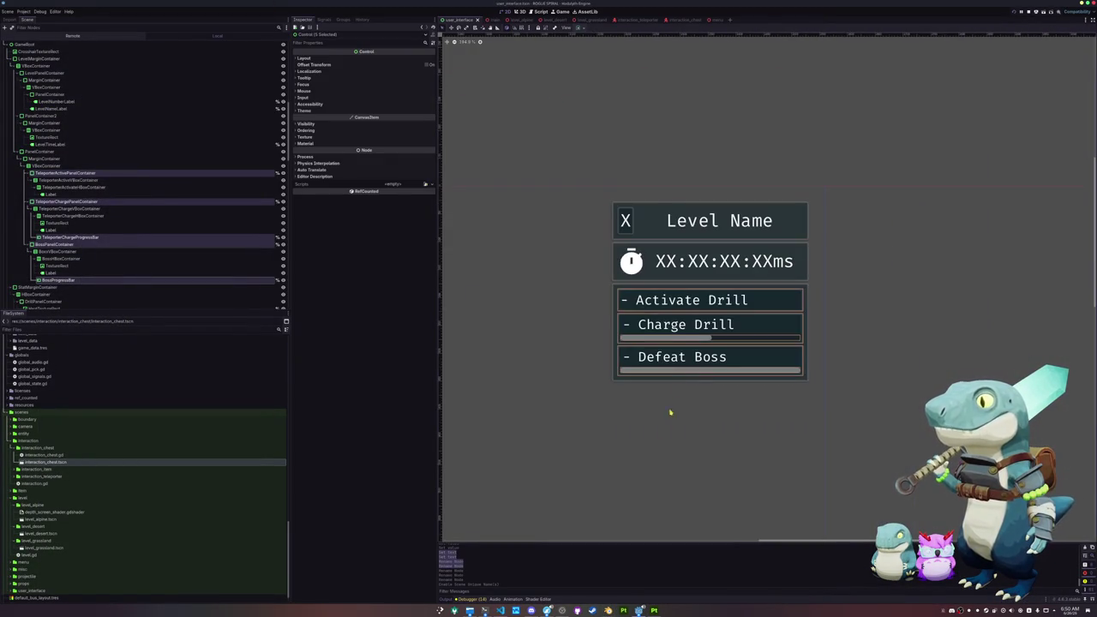
{"action": "left_click", "coordinate": [654, 457]}
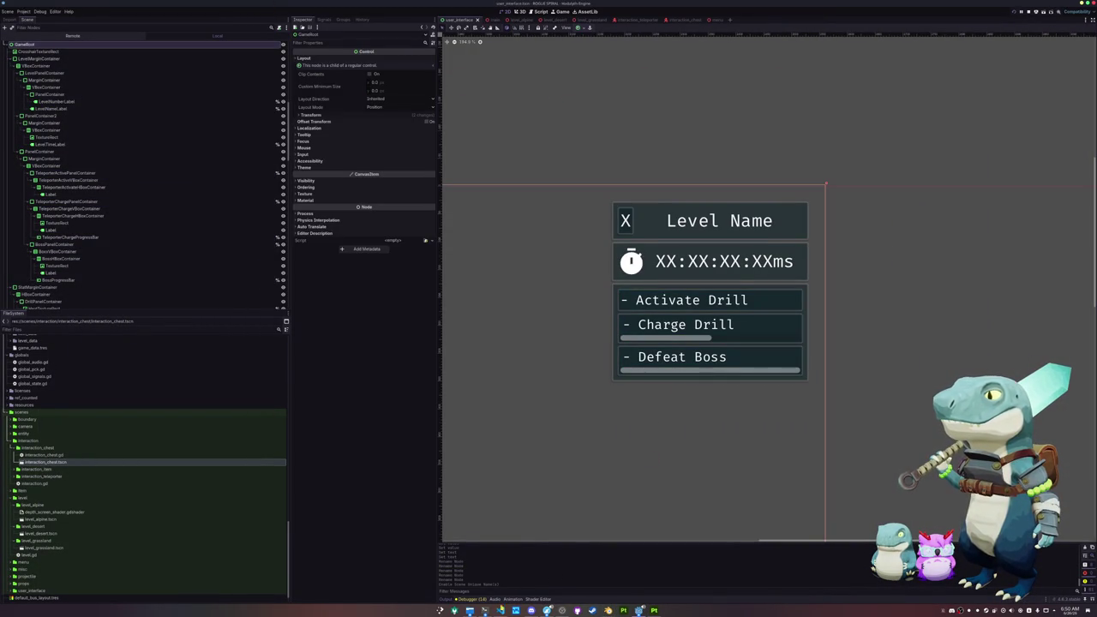
{"action": "left_click", "coordinate": [638, 610]}
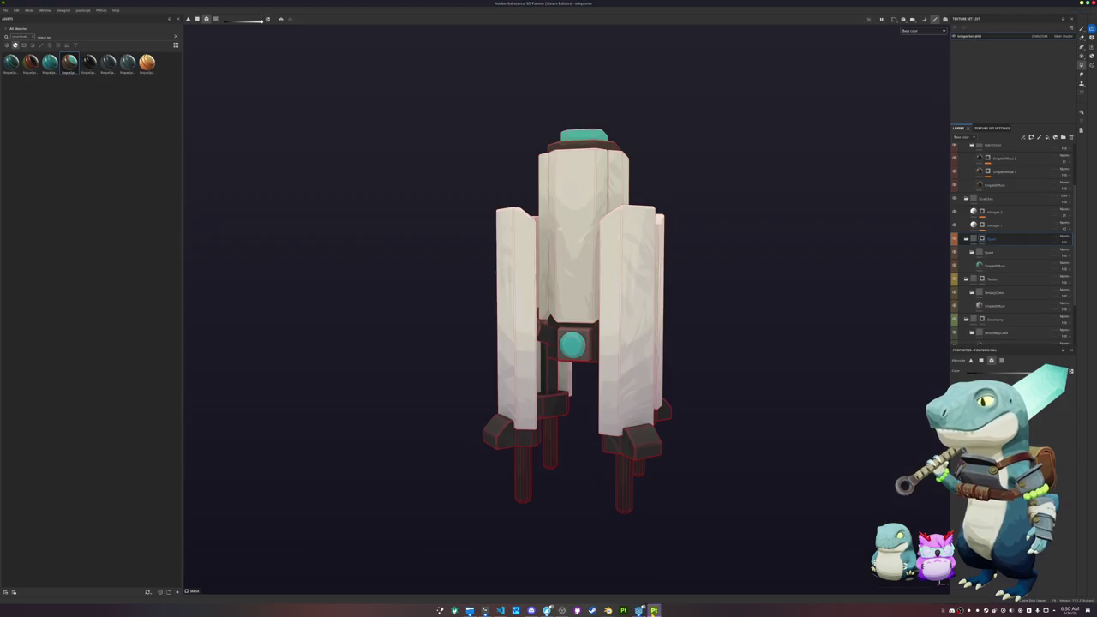
Create a new Substance Painter project using the star FBX from the exports folder.
{"action": "left_click", "coordinate": [6, 11]}
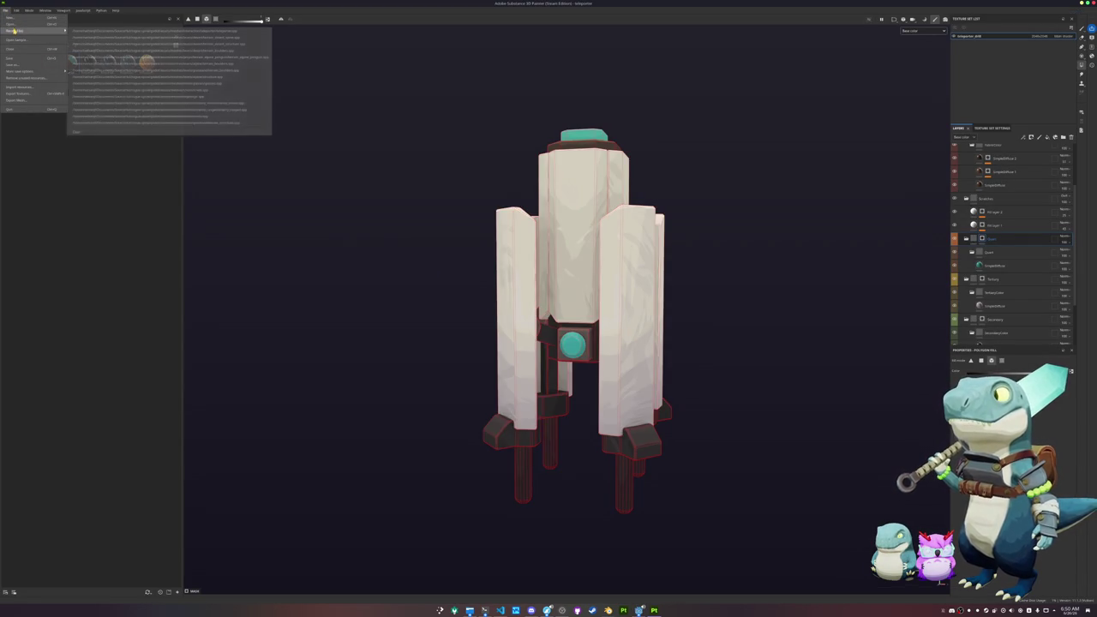
{"action": "left_click", "coordinate": [19, 19]}
{"action": "left_click", "coordinate": [606, 237]}
{"action": "left_click", "coordinate": [605, 235]}
{"action": "left_click", "coordinate": [605, 235]}
{"action": "left_click", "coordinate": [605, 234]}
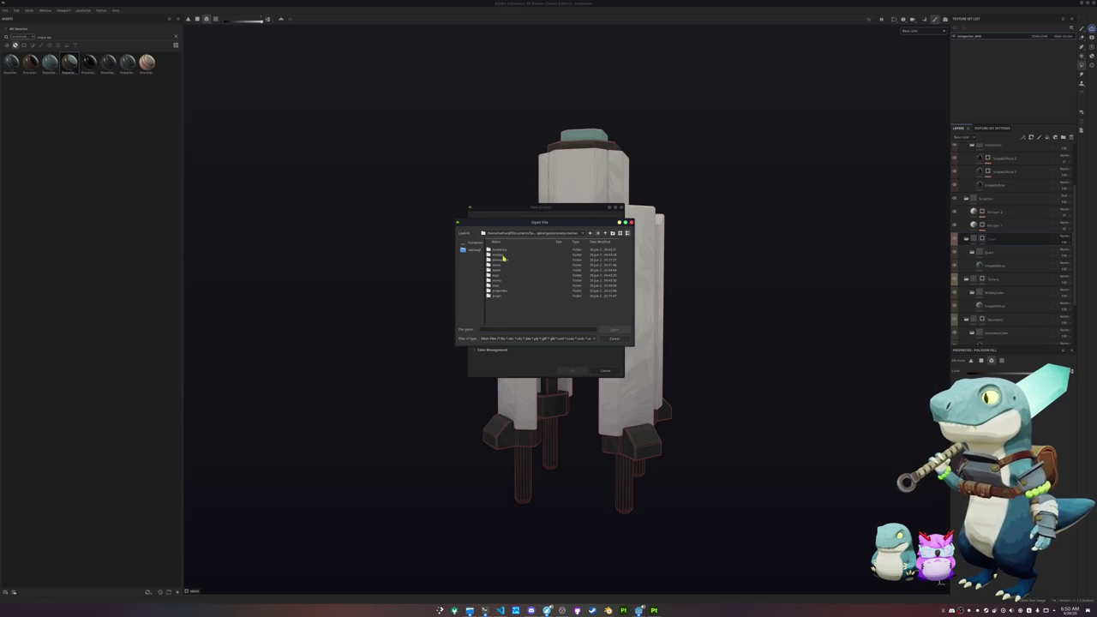
{"action": "double_click", "coordinate": [501, 275]}
{"action": "double_click", "coordinate": [506, 249]}
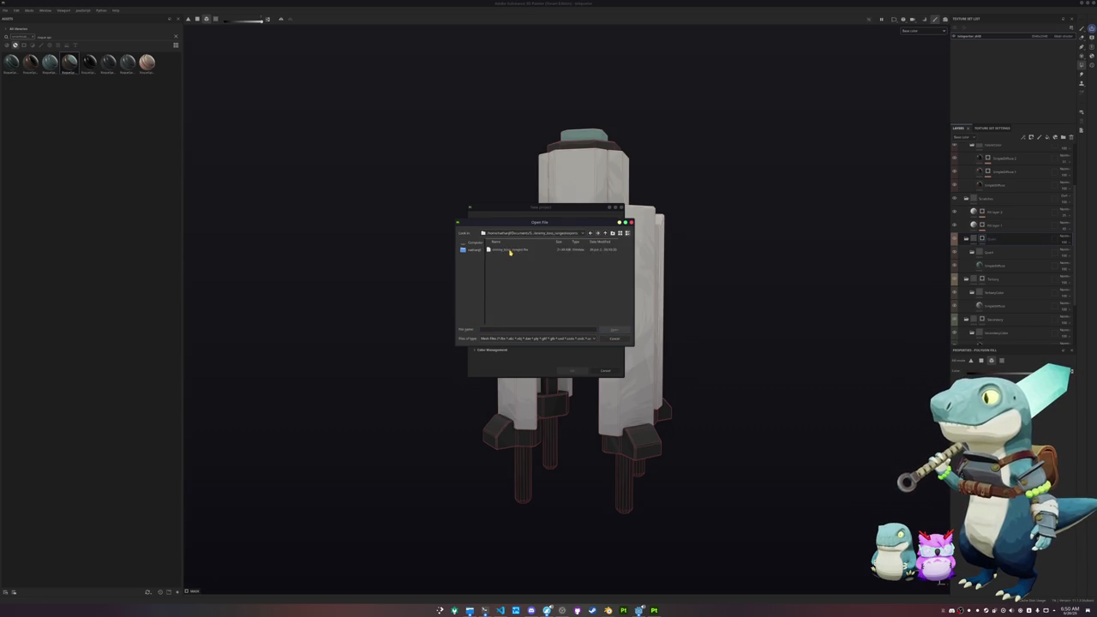
{"action": "double_click", "coordinate": [506, 249]}
{"action": "left_click", "coordinate": [572, 370]}
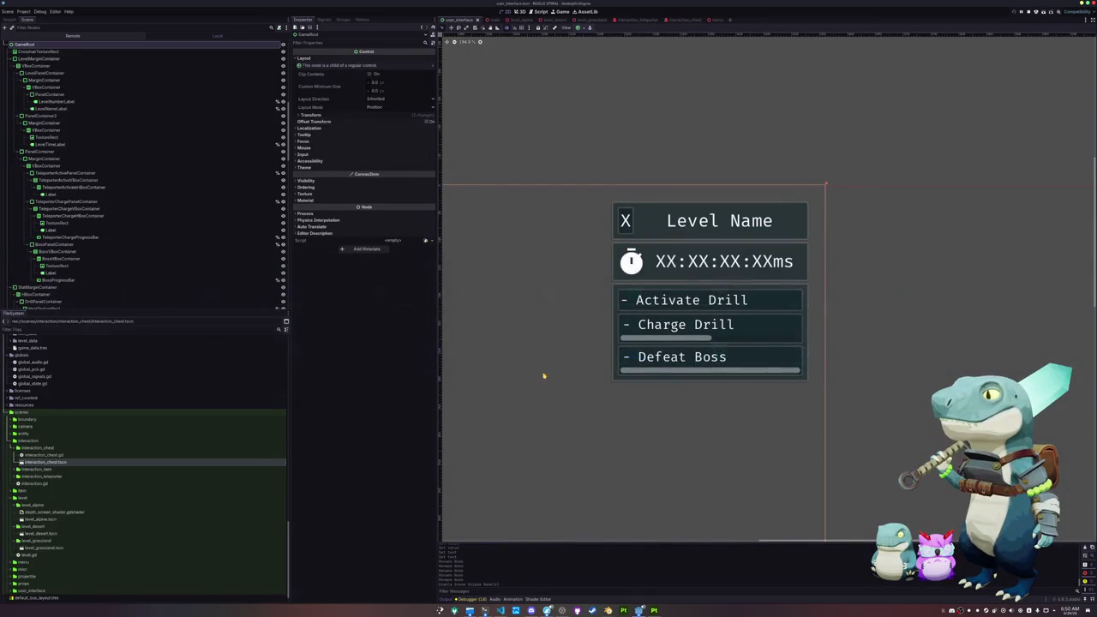
{"action": "scroll", "coordinate": [549, 377], "scroll_direction": "down", "scroll_amount": 1}
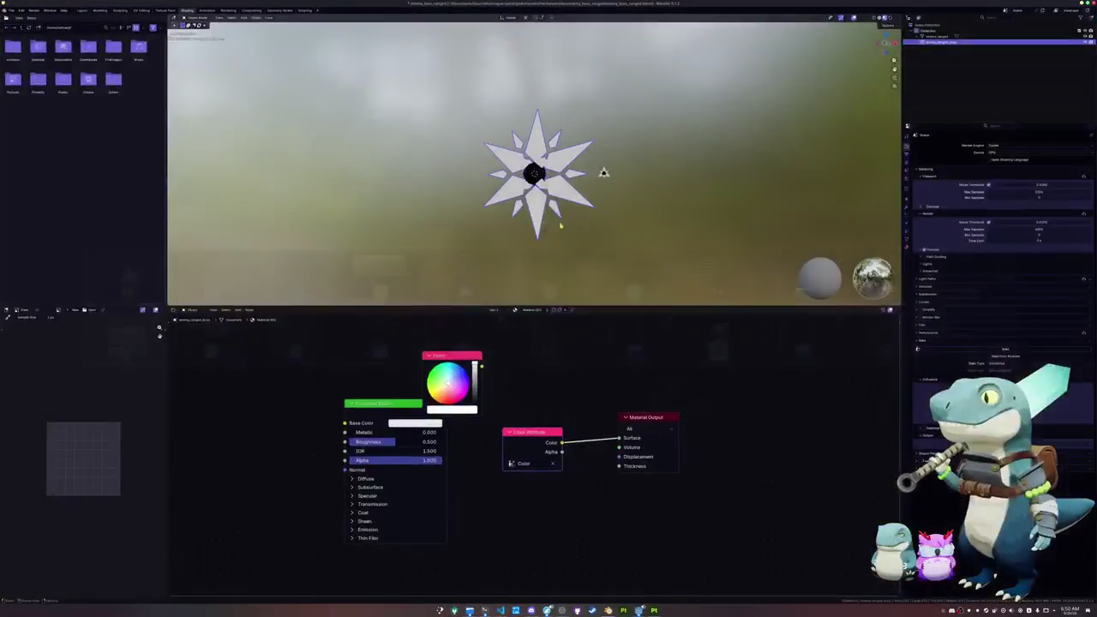
Auto-smooth the star's shading, save, and re-export it over the existing FBX.
{"action": "right_click", "coordinate": [528, 189]}
{"action": "left_click", "coordinate": [527, 189]}
{"action": "key", "text": "ctrl+s"}
{"action": "left_click", "coordinate": [11, 9]}
{"action": "mouse_move", "coordinate": [23, 101]}
{"action": "left_click", "coordinate": [94, 152]}
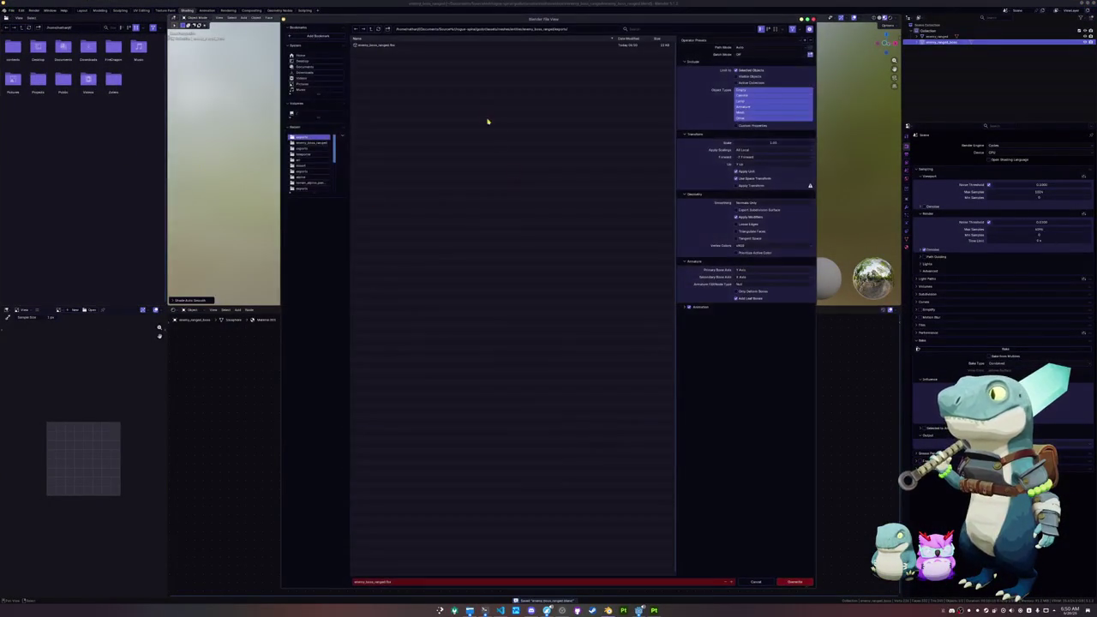
{"action": "left_click", "coordinate": [798, 582]}
Reapply auto smooth, save, and export the star as a Wavefront OBJ file.
{"action": "right_click", "coordinate": [531, 207]}
{"action": "left_click", "coordinate": [532, 208]}
{"action": "key", "text": "ctrl+s"}
{"action": "left_click", "coordinate": [10, 10]}
{"action": "mouse_move", "coordinate": [23, 101]}
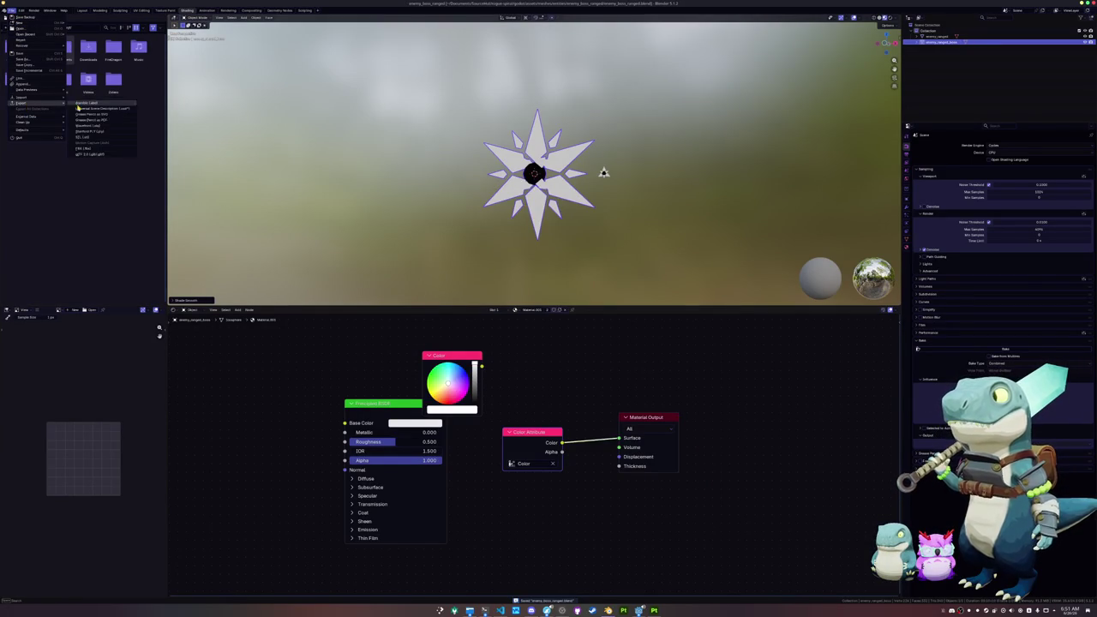
{"action": "left_click", "coordinate": [92, 126]}
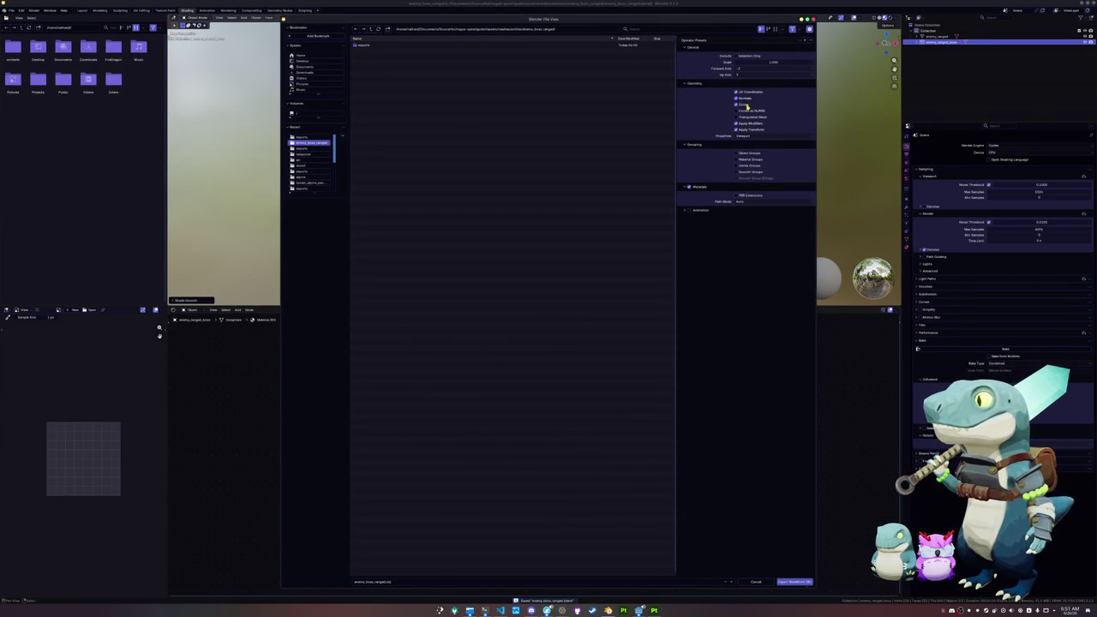
{"action": "left_click", "coordinate": [795, 582]}
{"action": "left_click", "coordinate": [654, 610]}
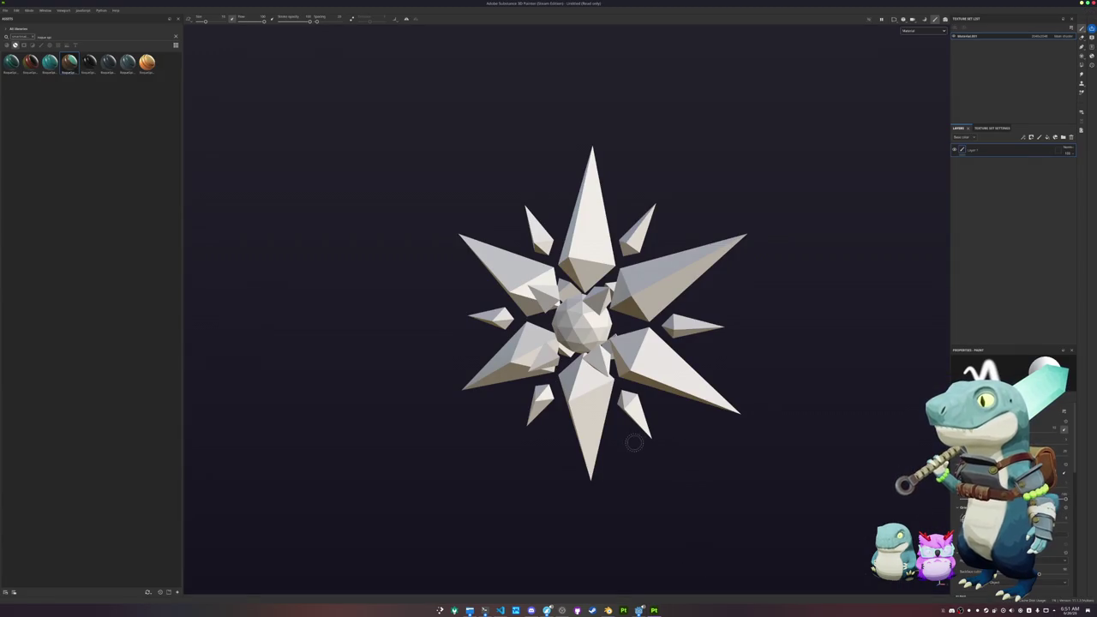
Switch to baking mode and bake the star's mesh maps.
{"action": "key", "text": "ctrl+shift+b"}
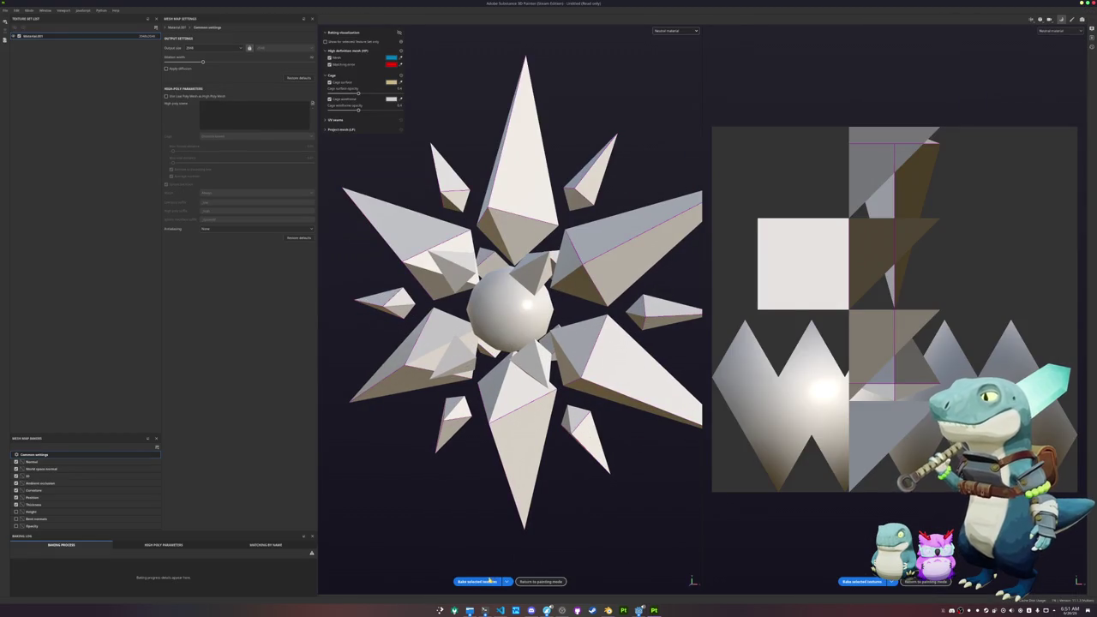
{"action": "left_click", "coordinate": [491, 581]}
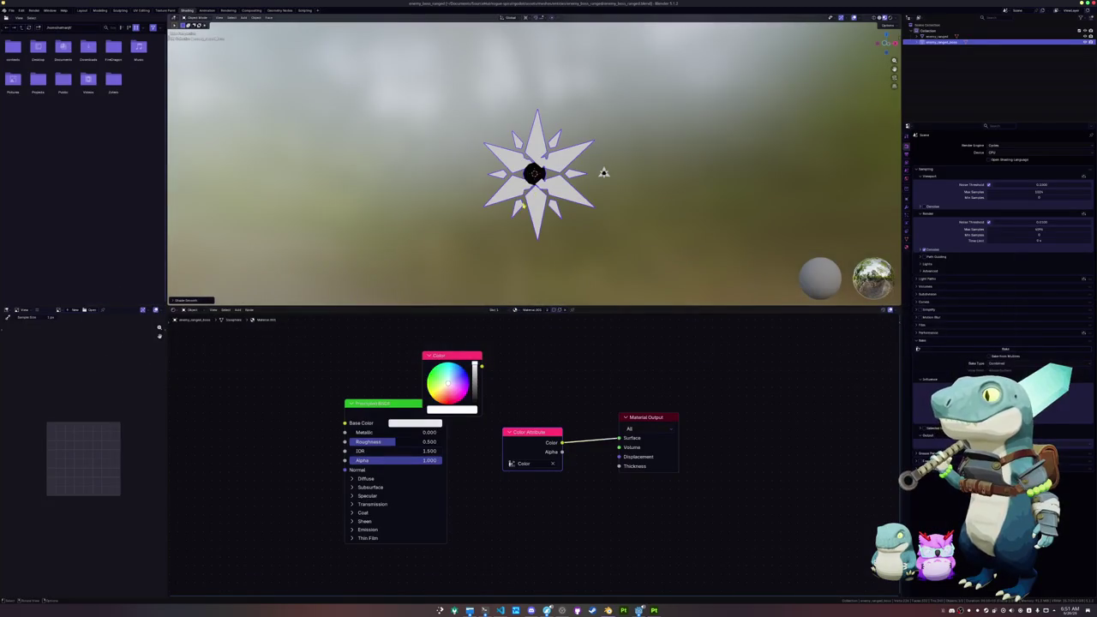
Auto-smooth the star, then unwrap it with Smart UV Project in the UV Editing workspace.
{"action": "right_click", "coordinate": [529, 206]}
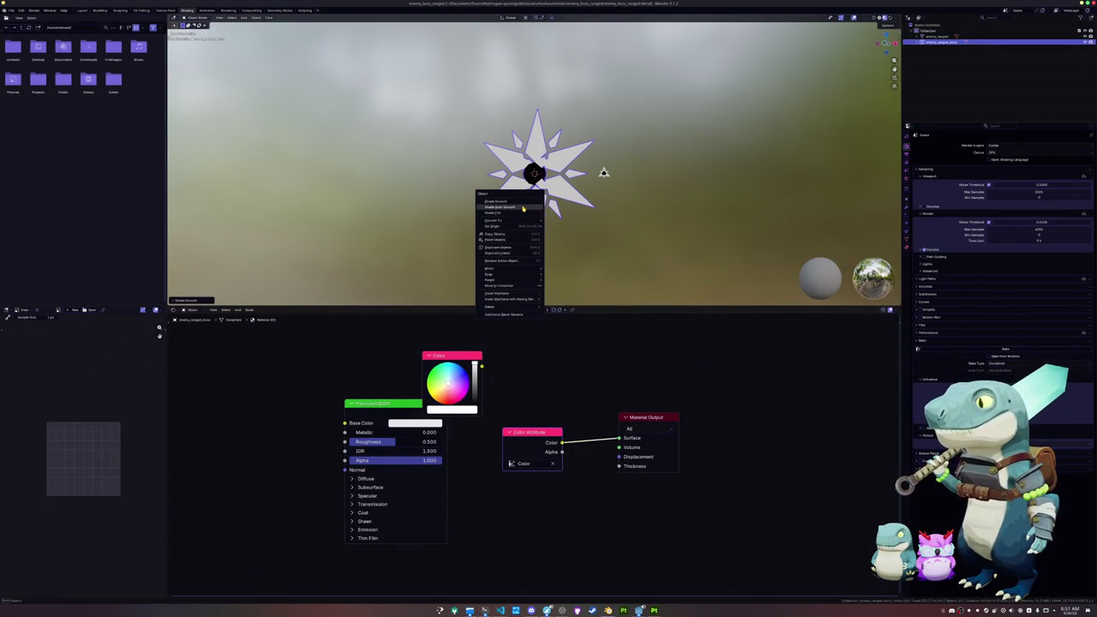
{"action": "left_click", "coordinate": [522, 208]}
{"action": "key", "text": "Tab"}
{"action": "scroll", "coordinate": [540, 184], "scroll_direction": "up", "scroll_amount": 3}
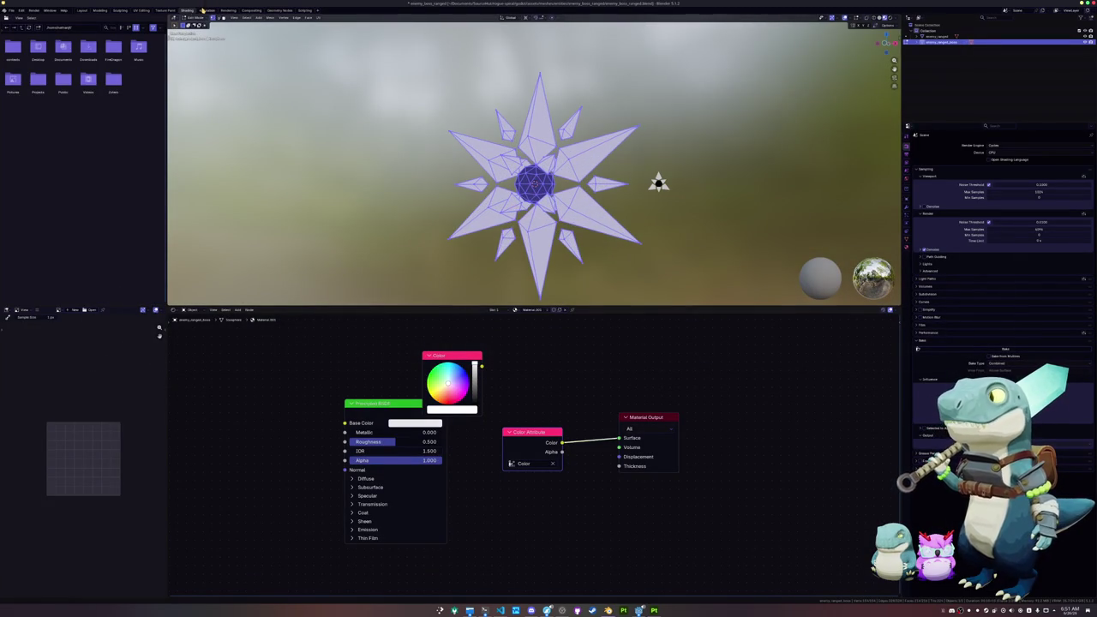
{"action": "left_click", "coordinate": [142, 10]}
{"action": "scroll", "coordinate": [375, 201], "scroll_direction": "up", "scroll_amount": 6}
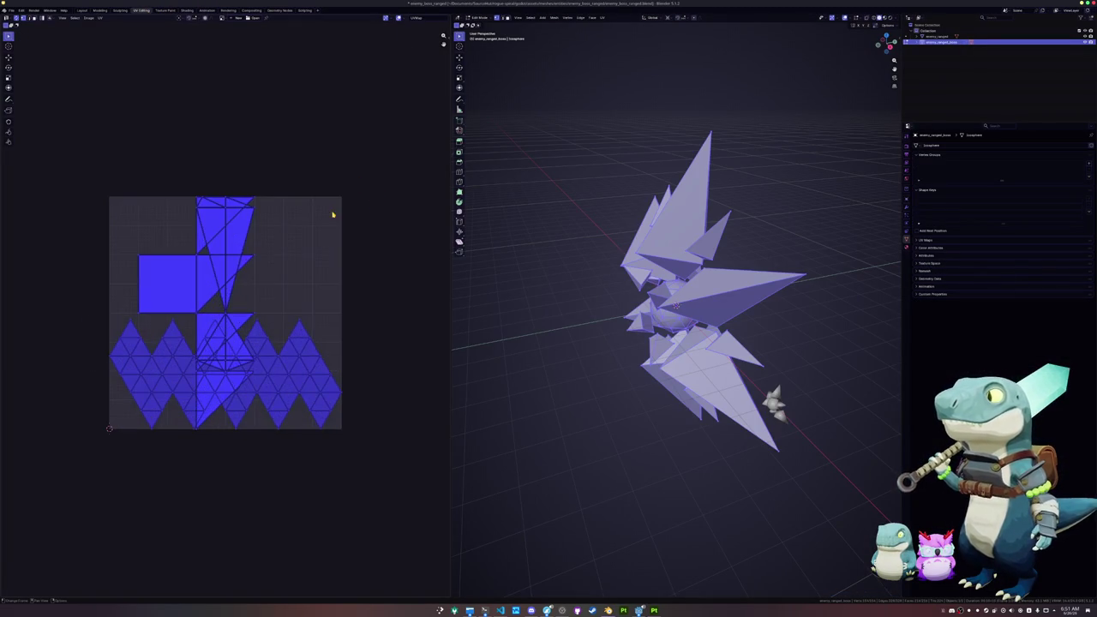
{"action": "left_click", "coordinate": [603, 18]}
{"action": "left_click", "coordinate": [619, 44]}
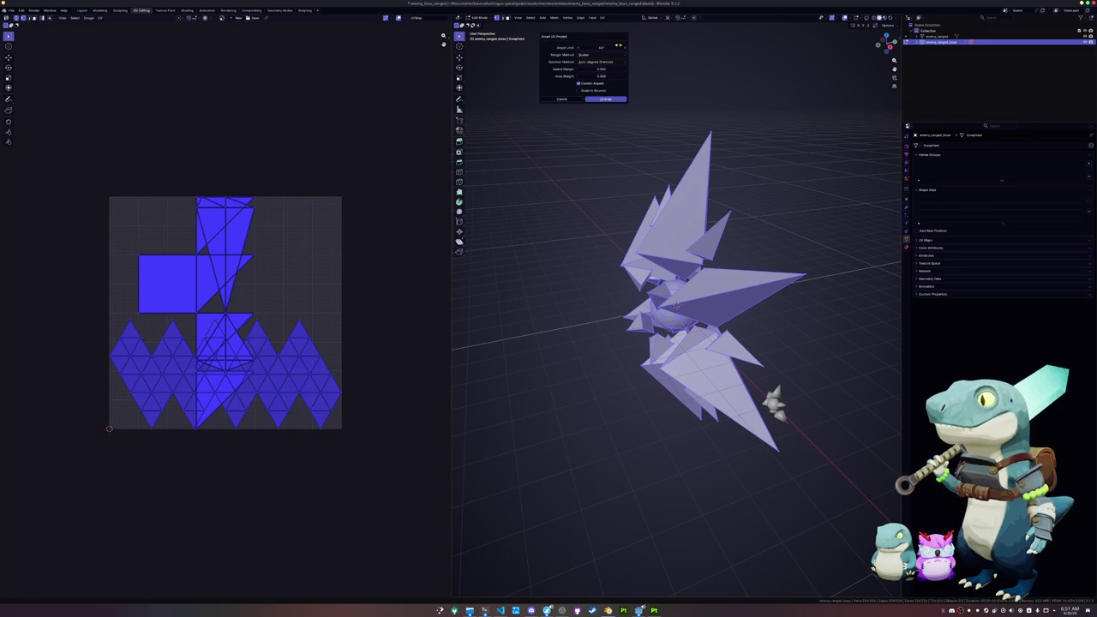
{"action": "left_click", "coordinate": [607, 101]}
Pack the UV islands with UVPackmaster, save, and apply the star's transforms.
{"action": "key", "text": "n"}
{"action": "left_click", "coordinate": [447, 95]}
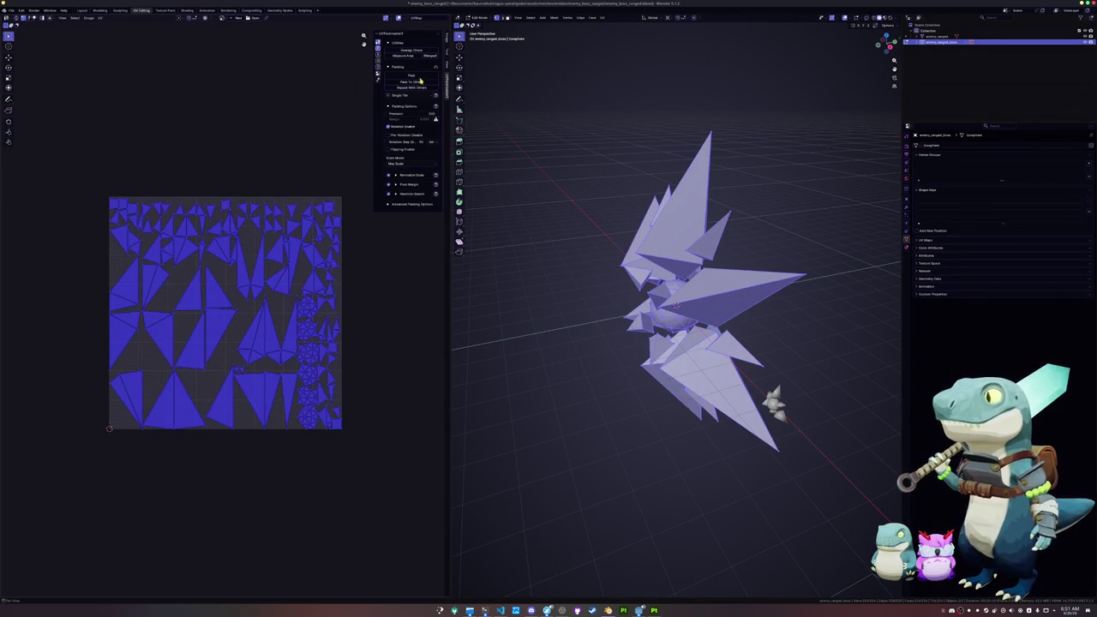
{"action": "left_click", "coordinate": [420, 81]}
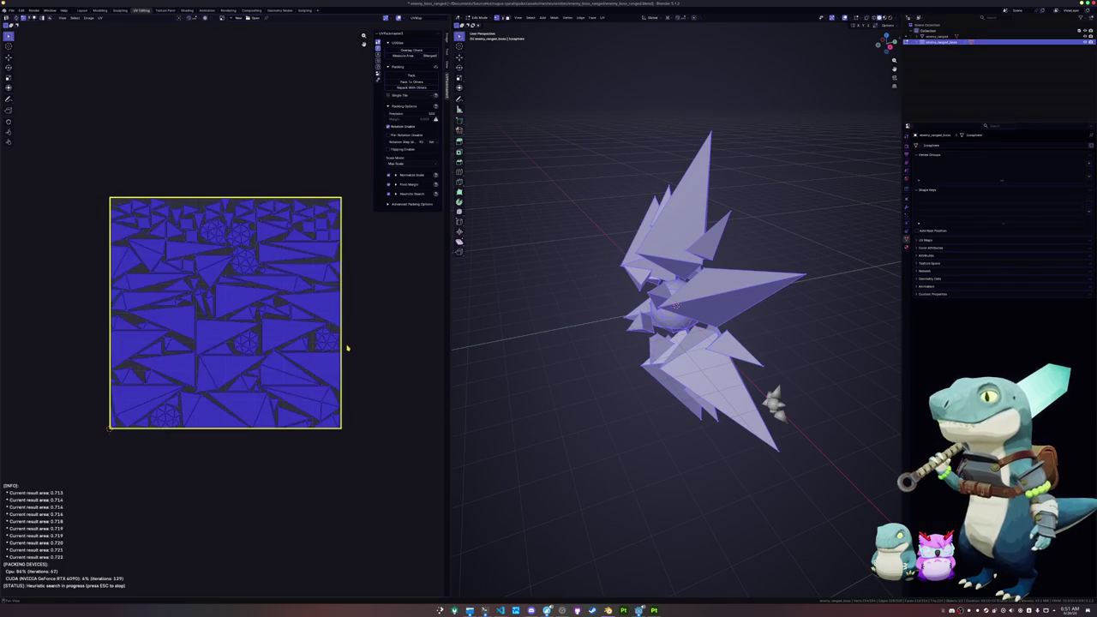
{"action": "key", "text": "Tab"}
{"action": "key", "text": "ctrl+s"}
{"action": "key", "text": "ctrl+a"}
{"action": "left_click", "coordinate": [614, 332]}
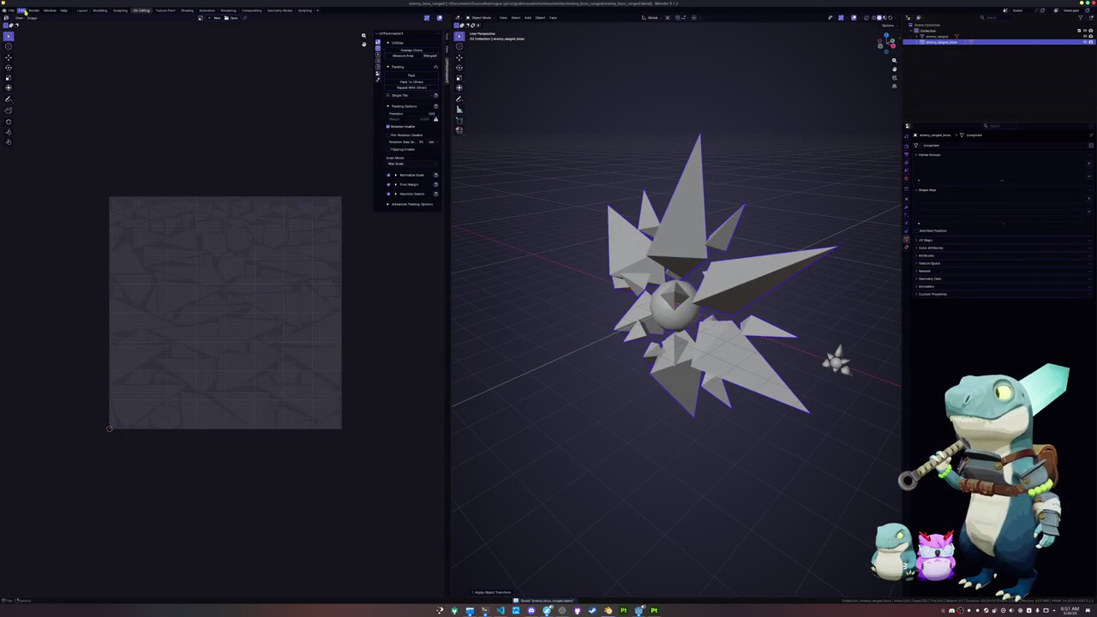
Cancel the FBX export, then auto-smooth the star and save the blend file.
{"action": "left_click", "coordinate": [12, 10]}
{"action": "mouse_move", "coordinate": [22, 104]}
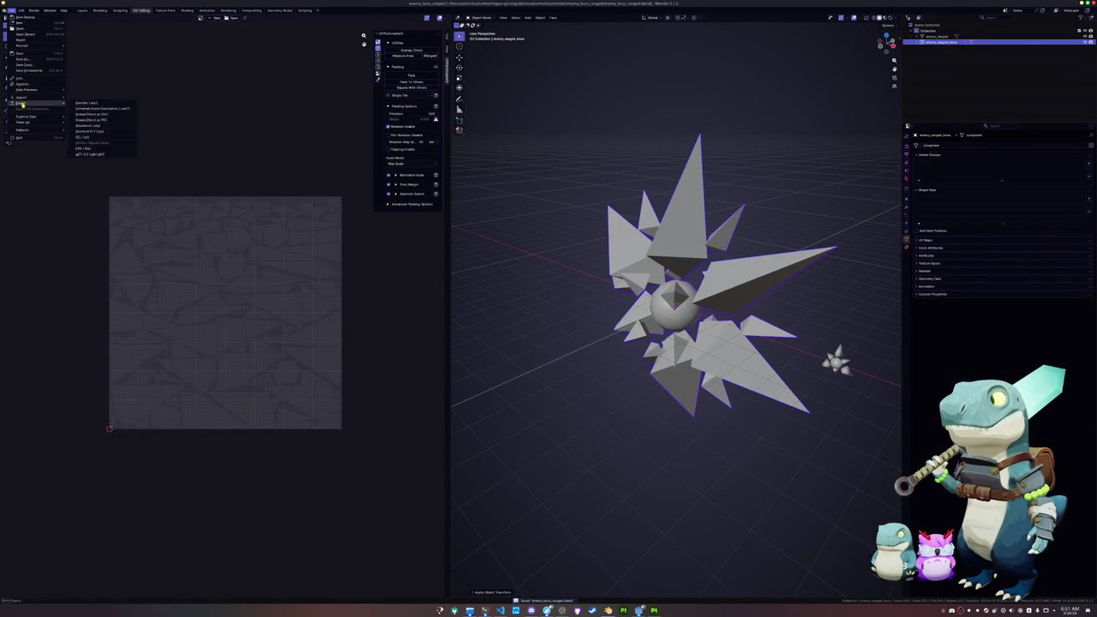
{"action": "left_click", "coordinate": [83, 149]}
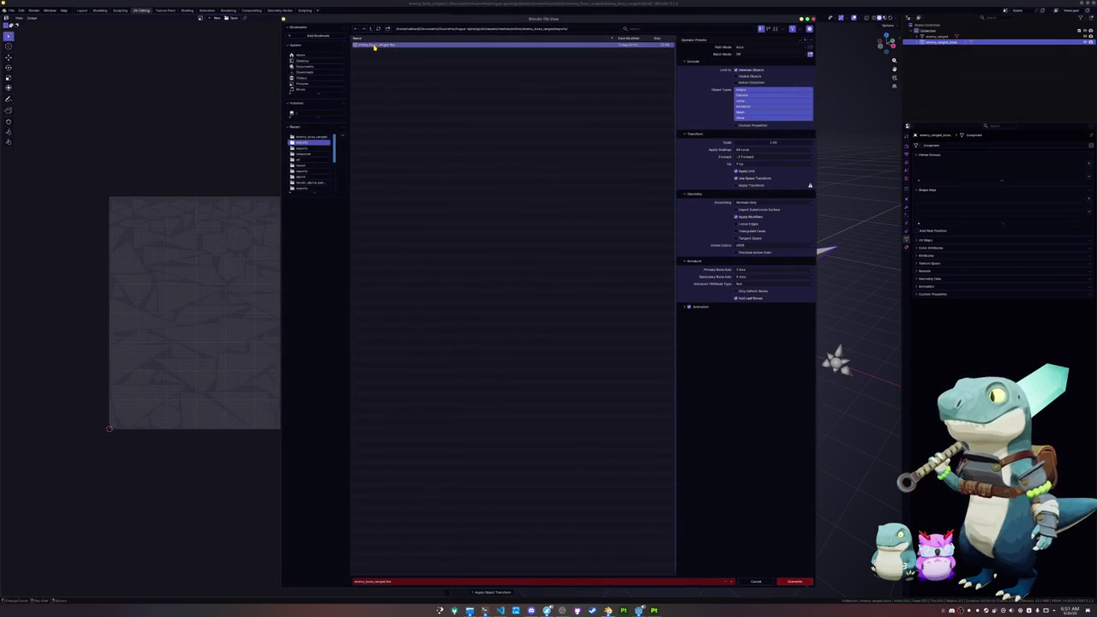
{"action": "left_click", "coordinate": [790, 582]}
{"action": "right_click", "coordinate": [683, 238]}
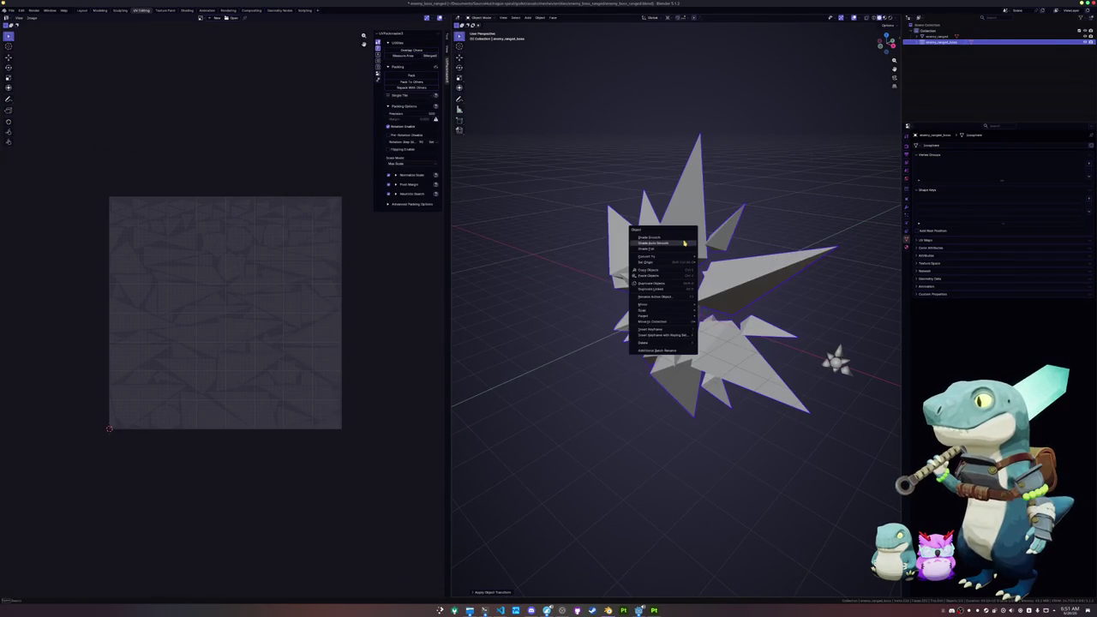
{"action": "left_click", "coordinate": [683, 240]}
{"action": "key", "text": "ctrl+s"}
Export the star as Wavefront OBJ over enemy_boss_ranged.obj.
{"action": "left_click", "coordinate": [12, 10]}
{"action": "mouse_move", "coordinate": [26, 103]}
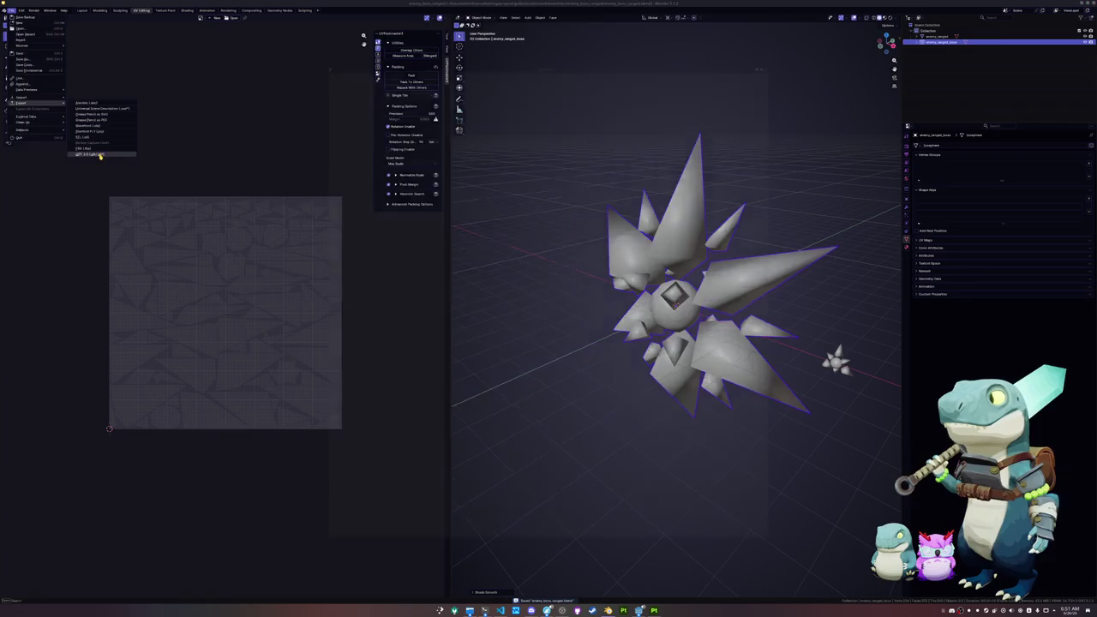
{"action": "left_click", "coordinate": [86, 155]}
{"action": "key", "text": "Escape"}
{"action": "left_click", "coordinate": [11, 9]}
{"action": "mouse_move", "coordinate": [29, 105]}
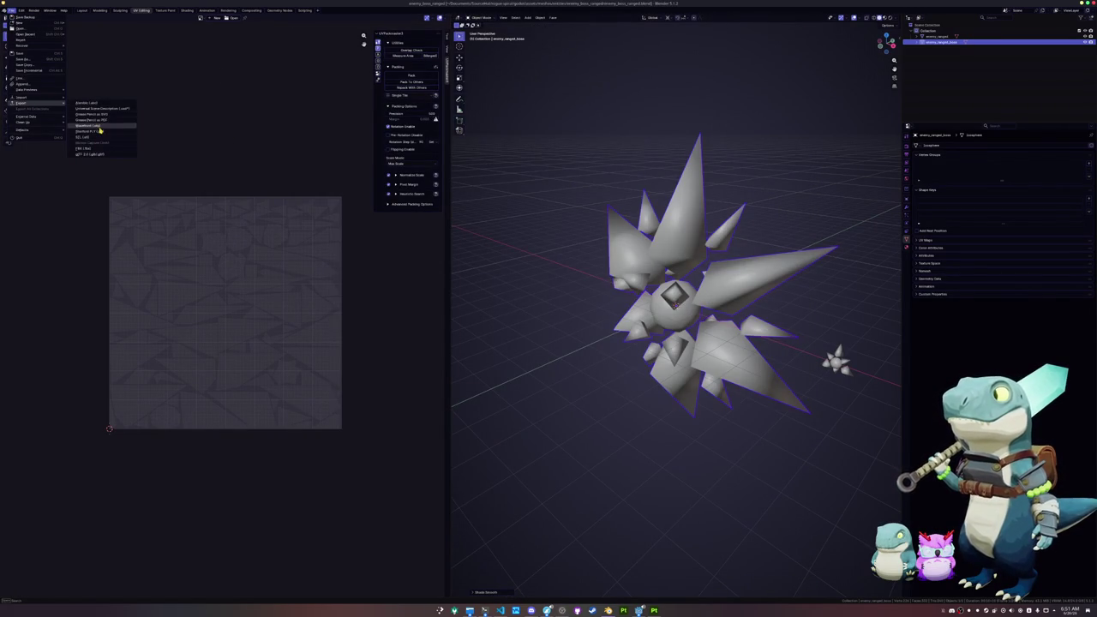
{"action": "left_click", "coordinate": [129, 126]}
{"action": "left_click", "coordinate": [381, 56]}
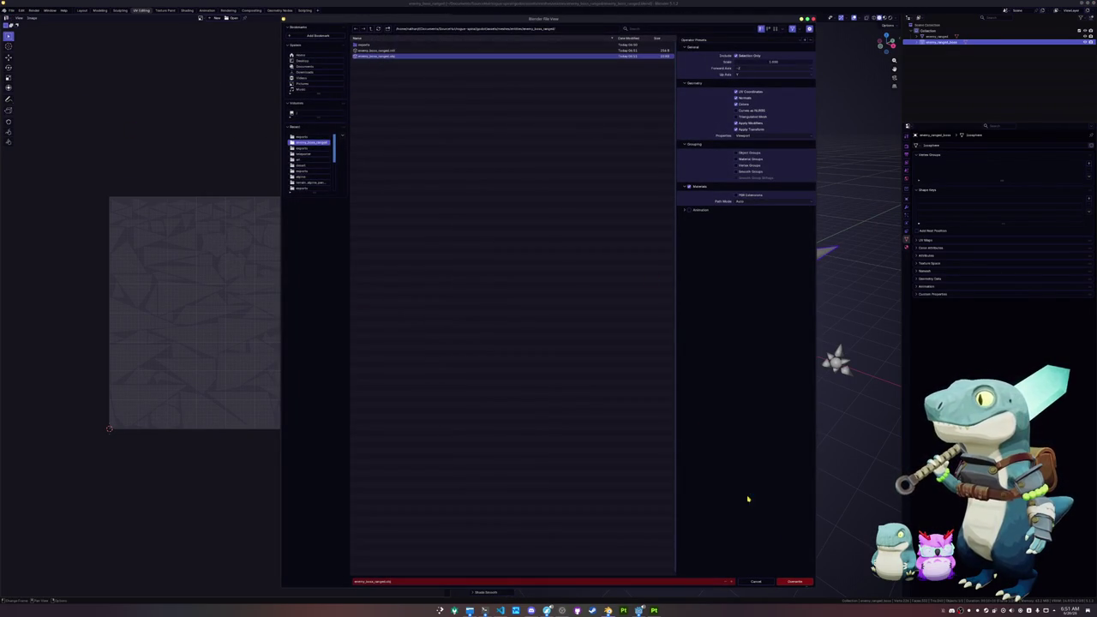
{"action": "left_click", "coordinate": [794, 583]}
{"action": "left_click", "coordinate": [639, 610]}
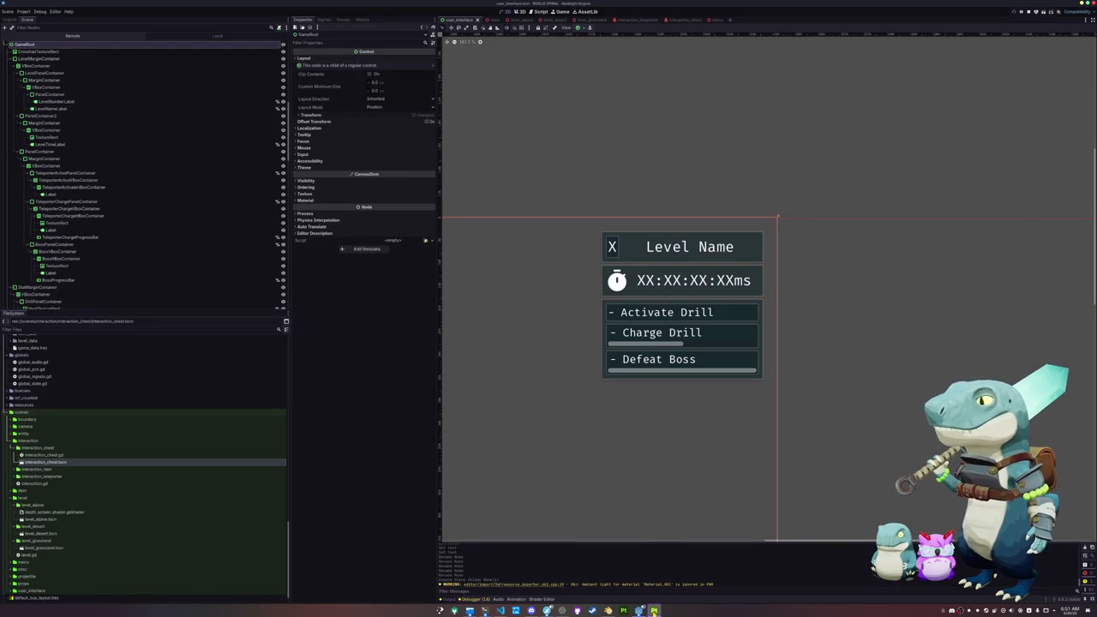
Re-bake the star's mesh maps in Substance 3D Painter.
{"action": "left_click", "coordinate": [654, 610]}
{"action": "key", "text": "ctrl+shift+b"}
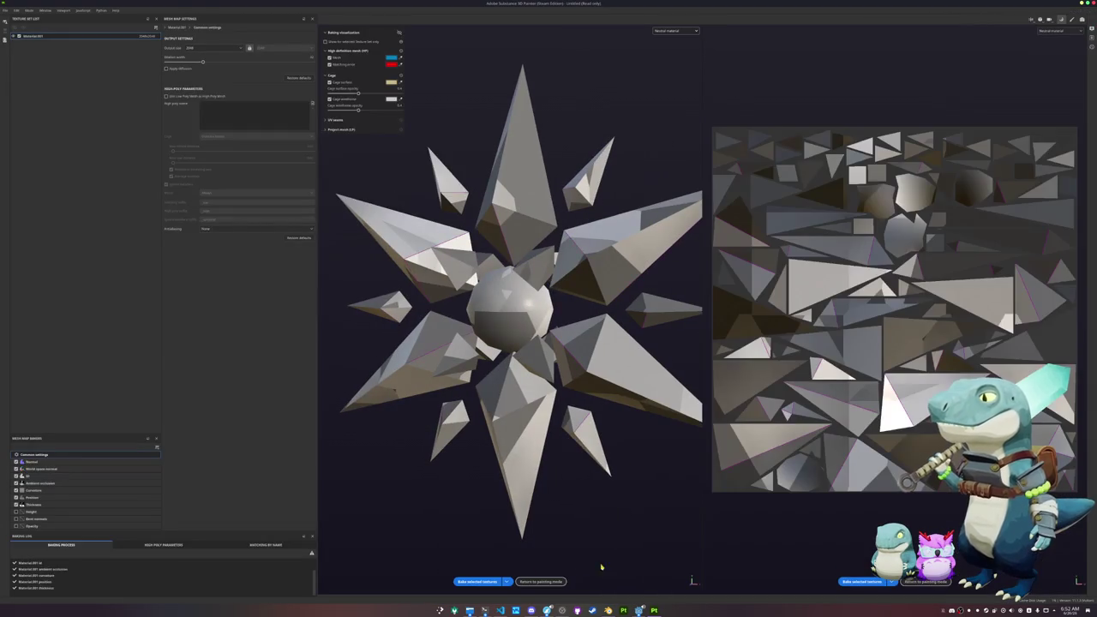
{"action": "left_click", "coordinate": [483, 581]}
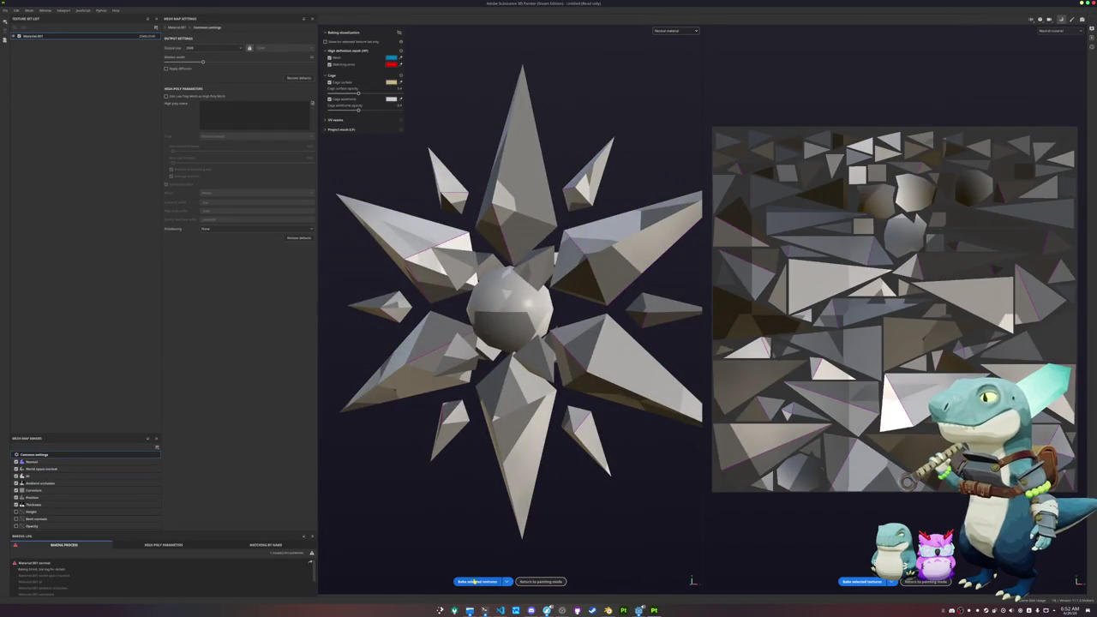
{"action": "left_click", "coordinate": [476, 581]}
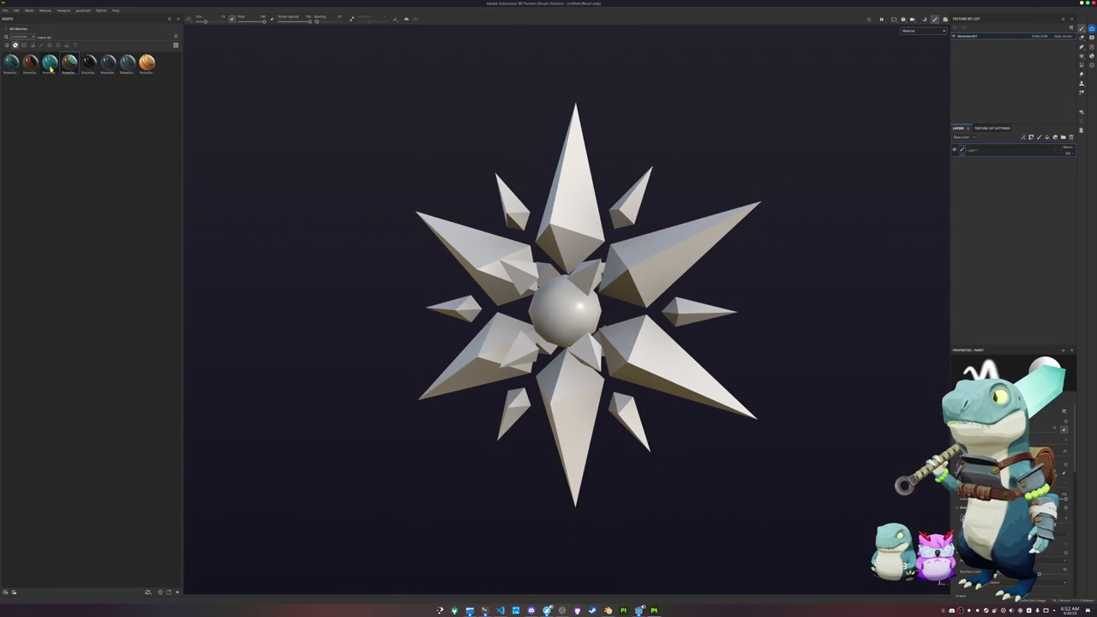
Apply the teal material to the star and check its Metallic and Base color channels.
{"action": "mouse_move", "coordinate": [49, 68]}
{"action": "left_mouse_down"}
{"action": "mouse_move", "coordinate": [254, 186]}
{"action": "mouse_move", "coordinate": [557, 314]}
{"action": "left_mouse_up"}
{"action": "left_click", "coordinate": [915, 34]}
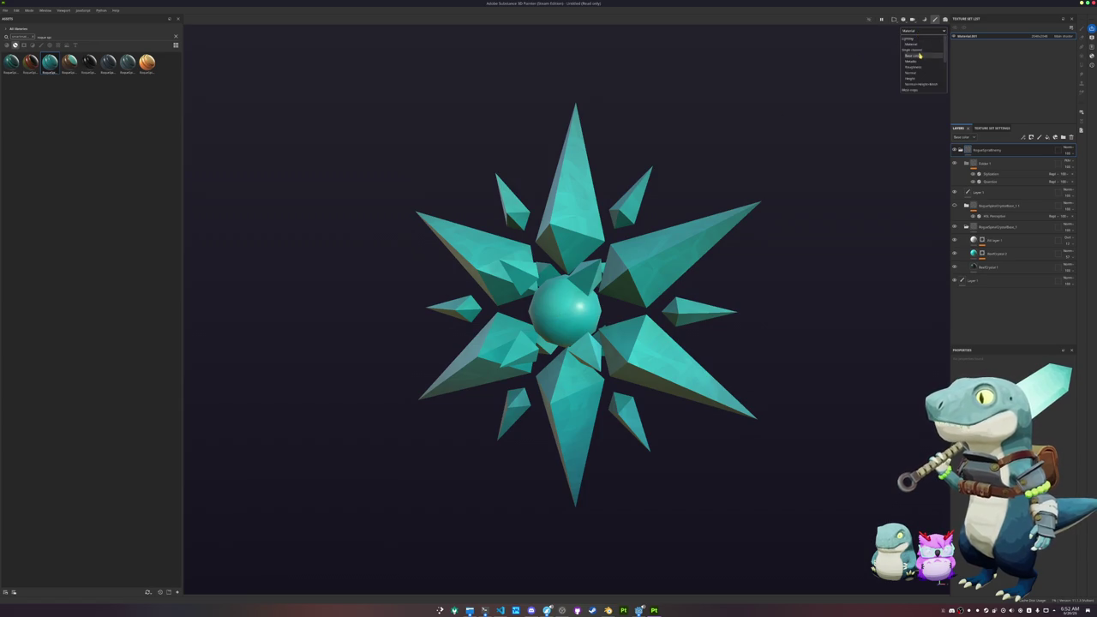
{"action": "left_click", "coordinate": [911, 61]}
{"action": "left_click", "coordinate": [922, 33]}
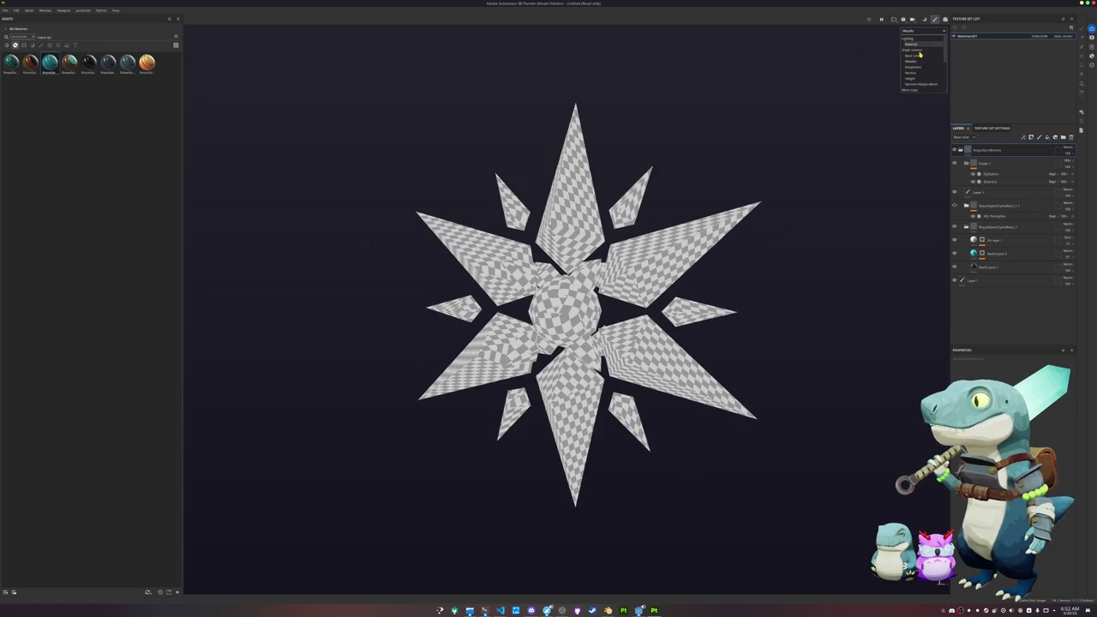
{"action": "left_click", "coordinate": [913, 55]}
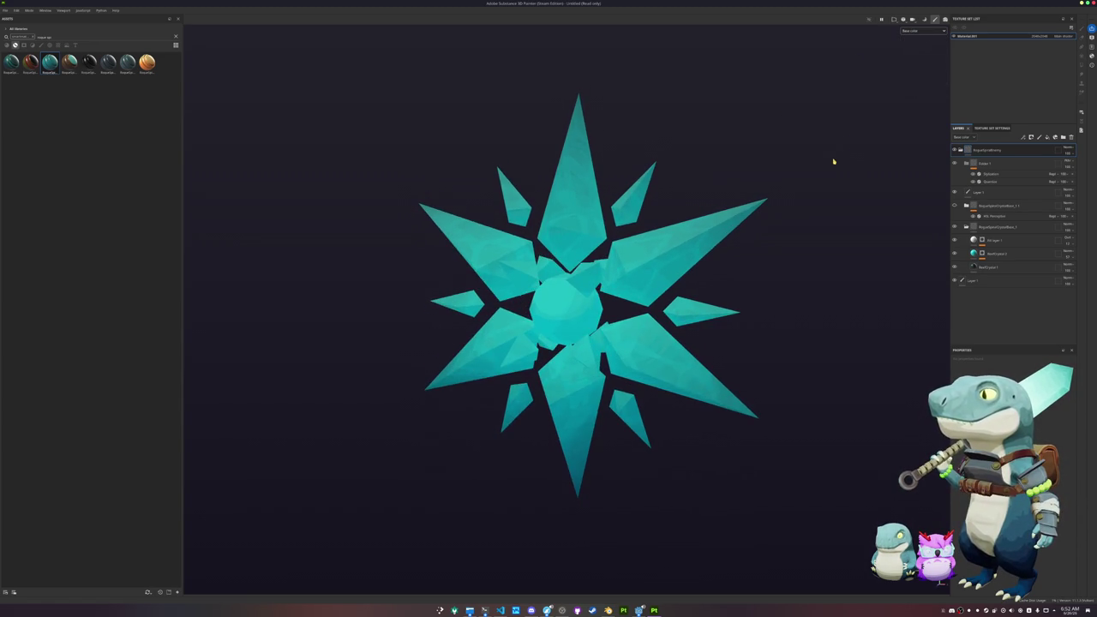
Start saving the project and browse to the boss model's folder.
{"action": "key", "text": "ctrl+s"}
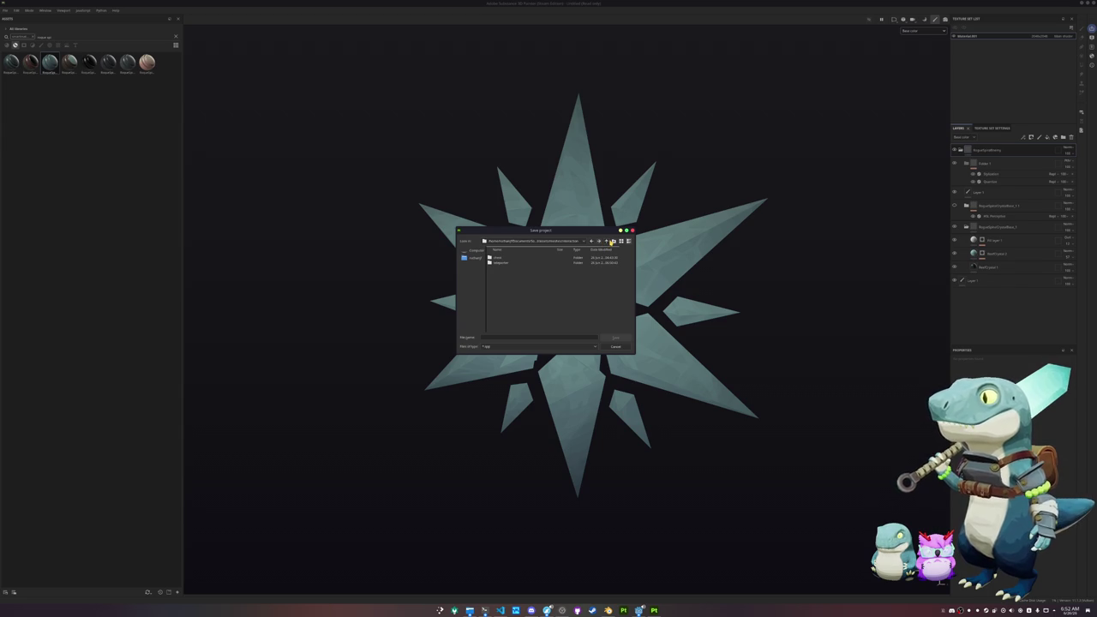
{"action": "left_click", "coordinate": [607, 242]}
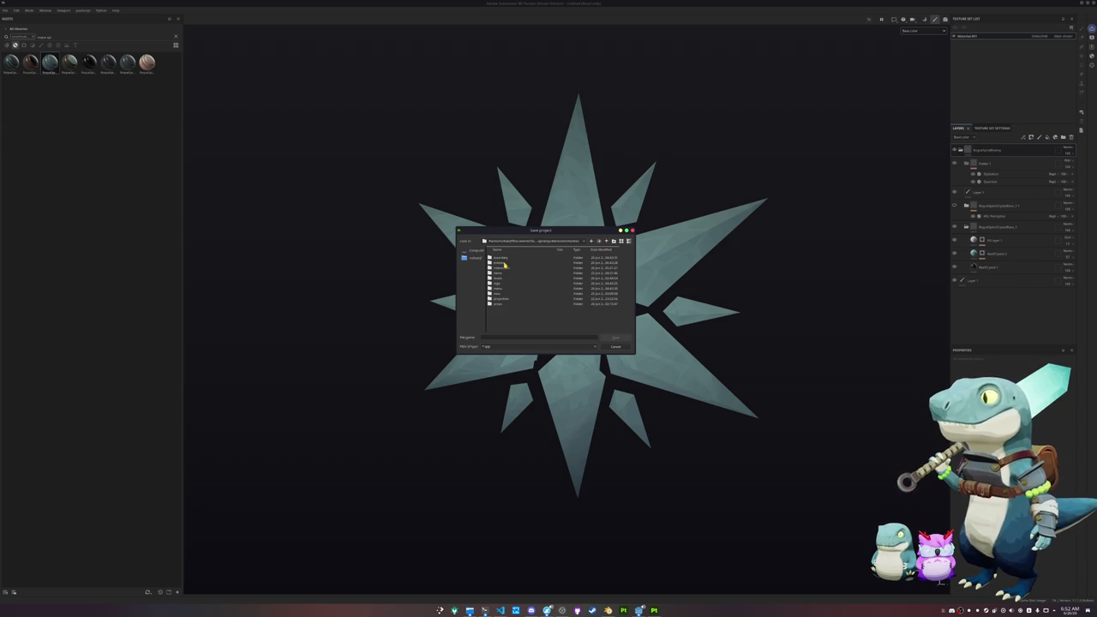
{"action": "double_click", "coordinate": [505, 266]}
{"action": "double_click", "coordinate": [510, 269]}
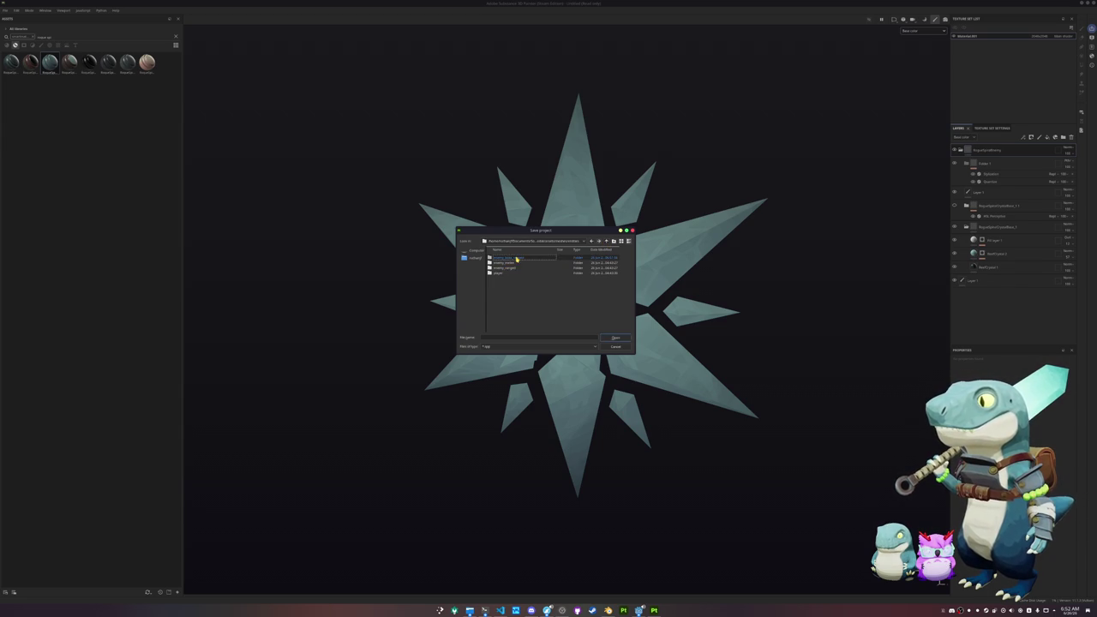
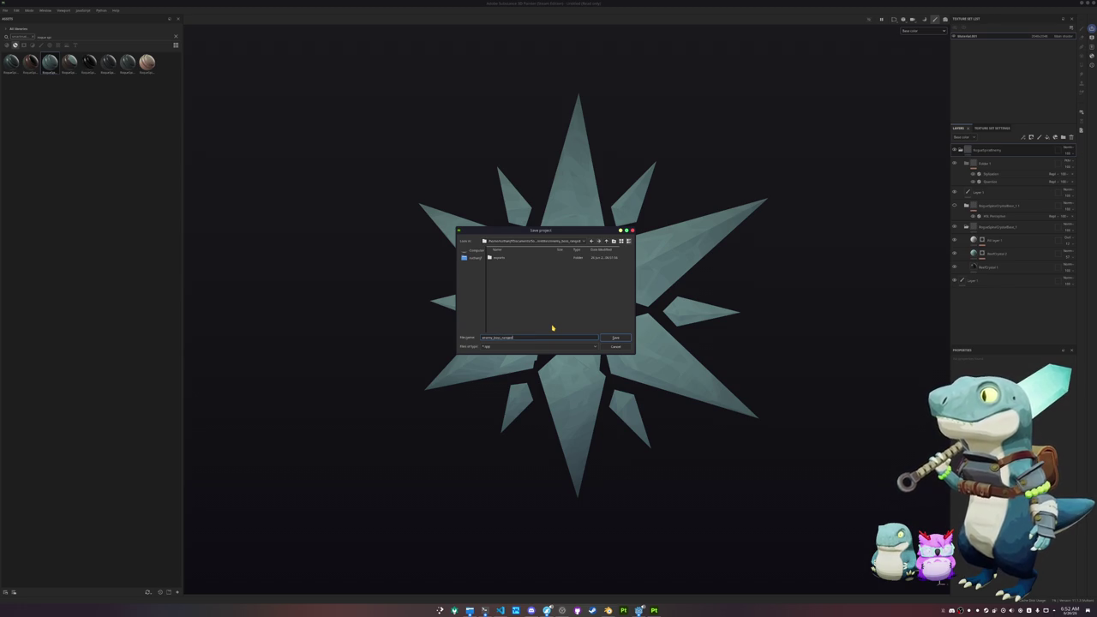
Confirm saving as enemy_boss_ranged, cancel the texture export, and switch through Godot to Blender.
{"action": "key", "text": "Return"}
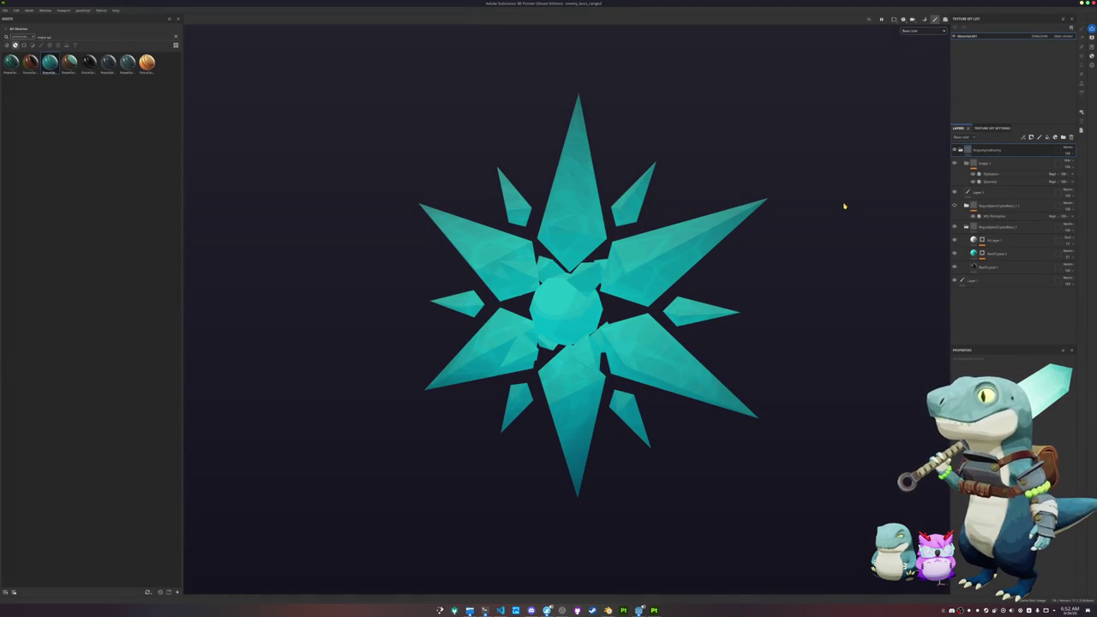
{"action": "key", "text": "ctrl+shift+e"}
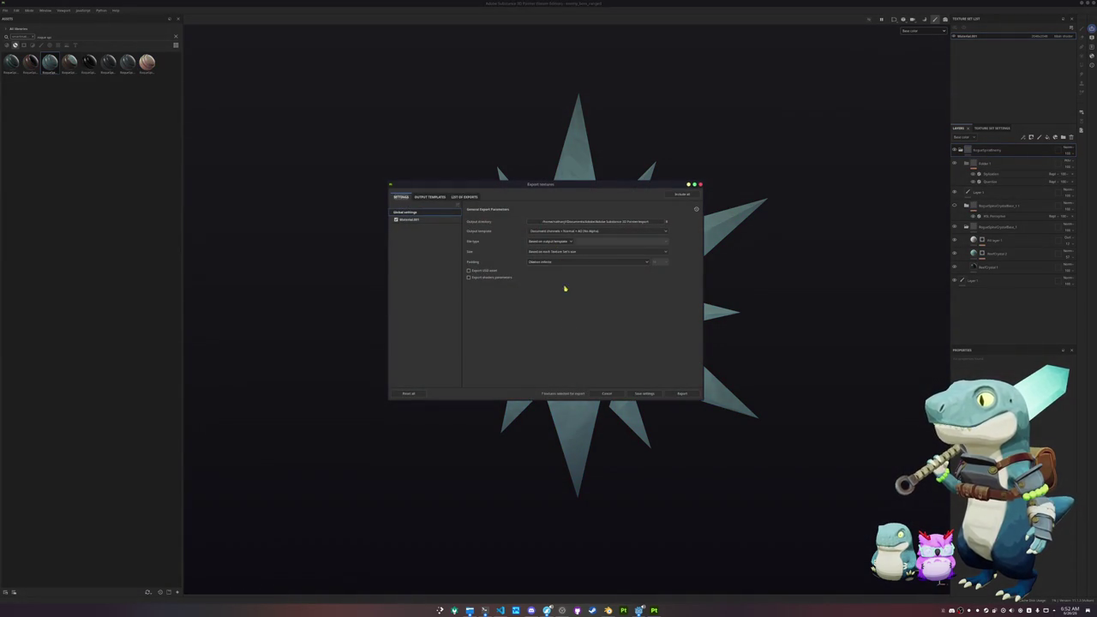
{"action": "left_click", "coordinate": [606, 393]}
{"action": "left_click", "coordinate": [654, 610]}
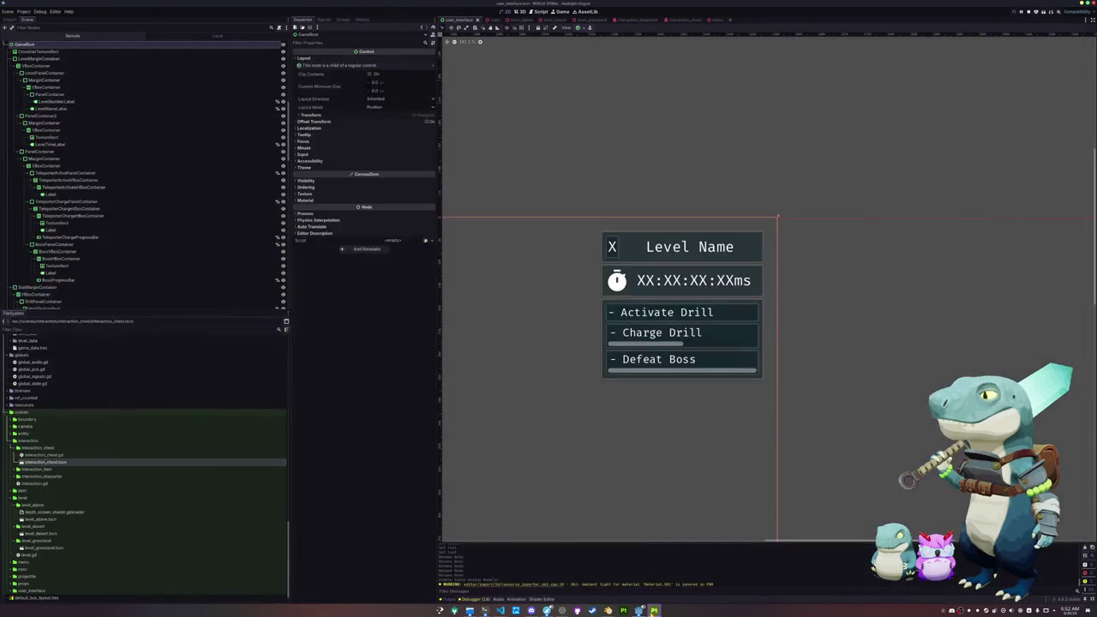
{"action": "left_click", "coordinate": [607, 610]}
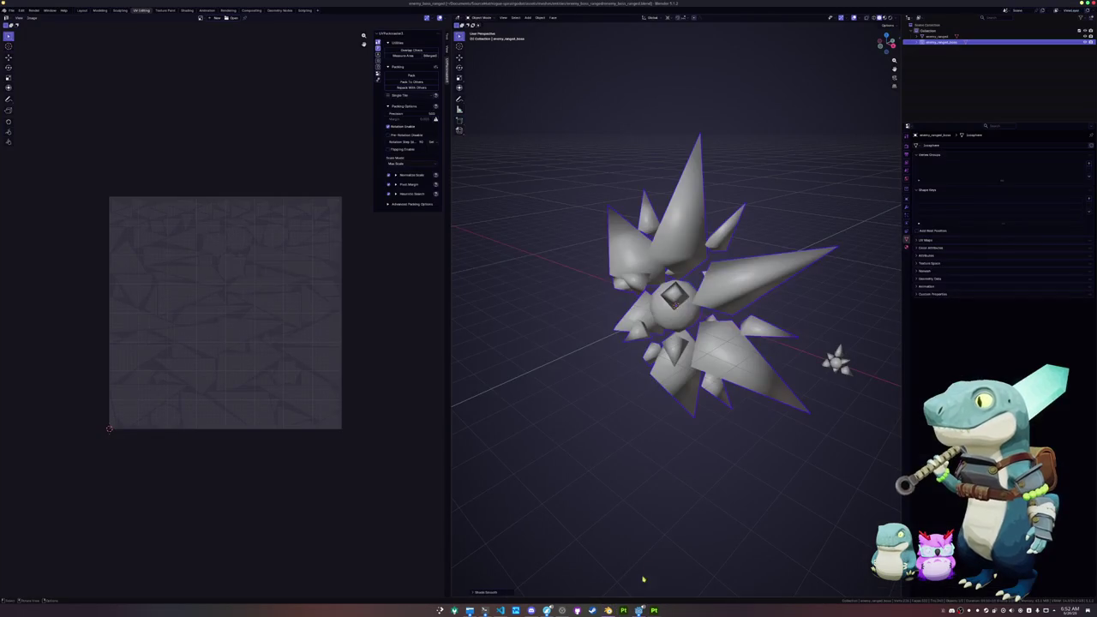
Rename the spiky mesh to enemy_ranged_boss.
{"action": "key", "text": "F2"}
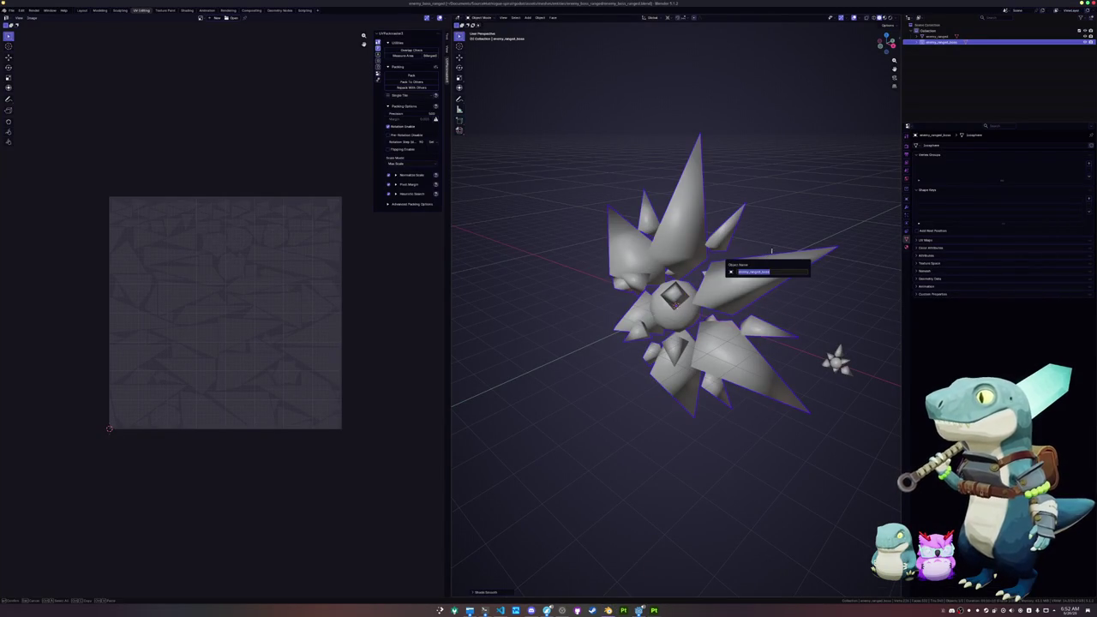
{"action": "double_click", "coordinate": [954, 146]}
{"action": "key", "text": "ctrl+v"}
{"action": "key", "text": "Return"}
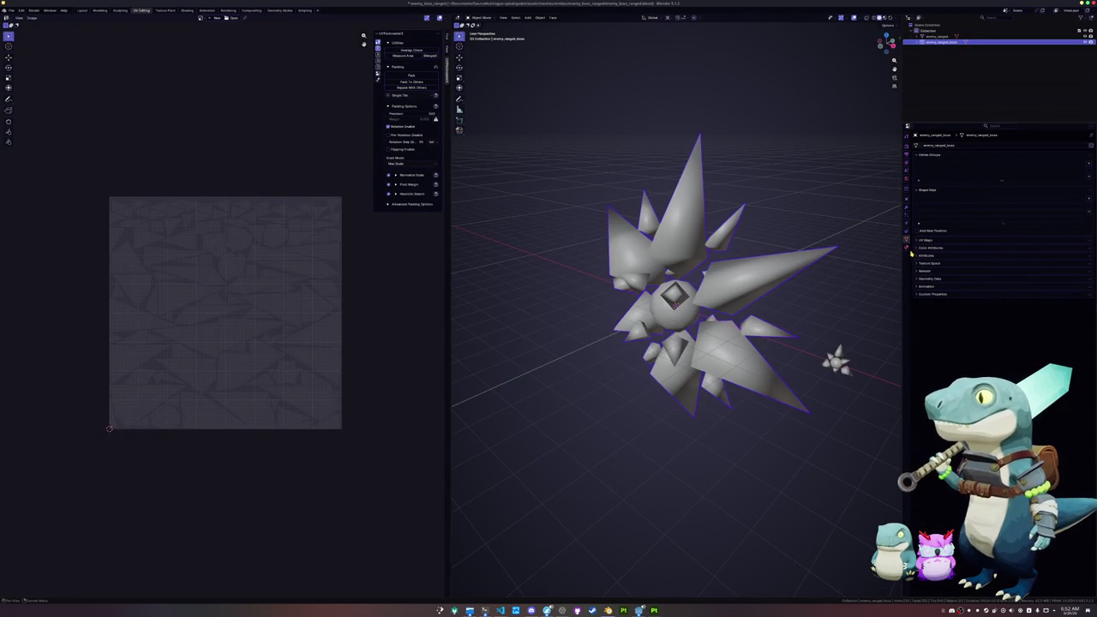
{"action": "left_click", "coordinate": [907, 248]}
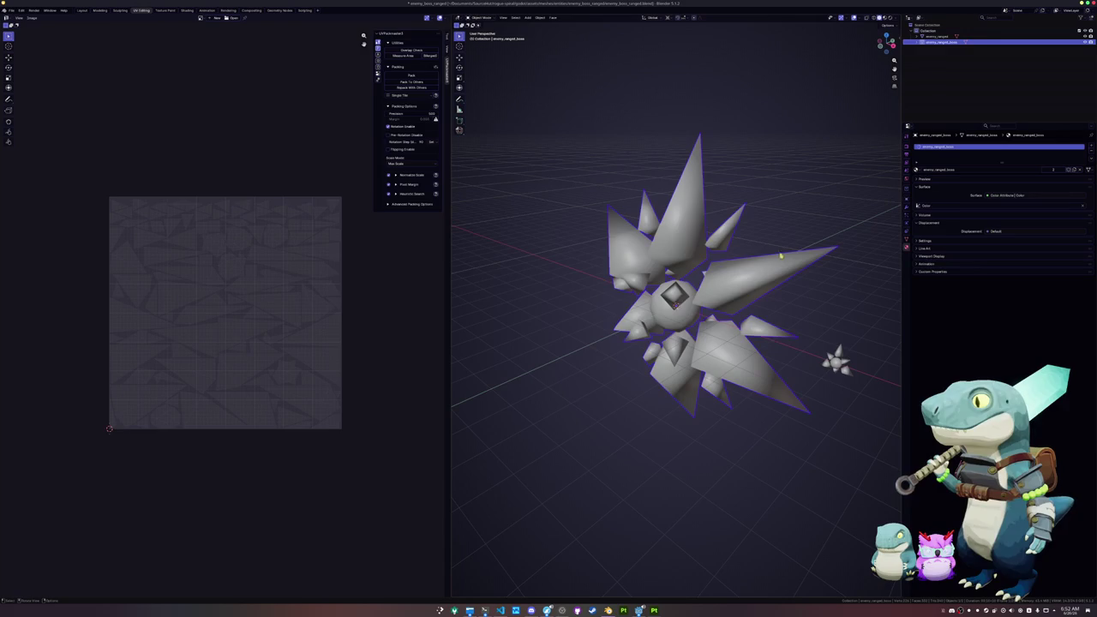
Switch the mesh to flat shading and export it as an FBX file.
{"action": "right_click", "coordinate": [681, 231]}
{"action": "left_click", "coordinate": [660, 241]}
{"action": "left_click", "coordinate": [11, 10]}
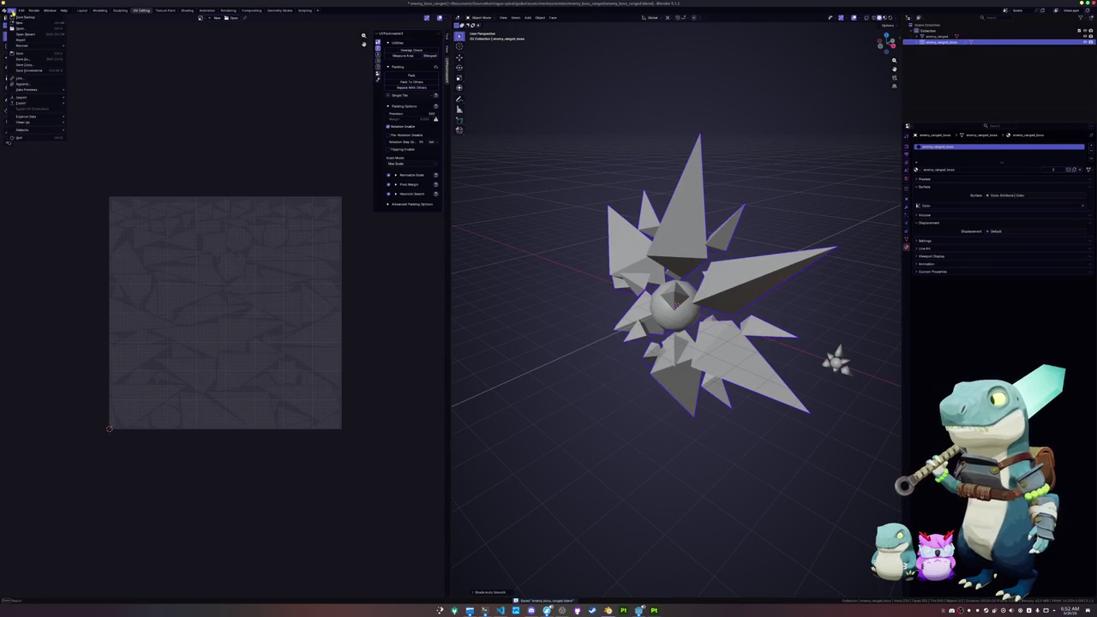
{"action": "mouse_move", "coordinate": [26, 103]}
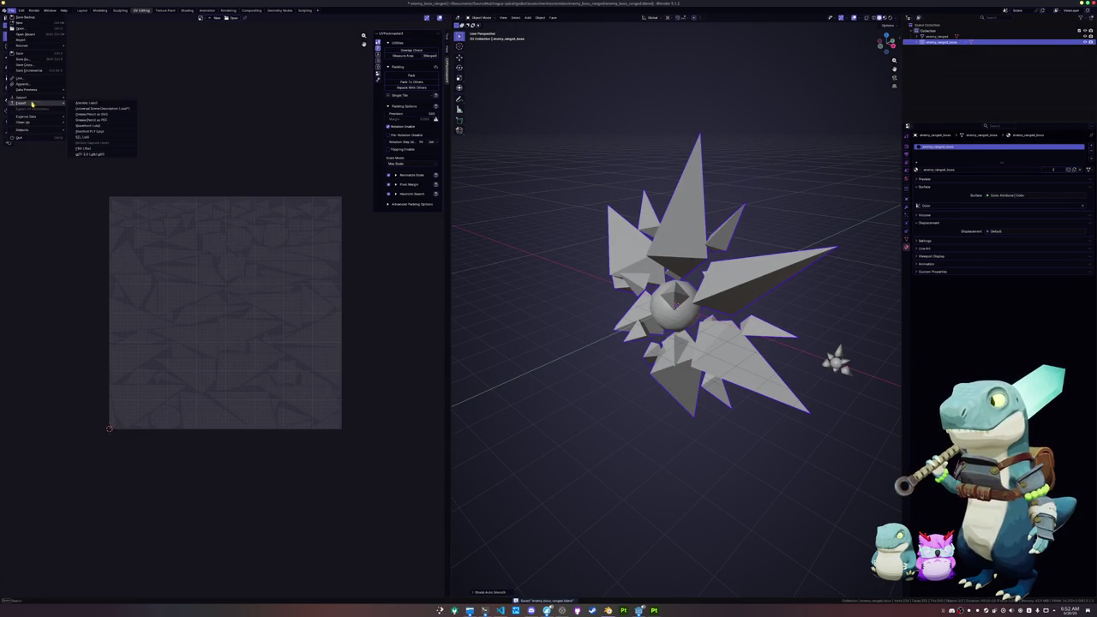
{"action": "left_click", "coordinate": [87, 149]}
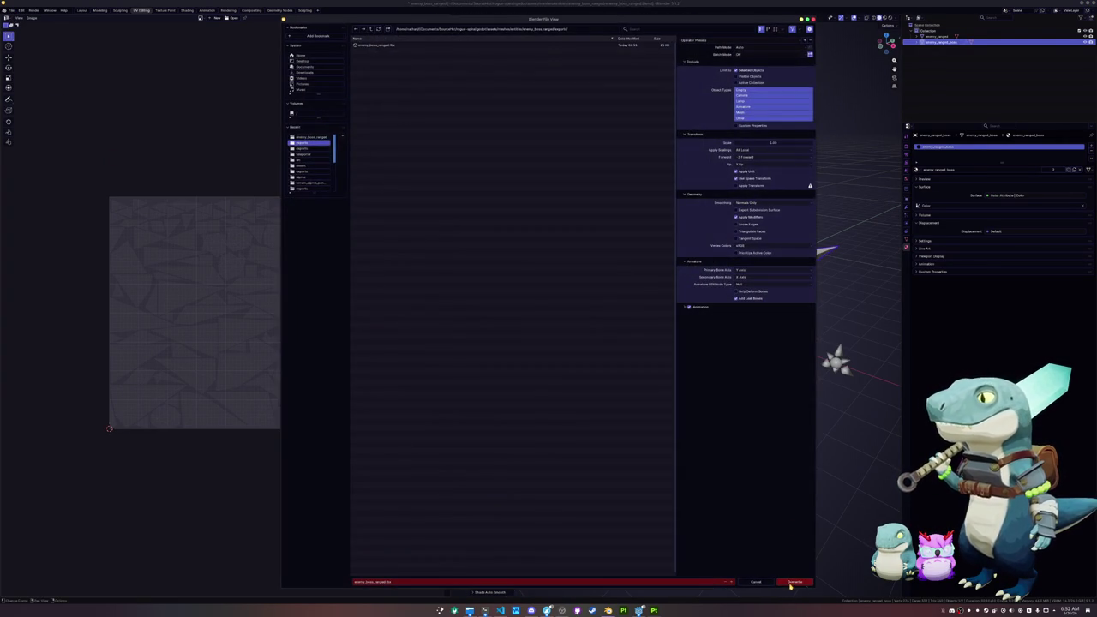
{"action": "left_click", "coordinate": [795, 582]}
Restore smooth shading and export the model as glTF 2.0.
{"action": "right_click", "coordinate": [668, 330]}
{"action": "left_click", "coordinate": [669, 319]}
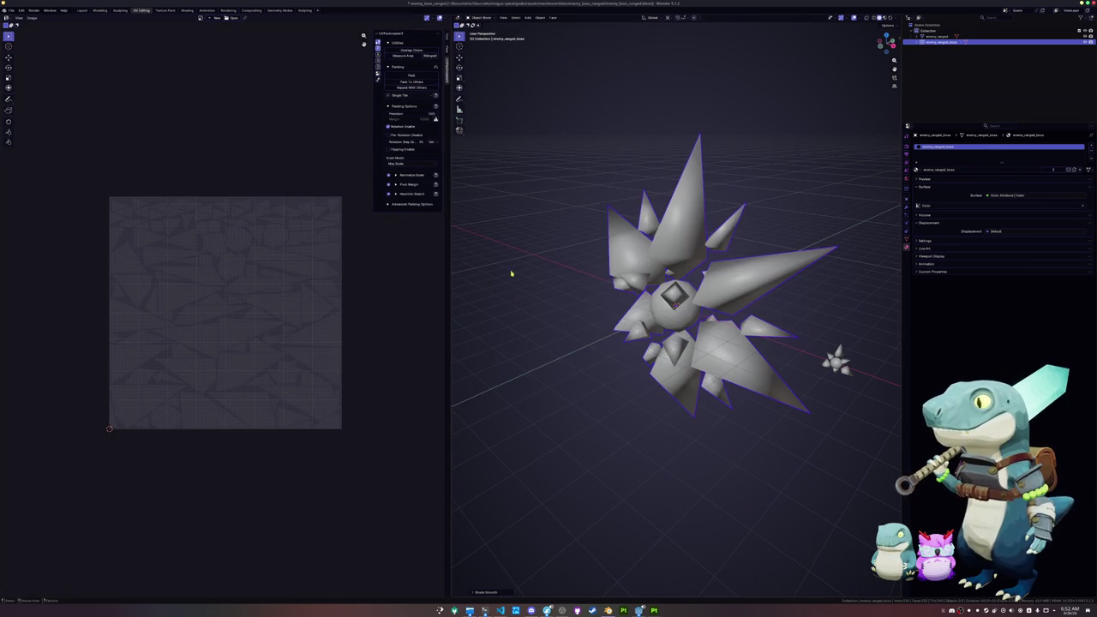
{"action": "left_click", "coordinate": [11, 9]}
{"action": "mouse_move", "coordinate": [21, 103]}
{"action": "left_click", "coordinate": [89, 155]}
{"action": "key", "text": "Return"}
Export the model as Wavefront OBJ, overwriting enemy_boss_ranged.obj.
{"action": "left_click", "coordinate": [12, 10]}
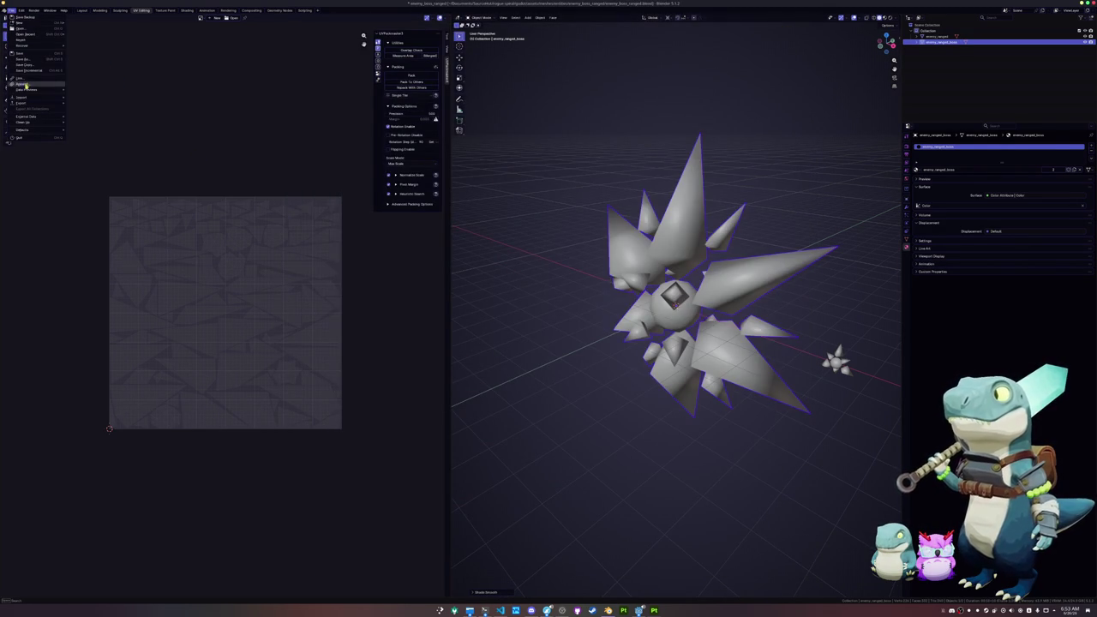
{"action": "mouse_move", "coordinate": [22, 103]}
{"action": "left_click", "coordinate": [94, 122]}
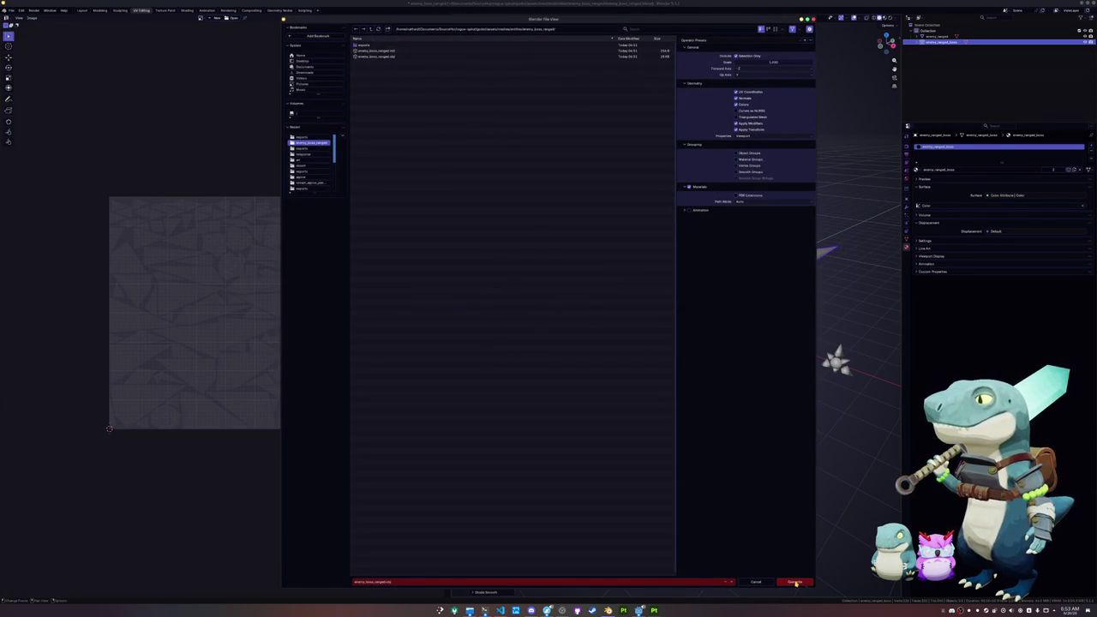
{"action": "key", "text": "Return"}
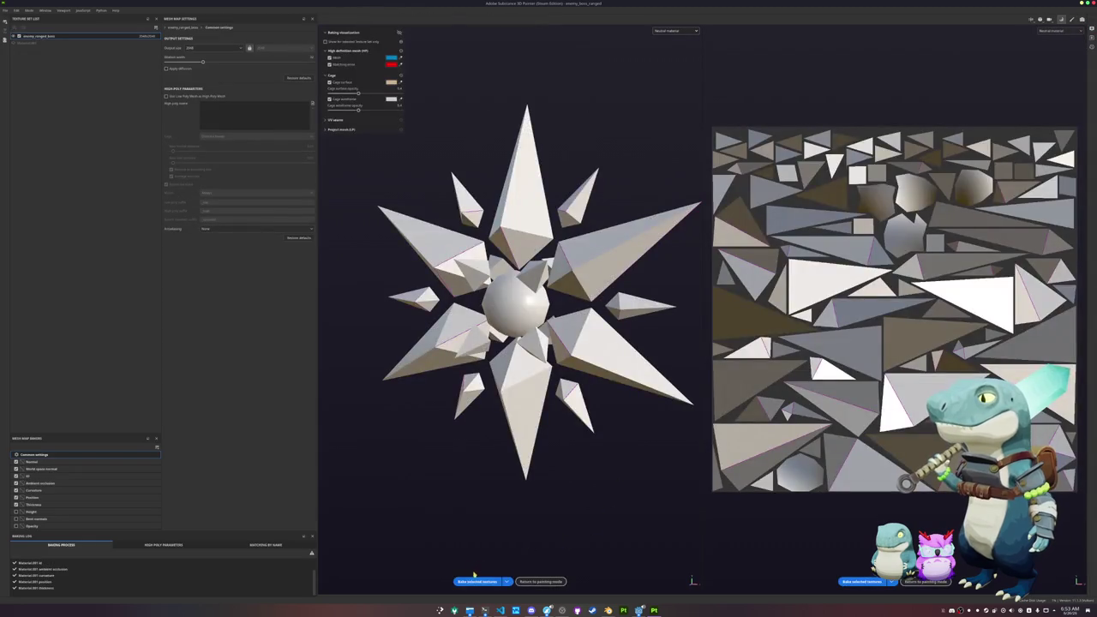
Bake the star's mesh maps, apply the teal crystal smart material, and view flat base colour.
{"action": "left_click", "coordinate": [476, 581]}
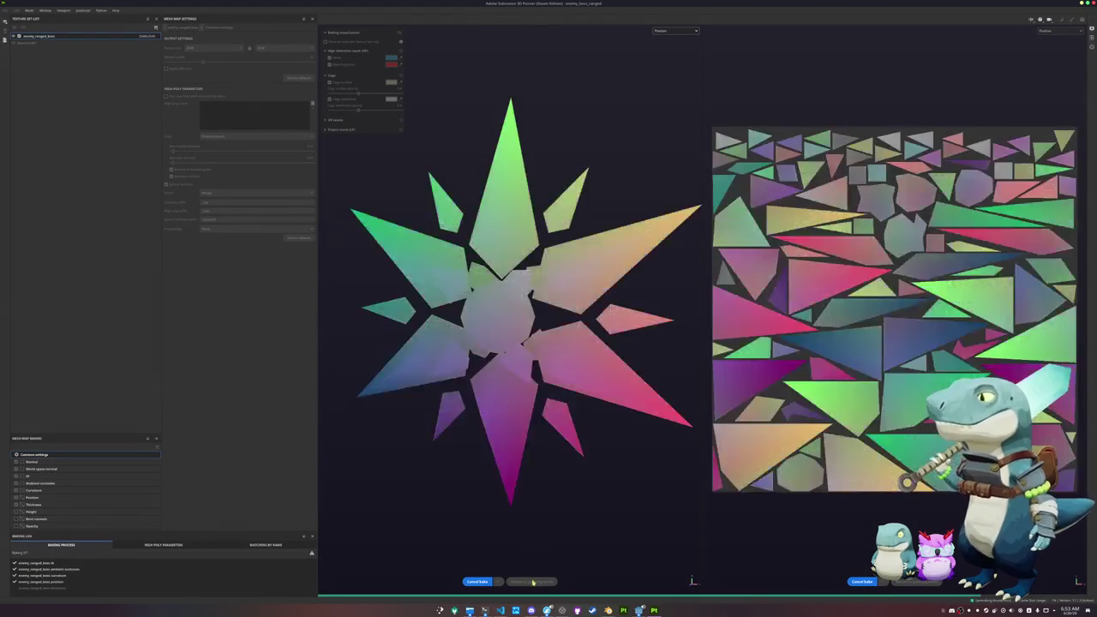
{"action": "left_click", "coordinate": [531, 581]}
{"action": "mouse_move", "coordinate": [49, 64]}
{"action": "left_mouse_down"}
{"action": "mouse_move", "coordinate": [832, 276]}
{"action": "mouse_move", "coordinate": [772, 240]}
{"action": "mouse_move", "coordinate": [719, 249]}
{"action": "left_mouse_up"}
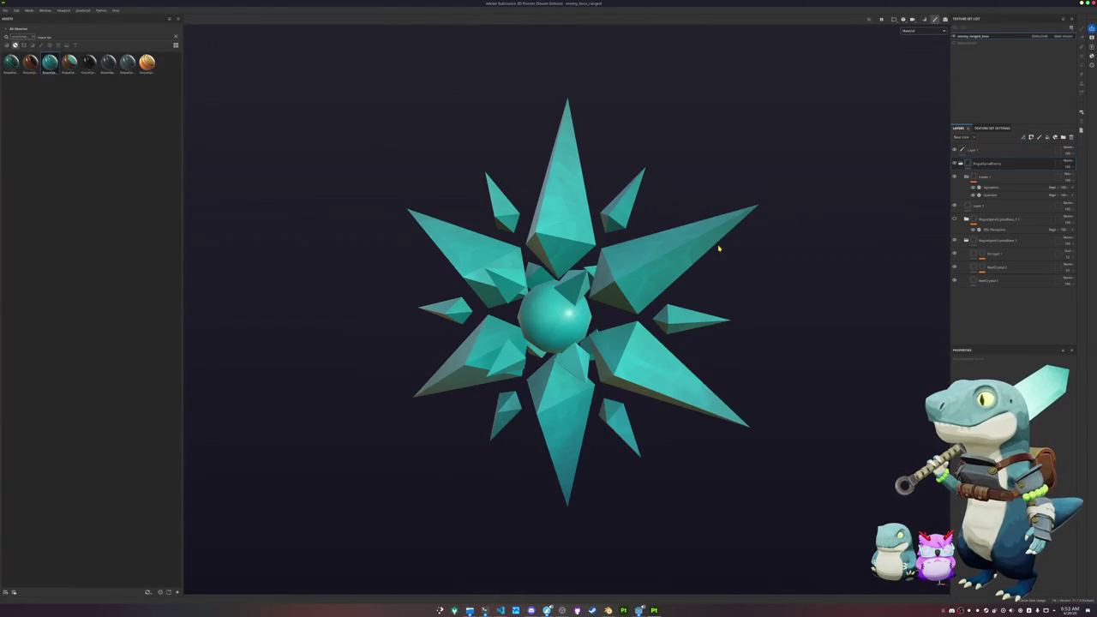
{"action": "left_click", "coordinate": [915, 32]}
{"action": "left_click", "coordinate": [917, 58]}
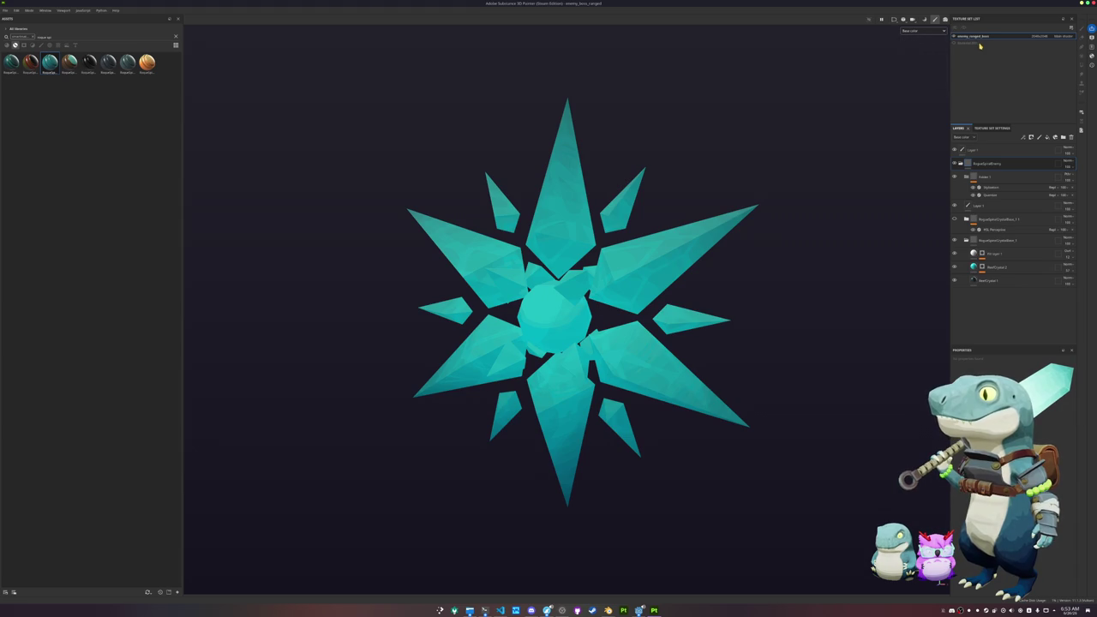
Delete the old unused texture set through texture set reassignment, keeping the current resolution.
{"action": "left_click", "coordinate": [1070, 28]}
{"action": "left_click", "coordinate": [1056, 95]}
{"action": "left_click", "coordinate": [510, 252]}
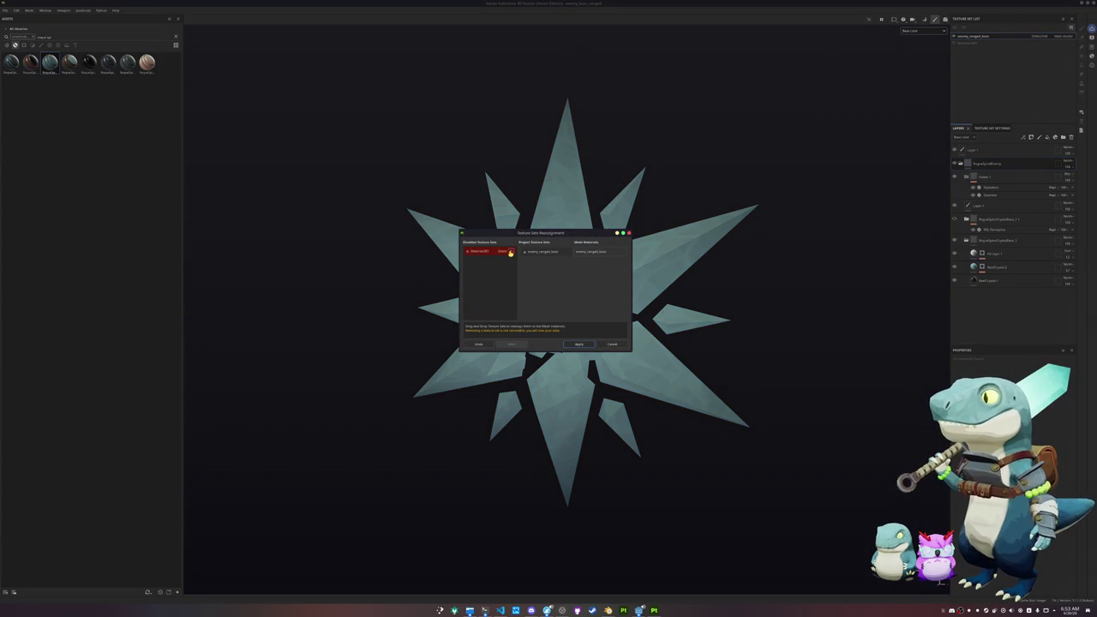
{"action": "left_click", "coordinate": [574, 344]}
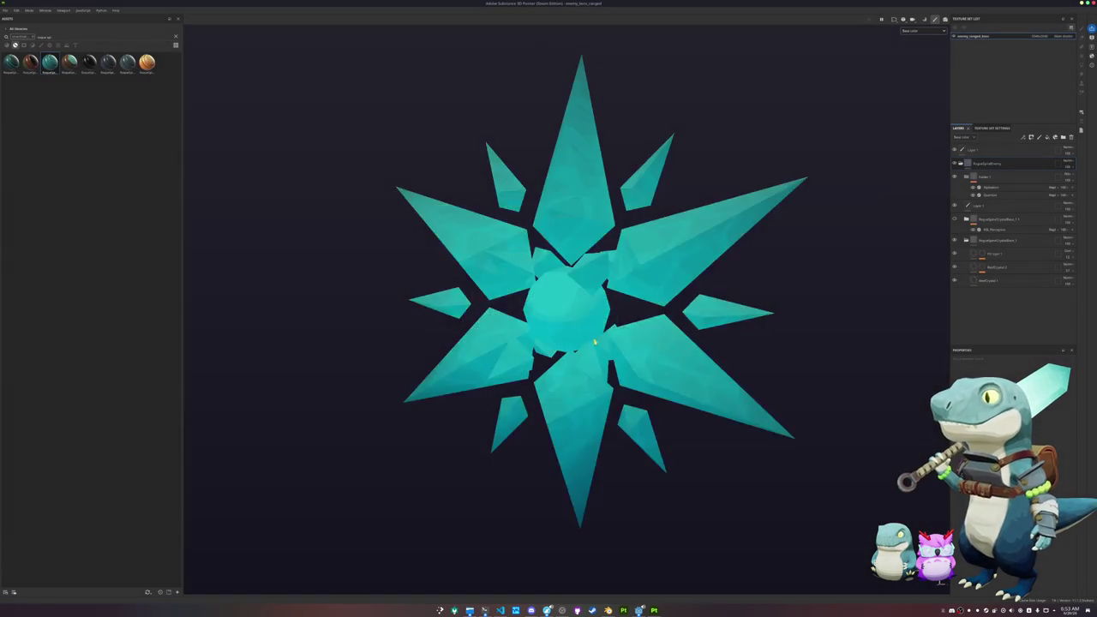
{"action": "left_click", "coordinate": [1040, 36]}
{"action": "left_click", "coordinate": [1045, 62]}
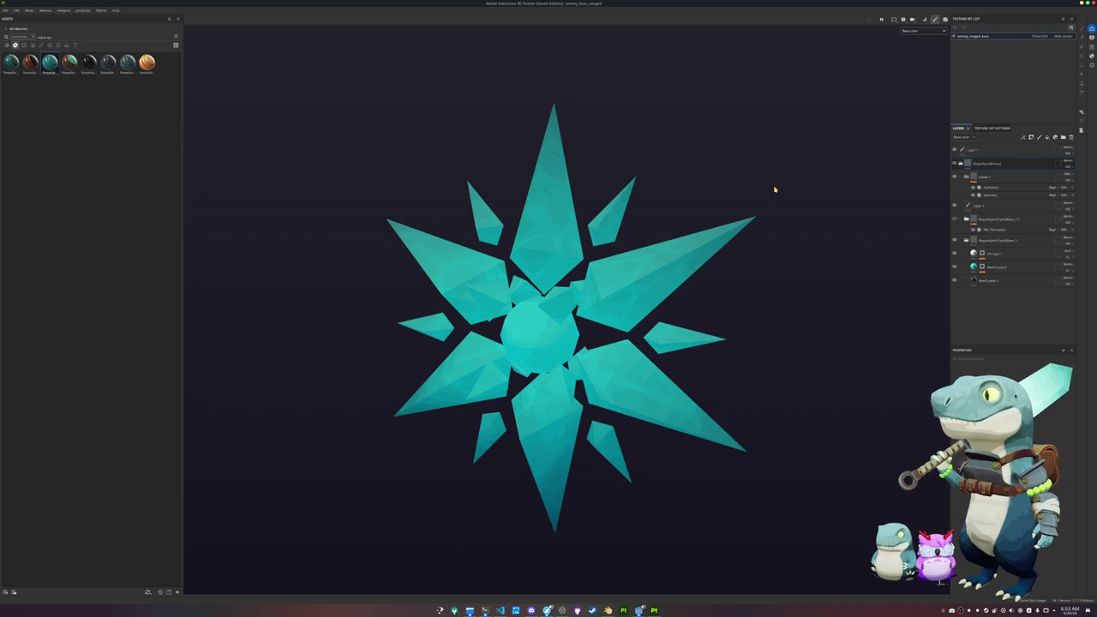
{"action": "key", "text": "ctrl+shift+e"}
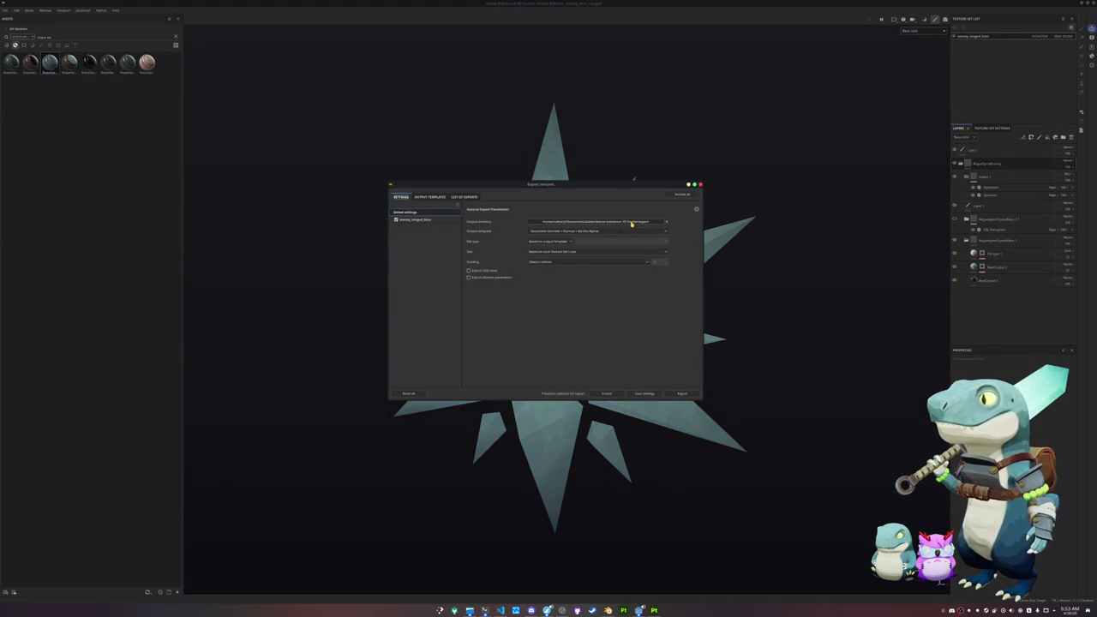
Export the enemy_ranged_boss maps into a newly created textures folder, then switch to Godot.
{"action": "left_click", "coordinate": [632, 222]}
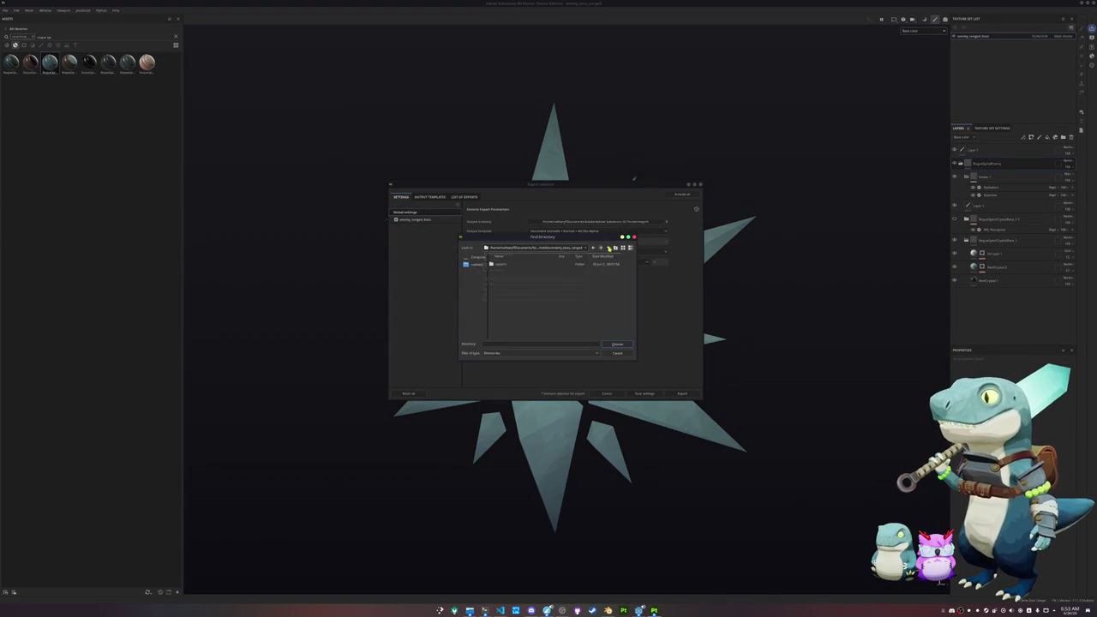
{"action": "left_click", "coordinate": [615, 247]}
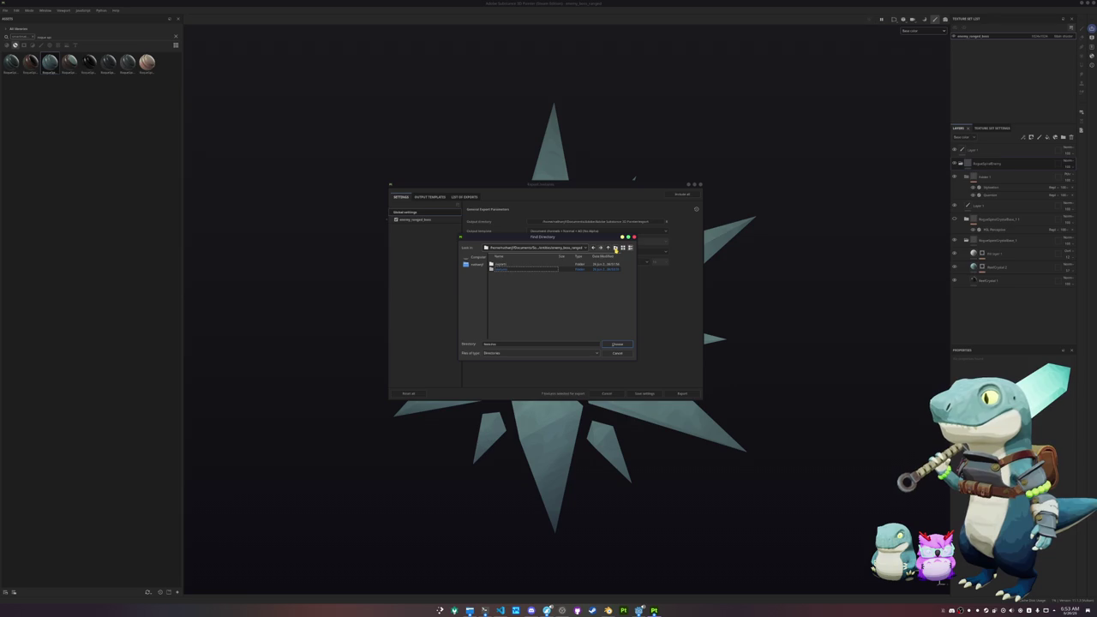
{"action": "double_click", "coordinate": [540, 270]}
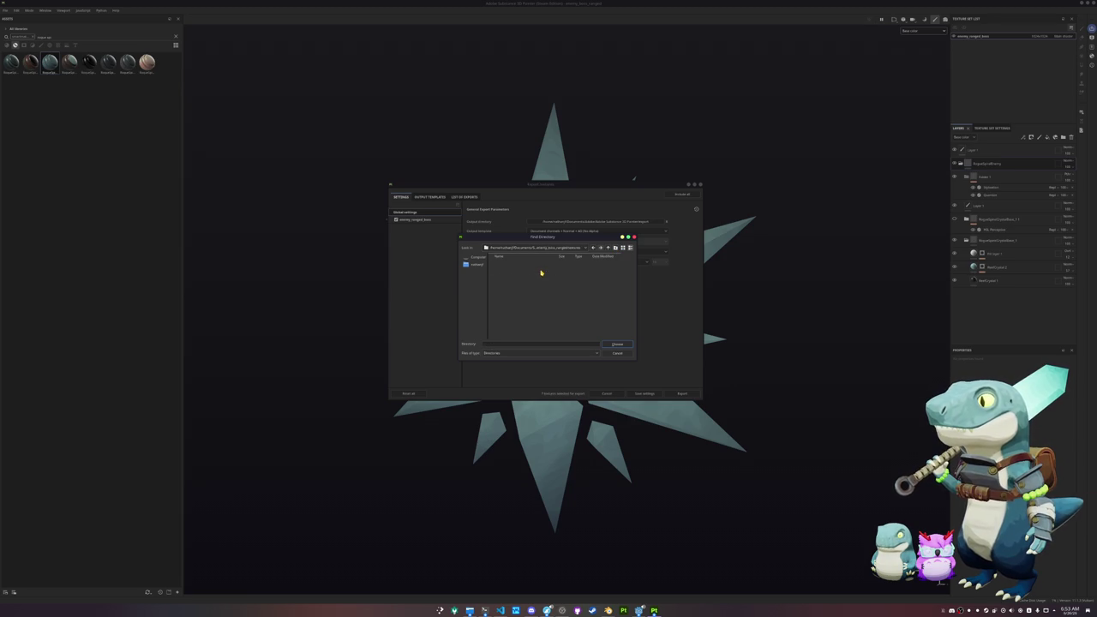
{"action": "left_click", "coordinate": [614, 346]}
{"action": "left_click", "coordinate": [420, 219]}
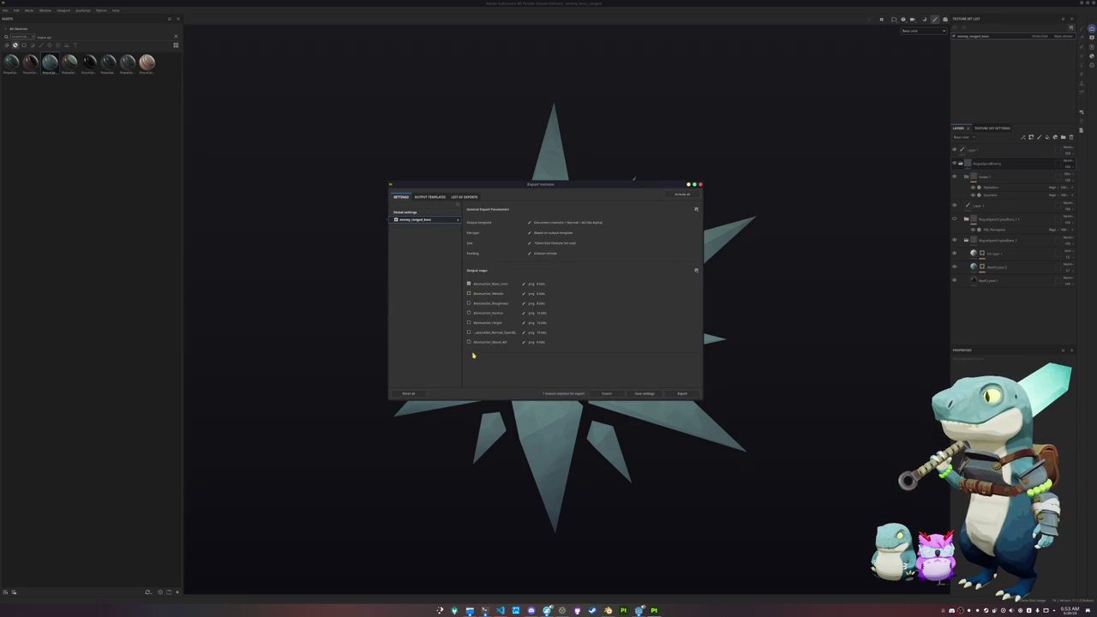
{"action": "left_click", "coordinate": [681, 394]}
{"action": "left_click", "coordinate": [681, 394]}
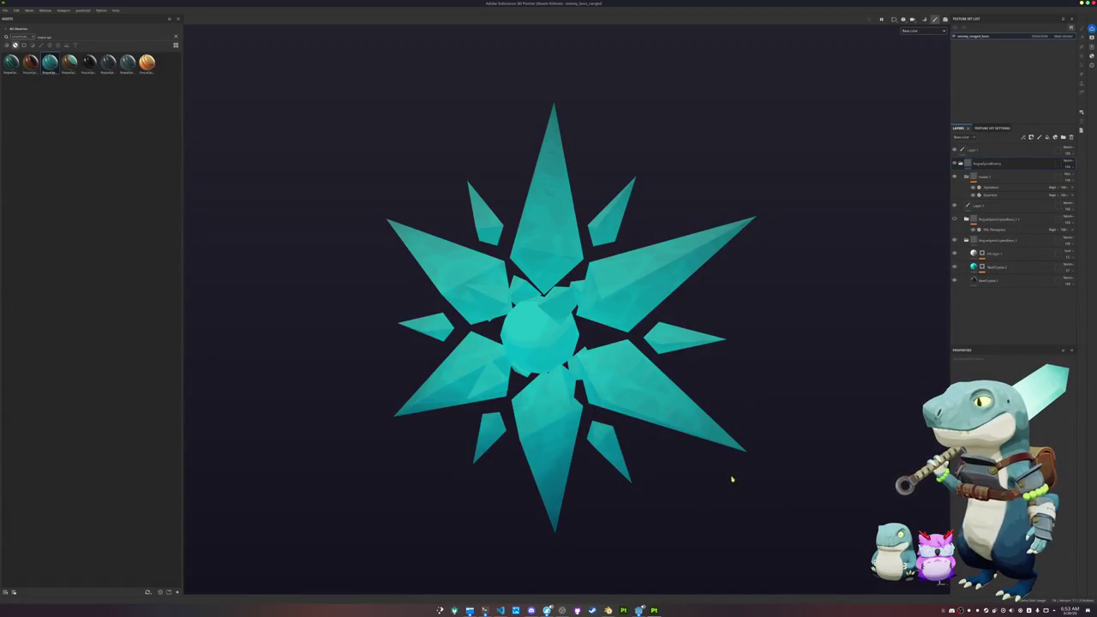
{"action": "key", "text": "alt+Tab"}
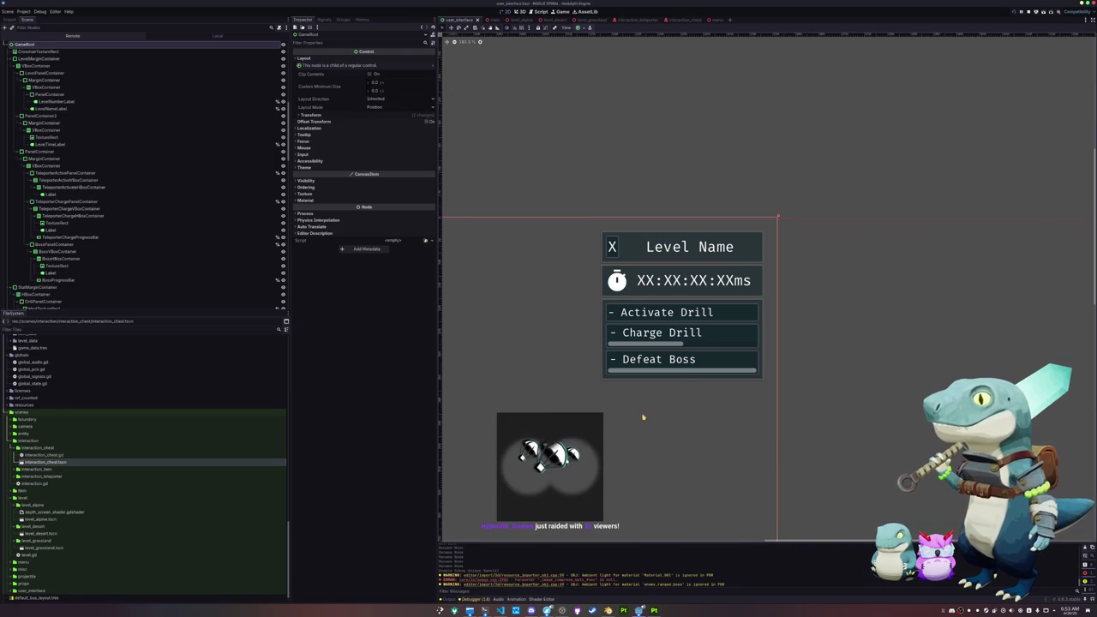
Pan and zoom around Godot's UI scene, then return to Substance Painter.
{"action": "mouse_move", "coordinate": [641, 419]}
{"action": "left_mouse_down"}
{"action": "mouse_move", "coordinate": [661, 358]}
{"action": "mouse_move", "coordinate": [701, 301]}
{"action": "mouse_move", "coordinate": [717, 326]}
{"action": "left_mouse_up"}
{"action": "scroll", "coordinate": [661, 357], "scroll_direction": "down", "scroll_amount": 3}
{"action": "scroll", "coordinate": [685, 328], "scroll_direction": "down", "scroll_amount": 1}
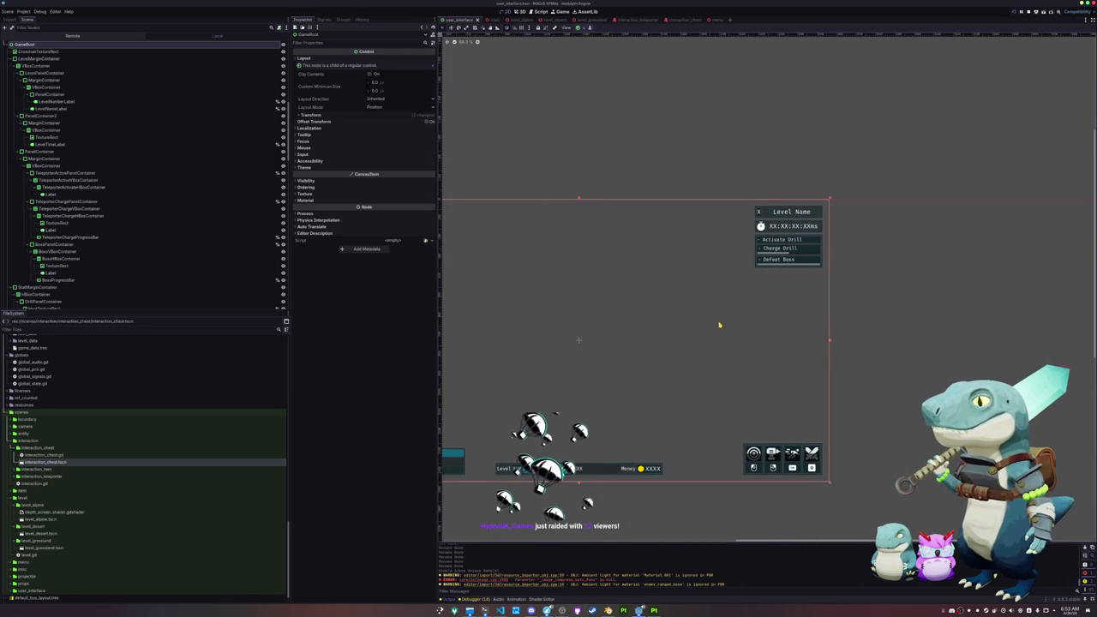
{"action": "scroll", "coordinate": [719, 325], "scroll_direction": "down", "scroll_amount": 1}
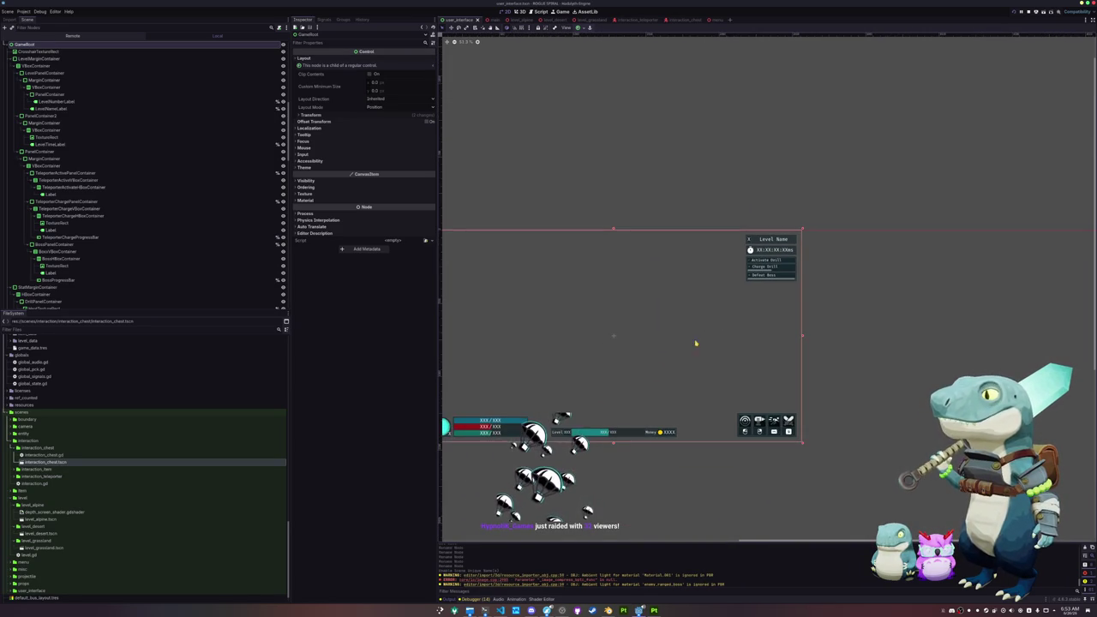
{"action": "left_click", "coordinate": [654, 611]}
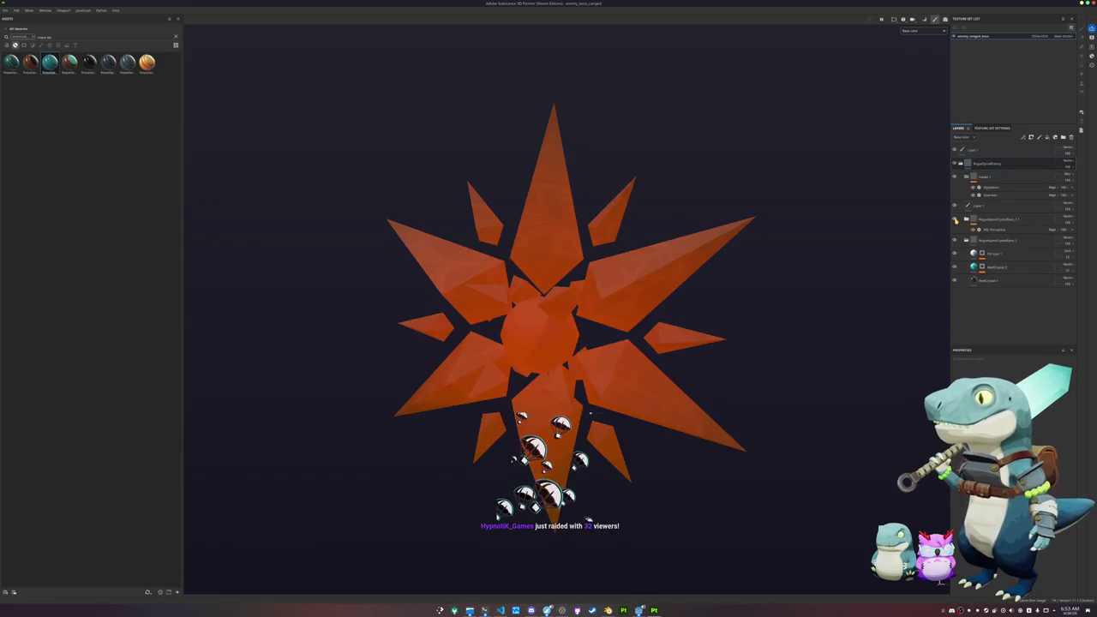
Re-export the orange-red boss textures into a new output folder, then switch to Godot.
{"action": "key", "text": "ctrl+shift+e"}
{"action": "left_click", "coordinate": [420, 219]}
{"action": "left_click", "coordinate": [405, 211]}
{"action": "left_click", "coordinate": [587, 220]}
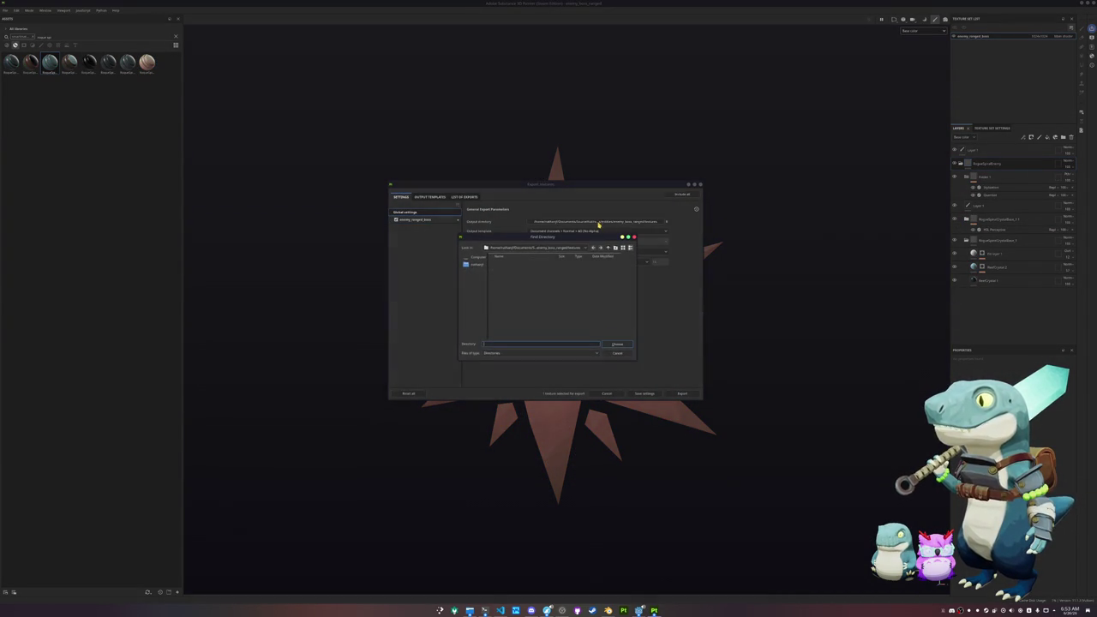
{"action": "left_click", "coordinate": [616, 249]}
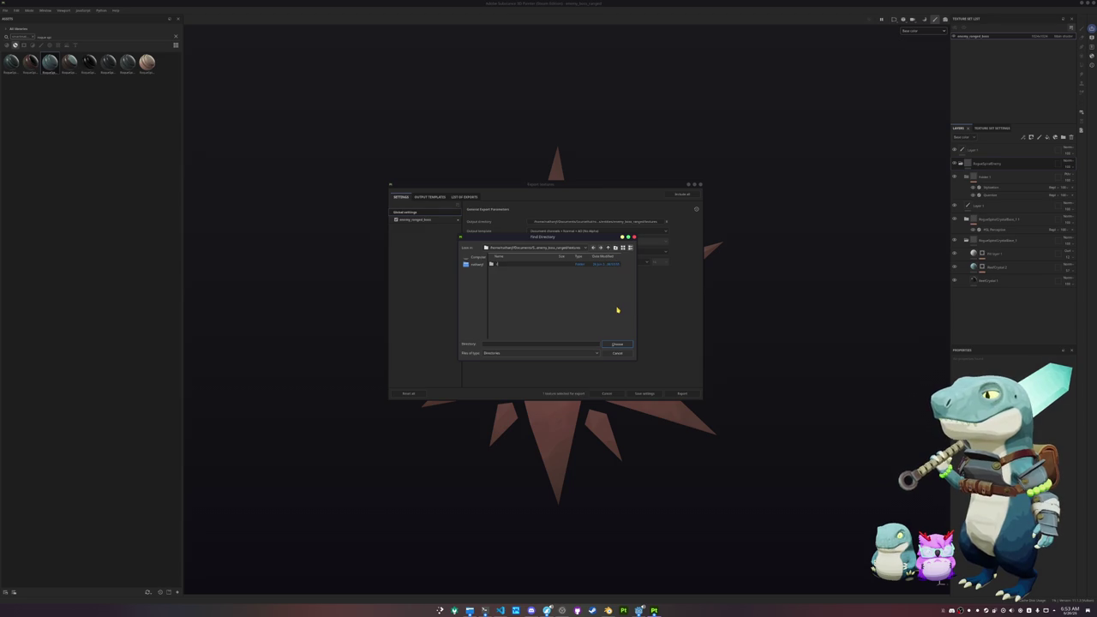
{"action": "double_click", "coordinate": [533, 265]}
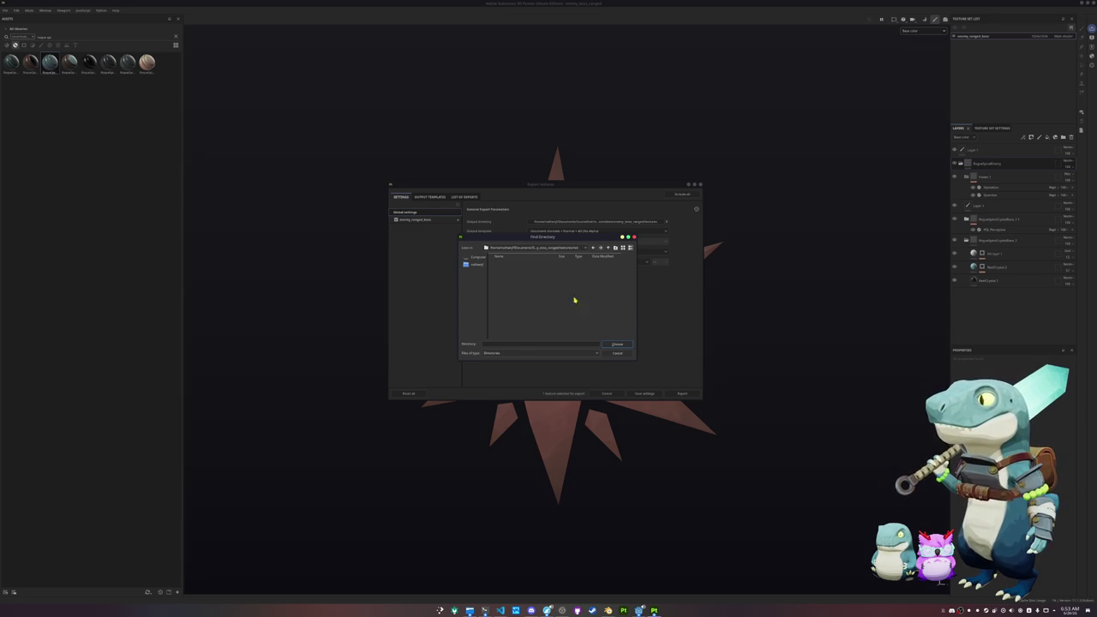
{"action": "left_click", "coordinate": [620, 346]}
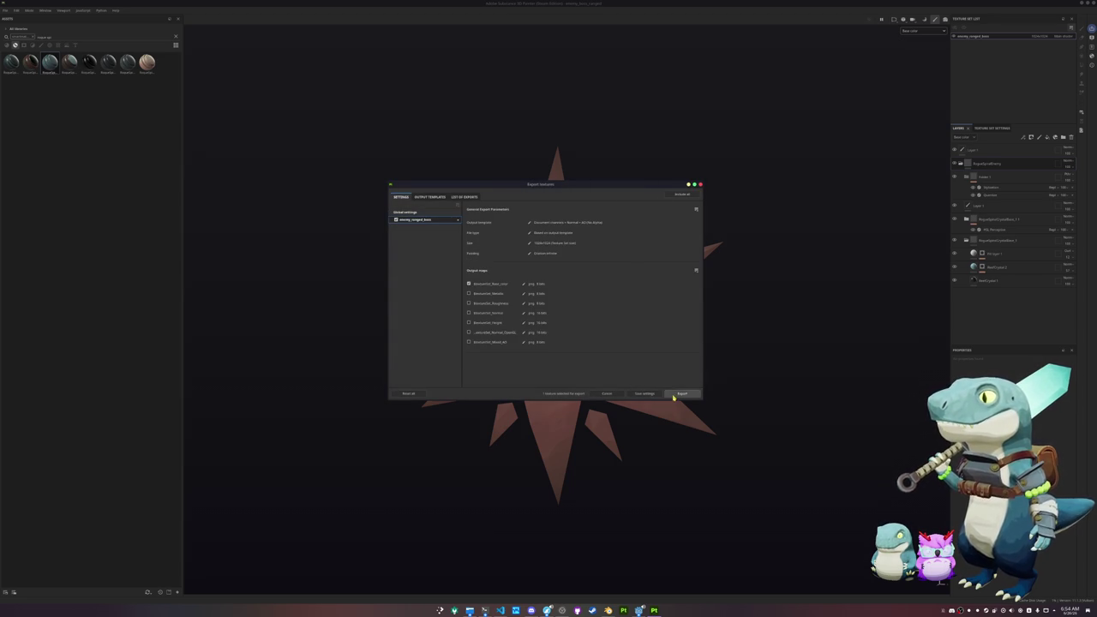
{"action": "left_click", "coordinate": [681, 393]}
{"action": "left_click", "coordinate": [690, 386]}
{"action": "left_click", "coordinate": [639, 610]}
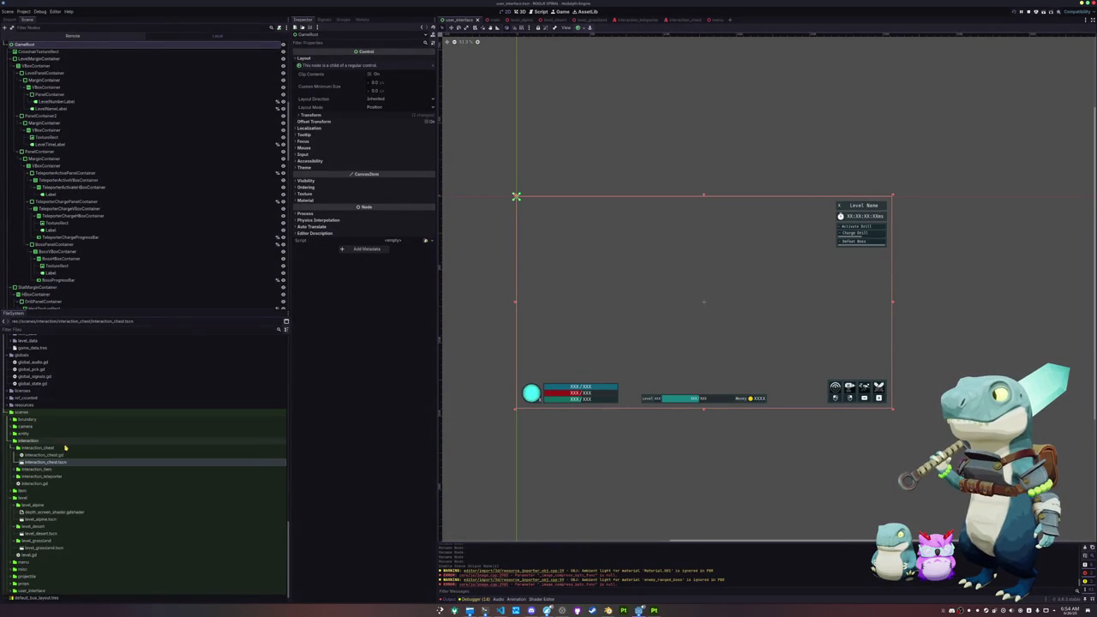
Duplicate the ranged enemy folder under entity_character_enemy as the boss_ranged folder.
{"action": "scroll", "coordinate": [71, 443], "scroll_direction": "down", "scroll_amount": 2}
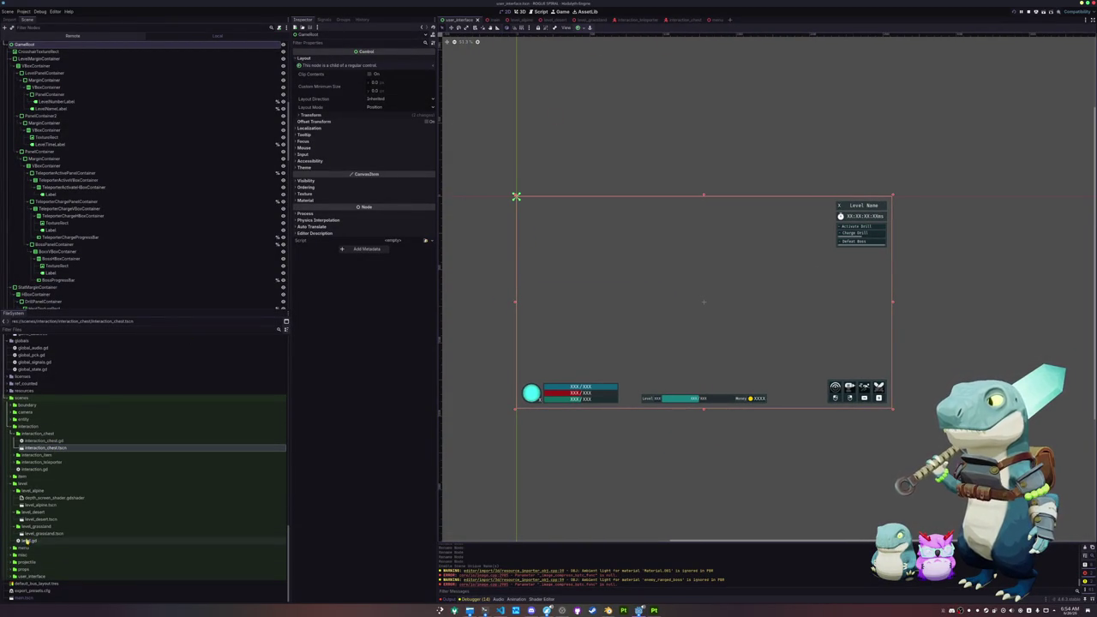
{"action": "double_click", "coordinate": [29, 420]}
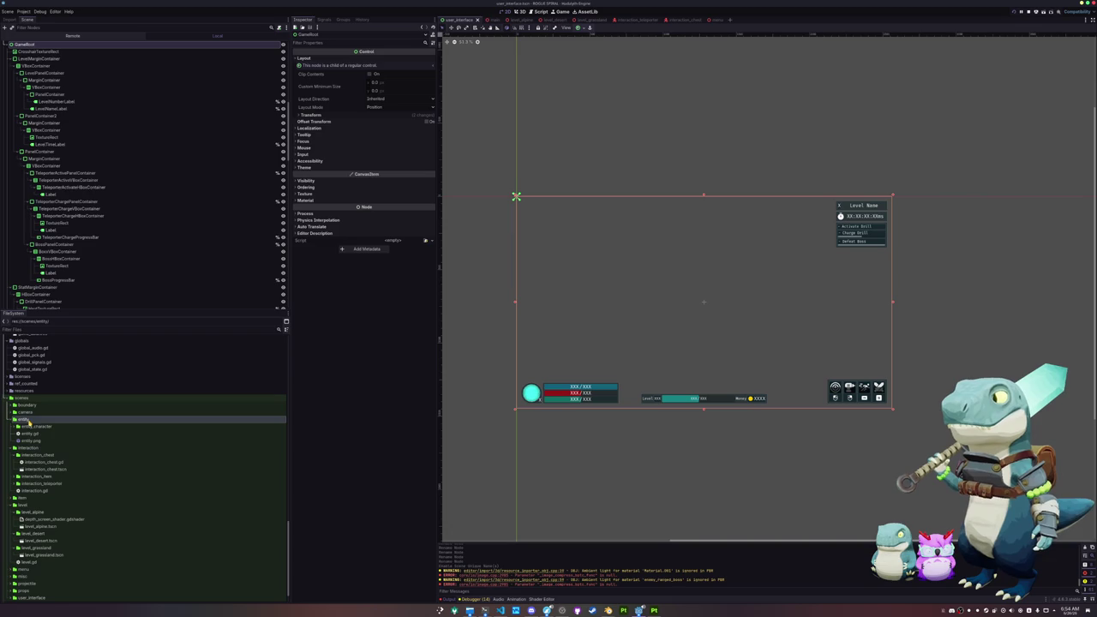
{"action": "double_click", "coordinate": [35, 426]}
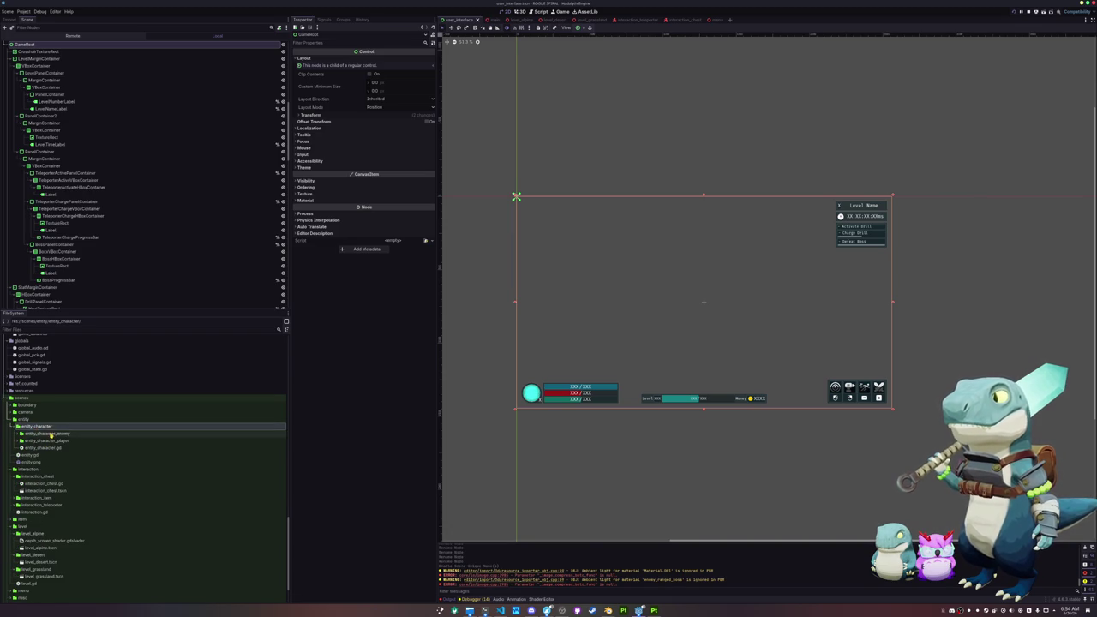
{"action": "double_click", "coordinate": [49, 433]}
{"action": "left_click", "coordinate": [60, 440]}
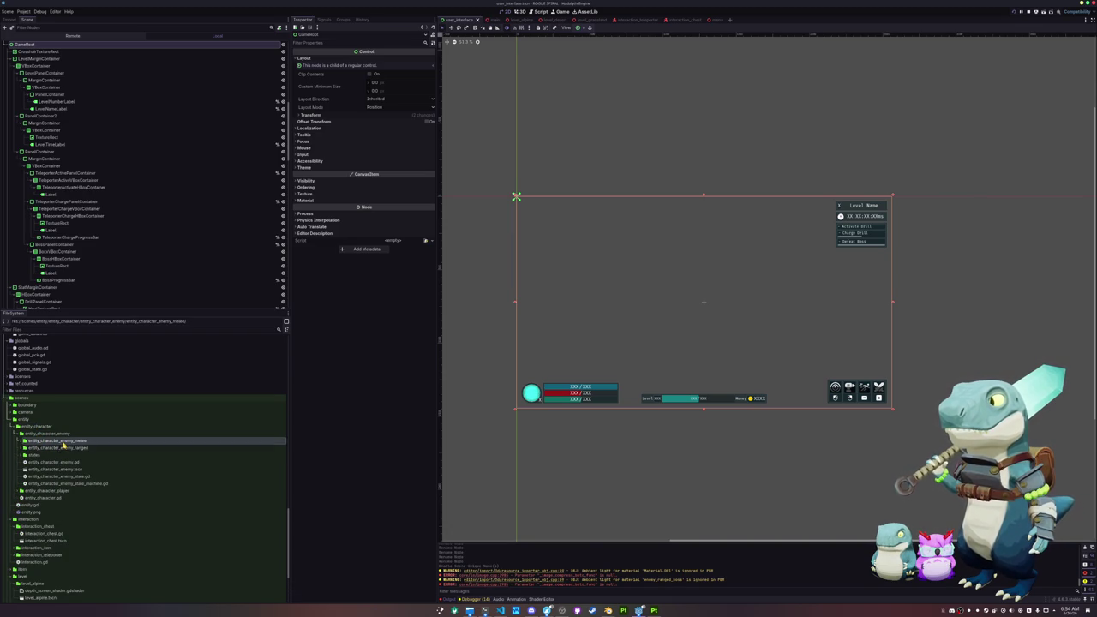
{"action": "left_click", "coordinate": [65, 447]}
{"action": "key", "text": "ctrl+d"}
{"action": "key", "text": "End"}
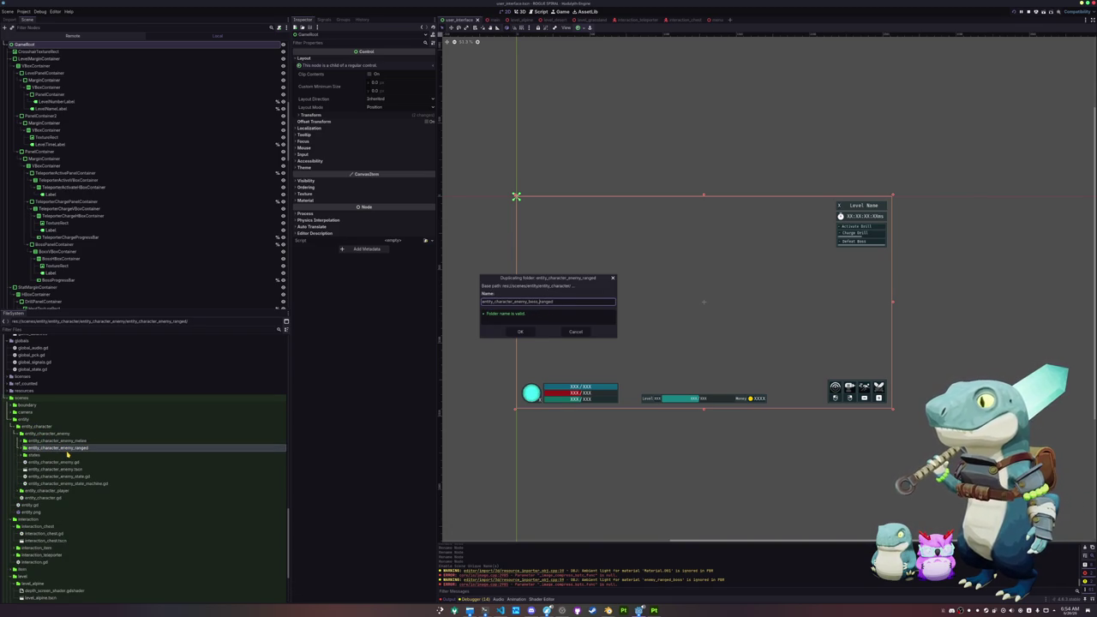
{"action": "key", "text": "Return"}
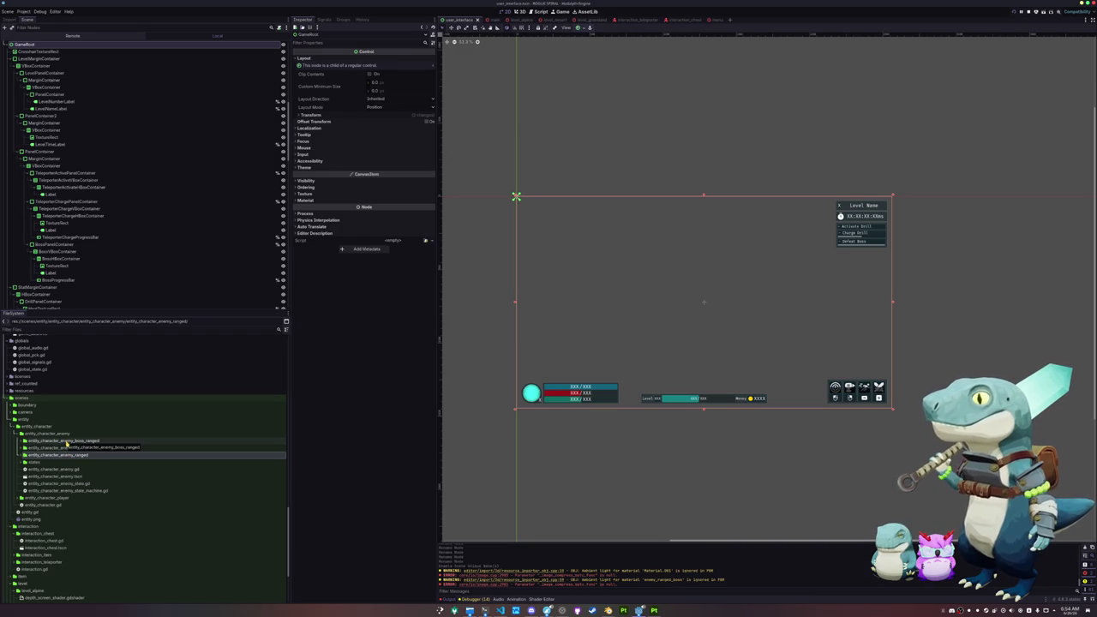
Open the boss ranged scene, inspect its script, and select the enemy mesh node.
{"action": "double_click", "coordinate": [64, 440]}
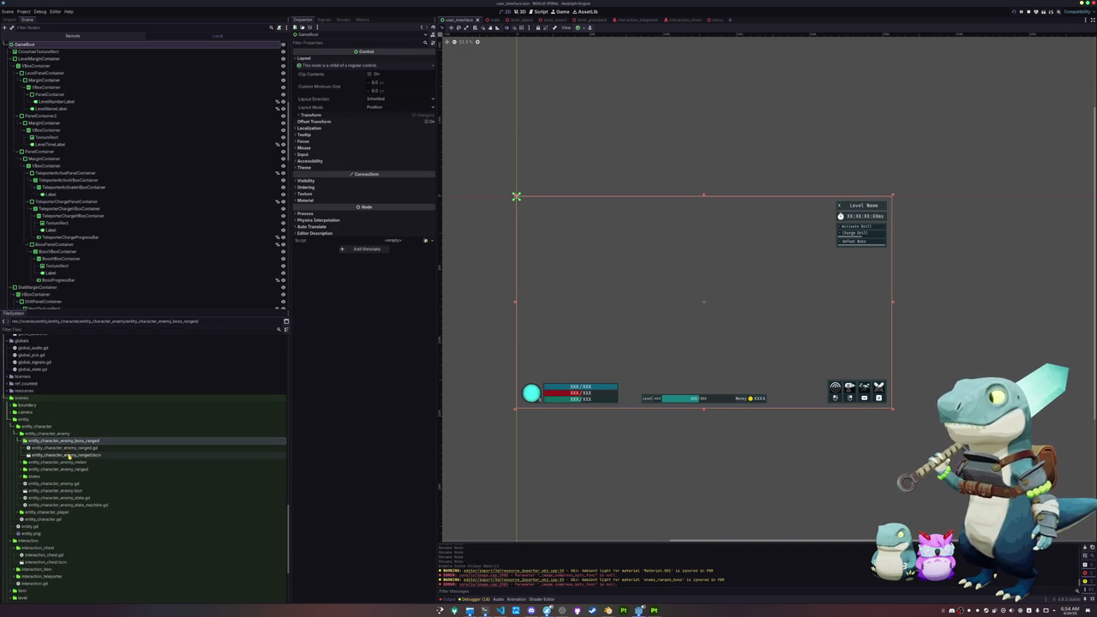
{"action": "double_click", "coordinate": [81, 455]}
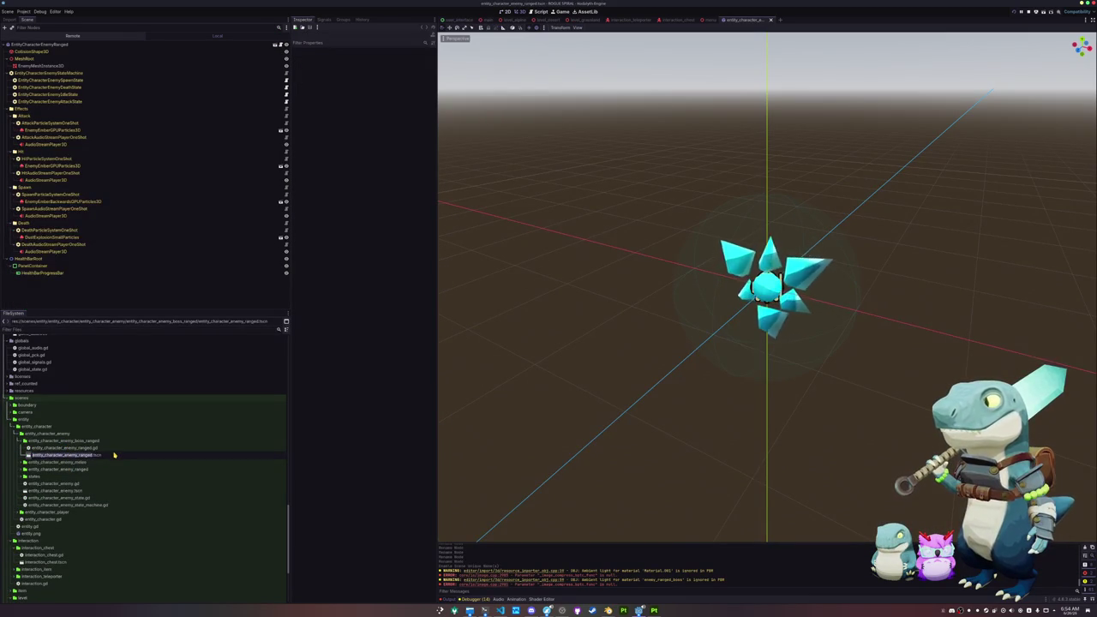
{"action": "type", "text": "boss_"}
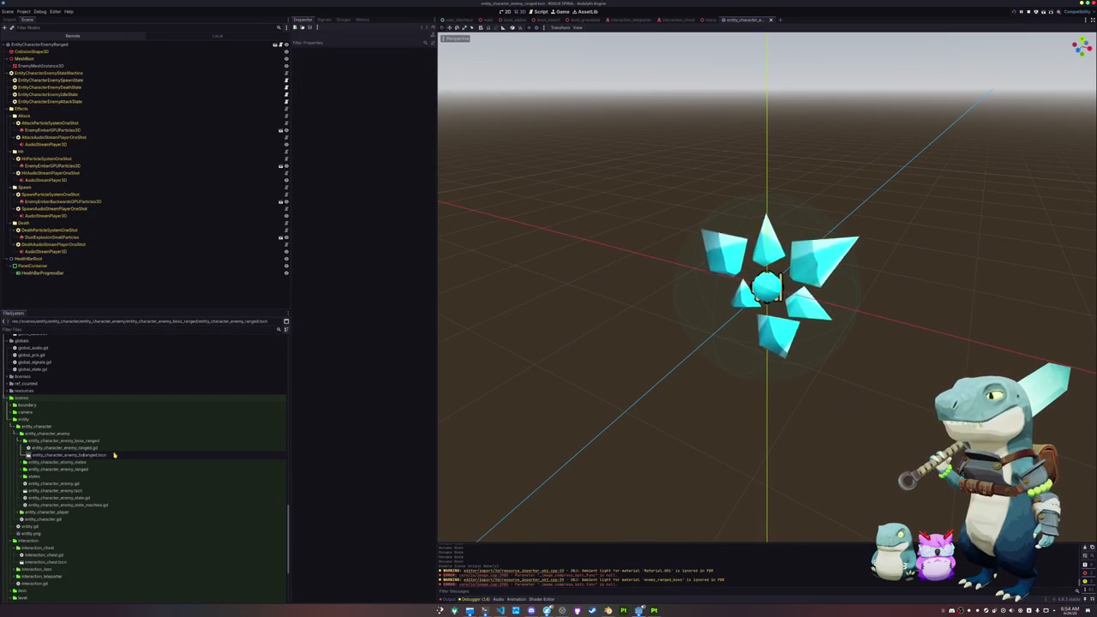
{"action": "left_click", "coordinate": [114, 455]}
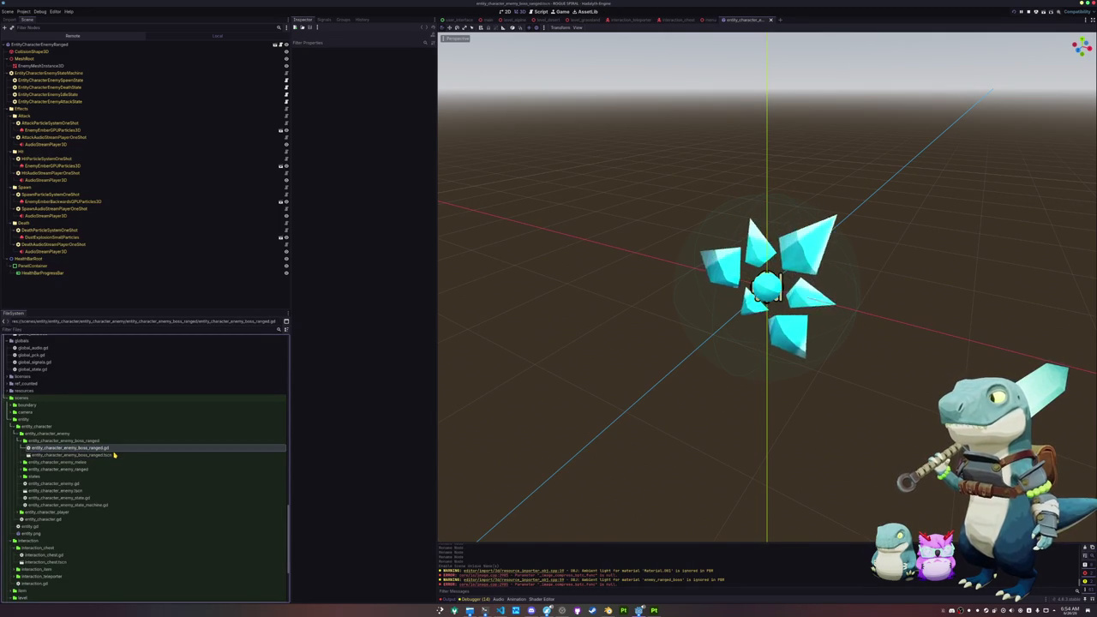
{"action": "left_click", "coordinate": [110, 449]}
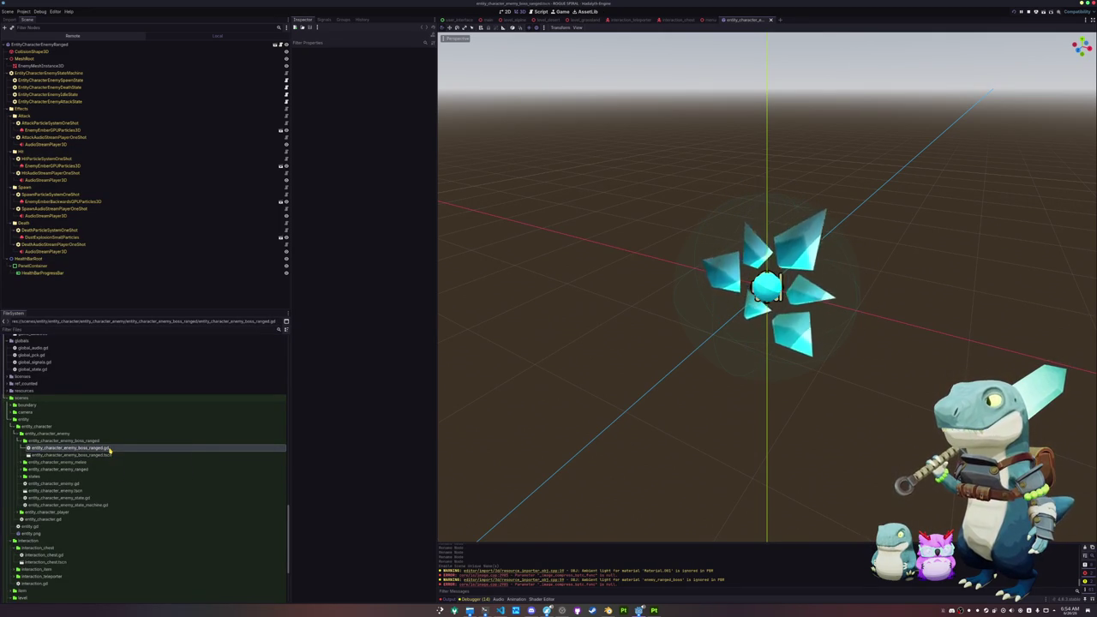
{"action": "left_click", "coordinate": [501, 610]}
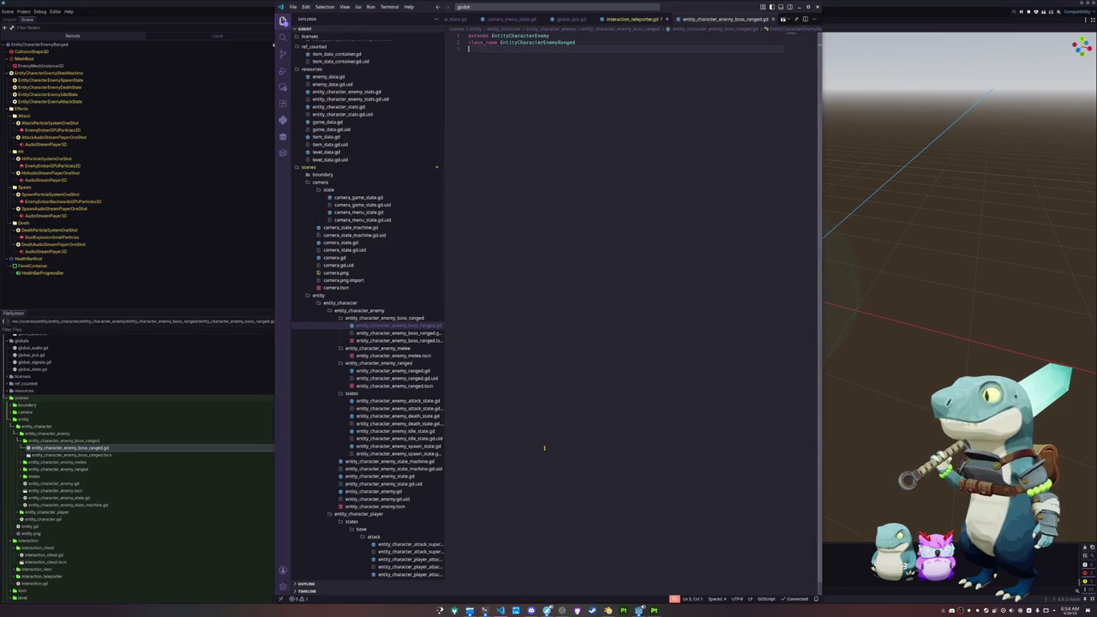
{"action": "key", "text": "alt+Tab"}
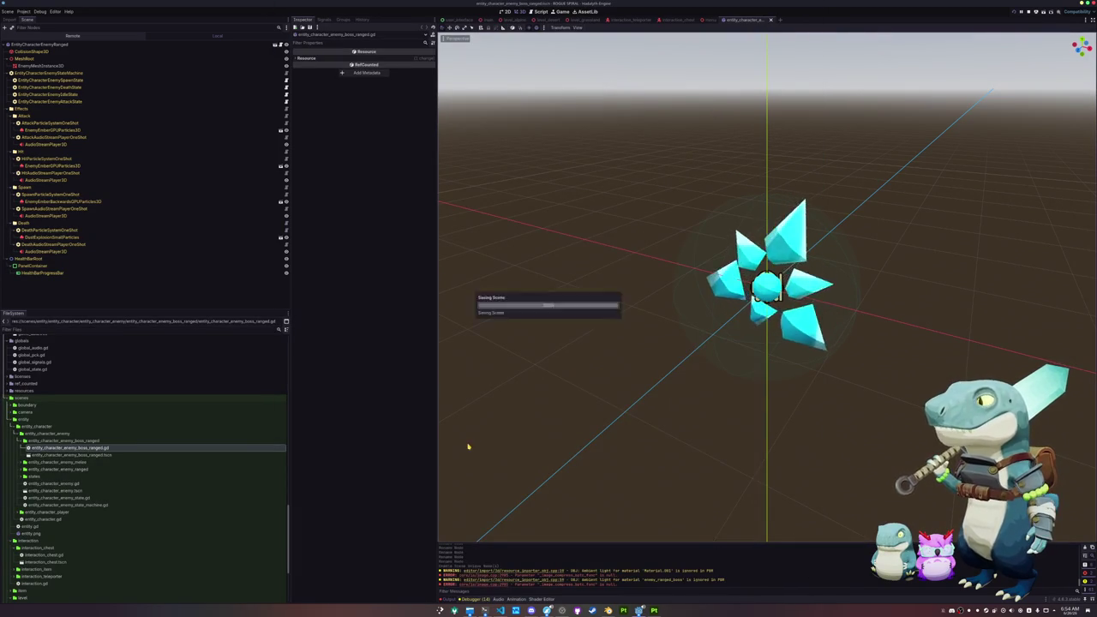
{"action": "left_click", "coordinate": [77, 455]}
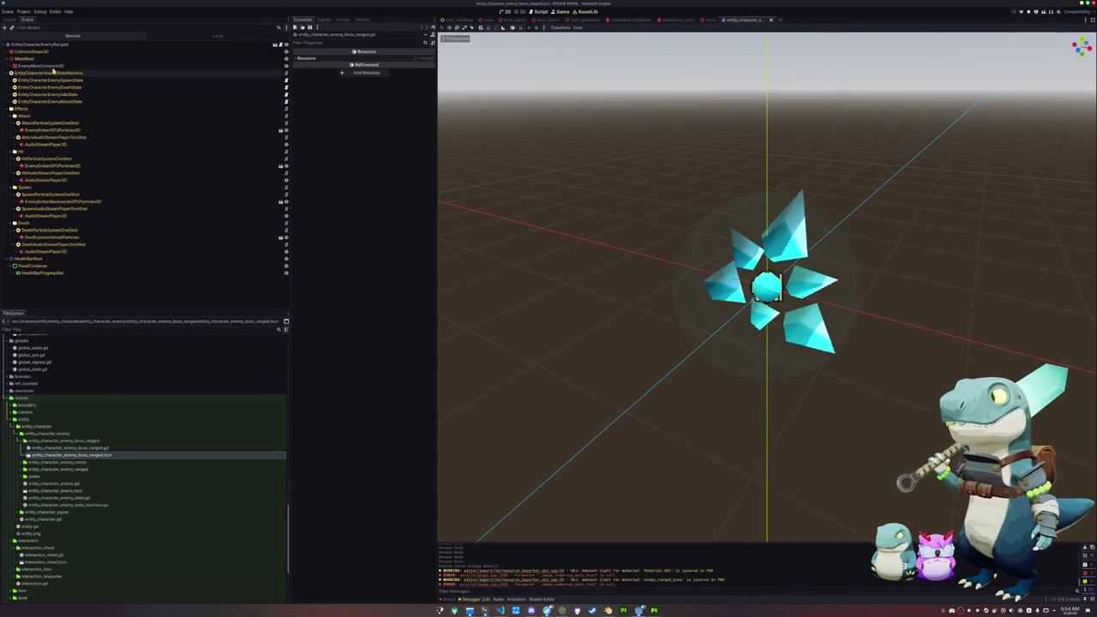
{"action": "left_click", "coordinate": [76, 67]}
{"action": "left_click", "coordinate": [430, 64]}
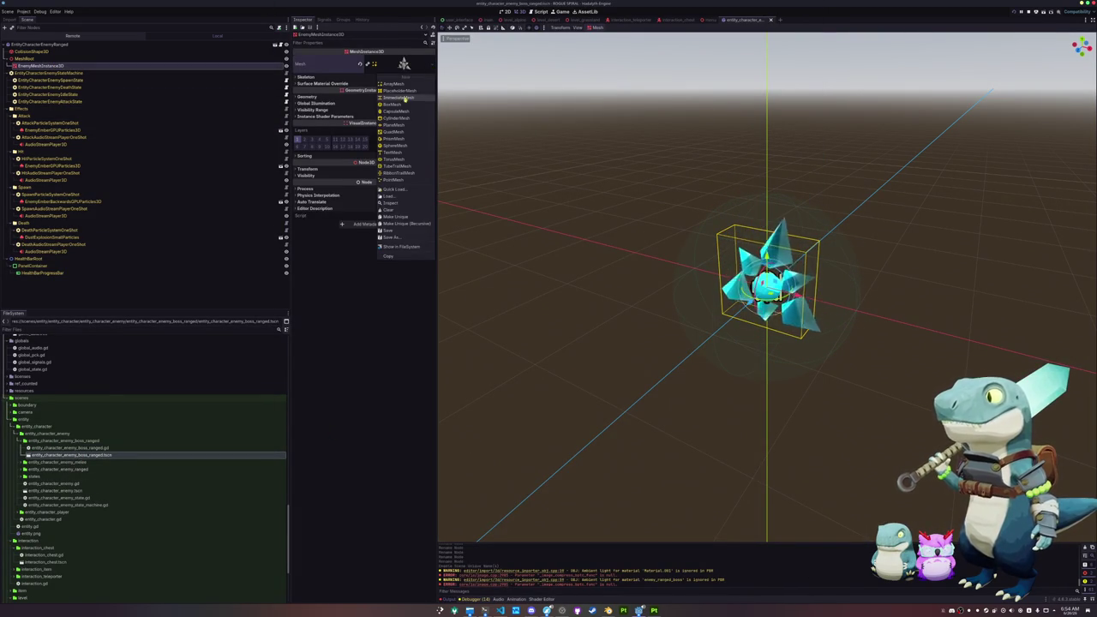
Give the boss the large crystal mesh and make its material override unique.
{"action": "left_click", "coordinate": [405, 190]}
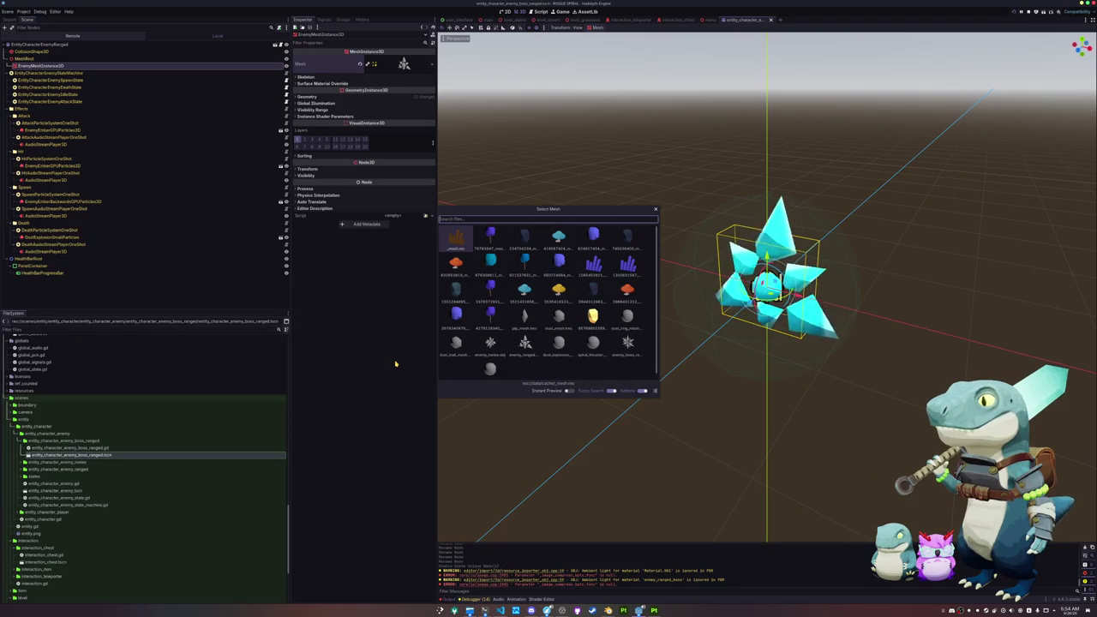
{"action": "double_click", "coordinate": [621, 358]}
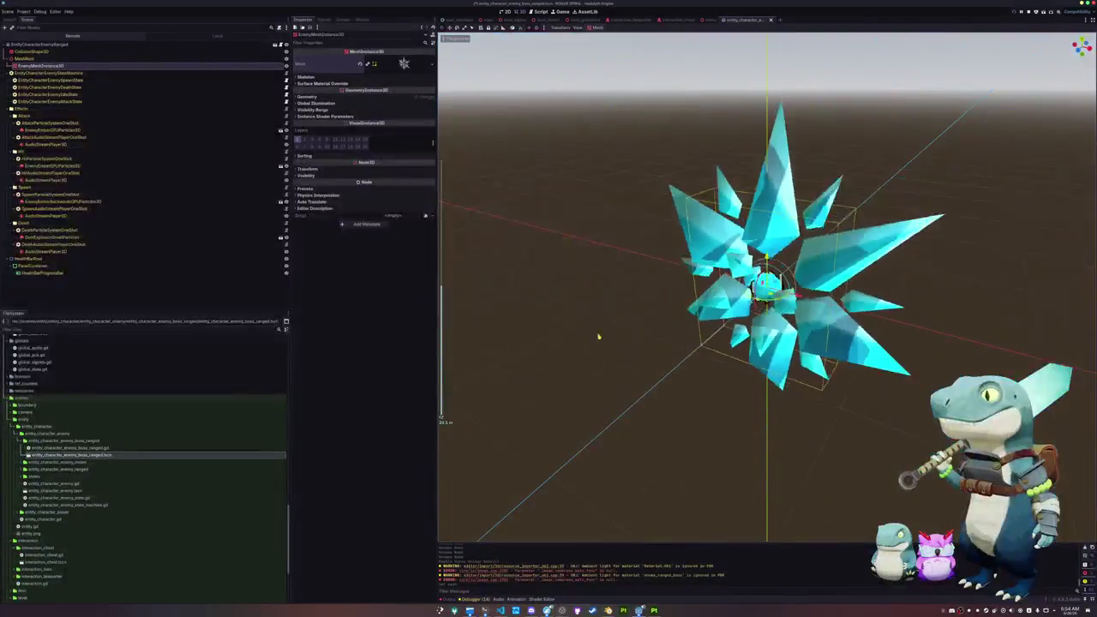
{"action": "left_click", "coordinate": [367, 96]}
{"action": "left_click", "coordinate": [402, 109]}
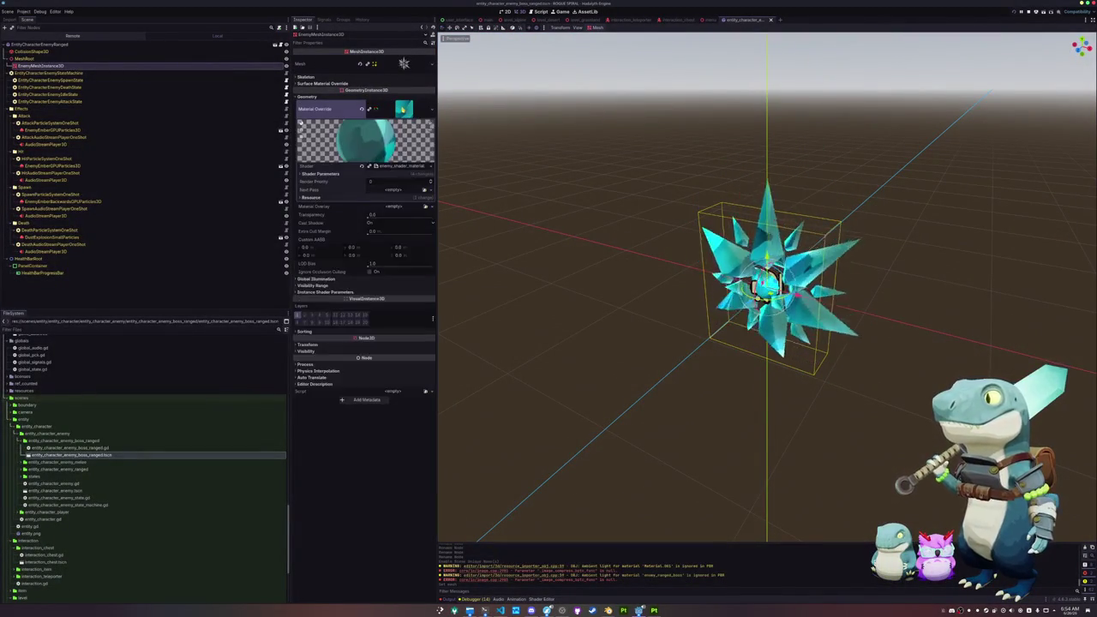
{"action": "left_click", "coordinate": [430, 110]}
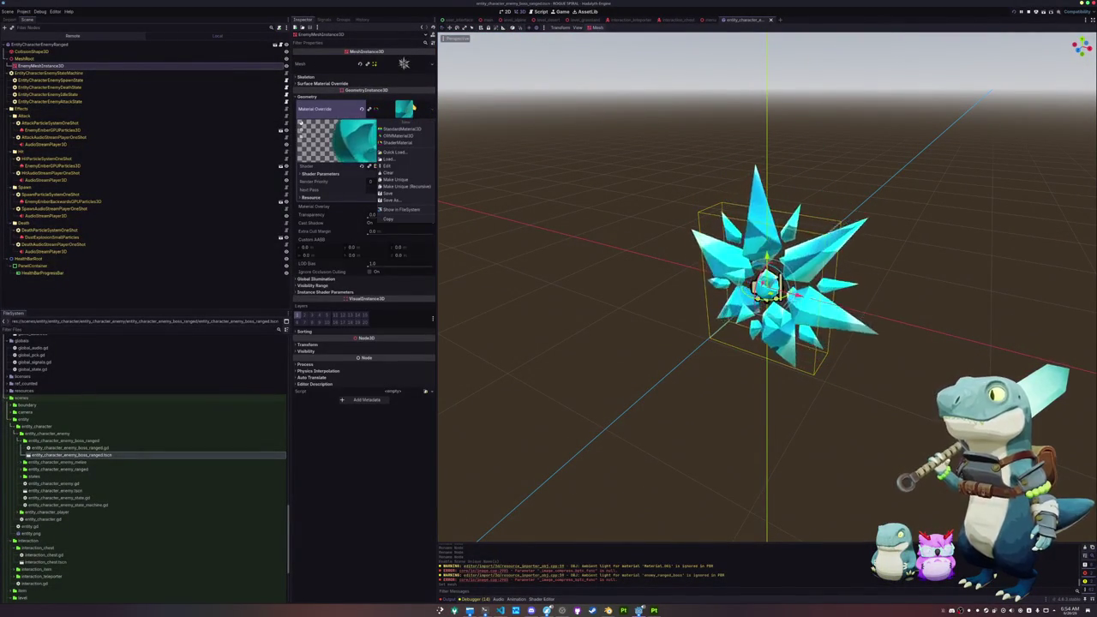
{"action": "left_click", "coordinate": [387, 219]}
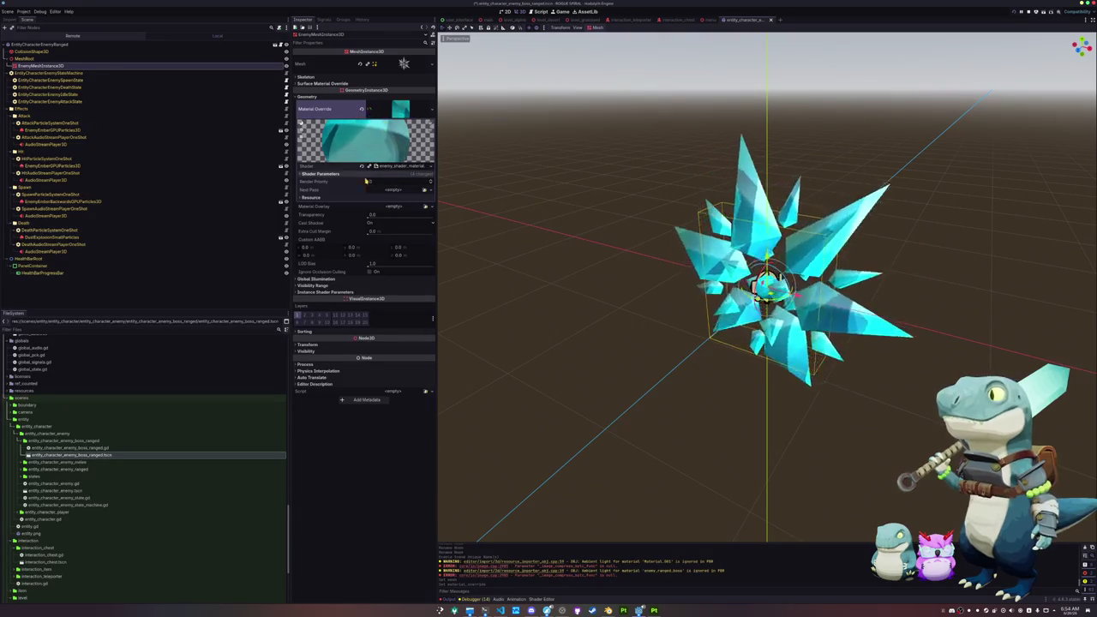
{"action": "left_click", "coordinate": [386, 175]}
Set the shader's Low Texture to the teal ranged boss texture.
{"action": "left_click", "coordinate": [431, 252]}
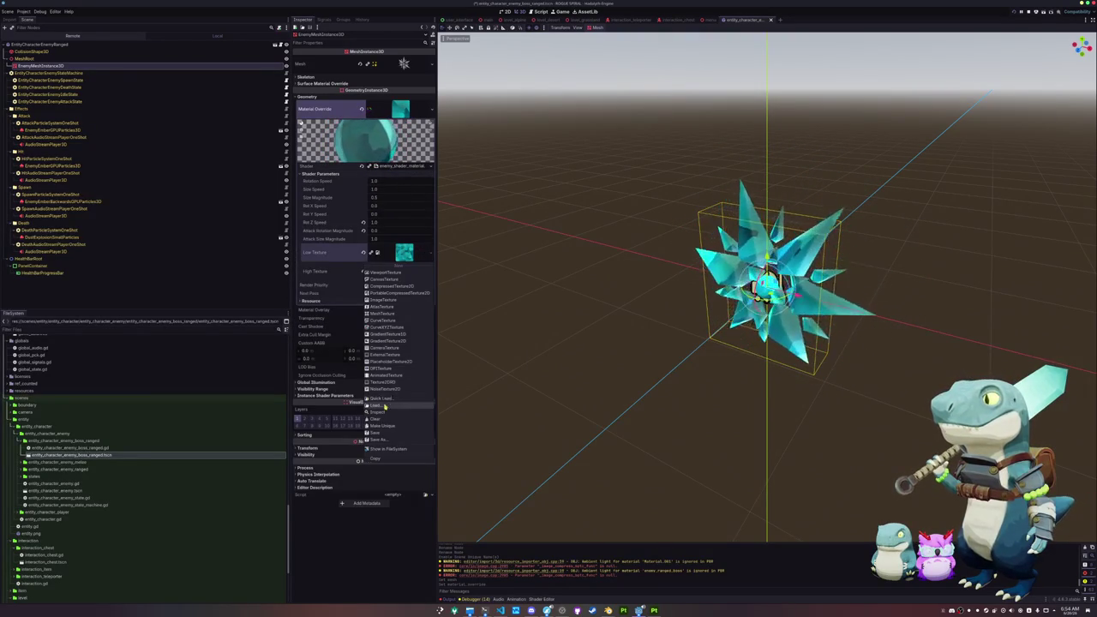
{"action": "left_click", "coordinate": [392, 400]}
{"action": "type", "text": "enemy_bo"}
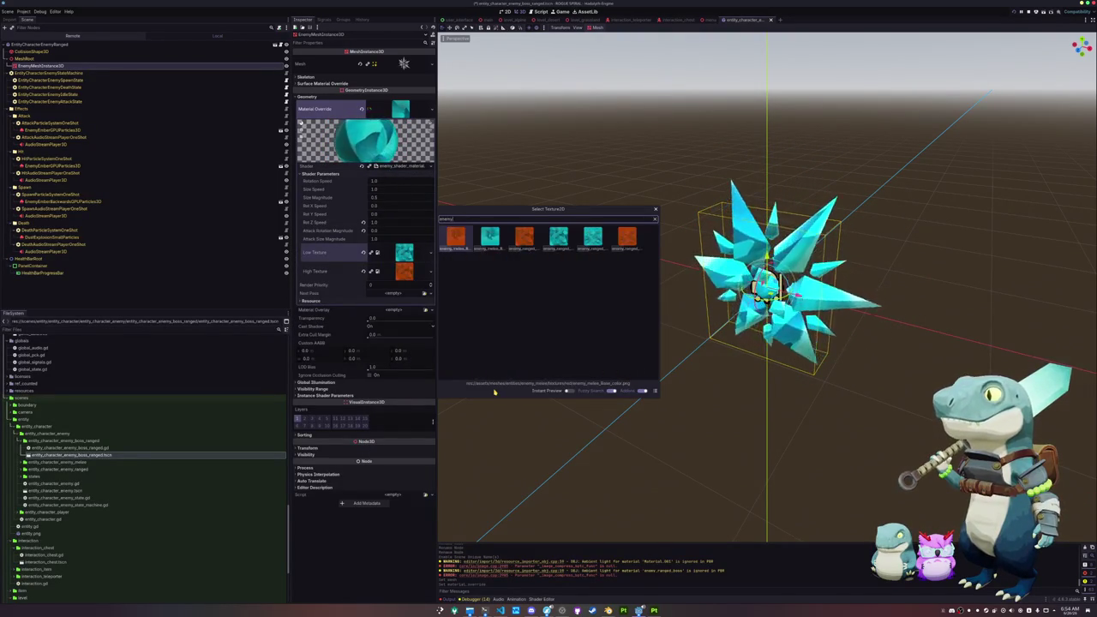
{"action": "key", "text": "Right"}
{"action": "key", "text": "Right"}
{"action": "key", "text": "Right"}
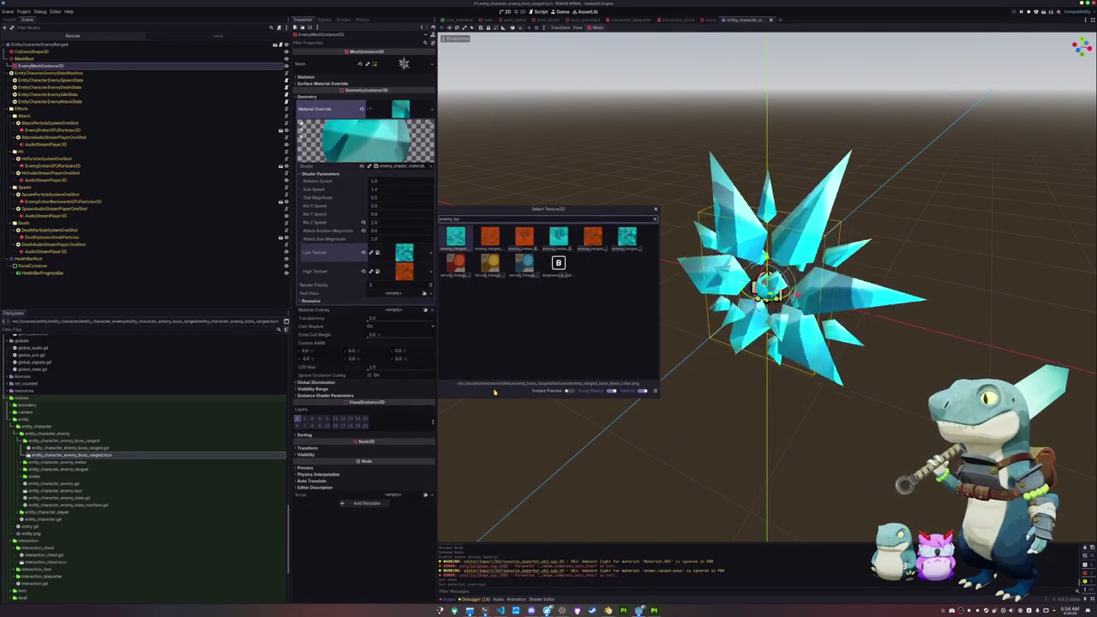
{"action": "key", "text": "Right"}
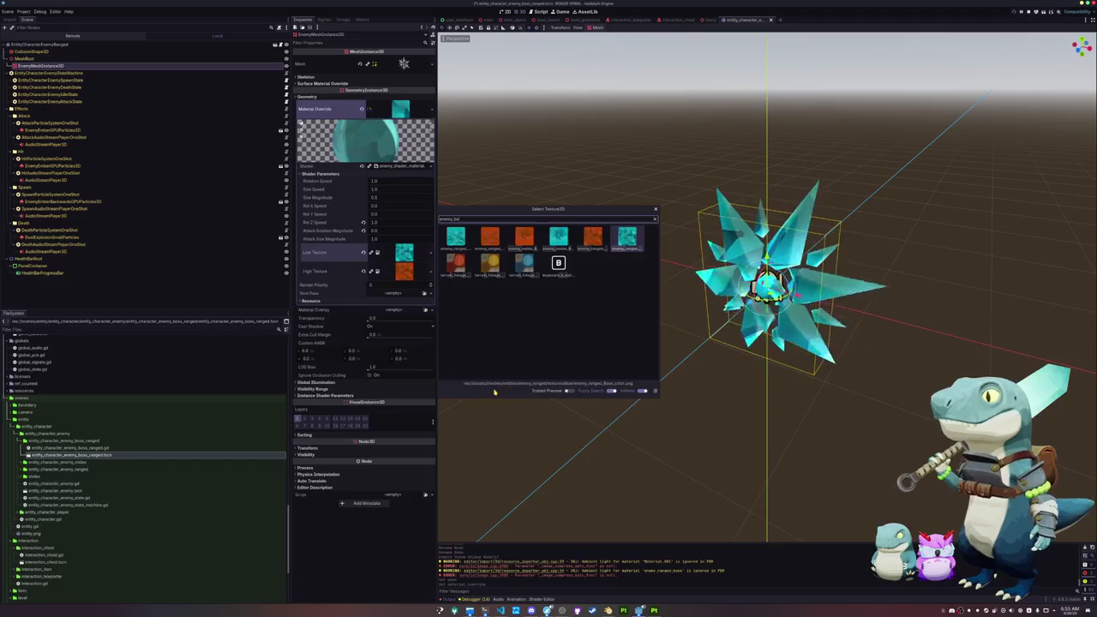
{"action": "key", "text": "Return"}
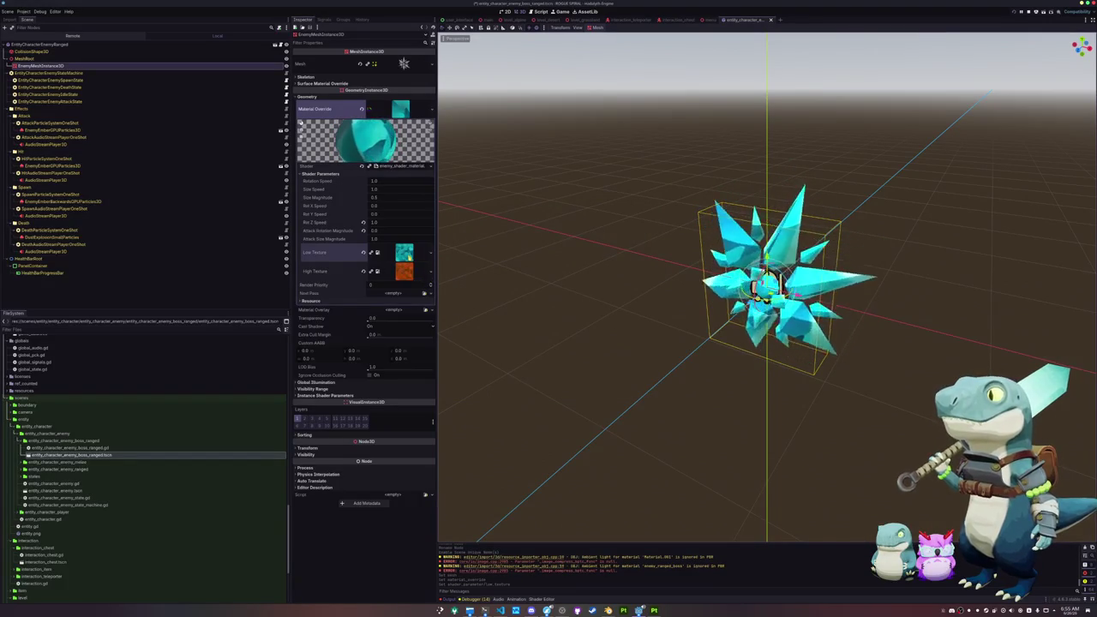
{"action": "left_click", "coordinate": [427, 255]}
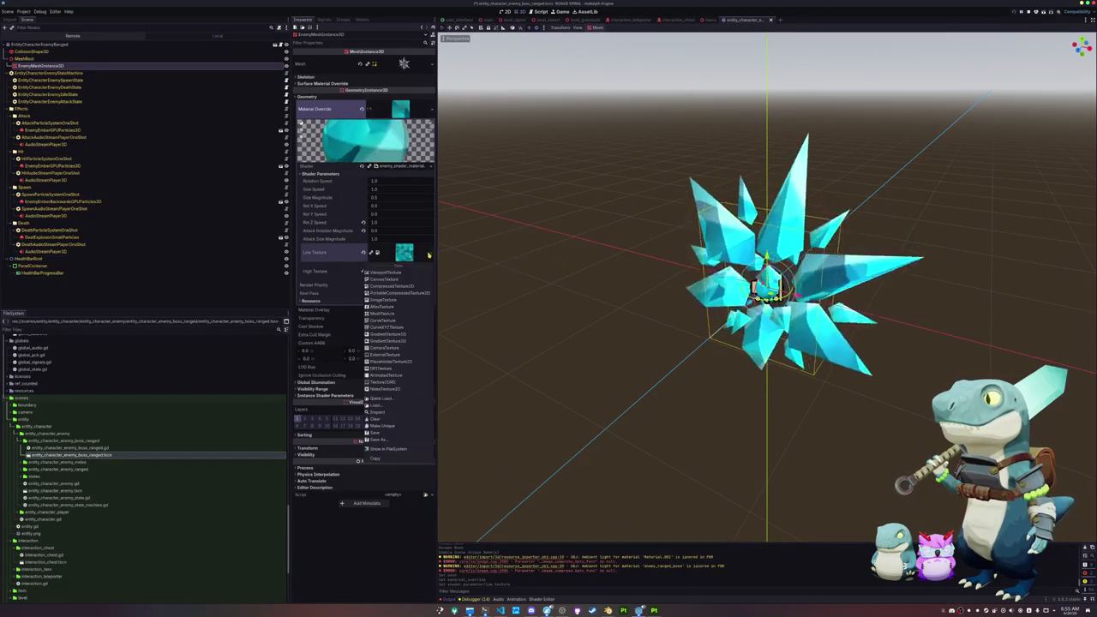
{"action": "left_click", "coordinate": [388, 400]}
{"action": "type", "text": "tex"}
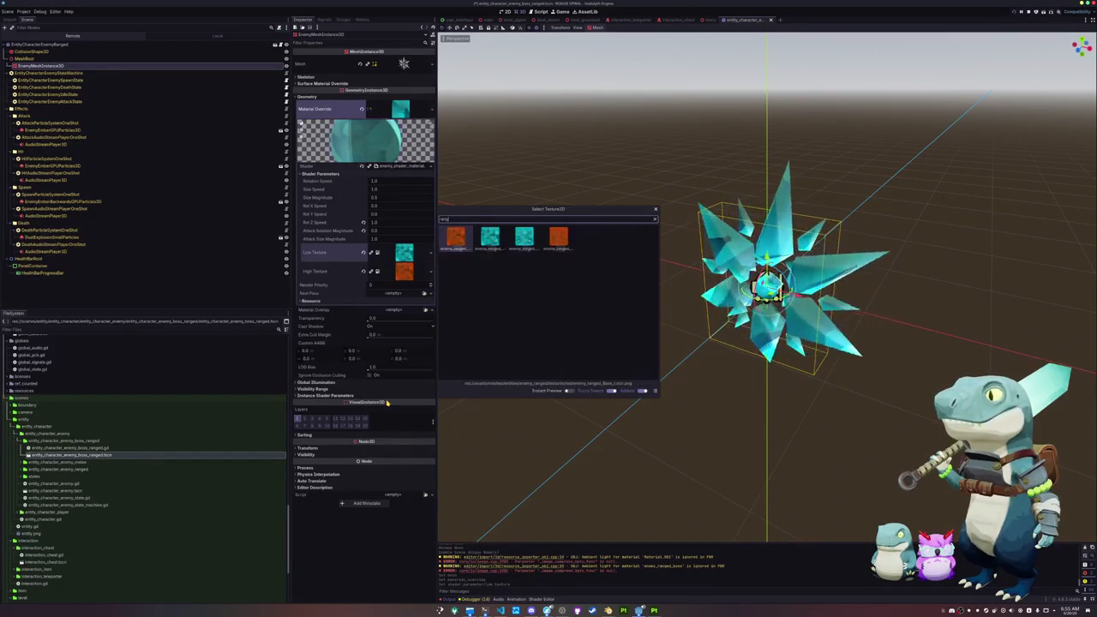
{"action": "type", "text": "ur"}
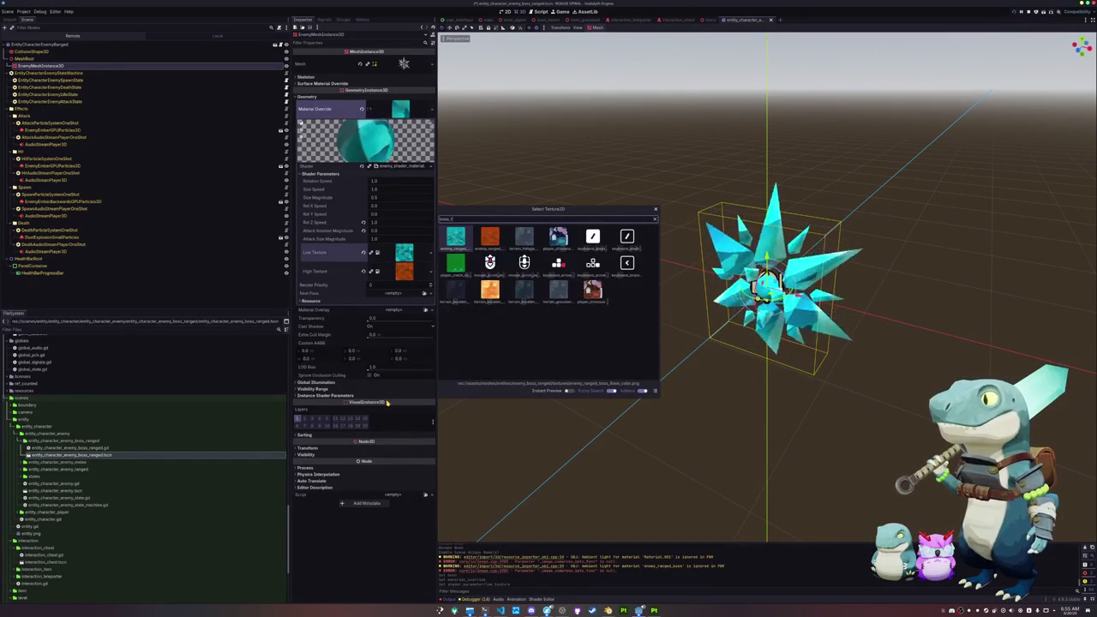
{"action": "key", "text": "Escape"}
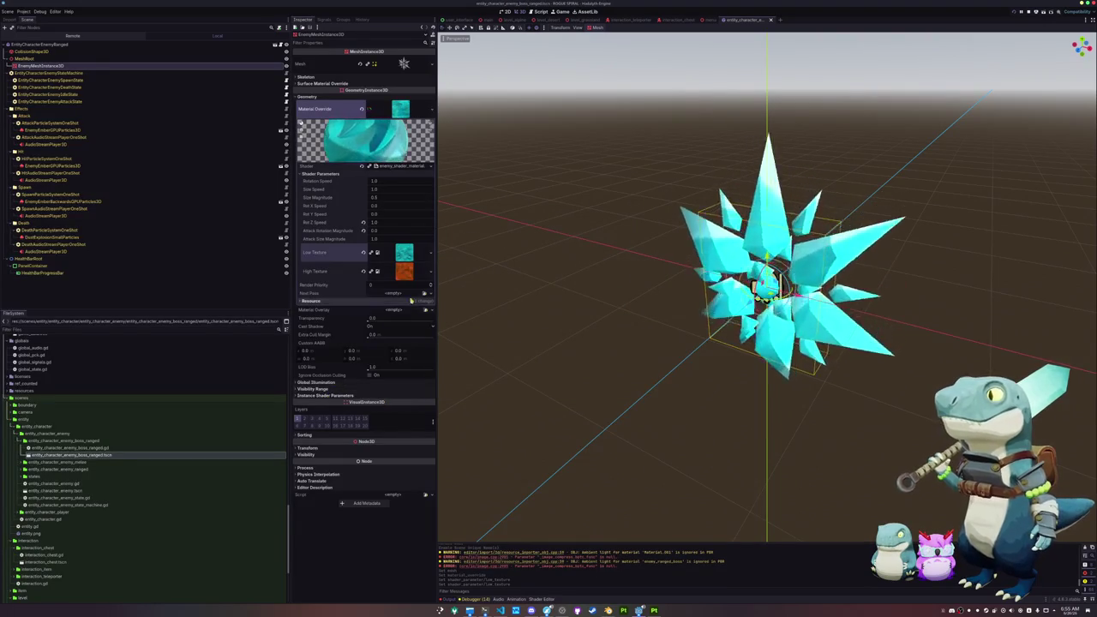
Set the High Texture to the orange ranged boss texture.
{"action": "left_click", "coordinate": [433, 271]}
{"action": "left_click", "coordinate": [390, 418]}
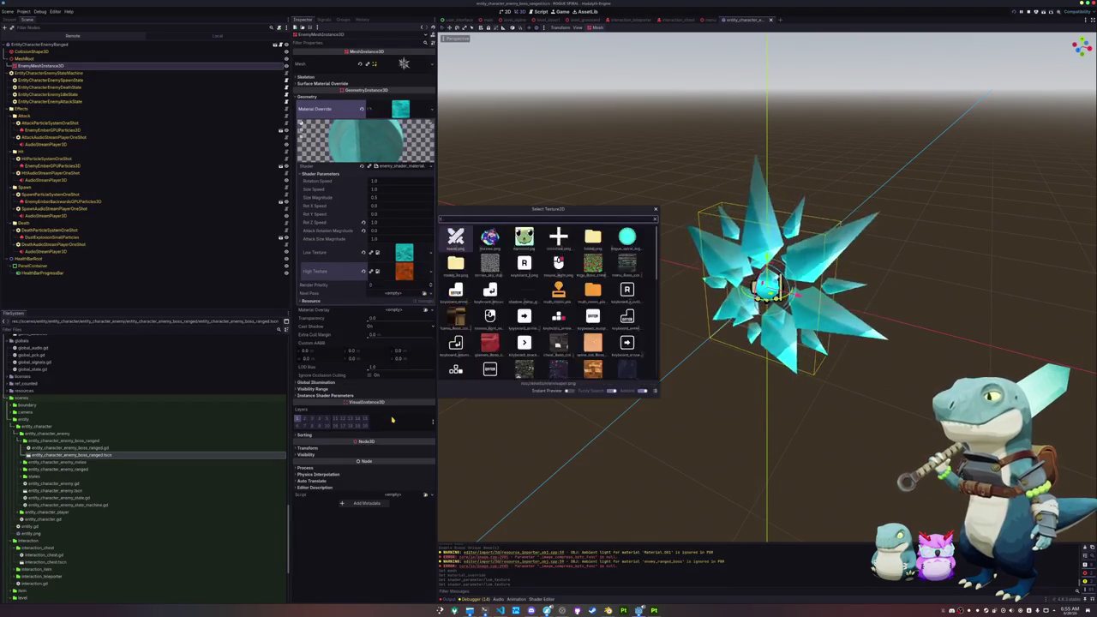
{"action": "type", "text": "_boss"}
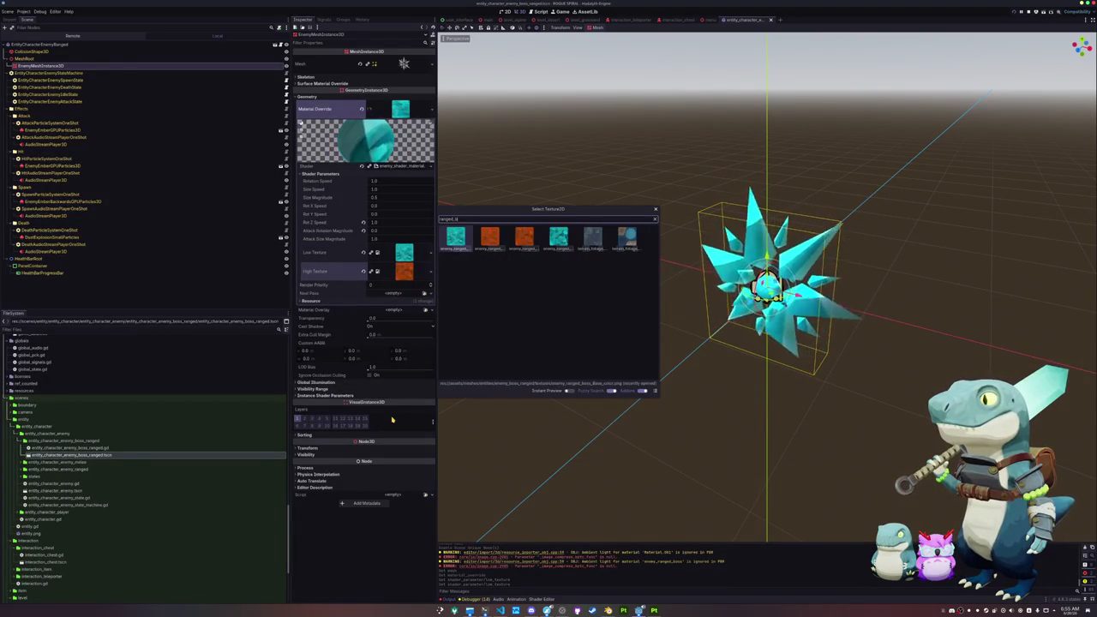
{"action": "key", "text": "Right"}
{"action": "key", "text": "Right"}
{"action": "key", "text": "Right"}
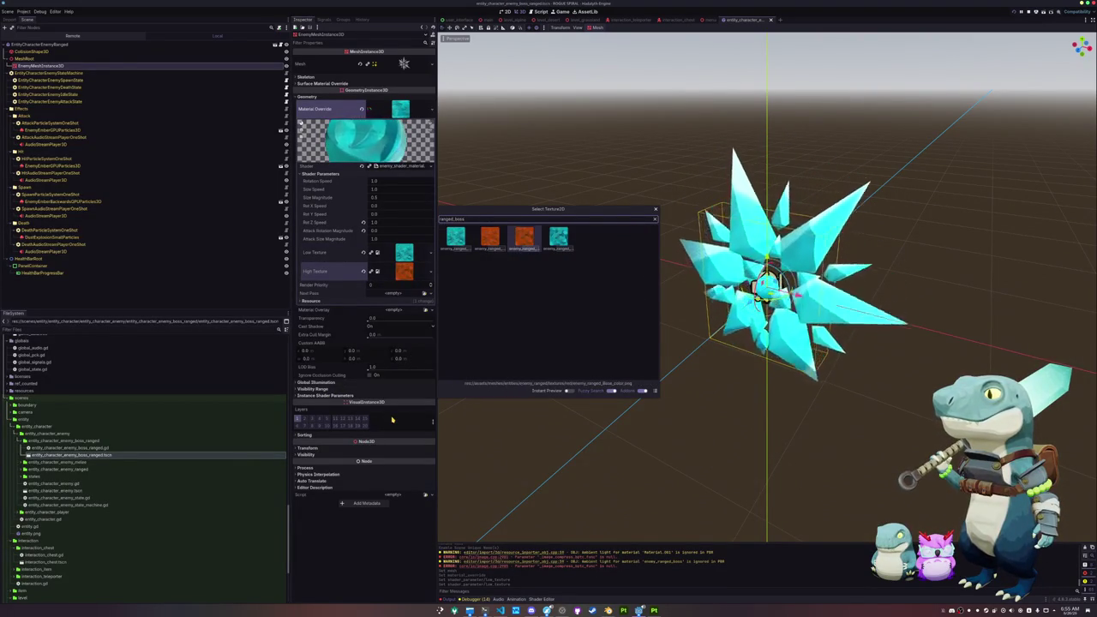
{"action": "key", "text": "Return"}
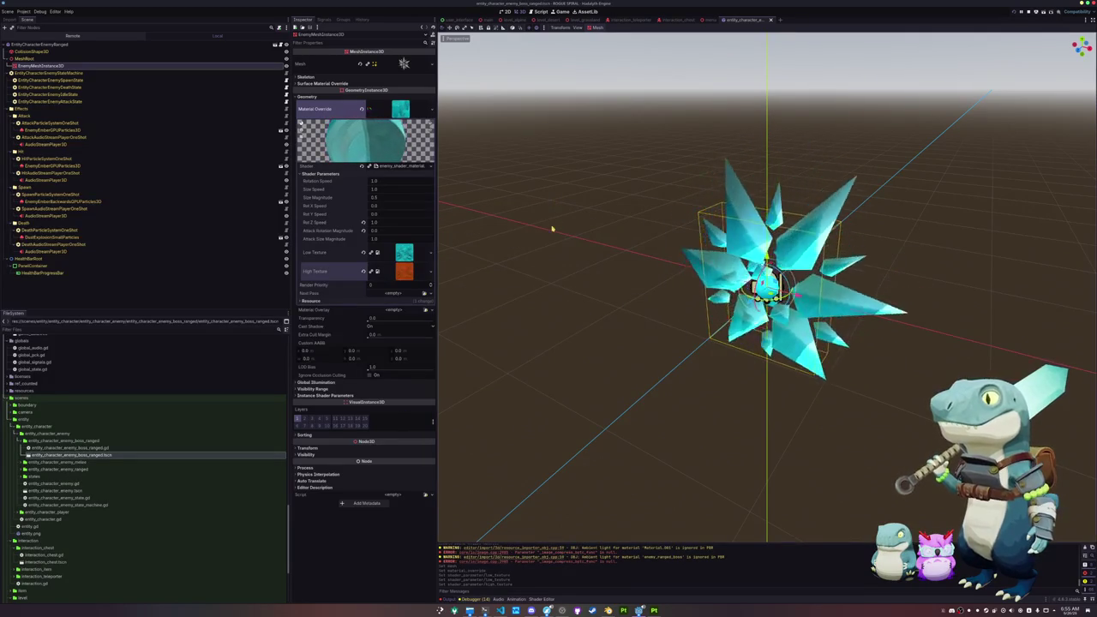
{"action": "scroll", "coordinate": [551, 233], "scroll_direction": "down", "scroll_amount": 3}
{"action": "scroll", "coordinate": [541, 280], "scroll_direction": "up", "scroll_amount": 2}
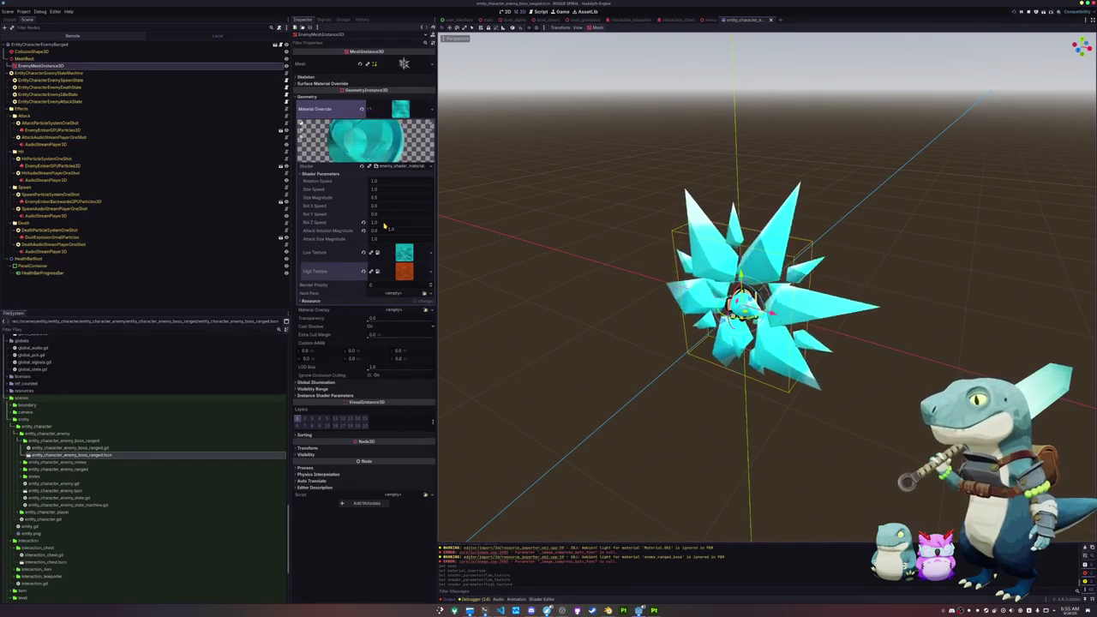
Set the shader's Rot Z Speed to 0.25.
{"action": "left_click", "coordinate": [384, 225]}
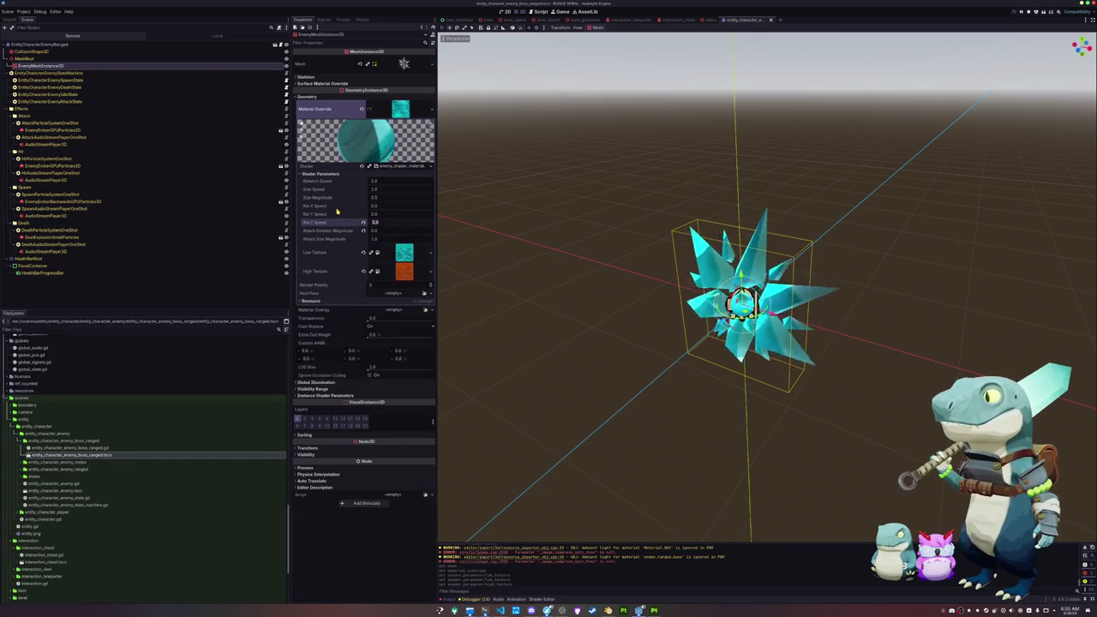
{"action": "key", "text": "Return"}
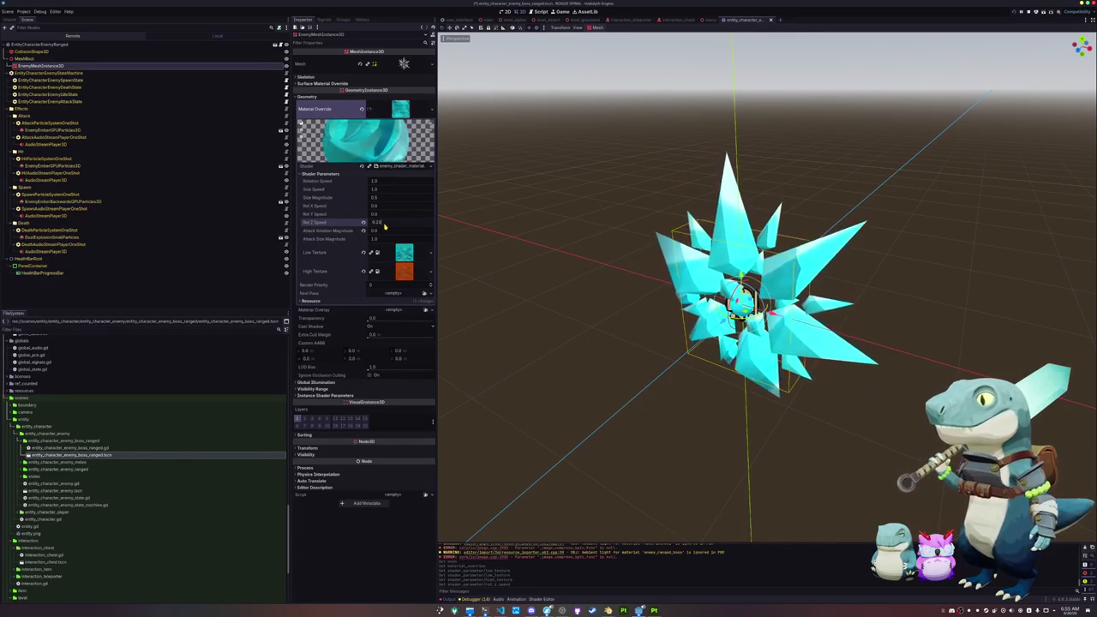
{"action": "type", "text": "5"}
{"action": "key", "text": "Return"}
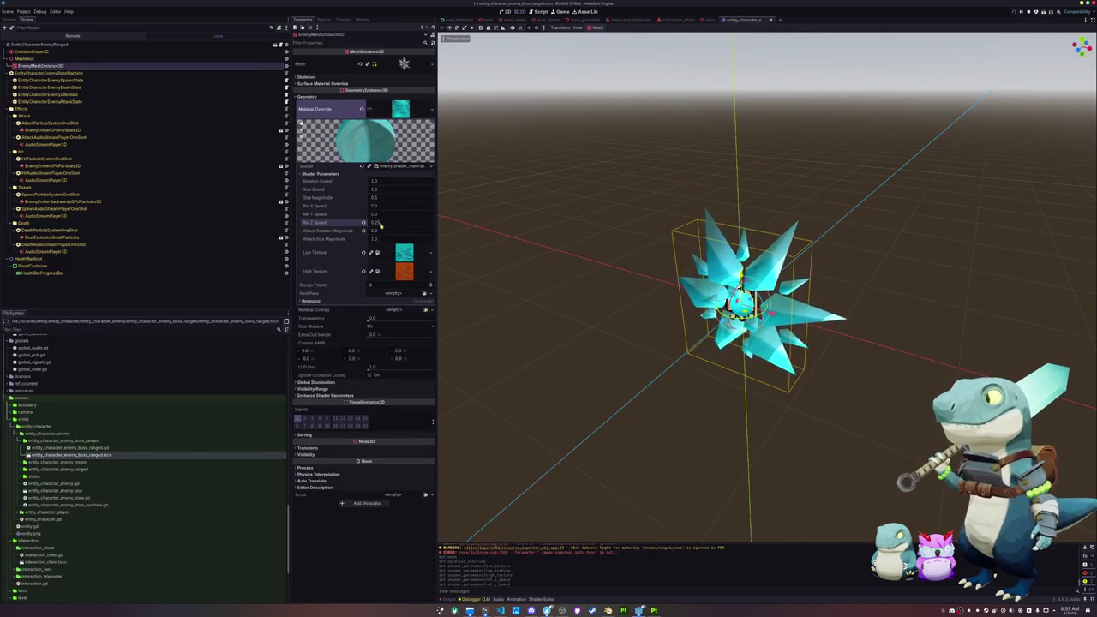
Set Attack Size Magnitude to 0.25 and Size Magnitude to 0.125, then save the scene.
{"action": "left_click_drag", "start_coordinate": [383, 238], "coordinate": [388, 238]}
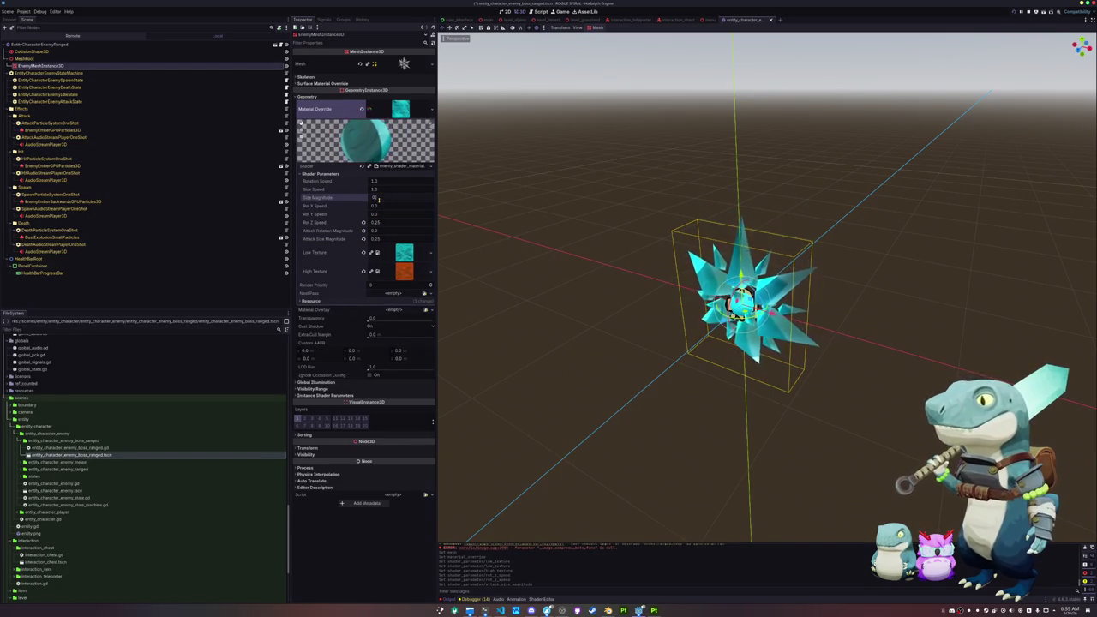
{"action": "left_click_drag", "start_coordinate": [378, 198], "coordinate": [377, 198]}
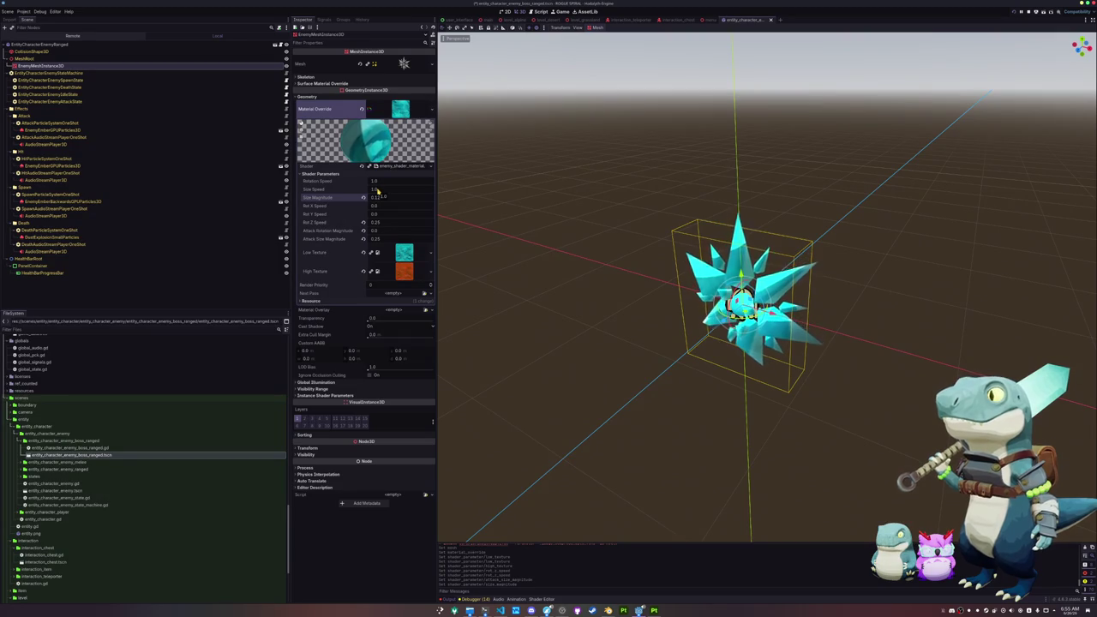
{"action": "key", "text": "ctrl+s"}
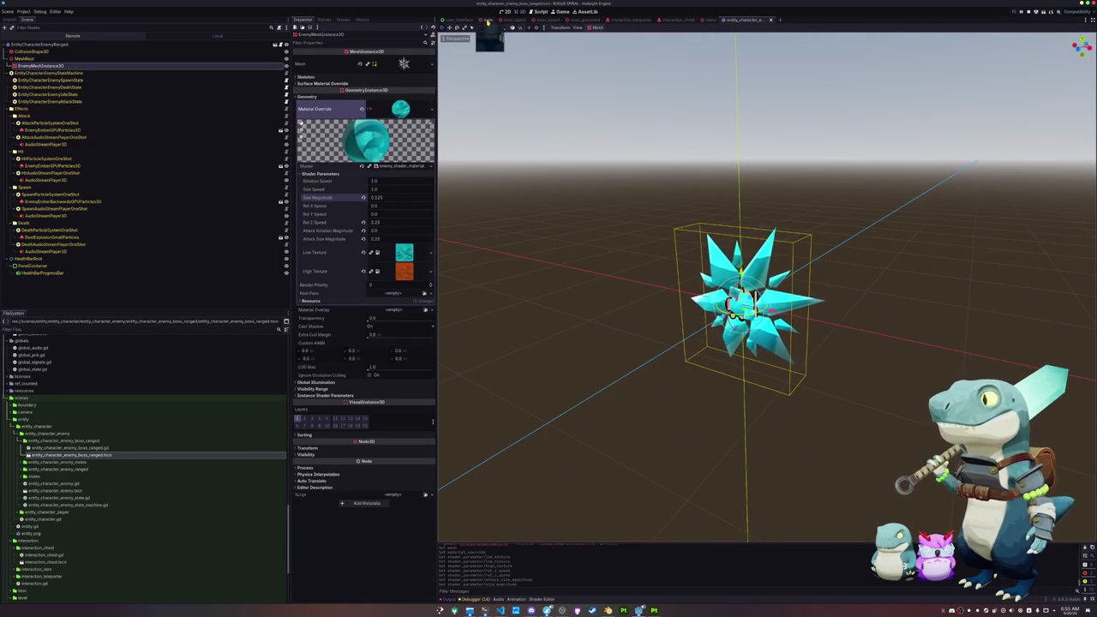
{"action": "left_click", "coordinate": [487, 20]}
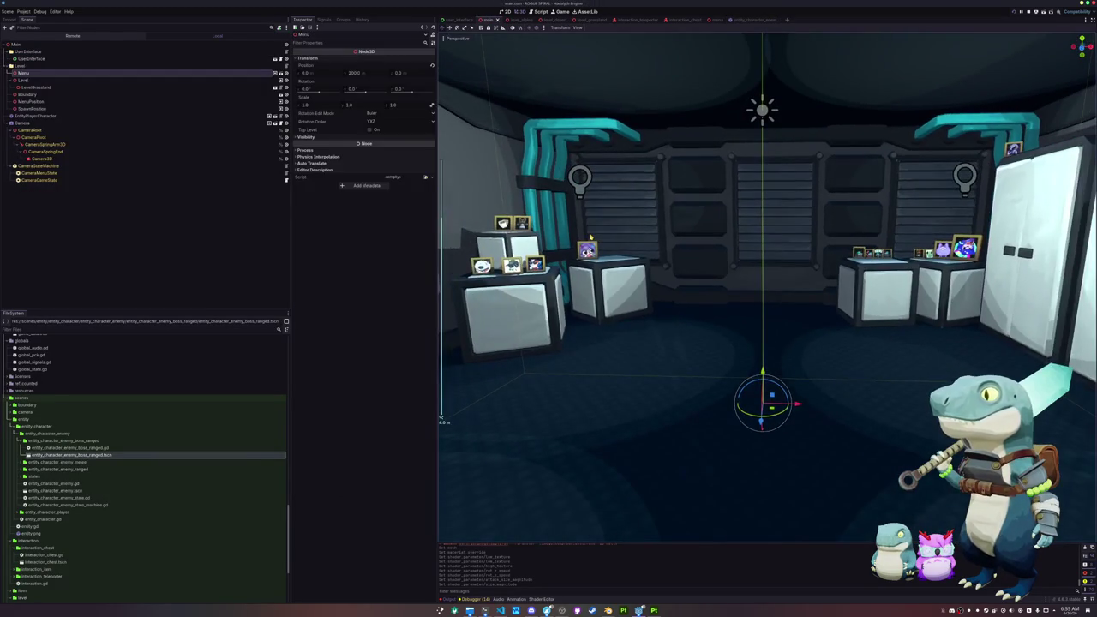
Run the game, hit the EntityCharacterEnemyRanged class-name error, and select the boss ranged script.
{"action": "key", "text": "F5"}
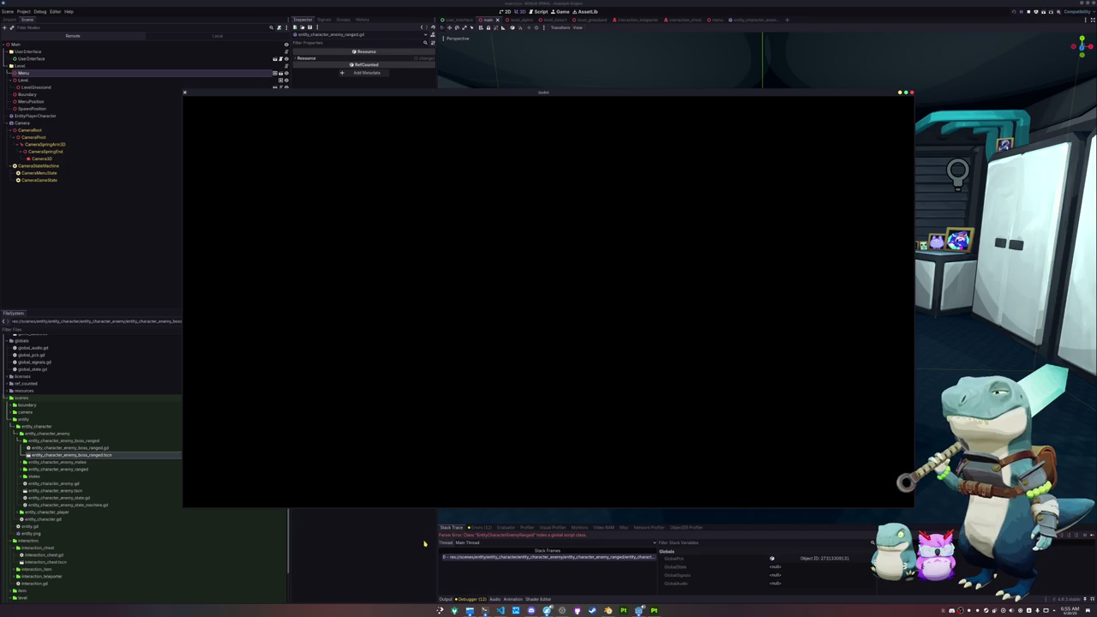
{"action": "key", "text": "F8"}
{"action": "left_click", "coordinate": [104, 448]}
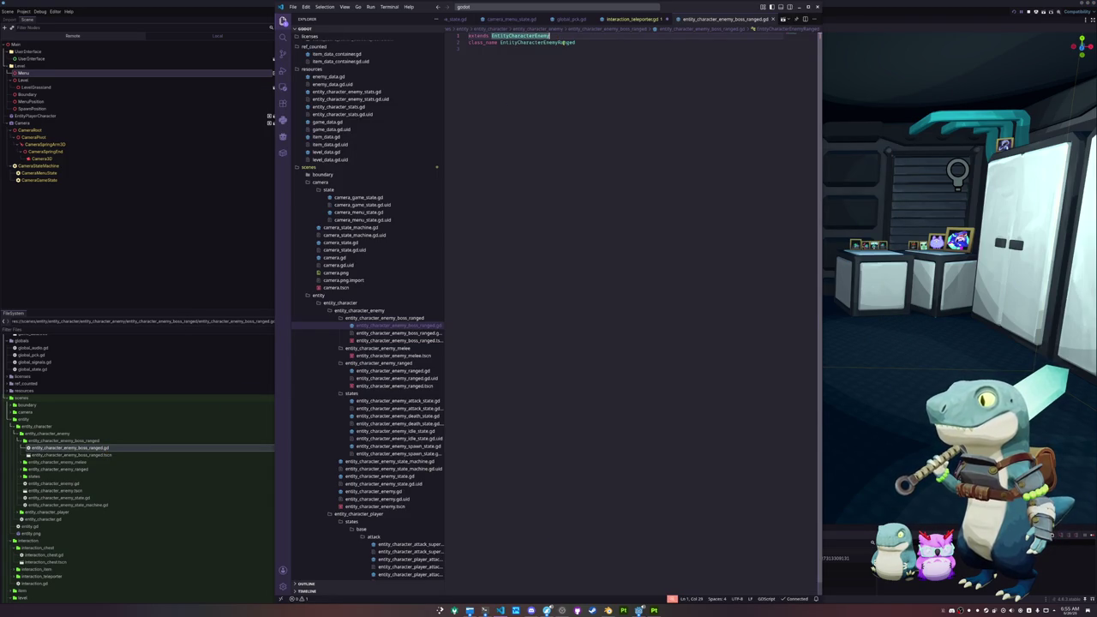
Rename the boss script's class_name to EntityCharacterEnemyBossRanged in Visual Studio Code.
{"action": "double_click", "coordinate": [575, 42]}
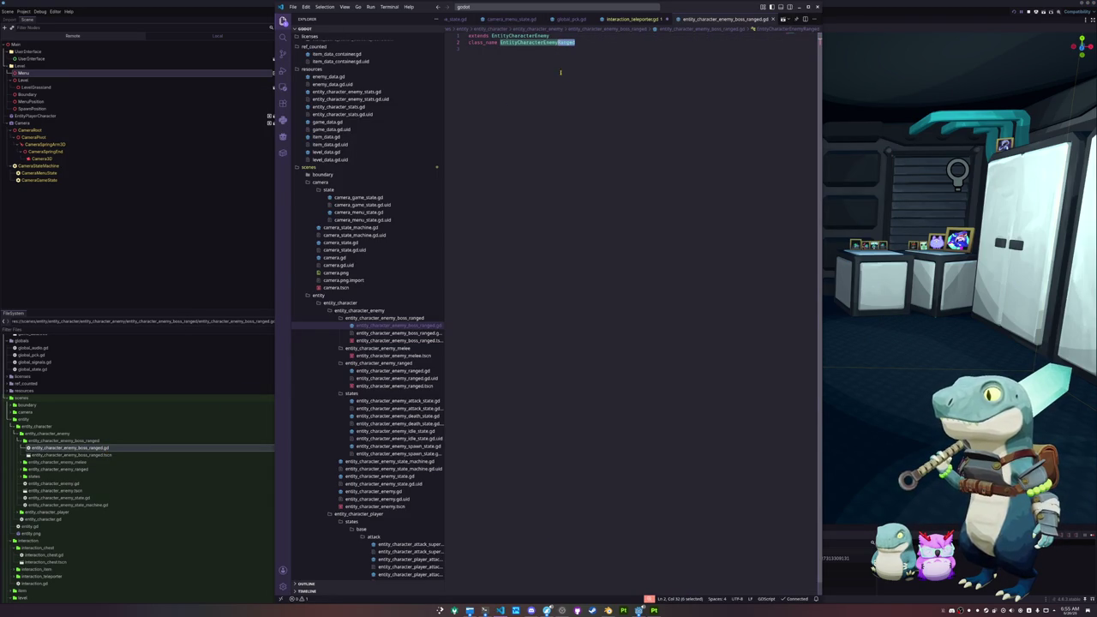
{"action": "key", "text": "Left"}
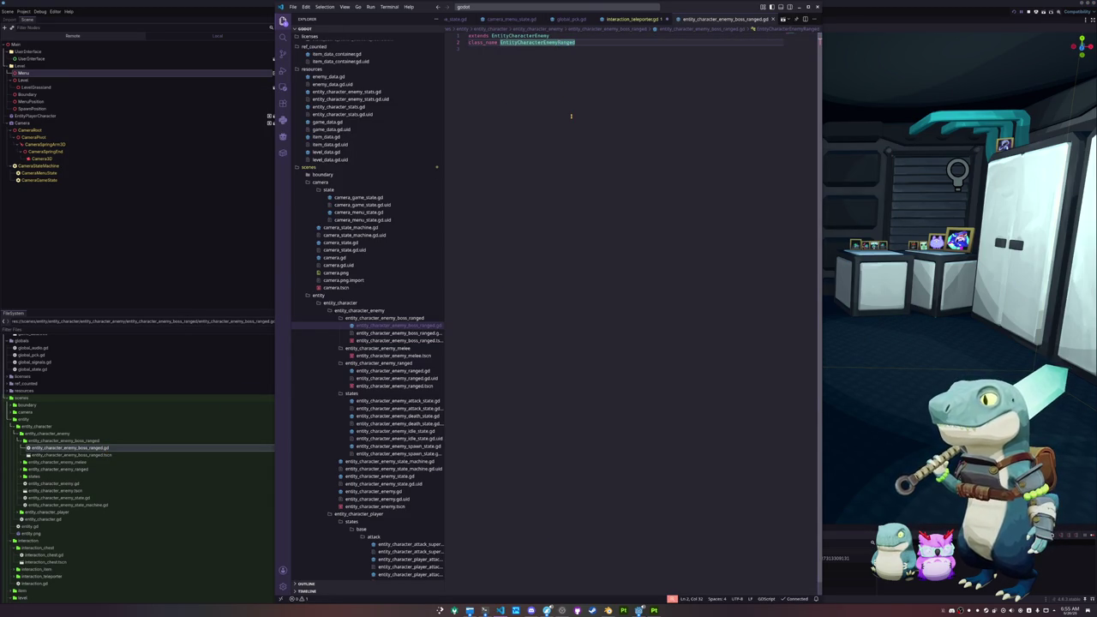
{"action": "type", "text": "Boss"}
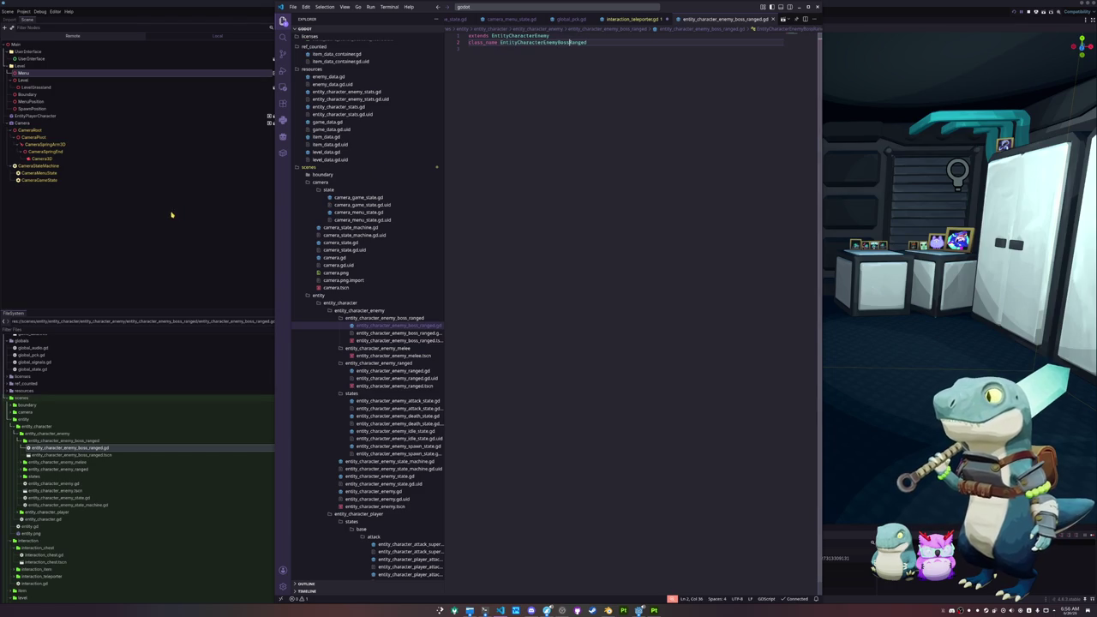
Return to the Godot editor and stop the failed debug session.
{"action": "left_click", "coordinate": [632, 19]}
{"action": "left_click", "coordinate": [628, 143]}
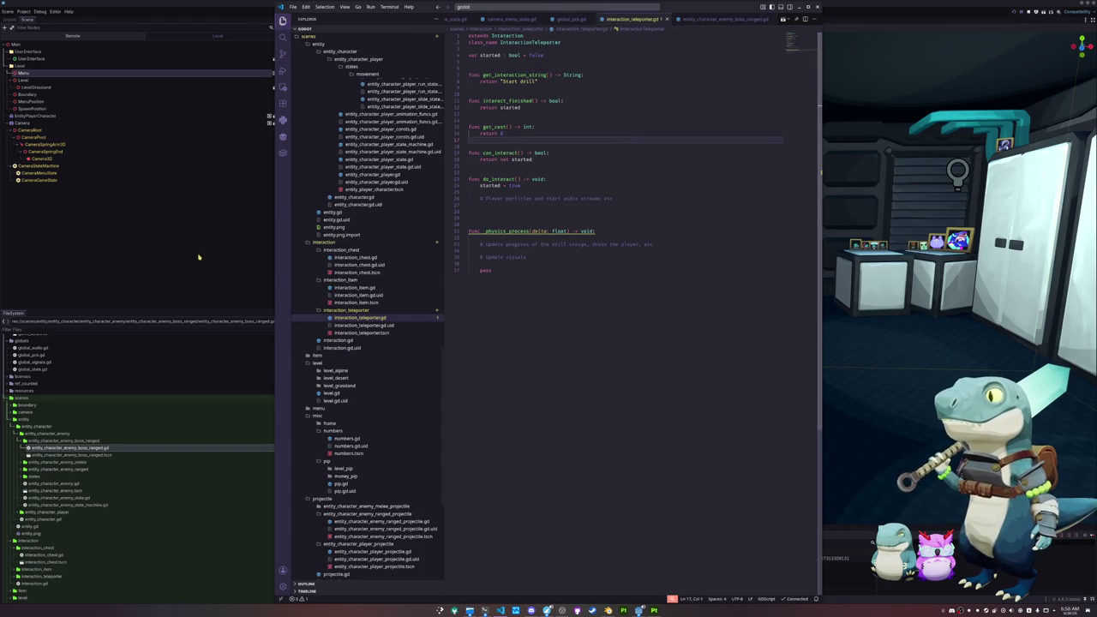
{"action": "left_click", "coordinate": [196, 252]}
{"action": "key", "text": "F8"}
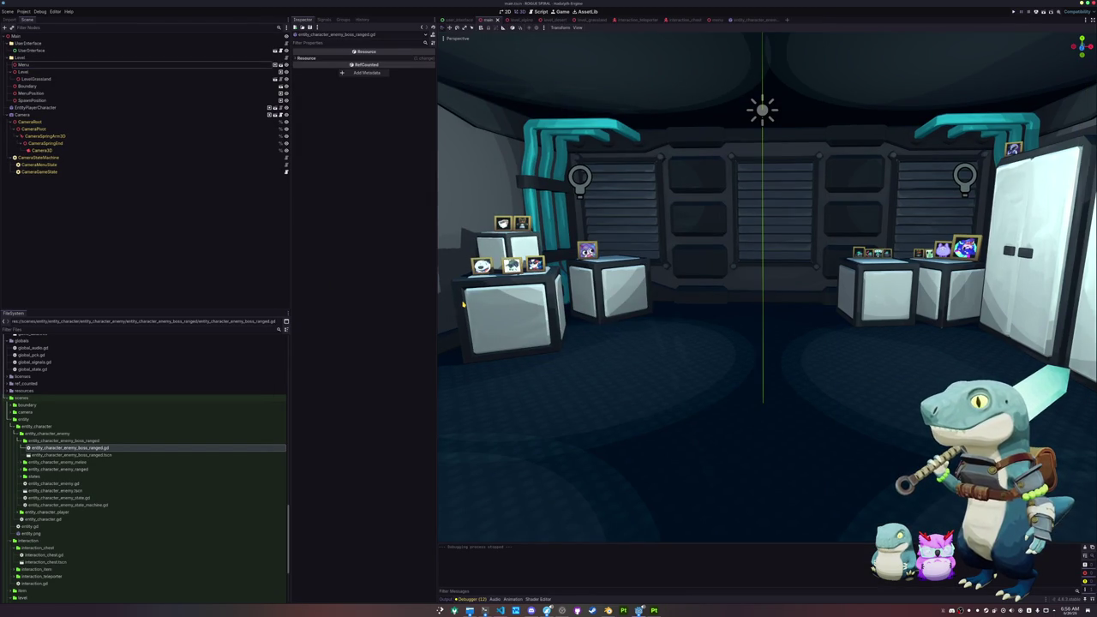
Rerun the game, start a new game, and run across the Alpine snow toward the dark blocks.
{"action": "key", "text": "F5"}
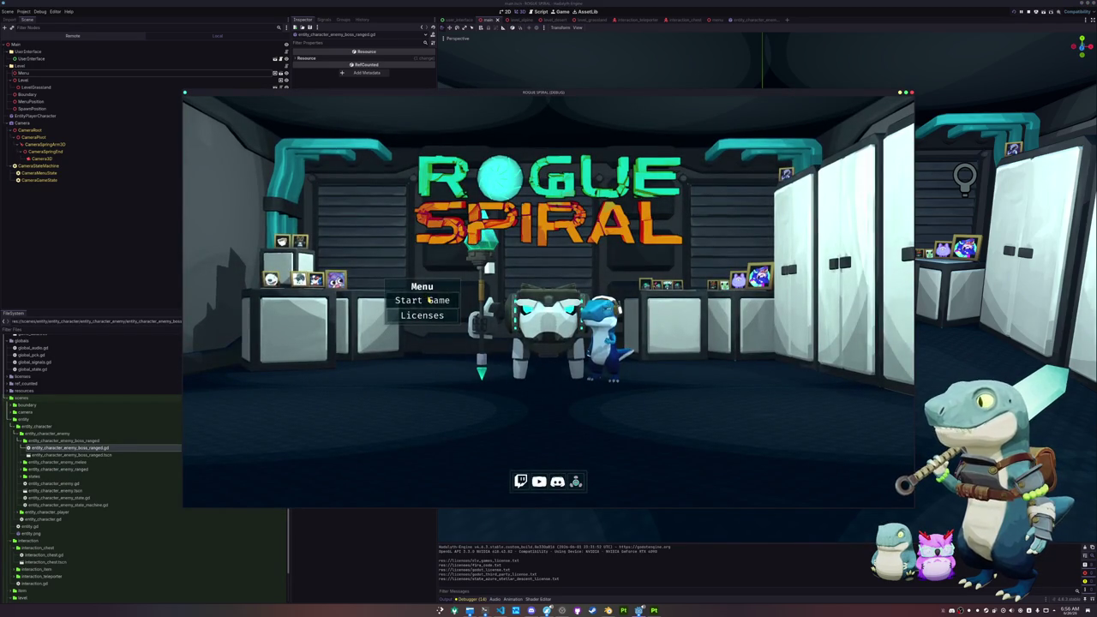
{"action": "left_click", "coordinate": [421, 300]}
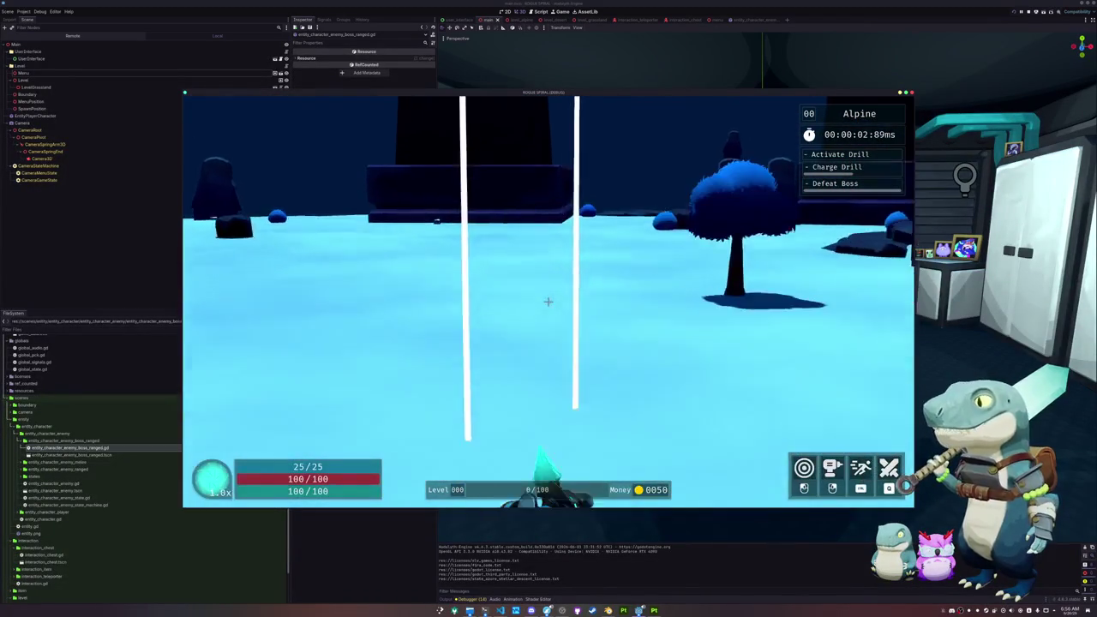
{"action": "key", "text": "w"}
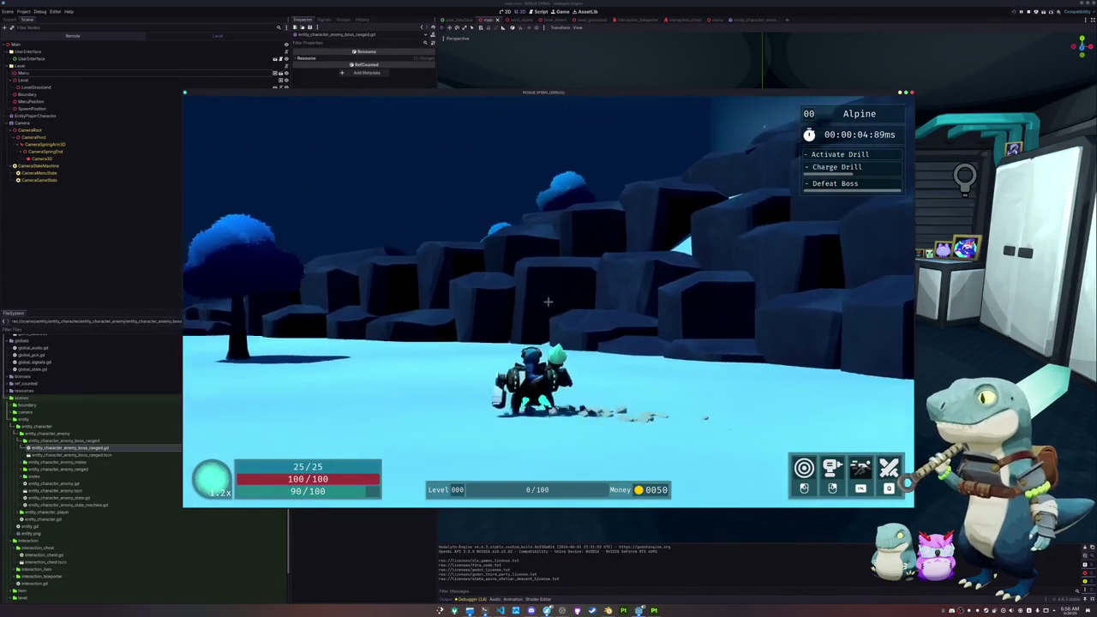
{"action": "key", "text": "d"}
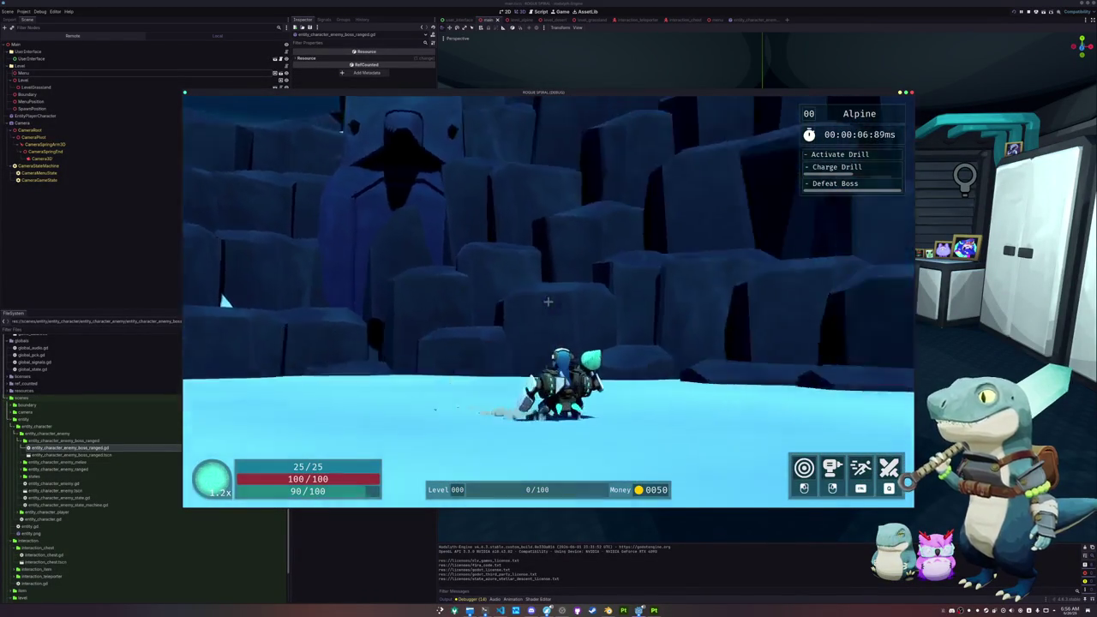
{"action": "key", "text": "w"}
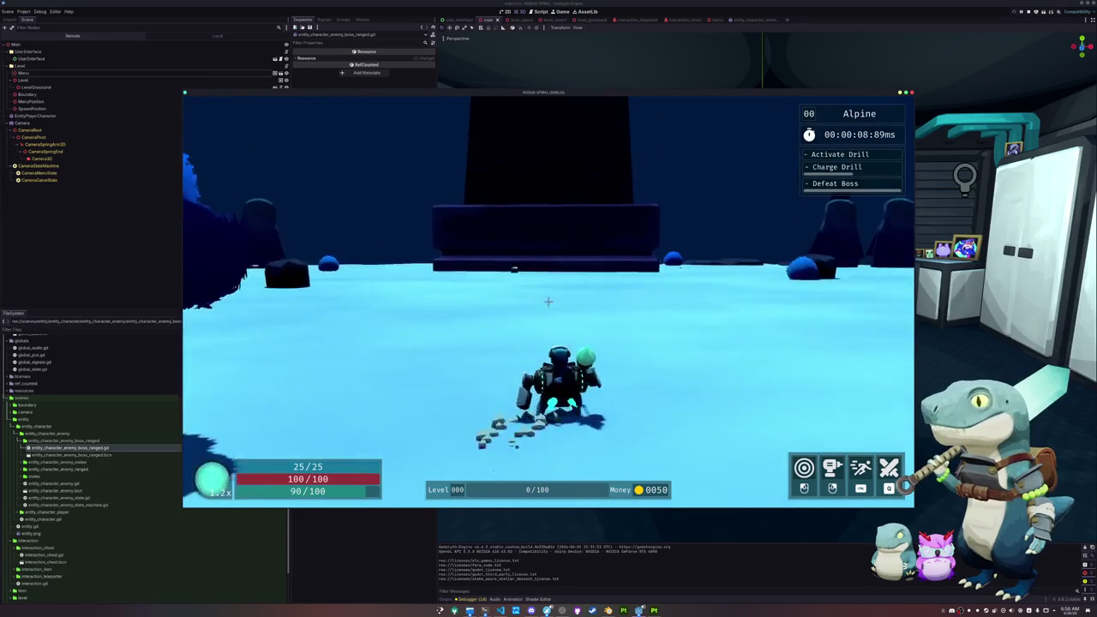
{"action": "key", "text": "w"}
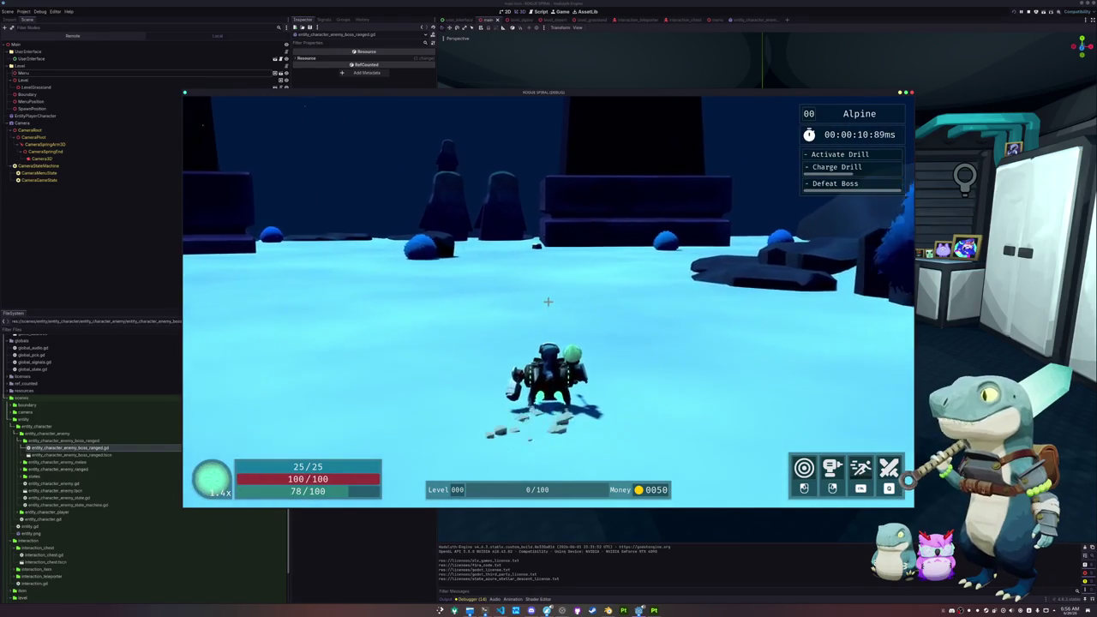
{"action": "key", "text": "w"}
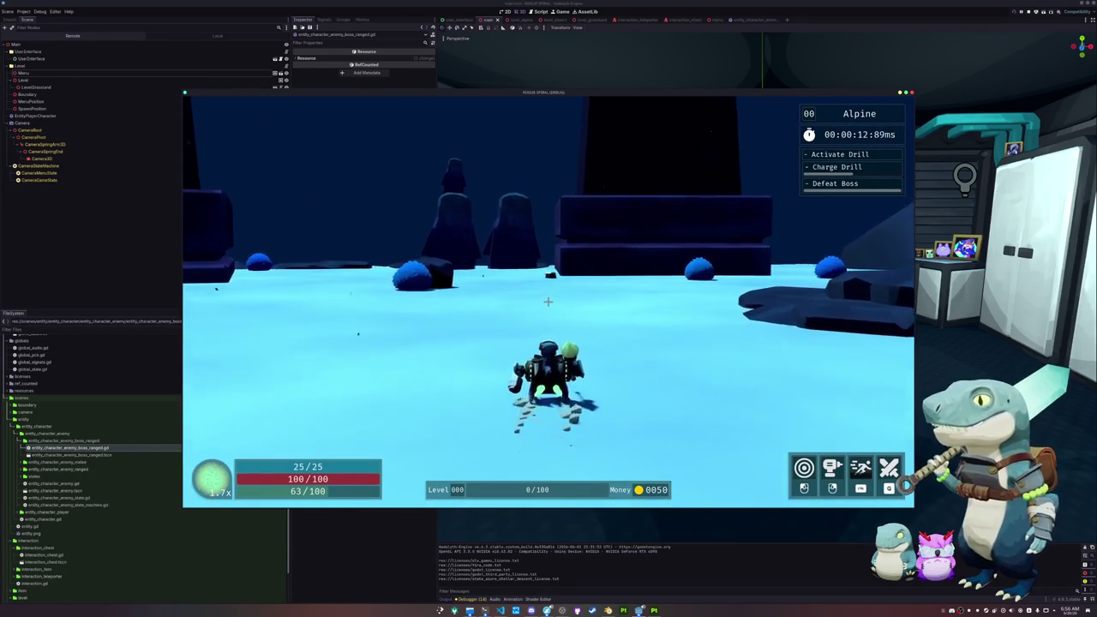
{"action": "key", "text": "w"}
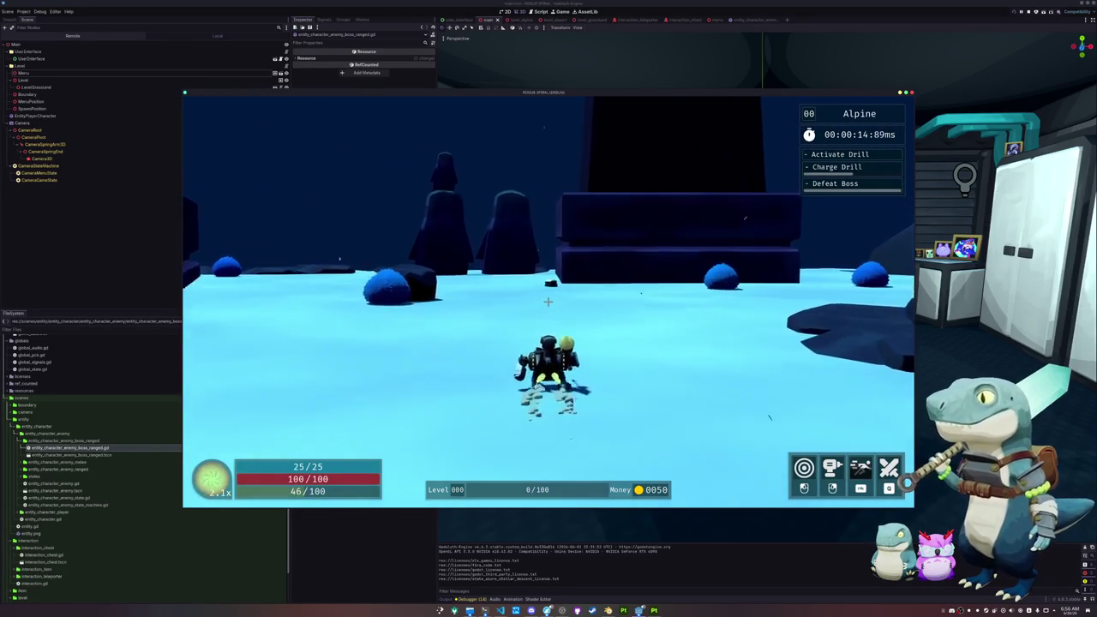
{"action": "key", "text": "w"}
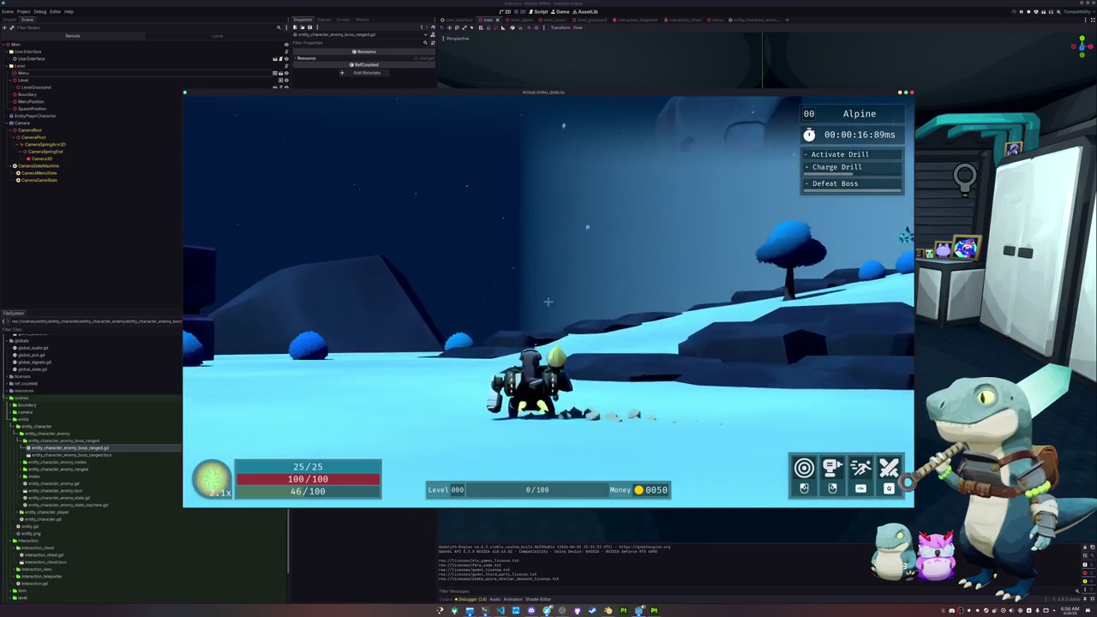
{"action": "key", "text": "w"}
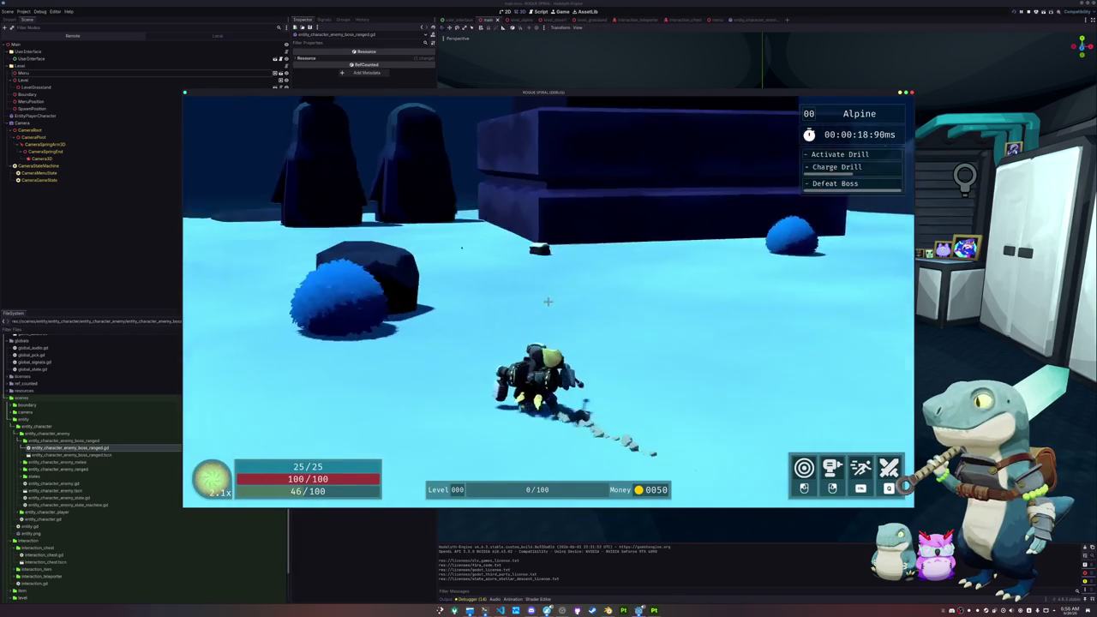
{"action": "key", "text": "w"}
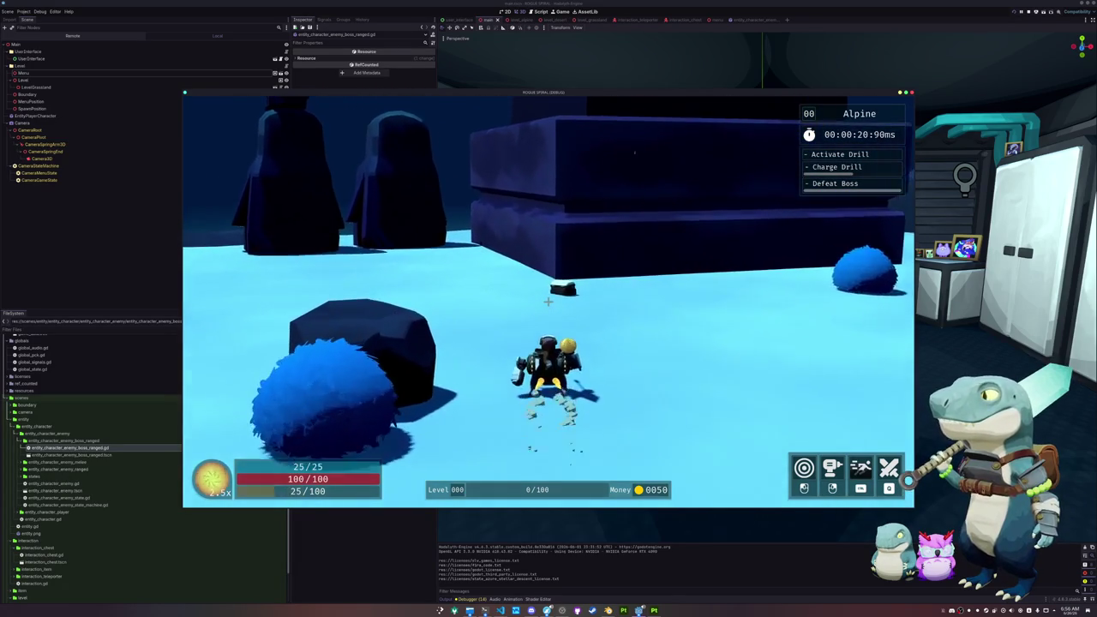
{"action": "key", "text": "w"}
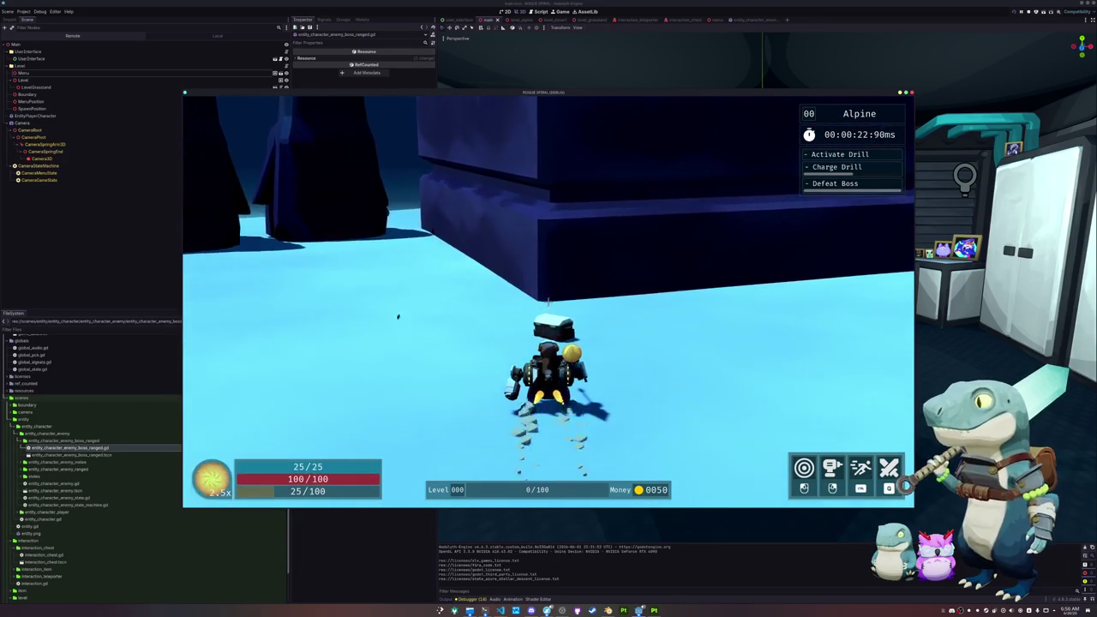
Dash to the spiky ranged enemy, tether and circle it while attacking, then quit to the main menu.
{"action": "key", "text": "a"}
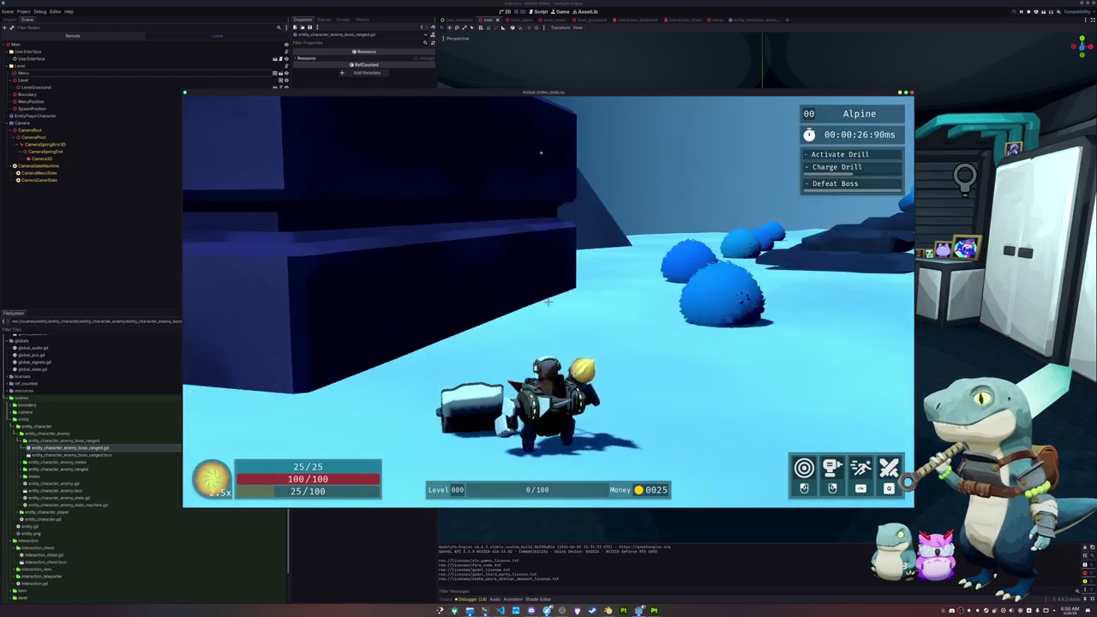
{"action": "key", "text": "shift"}
{"action": "key", "text": "w"}
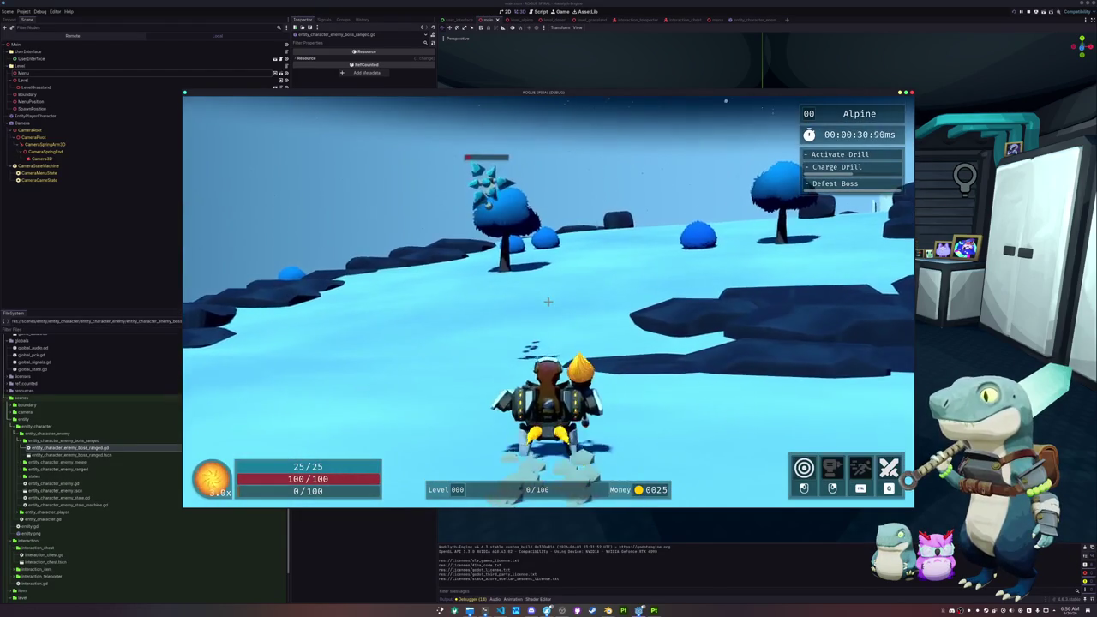
{"action": "key", "text": "shift"}
{"action": "key", "text": "a"}
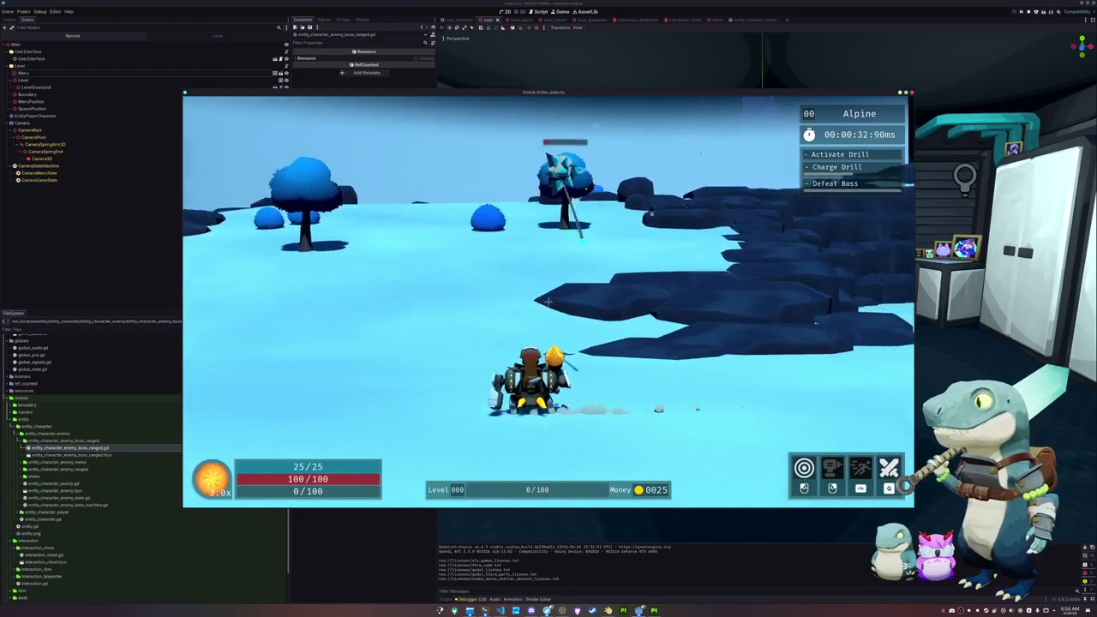
{"action": "key", "text": "d"}
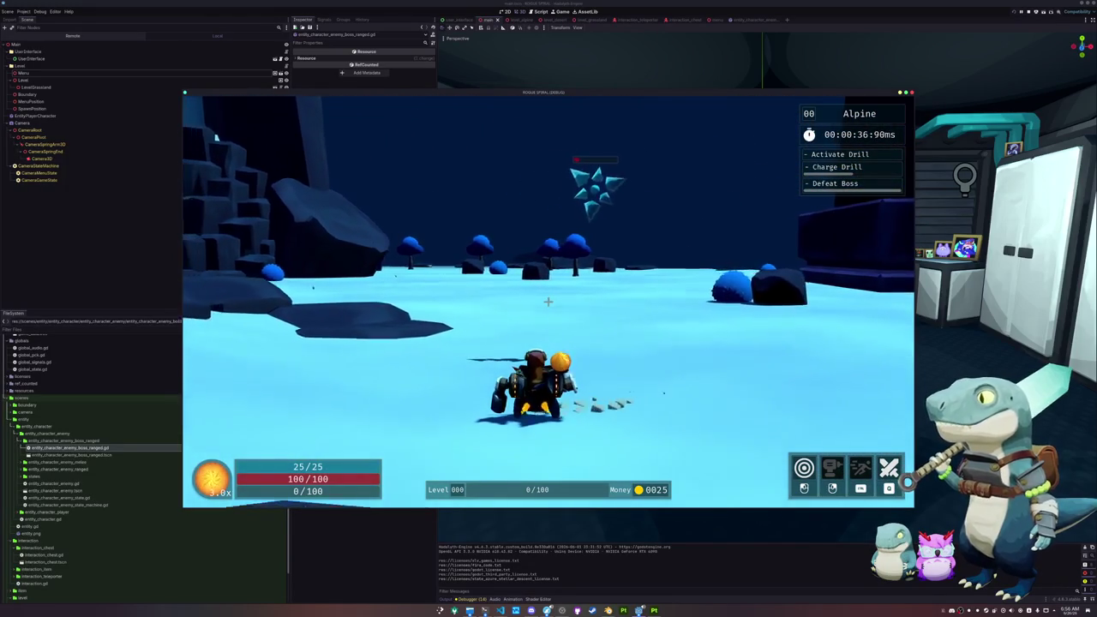
{"action": "key", "text": "d"}
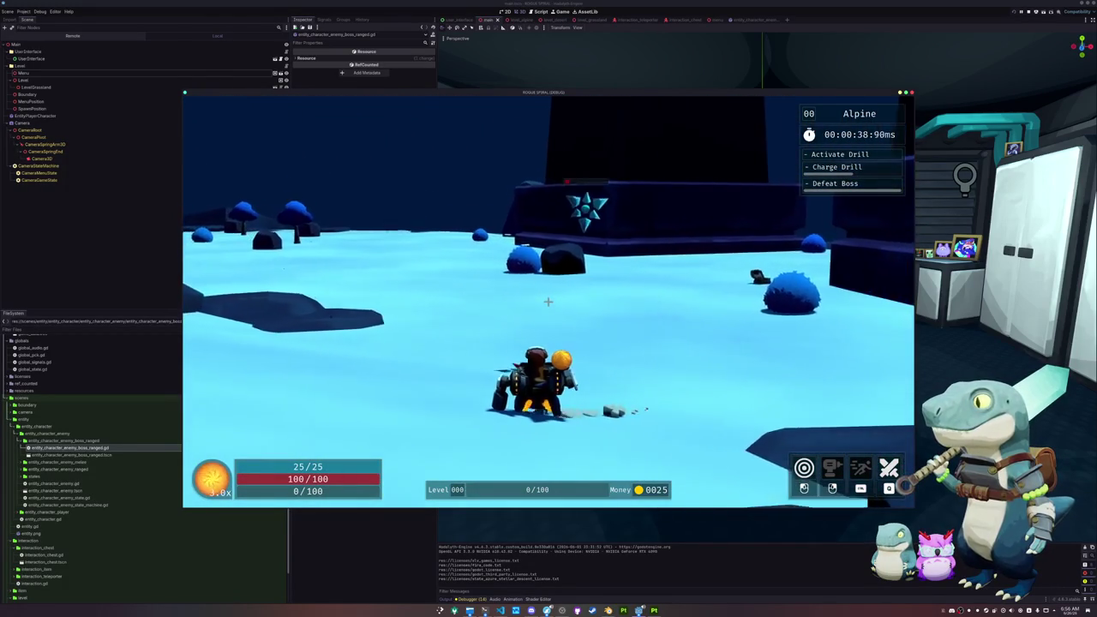
{"action": "key", "text": "d"}
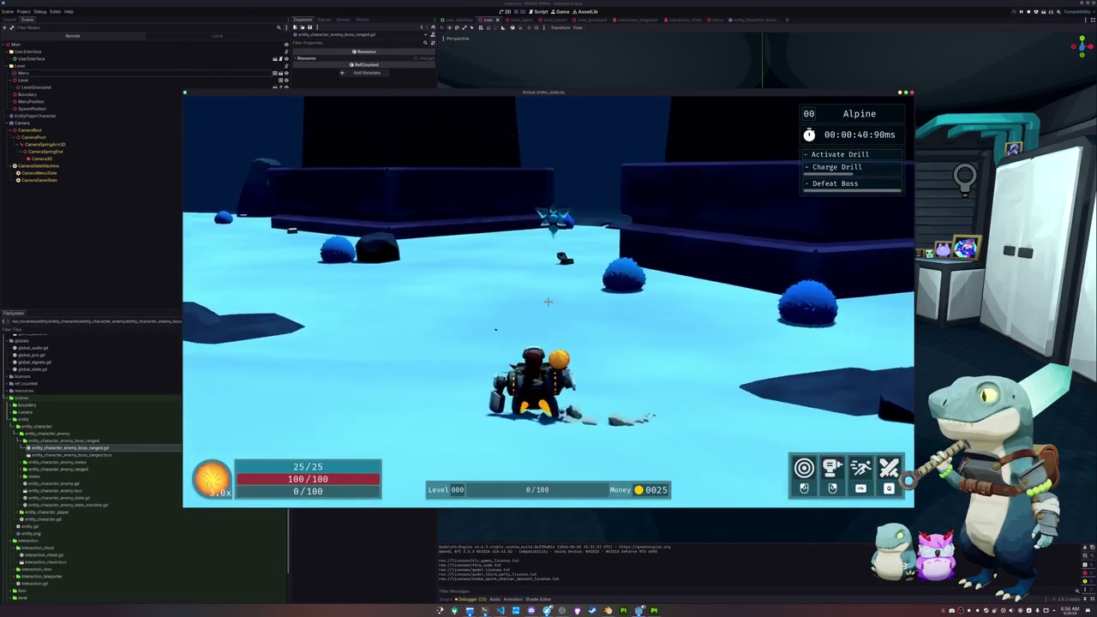
{"action": "key", "text": "d"}
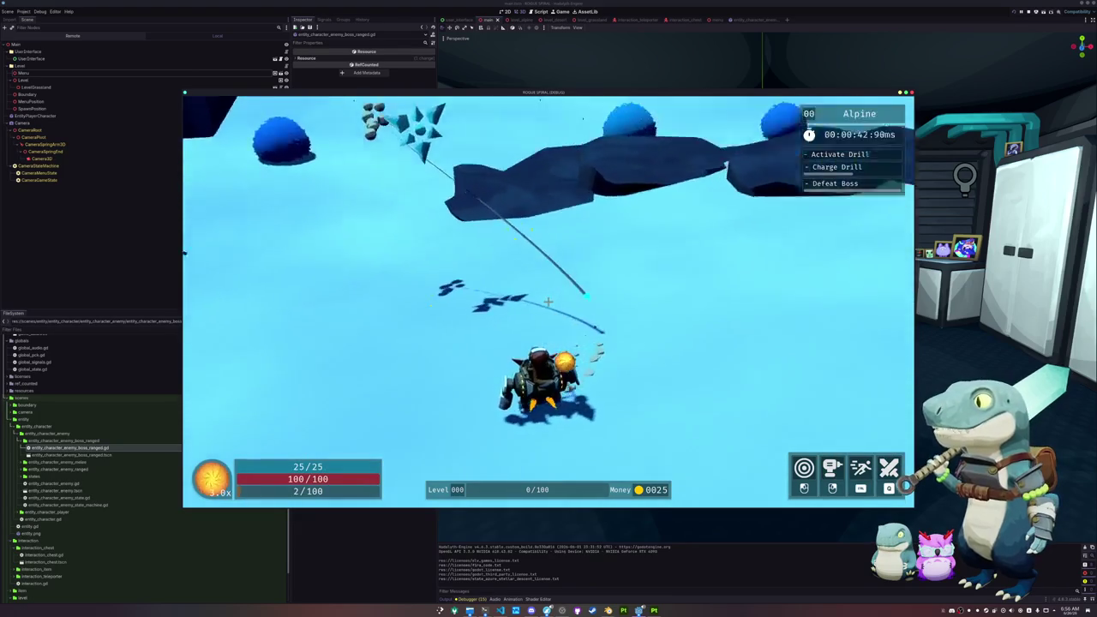
{"action": "key", "text": "w"}
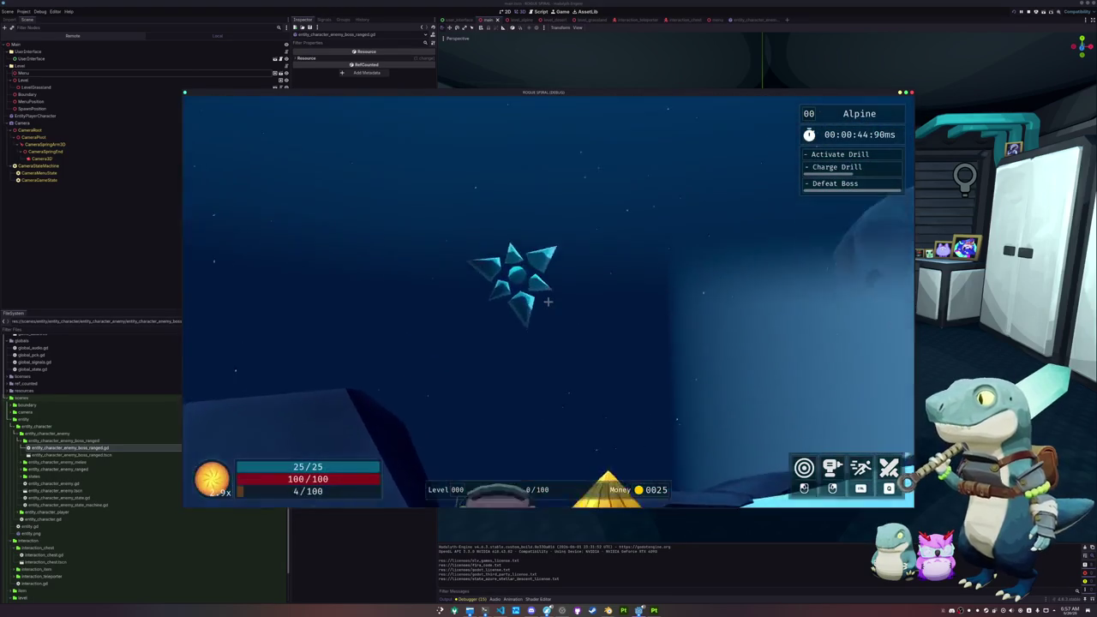
{"action": "key", "text": "w"}
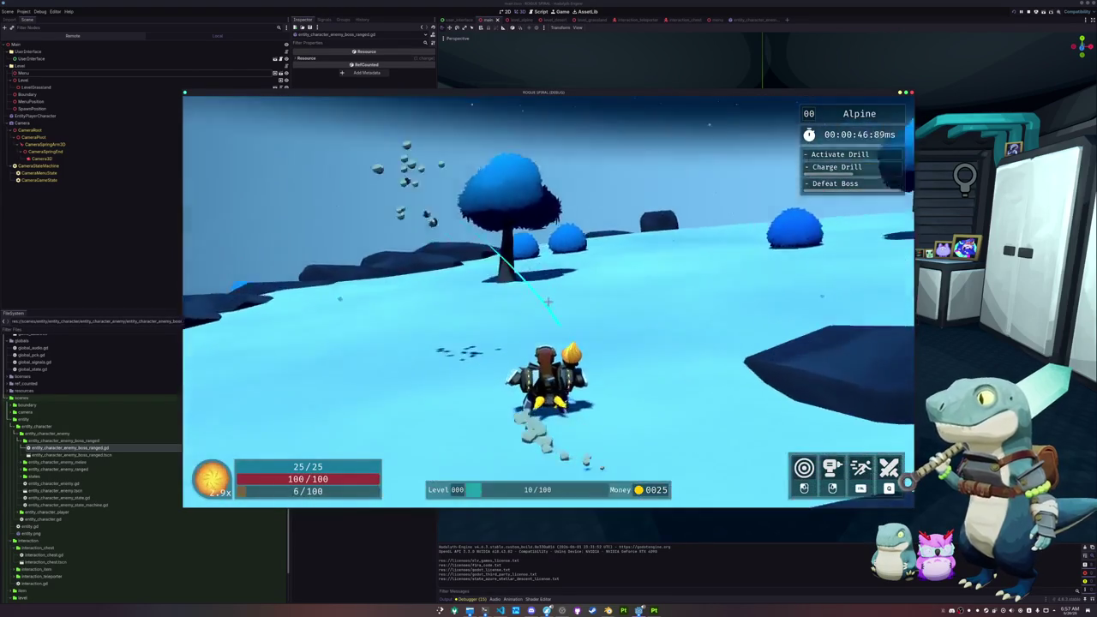
{"action": "key", "text": "Escape"}
{"action": "left_click", "coordinate": [548, 314]}
Play a short Grasslands run toward the stone arch, then exit and start another run.
{"action": "left_click", "coordinate": [434, 300]}
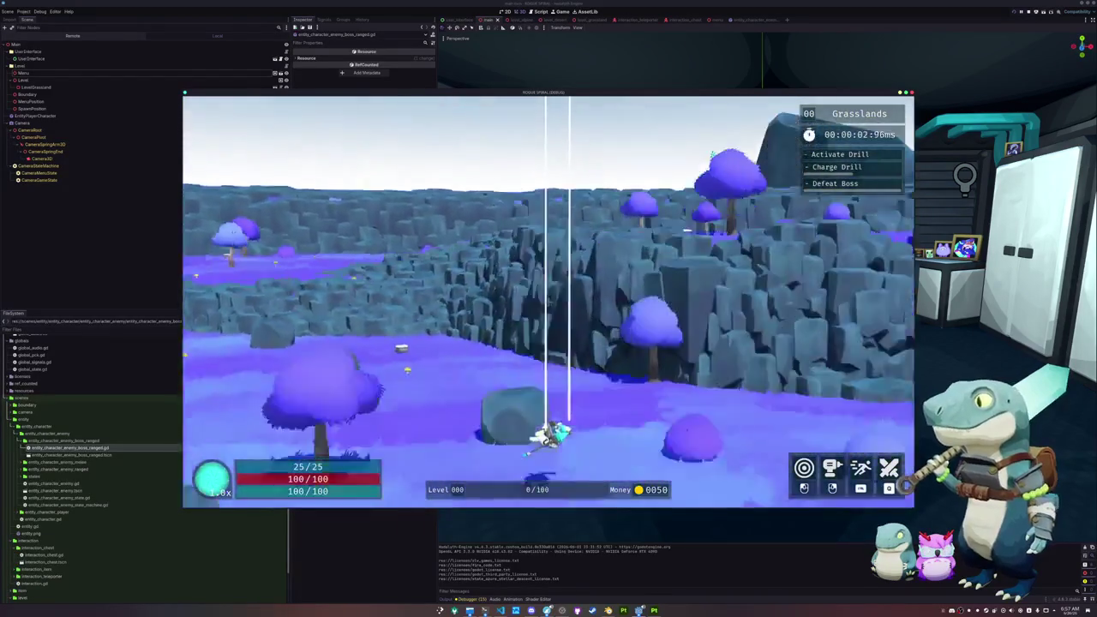
{"action": "key", "text": "shift"}
{"action": "key", "text": "w"}
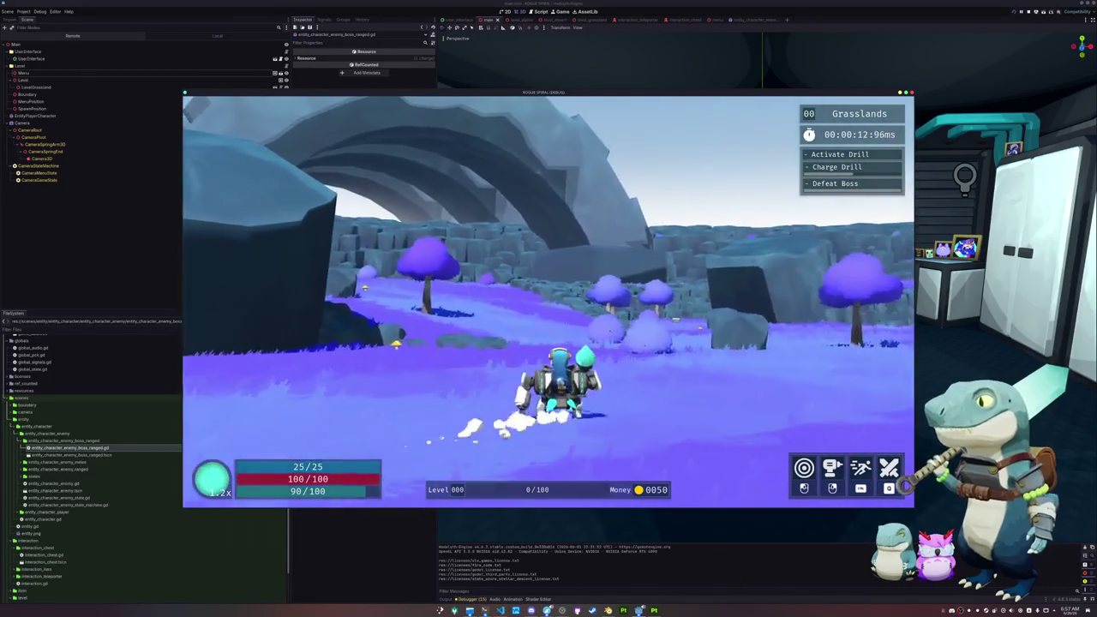
{"action": "key", "text": "Escape"}
{"action": "left_click", "coordinate": [549, 316]}
{"action": "left_click", "coordinate": [407, 302]}
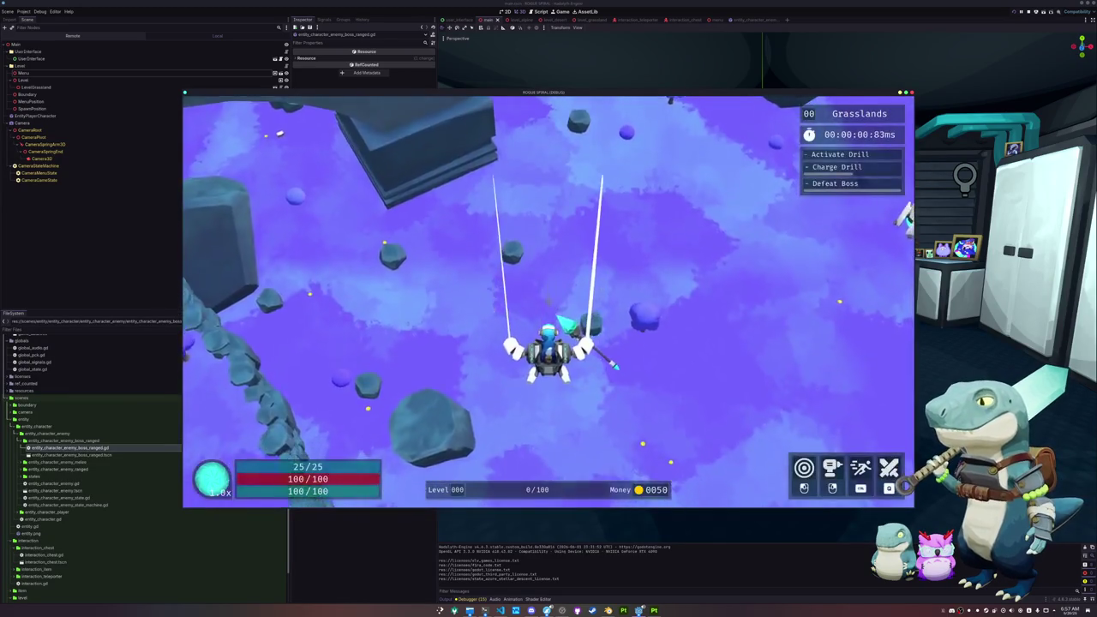
Pause, exit and restart the run six times until a Desert level run loads.
{"action": "key", "text": "Escape"}
{"action": "left_click", "coordinate": [548, 314]}
{"action": "left_click", "coordinate": [448, 302]}
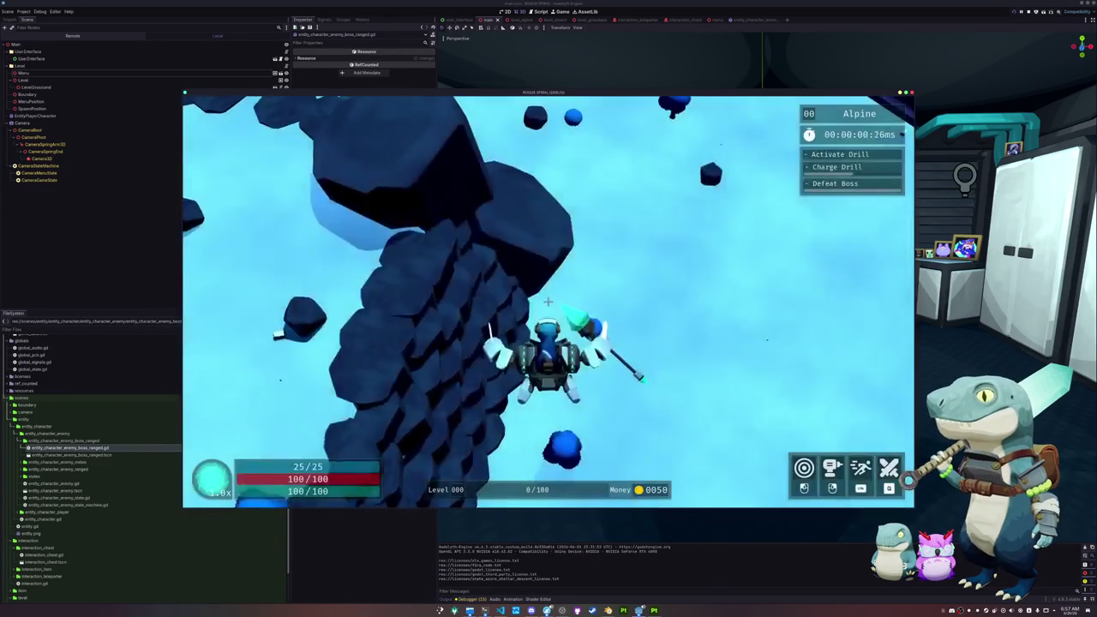
{"action": "key", "text": "Escape"}
{"action": "left_click", "coordinate": [548, 314]}
{"action": "left_click", "coordinate": [448, 300]}
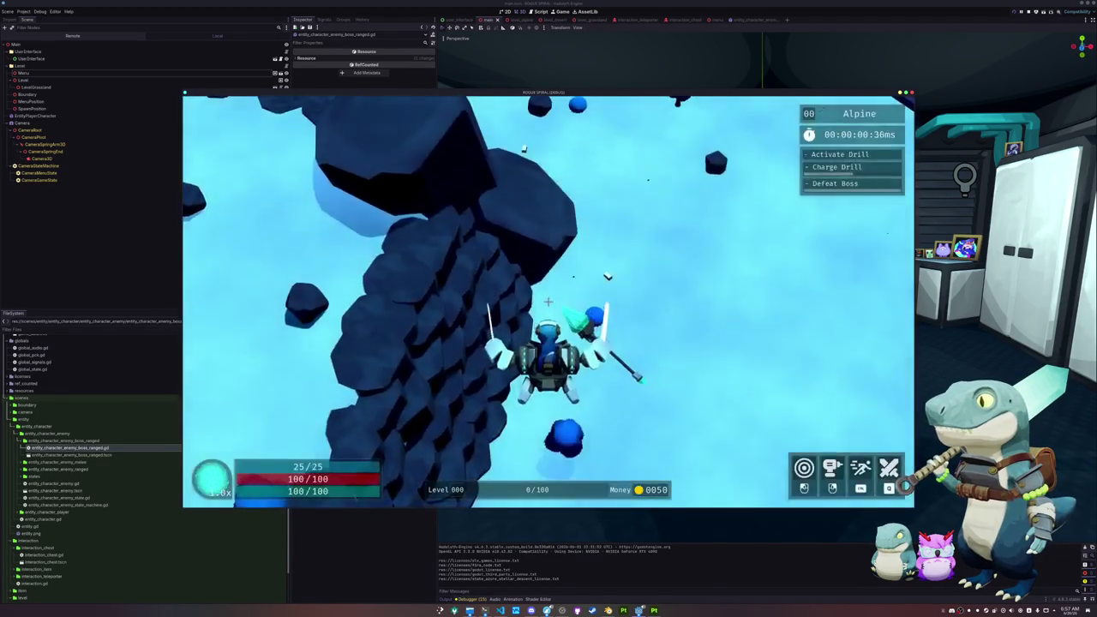
{"action": "key", "text": "Escape"}
{"action": "left_click", "coordinate": [548, 314]}
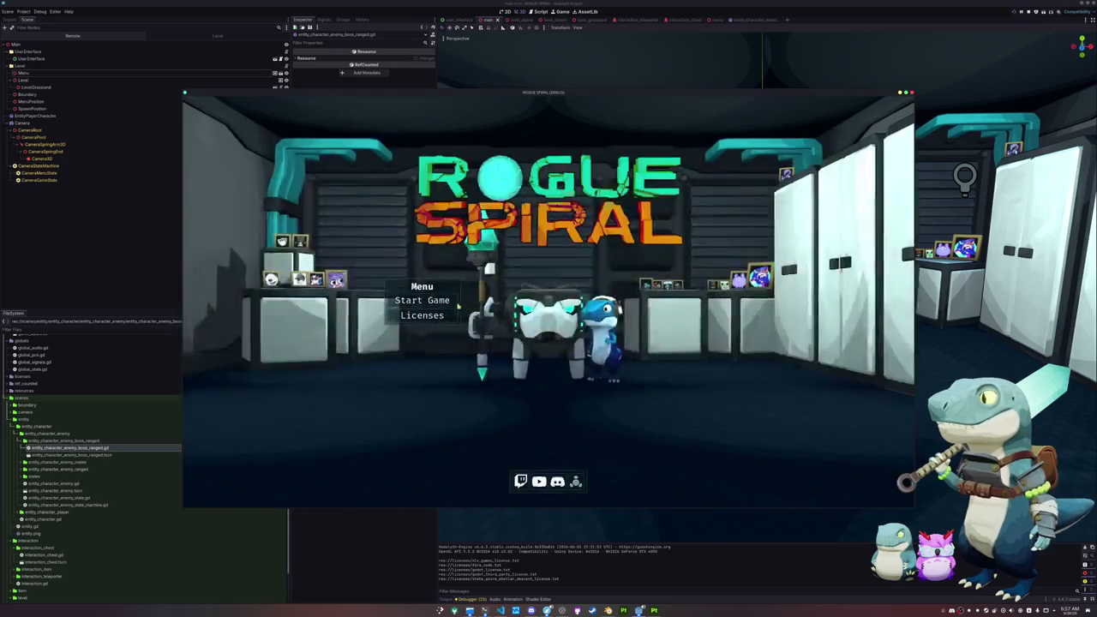
{"action": "left_click", "coordinate": [448, 302]}
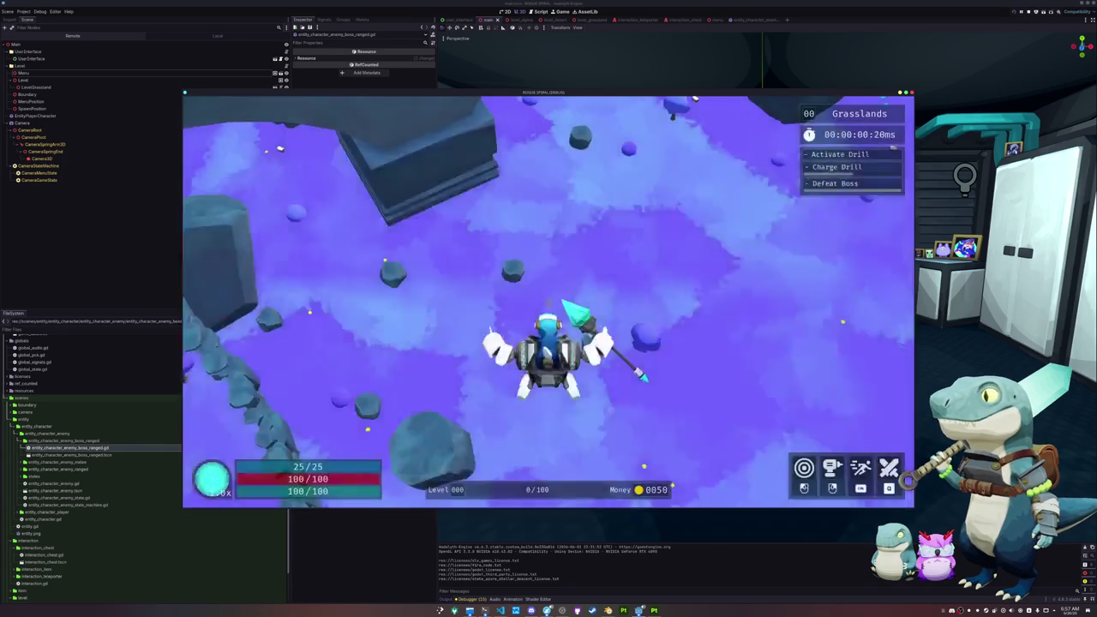
{"action": "key", "text": "Escape"}
{"action": "left_click", "coordinate": [551, 316]}
{"action": "left_click", "coordinate": [450, 302]}
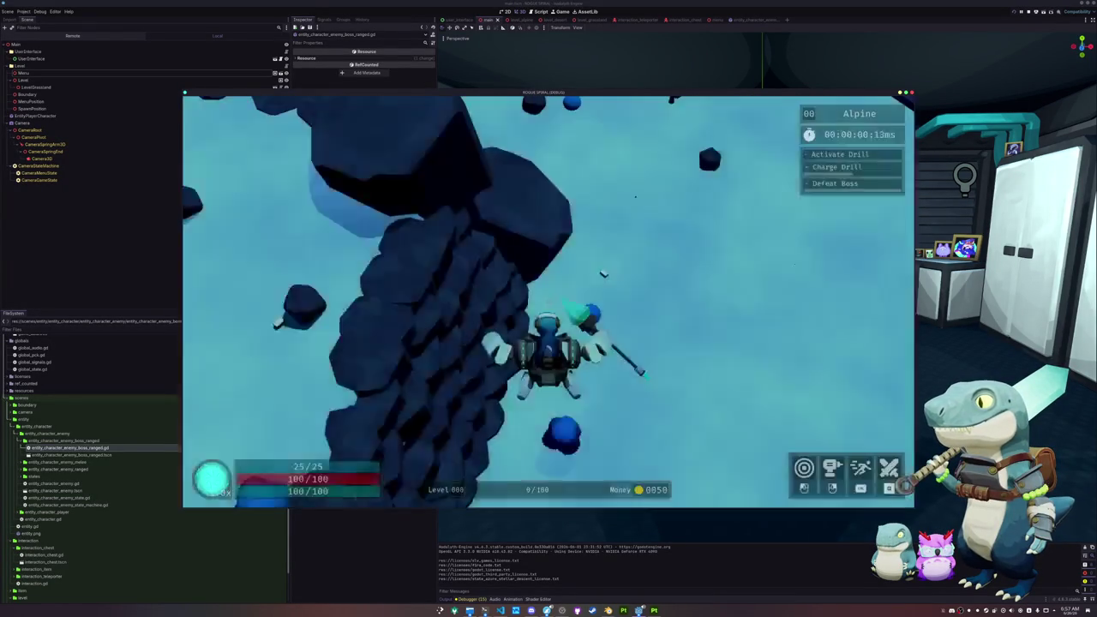
{"action": "key", "text": "Escape"}
{"action": "left_click", "coordinate": [549, 312]}
{"action": "left_click", "coordinate": [445, 300]}
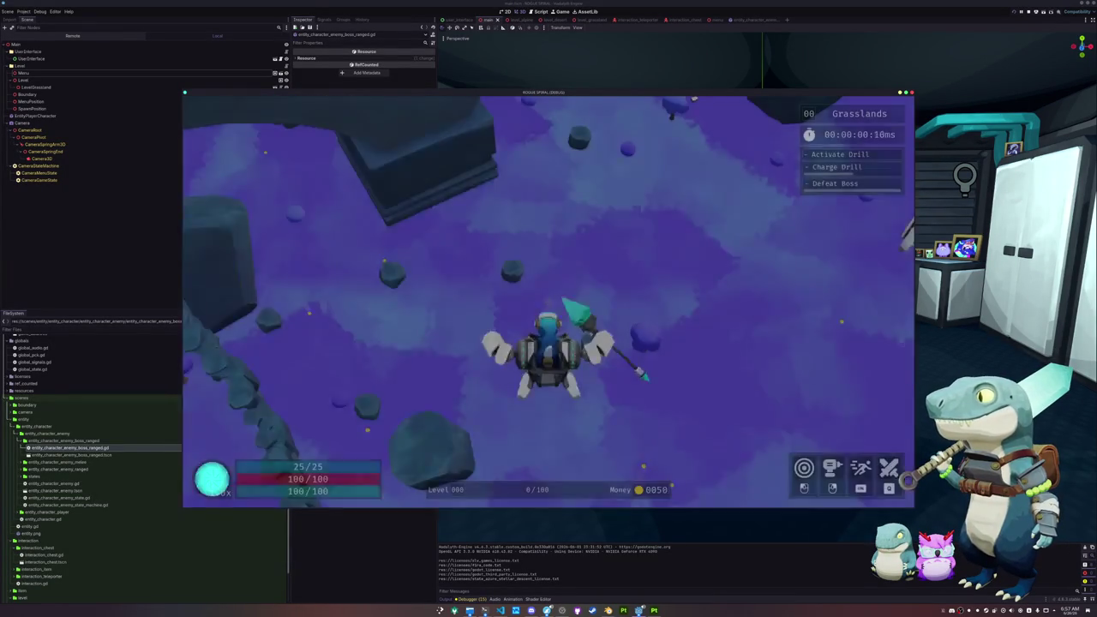
{"action": "key", "text": "Escape"}
{"action": "left_click", "coordinate": [549, 315]}
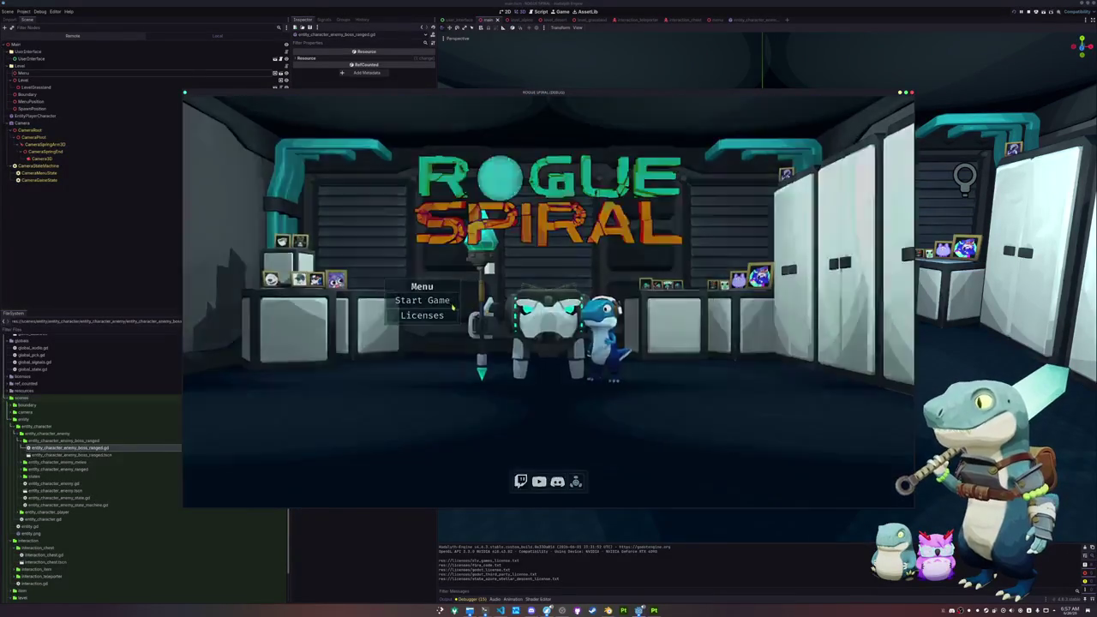
{"action": "left_click", "coordinate": [441, 301]}
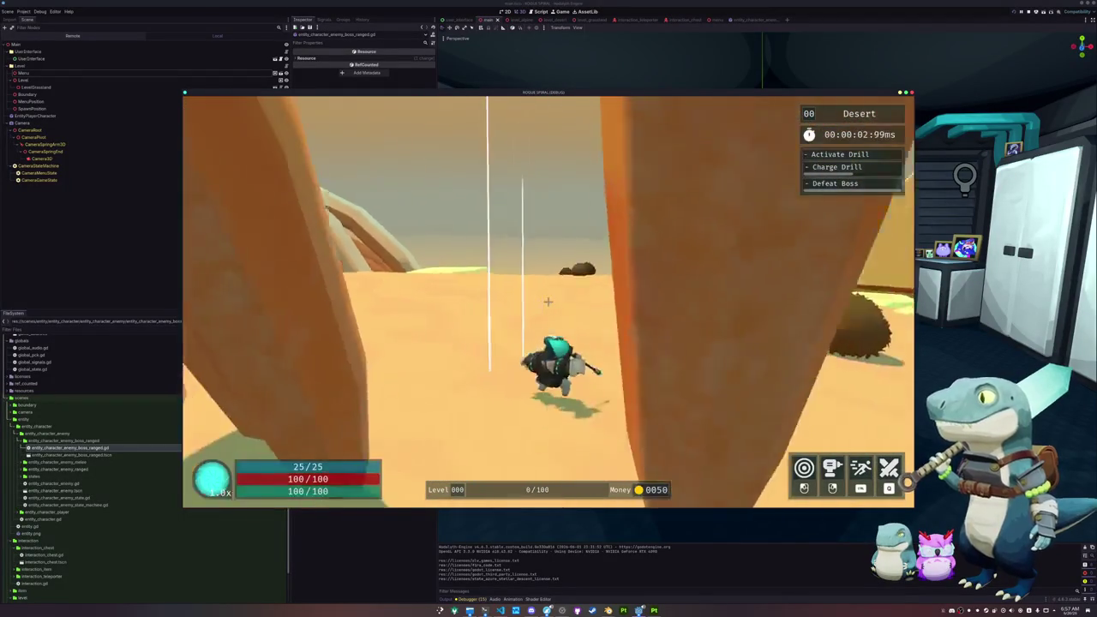
Drive past the bone ridges, tether the enemy by the pyramid, and head for the bone arches.
{"action": "key", "text": "w"}
{"action": "key", "text": "w"}
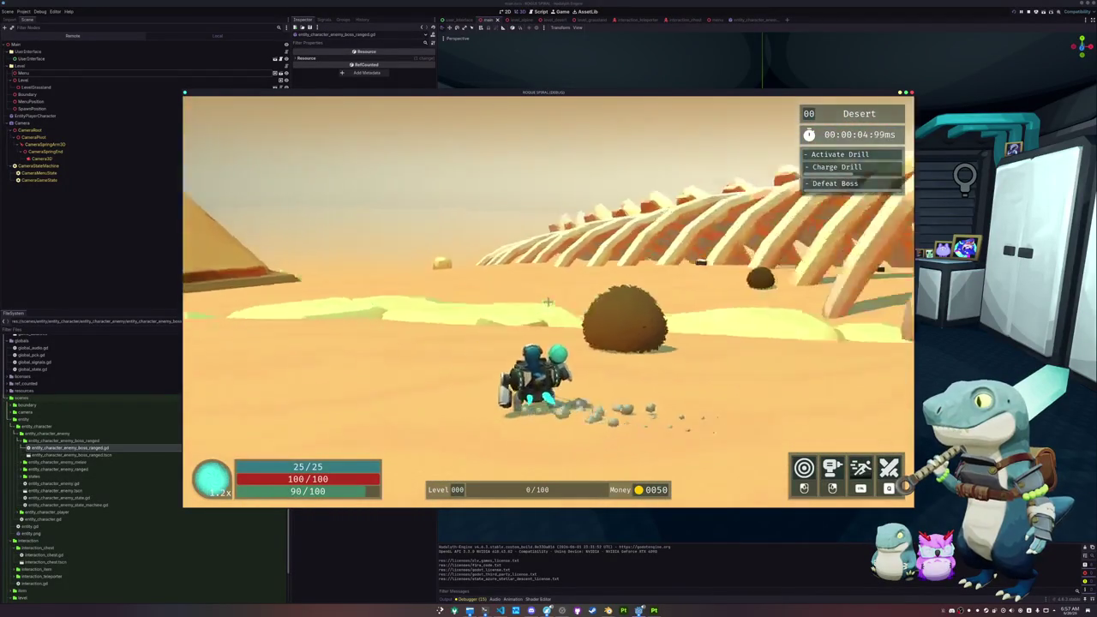
{"action": "key", "text": "w"}
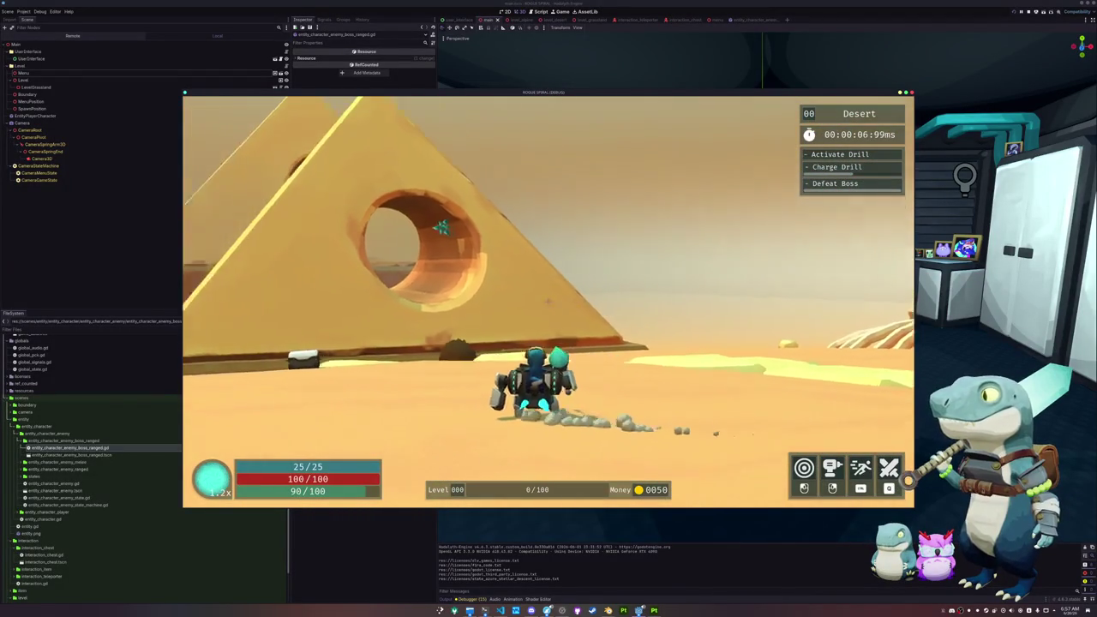
{"action": "key", "text": "w"}
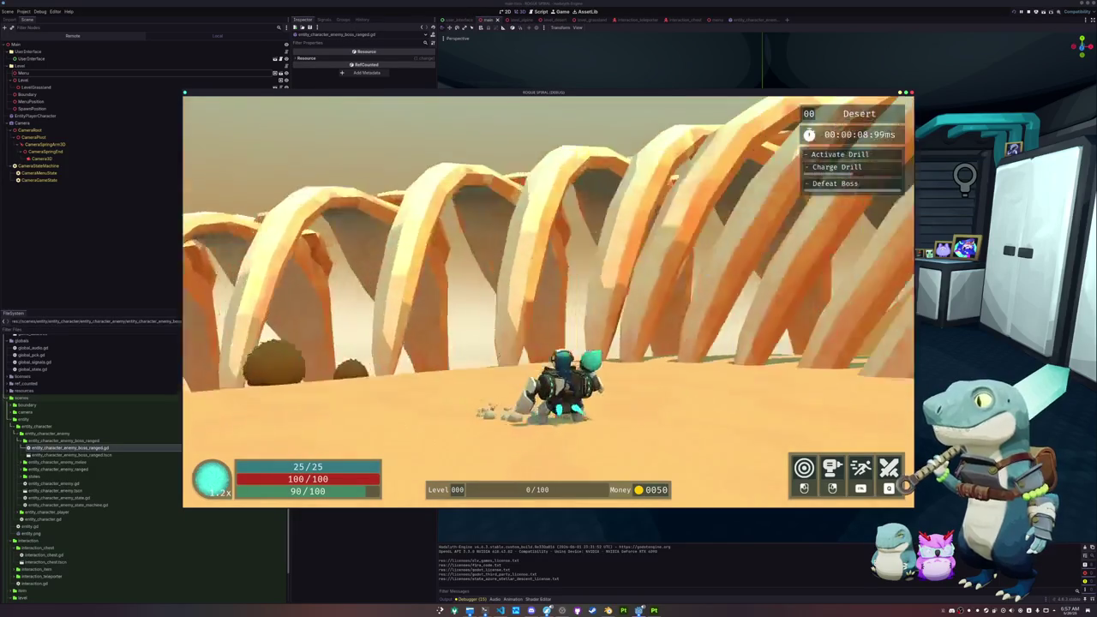
{"action": "key", "text": "w"}
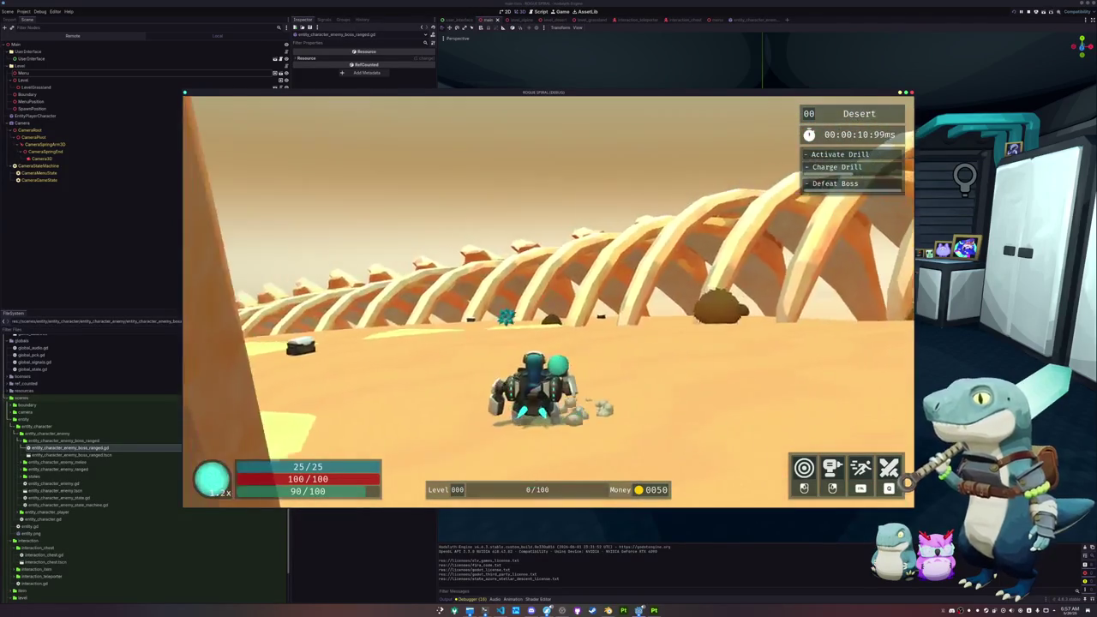
{"action": "key", "text": "w"}
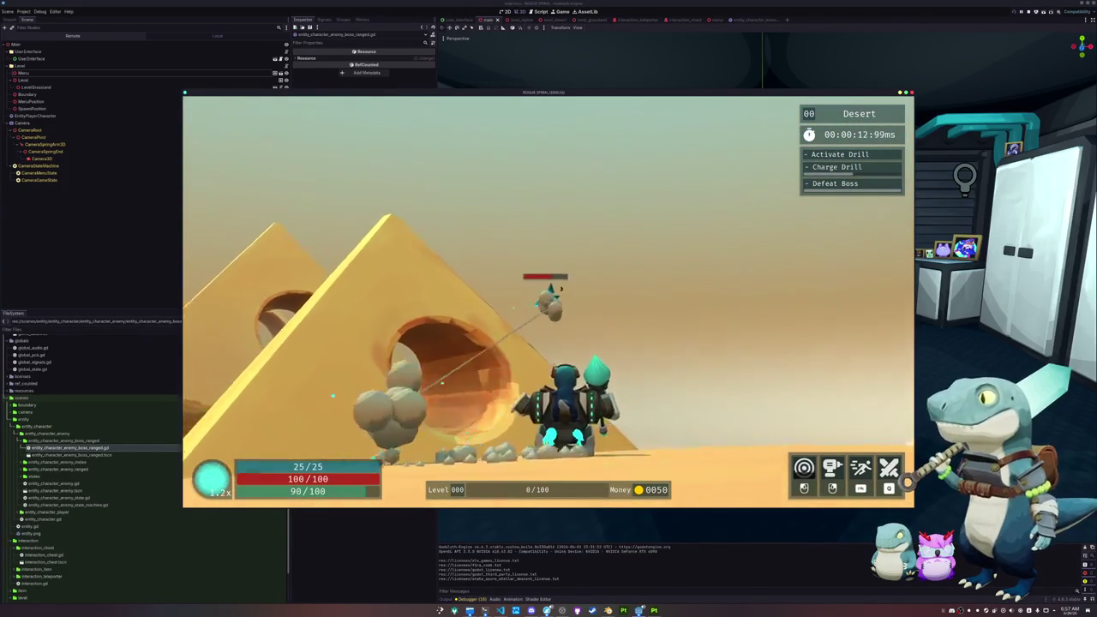
{"action": "key", "text": "w"}
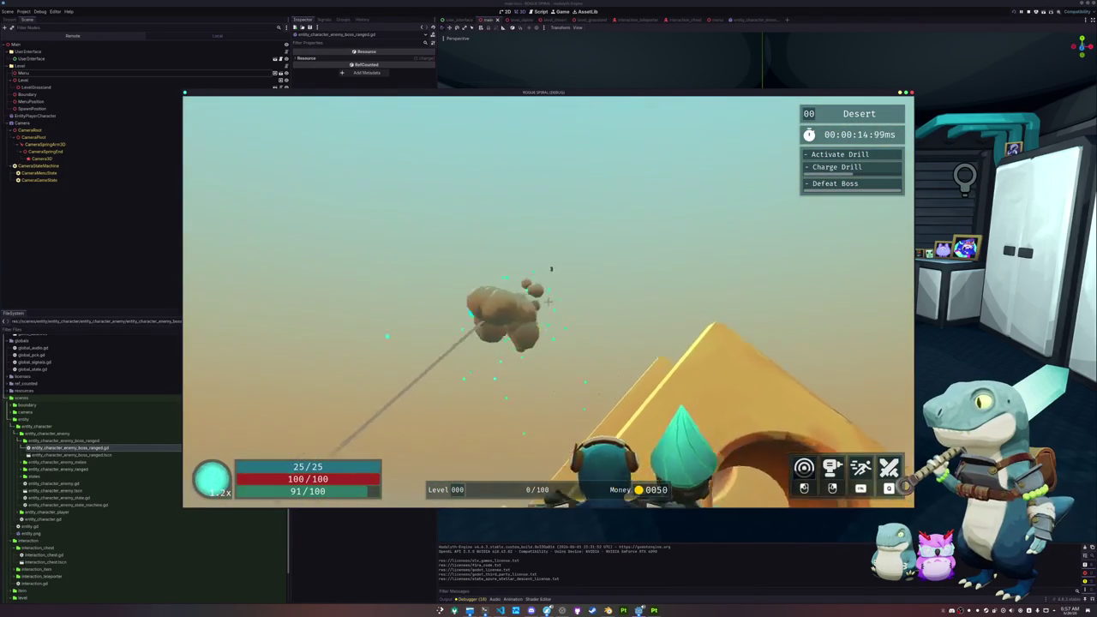
{"action": "key", "text": "w"}
{"action": "key", "text": "w"}
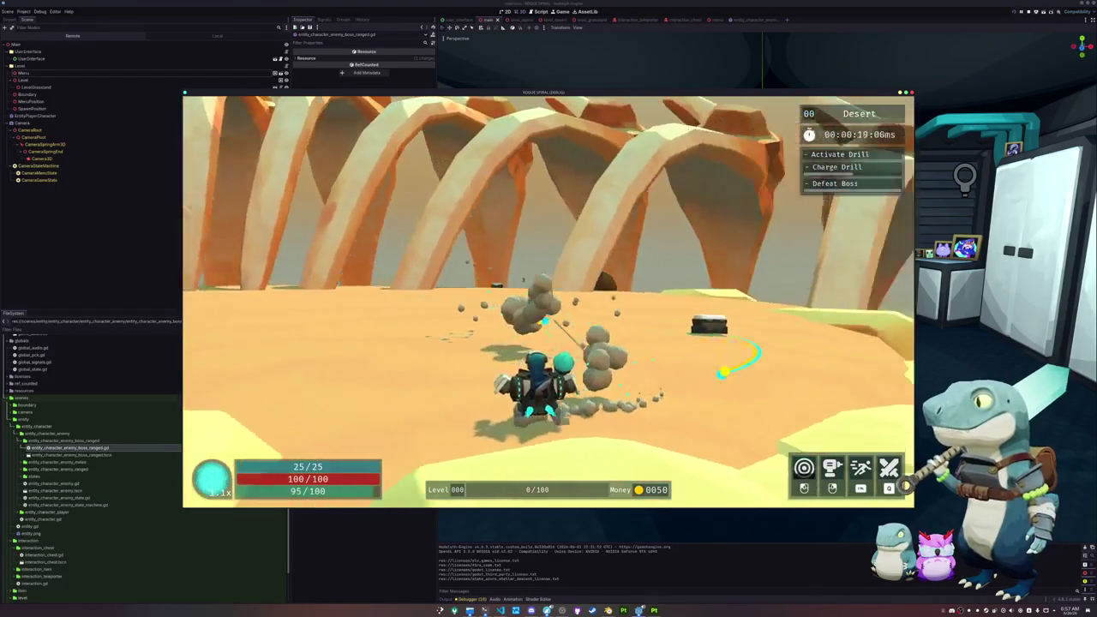
{"action": "key", "text": "w"}
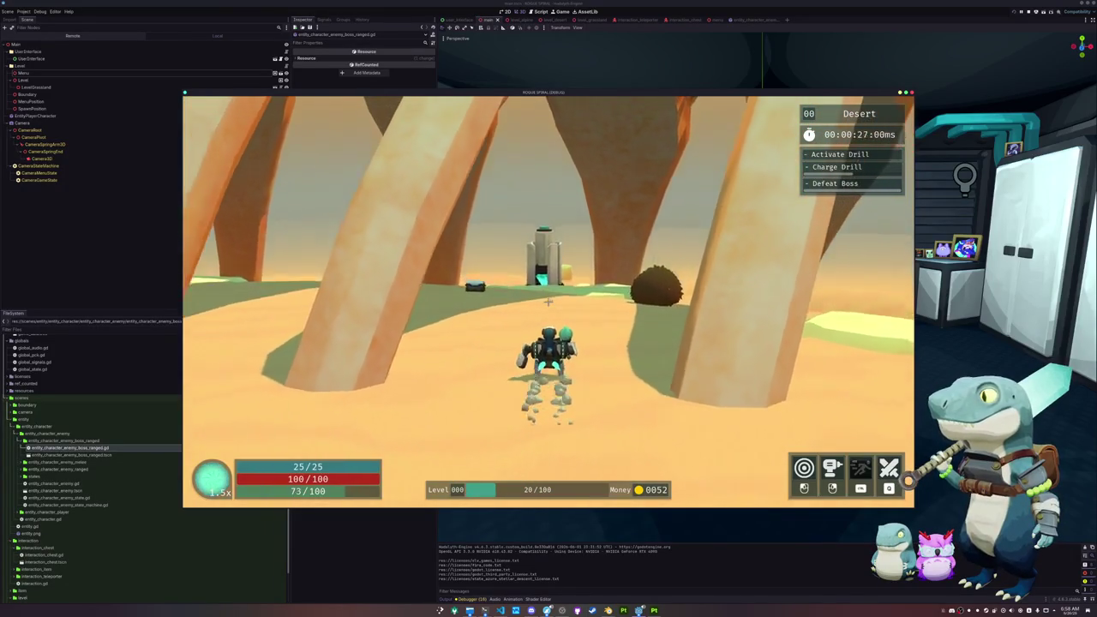
Open the 25-coin crate near the drill tower, roam the bone arches, then pause at about 1:46.
{"action": "key", "text": "w"}
{"action": "key", "text": "w"}
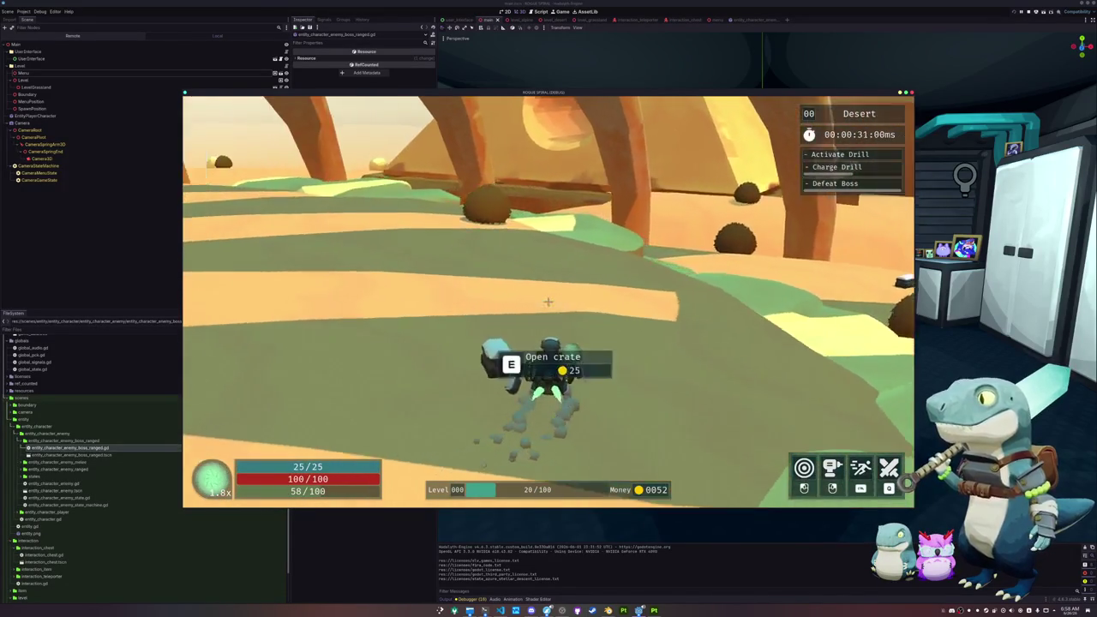
{"action": "key", "text": "e"}
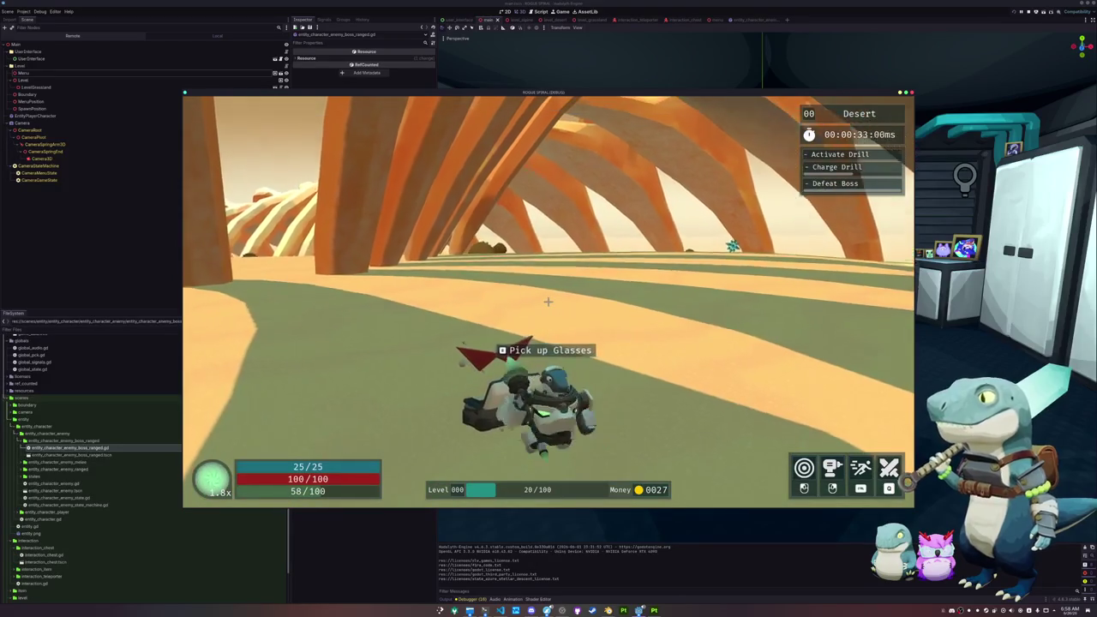
{"action": "key", "text": "s"}
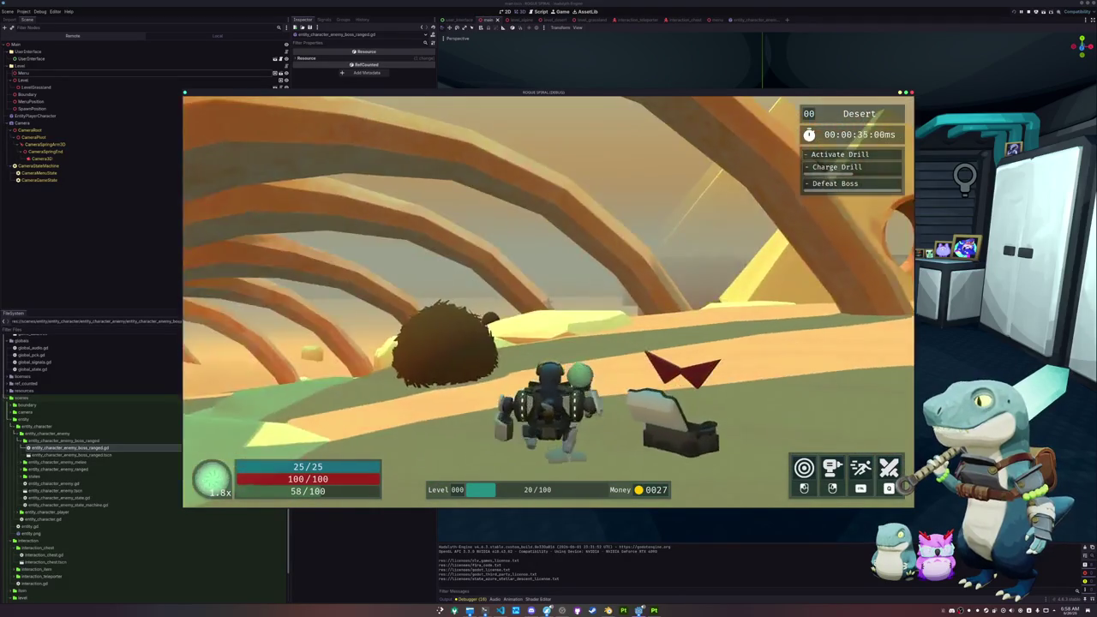
{"action": "key", "text": "w"}
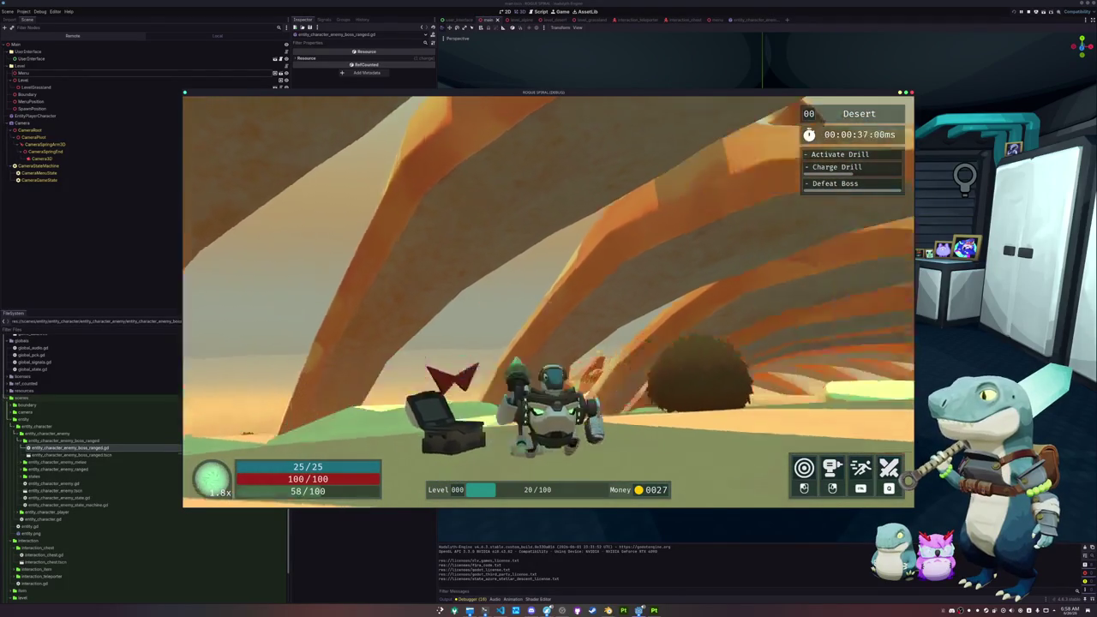
{"action": "key", "text": "s"}
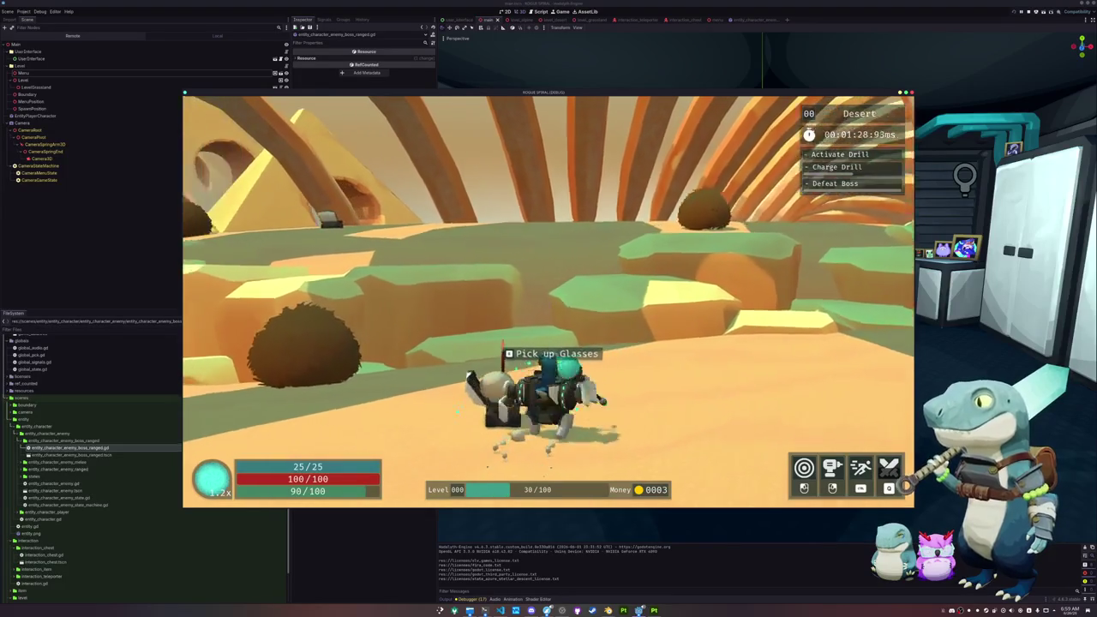
{"action": "key", "text": "w"}
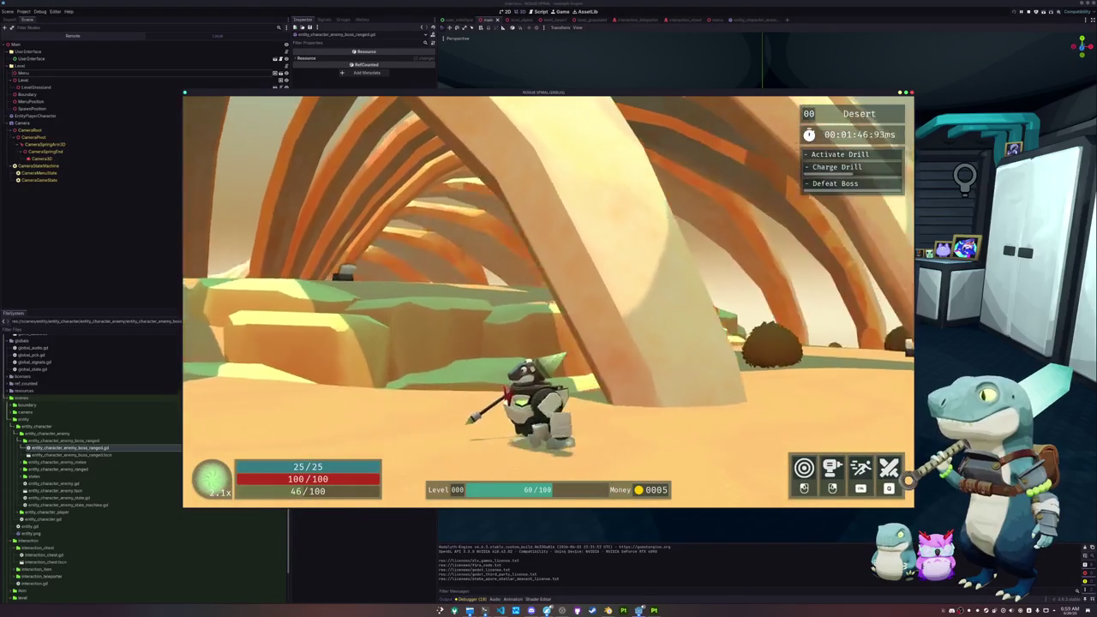
{"action": "key", "text": "Escape"}
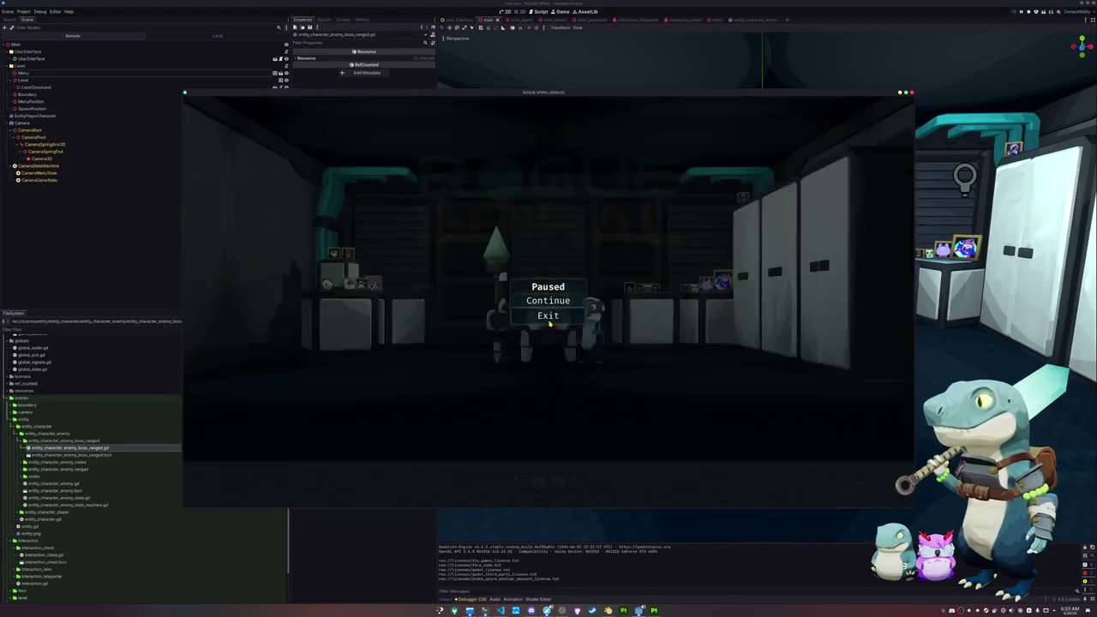
Exit the test build to its title menu and open HADALYTH ZERO's Steam store and library pages.
{"action": "left_click", "coordinate": [550, 317]}
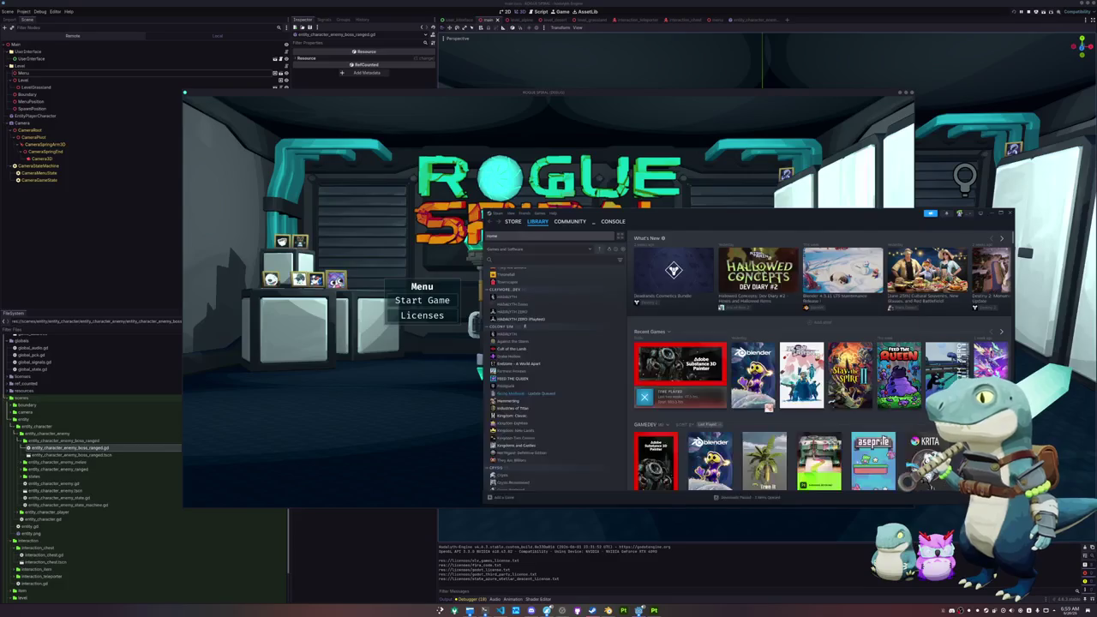
{"action": "left_click", "coordinate": [740, 393]}
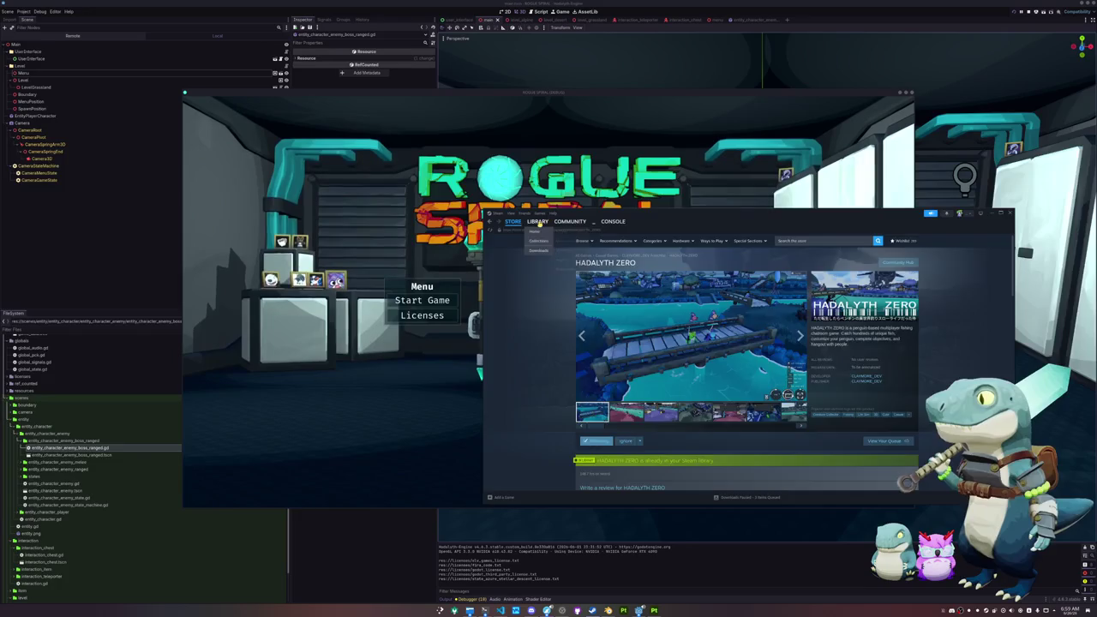
{"action": "left_click", "coordinate": [538, 221]}
{"action": "left_click_drag", "start_coordinate": [666, 225], "coordinate": [631, 198]}
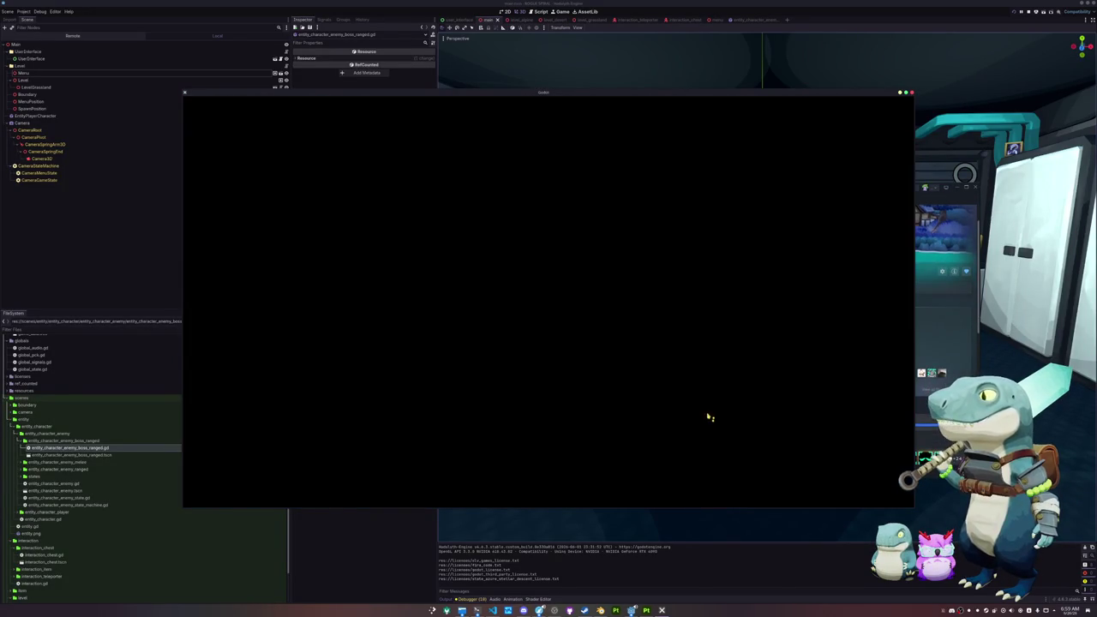
Launch HADALYTH ZERO from the library and open its Multiplayer lobby search.
{"action": "scroll", "coordinate": [693, 412], "scroll_direction": "down", "scroll_amount": 5}
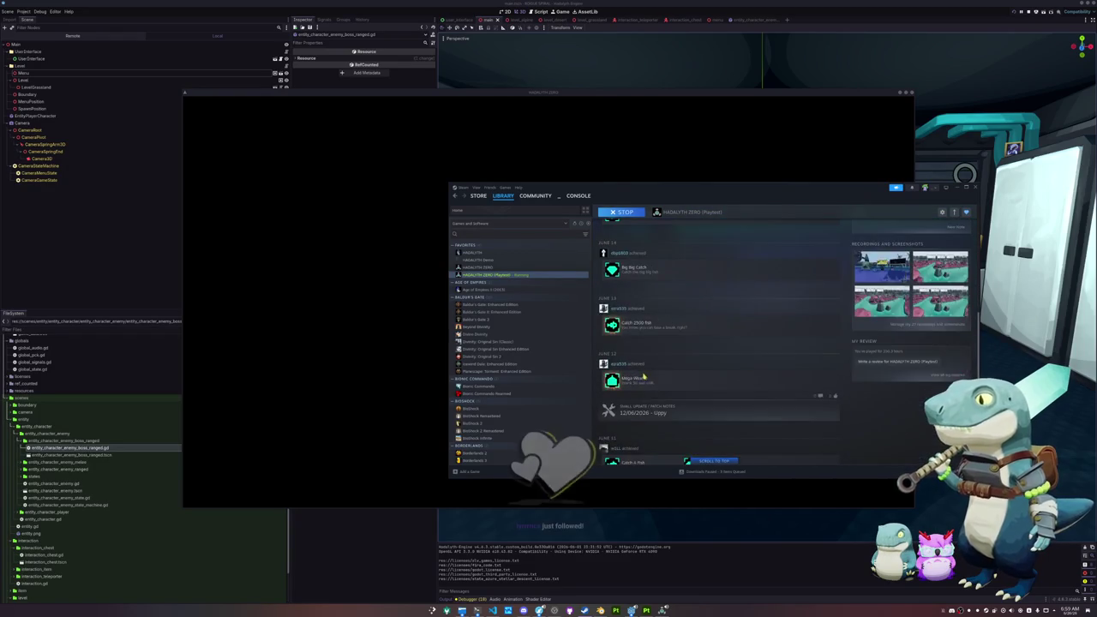
{"action": "scroll", "coordinate": [664, 347], "scroll_direction": "up", "scroll_amount": 3}
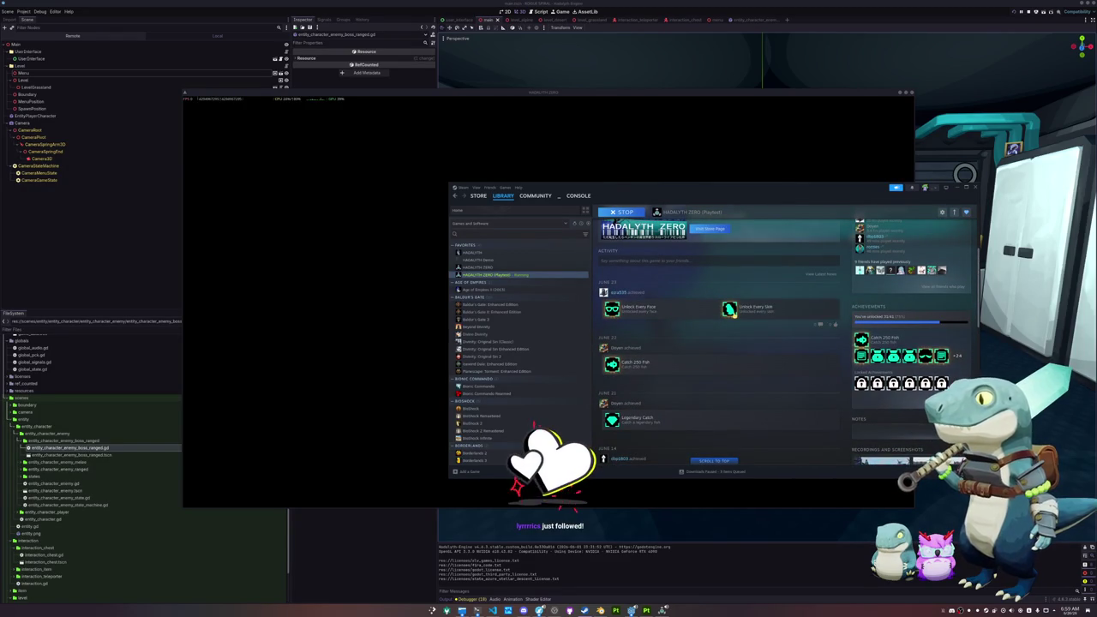
{"action": "mouse_move", "coordinate": [731, 310]}
{"action": "scroll", "coordinate": [690, 329], "scroll_direction": "up", "scroll_amount": 5}
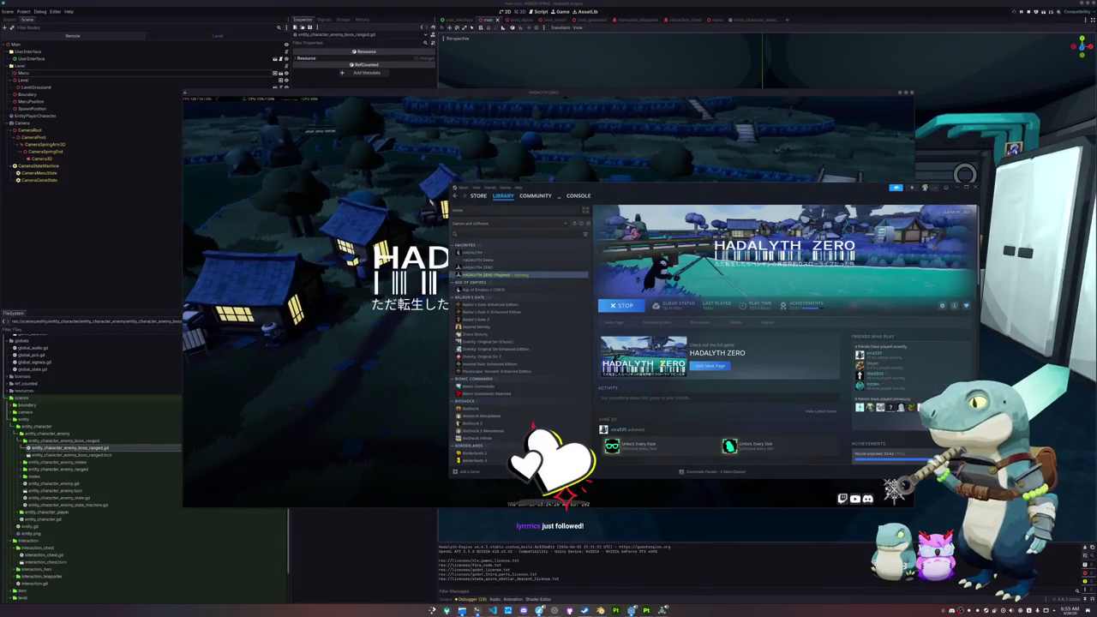
{"action": "left_click", "coordinate": [444, 366]}
{"action": "left_click", "coordinate": [549, 333]}
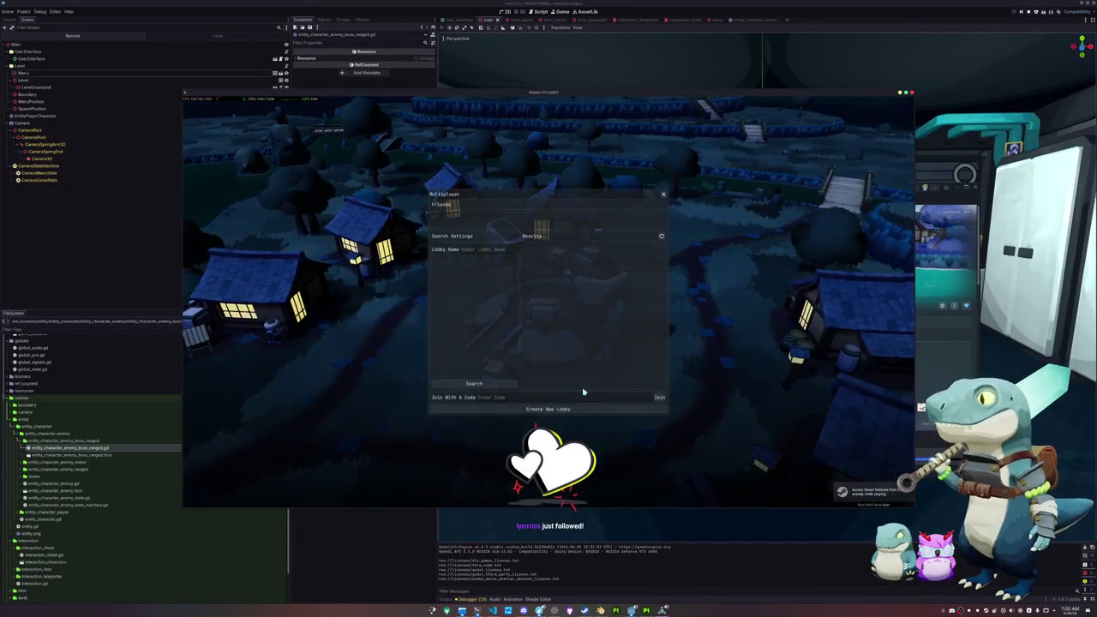
Create a new lobby and send a wavy-line drawing through Picture Chat.
{"action": "left_click", "coordinate": [544, 410]}
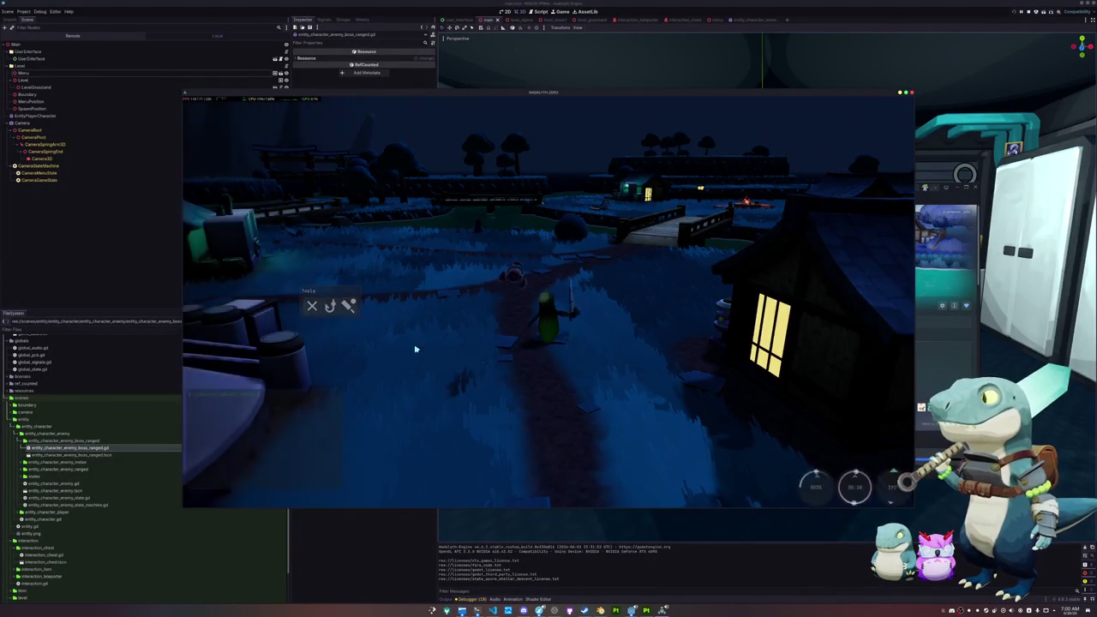
{"action": "left_click", "coordinate": [471, 350]}
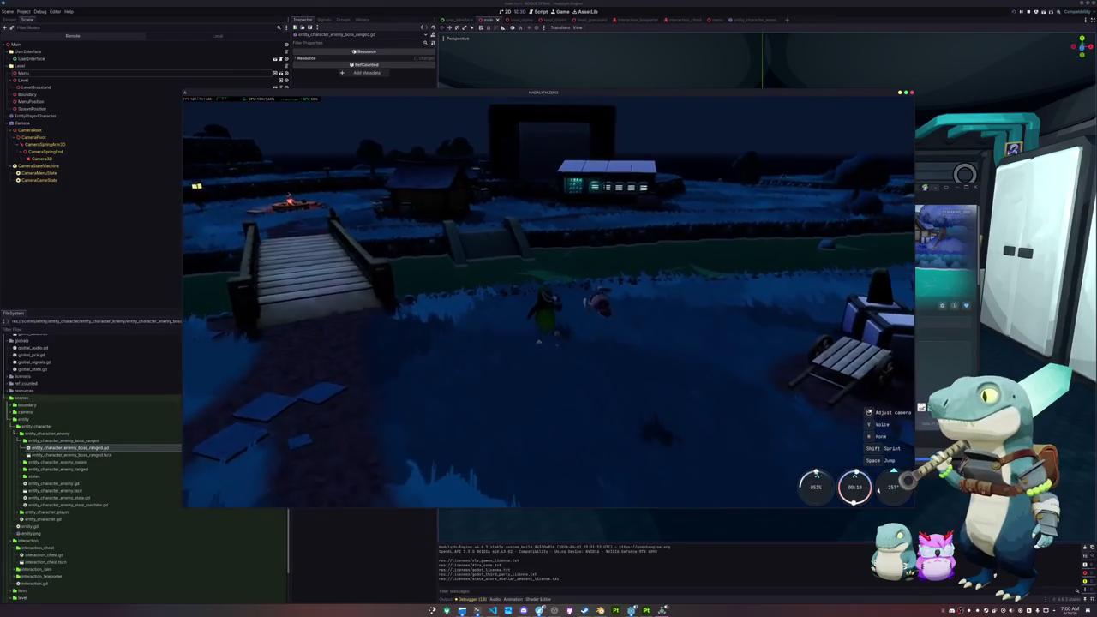
{"action": "key", "text": "Return"}
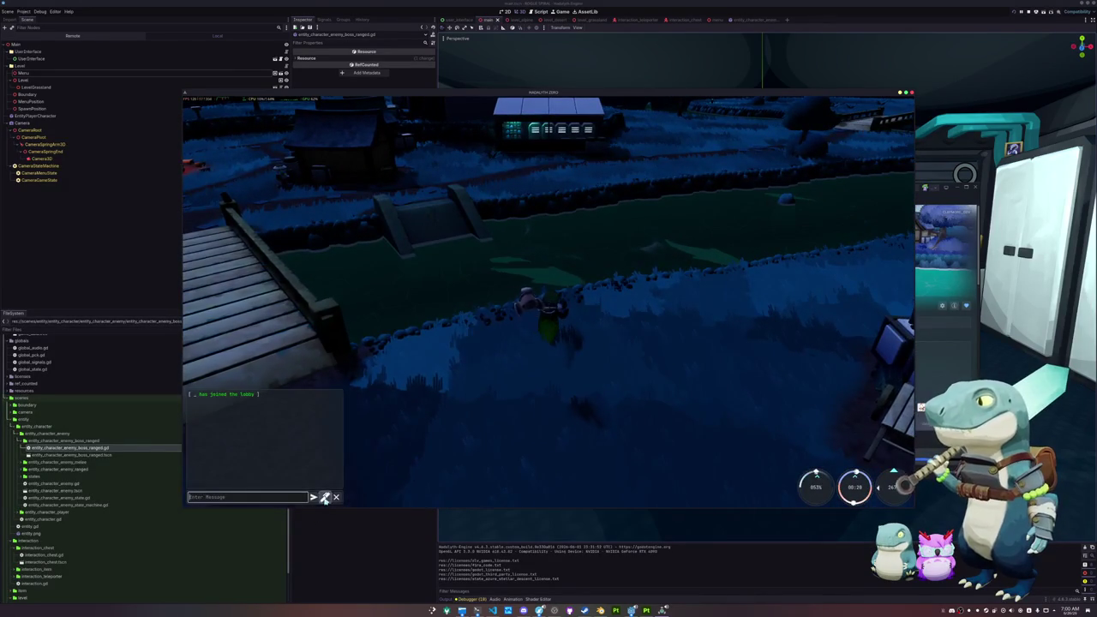
{"action": "left_click", "coordinate": [325, 497]}
{"action": "left_click_drag", "start_coordinate": [455, 318], "coordinate": [523, 331]}
{"action": "left_click", "coordinate": [711, 262]}
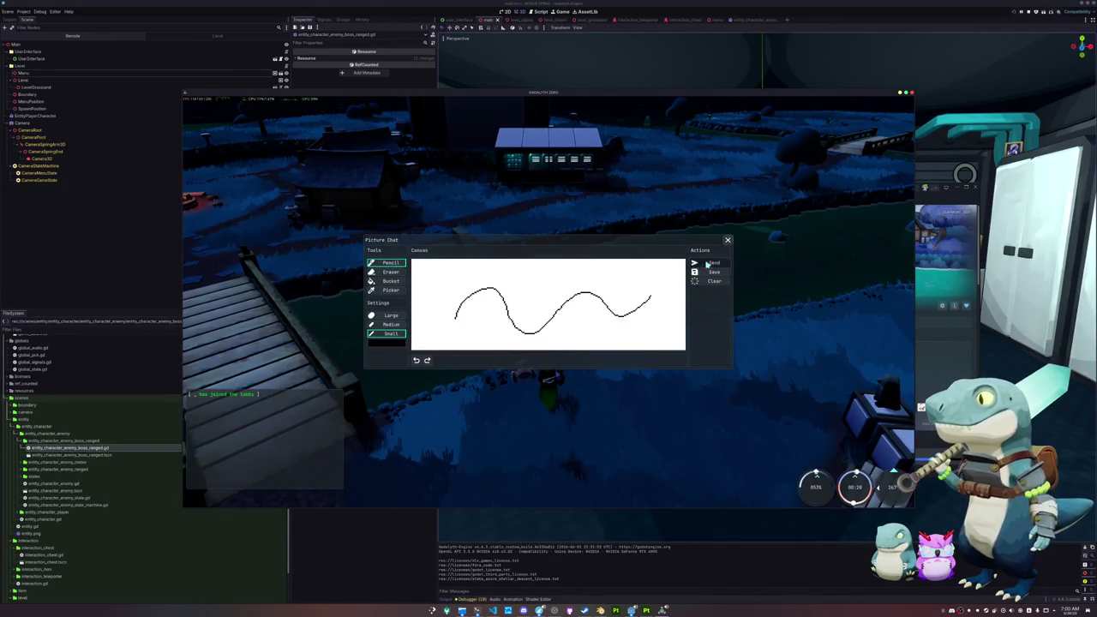
{"action": "key", "text": "Escape"}
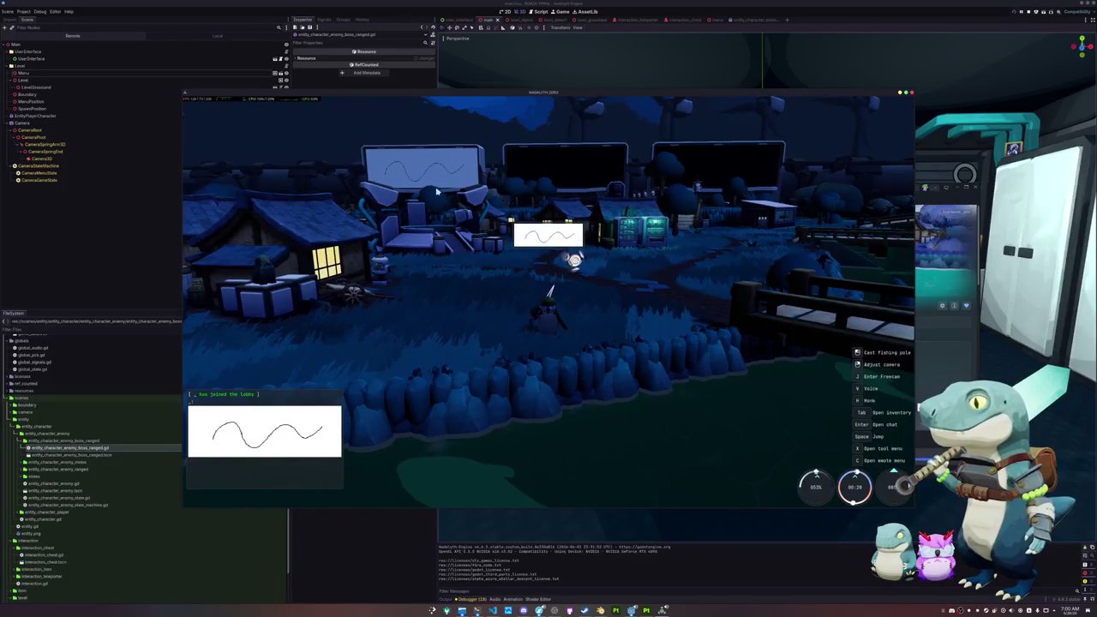
Walk along the grassy path to the pond and cast the fishing line.
{"action": "key", "text": "w"}
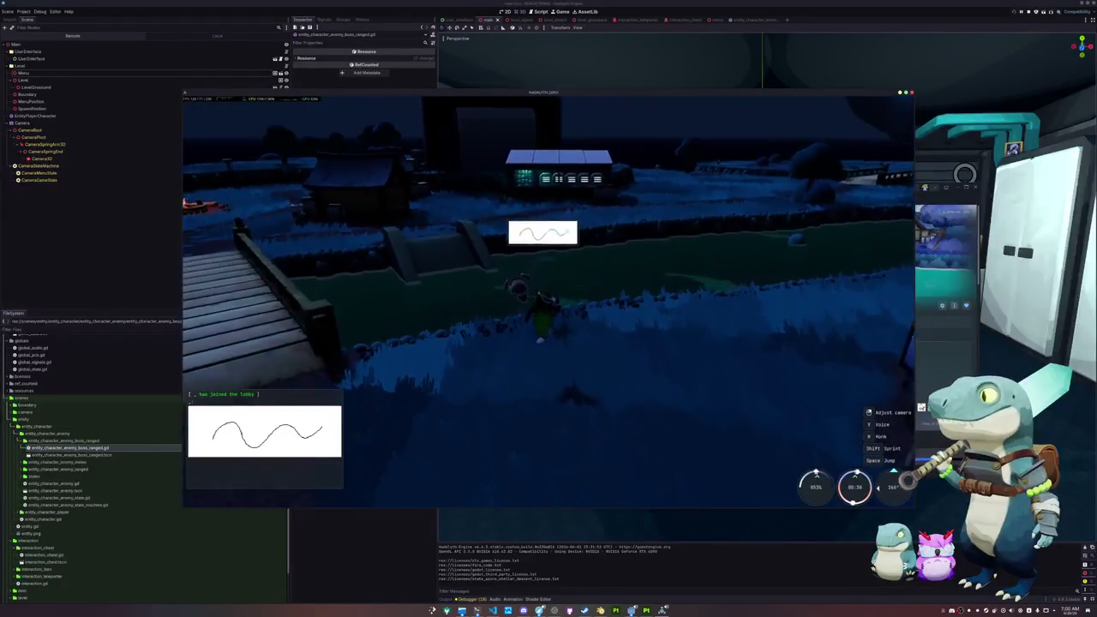
{"action": "key", "text": "w"}
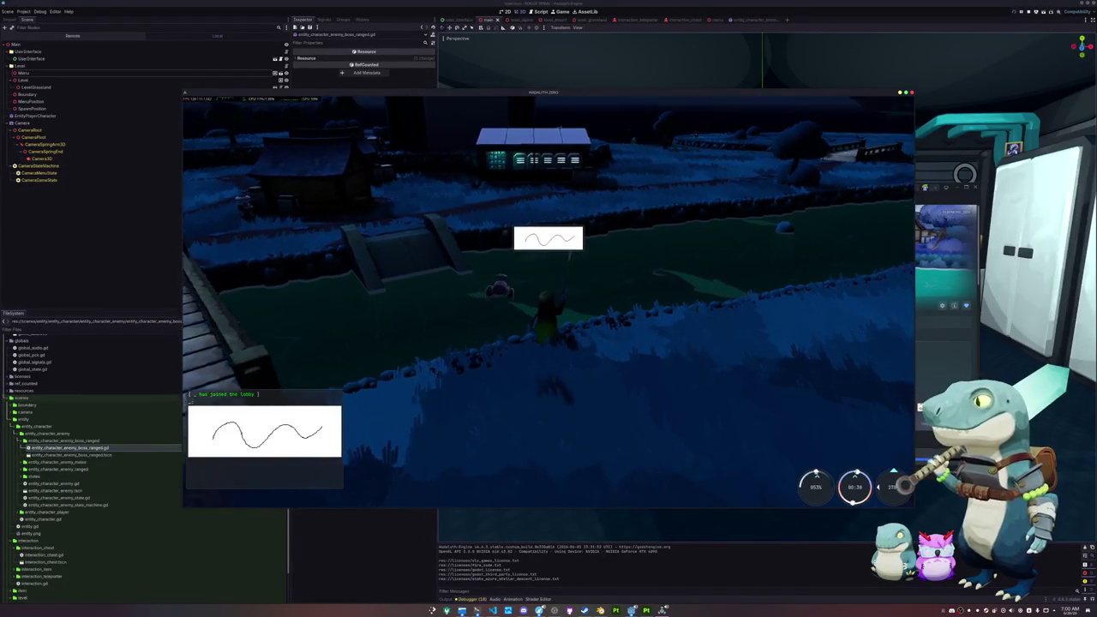
{"action": "left_click", "coordinate": [530, 343]}
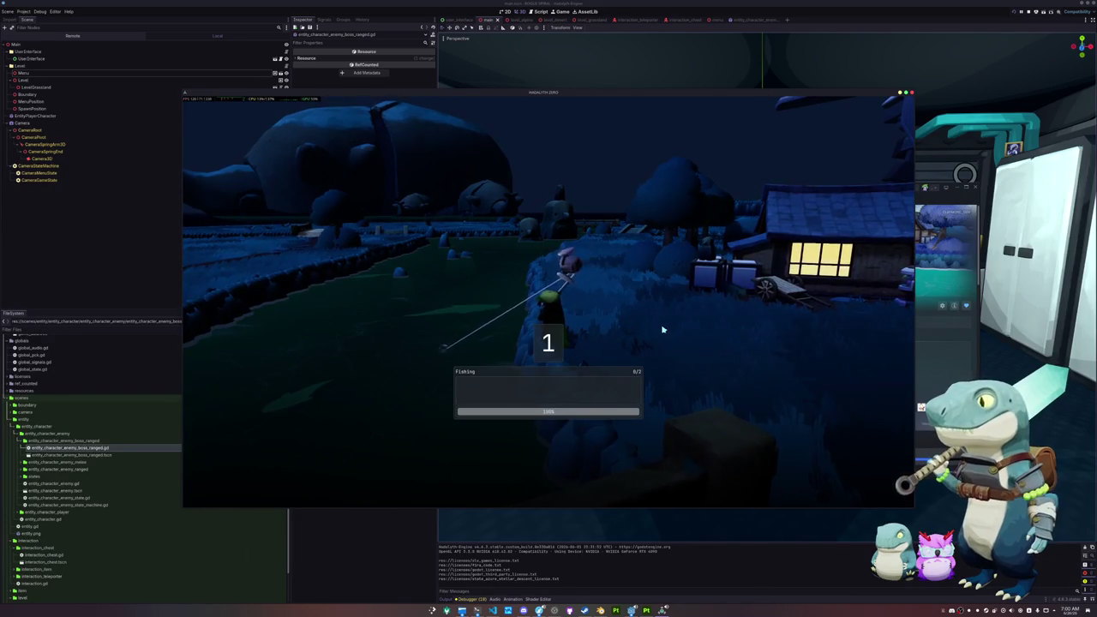
Match the first fishing arrow prompts: Right, Down, Left, Right, Up, Left, Up.
{"action": "key", "text": "Right"}
{"action": "key", "text": "Down"}
{"action": "key", "text": "Down"}
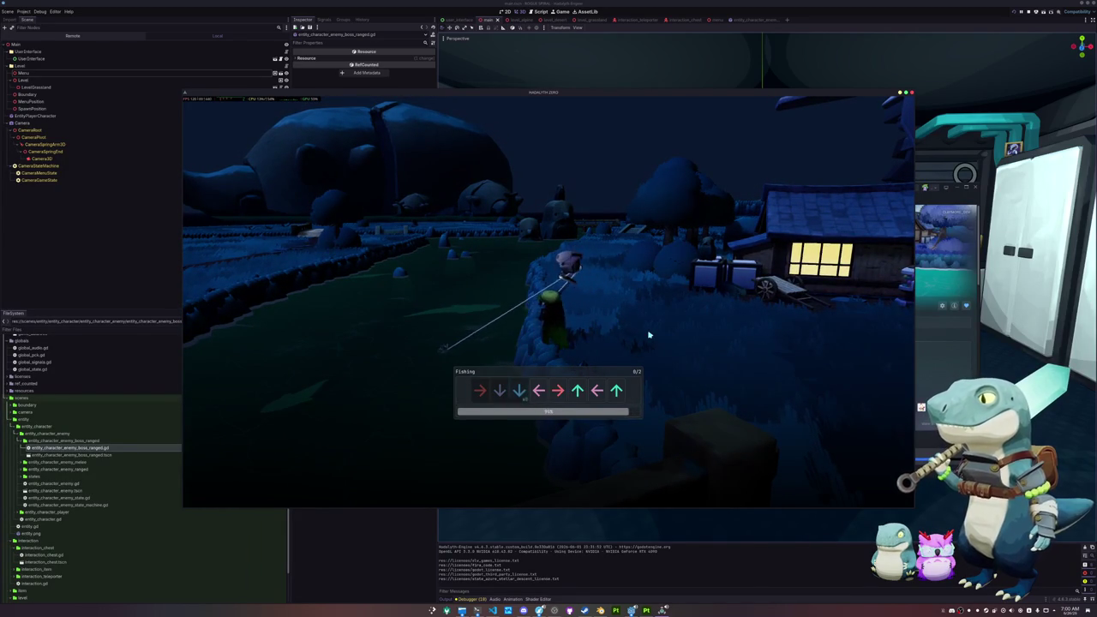
{"action": "key", "text": "Left"}
{"action": "key", "text": "Right"}
{"action": "key", "text": "Up"}
{"action": "key", "text": "Left"}
{"action": "key", "text": "Up"}
Finish the remaining prompts to land the Uncommon Dall's Porpoise, then open the Inventory.
{"action": "key", "text": "Right"}
{"action": "key", "text": "Left"}
{"action": "key", "text": "Right"}
{"action": "key", "text": "Up"}
{"action": "key", "text": "Left"}
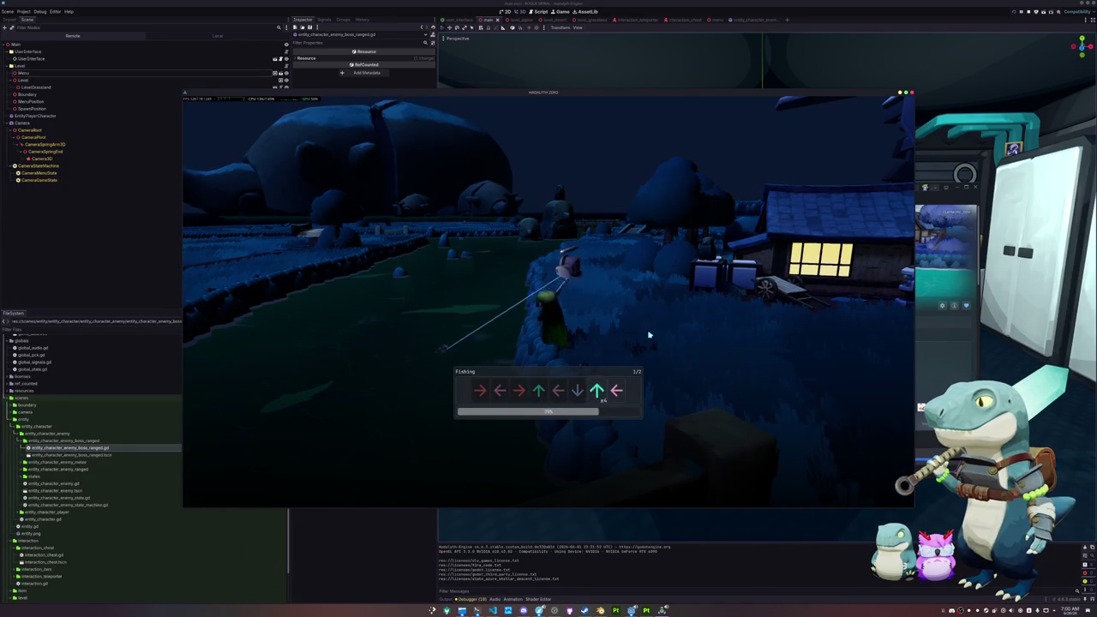
{"action": "key", "text": "Up"}
{"action": "key", "text": "Left"}
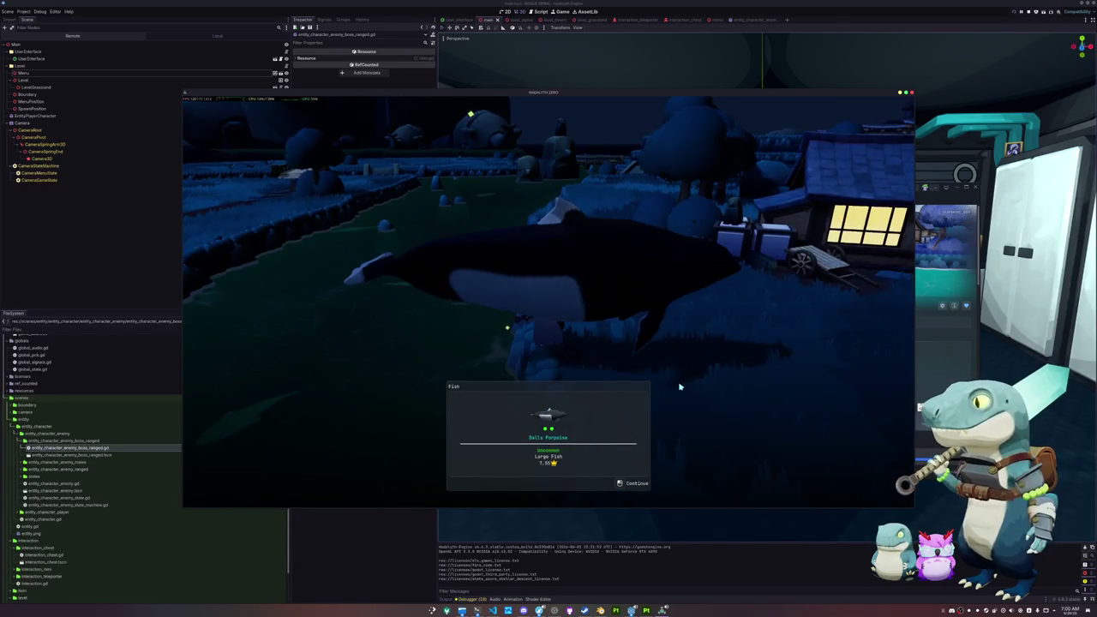
{"action": "key", "text": "e"}
{"action": "key", "text": "Tab"}
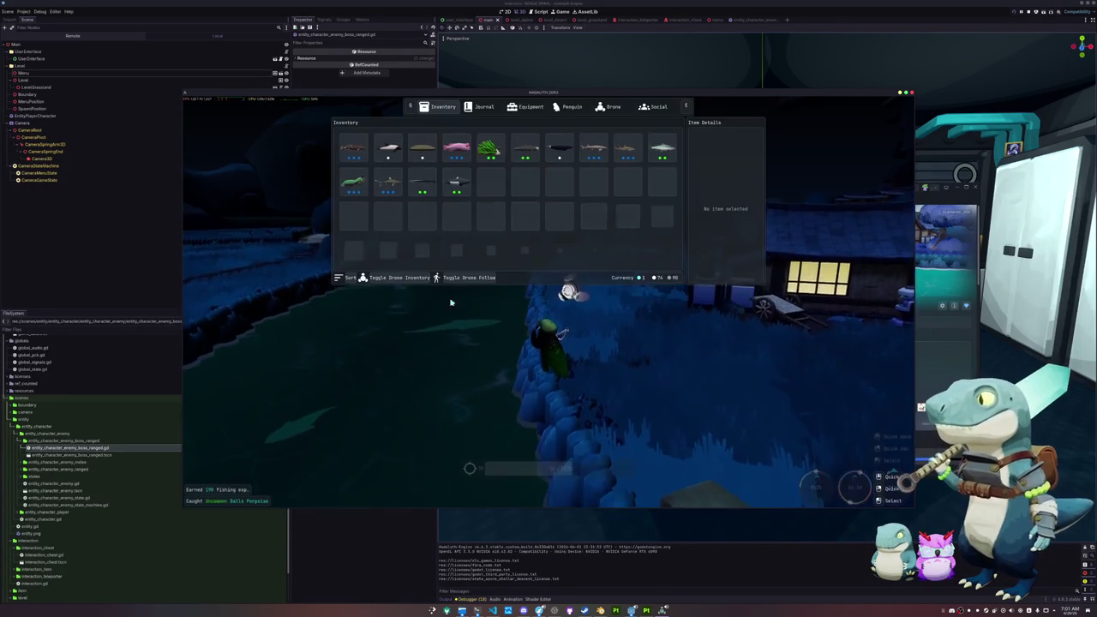
Browse the fish journal, locking details on a medium fish, the Green Sea Turtle and Yellowfin Tuna.
{"action": "left_click", "coordinate": [477, 109]}
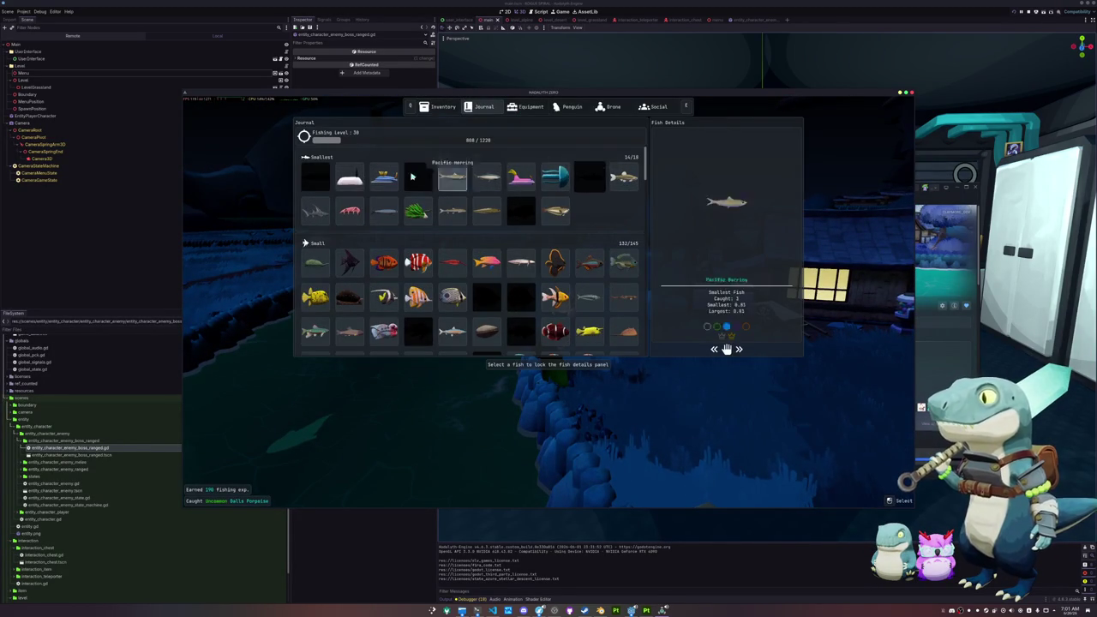
{"action": "scroll", "coordinate": [486, 316], "scroll_direction": "down", "scroll_amount": 5}
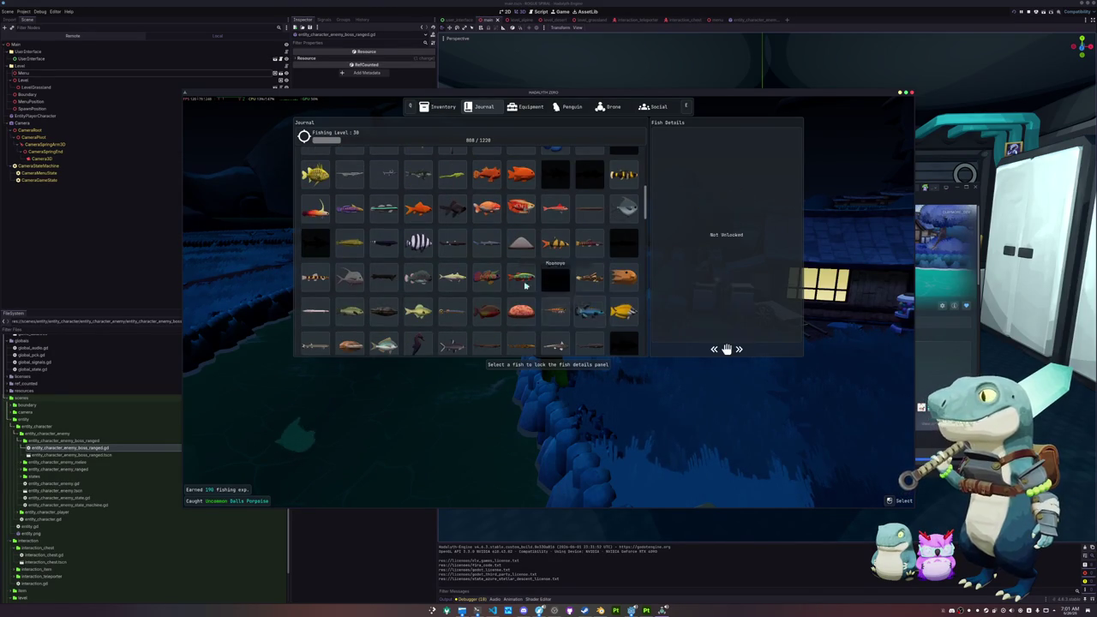
{"action": "scroll", "coordinate": [420, 295], "scroll_direction": "down", "scroll_amount": 2}
{"action": "scroll", "coordinate": [420, 295], "scroll_direction": "down", "scroll_amount": 3}
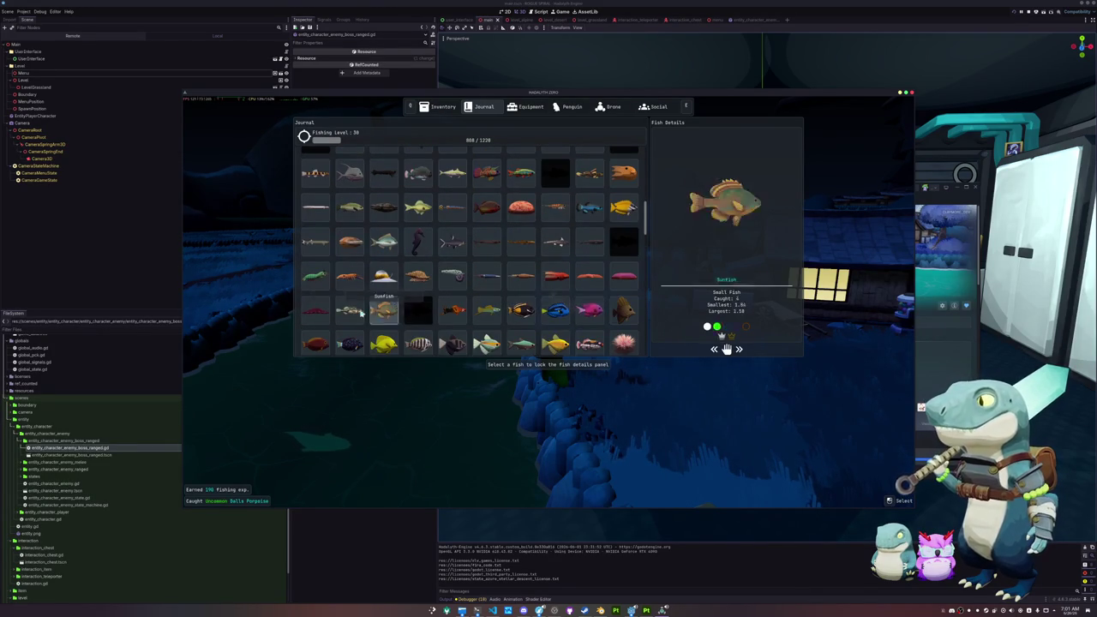
{"action": "scroll", "coordinate": [419, 326], "scroll_direction": "down", "scroll_amount": 3}
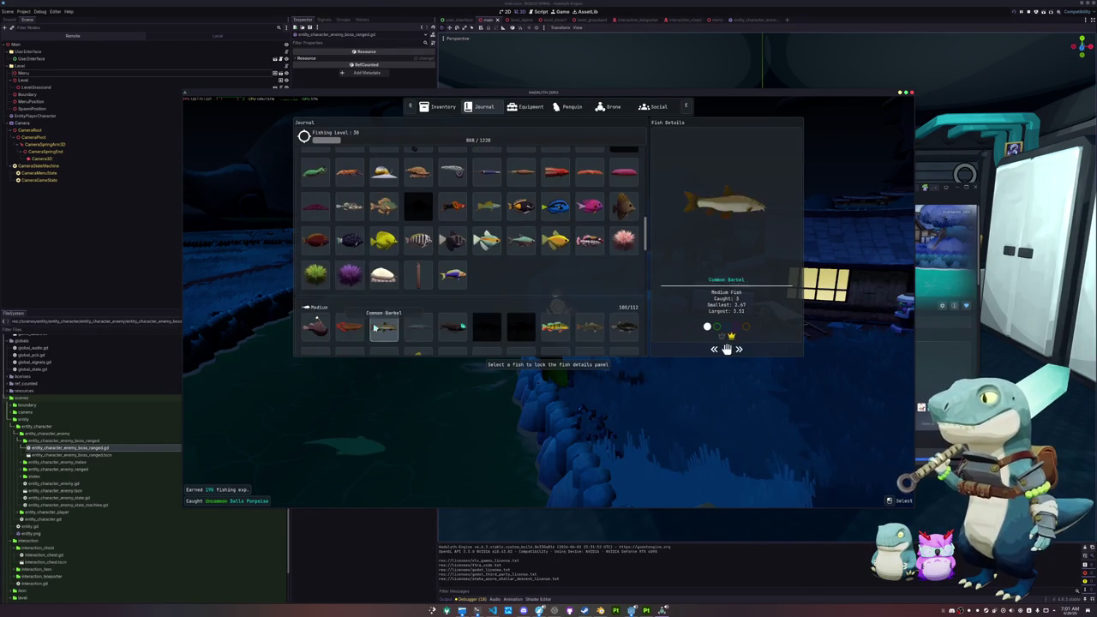
{"action": "scroll", "coordinate": [419, 326], "scroll_direction": "down", "scroll_amount": 2}
{"action": "scroll", "coordinate": [481, 317], "scroll_direction": "down", "scroll_amount": 2}
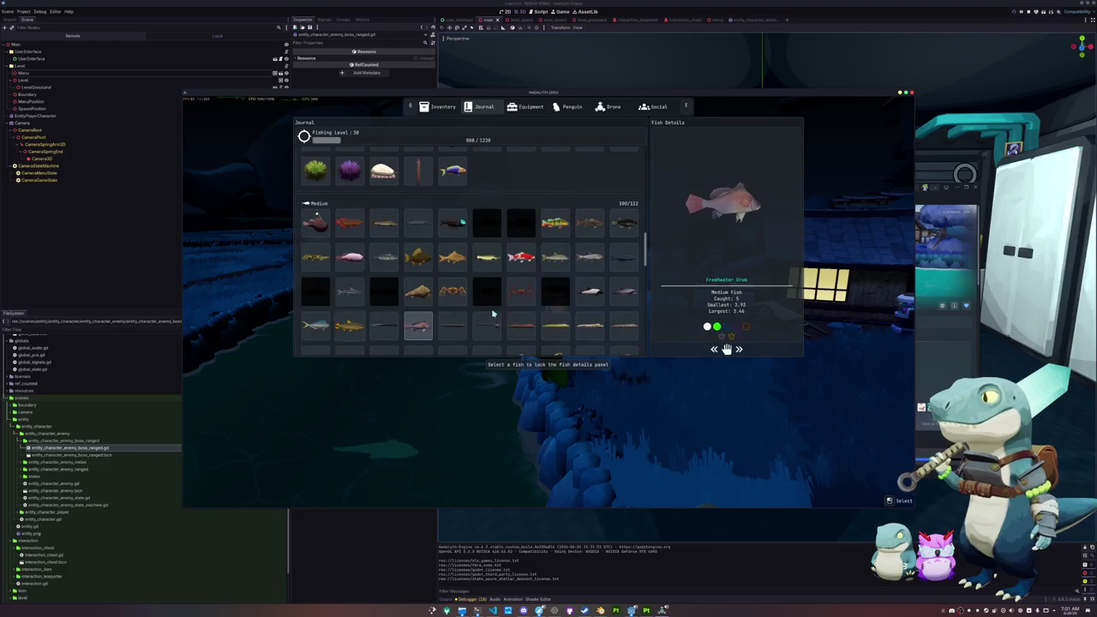
{"action": "scroll", "coordinate": [381, 326], "scroll_direction": "down", "scroll_amount": 2}
{"action": "scroll", "coordinate": [419, 324], "scroll_direction": "down", "scroll_amount": 2}
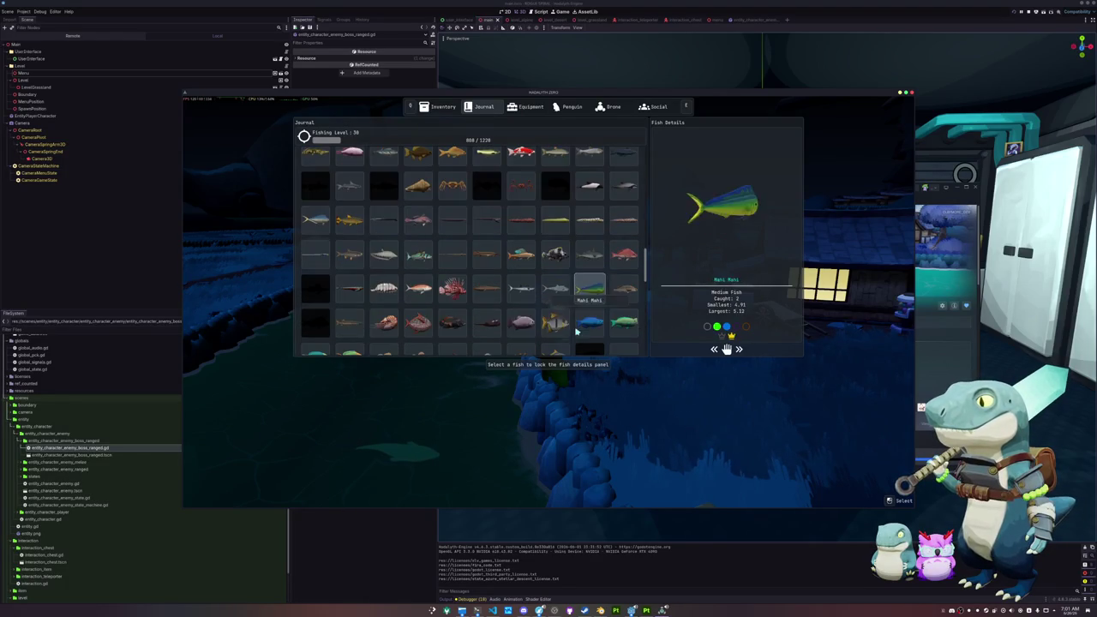
{"action": "scroll", "coordinate": [420, 324], "scroll_direction": "down", "scroll_amount": 2}
{"action": "left_click", "coordinate": [487, 245]}
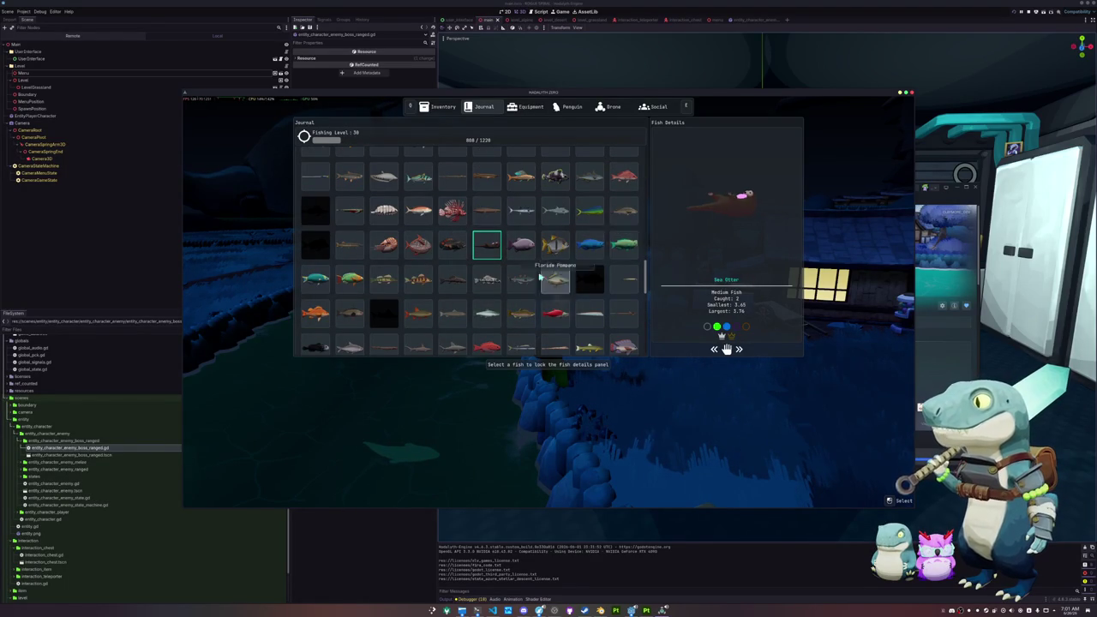
{"action": "scroll", "coordinate": [607, 281], "scroll_direction": "down", "scroll_amount": 2}
{"action": "scroll", "coordinate": [608, 284], "scroll_direction": "down", "scroll_amount": 2}
{"action": "left_click", "coordinate": [521, 279]}
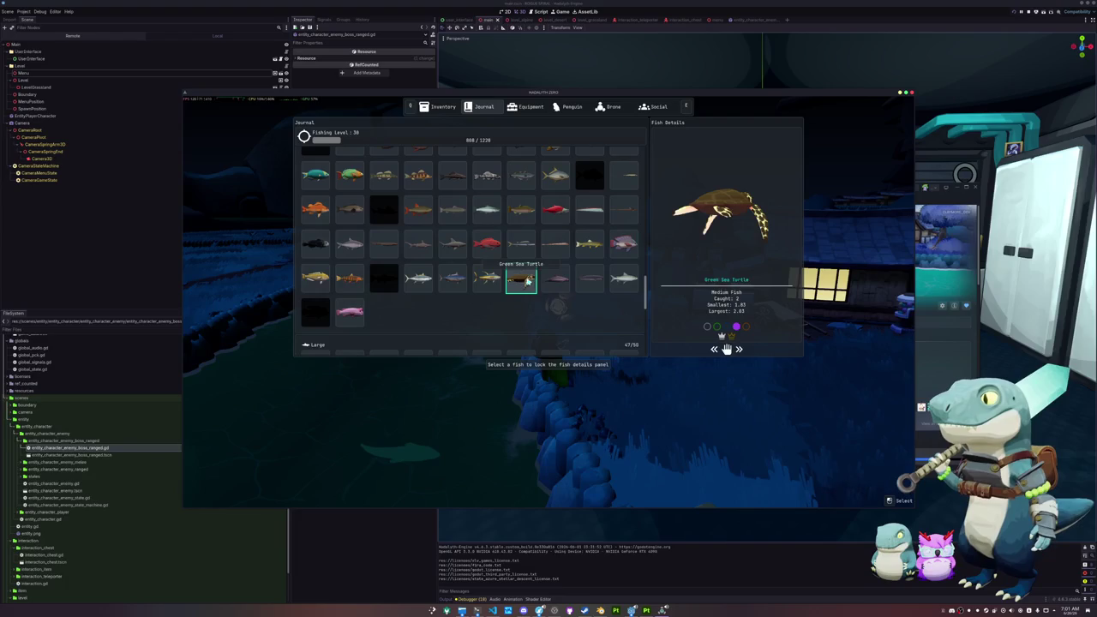
{"action": "left_click", "coordinate": [485, 284]}
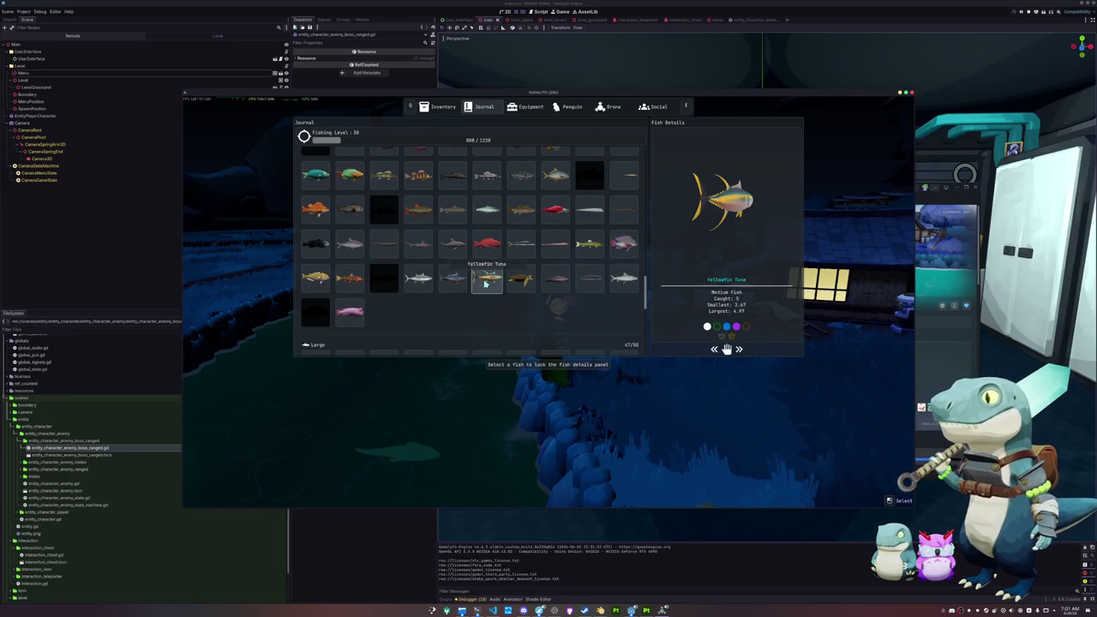
Lock details on the Leatherback Sea Turtle, Atlantic Wolffish and Megalodon, then close the journal.
{"action": "scroll", "coordinate": [360, 309], "scroll_direction": "down", "scroll_amount": 3}
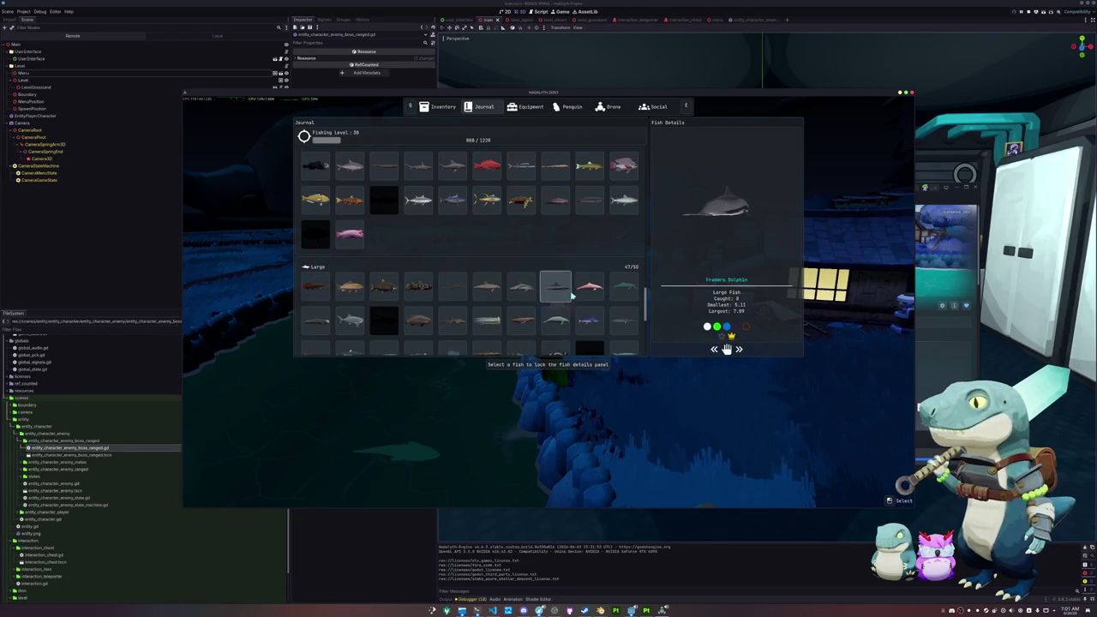
{"action": "scroll", "coordinate": [573, 295], "scroll_direction": "down", "scroll_amount": 2}
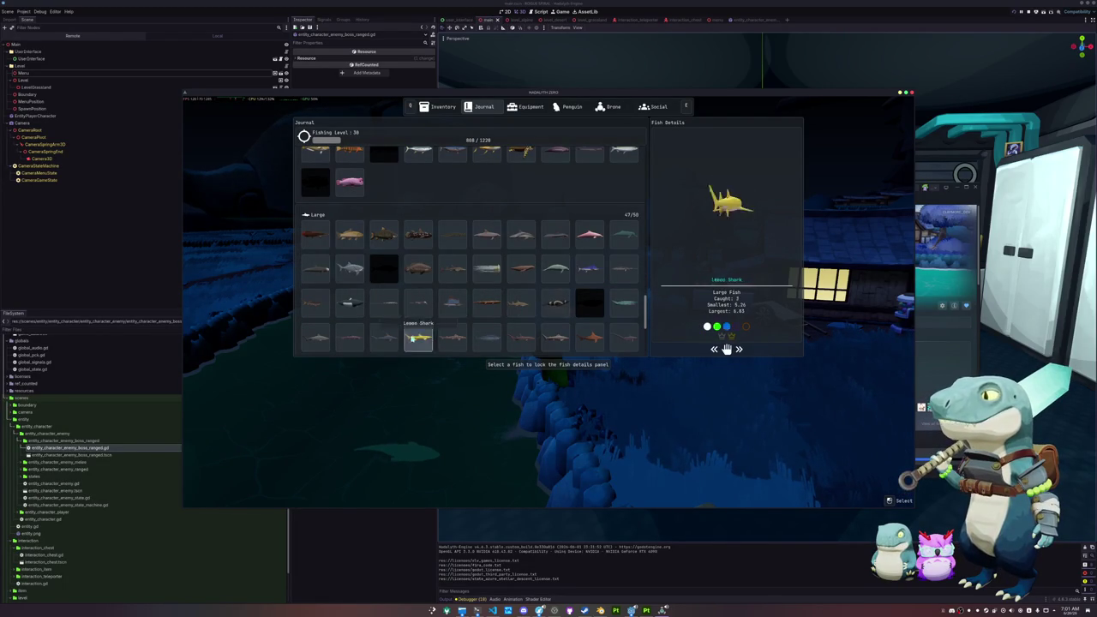
{"action": "scroll", "coordinate": [452, 339], "scroll_direction": "down", "scroll_amount": 2}
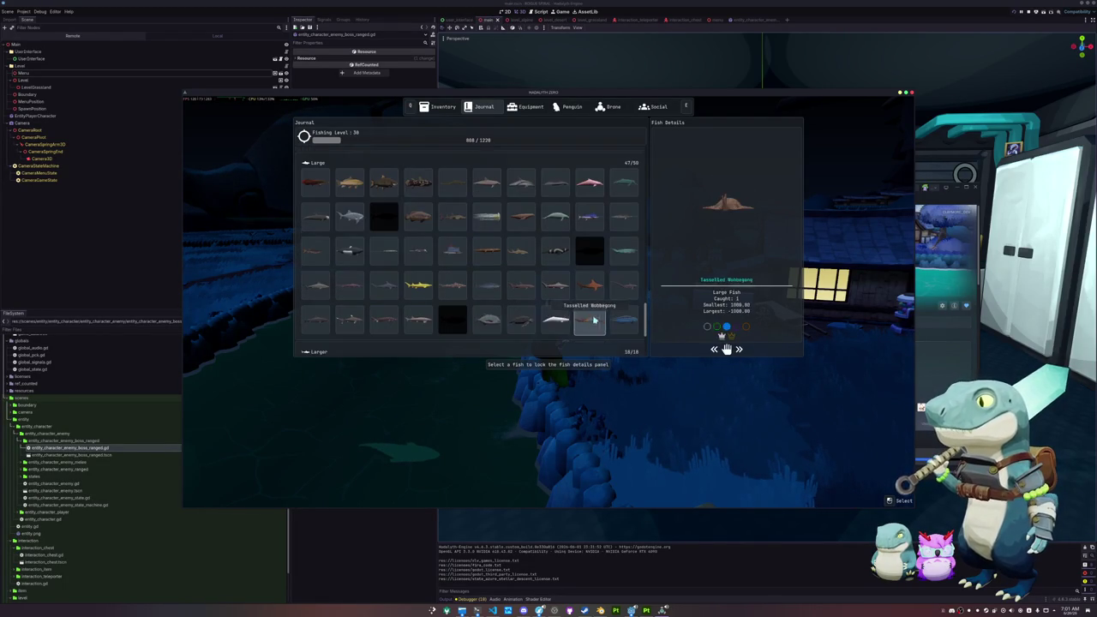
{"action": "left_click", "coordinate": [521, 319]}
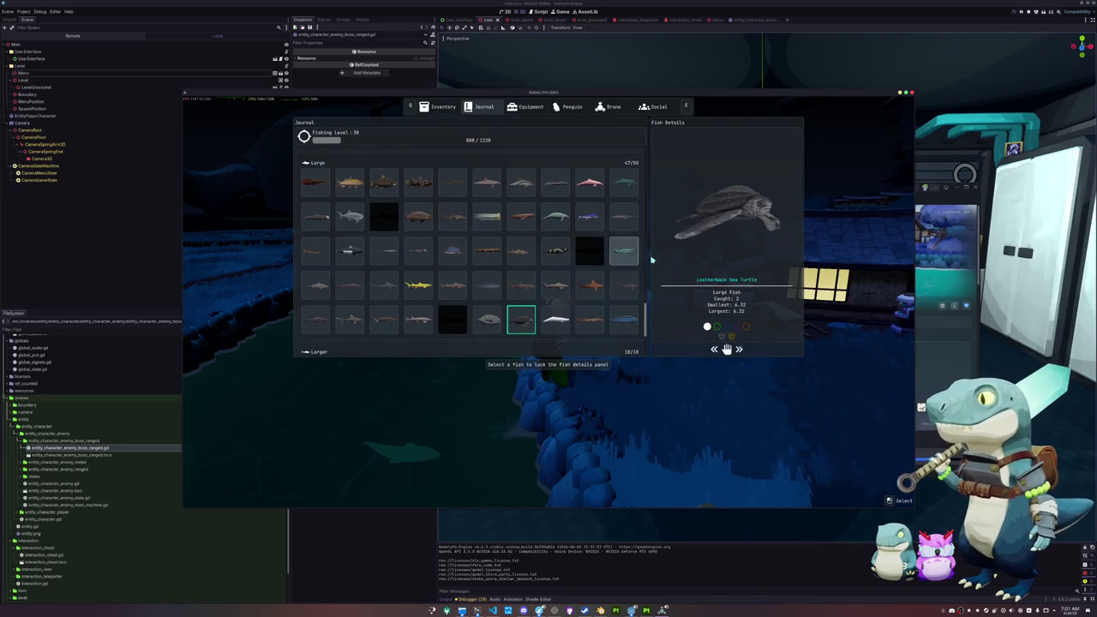
{"action": "scroll", "coordinate": [518, 310], "scroll_direction": "down", "scroll_amount": 1}
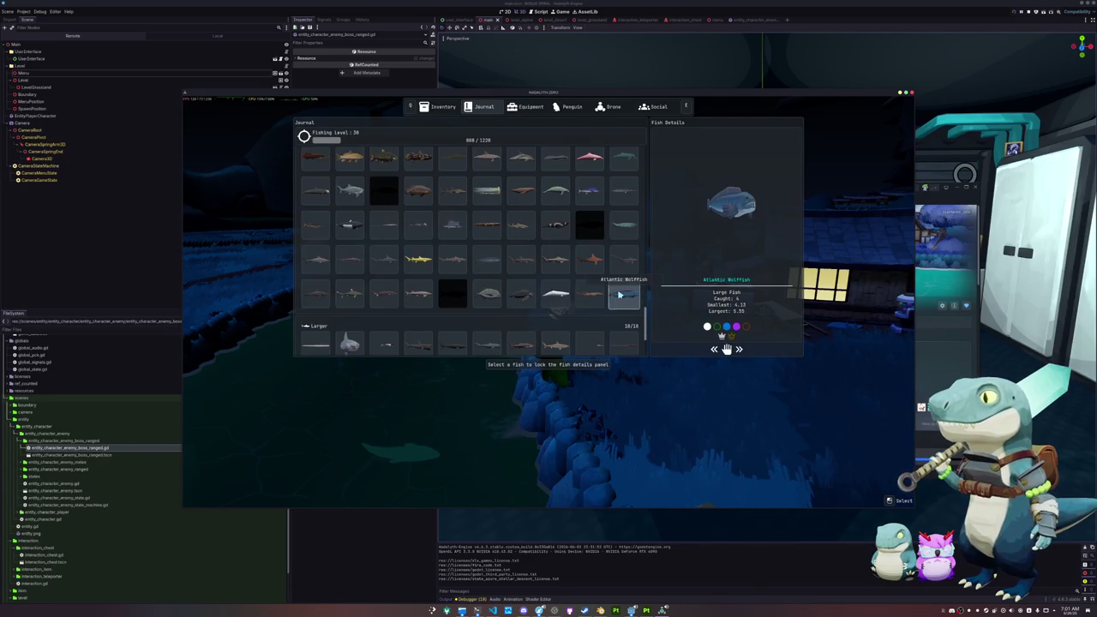
{"action": "left_click", "coordinate": [623, 295]}
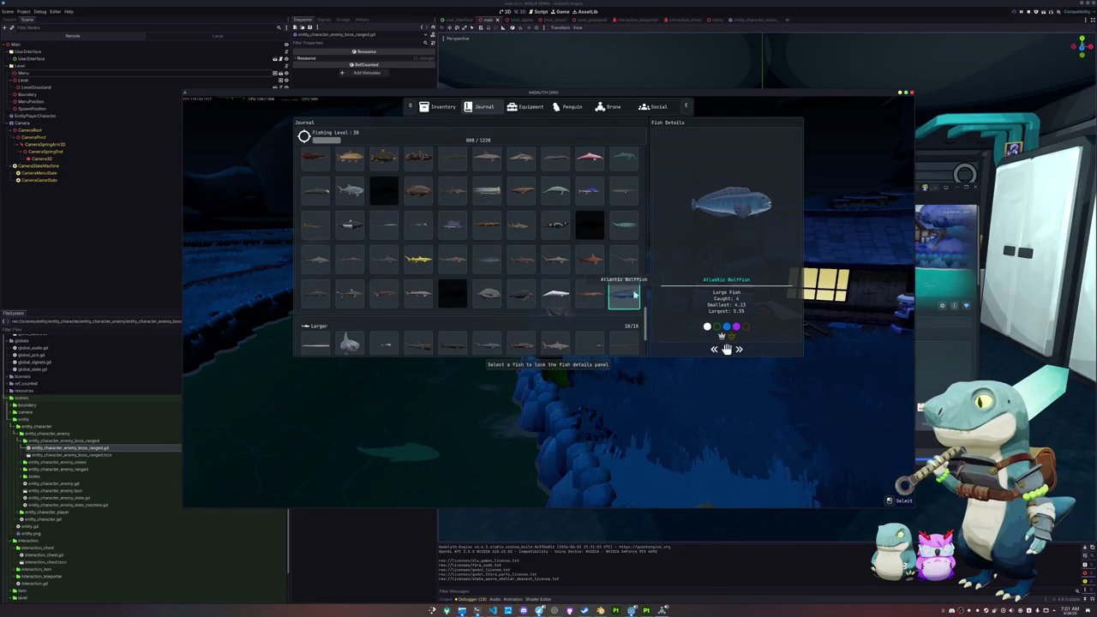
{"action": "scroll", "coordinate": [635, 295], "scroll_direction": "down", "scroll_amount": 2}
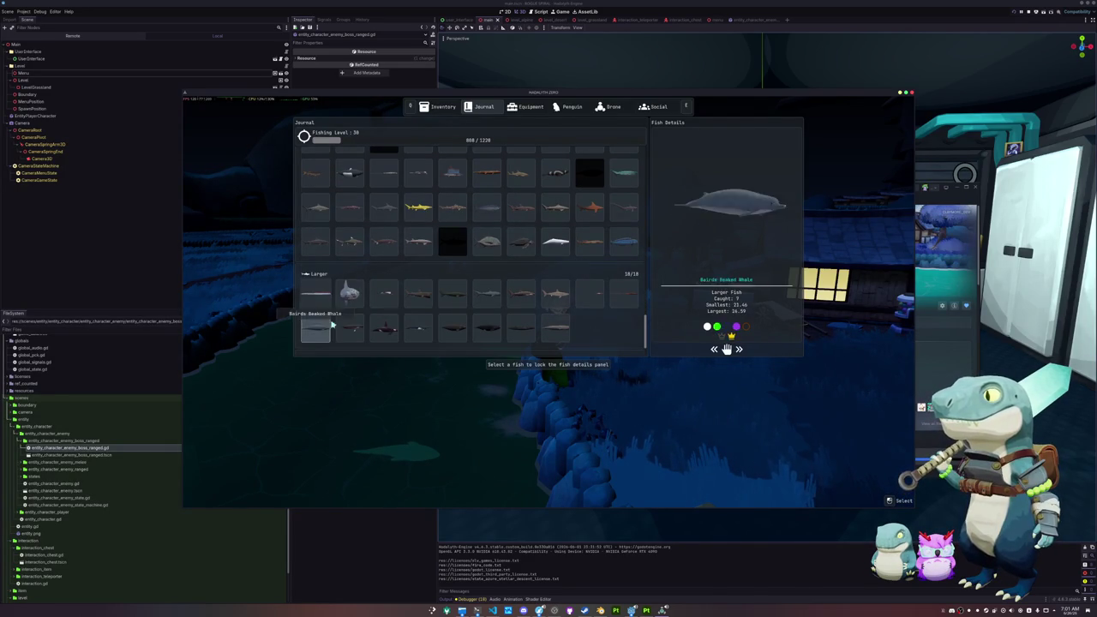
{"action": "scroll", "coordinate": [512, 330], "scroll_direction": "down", "scroll_amount": 2}
{"action": "left_click", "coordinate": [436, 335]}
{"action": "key", "text": "Escape"}
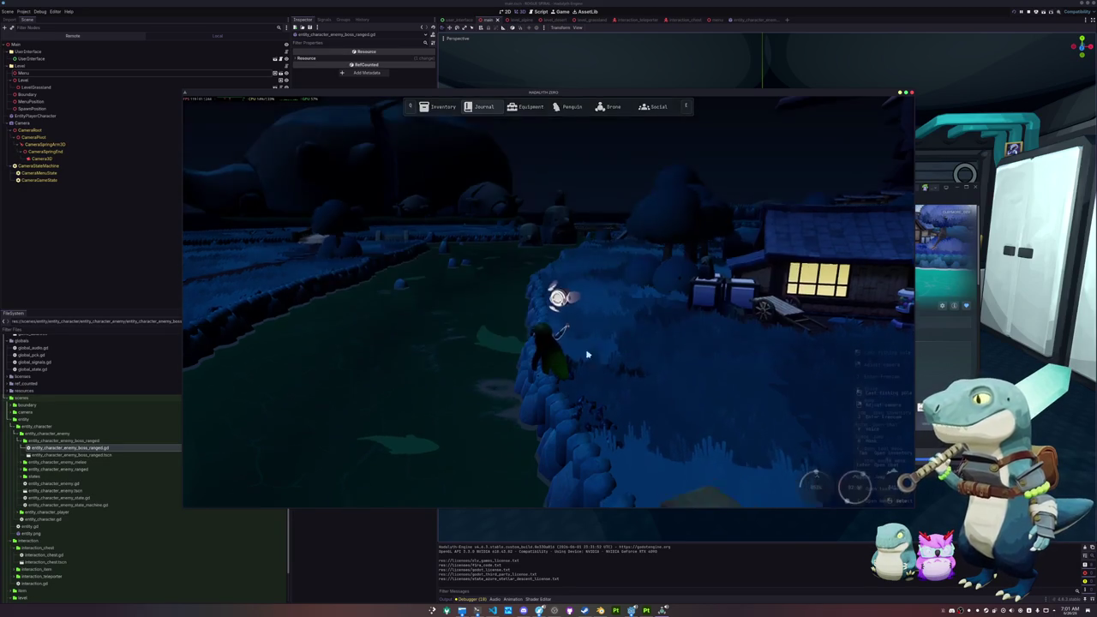
Cast the fishing line, then return to the main menu from the pause menu.
{"action": "left_click", "coordinate": [472, 406]}
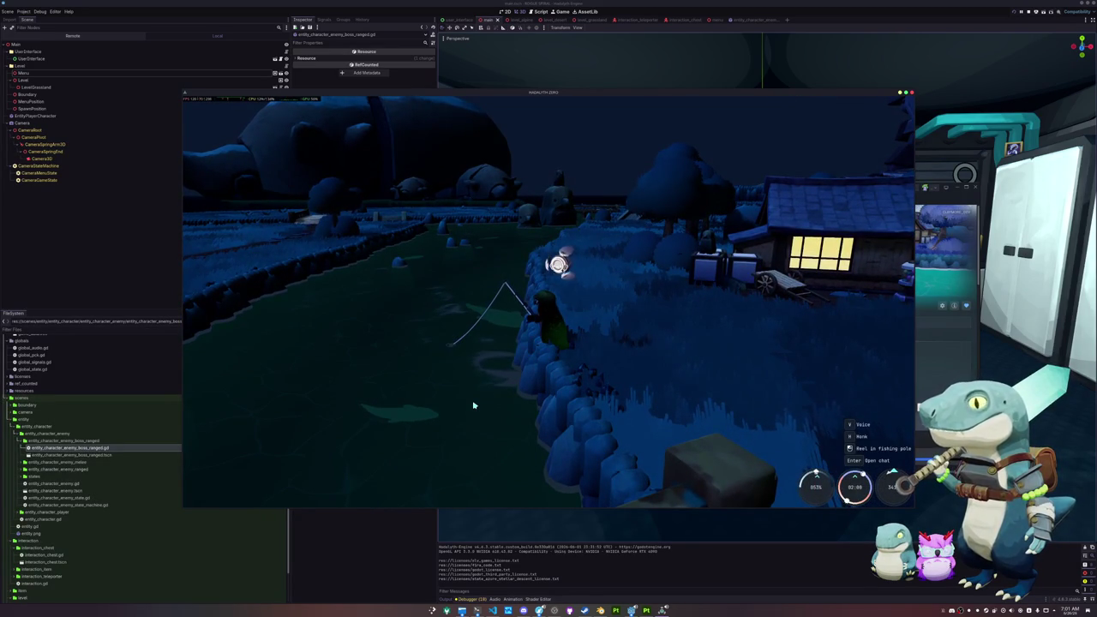
{"action": "key", "text": "Escape"}
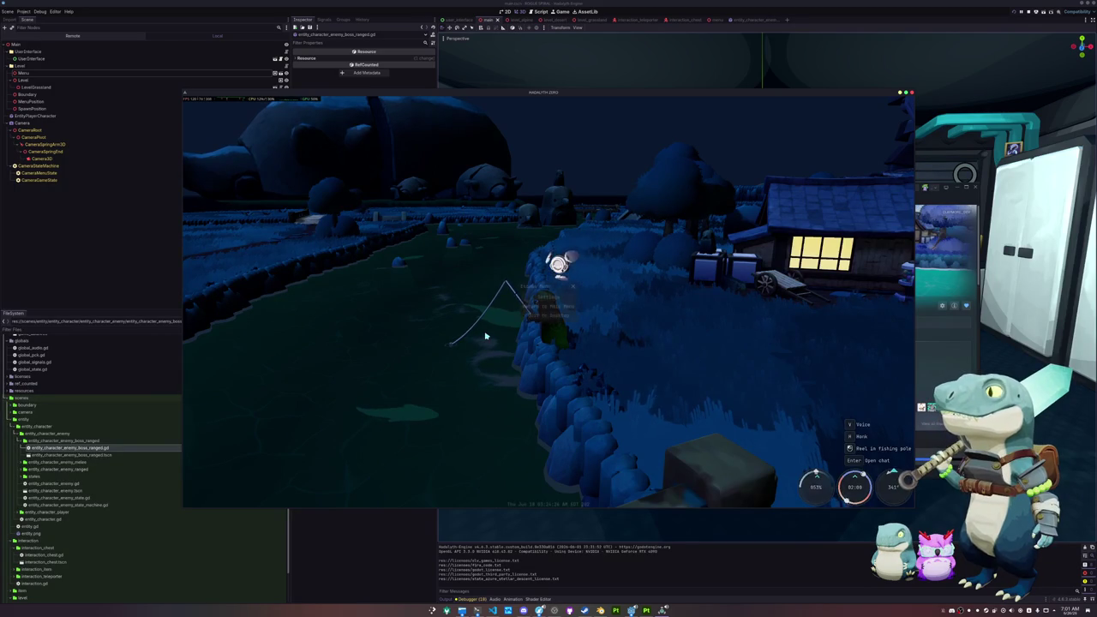
{"action": "left_click", "coordinate": [549, 306]}
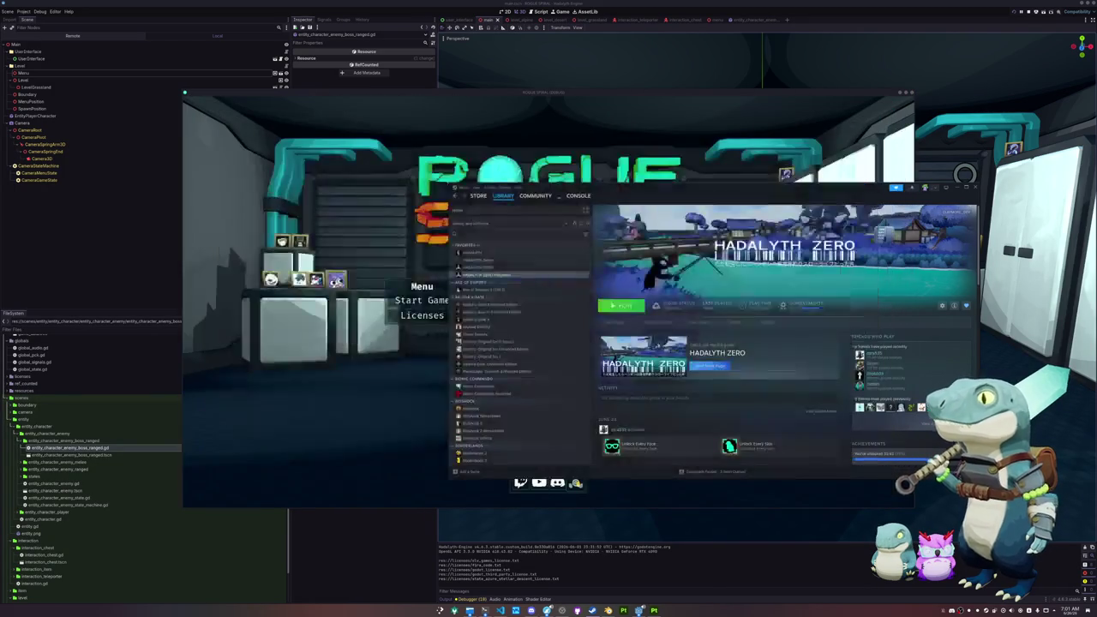
View the Licenses screen, go back to the menu, then stop the Rogue Spiral debug game with F8.
{"action": "left_click", "coordinate": [409, 455]}
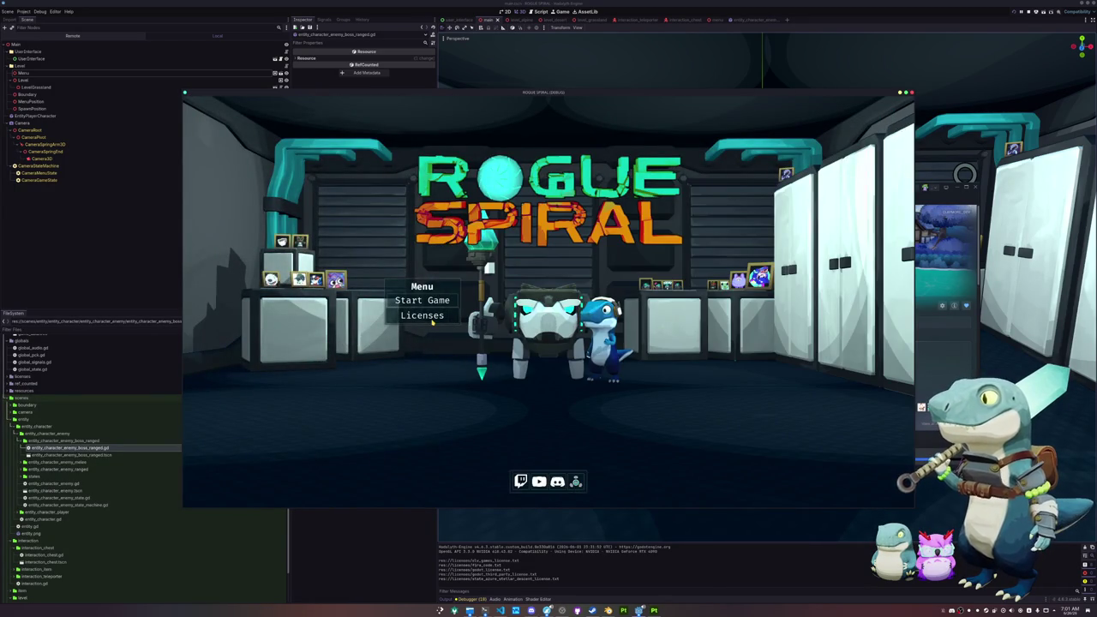
{"action": "left_click", "coordinate": [432, 322]}
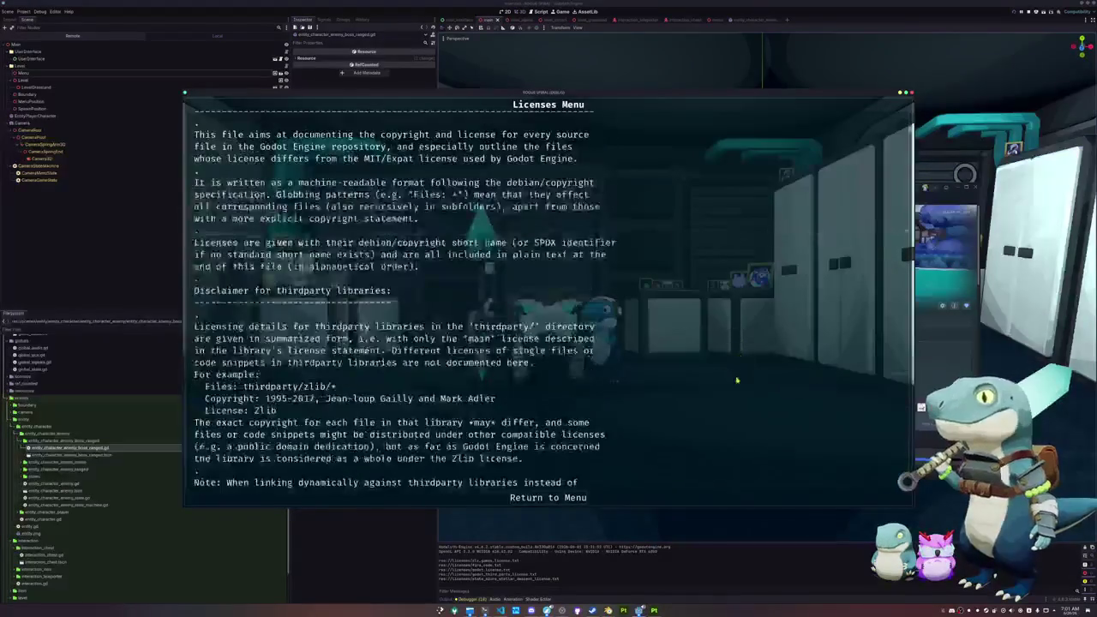
{"action": "key", "text": "Escape"}
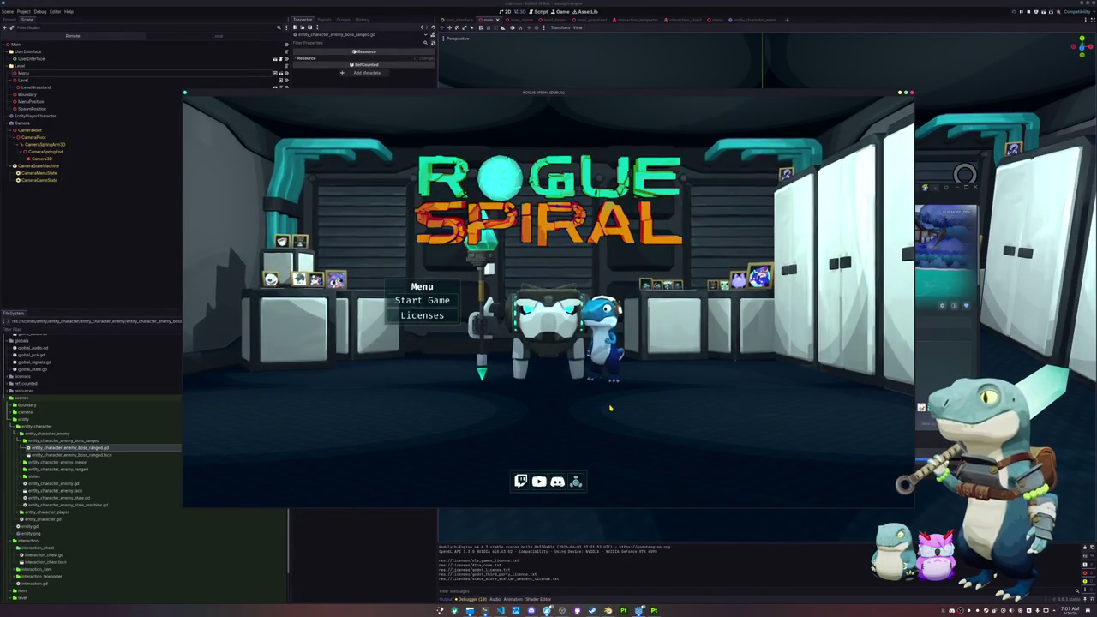
{"action": "key", "text": "F8"}
{"action": "left_click", "coordinate": [610, 510]}
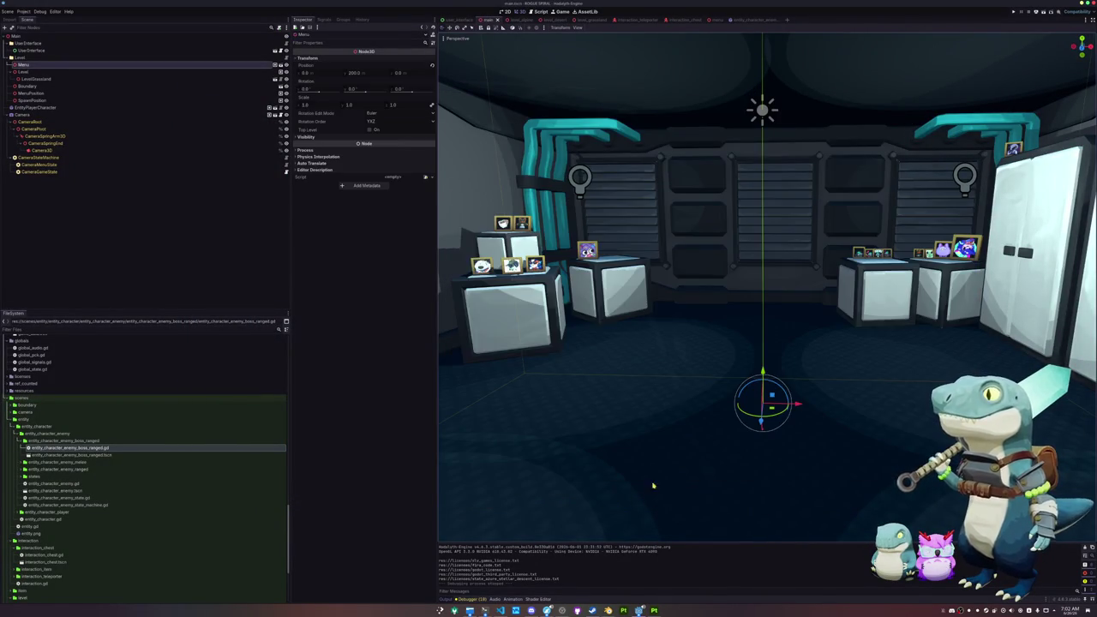
Open the entity_character_enemy_boss_ranged scene and select its root node.
{"action": "scroll", "coordinate": [649, 466], "scroll_direction": "up", "scroll_amount": 2}
{"action": "left_click", "coordinate": [654, 610]}
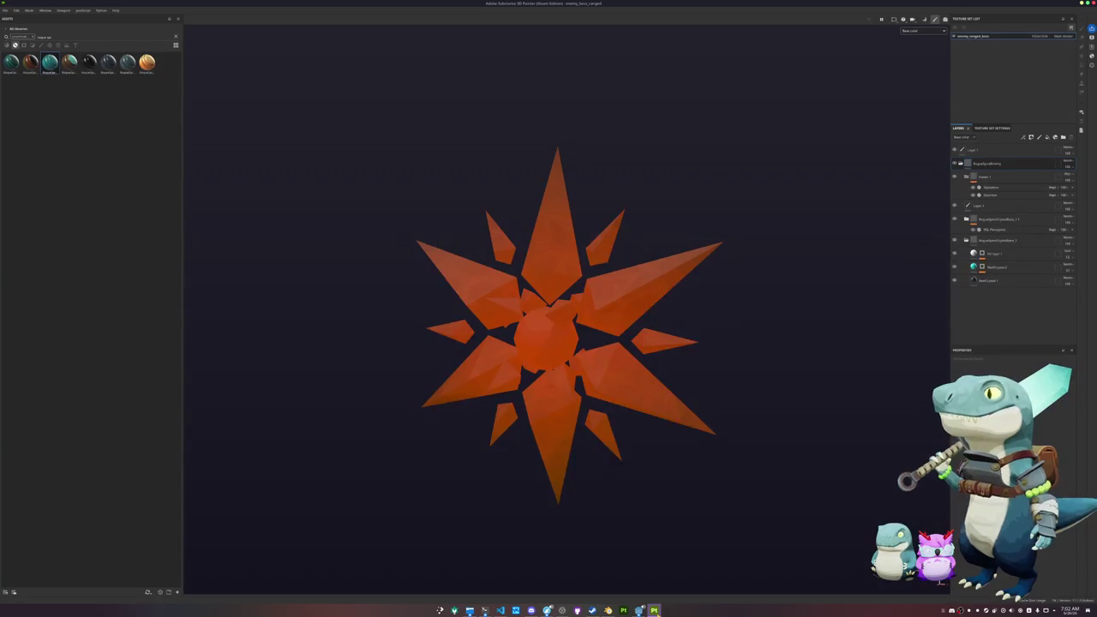
{"action": "left_click", "coordinate": [654, 610]}
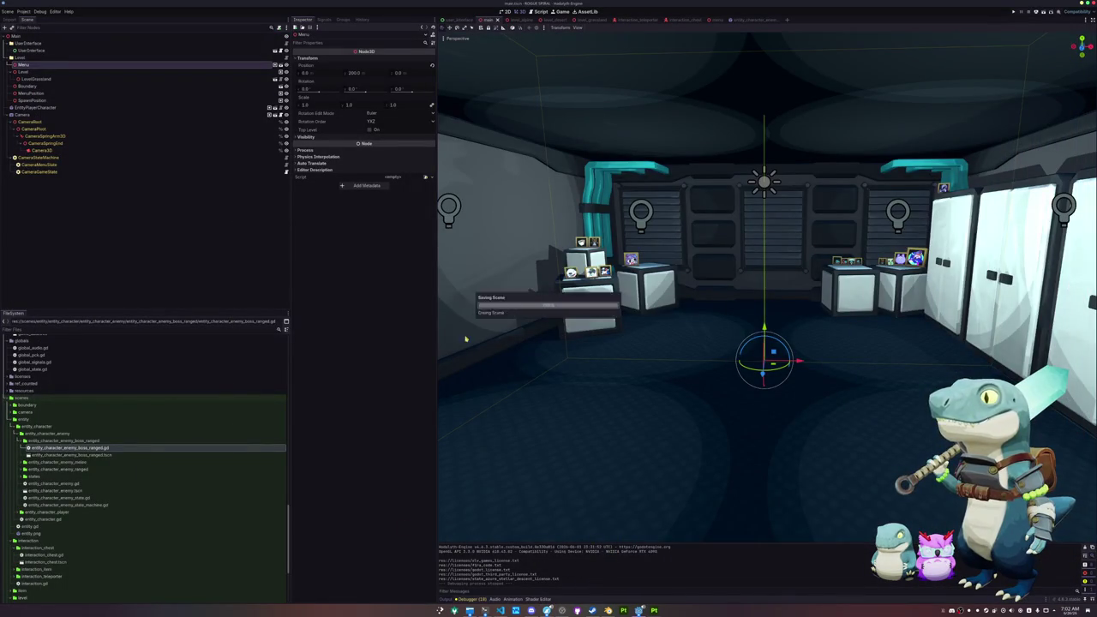
{"action": "left_click", "coordinate": [752, 20]}
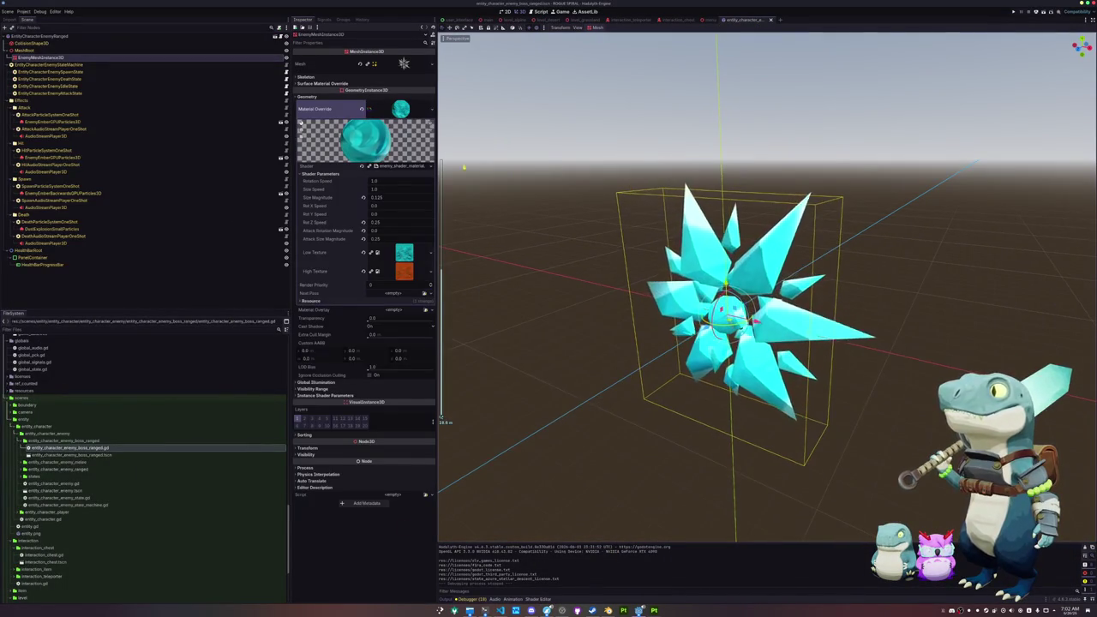
{"action": "left_click", "coordinate": [123, 36]}
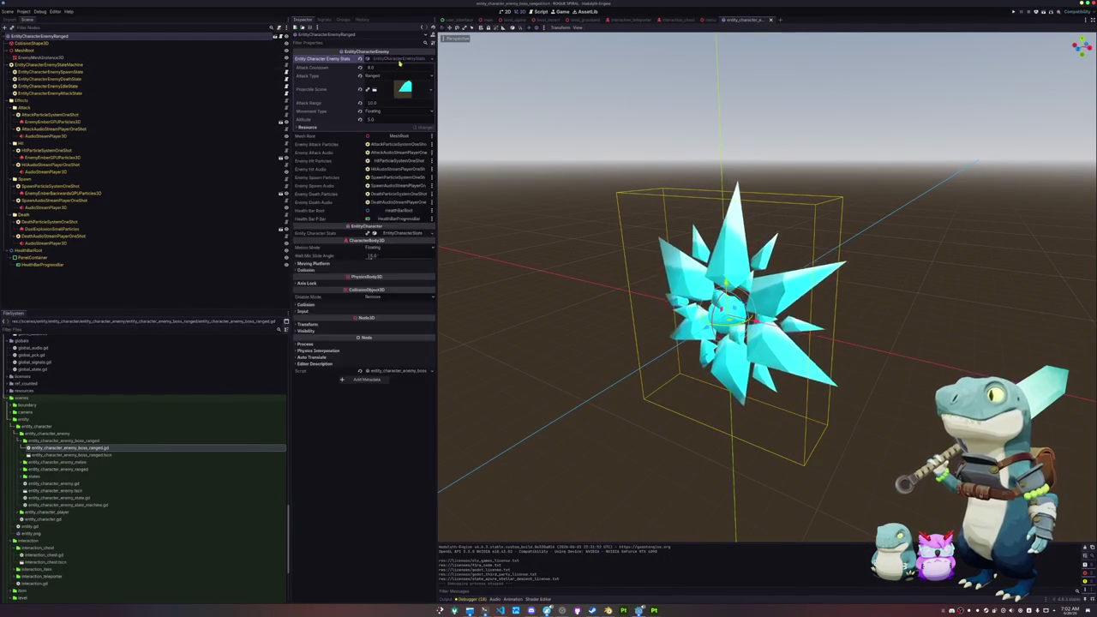
Set the boss enemy's Attack Cooldown to 4.0.
{"action": "left_click", "coordinate": [431, 59]}
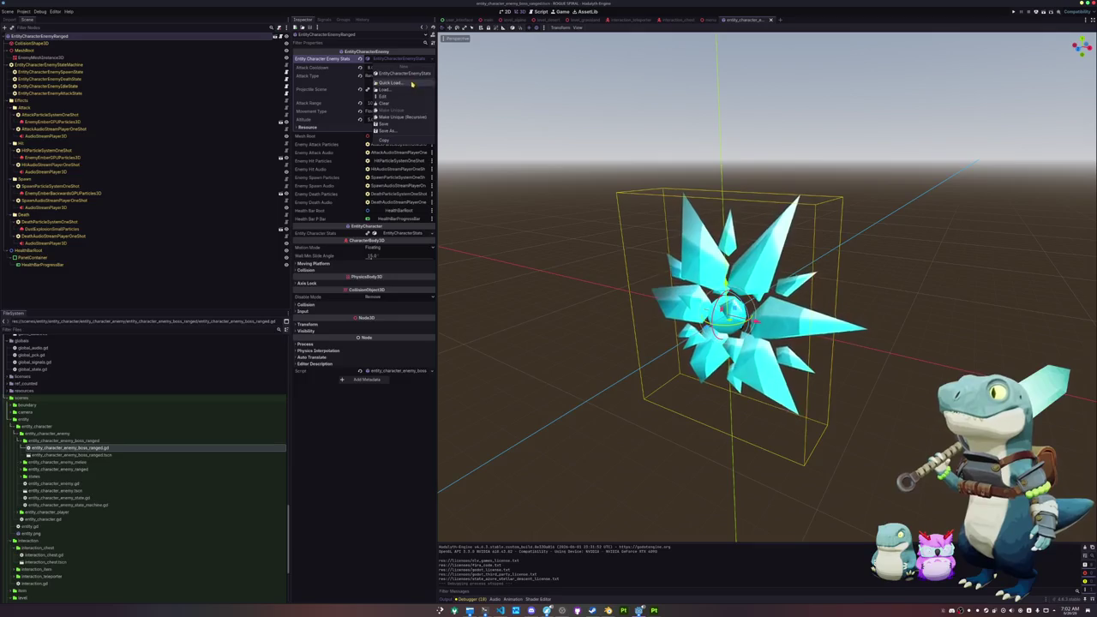
{"action": "left_click", "coordinate": [385, 74]}
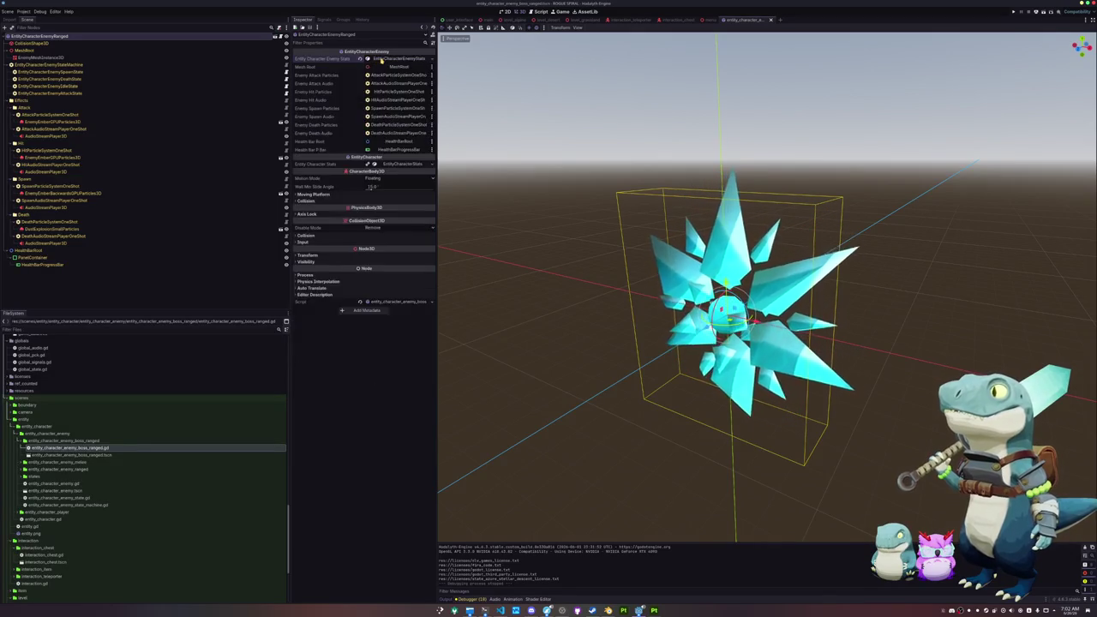
{"action": "left_click", "coordinate": [385, 68]}
{"action": "type", "text": "4"}
{"action": "key", "text": "Return"}
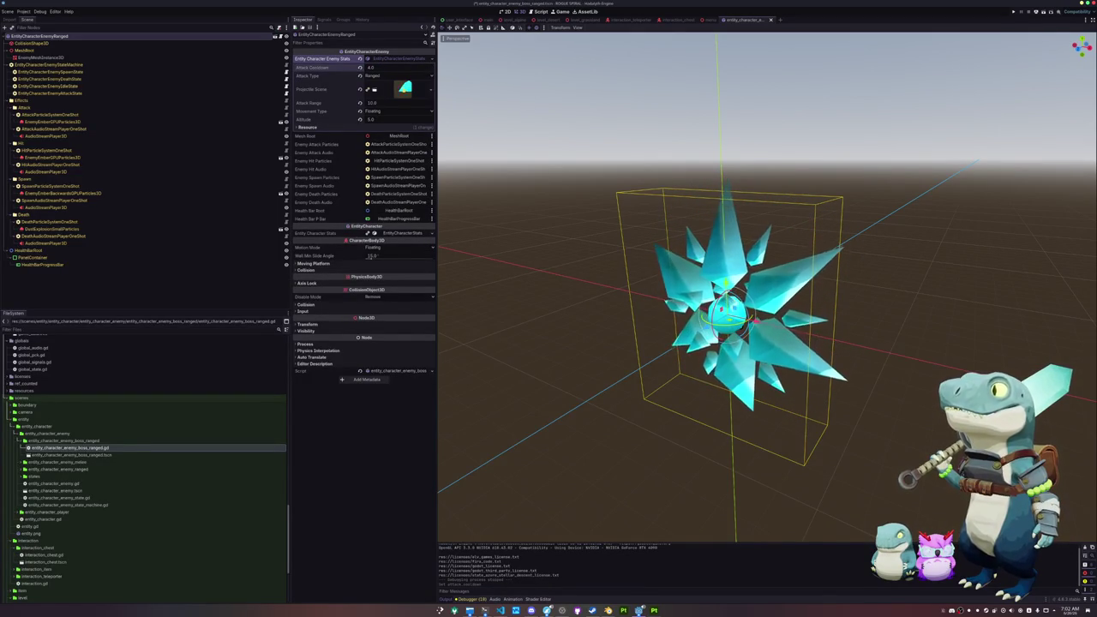
Set Altitude to 10.0 and Attack Range to 50.0, then save the boss scene.
{"action": "left_click", "coordinate": [404, 90]}
{"action": "left_click", "coordinate": [405, 89]}
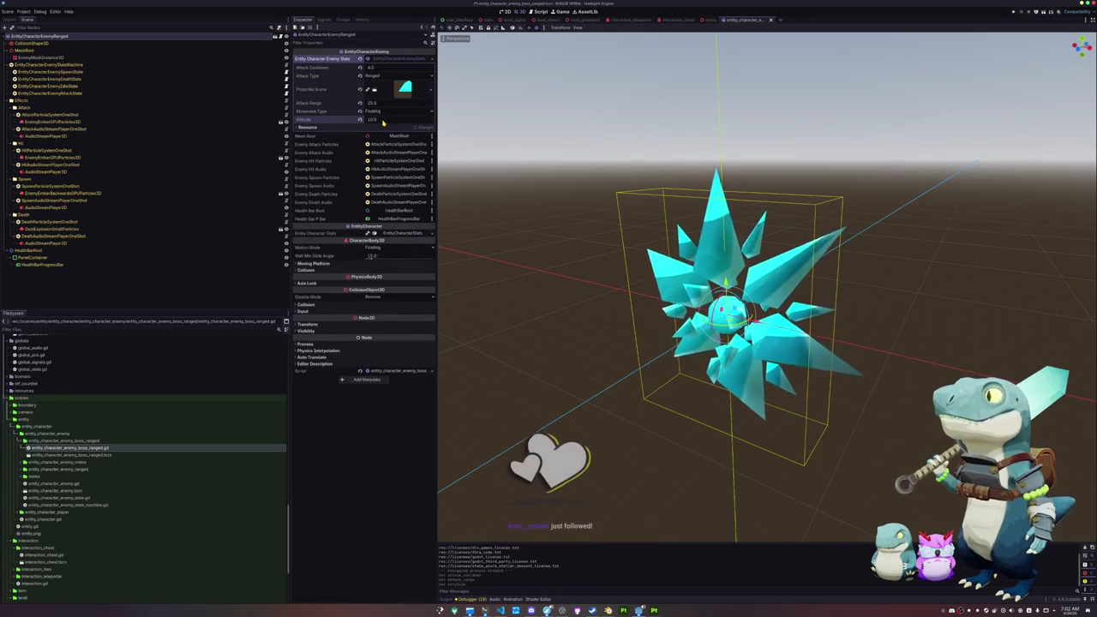
{"action": "type", "text": "0"}
{"action": "key", "text": "Return"}
{"action": "type", "text": "50"}
{"action": "key", "text": "Return"}
{"action": "key", "text": "ctrl+s"}
Flip between the menu and boss enemy scene tabs, ending on the menu scene.
{"action": "scroll", "coordinate": [542, 218], "scroll_direction": "up", "scroll_amount": 3}
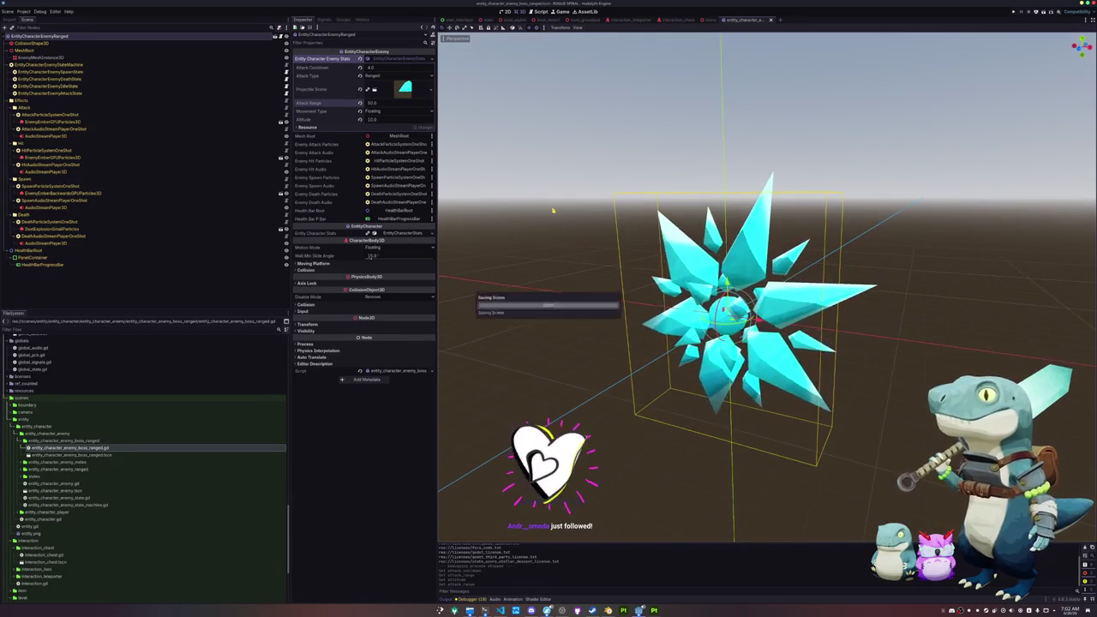
{"action": "left_click", "coordinate": [708, 19]}
{"action": "left_click", "coordinate": [746, 19]}
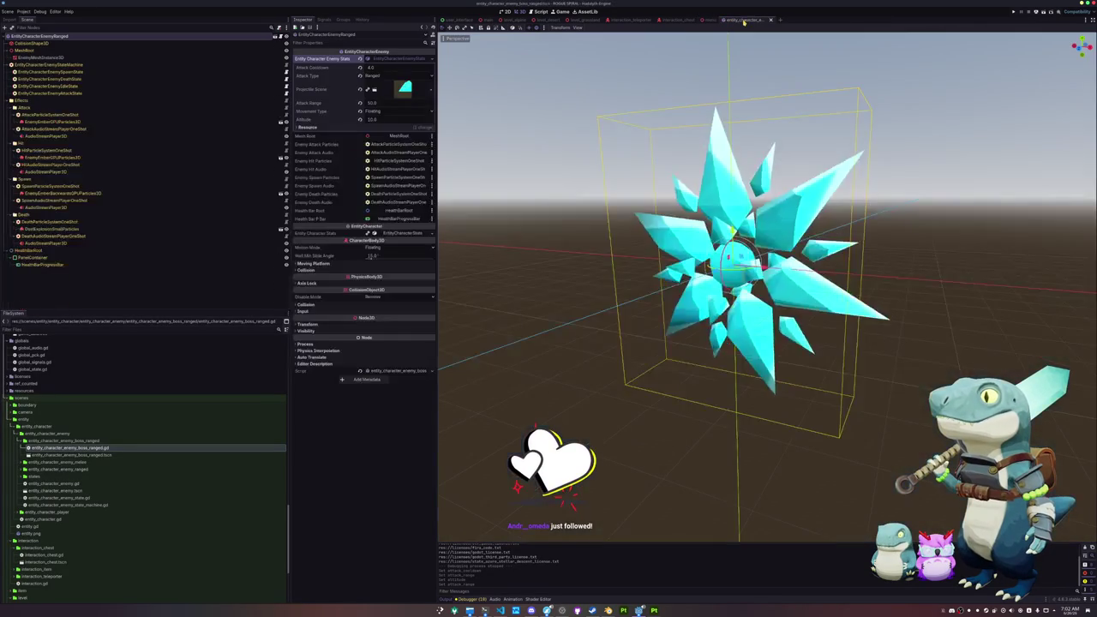
{"action": "left_click", "coordinate": [710, 20]}
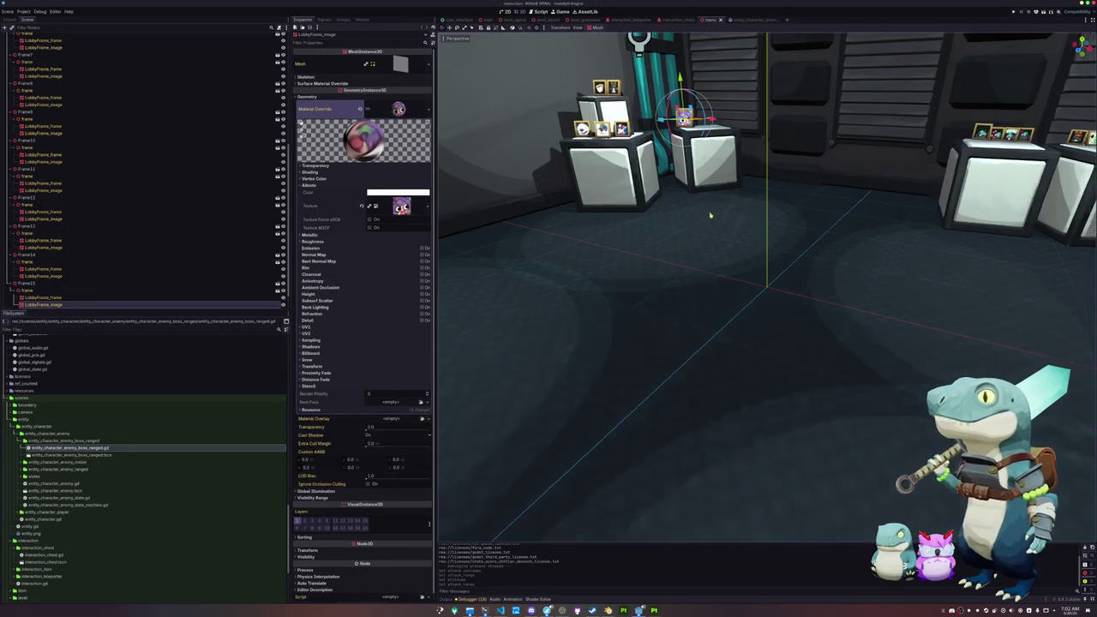
Zoom and pan around the lobby room, then bring the running HADALYTH TUBER game window forward.
{"action": "scroll", "coordinate": [732, 247], "scroll_direction": "up", "scroll_amount": 2}
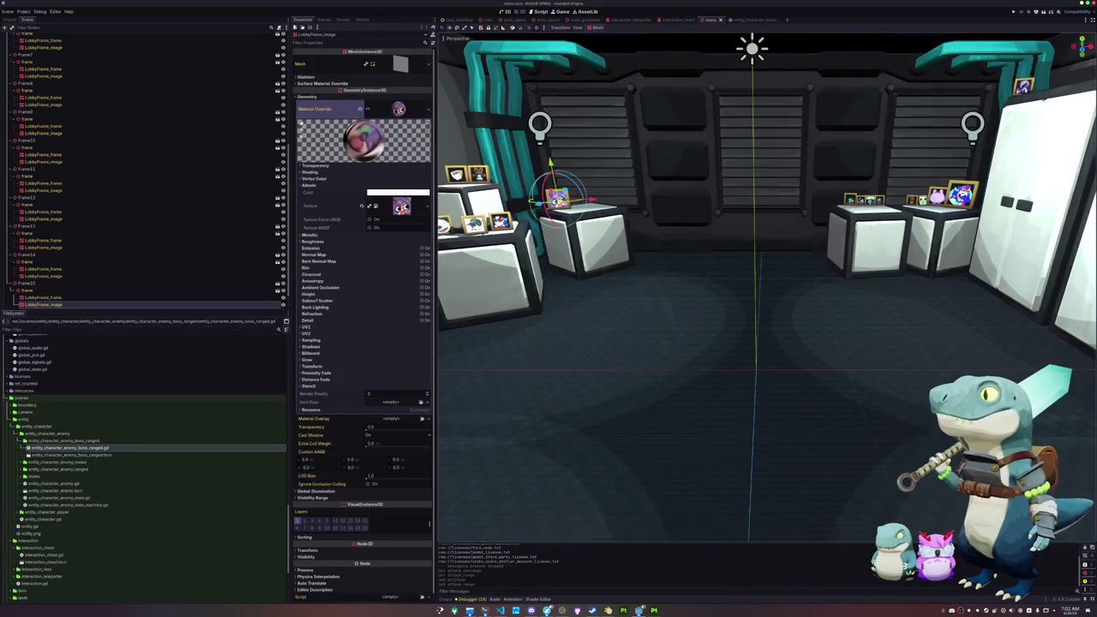
{"action": "scroll", "coordinate": [672, 237], "scroll_direction": "up", "scroll_amount": 3}
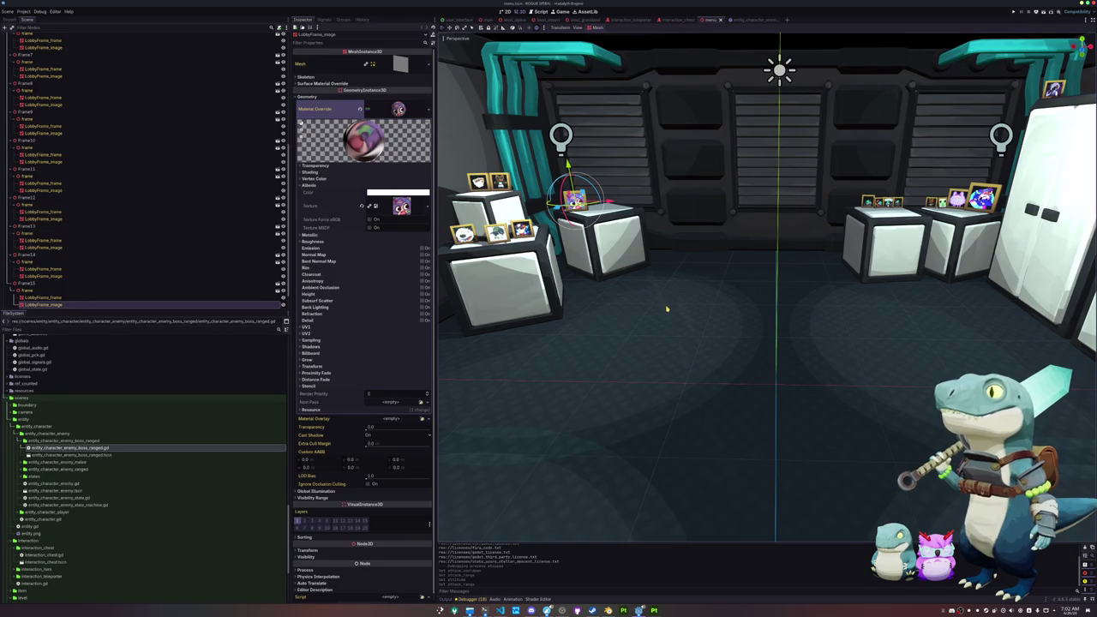
{"action": "scroll", "coordinate": [667, 308], "scroll_direction": "down", "scroll_amount": 3}
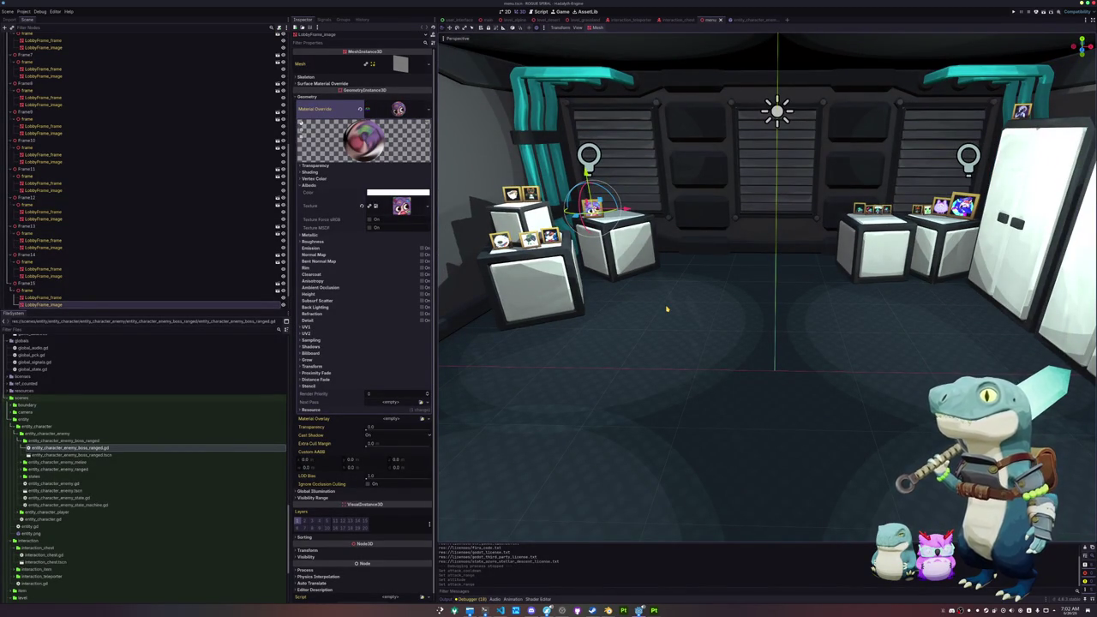
{"action": "scroll", "coordinate": [669, 314], "scroll_direction": "down", "scroll_amount": 1}
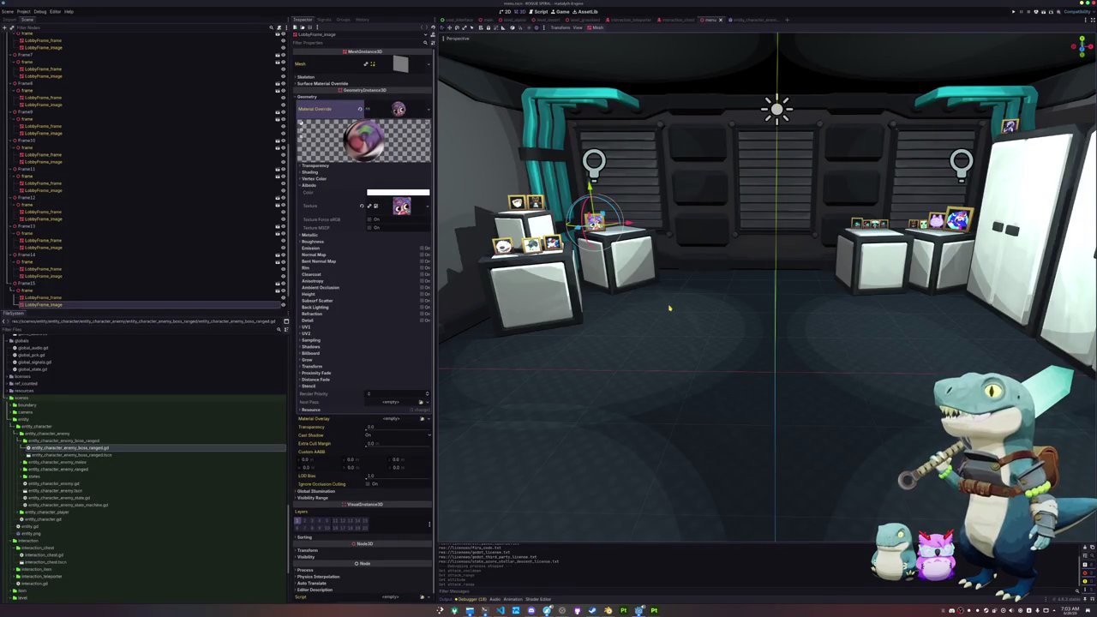
{"action": "scroll", "coordinate": [669, 308], "scroll_direction": "down", "scroll_amount": 3}
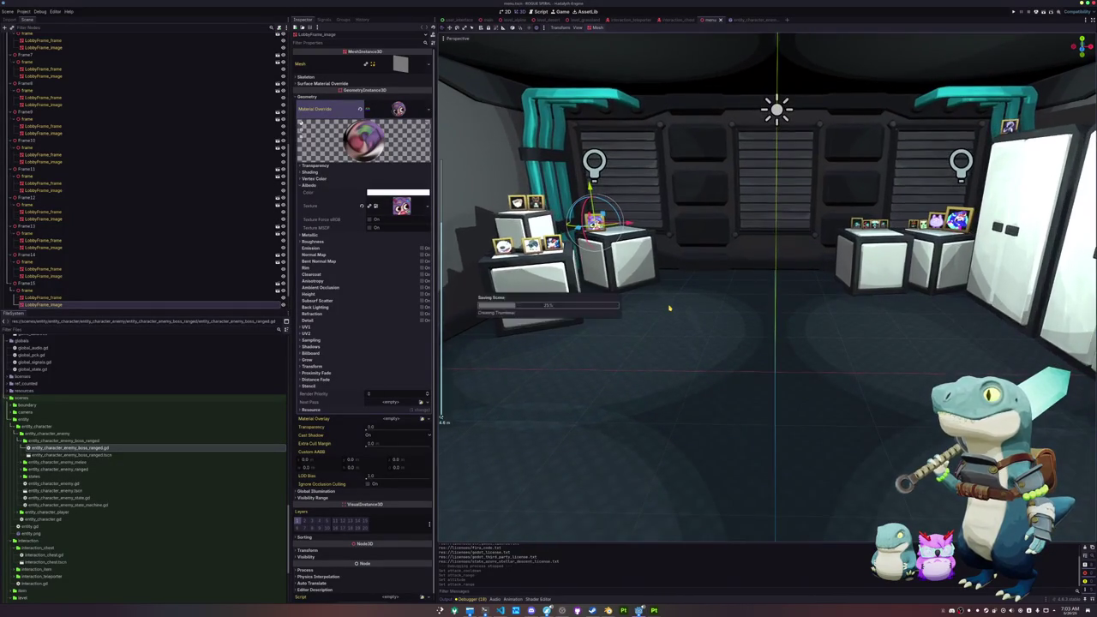
{"action": "left_click_drag", "start_coordinate": [665, 301], "coordinate": [659, 305]}
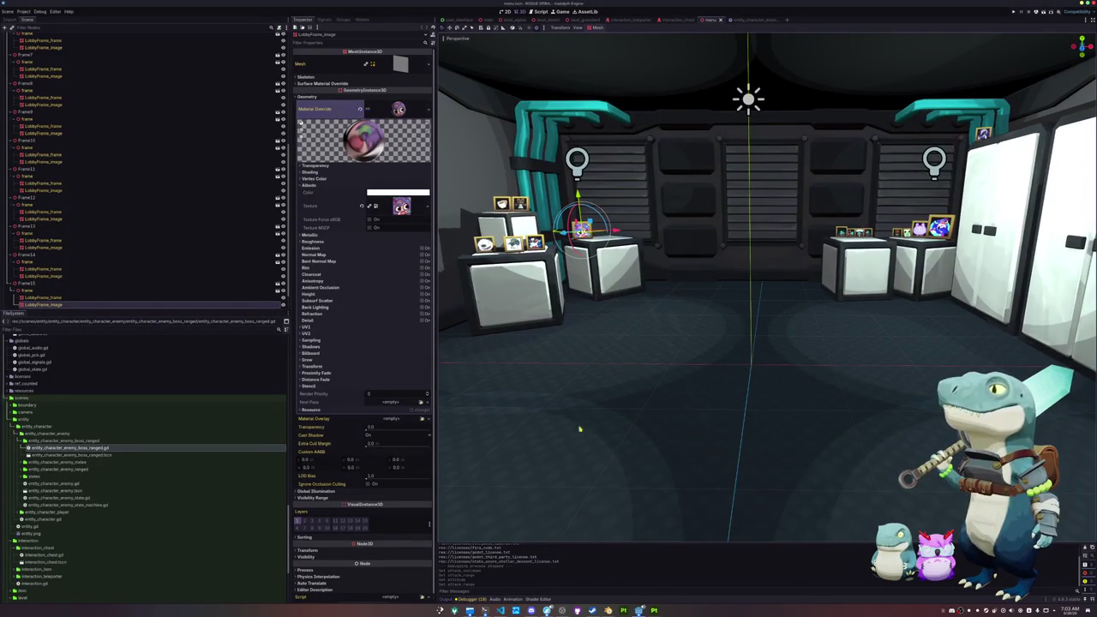
{"action": "mouse_move", "coordinate": [640, 610]}
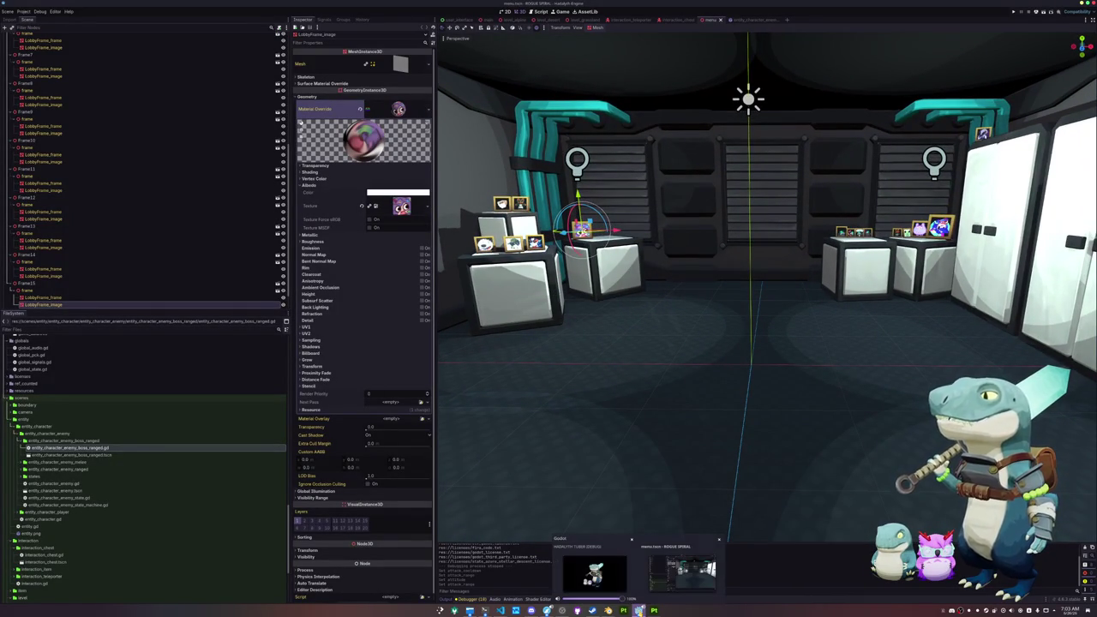
{"action": "left_click", "coordinate": [594, 572]}
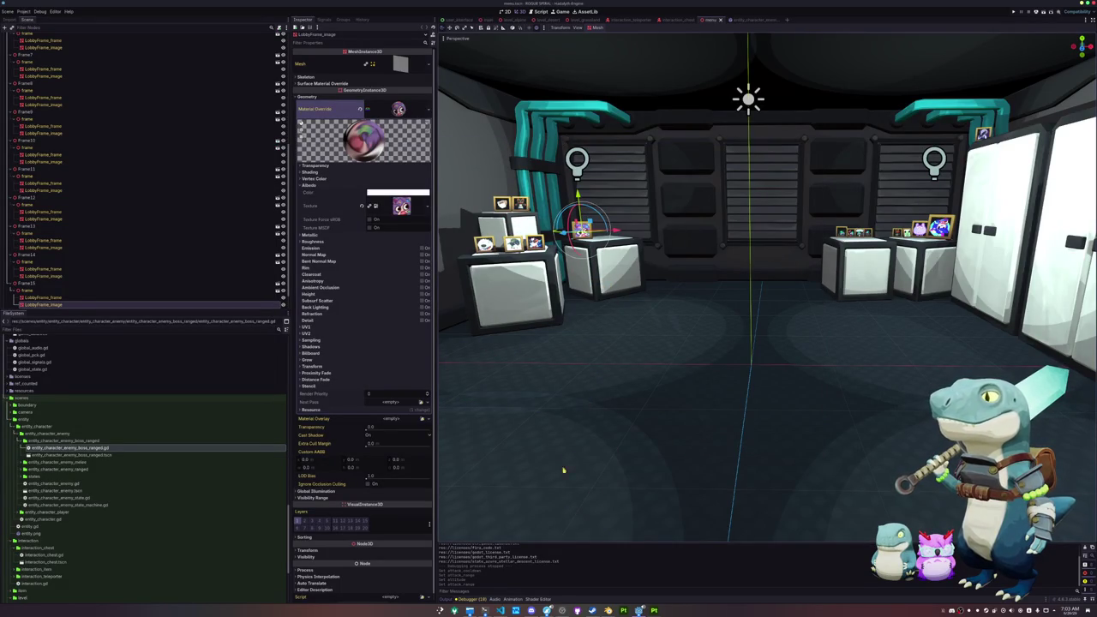
In Blender, load the claymore dinosaur .blend file from the recent files list.
{"action": "mouse_move", "coordinate": [608, 610]}
{"action": "left_click", "coordinate": [605, 570]}
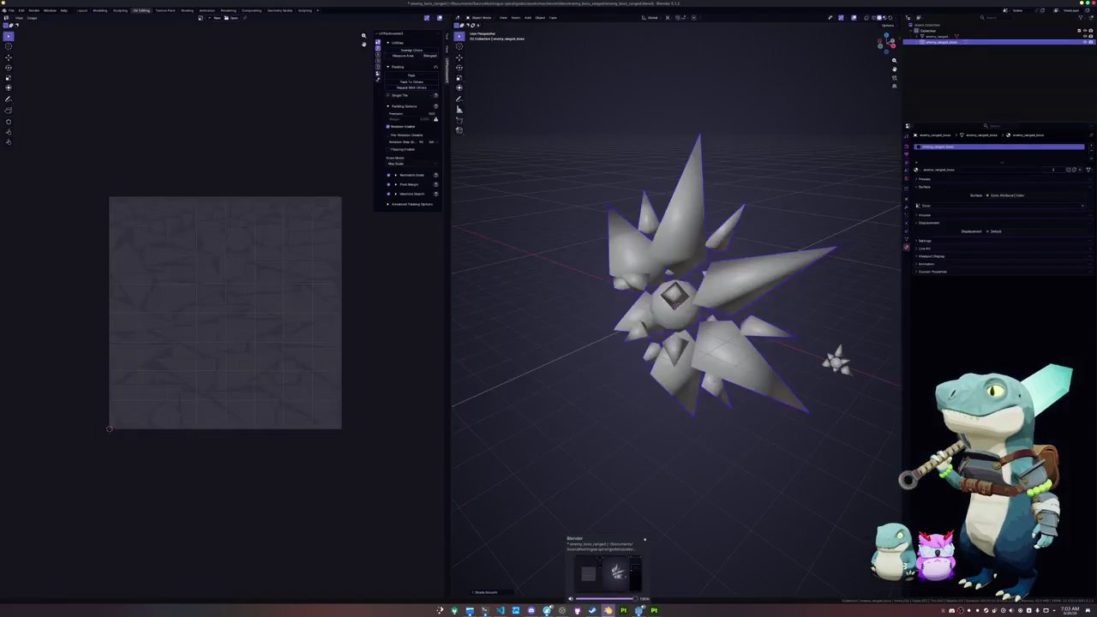
{"action": "left_click", "coordinate": [11, 9]}
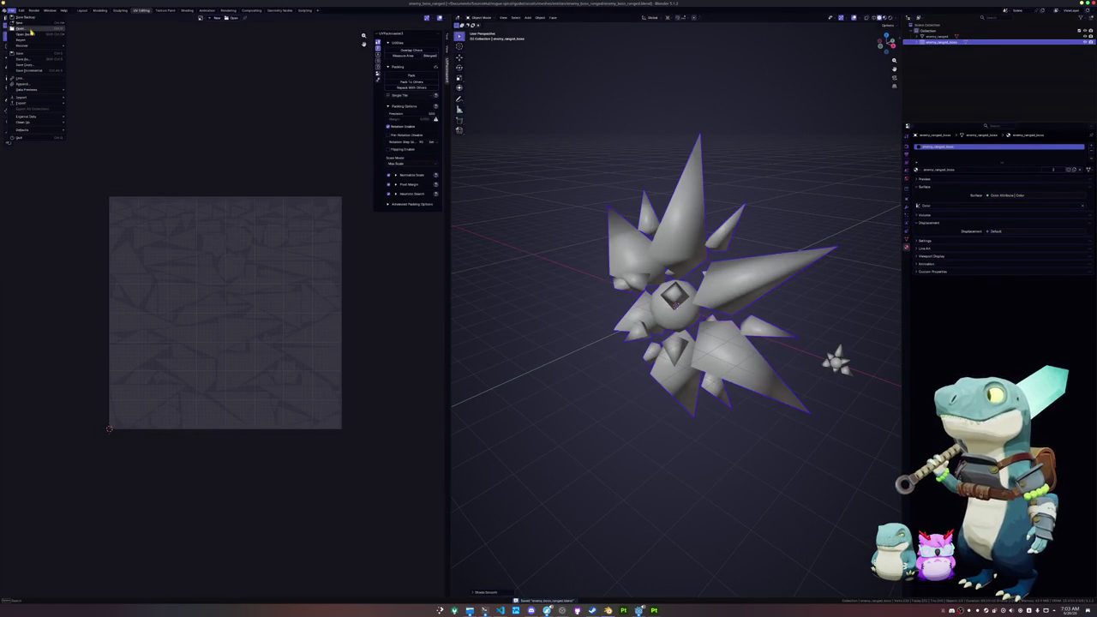
{"action": "mouse_move", "coordinate": [30, 35]}
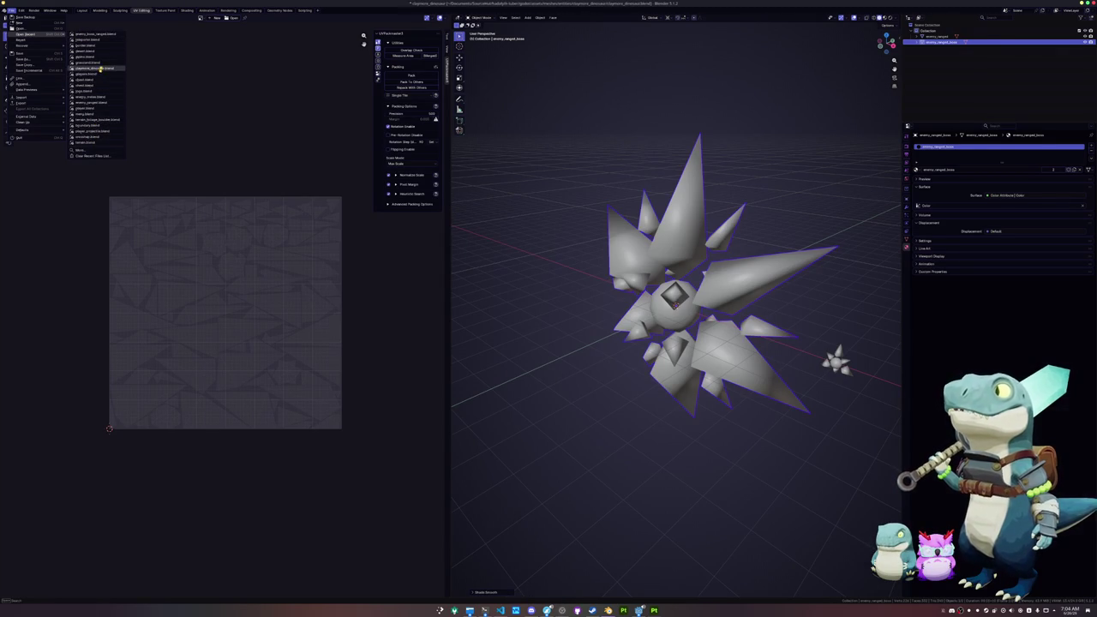
{"action": "left_click", "coordinate": [98, 71]}
Change viewport shading, select the dinosaur's eyes object, and view its material in the Shading workspace.
{"action": "left_click", "coordinate": [884, 19]}
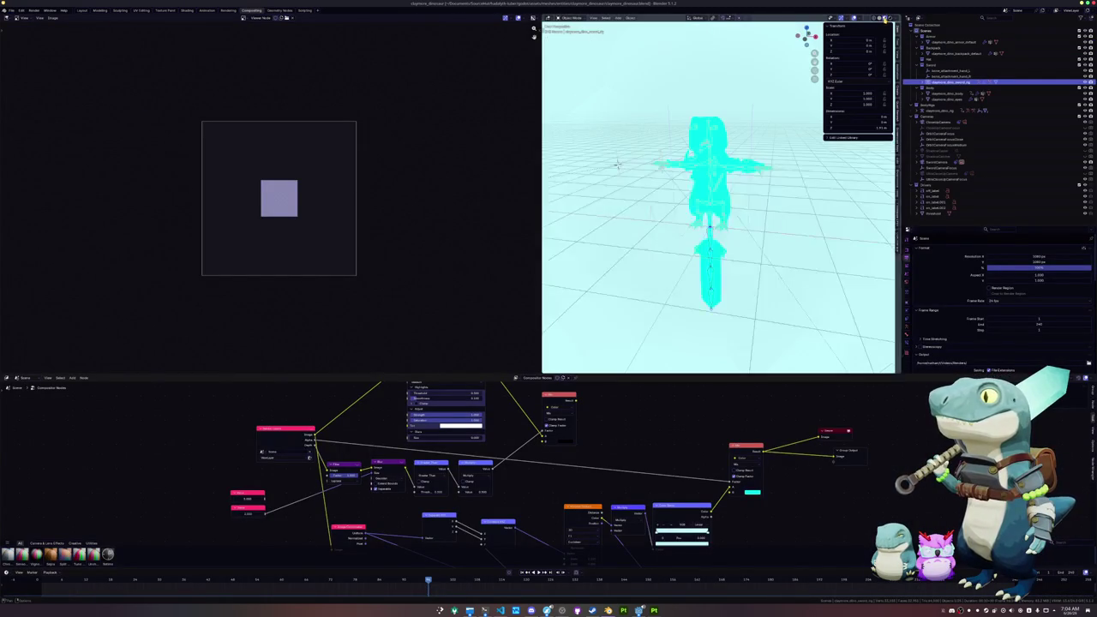
{"action": "scroll", "coordinate": [718, 198], "scroll_direction": "up", "scroll_amount": 3}
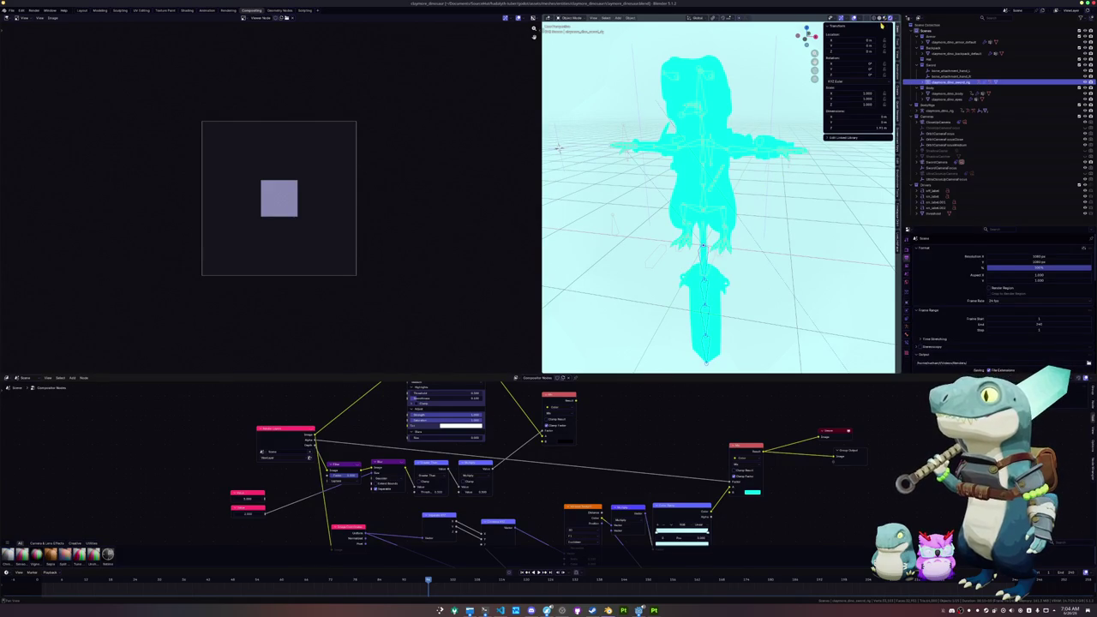
{"action": "left_click", "coordinate": [943, 93]}
{"action": "left_click_drag", "start_coordinate": [677, 197], "coordinate": [711, 205]}
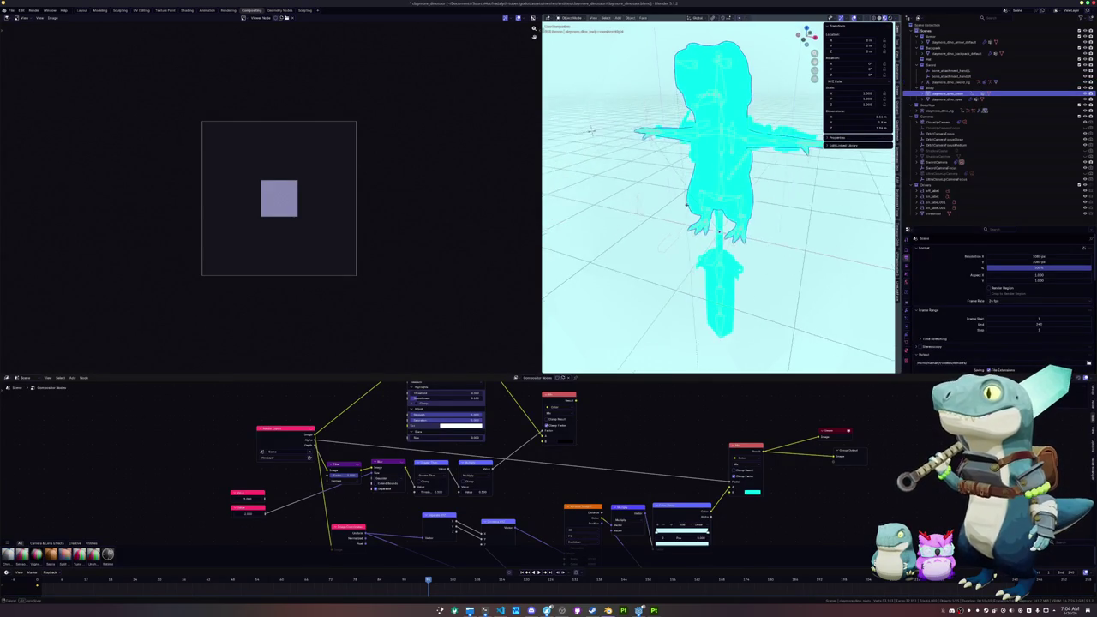
{"action": "scroll", "coordinate": [919, 279], "scroll_direction": "down", "scroll_amount": 5}
{"action": "mouse_move", "coordinate": [755, 249]}
{"action": "left_mouse_down"}
{"action": "mouse_move", "coordinate": [764, 257]}
{"action": "mouse_move", "coordinate": [721, 223]}
{"action": "left_mouse_up"}
{"action": "mouse_move", "coordinate": [594, 416]}
{"action": "left_mouse_down"}
{"action": "mouse_move", "coordinate": [579, 422]}
{"action": "mouse_move", "coordinate": [716, 497]}
{"action": "left_mouse_up"}
{"action": "left_click_drag", "start_coordinate": [561, 408], "coordinate": [707, 495]}
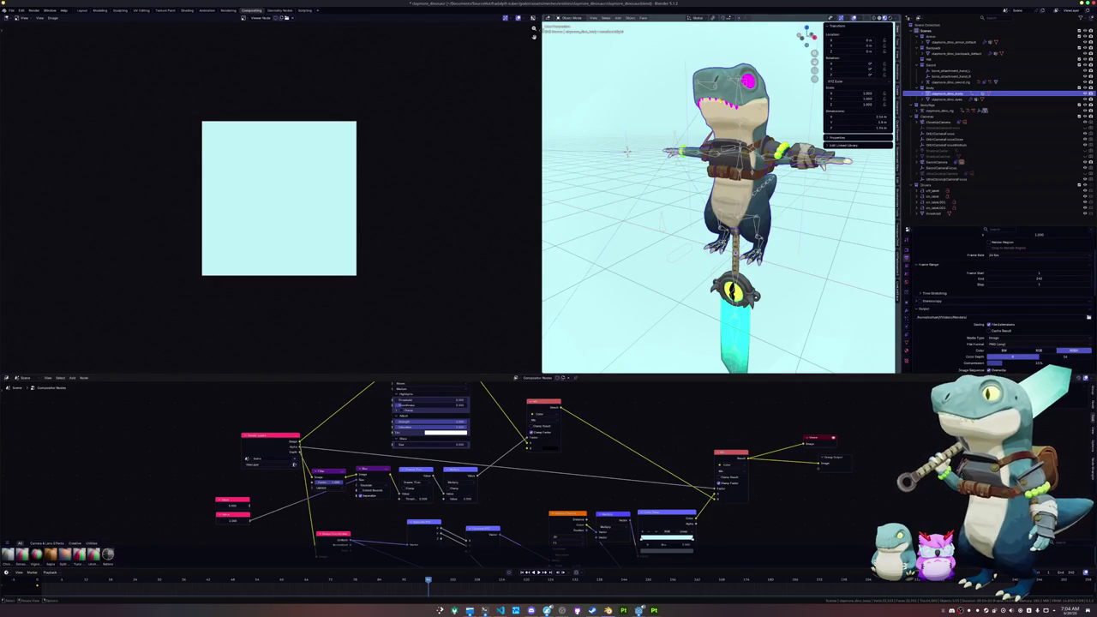
{"action": "left_click", "coordinate": [947, 99]}
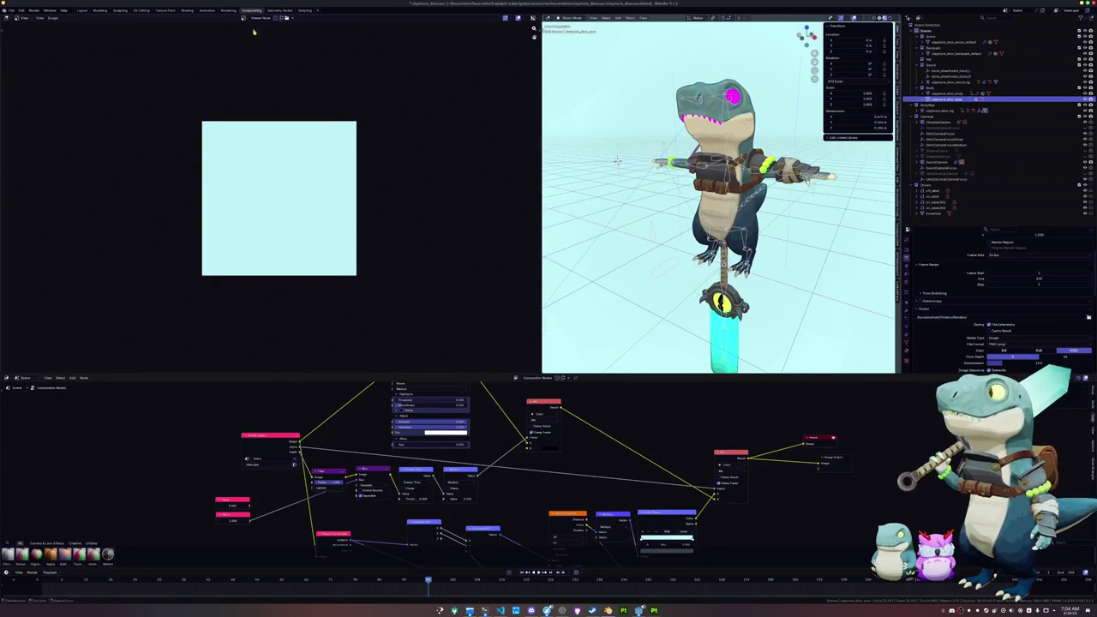
{"action": "left_click", "coordinate": [187, 10]}
{"action": "scroll", "coordinate": [468, 230], "scroll_direction": "down", "scroll_amount": 1}
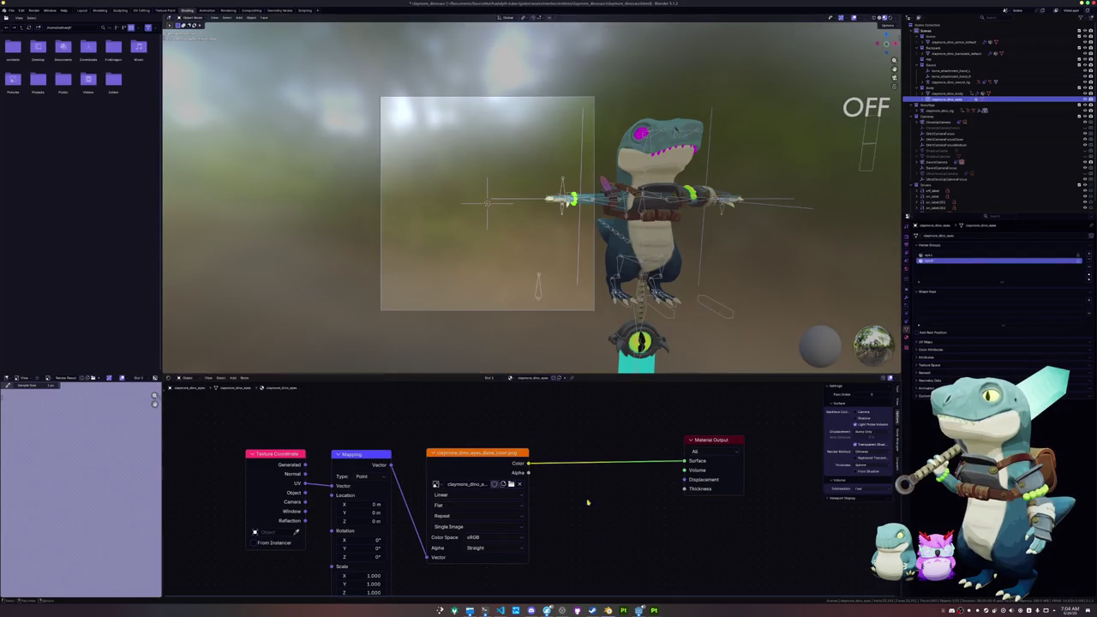
Edit the HADALYTH TUBER project from the Godot Project Manager.
{"action": "mouse_move", "coordinate": [638, 610]}
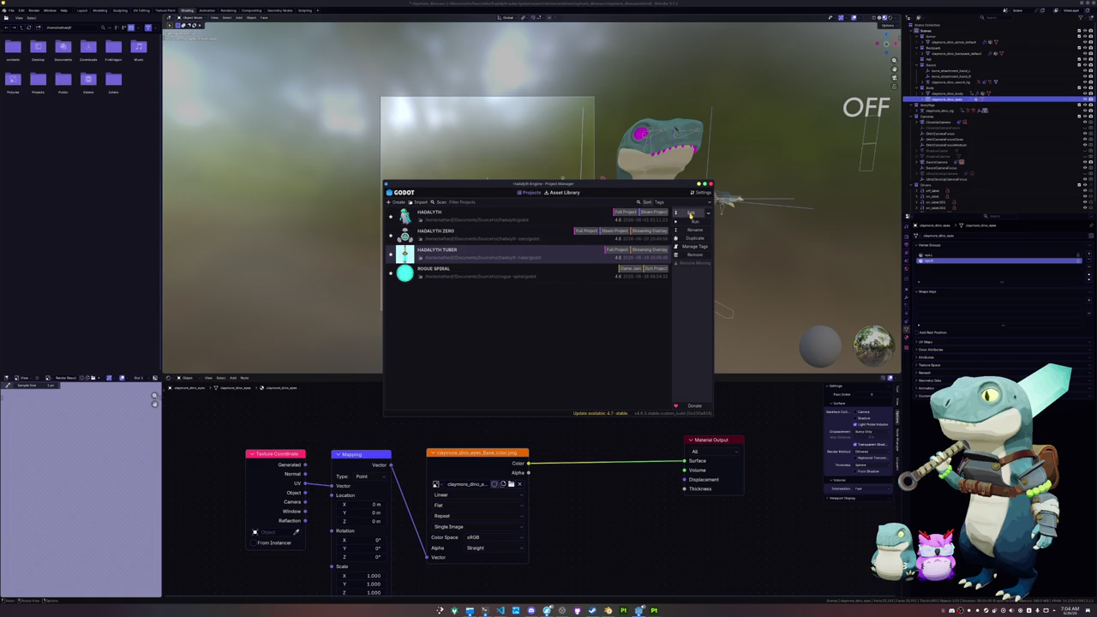
{"action": "left_click", "coordinate": [691, 214]}
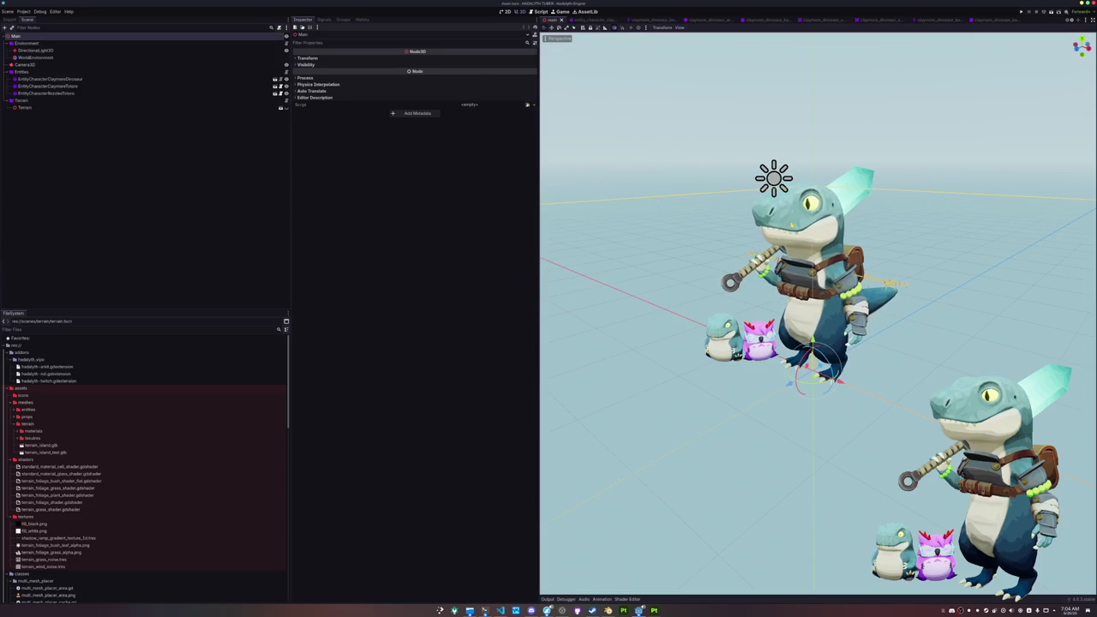
Select EntityCharacterClaymoreDinosaur and assign the red armor .tres to Data Armor.
{"action": "left_click", "coordinate": [50, 79]}
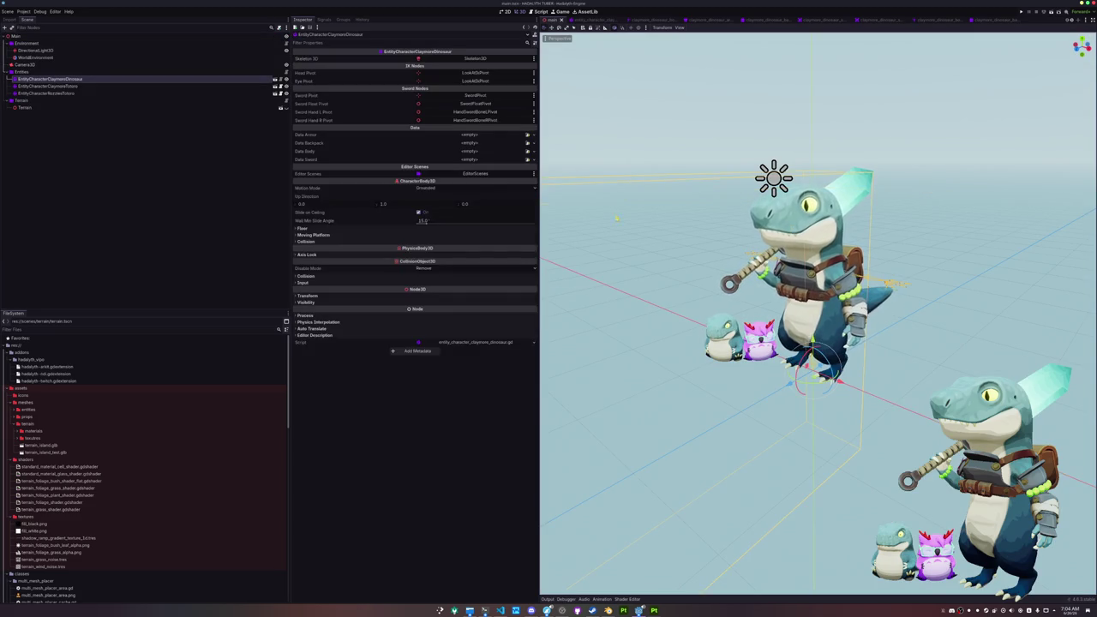
{"action": "left_click", "coordinate": [529, 135]}
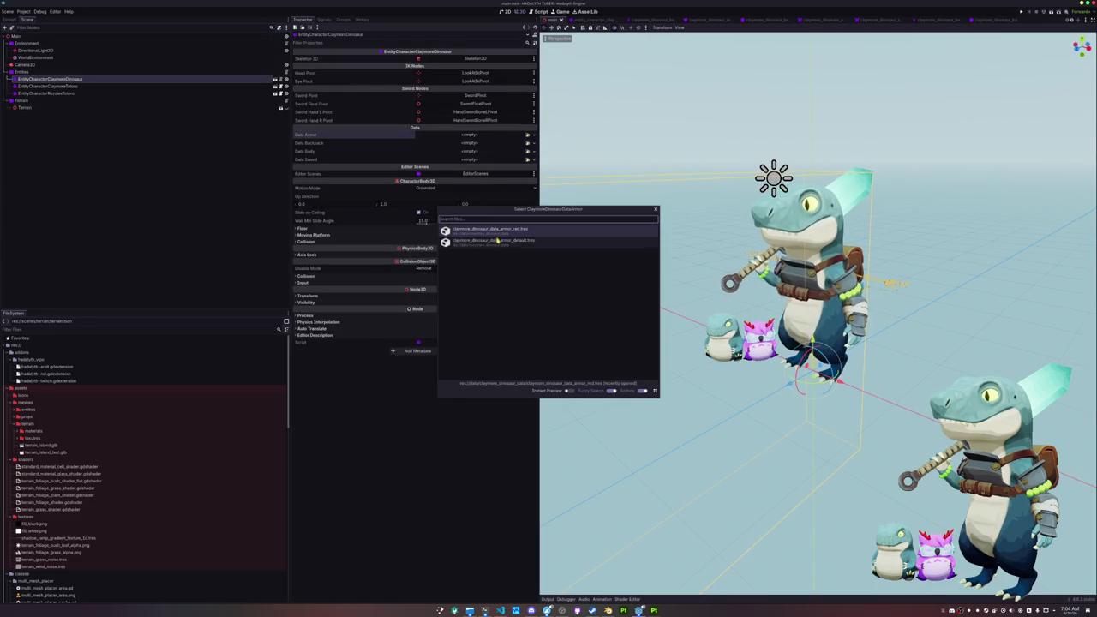
{"action": "double_click", "coordinate": [495, 246]}
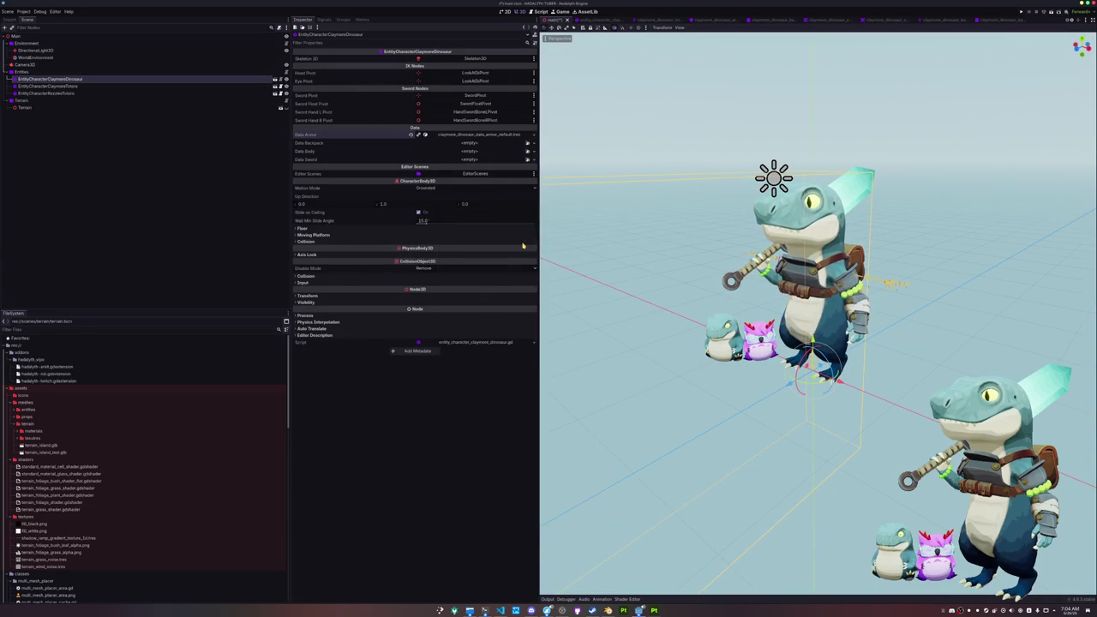
{"action": "left_click", "coordinate": [491, 136]}
{"action": "left_click", "coordinate": [533, 135]}
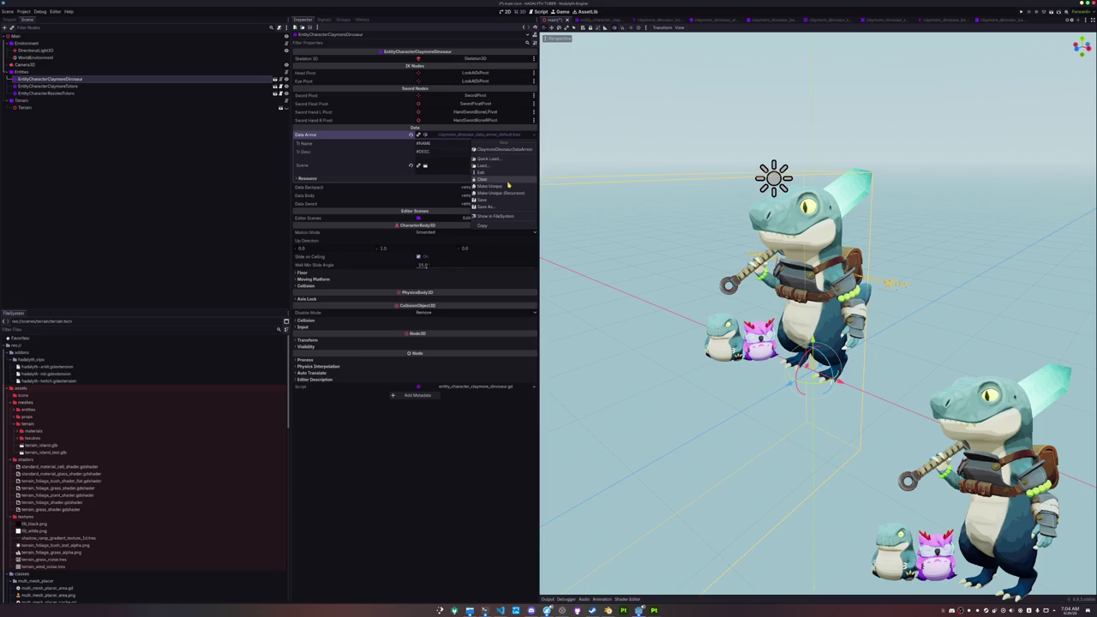
{"action": "left_click", "coordinate": [504, 160]}
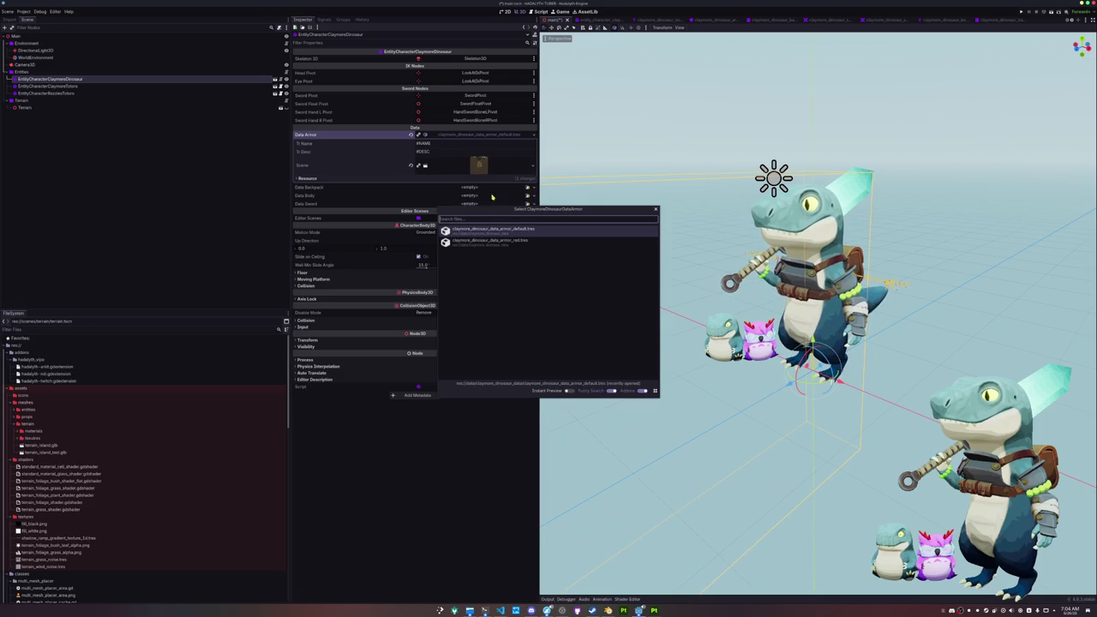
{"action": "double_click", "coordinate": [506, 244]}
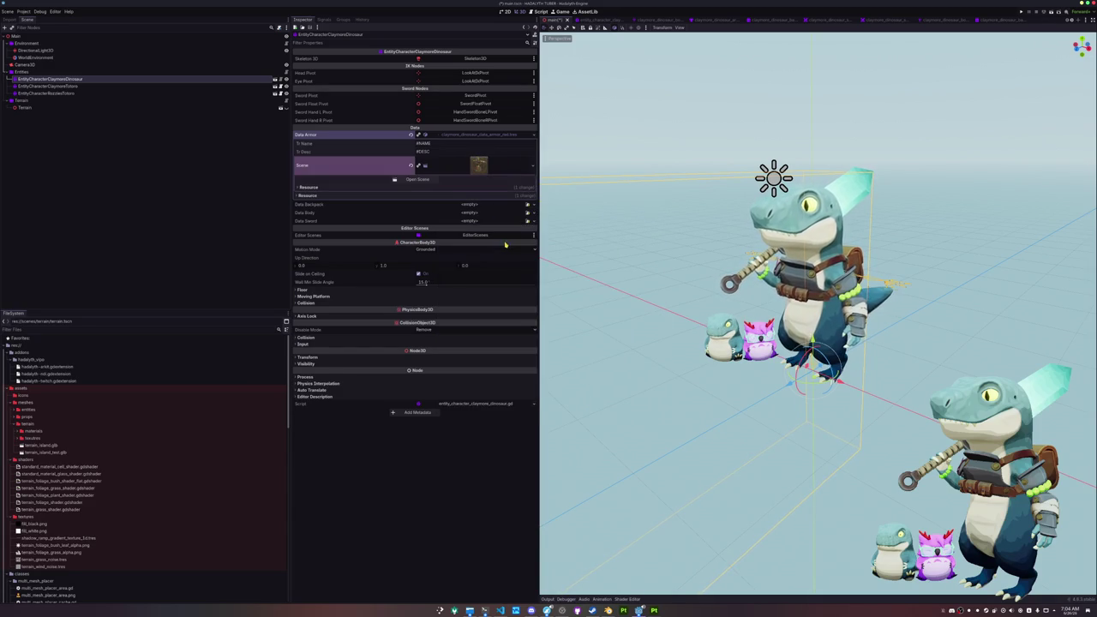
Assign the red backpack, body and sword data resources, then save the scene.
{"action": "left_click", "coordinate": [527, 204]}
{"action": "double_click", "coordinate": [494, 232]}
{"action": "left_click", "coordinate": [527, 213]}
{"action": "double_click", "coordinate": [509, 233]}
{"action": "left_click", "coordinate": [527, 221]}
{"action": "double_click", "coordinate": [501, 241]}
{"action": "key", "text": "ctrl+s"}
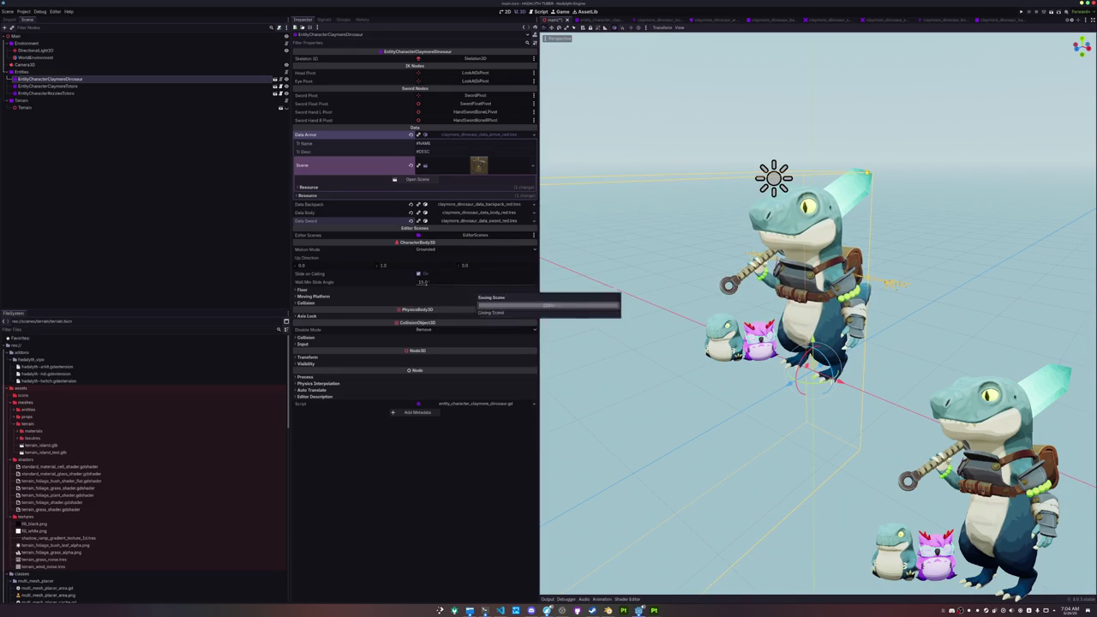
{"action": "key", "text": "alt+Tab"}
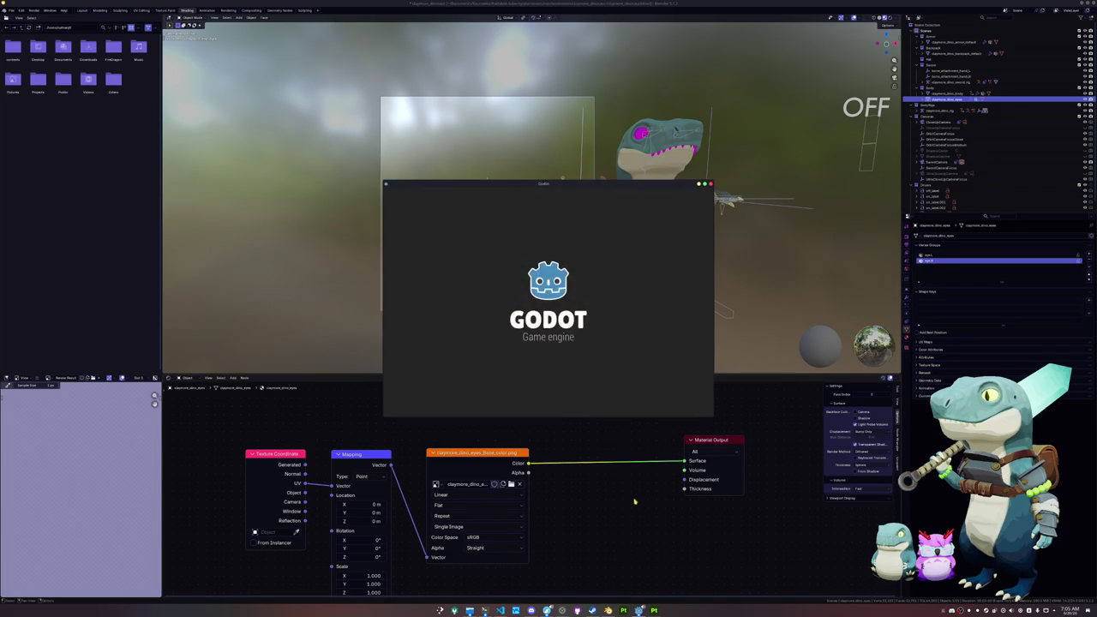
Run HADALYTH TUBER and set the HadalythTuber-Wayland capture source to the dino character window.
{"action": "left_click", "coordinate": [691, 221]}
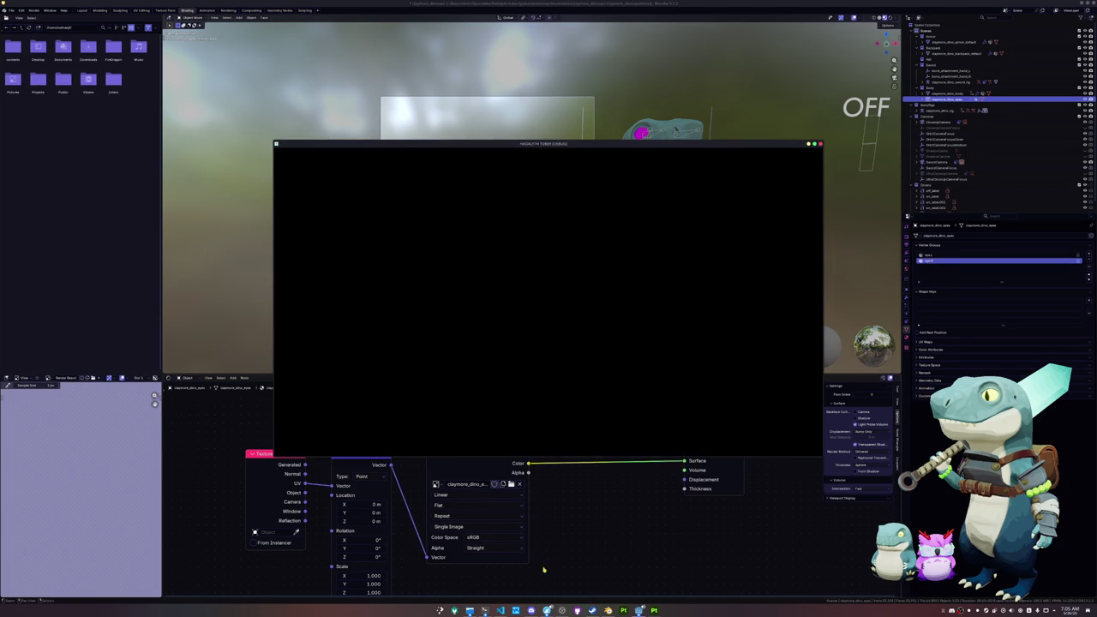
{"action": "left_click", "coordinate": [562, 610]}
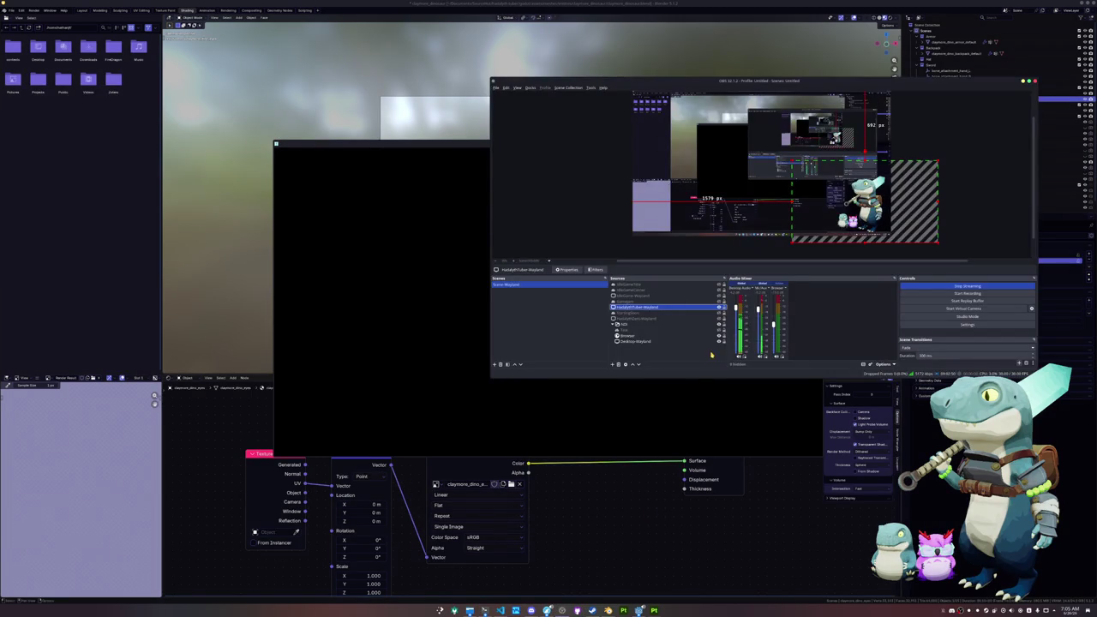
{"action": "double_click", "coordinate": [643, 307]}
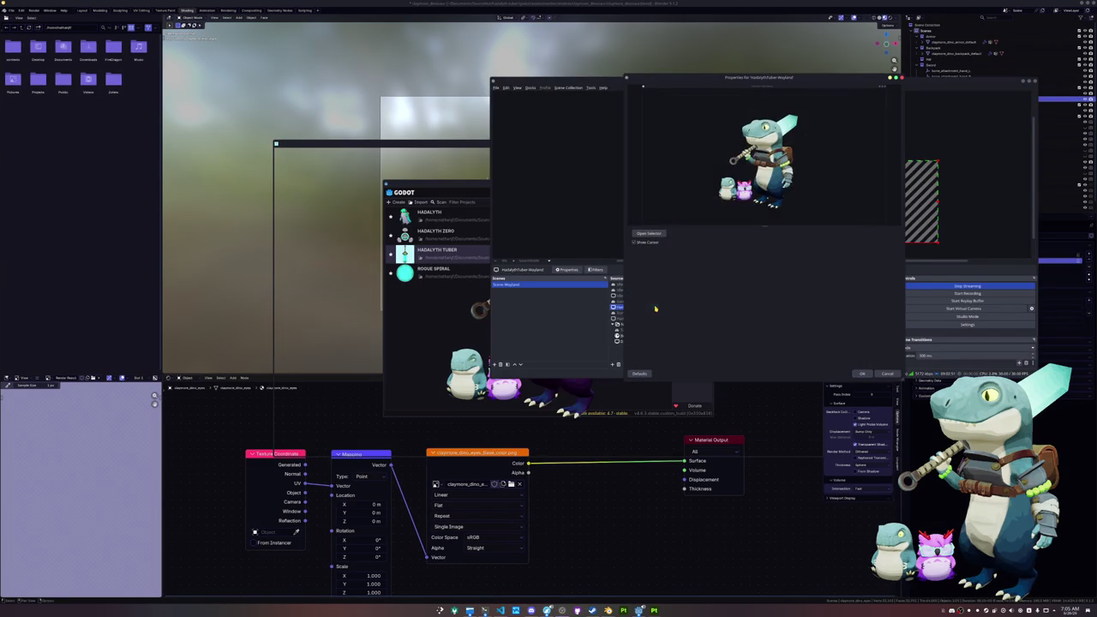
{"action": "left_click", "coordinate": [648, 233]}
{"action": "scroll", "coordinate": [559, 313], "scroll_direction": "down", "scroll_amount": 3}
{"action": "scroll", "coordinate": [559, 313], "scroll_direction": "down", "scroll_amount": 3}
{"action": "double_click", "coordinate": [499, 369]}
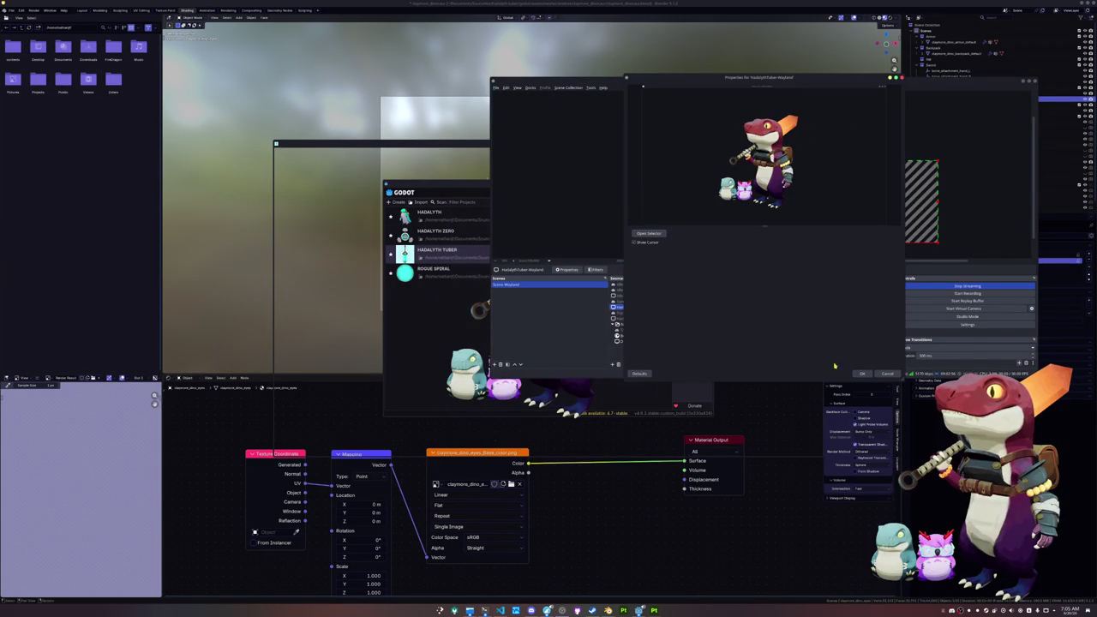
{"action": "left_click", "coordinate": [863, 374]}
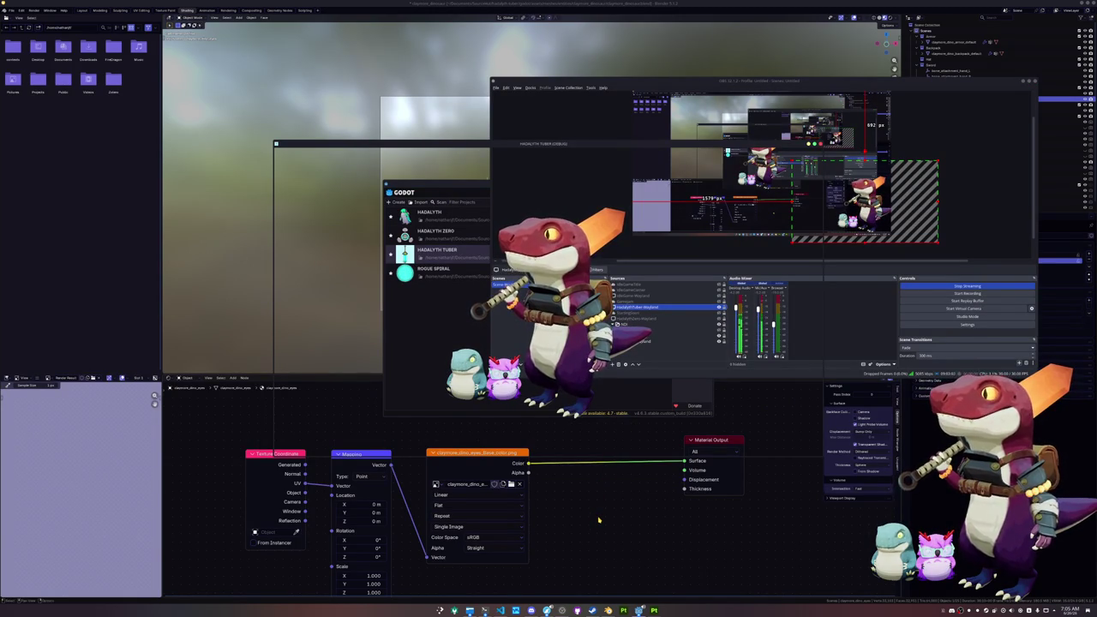
Save the claymore dinosaur file in Blender.
{"action": "left_click", "coordinate": [600, 522]}
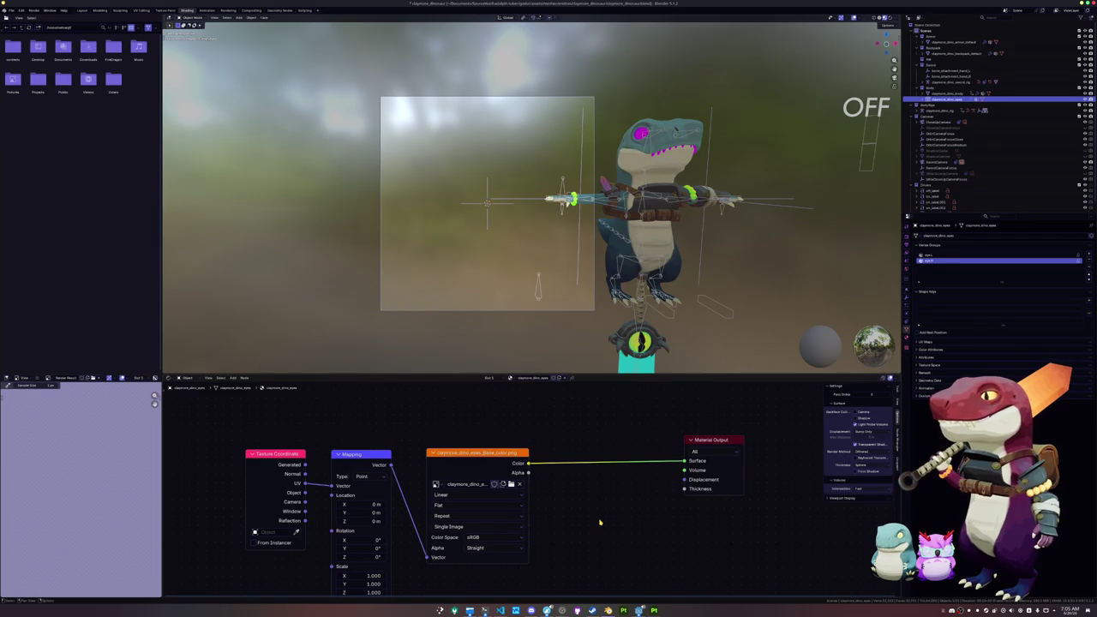
{"action": "key", "text": "ctrl+s"}
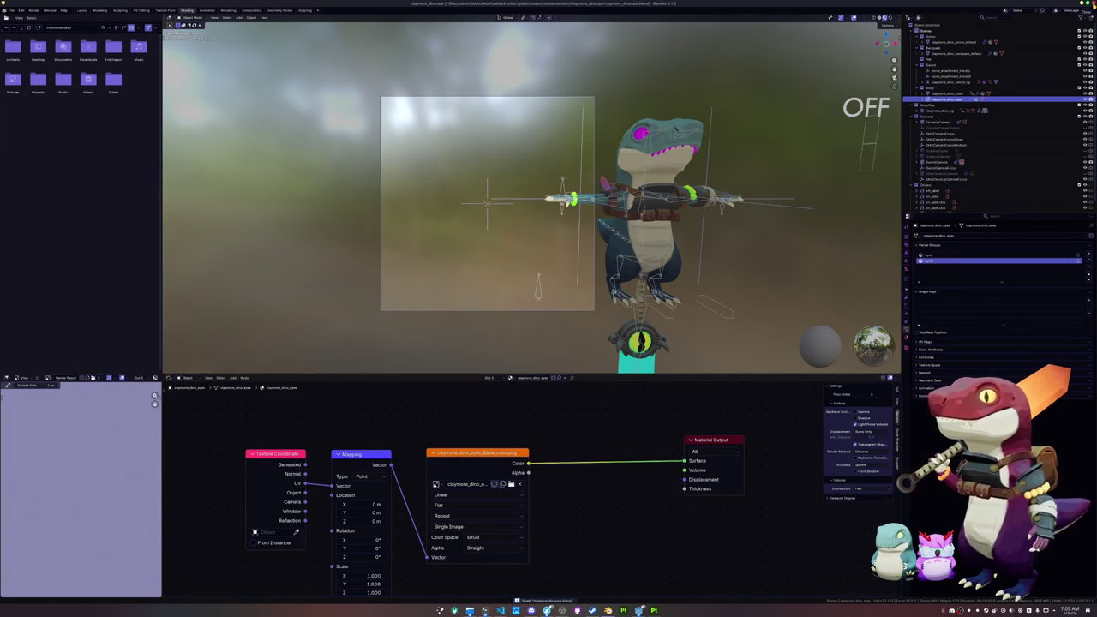
{"action": "key", "text": "alt+Tab"}
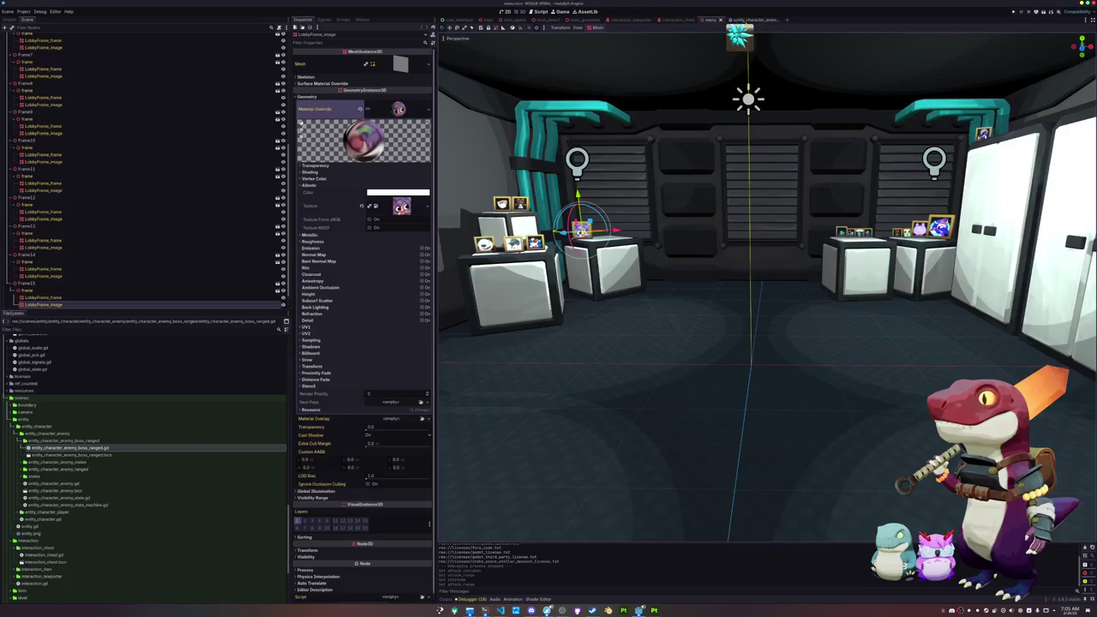
Browse the boss_ranged, interaction_teleporter, level_grassland and main scenes, returning to interaction_teleporter.
{"action": "left_click", "coordinate": [739, 19]}
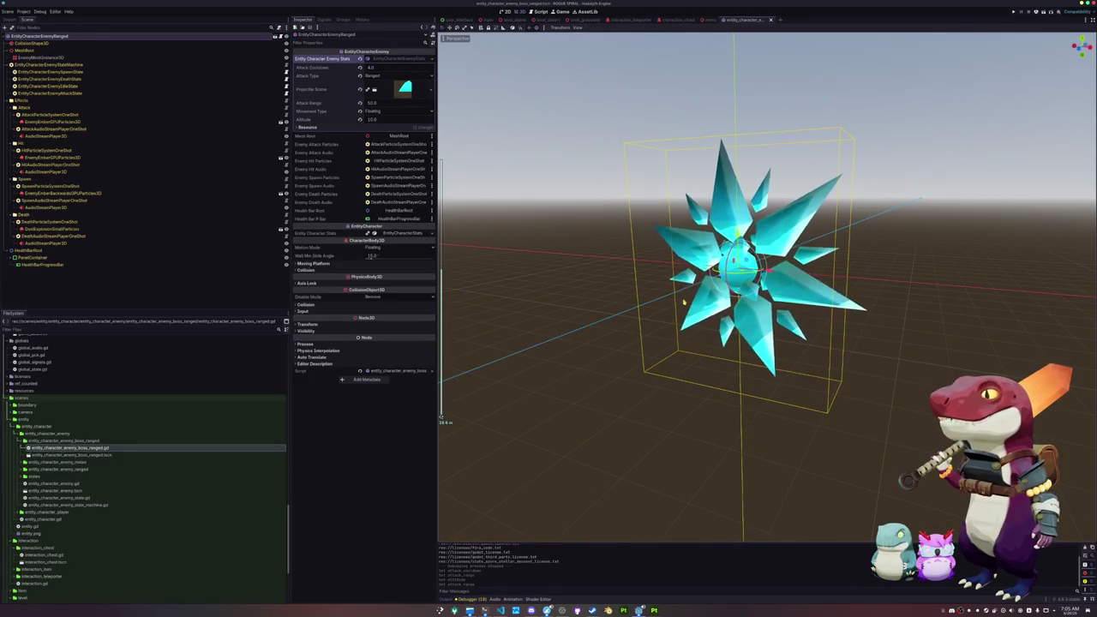
{"action": "left_click_drag", "start_coordinate": [658, 293], "coordinate": [657, 318]}
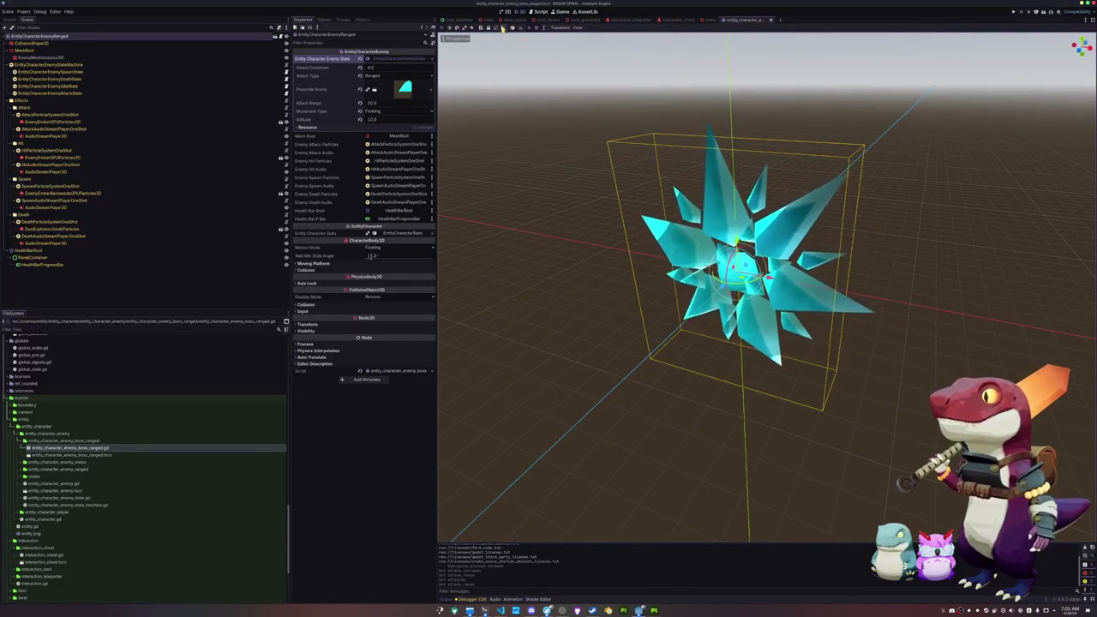
{"action": "left_click", "coordinate": [677, 19]}
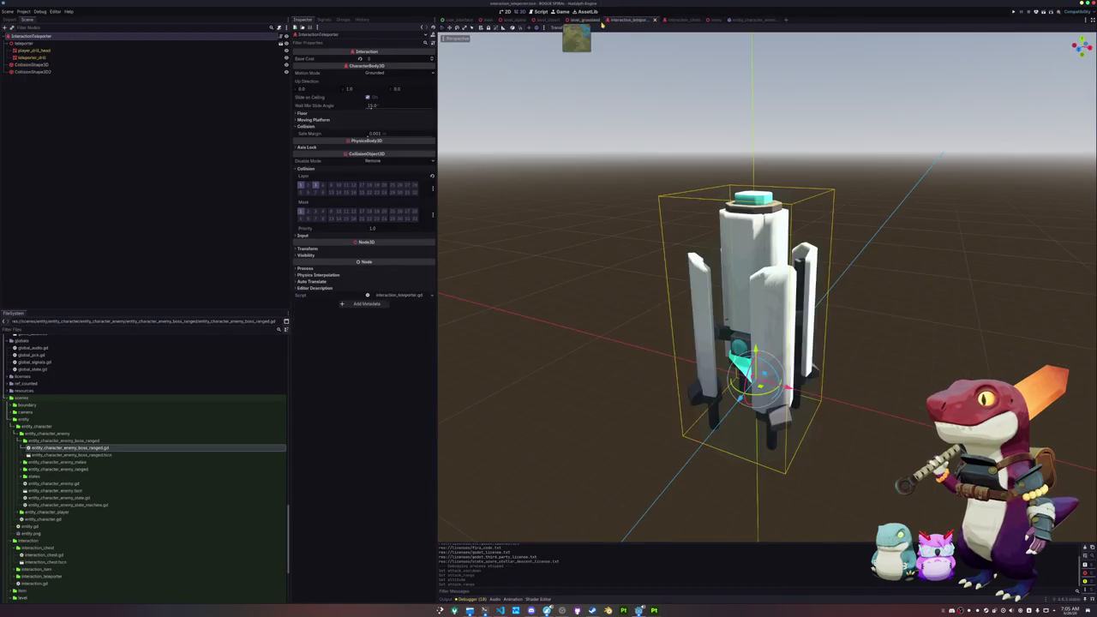
{"action": "left_click", "coordinate": [537, 21]}
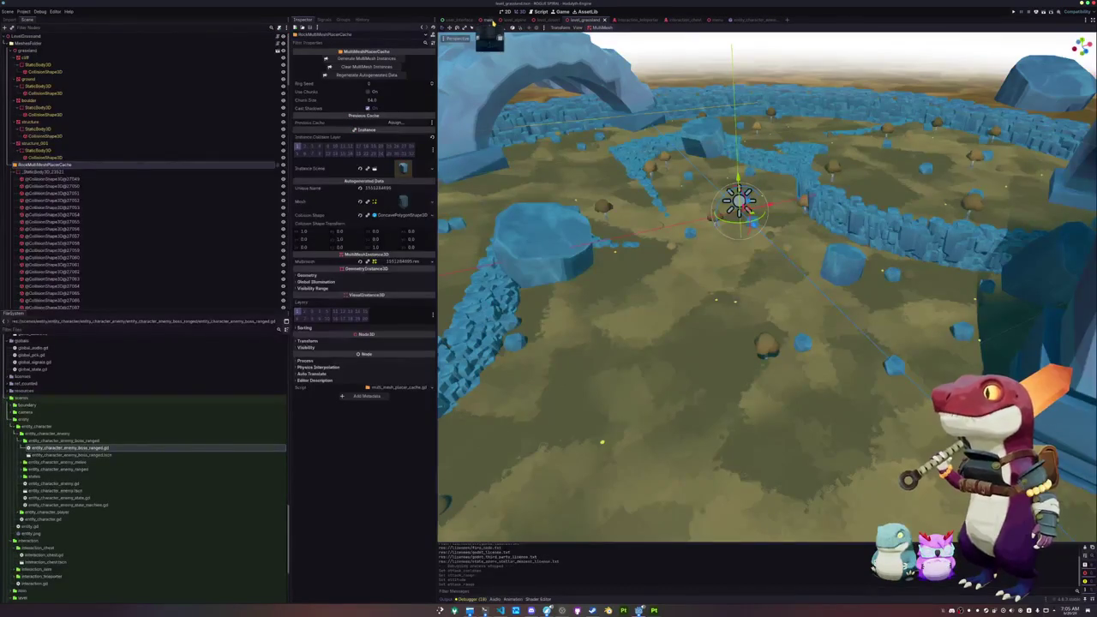
{"action": "left_click", "coordinate": [488, 19]}
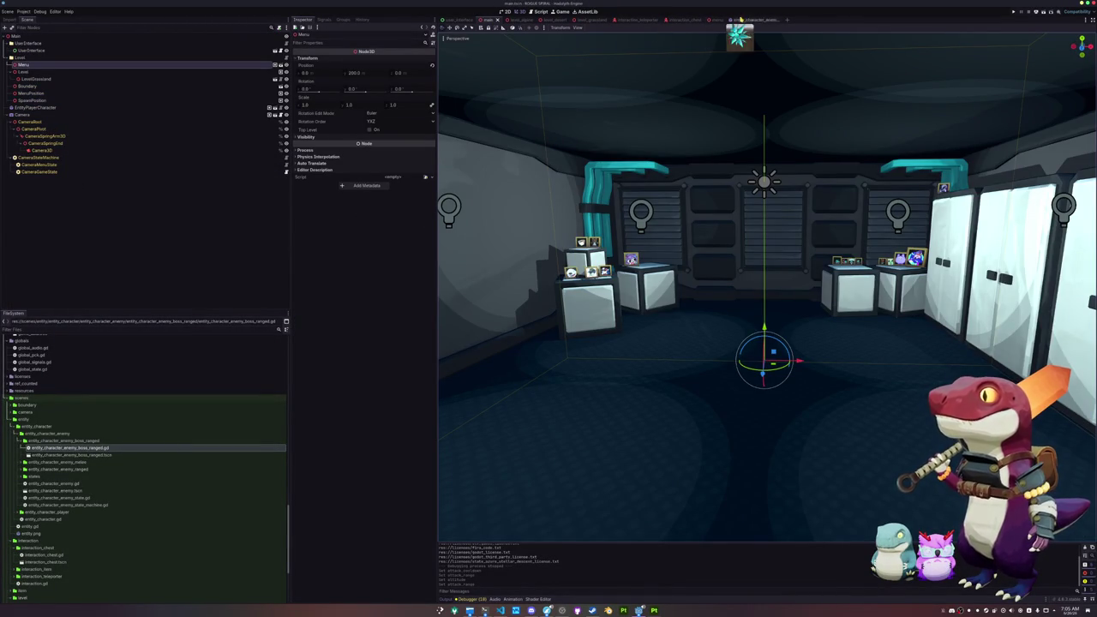
{"action": "left_click", "coordinate": [634, 20]}
Zoom in and level the view on the teleporter, then select the CollisionShape3D2 node.
{"action": "scroll", "coordinate": [612, 247], "scroll_direction": "up", "scroll_amount": 5}
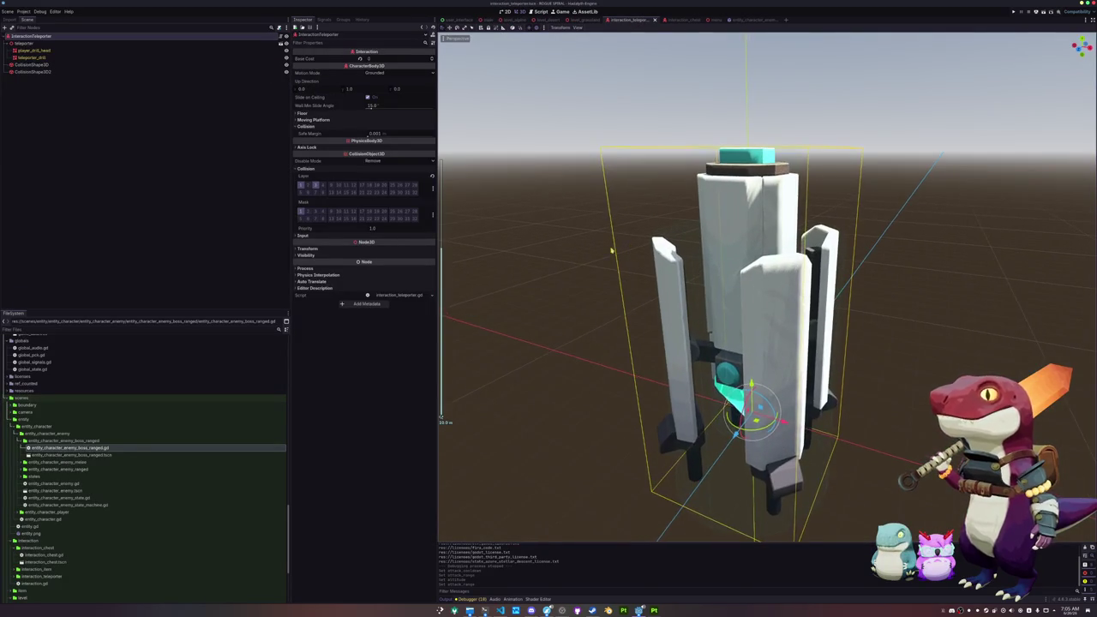
{"action": "key", "text": "KP_2"}
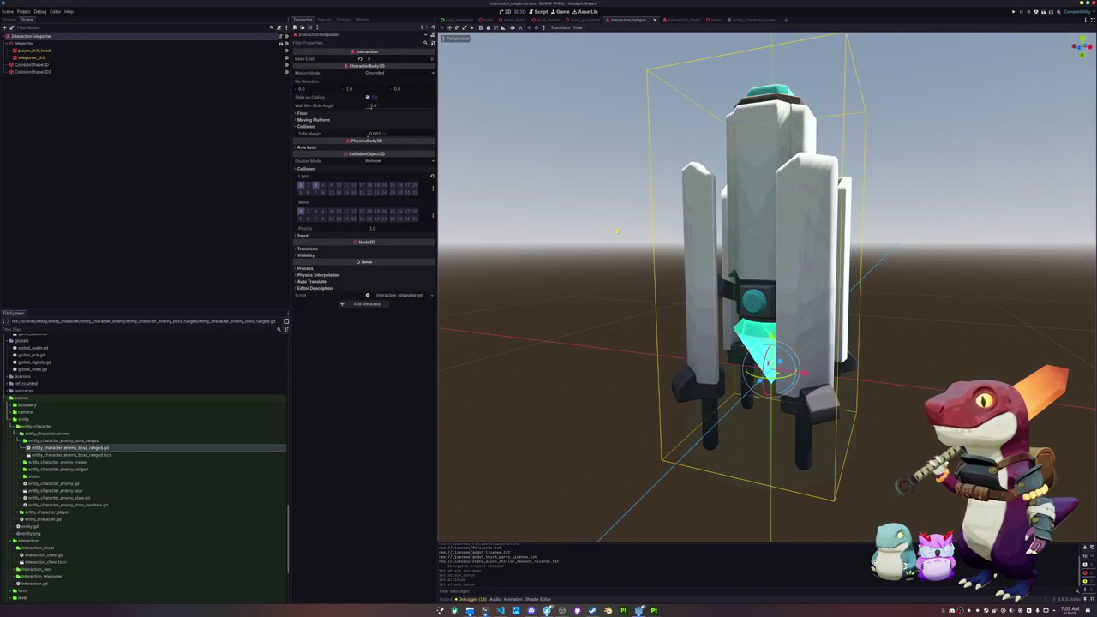
{"action": "key", "text": "KP_2"}
{"action": "scroll", "coordinate": [626, 219], "scroll_direction": "up", "scroll_amount": 3}
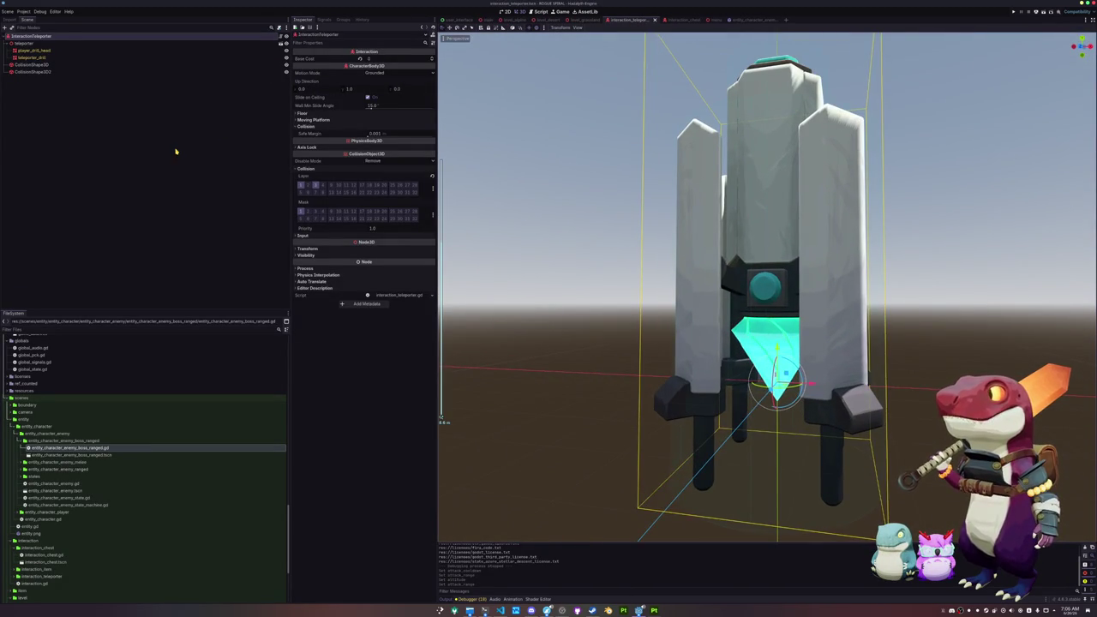
{"action": "left_click", "coordinate": [63, 71]}
Select the root InteractionTeleporter node, orbit the teleporter, and glance at interaction_teleporter.gd.
{"action": "key", "text": "Up"}
{"action": "key", "text": "Up"}
{"action": "key", "text": "Up"}
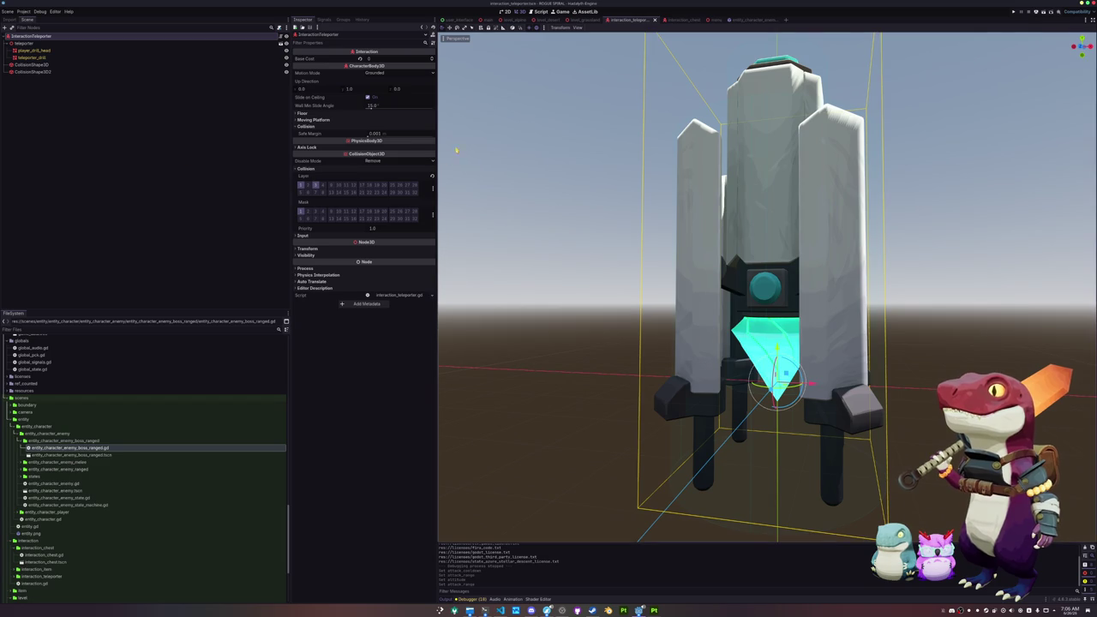
{"action": "left_click_drag", "start_coordinate": [457, 150], "coordinate": [515, 205]}
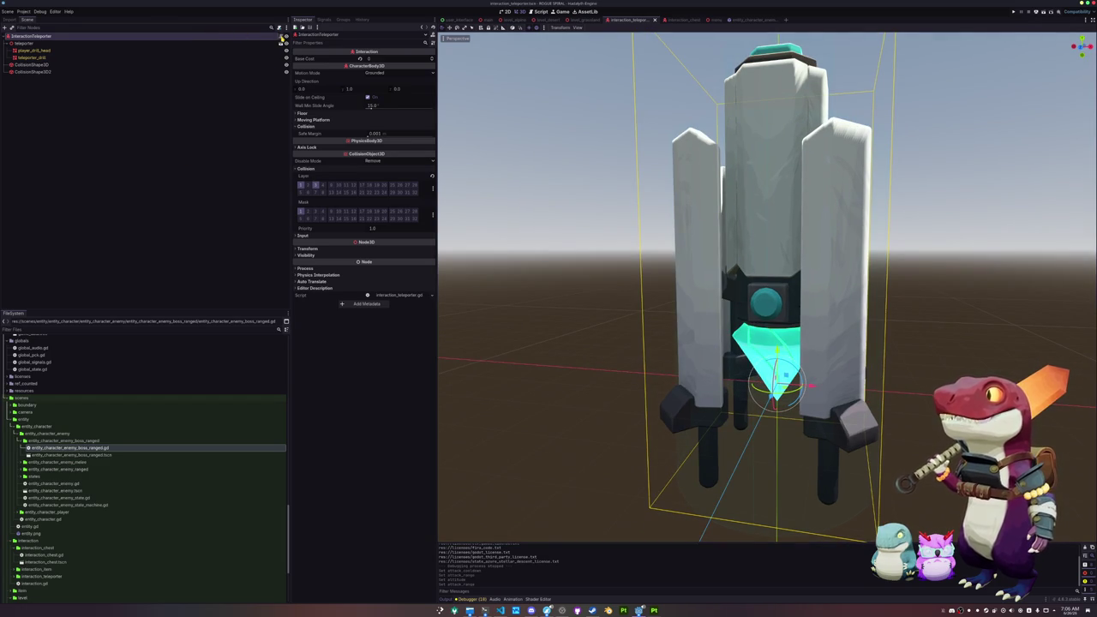
{"action": "left_click", "coordinate": [501, 611]}
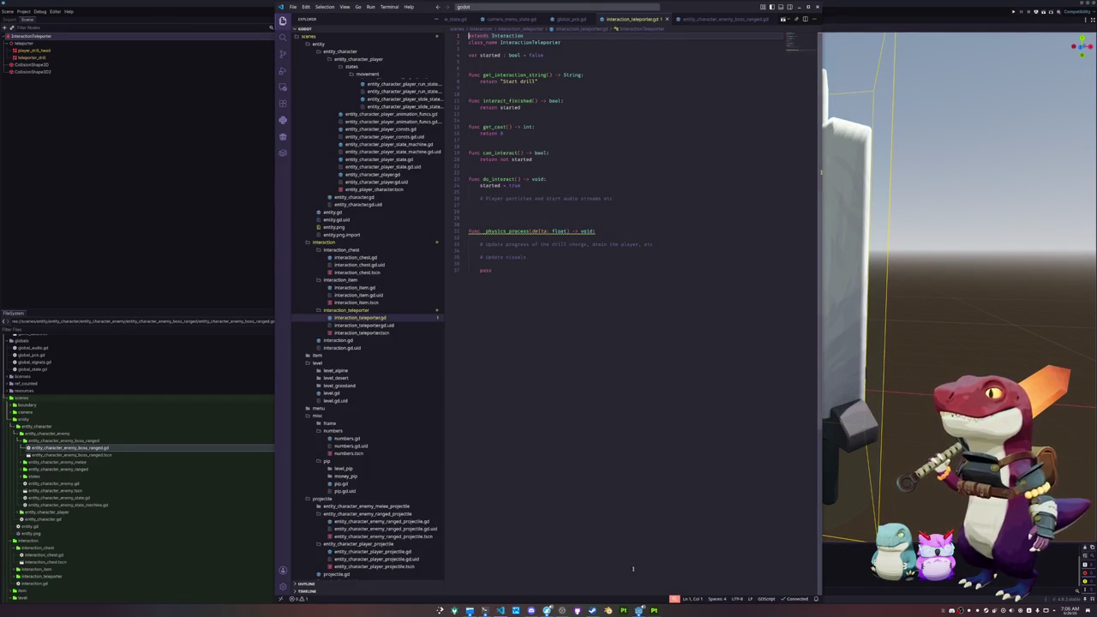
{"action": "left_click", "coordinate": [857, 568]}
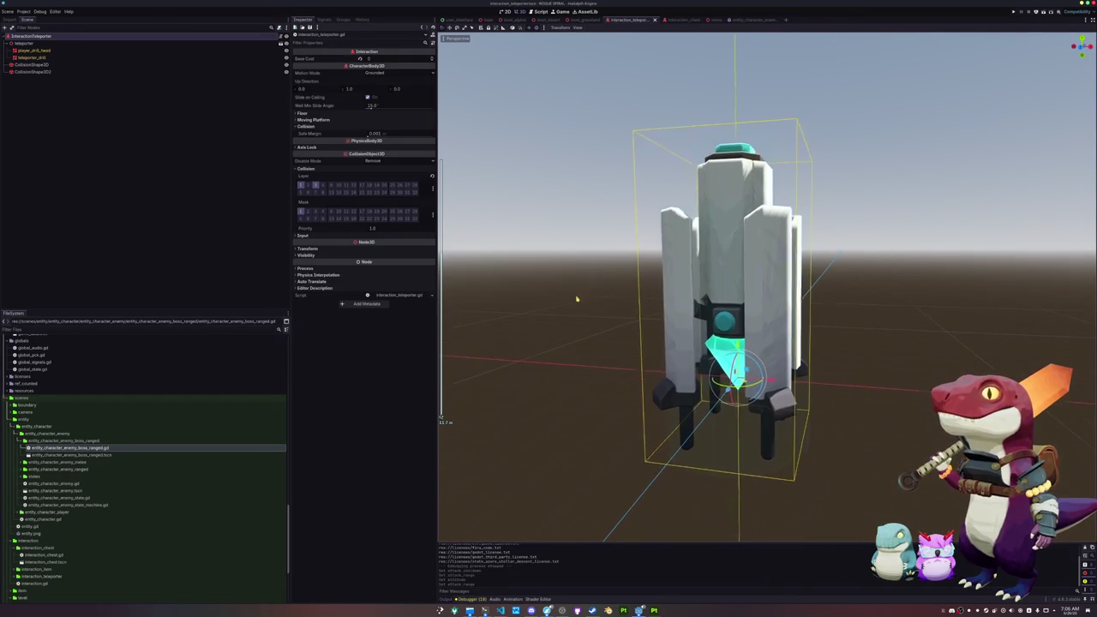
Inspect game_data.tres, then expand the resources folder and select game_data.gd.
{"action": "scroll", "coordinate": [58, 484], "scroll_direction": "down", "scroll_amount": 3}
{"action": "scroll", "coordinate": [52, 487], "scroll_direction": "up", "scroll_amount": 7}
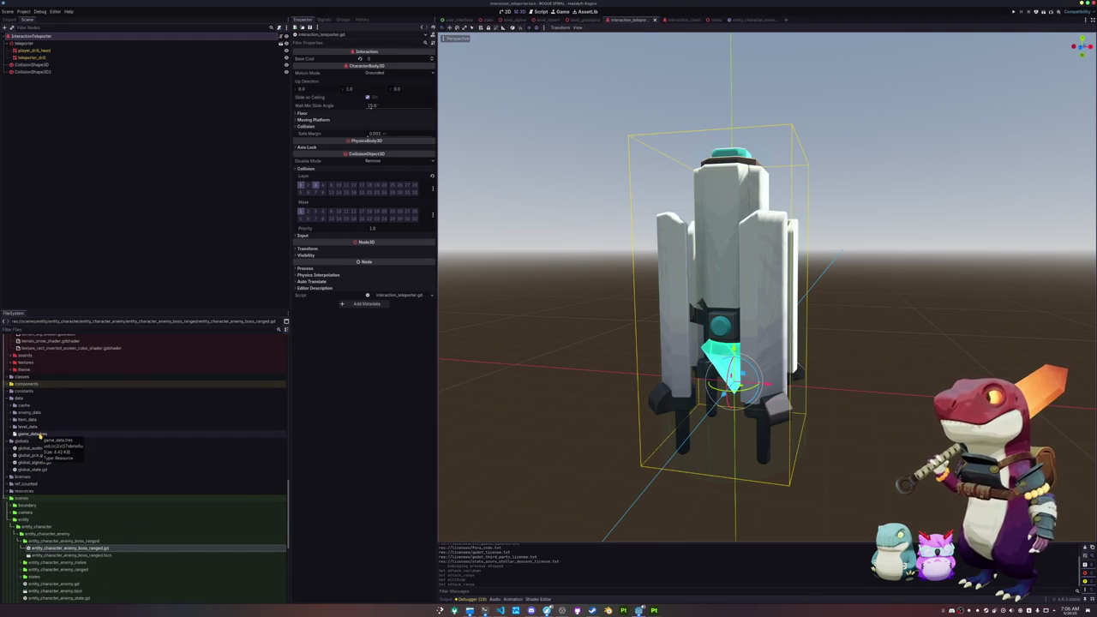
{"action": "left_click", "coordinate": [37, 435]}
{"action": "left_click", "coordinate": [34, 426]}
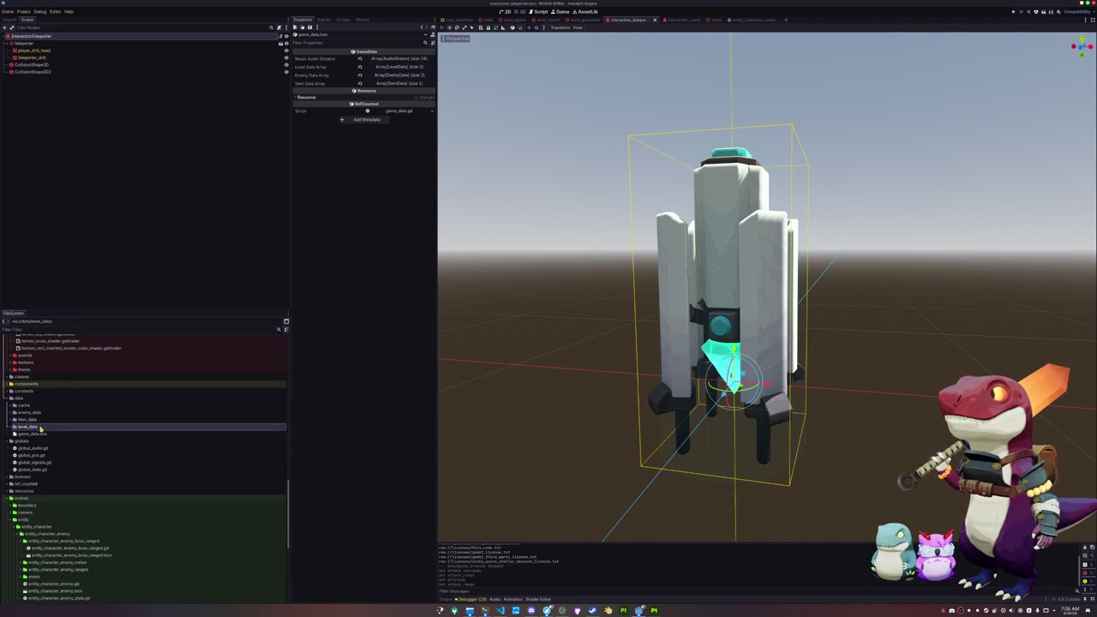
{"action": "double_click", "coordinate": [34, 491]}
{"action": "scroll", "coordinate": [34, 492], "scroll_direction": "down", "scroll_amount": 3}
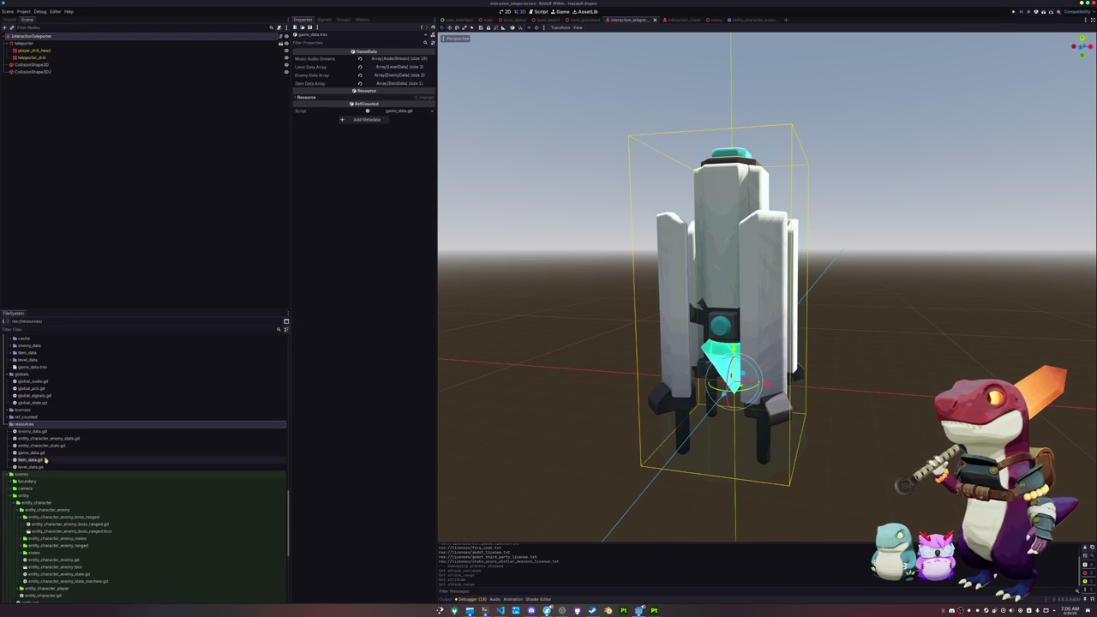
{"action": "left_click", "coordinate": [31, 452]}
{"action": "double_click", "coordinate": [31, 452]}
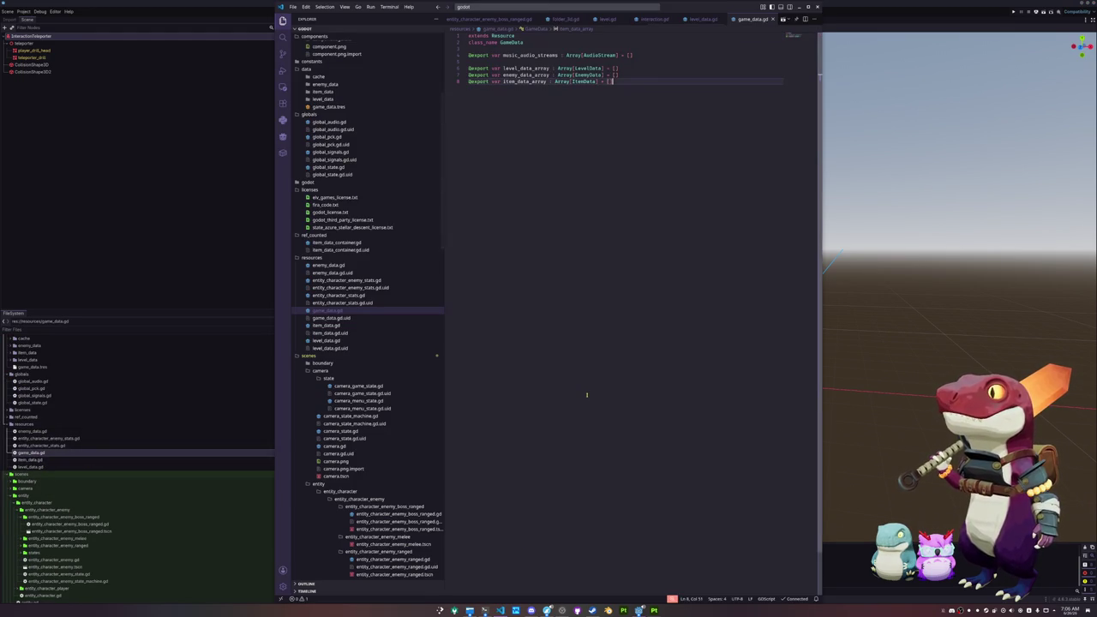
{"action": "key", "text": "Down"}
{"action": "key", "text": "Down"}
{"action": "key", "text": "End"}
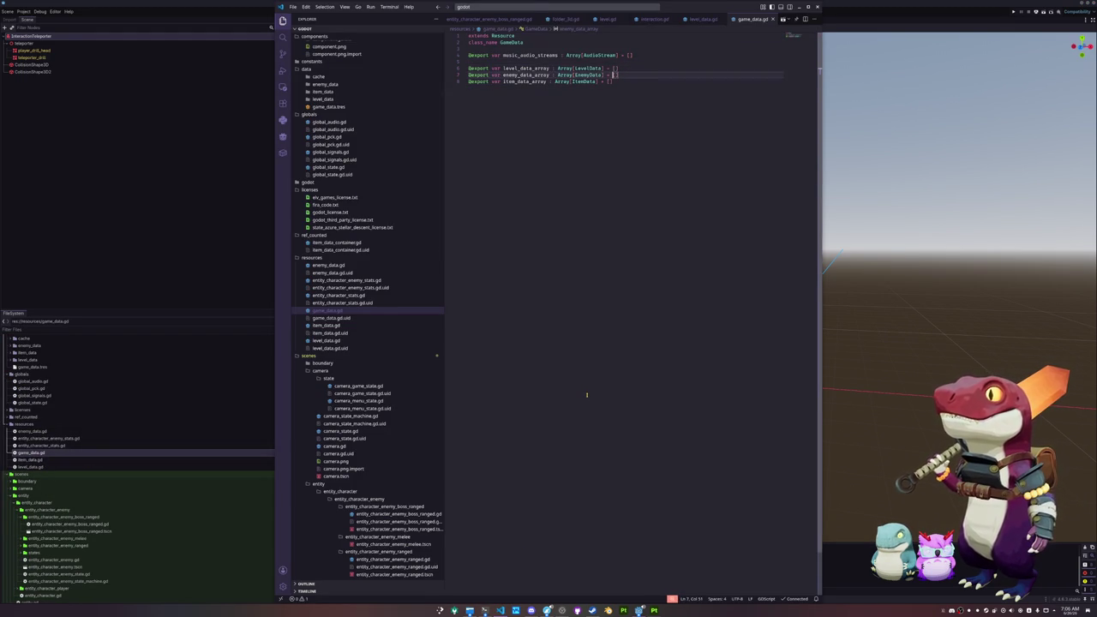
{"action": "key", "text": "Return"}
{"action": "type", "text": "@expo"}
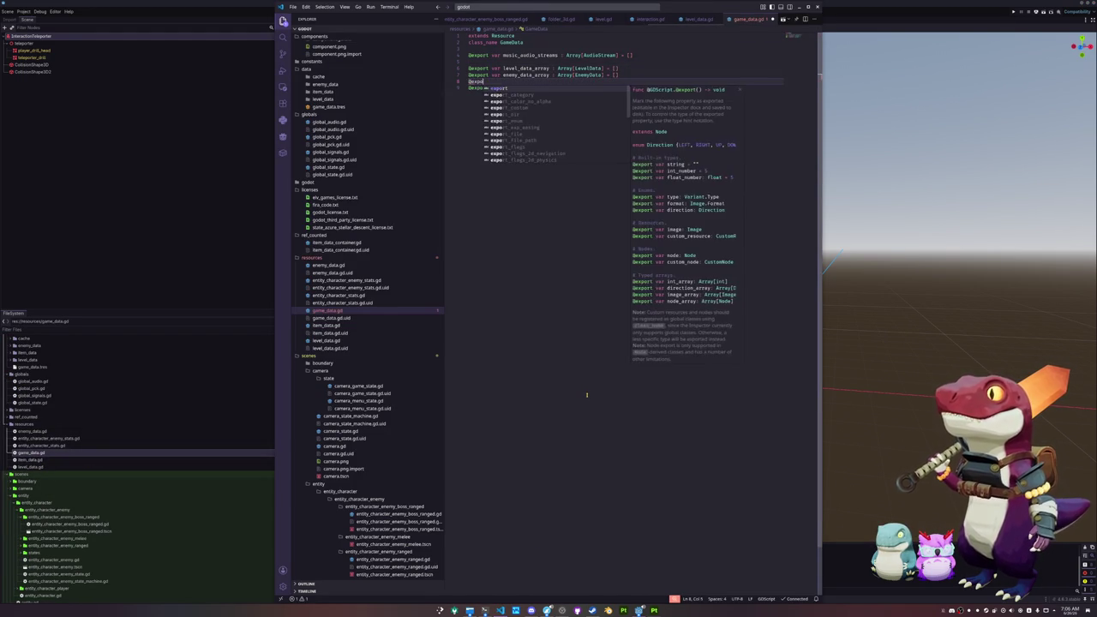
{"action": "type", "text": "rt var boss_enemy_data_array"}
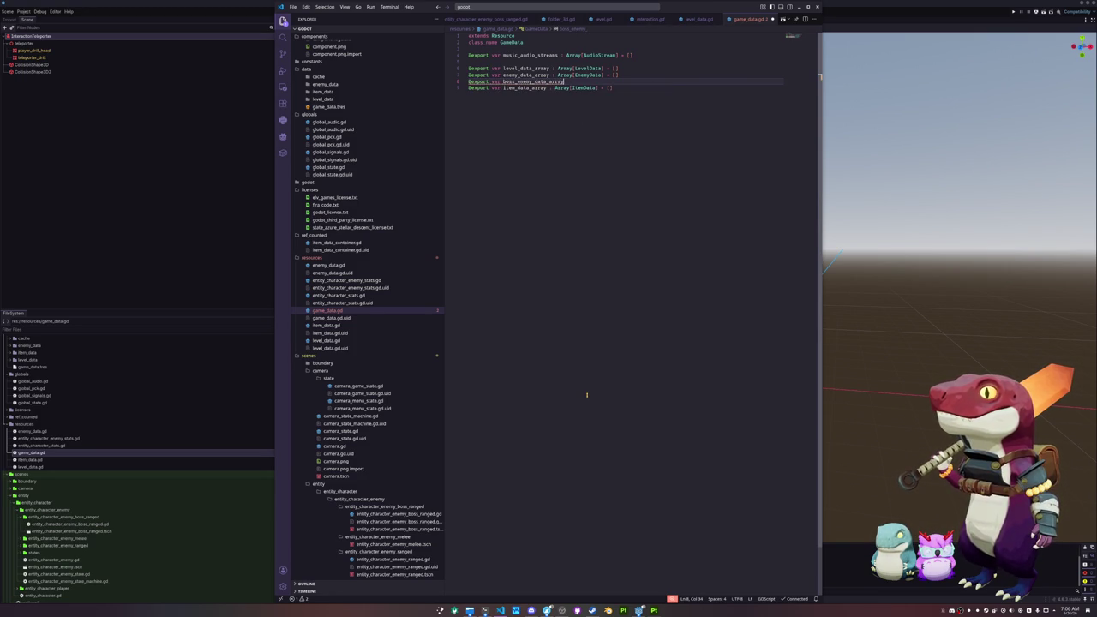
{"action": "type", "text": " : Arra"}
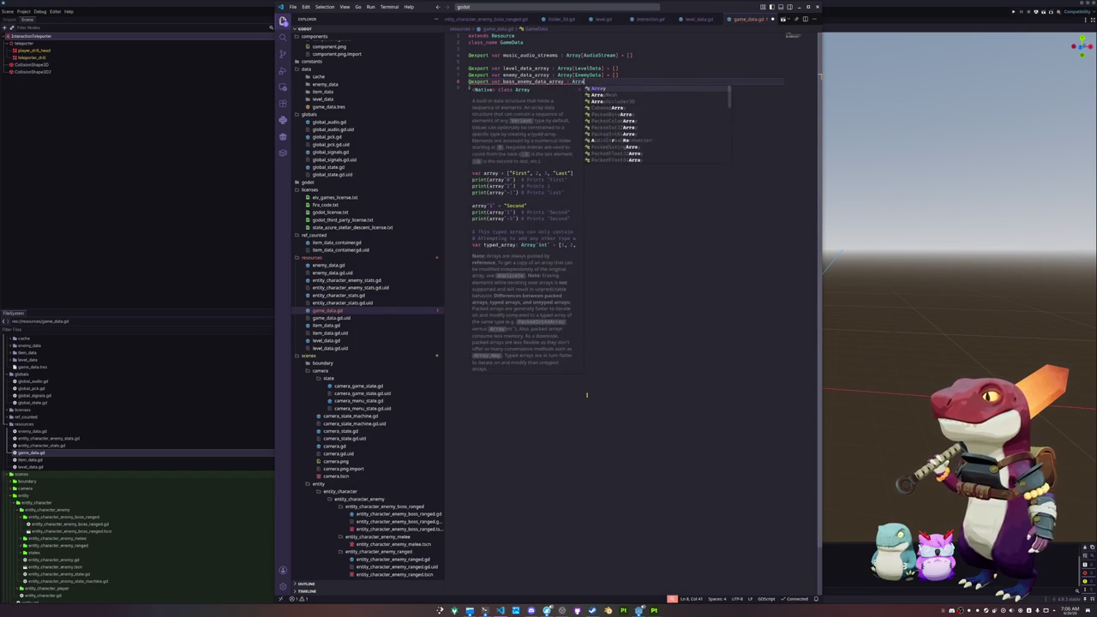
{"action": "type", "text": "y[EnemyData] = ["}
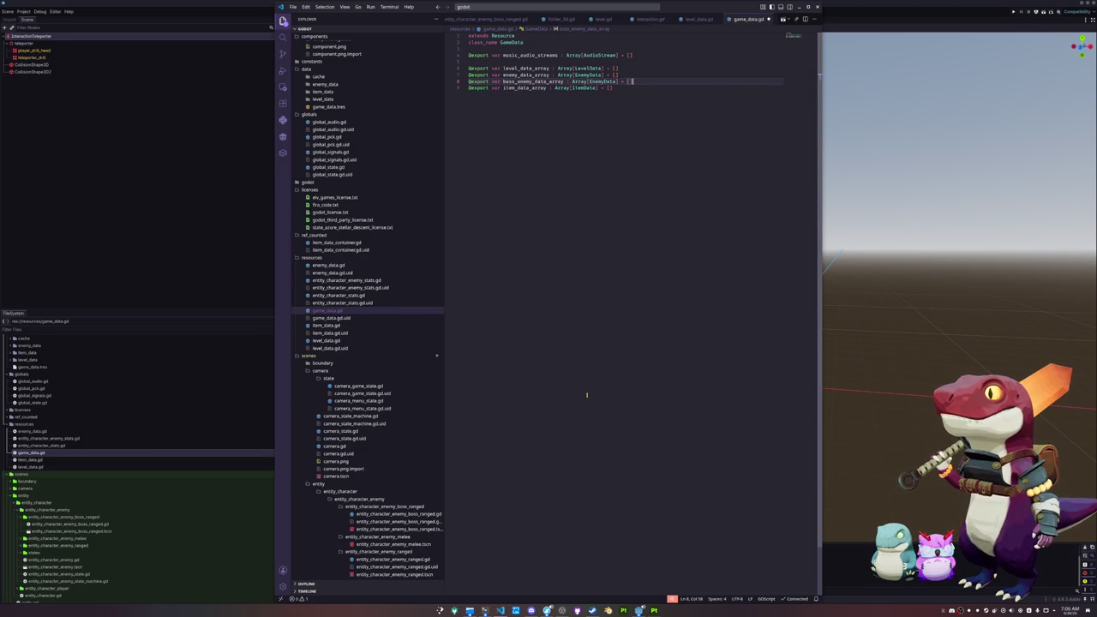
Select the boss_enemy_data_array name on line 8, then return to Godot.
{"action": "key", "text": "Down"}
{"action": "key", "text": "Home"}
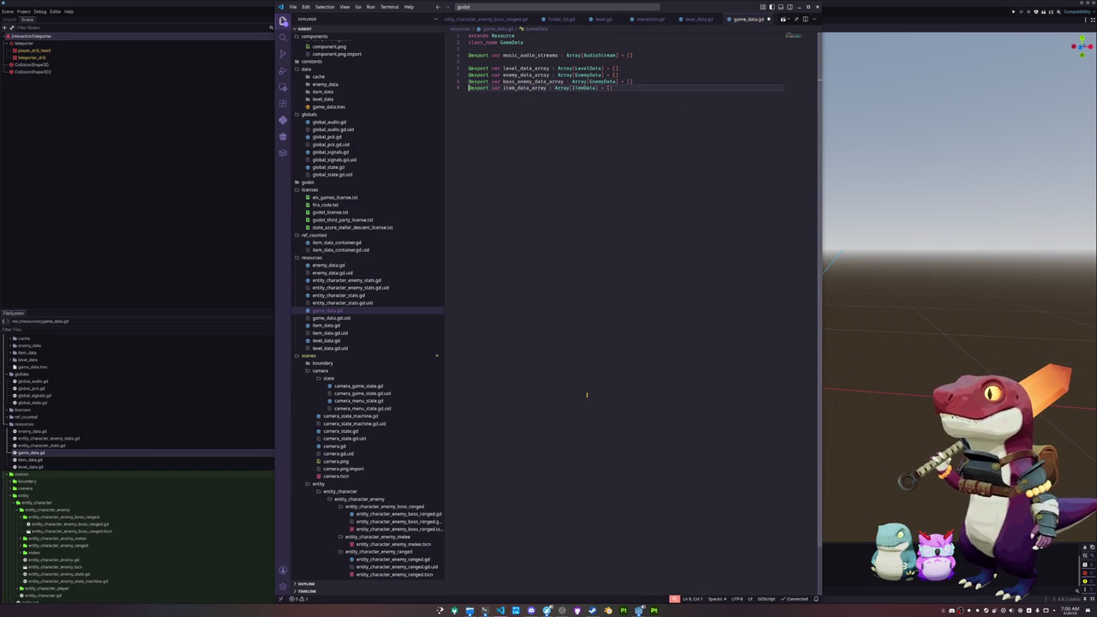
{"action": "key", "text": "Up"}
{"action": "key", "text": "ctrl+Right"}
{"action": "key", "text": "ctrl+Right"}
{"action": "key", "text": "ctrl+Right"}
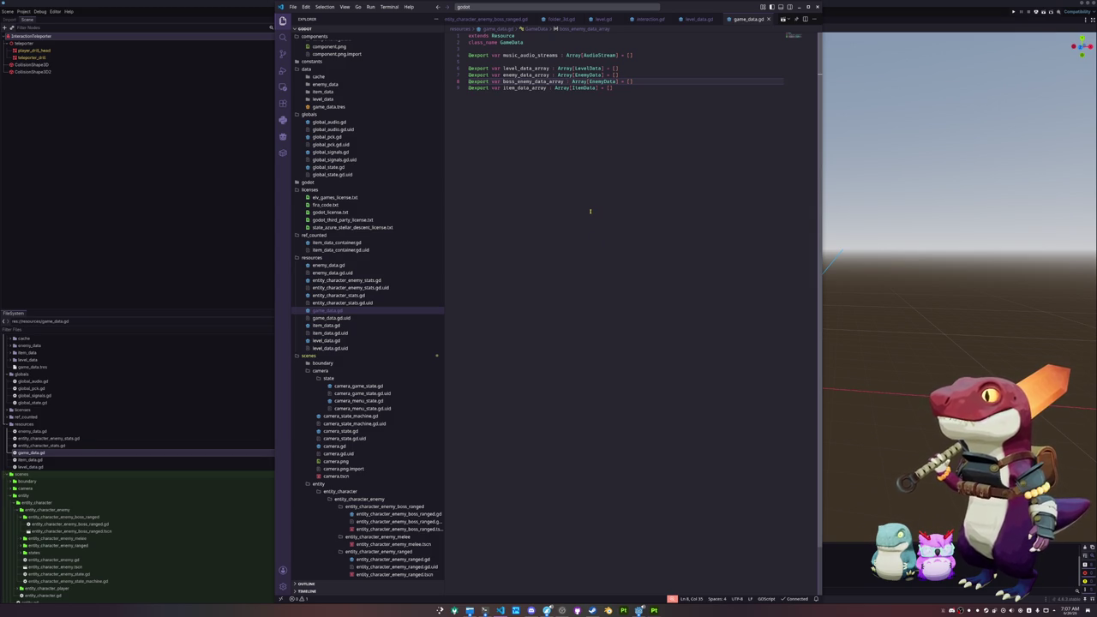
{"action": "key", "text": "ctrl+shift+Right"}
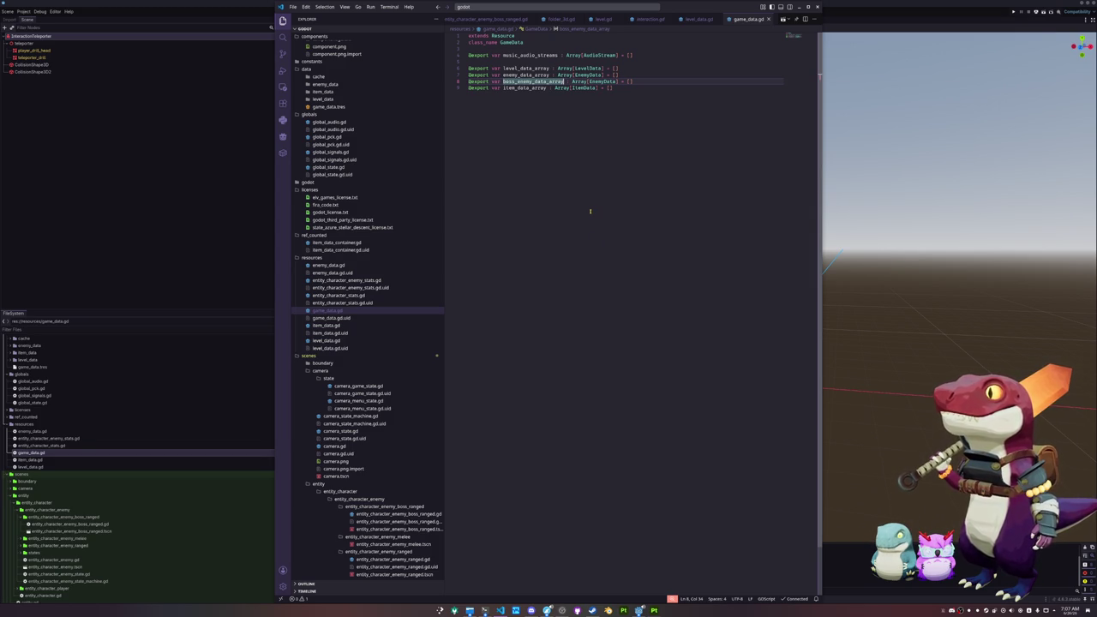
{"action": "left_click", "coordinate": [158, 224]}
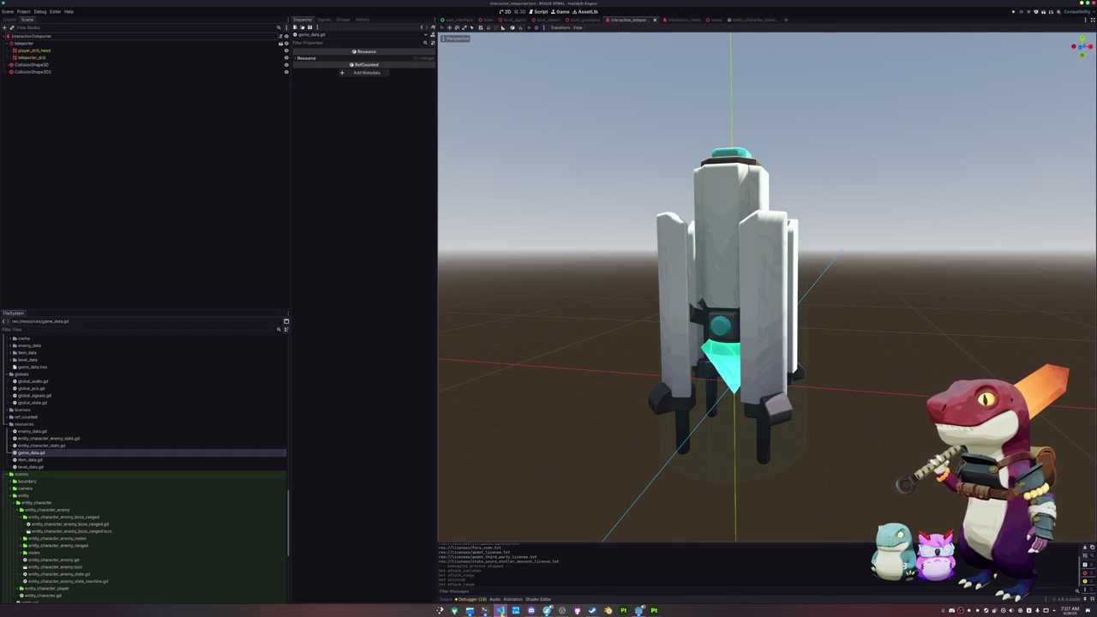
Go back to the Godot editor and open data/game_data.tres in the Inspector.
{"action": "left_click", "coordinate": [500, 611]}
{"action": "left_click", "coordinate": [602, 357]}
{"action": "left_click", "coordinate": [225, 228]}
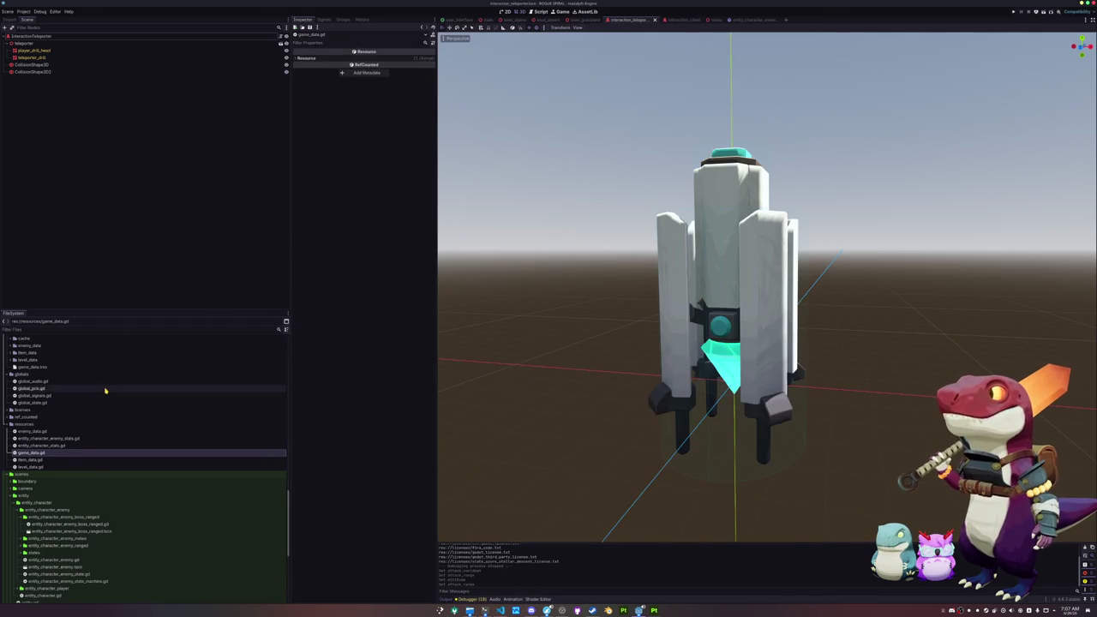
{"action": "scroll", "coordinate": [45, 433], "scroll_direction": "up", "scroll_amount": 3}
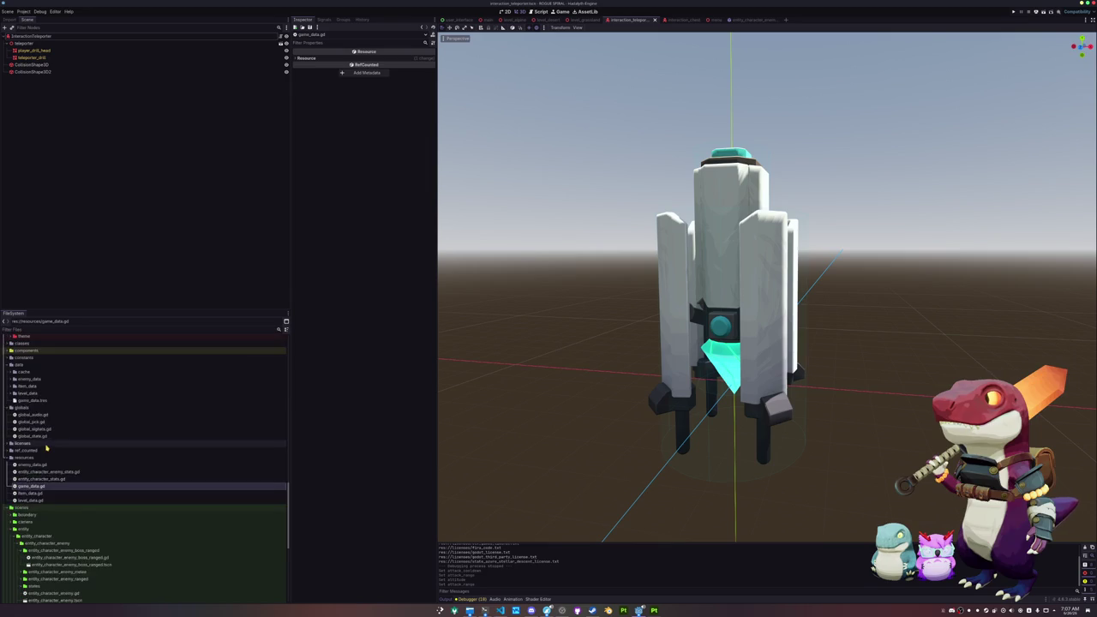
{"action": "left_click", "coordinate": [41, 435]}
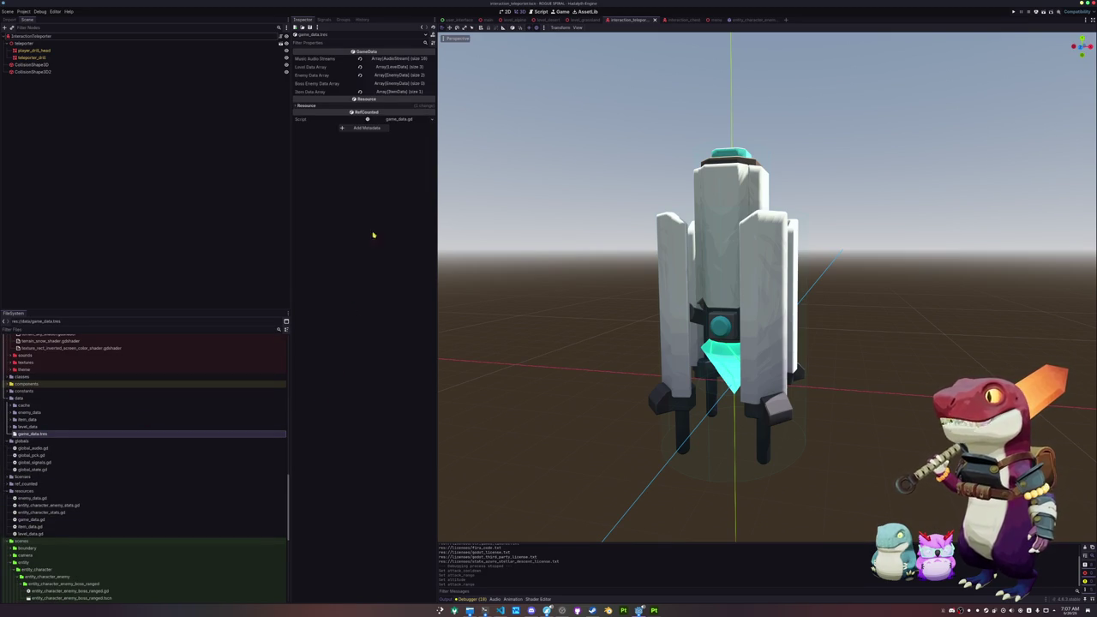
Add one empty element to Boss Enemy Data Array and select enemy_data_ranged.tres in enemy_data.
{"action": "left_click", "coordinate": [392, 84]}
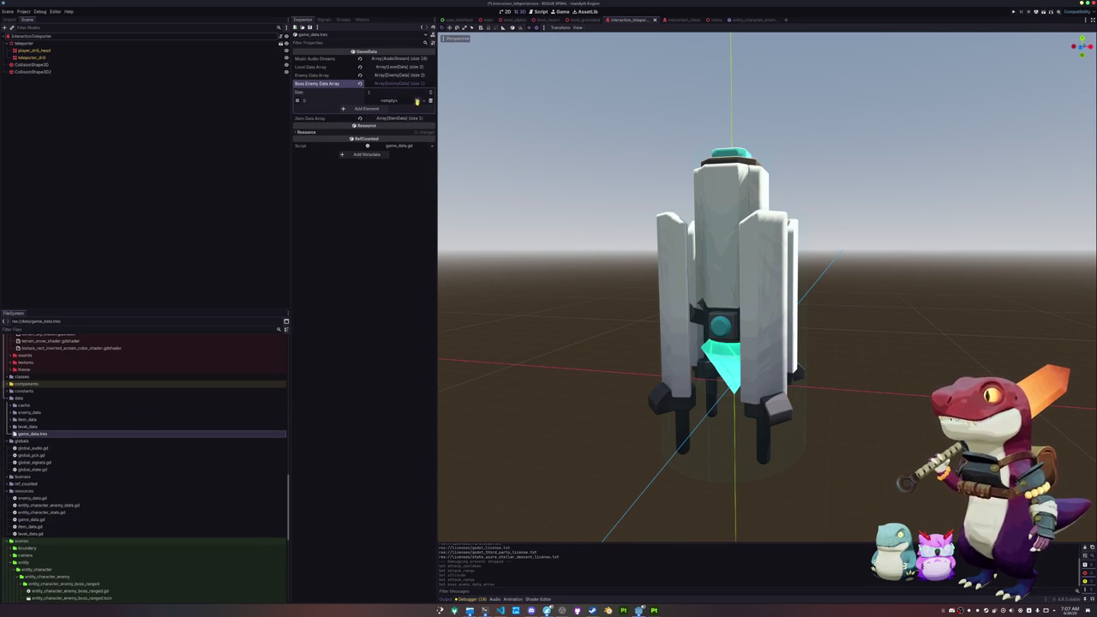
{"action": "left_click", "coordinate": [417, 102]}
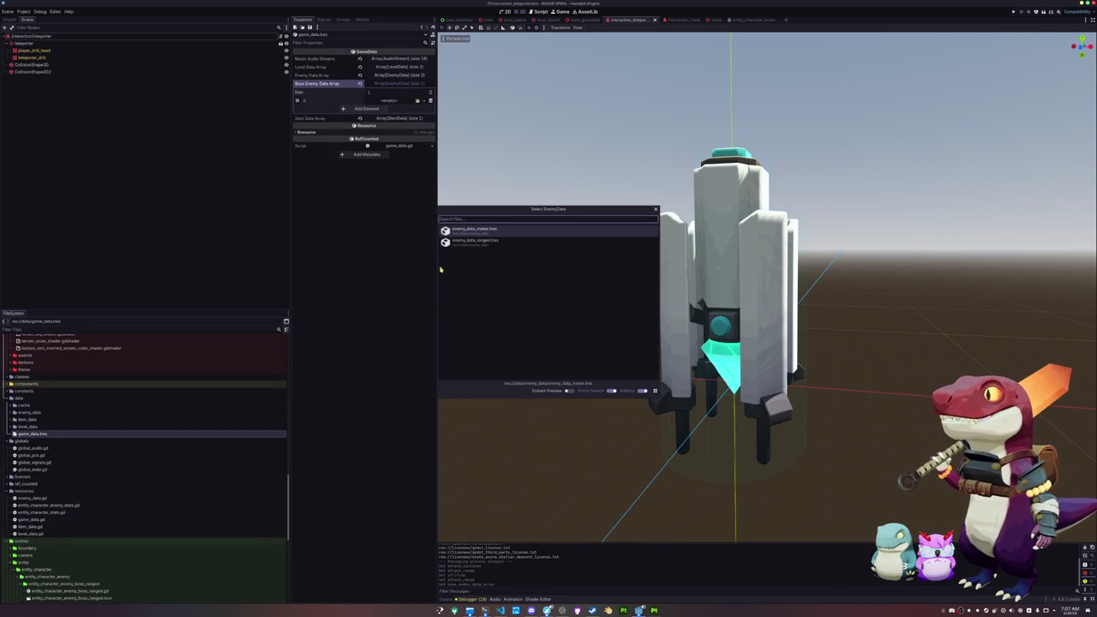
{"action": "left_click", "coordinate": [432, 306]}
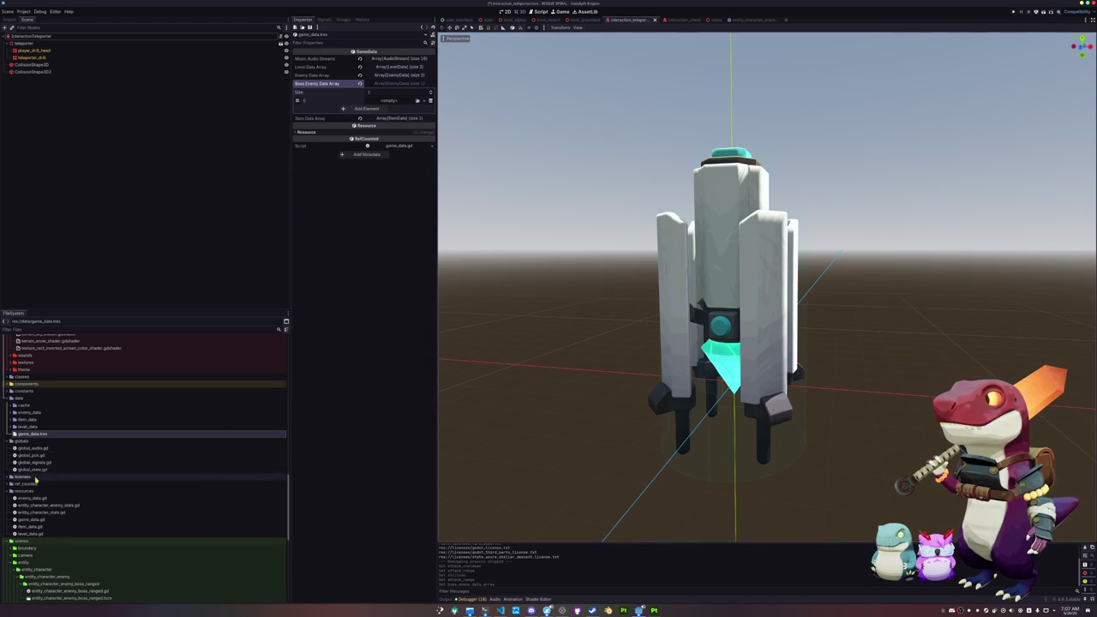
{"action": "double_click", "coordinate": [30, 412]}
{"action": "left_click", "coordinate": [47, 427]}
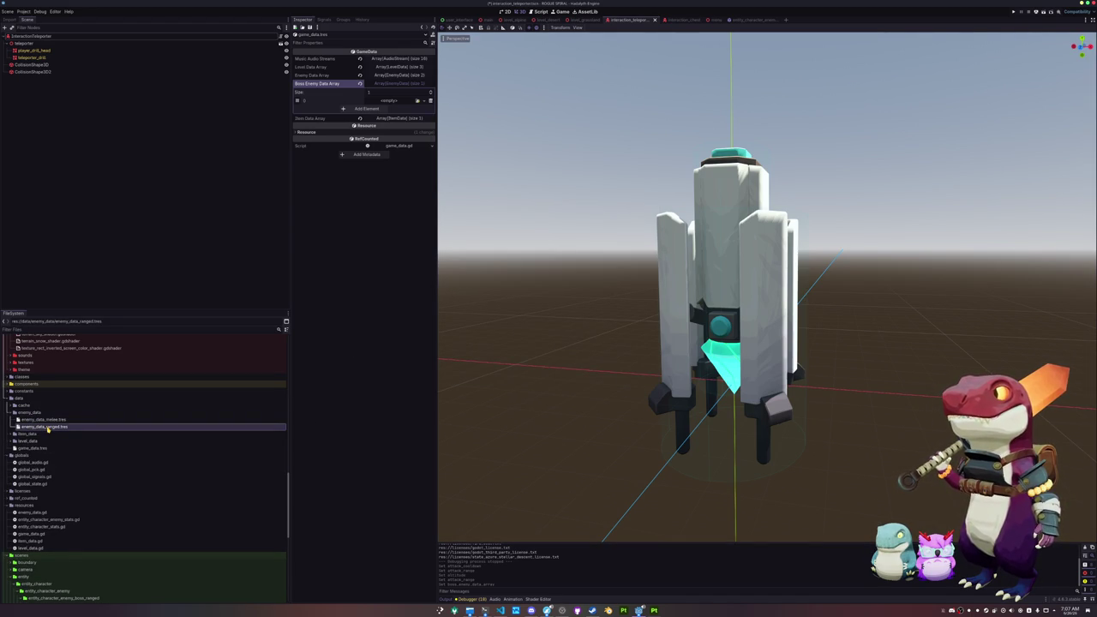
Duplicate enemy_data_ranged.tres as enemy_data_boss_ranged.tres and open the copy.
{"action": "key", "text": "ctrl+d"}
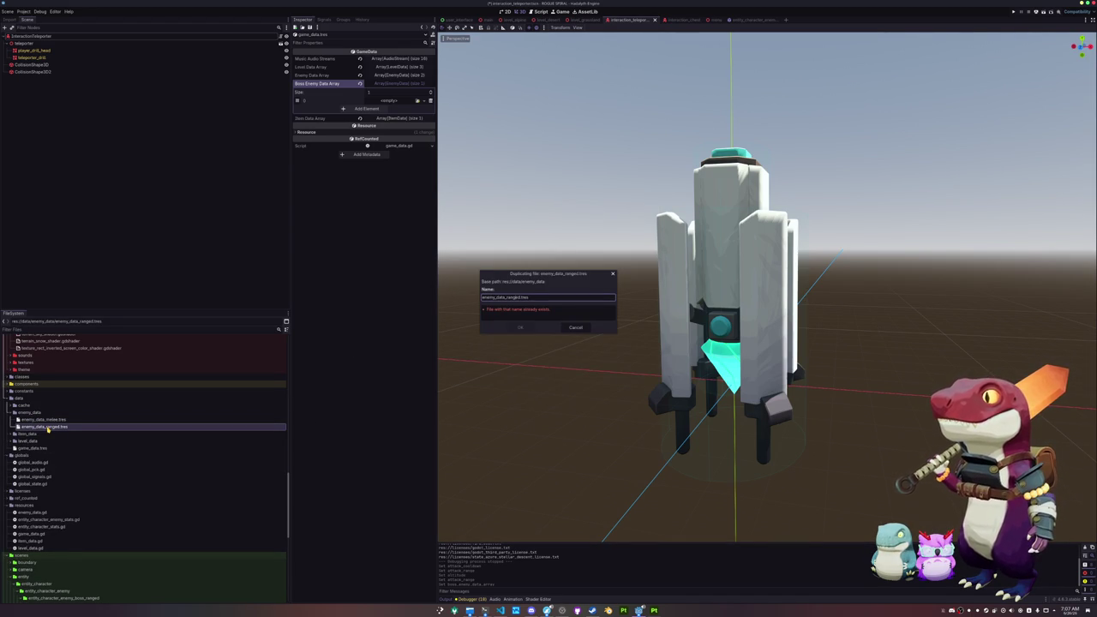
{"action": "type", "text": "boss_"}
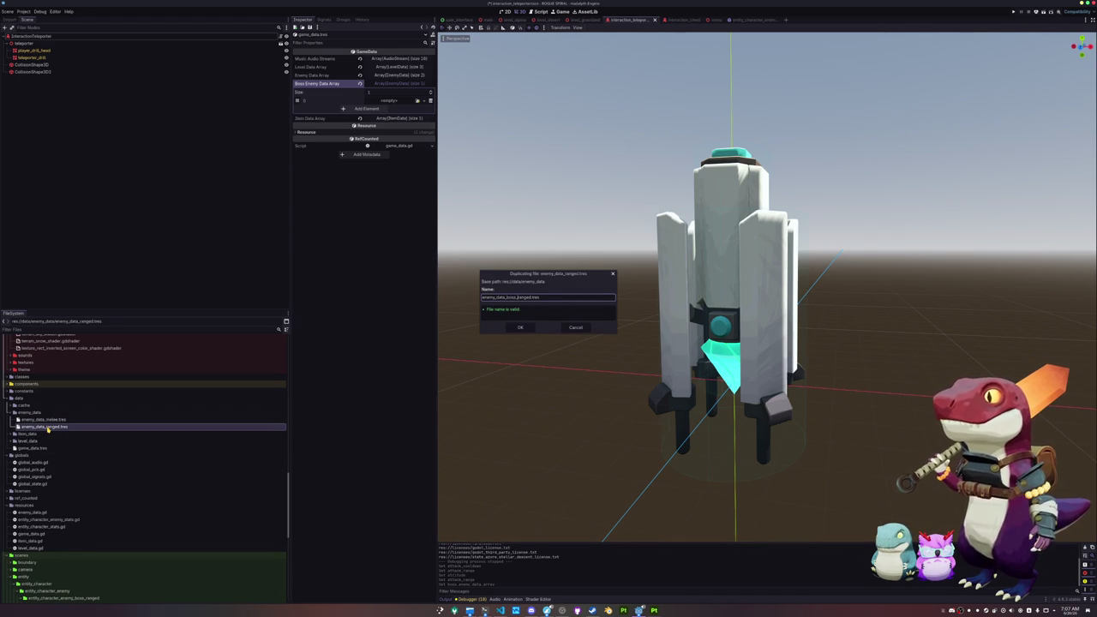
{"action": "key", "text": "Return"}
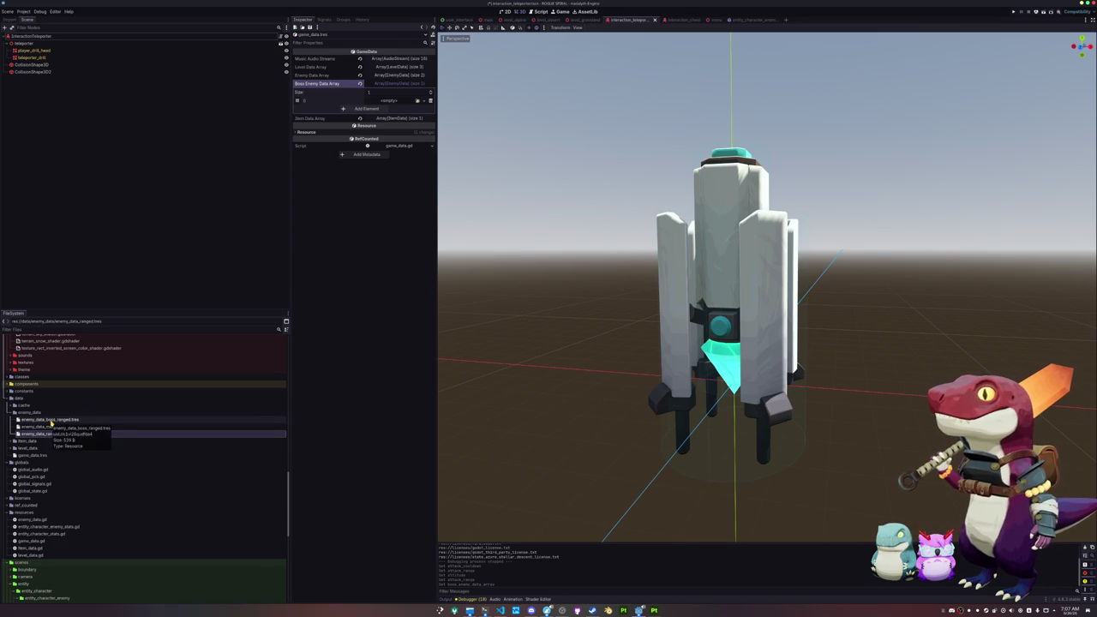
{"action": "left_click", "coordinate": [51, 420]}
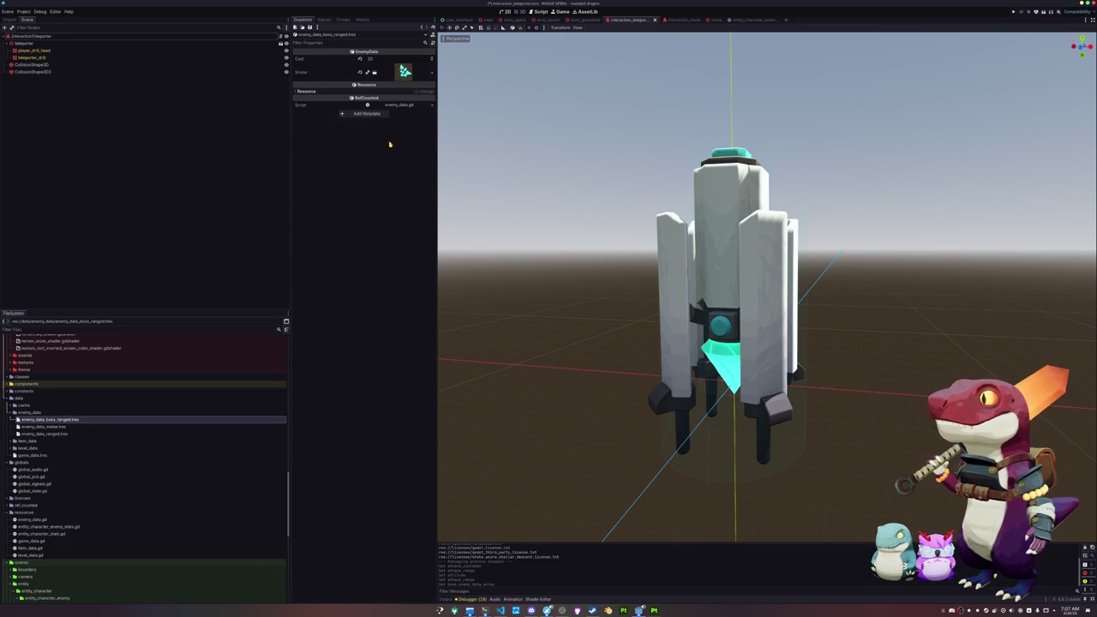
Set its Scene to entity_character_enemy_boss_ranged.tscn via Quick Load and save.
{"action": "left_click", "coordinate": [404, 71]}
{"action": "left_click", "coordinate": [432, 72]}
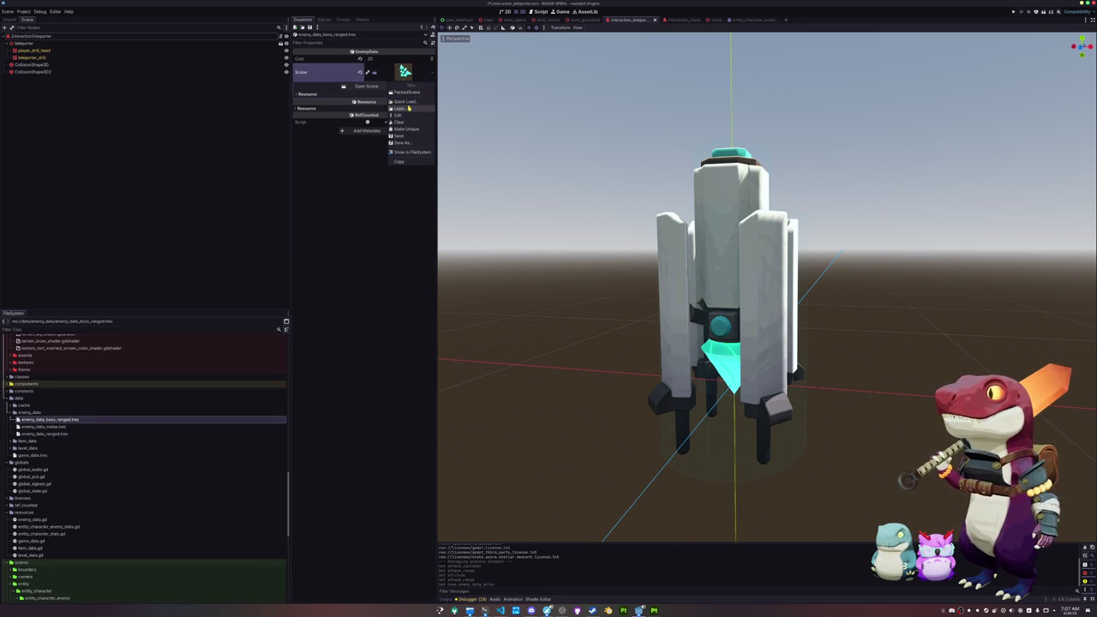
{"action": "left_click", "coordinate": [410, 95]}
{"action": "type", "text": "boss"}
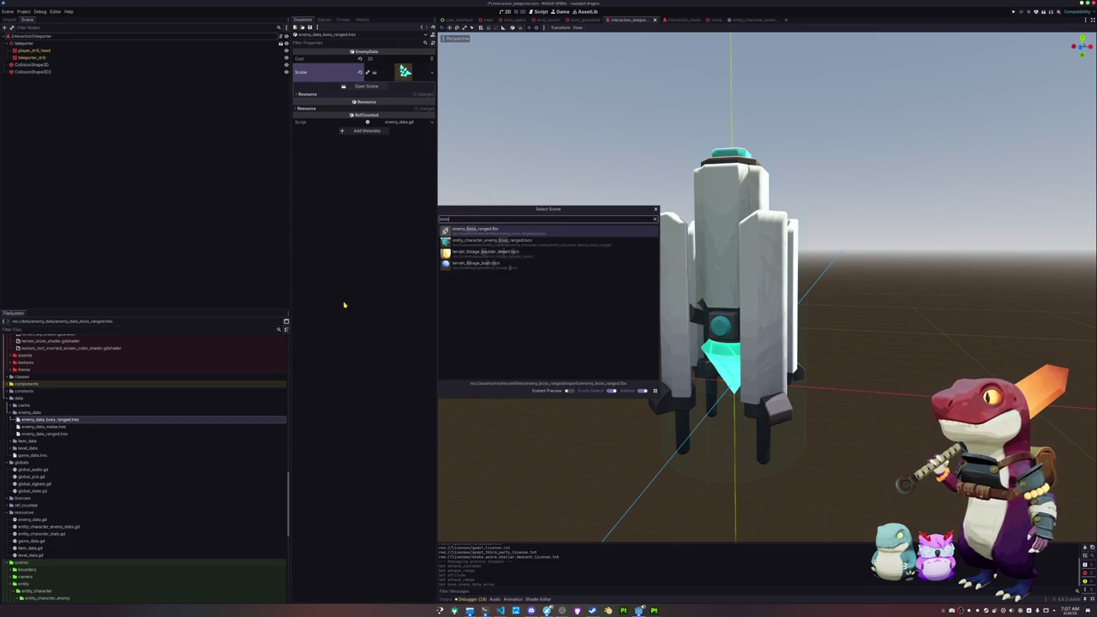
{"action": "key", "text": "Down"}
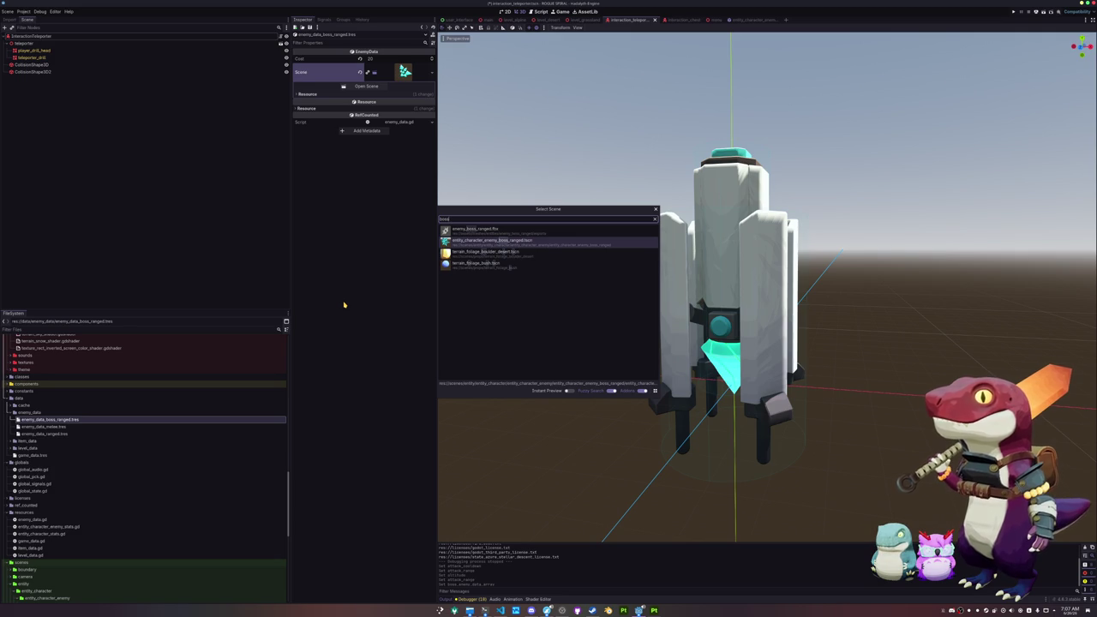
{"action": "key", "text": "Return"}
{"action": "key", "text": "ctrl+s"}
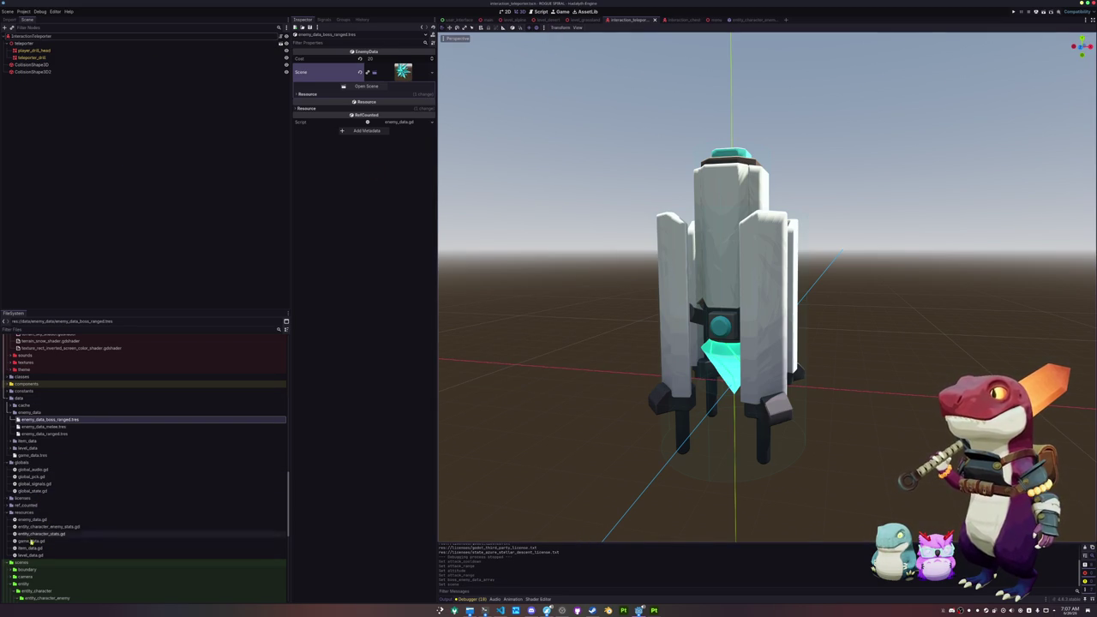
{"action": "scroll", "coordinate": [44, 463], "scroll_direction": "down", "scroll_amount": 1}
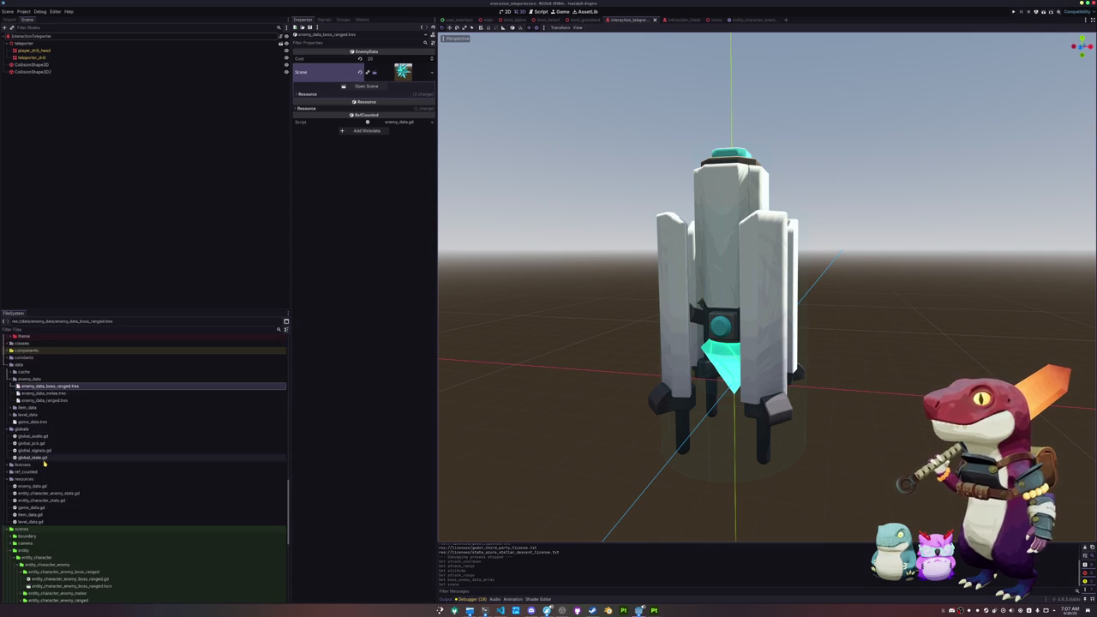
{"action": "scroll", "coordinate": [44, 461], "scroll_direction": "down", "scroll_amount": 1}
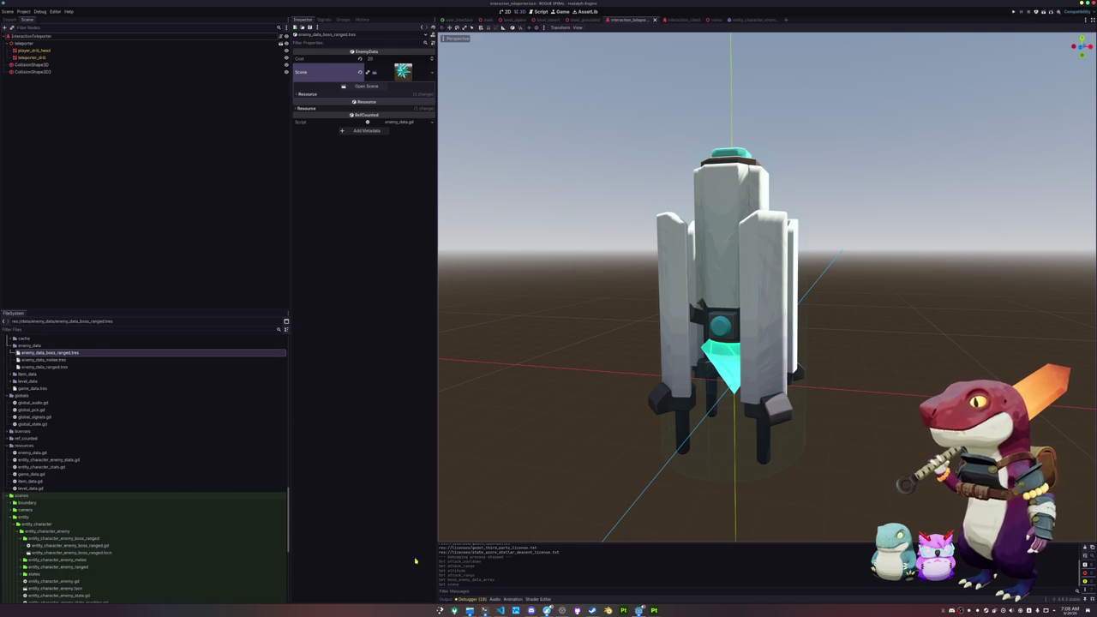
{"action": "left_click", "coordinate": [500, 610]}
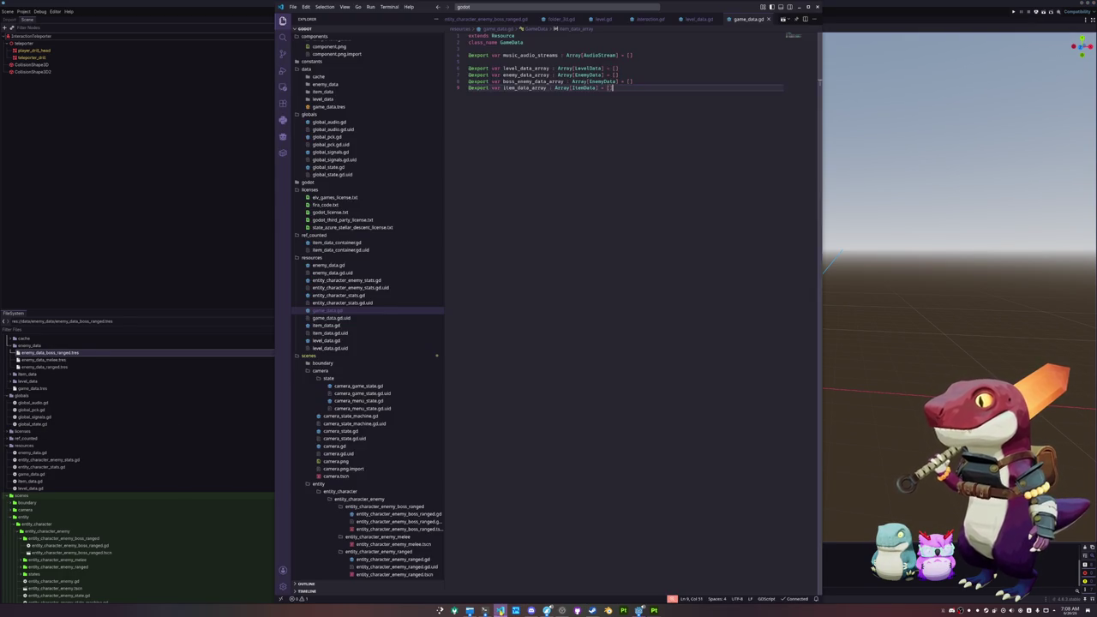
Enlarge the VS Code interface text and look over game_data.gd.
{"action": "key", "text": "ctrl+equal"}
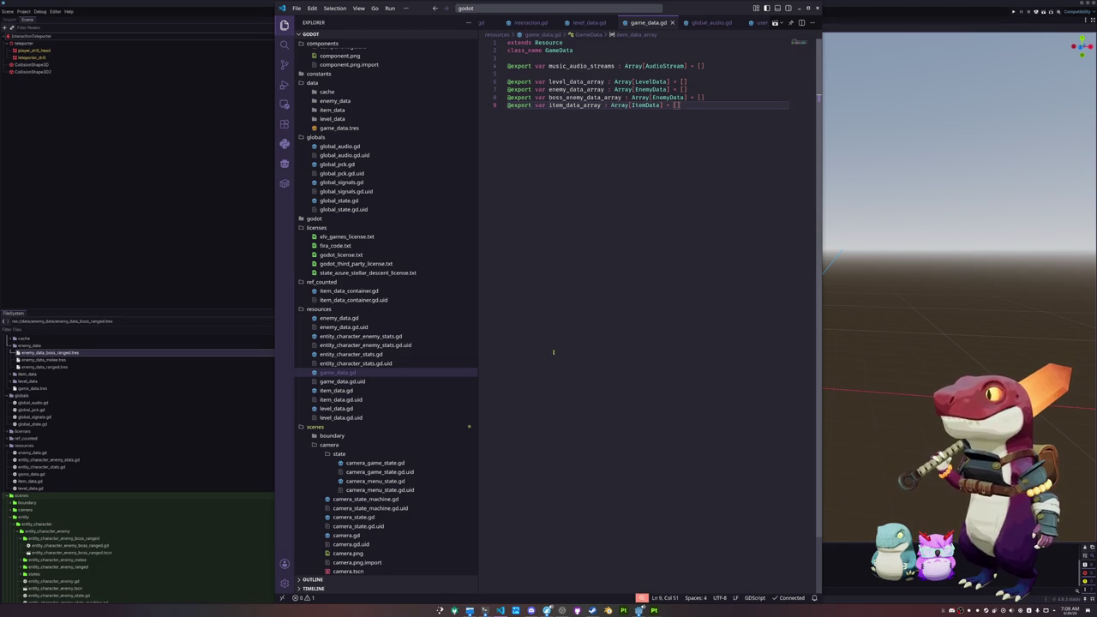
{"action": "scroll", "coordinate": [340, 399], "scroll_direction": "down", "scroll_amount": 3}
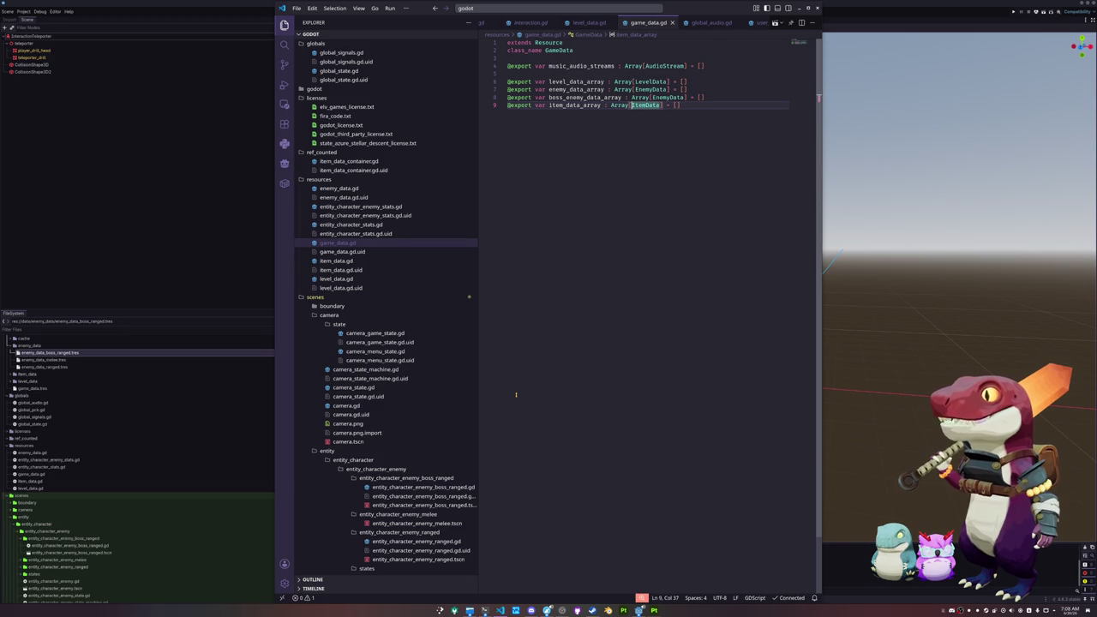
{"action": "left_click", "coordinate": [180, 227]}
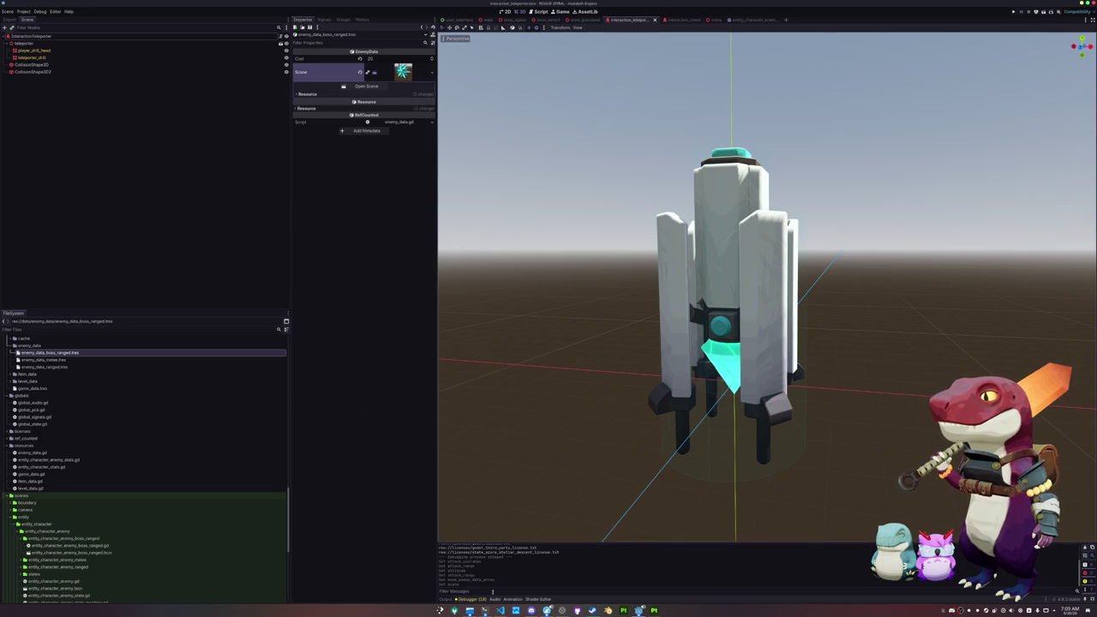
{"action": "key", "text": "alt+Tab"}
{"action": "scroll", "coordinate": [589, 23], "scroll_direction": "up", "scroll_amount": 3}
{"action": "scroll", "coordinate": [588, 28], "scroll_direction": "up", "scroll_amount": 5}
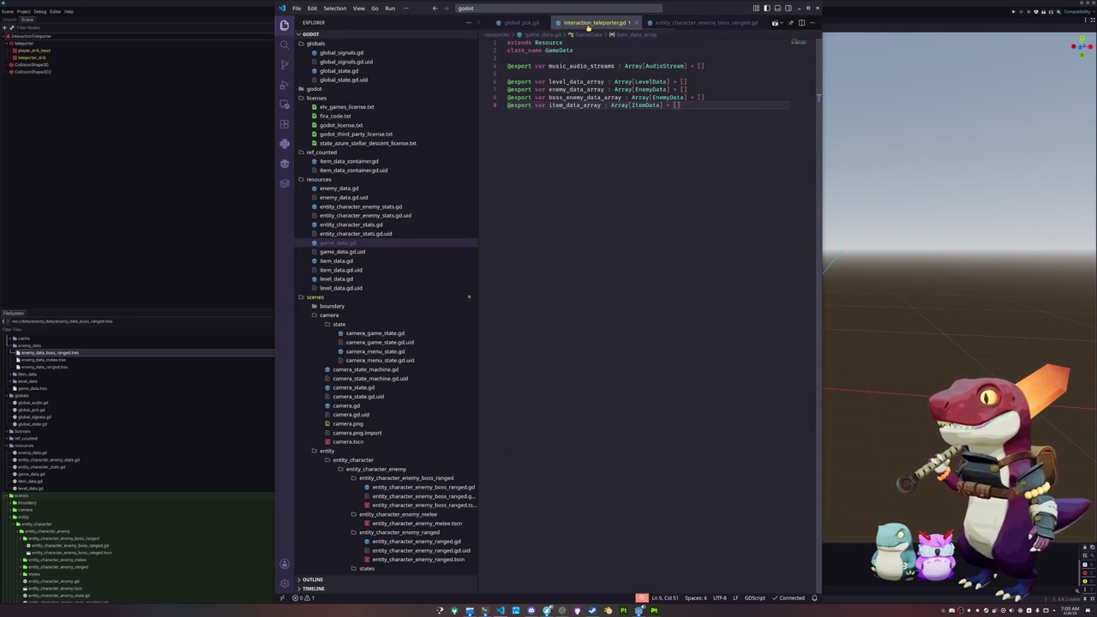
{"action": "scroll", "coordinate": [600, 25], "scroll_direction": "down", "scroll_amount": 5}
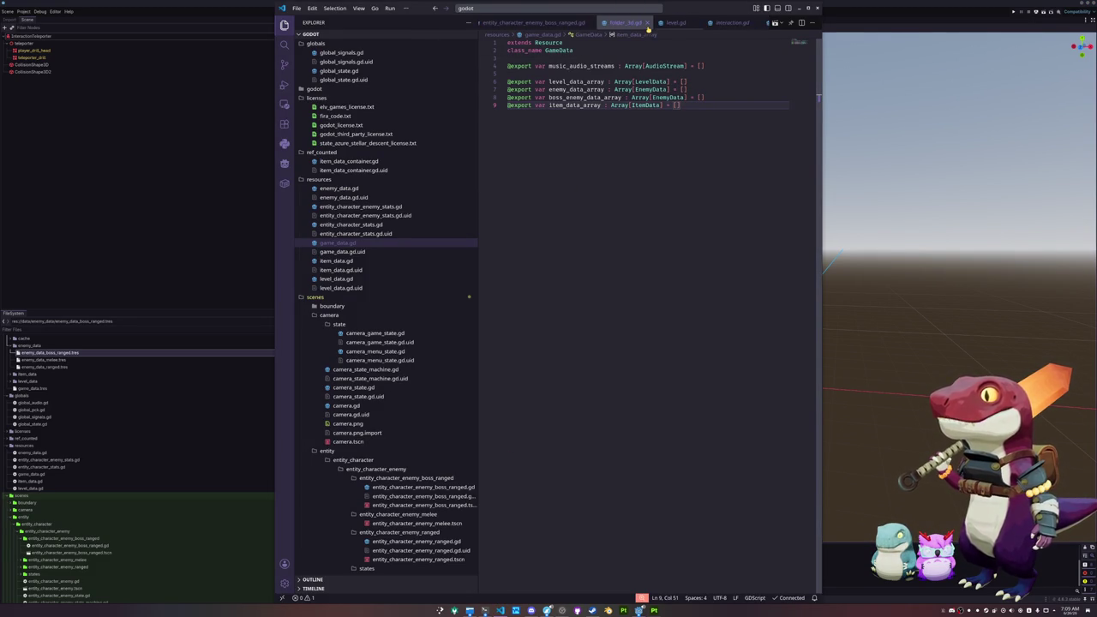
{"action": "scroll", "coordinate": [649, 25], "scroll_direction": "down", "scroll_amount": 4}
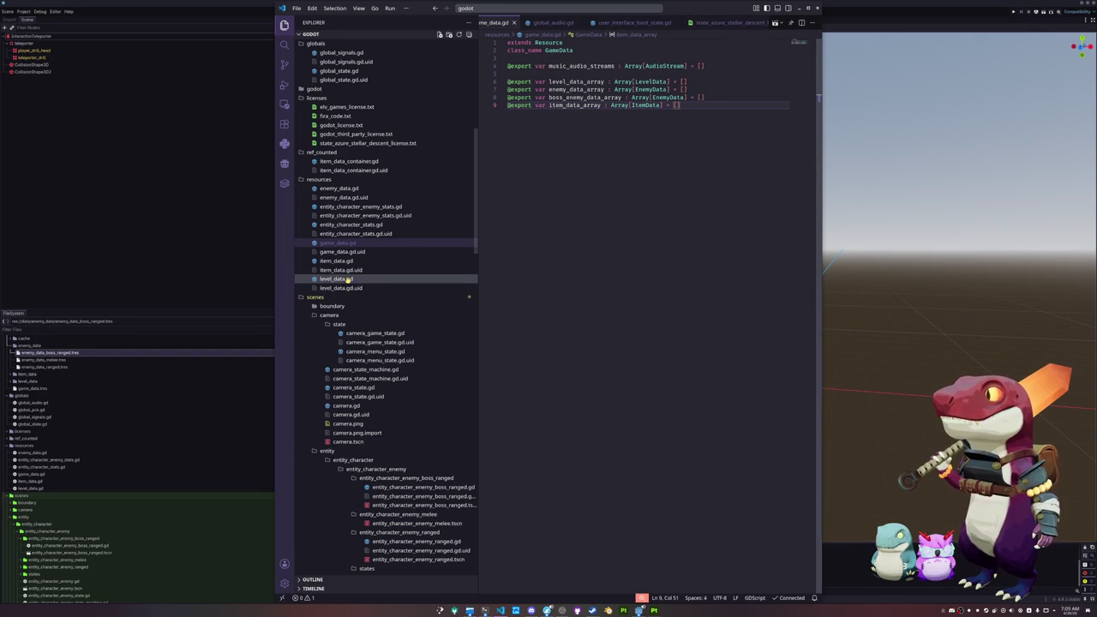
Step through the data scripts and globals files, ending on global_signals.gd.
{"action": "left_click", "coordinate": [339, 188]}
{"action": "left_click", "coordinate": [339, 207]}
{"action": "left_click", "coordinate": [340, 225]}
{"action": "left_click", "coordinate": [335, 244]}
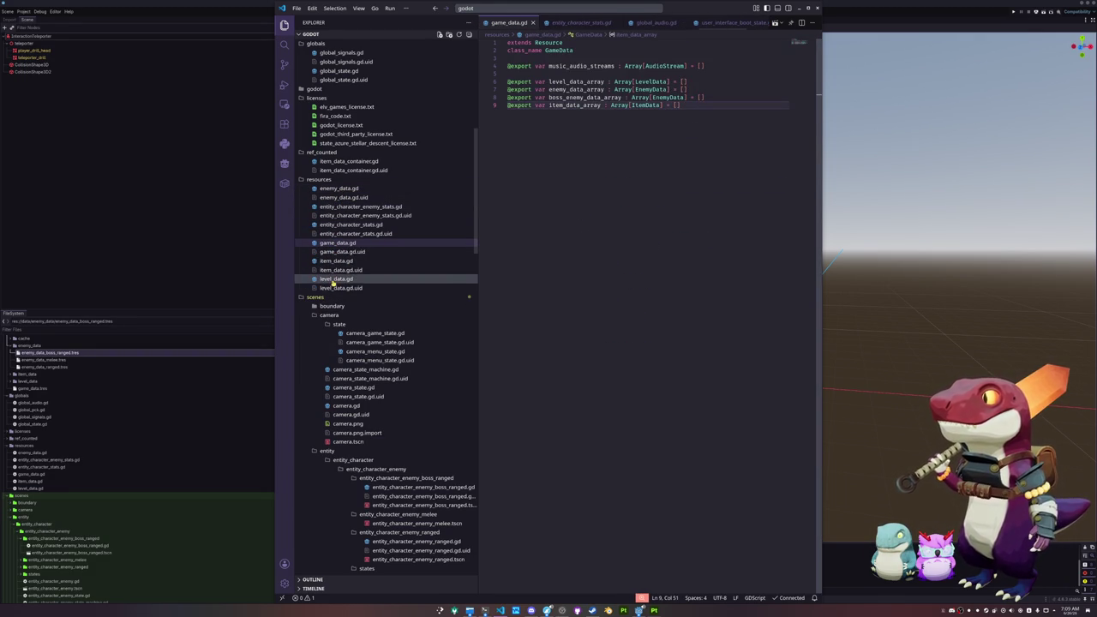
{"action": "scroll", "coordinate": [332, 281], "scroll_direction": "up", "scroll_amount": 2}
{"action": "scroll", "coordinate": [333, 283], "scroll_direction": "up", "scroll_amount": 2}
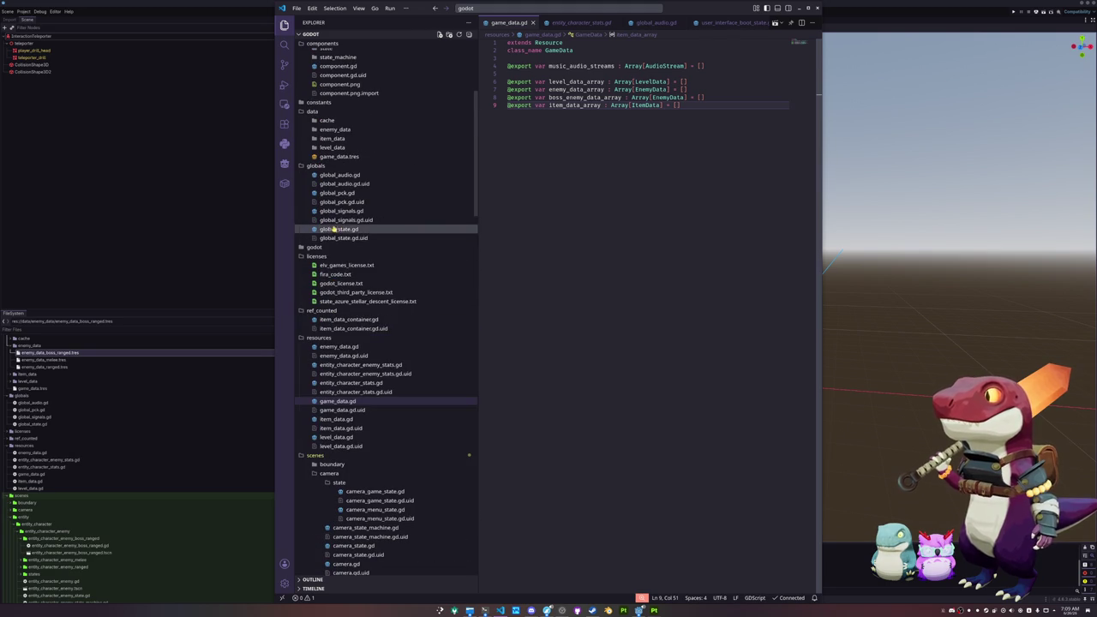
{"action": "left_click", "coordinate": [339, 194]}
{"action": "left_click", "coordinate": [346, 179]}
{"action": "left_click", "coordinate": [343, 211]}
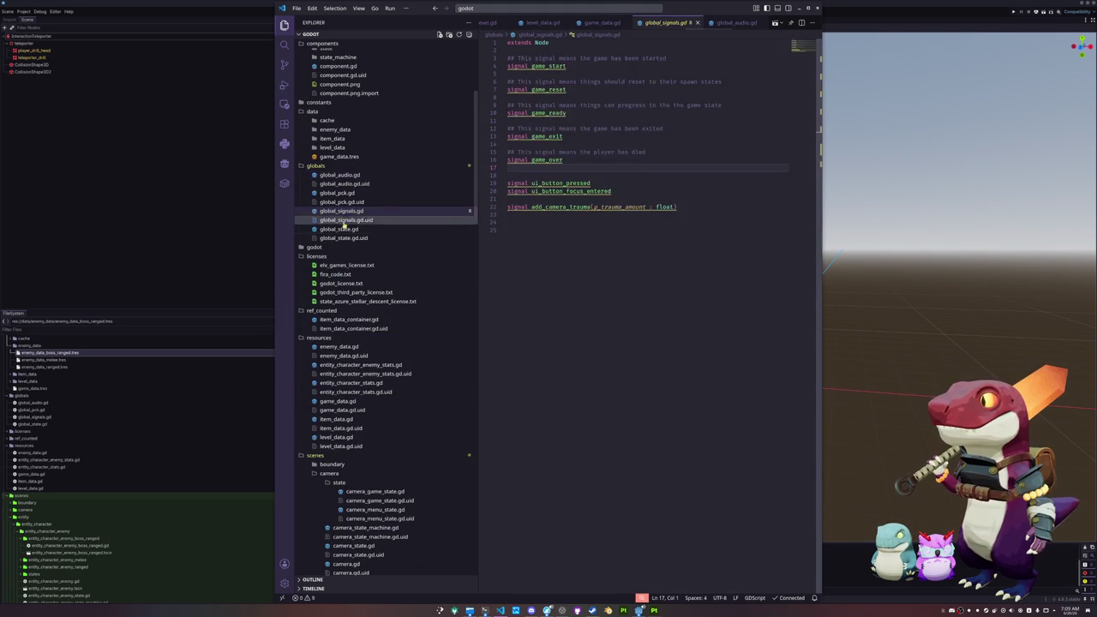
Open global_state.gd and place the cursor just above the _ready function.
{"action": "left_click", "coordinate": [351, 230]}
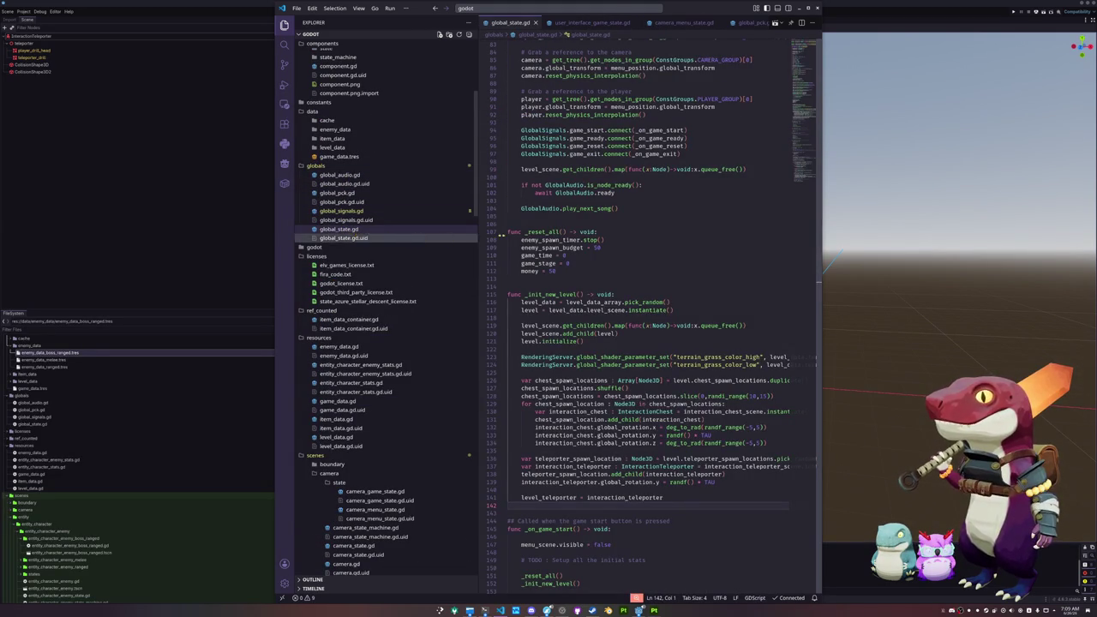
{"action": "left_click", "coordinate": [557, 226]}
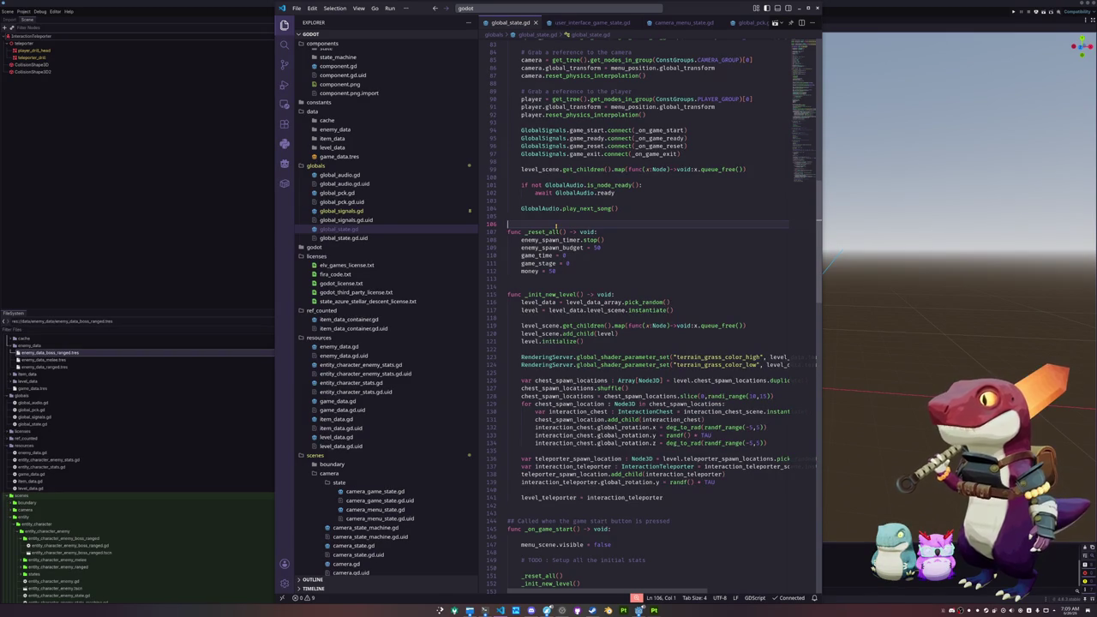
{"action": "scroll", "coordinate": [548, 257], "scroll_direction": "down", "scroll_amount": 4}
{"action": "left_click", "coordinate": [546, 271]}
{"action": "scroll", "coordinate": [546, 274], "scroll_direction": "down", "scroll_amount": 2}
{"action": "scroll", "coordinate": [537, 274], "scroll_direction": "up", "scroll_amount": 10}
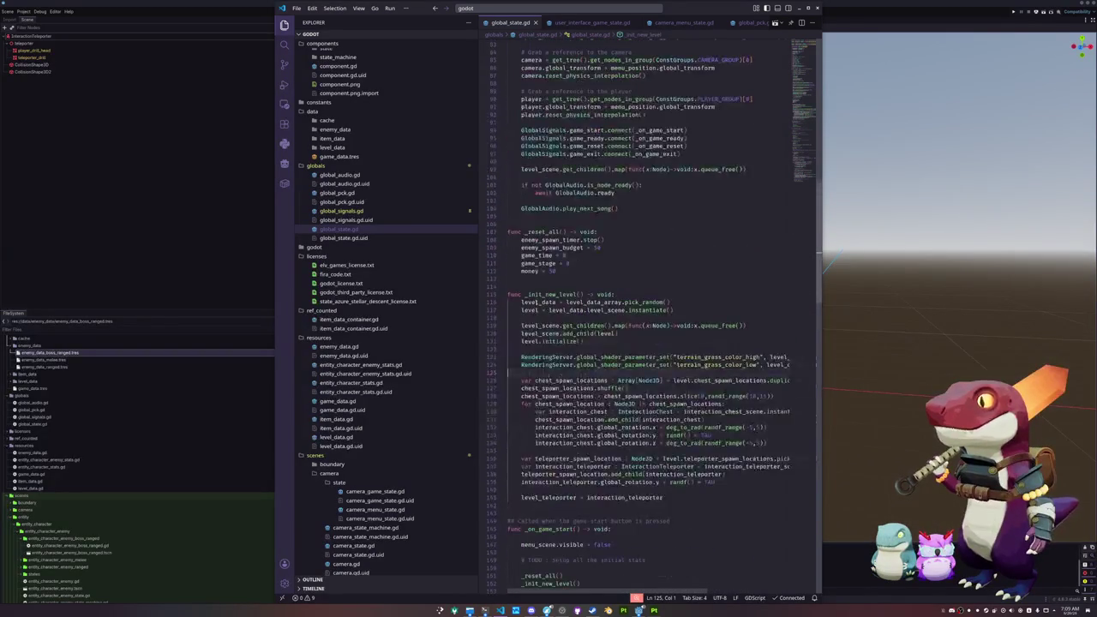
{"action": "scroll", "coordinate": [532, 304], "scroll_direction": "up", "scroll_amount": 15}
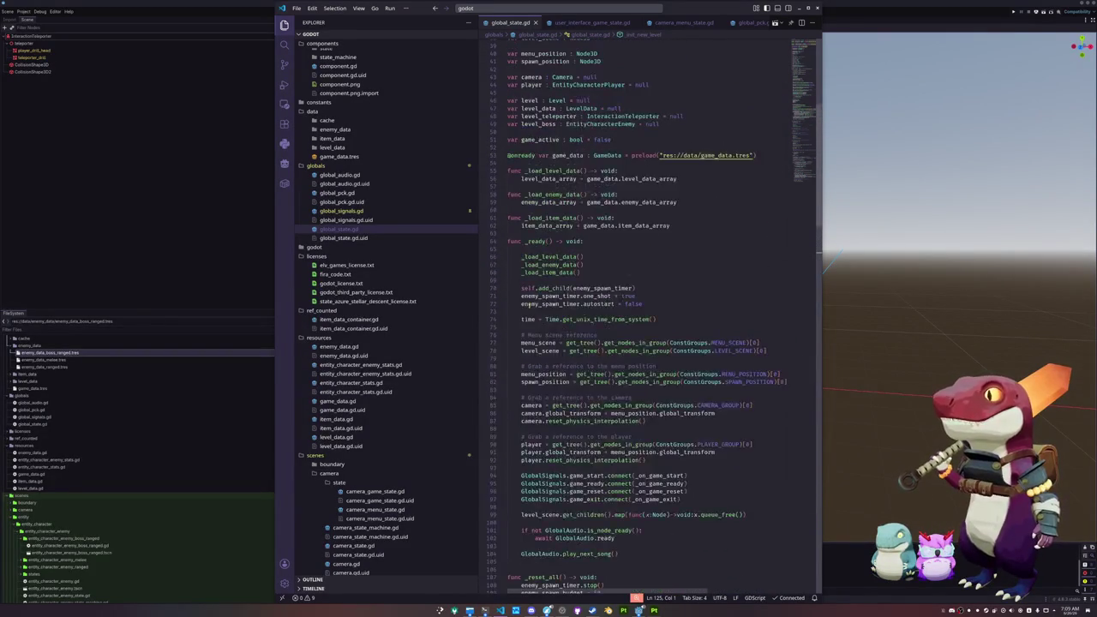
{"action": "left_click", "coordinate": [524, 308]}
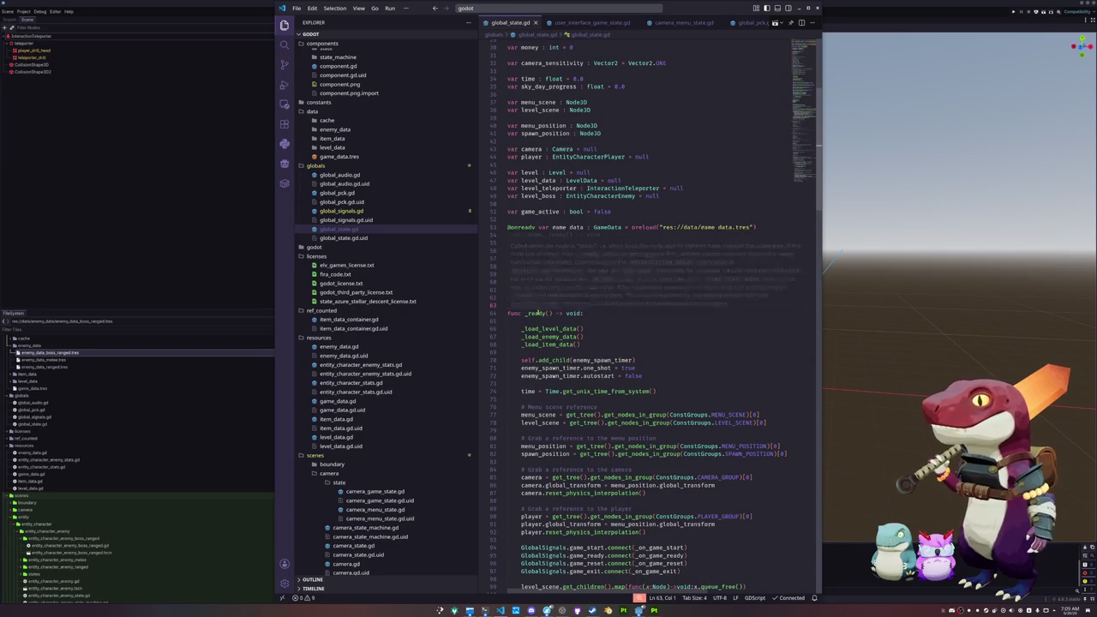
Write the signature func _load_boss_enemy_data() -> void: on a new line.
{"action": "key", "text": "Return"}
{"action": "type", "text": "func _"}
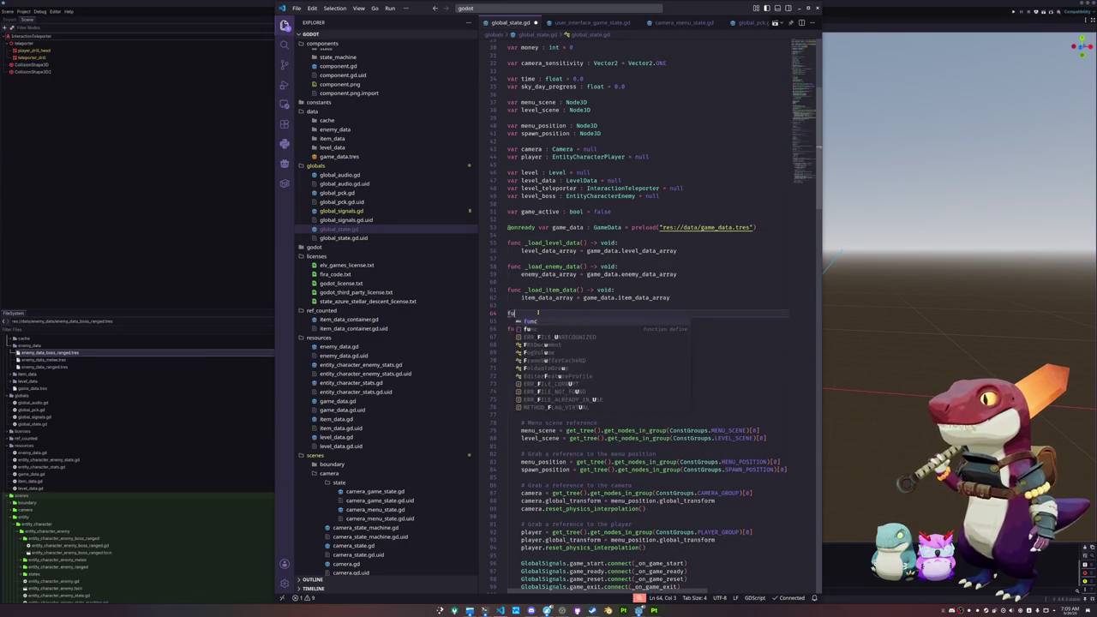
{"action": "type", "text": "load_"}
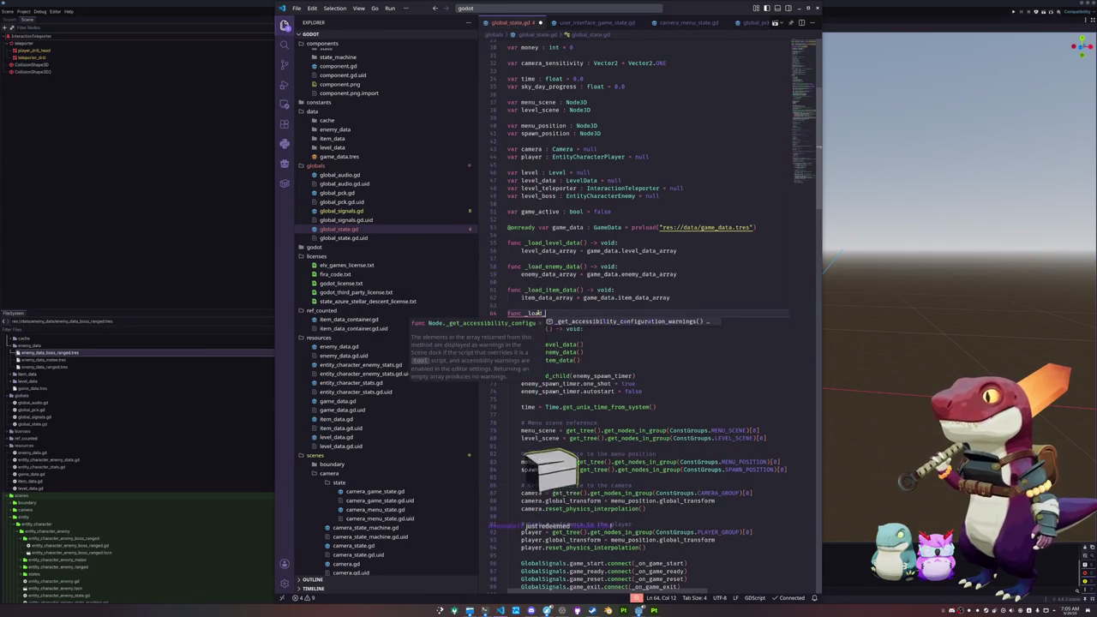
{"action": "type", "text": "enemy_bos"}
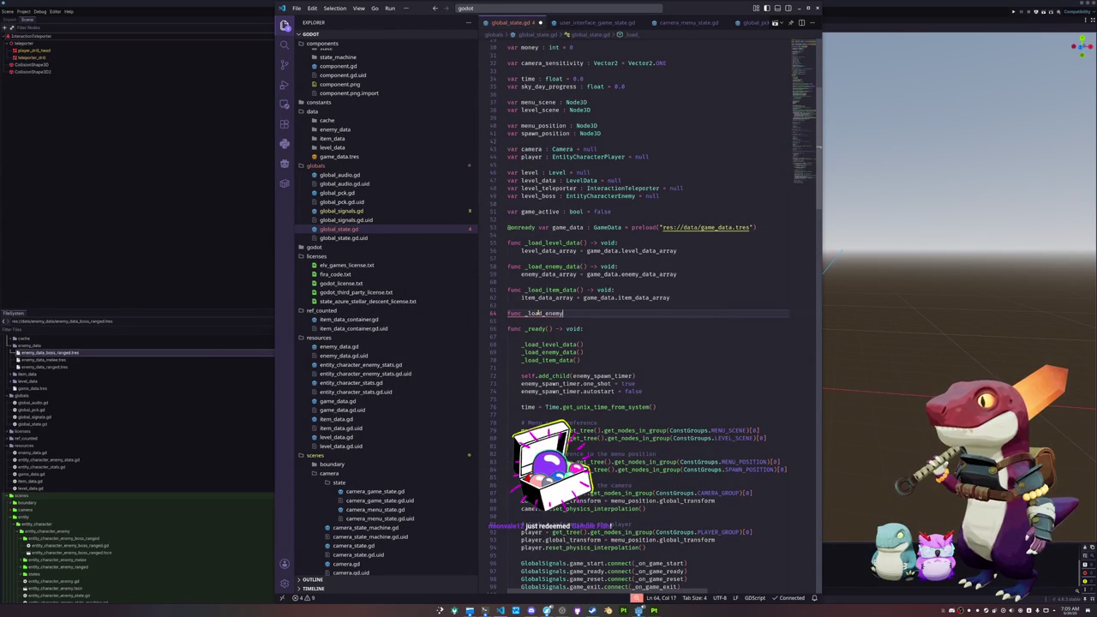
{"action": "key", "text": "BackSpace"}
{"action": "key", "text": "BackSpace"}
{"action": "key", "text": "BackSpace"}
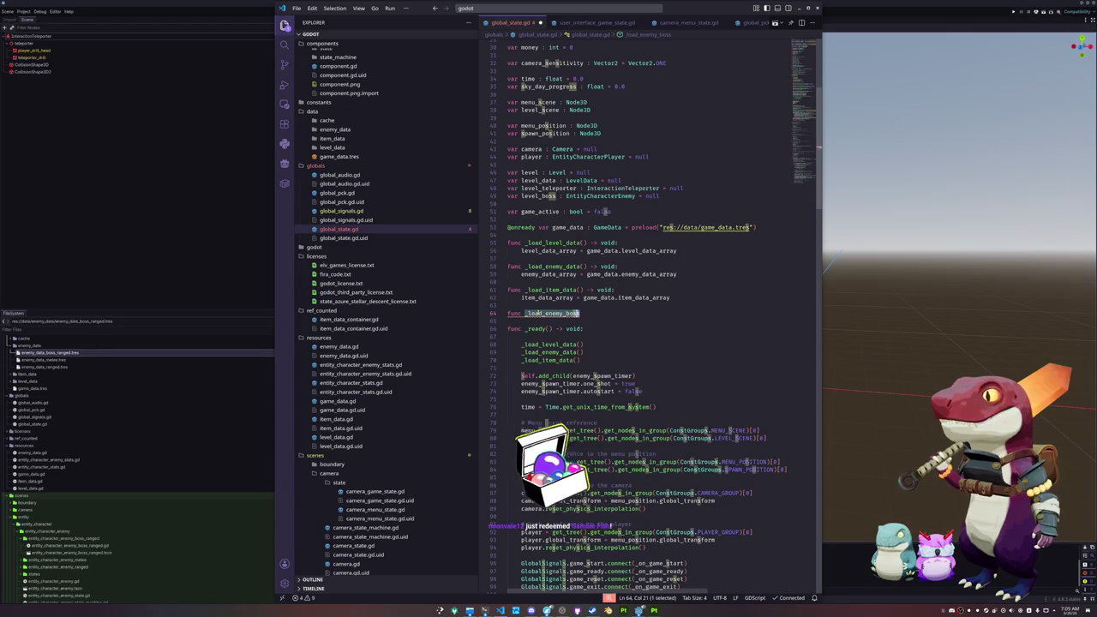
{"action": "key", "text": "Left"}
{"action": "key", "text": "Left"}
{"action": "key", "text": "Left"}
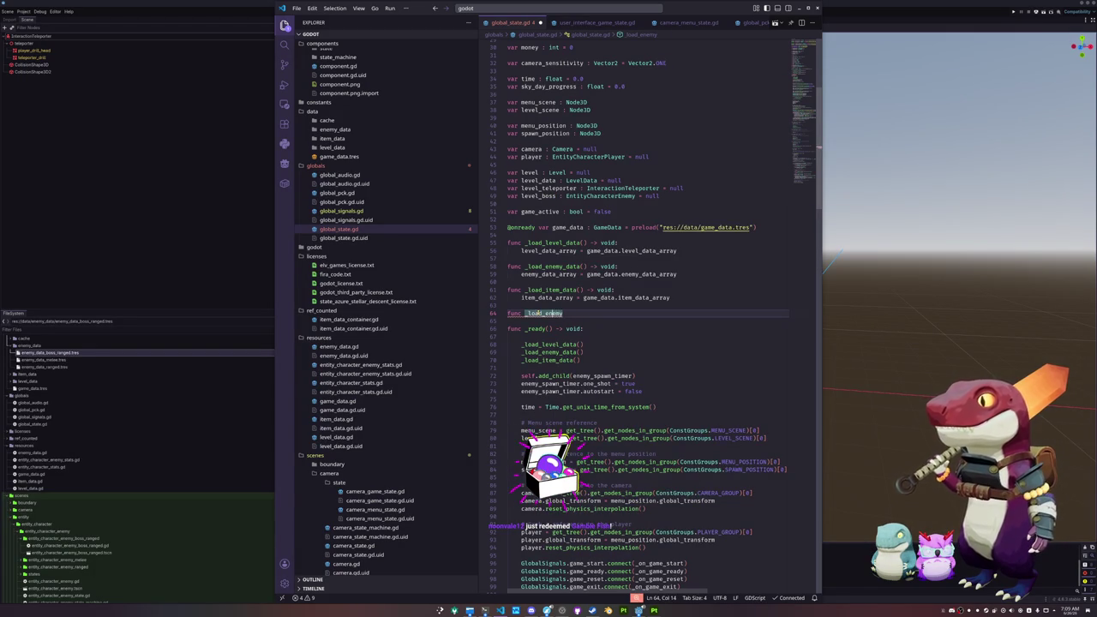
{"action": "type", "text": "_boss"}
{"action": "key", "text": "ctrl+Left"}
{"action": "left_click", "coordinate": [540, 313]}
{"action": "type", "text": "_load"}
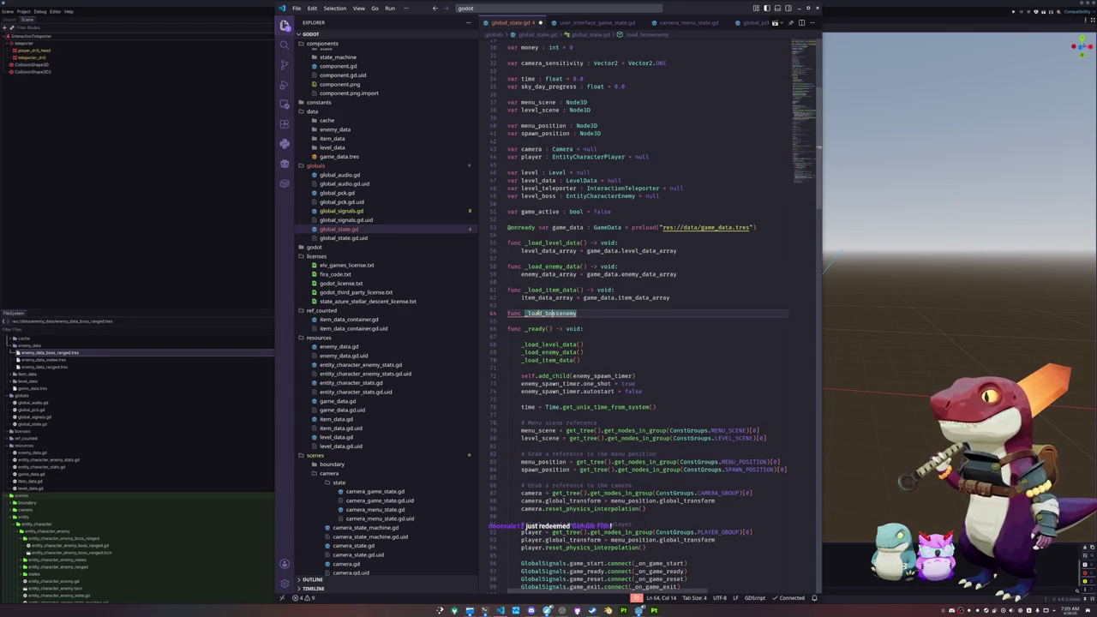
{"action": "type", "text": "_"}
{"action": "key", "text": "End"}
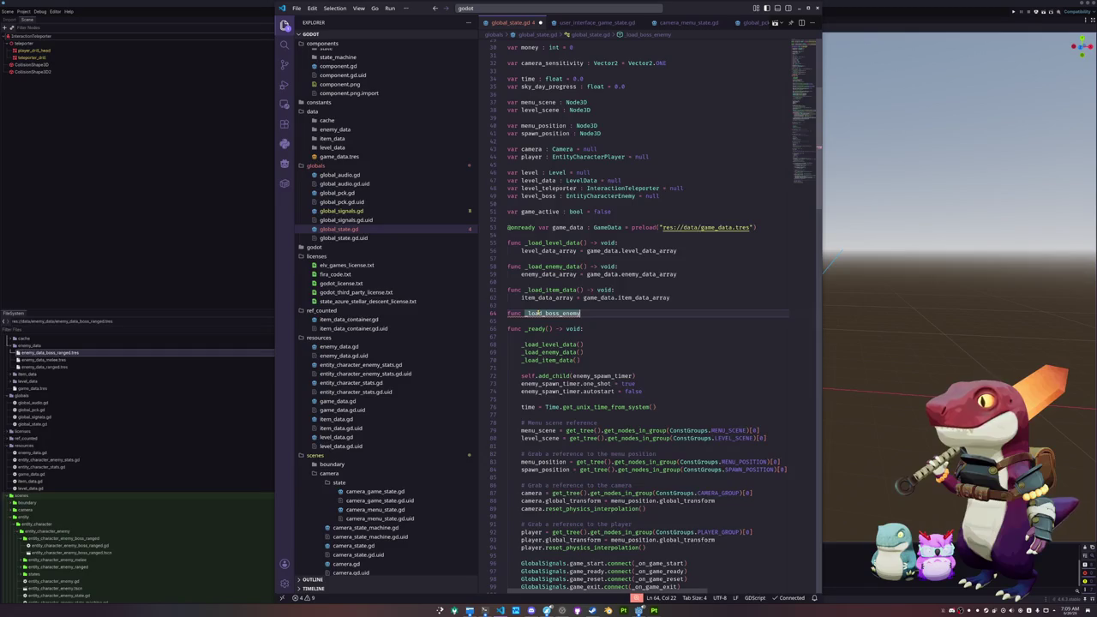
{"action": "type", "text": "_data() -"}
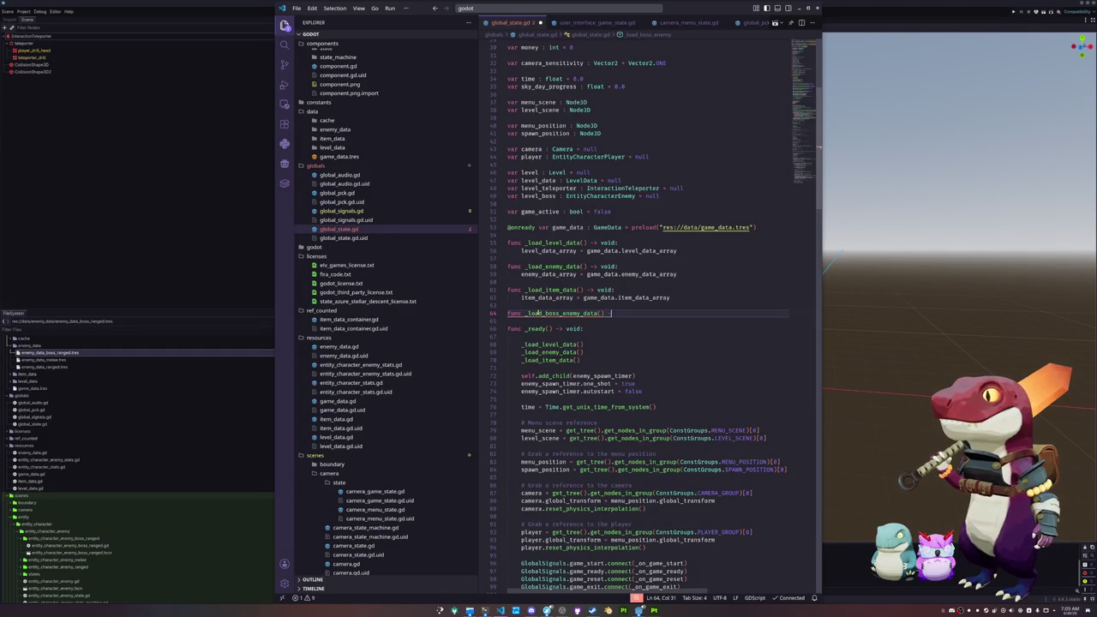
{"action": "type", "text": "> void:"}
{"action": "key", "text": "Return"}
Write the body boss_enemy_data_array = game_data.boss_enemy_data_array.
{"action": "type", "text": "item"}
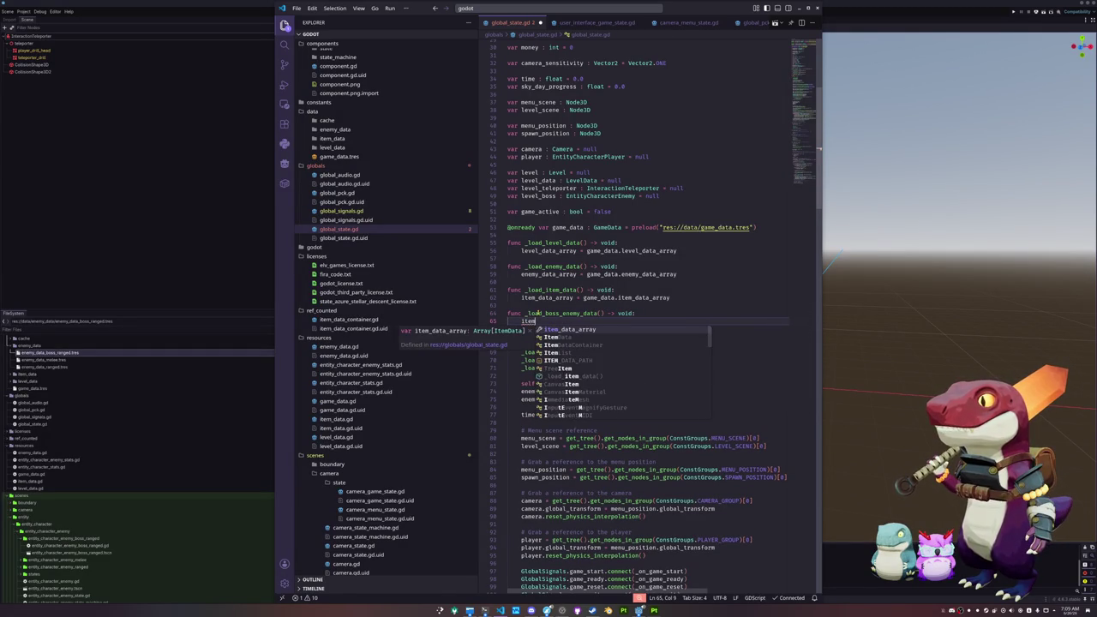
{"action": "key", "text": "BackSpace"}
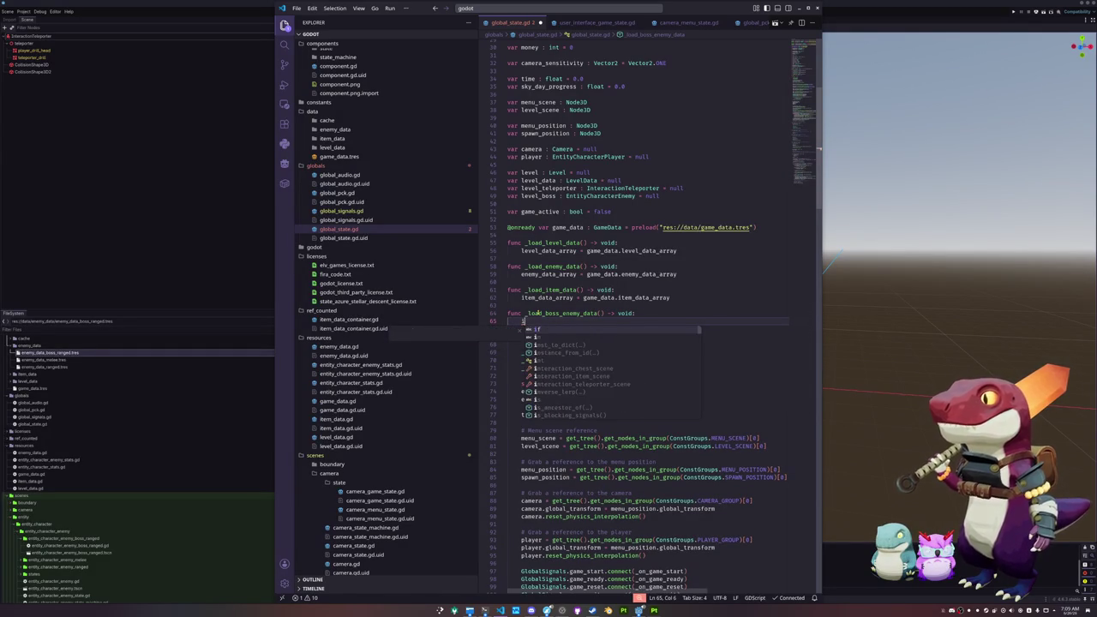
{"action": "key", "text": "BackSpace"}
{"action": "type", "text": "enemy"}
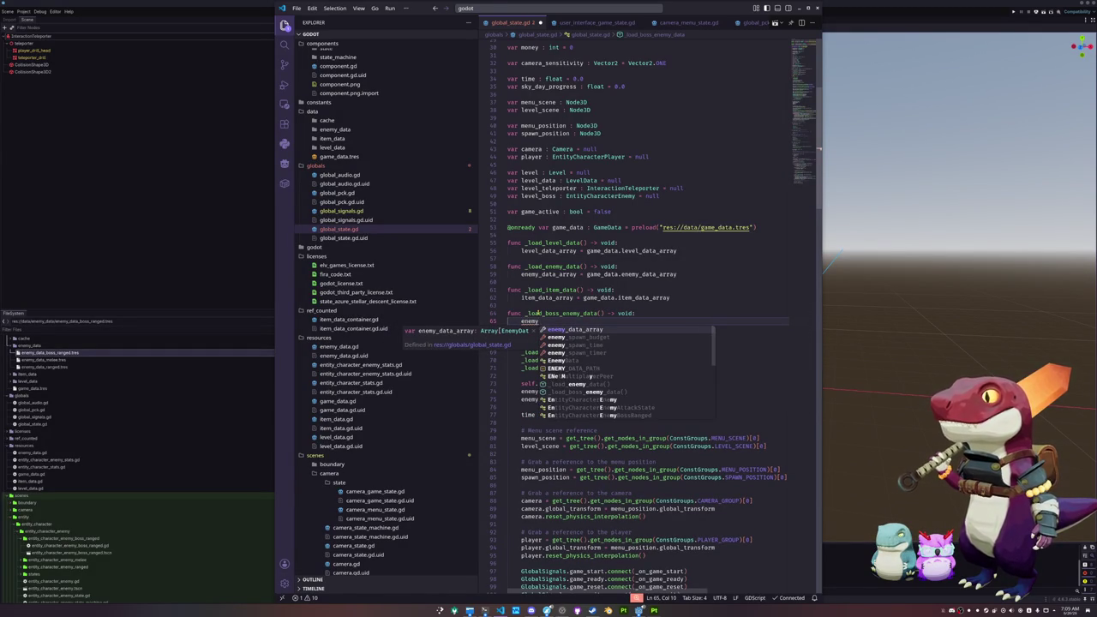
{"action": "type", "text": "_"}
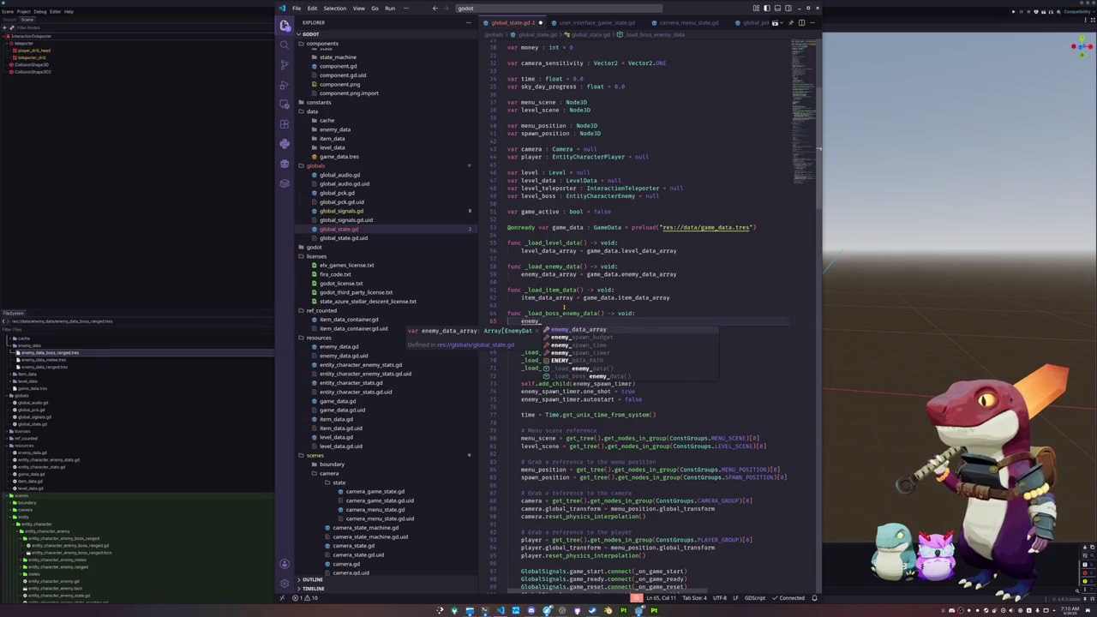
{"action": "type", "text": "boss_data_"}
{"action": "type", "text": "array = game_da"}
{"action": "type", "text": "ta."}
{"action": "type", "text": "boss_enemy_data_array"}
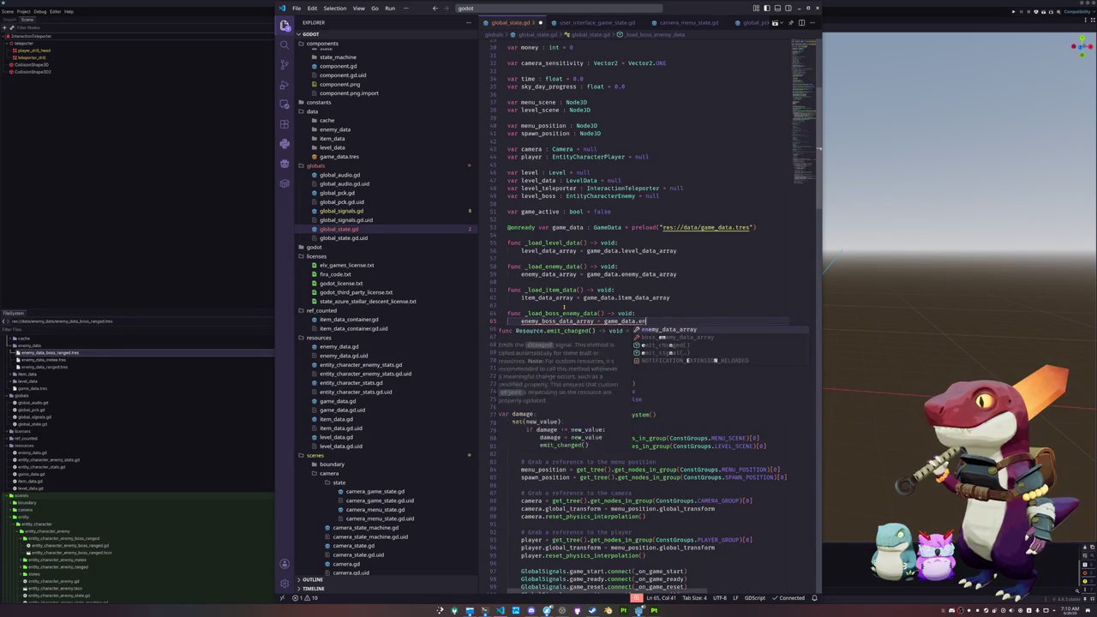
{"action": "key", "text": "ctrl+Left"}
{"action": "key", "text": "ctrl+Left"}
{"action": "key", "text": "ctrl+Left"}
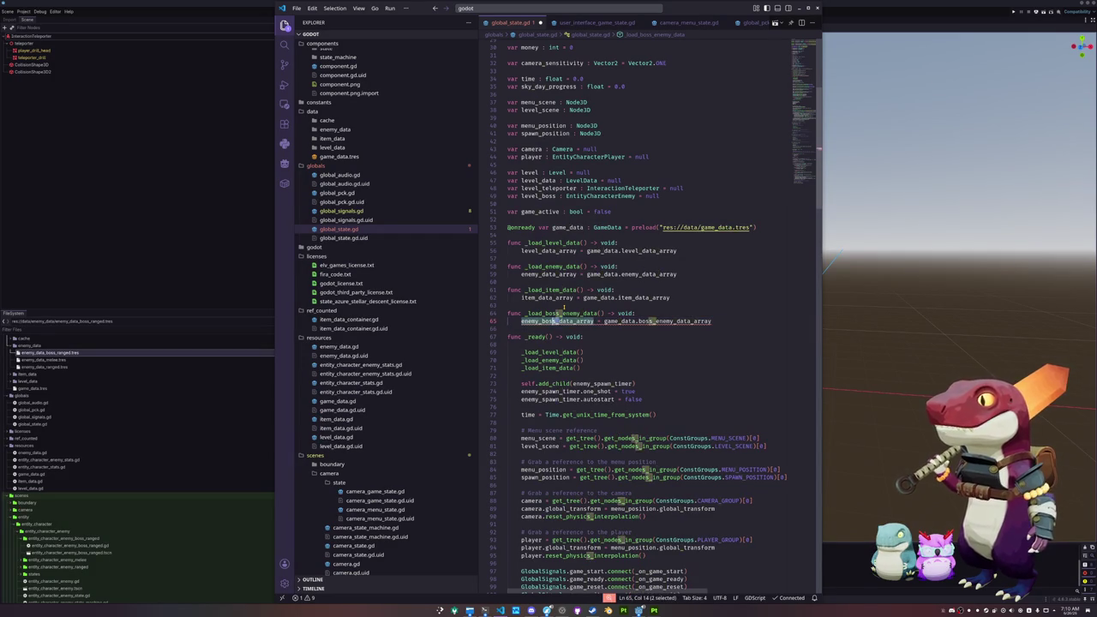
{"action": "key", "text": "ctrl+z"}
{"action": "key", "text": "ctrl+z"}
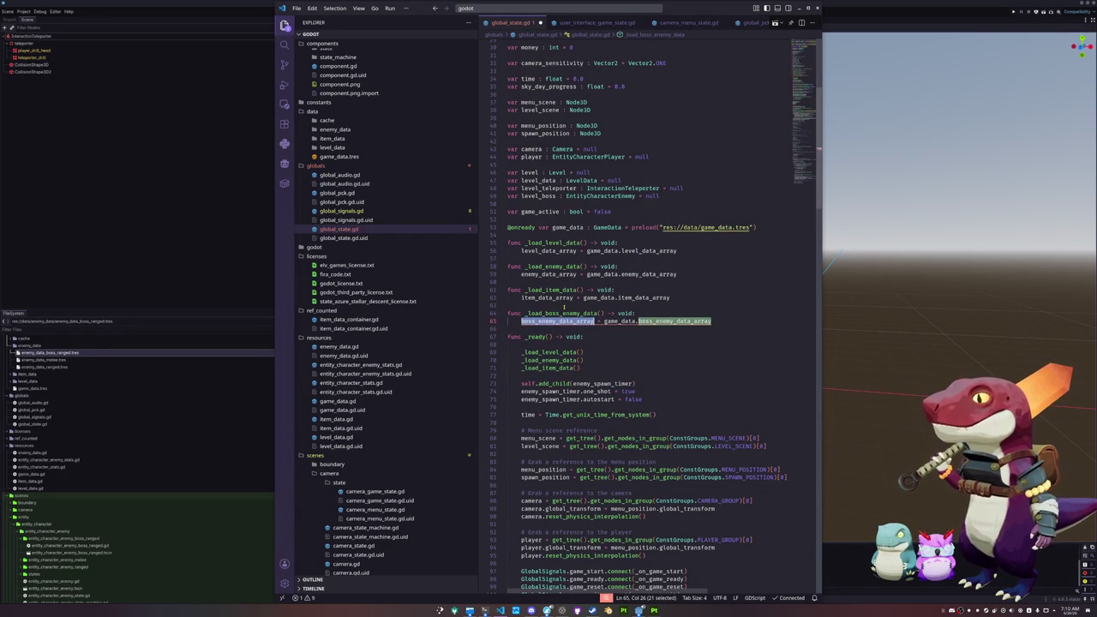
{"action": "key", "text": "ctrl+z"}
{"action": "key", "text": "ctrl+z"}
{"action": "key", "text": "ctrl+z"}
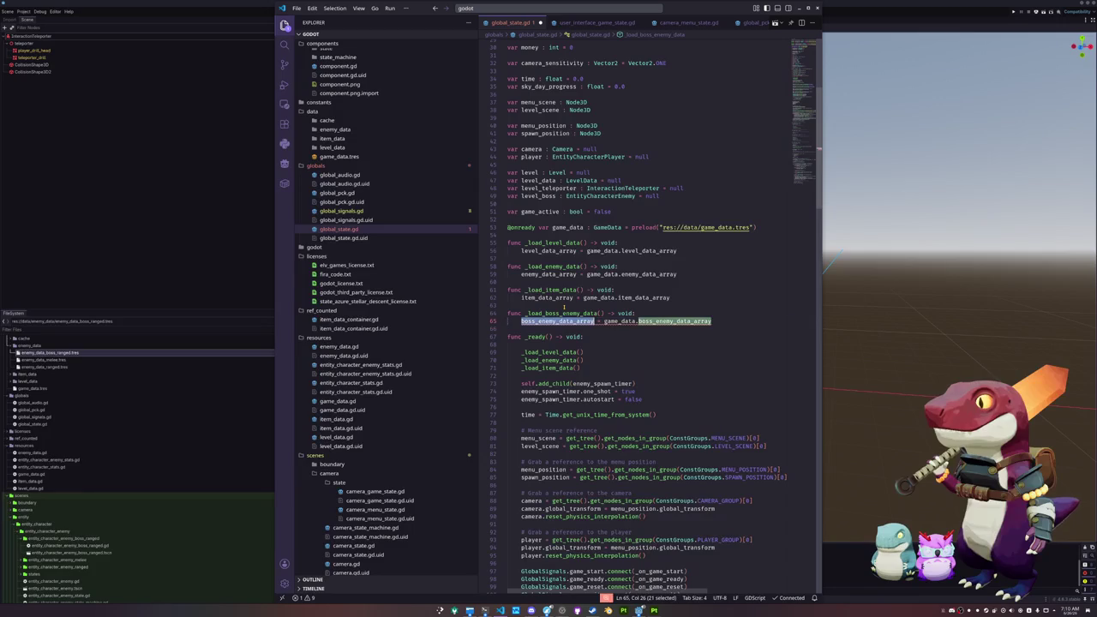
{"action": "key", "text": "ctrl+z"}
{"action": "key", "text": "ctrl+z"}
{"action": "key", "text": "ctrl+z"}
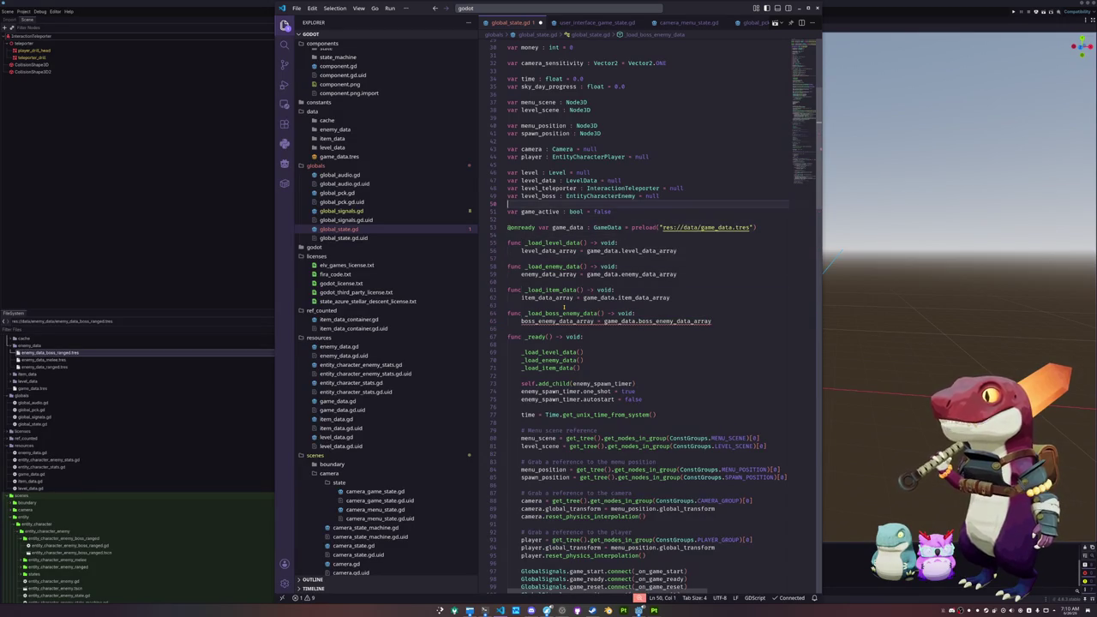
Add var boss_enemy_data_array : Array[EnemyData] = [] above item_data_array.
{"action": "key", "text": "ctrl+z"}
{"action": "key", "text": "ctrl+z"}
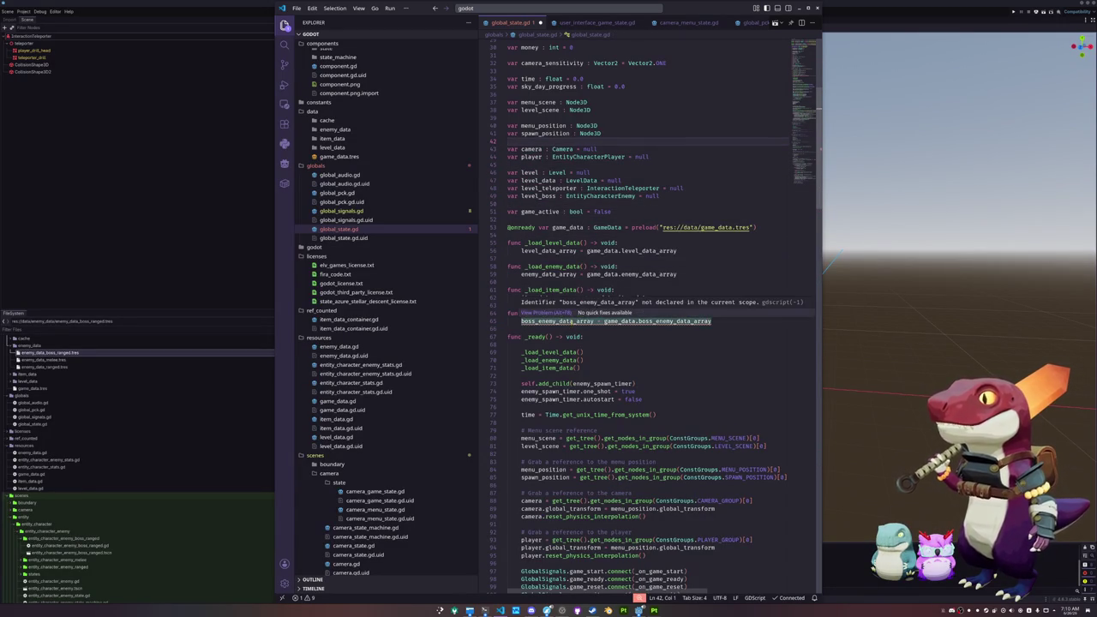
{"action": "double_click", "coordinate": [571, 323]}
{"action": "scroll", "coordinate": [535, 326], "scroll_direction": "up", "scroll_amount": 5}
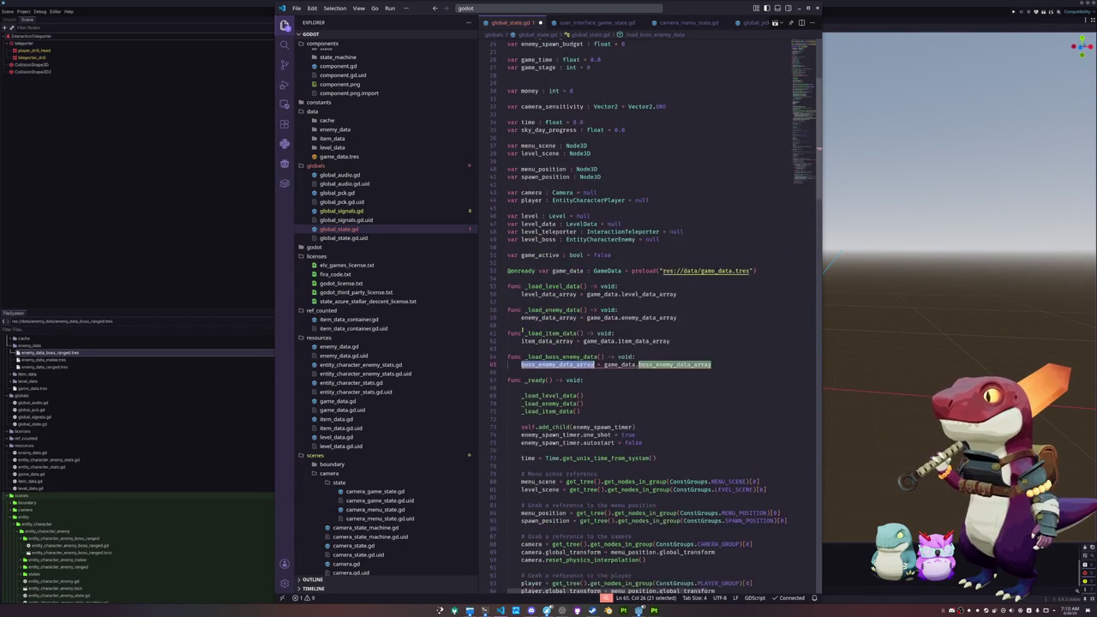
{"action": "left_click", "coordinate": [525, 121]}
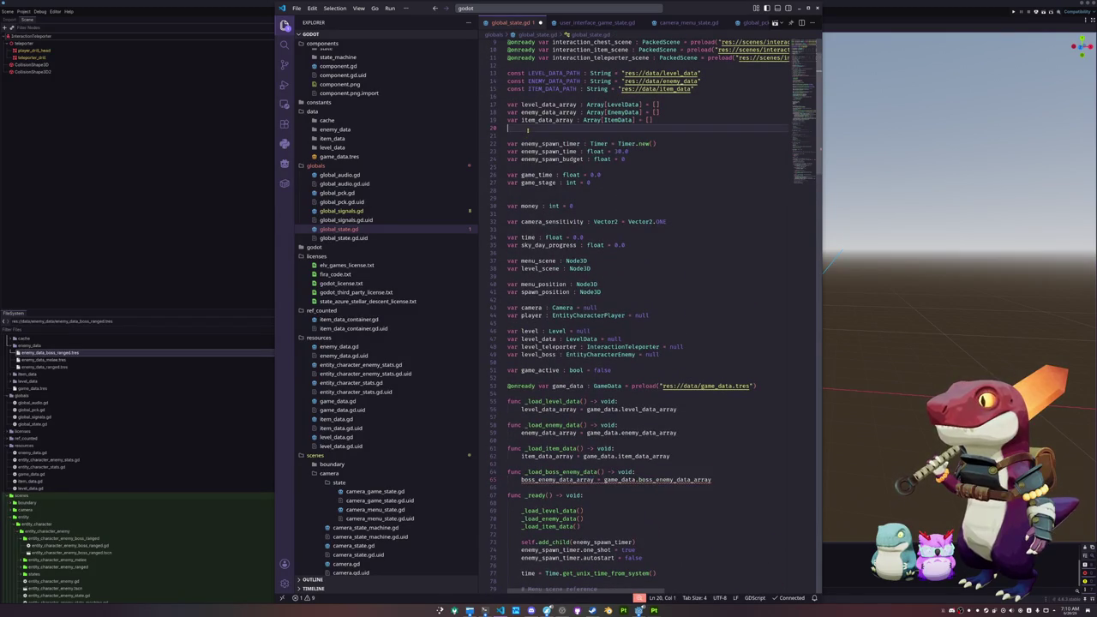
{"action": "key", "text": "Return"}
{"action": "key", "text": "Up"}
{"action": "type", "text": "var boss_enemy_data_array : A"}
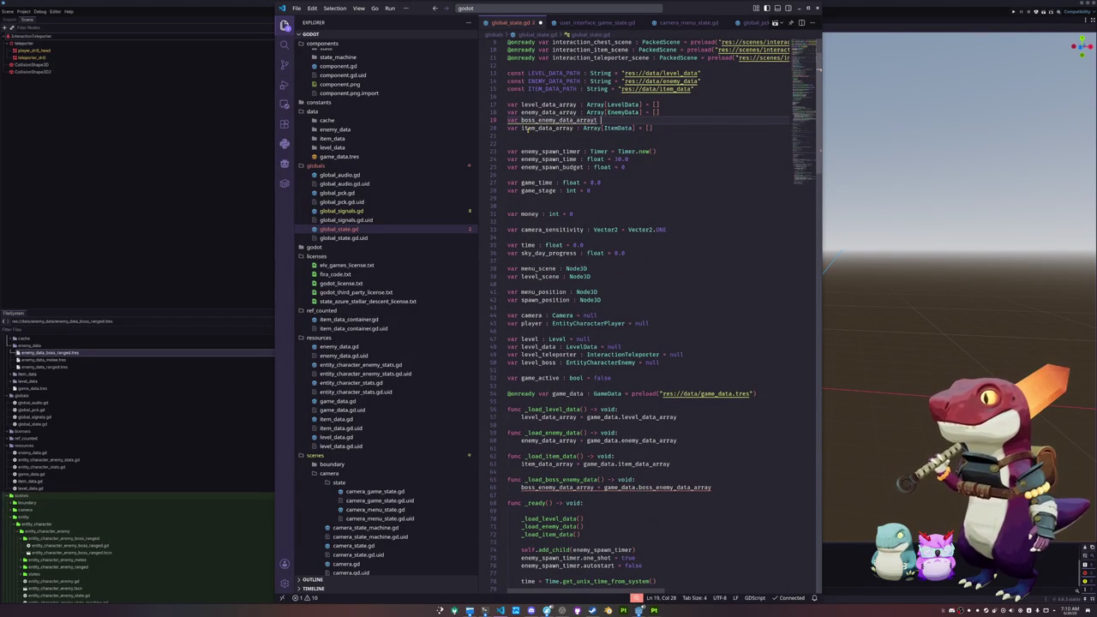
{"action": "type", "text": "rray[EnemyD"}
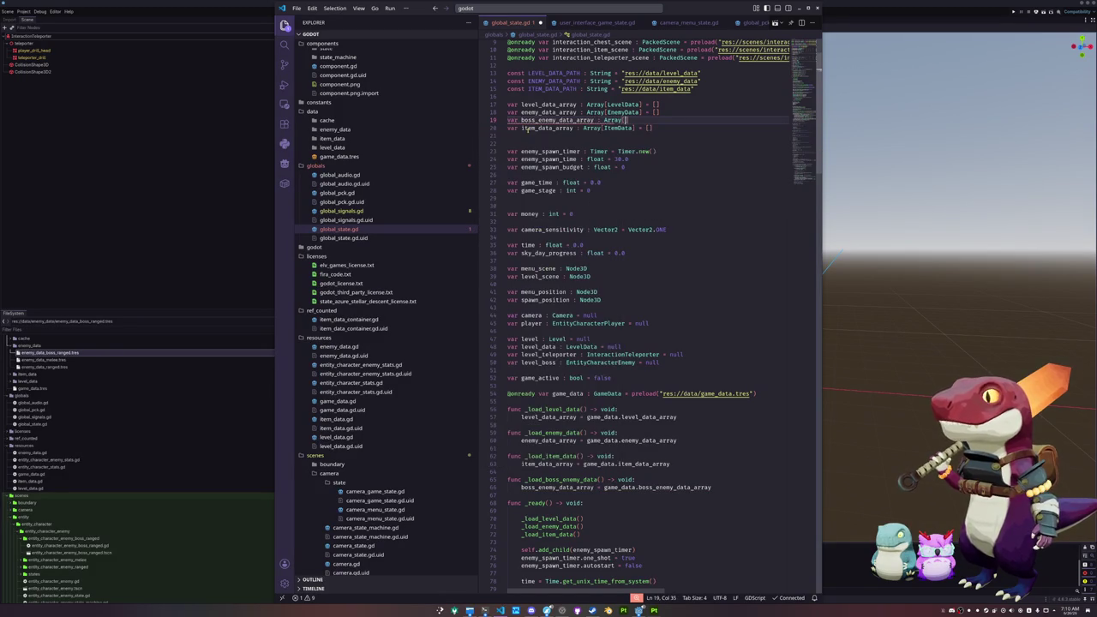
{"action": "key", "text": "Return"}
{"action": "type", "text": "] = []"}
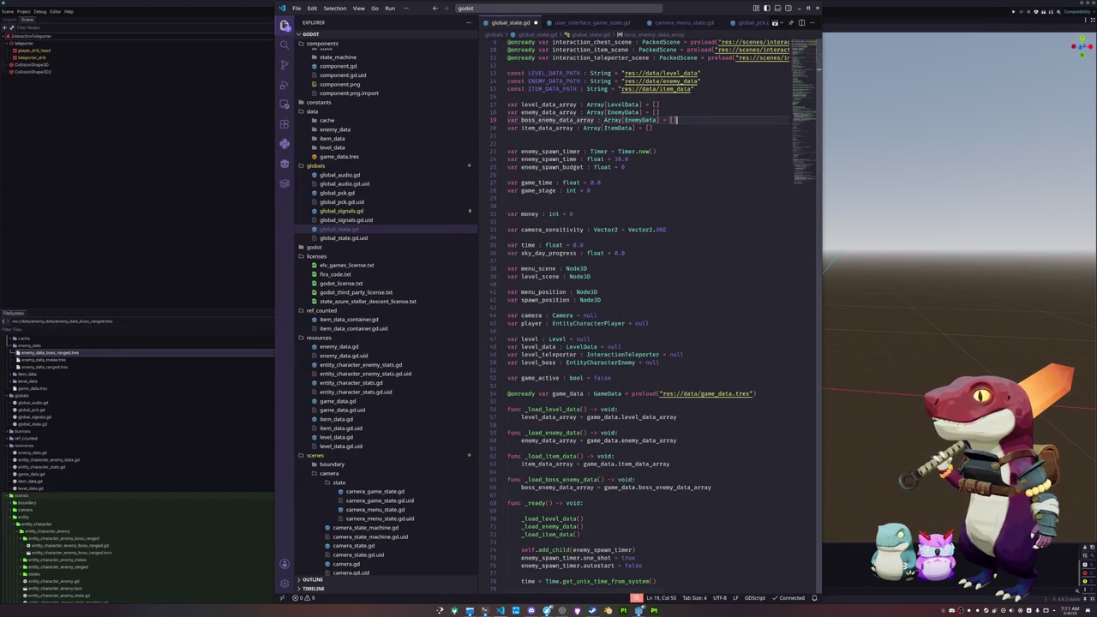
{"action": "key", "text": "alt+Tab"}
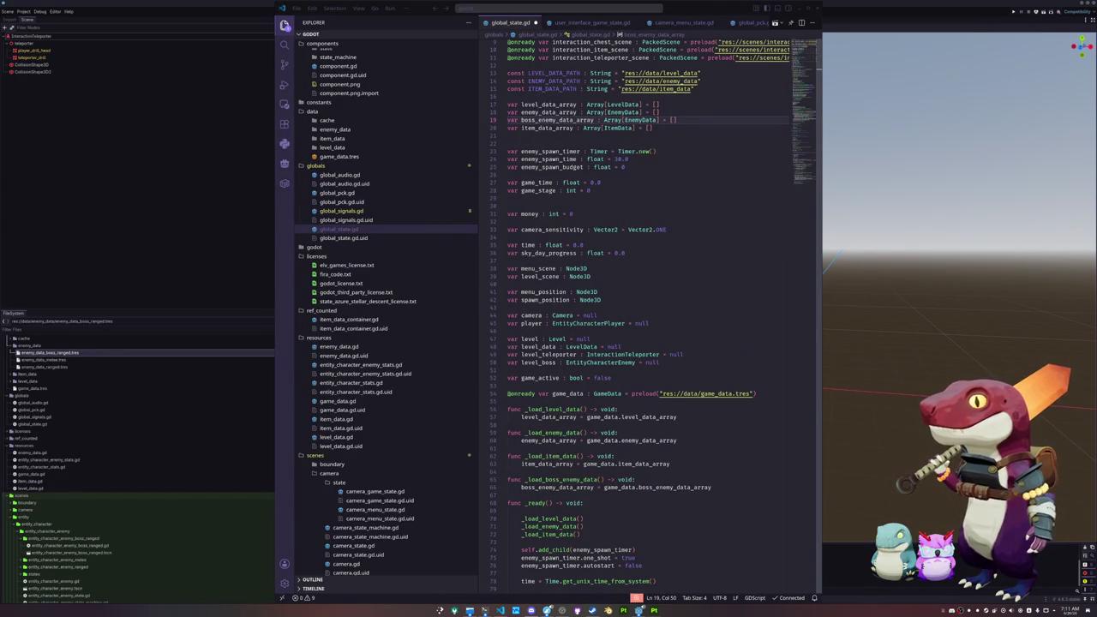